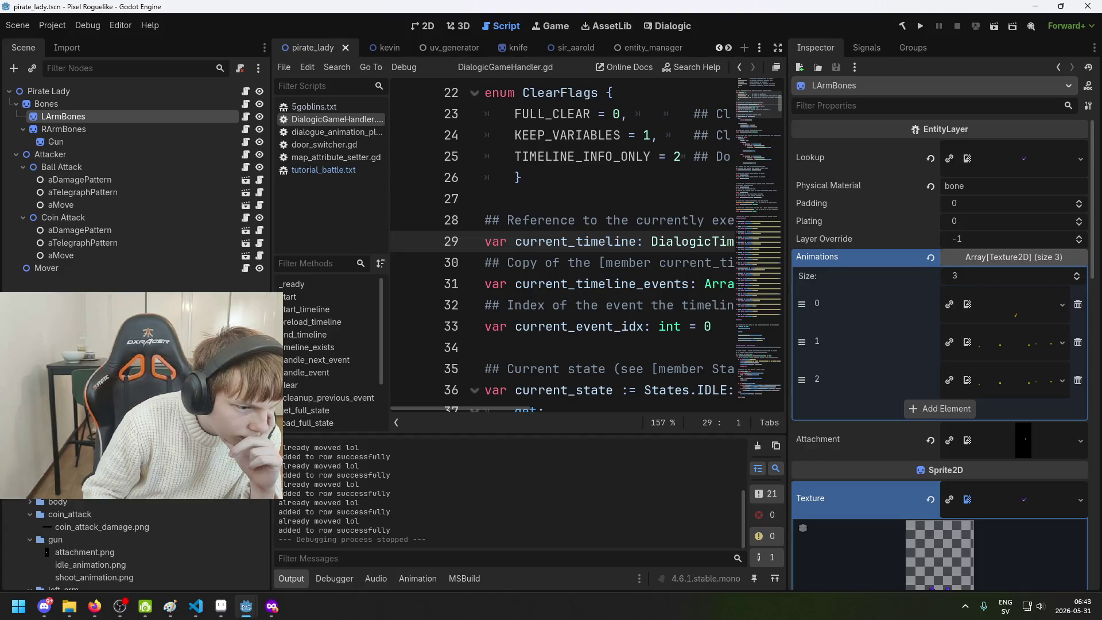
Rename left_arm/attachment.png to bones_attachment.png in the Godot FileSystem dock
scroll(106, 498, "down", 8)
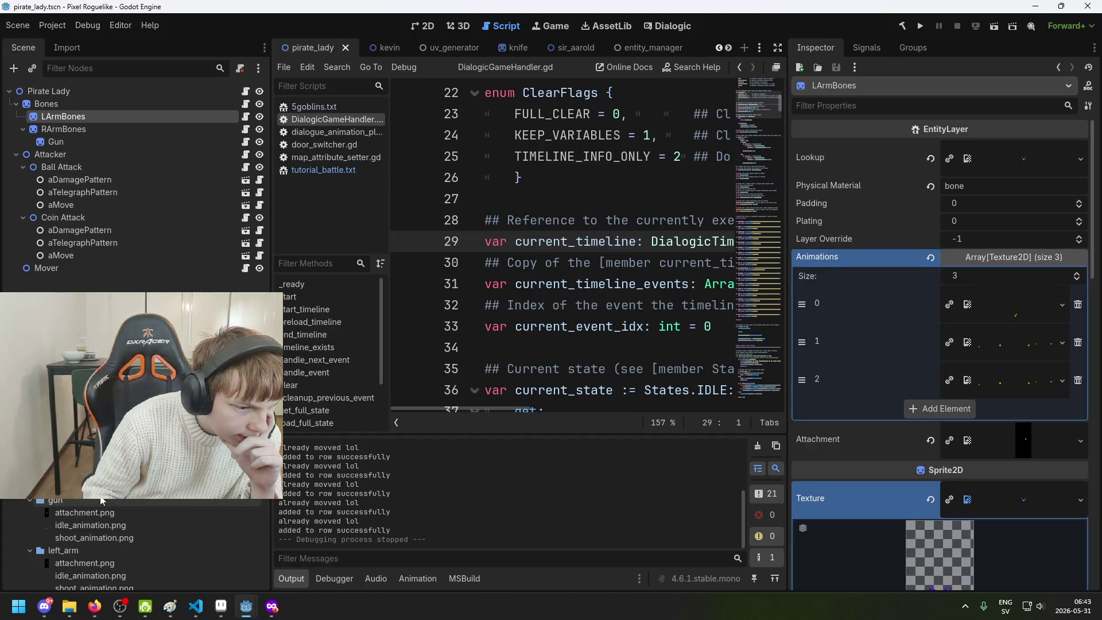
left_click(92, 513)
key("F2")
key("Home")
type("b")
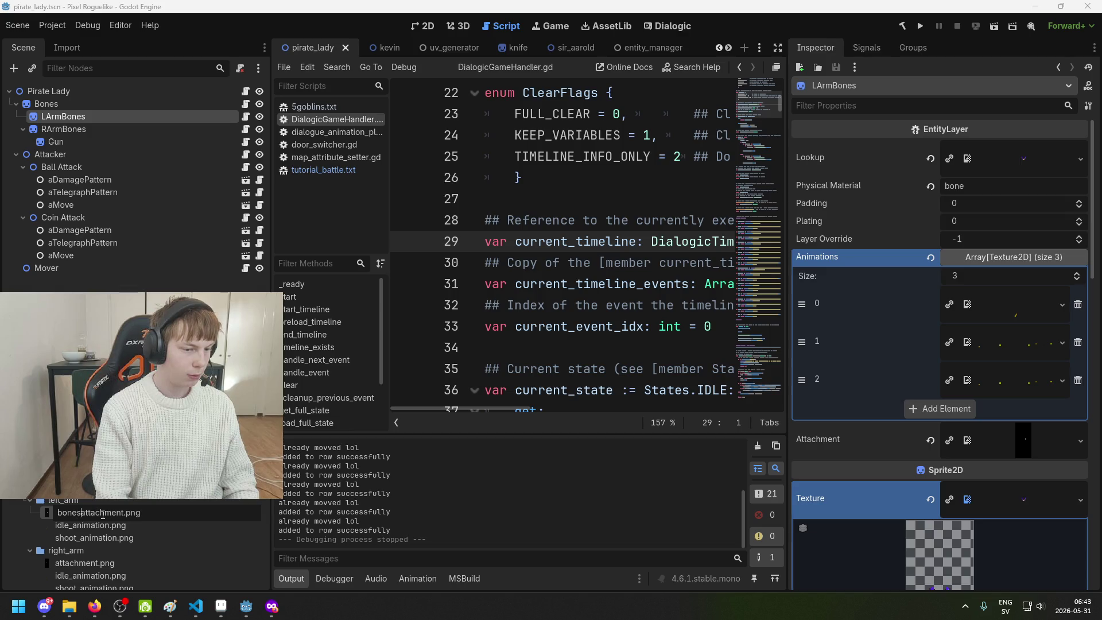
key("Return")
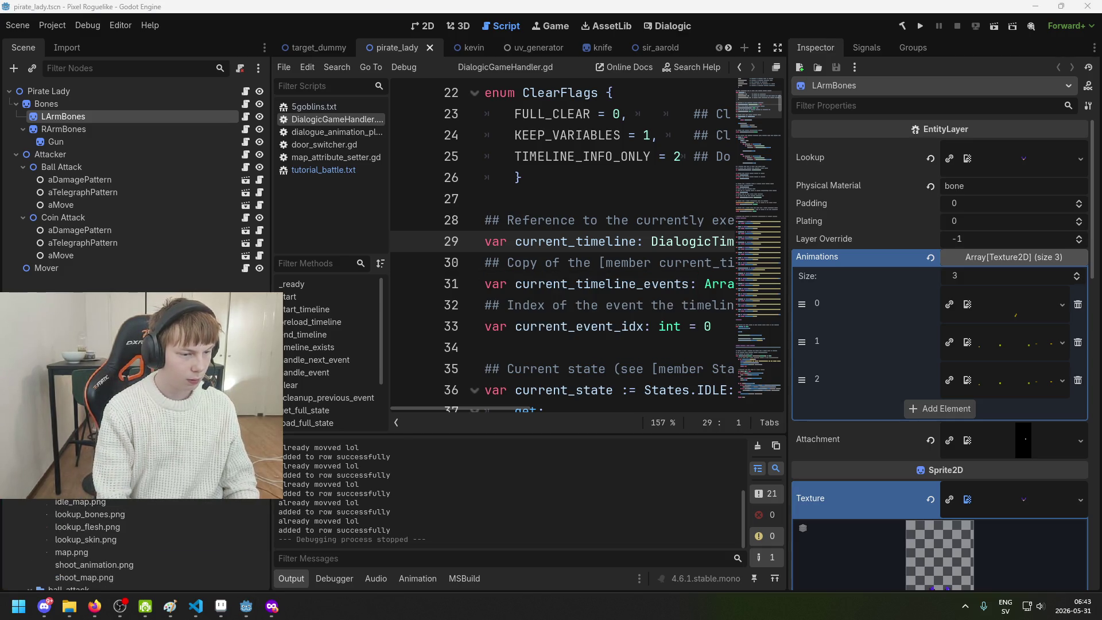
key("alt+Tab")
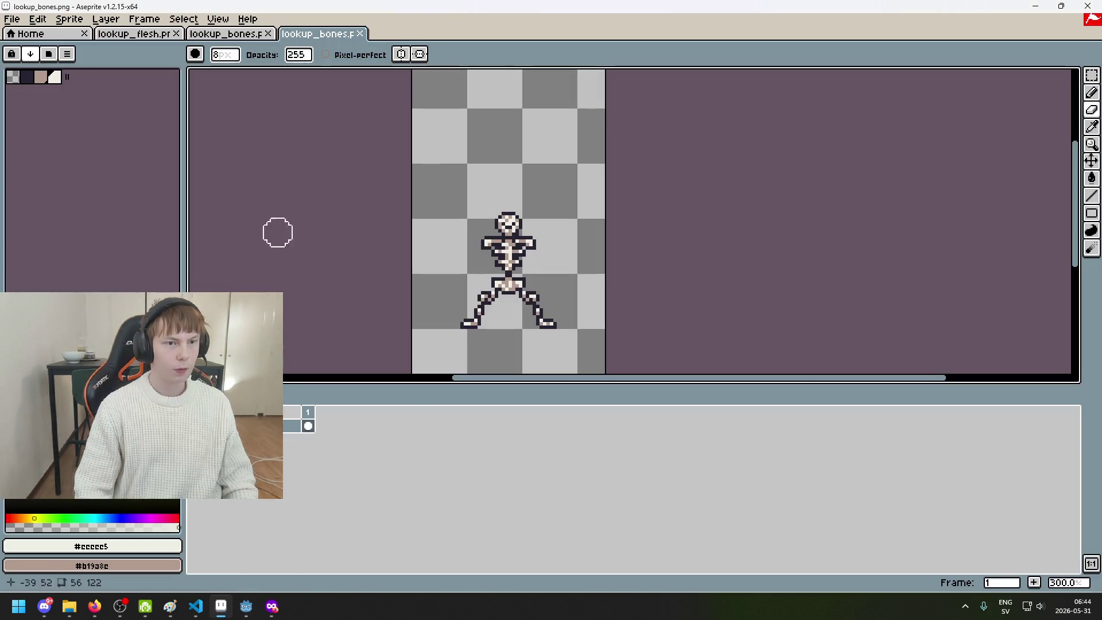
Open lookup_flesh.png and lookup_bones.png together from the pirate_lady/arms folder
left_click(11, 19)
left_click(34, 48)
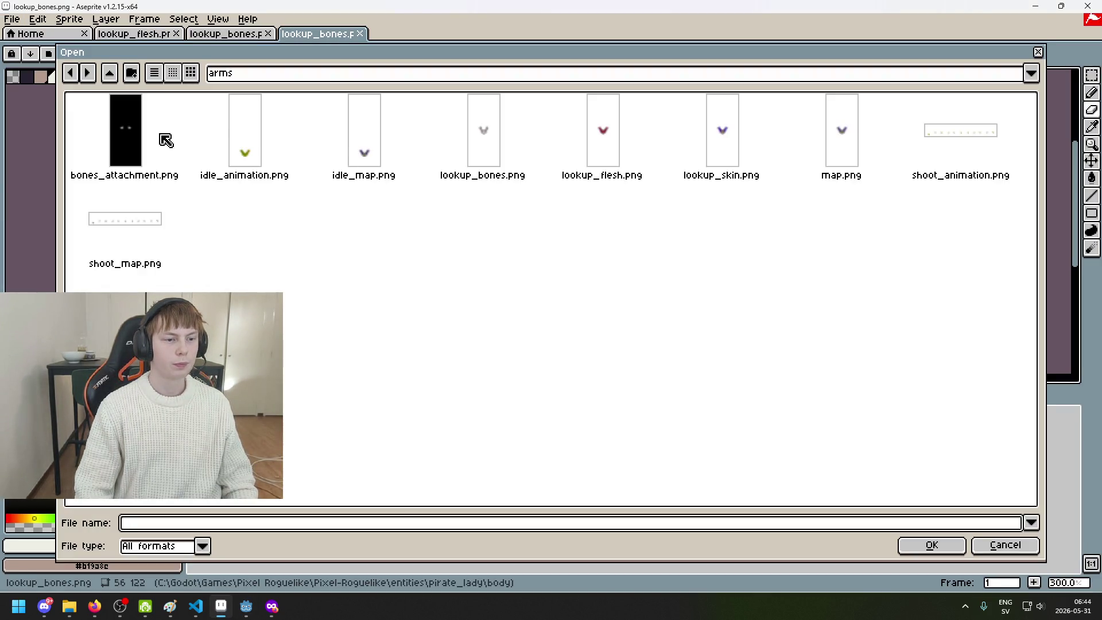
left_click(134, 127)
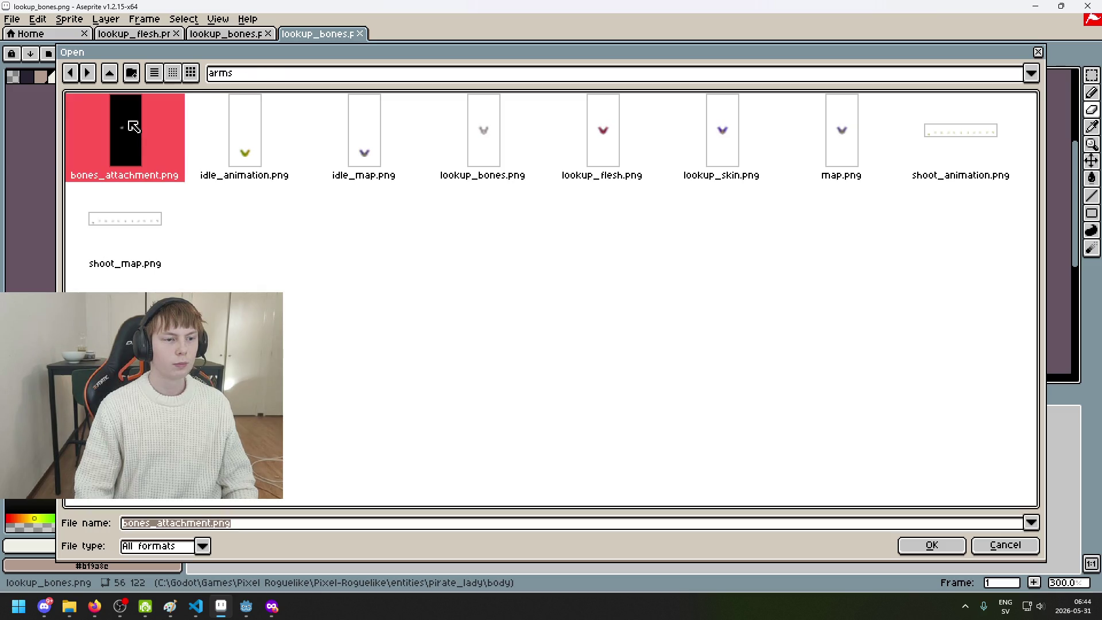
left_click(384, 79)
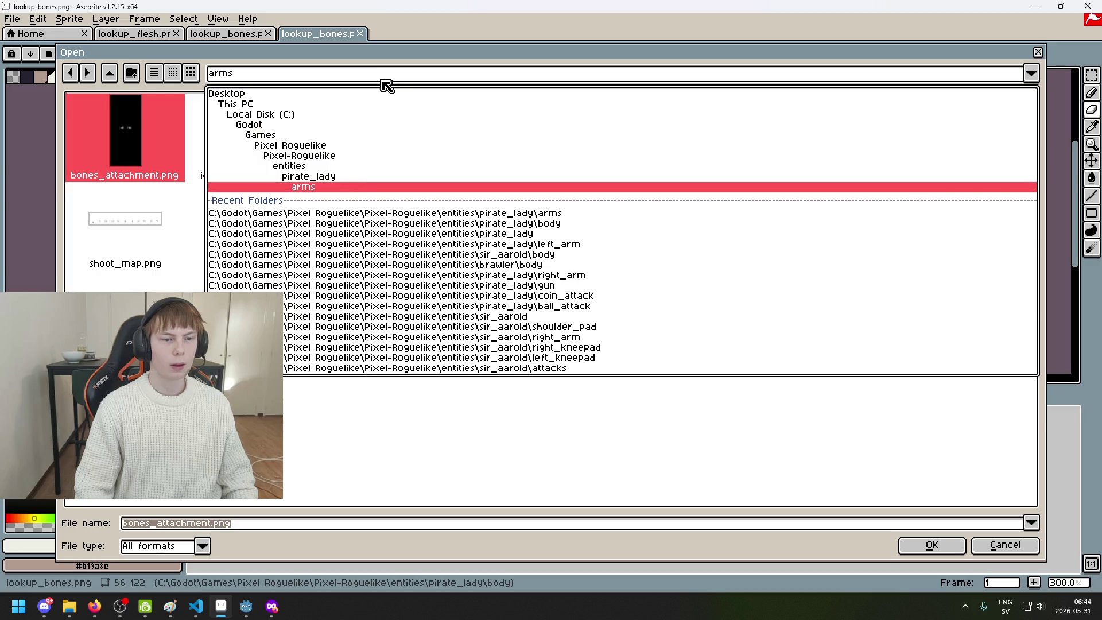
left_click(351, 178)
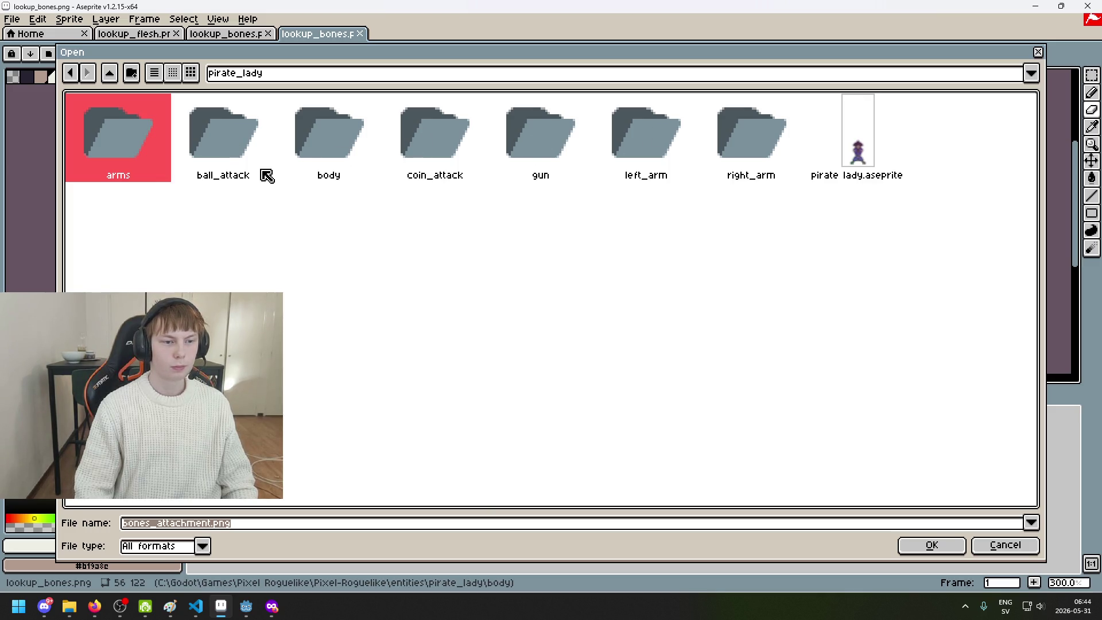
double_click(131, 156)
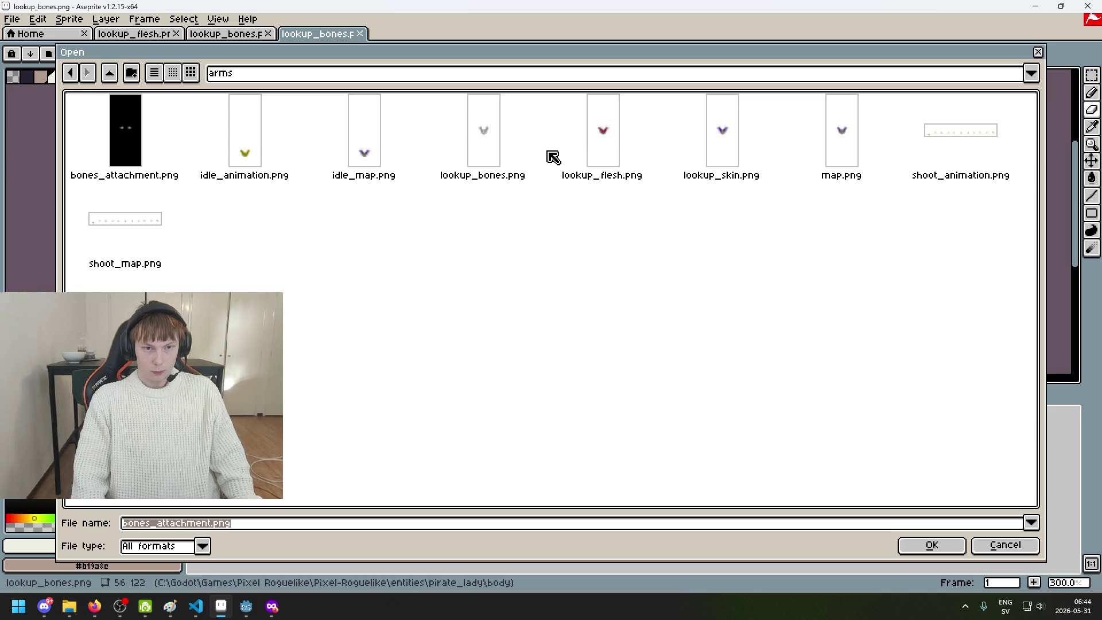
left_click(645, 158)
left_click(498, 155, "ctrl")
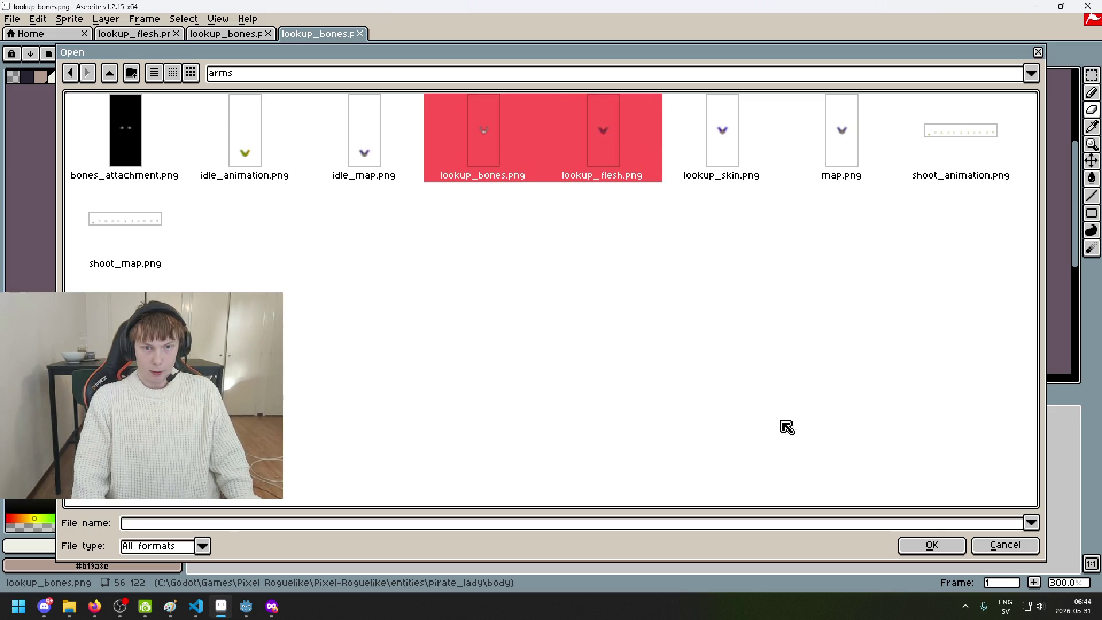
left_click(931, 546)
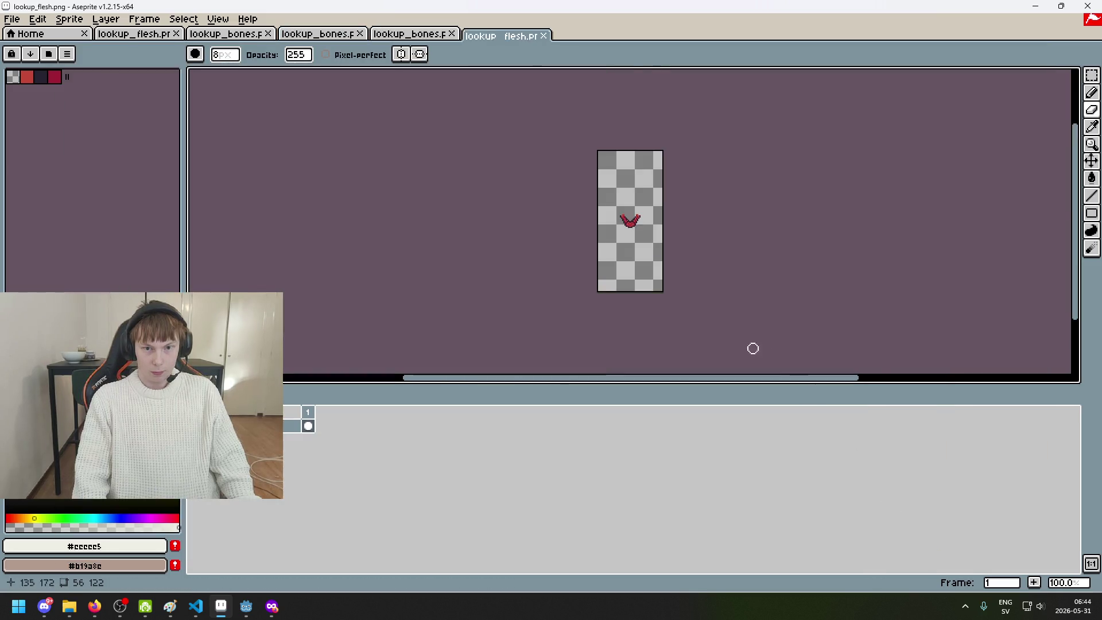
Try a Magic Wand selection of the lookup_flesh background, then select the whole canvas
key("m")
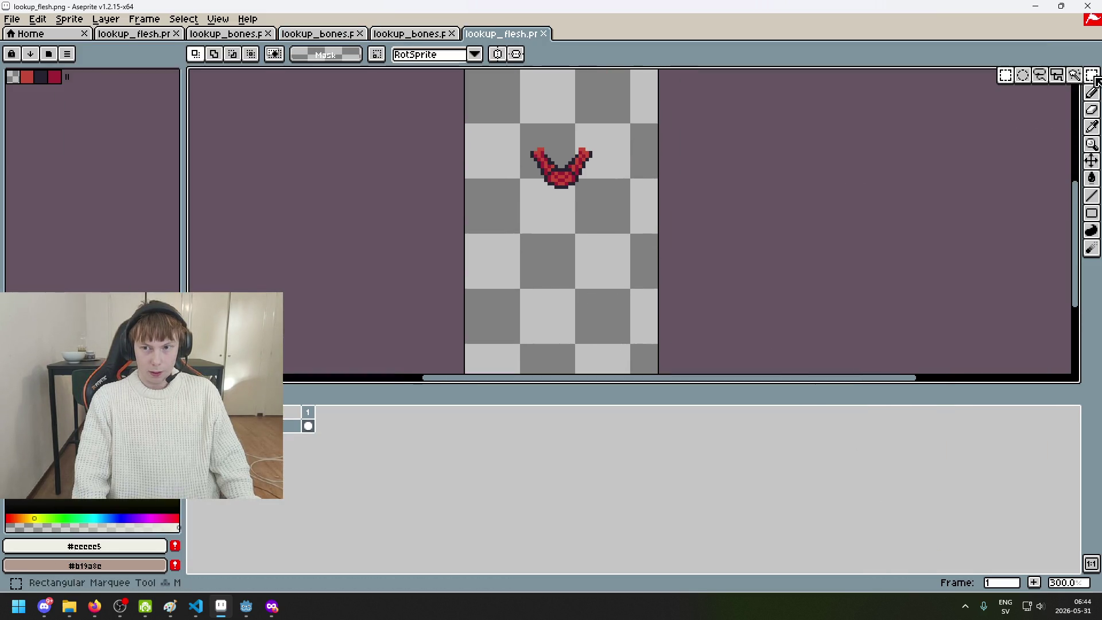
key("w")
left_click(605, 227)
scroll(597, 215, "up", 3)
key("ctrl+d")
scroll(605, 208, "down", 3)
key("ctrl+a")
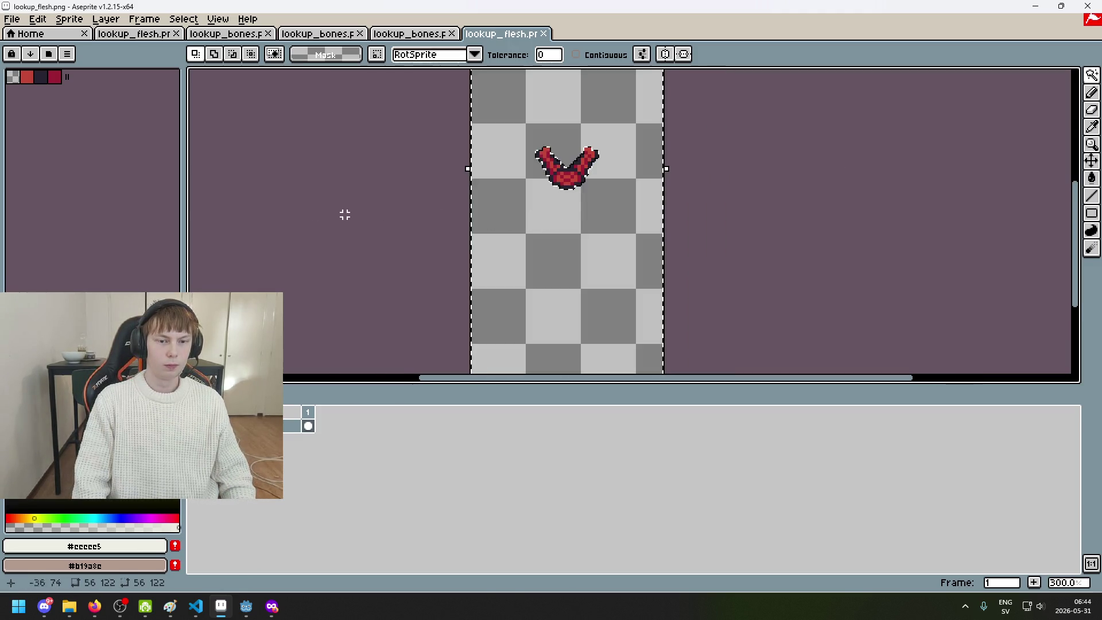
Trial-fill the inside of the V white with the Paint Bucket and undo it
left_click(172, 527)
key("g")
scroll(508, 157, "up", 1)
key("ctrl+z")
left_click(599, 182)
key("ctrl+z")
Add a new layer and switch to the Paint Bucket tool
right_click(246, 420)
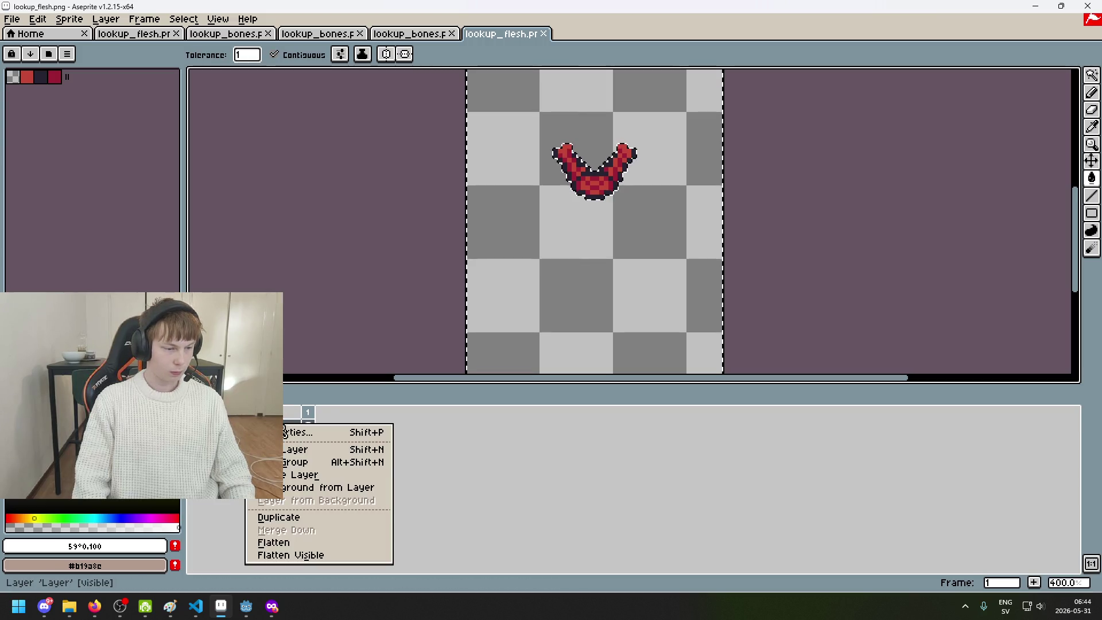
left_click(298, 452)
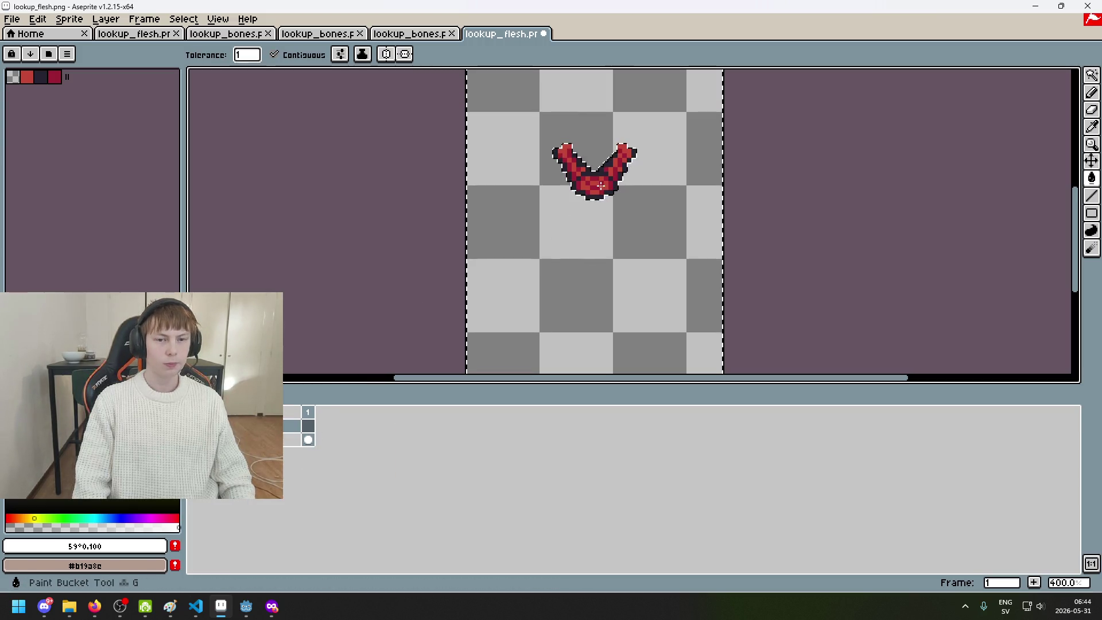
left_click(1092, 92)
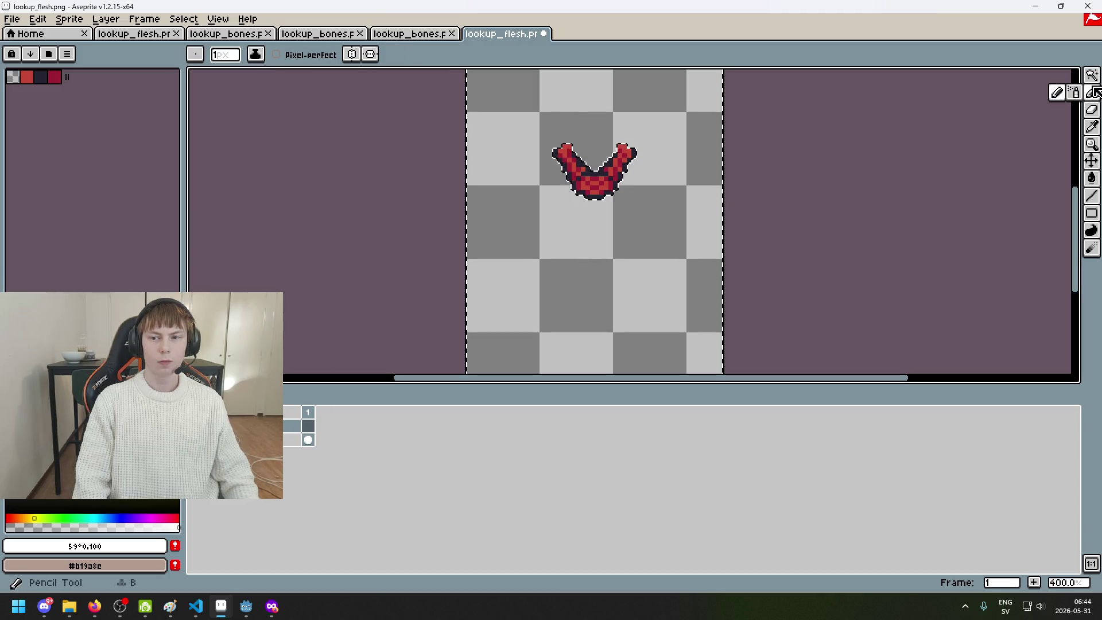
key("w")
left_click(1094, 182)
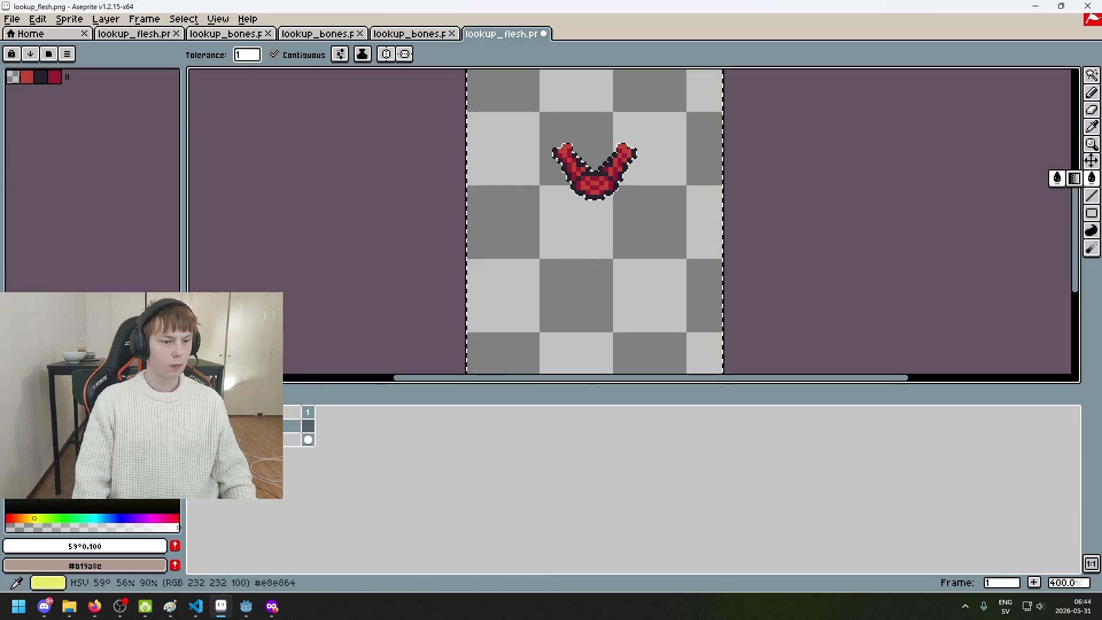
key("b")
key("g")
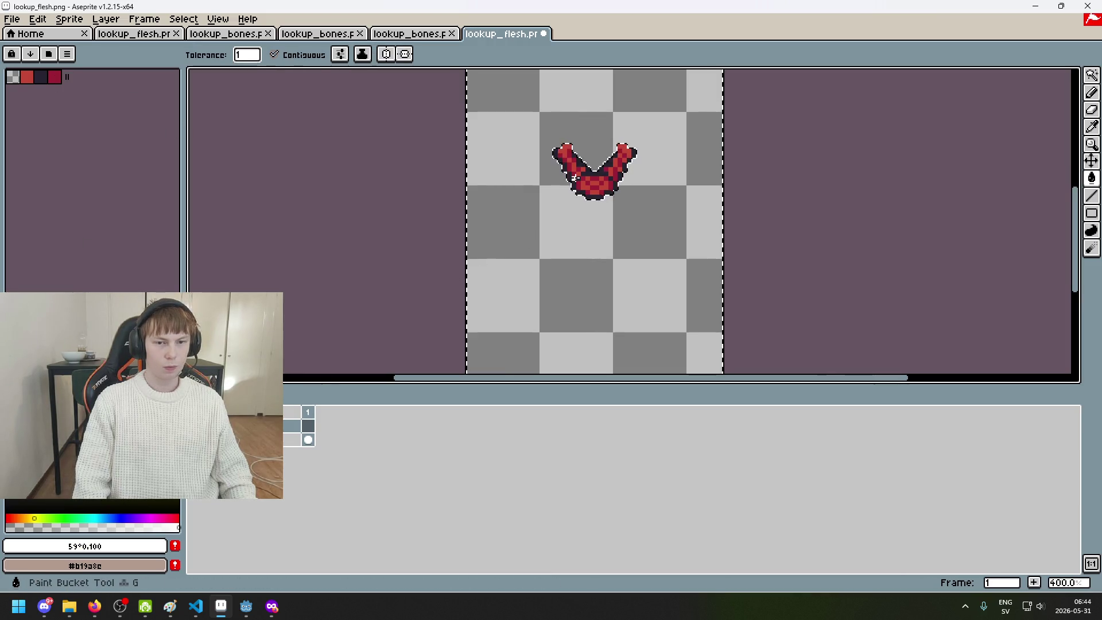
Undo a trial non-contiguous white background fill, then Magic Wand the background and pick black
scroll(585, 222, "down", 2)
left_click(298, 55)
scroll(483, 259, "up", 3)
left_click(499, 233)
key("ctrl+z")
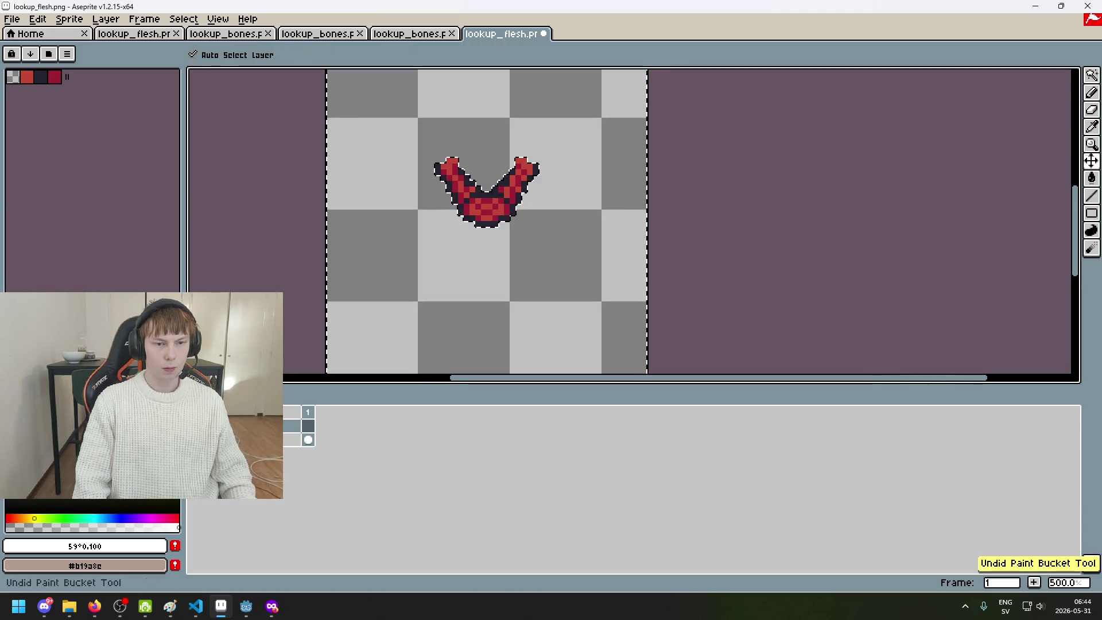
key("ctrl+d")
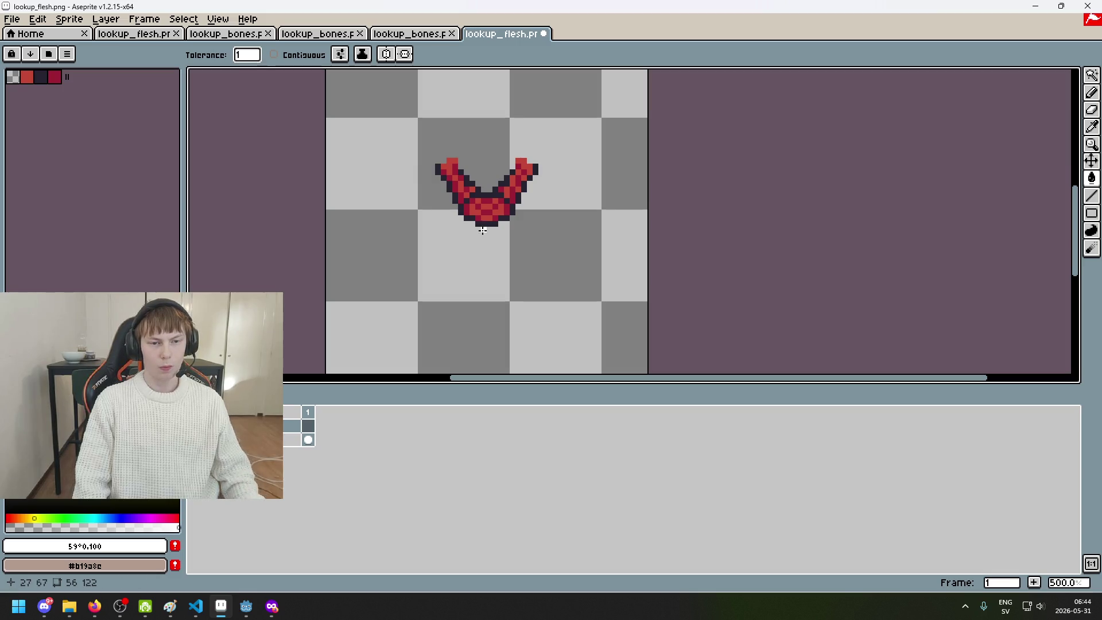
left_click(1091, 74)
left_click(524, 293)
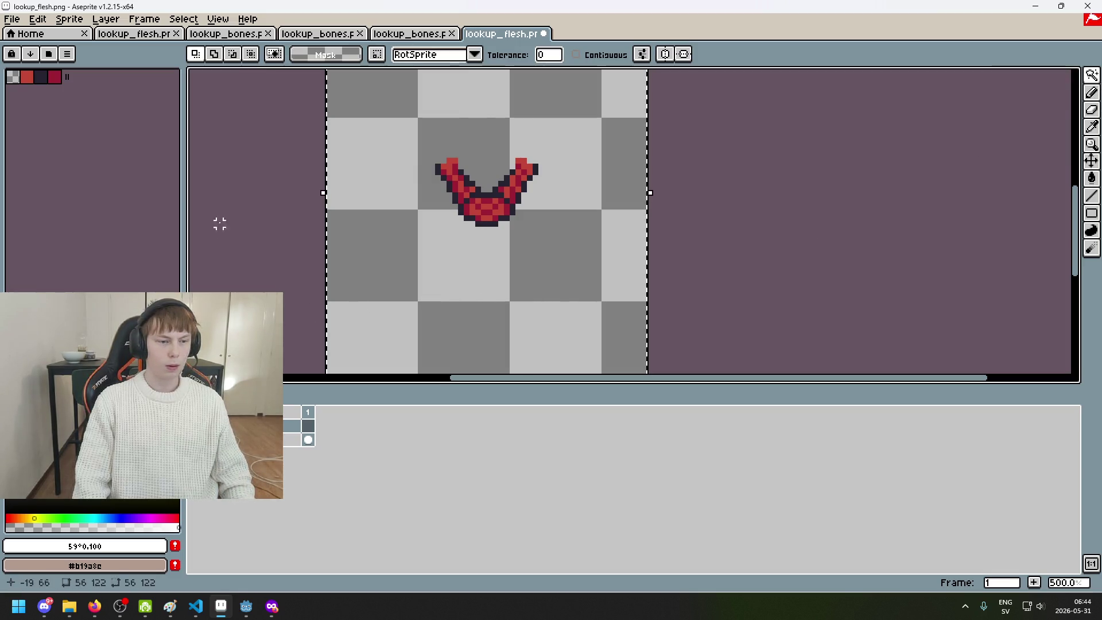
left_click(34, 505)
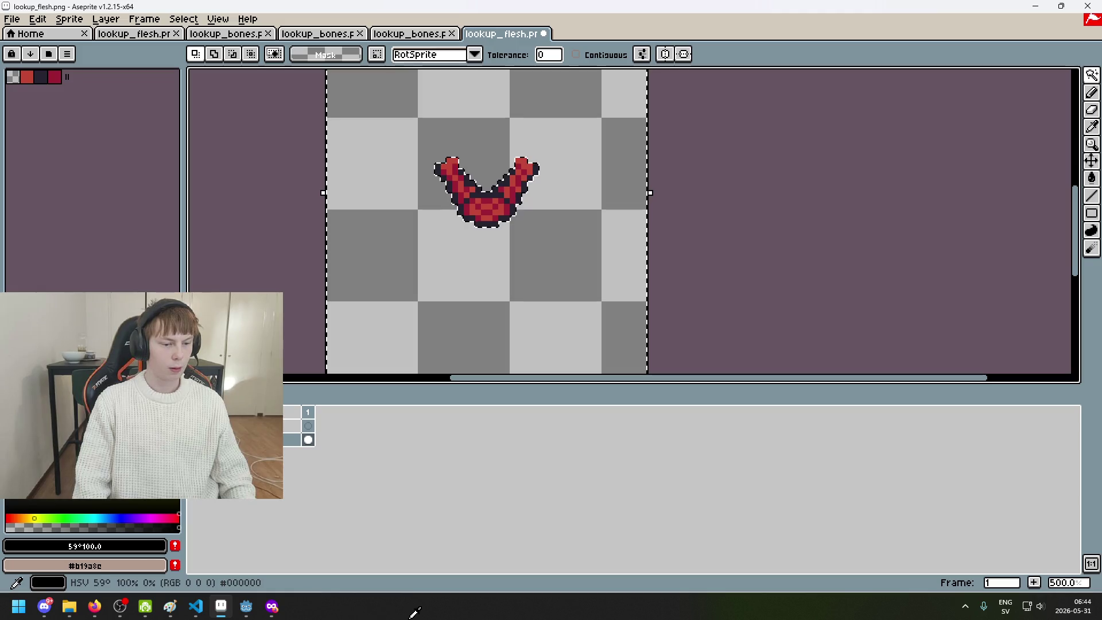
Bucket-fill the selected background black and reselect the background on the upper layer
key("g")
left_click(419, 264)
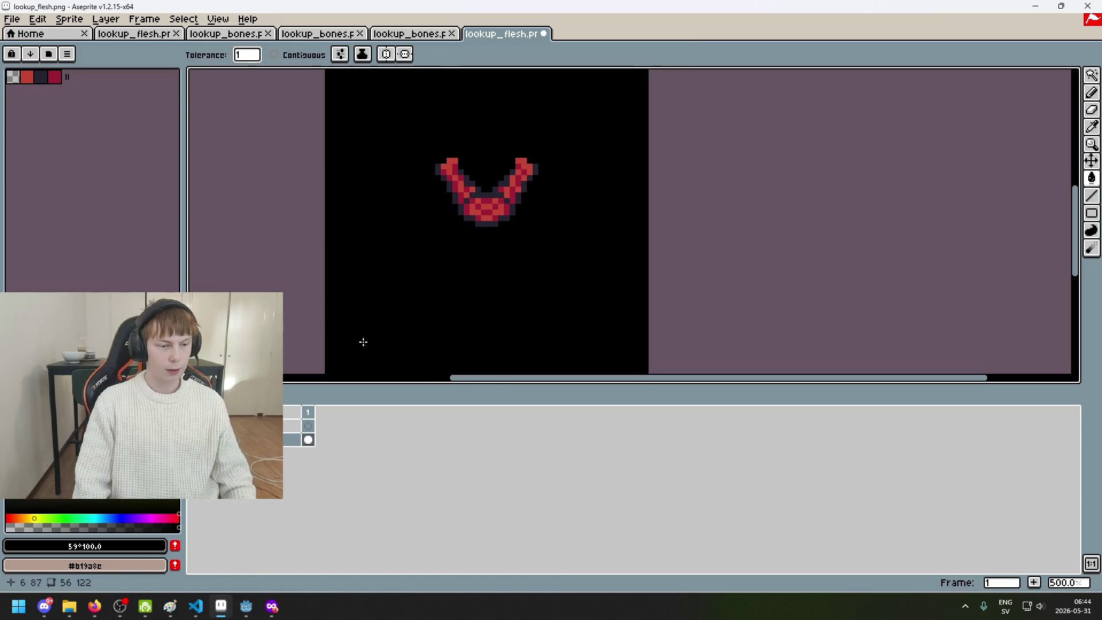
key("i")
key("g")
key("x")
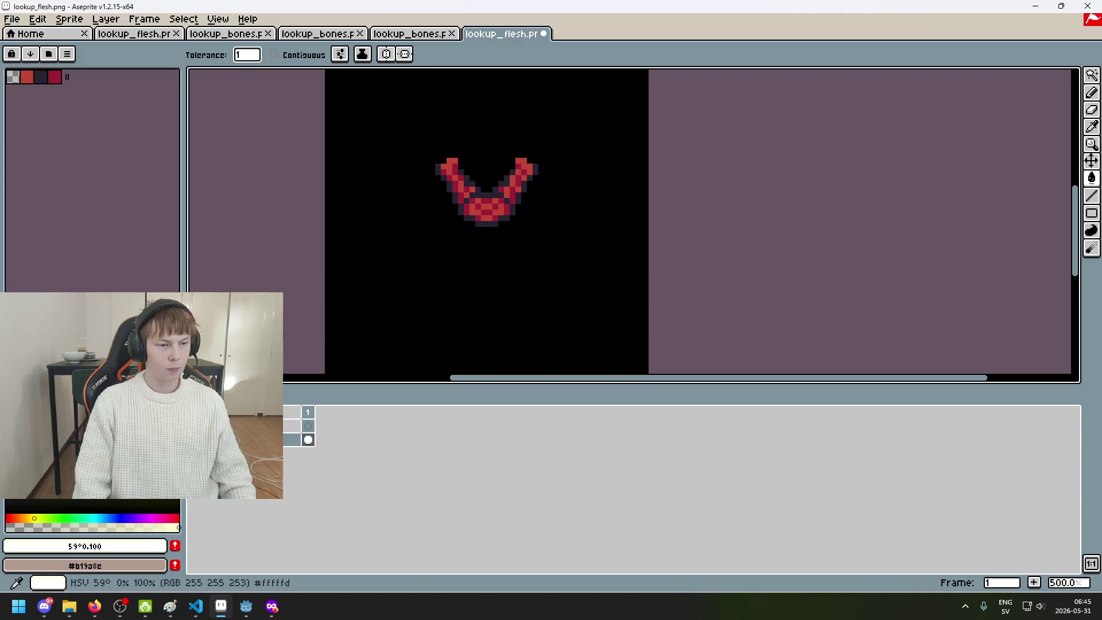
left_click(287, 438, "ctrl")
left_click(292, 425)
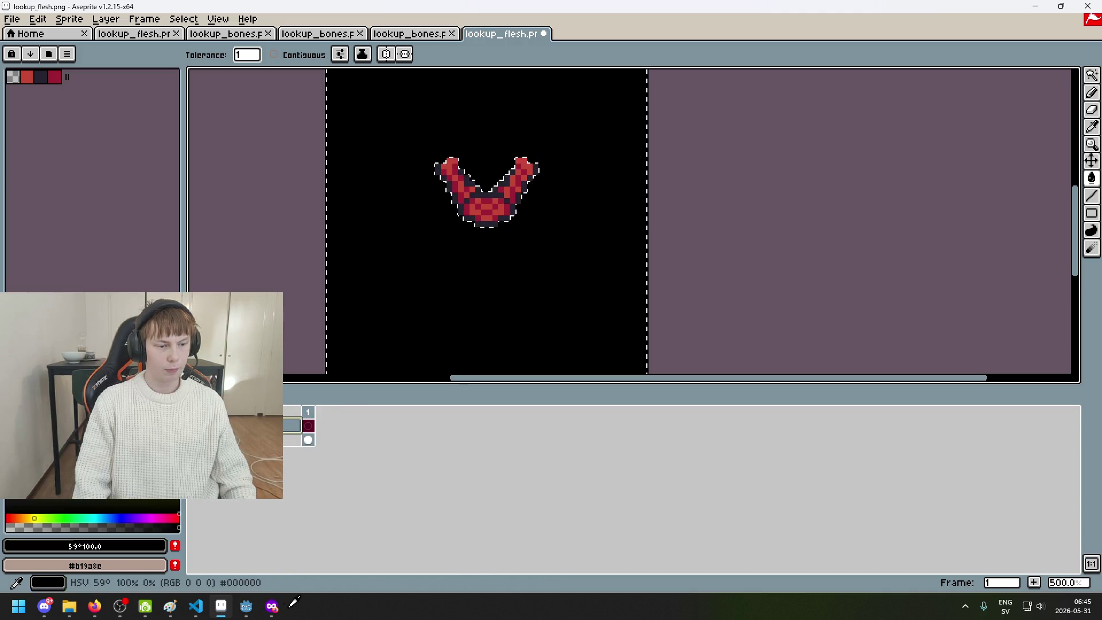
Set pure white as the fill colour and return to the Paint Bucket
left_click(381, 325)
left_click(177, 528)
key("i")
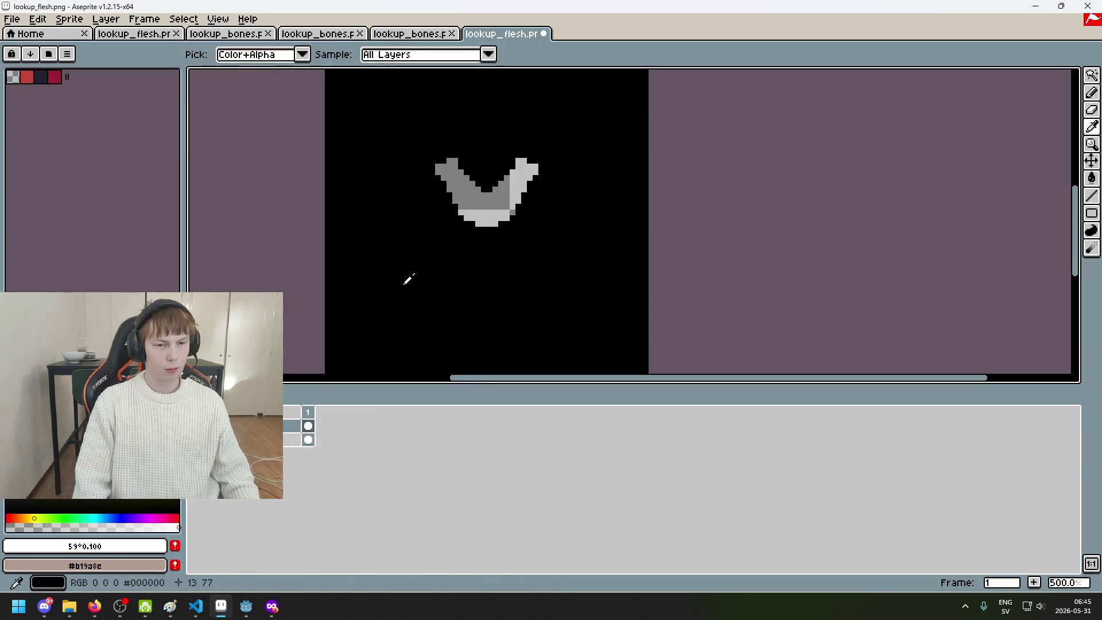
key("g")
scroll(488, 224, "down", 4)
scroll(488, 224, "up", 3)
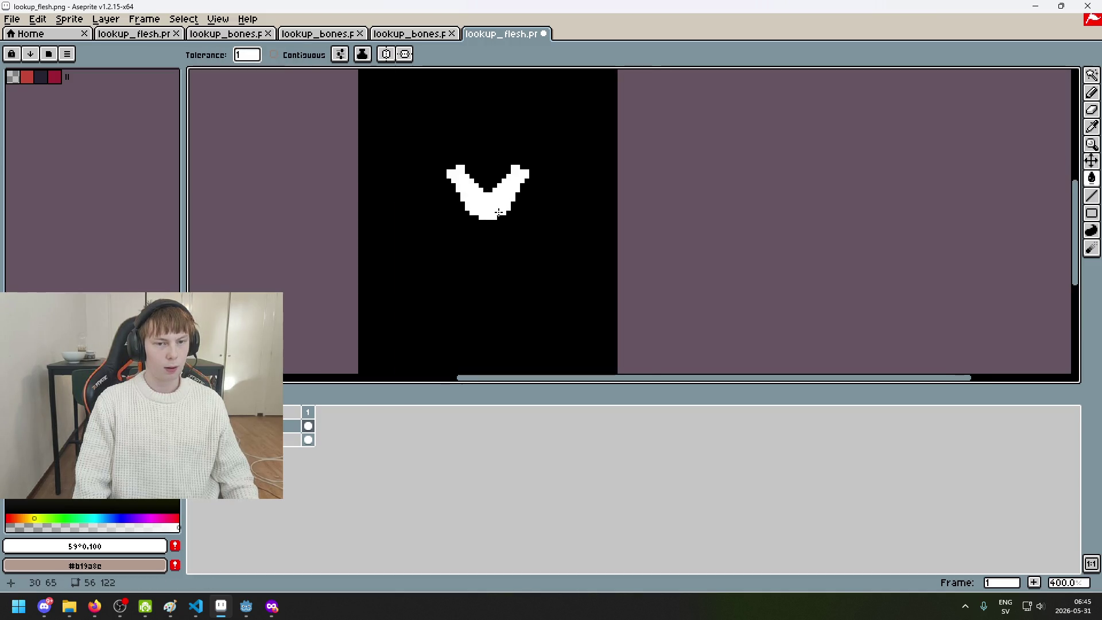
left_click(12, 19)
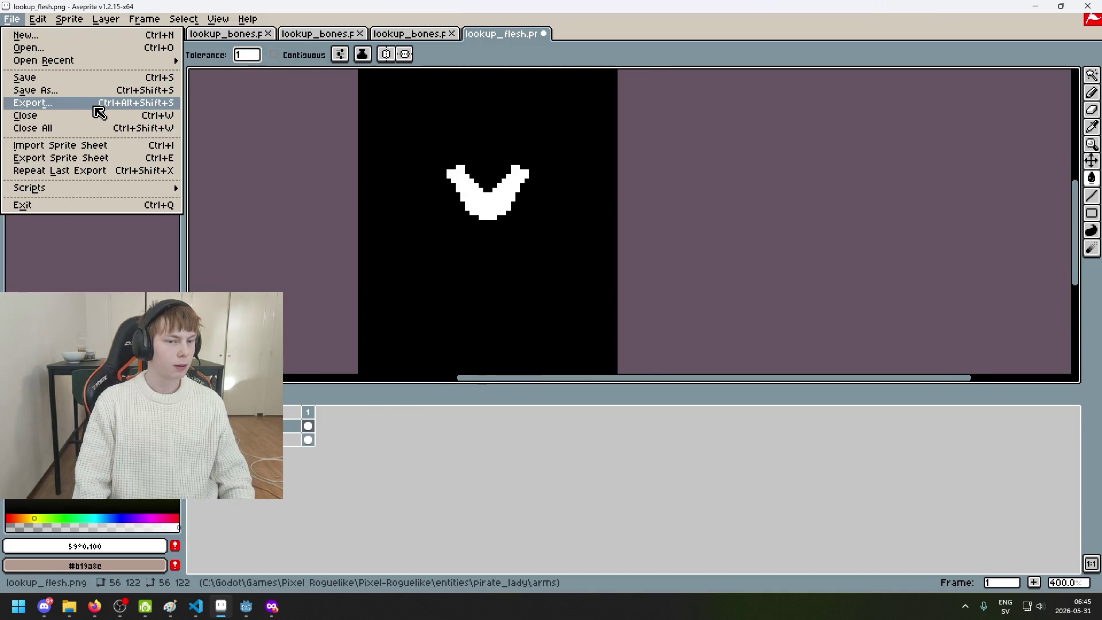
Cancel a started export and set up the black Filled Rectangle tool
left_click(89, 101)
left_click(622, 383)
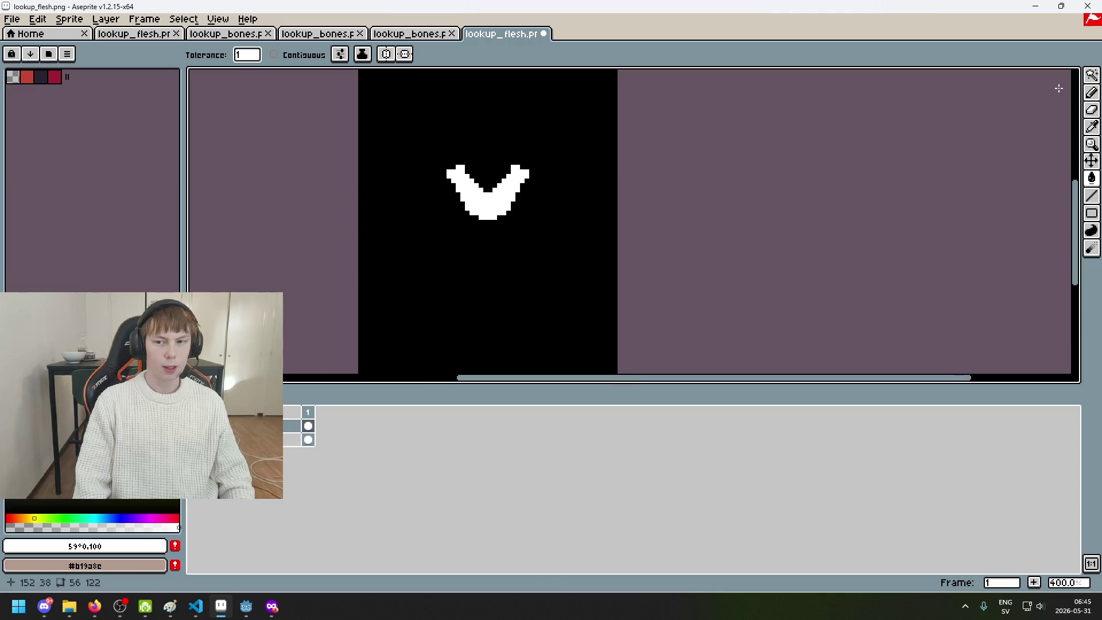
left_click(1092, 75)
scroll(543, 239, "up", 2)
key("i")
left_click(543, 239)
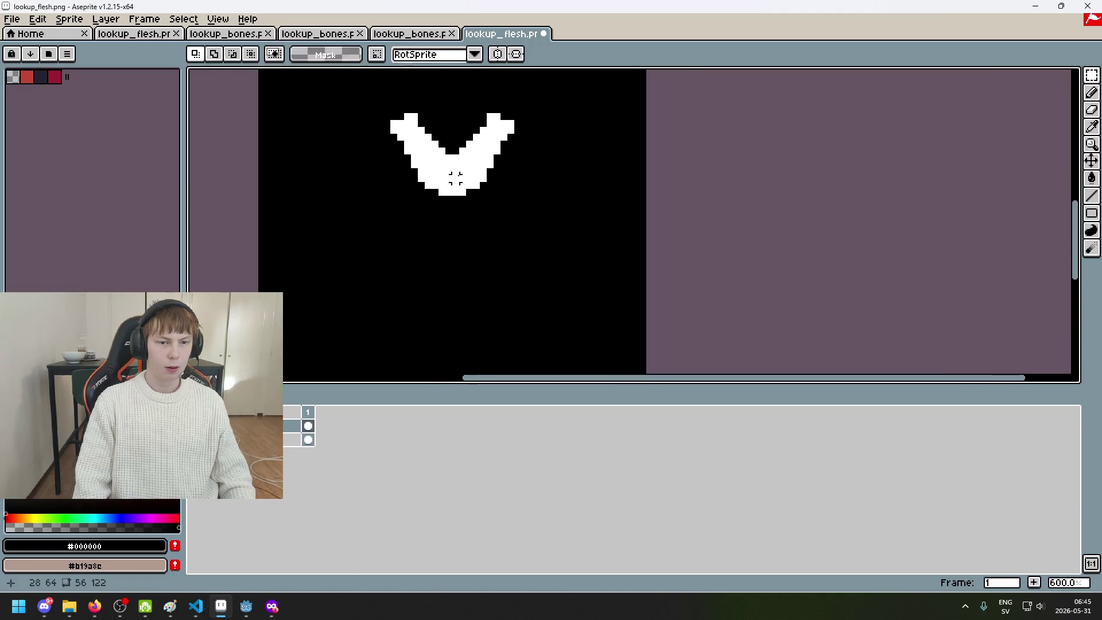
key("b")
left_click(1091, 213)
left_click(1040, 217)
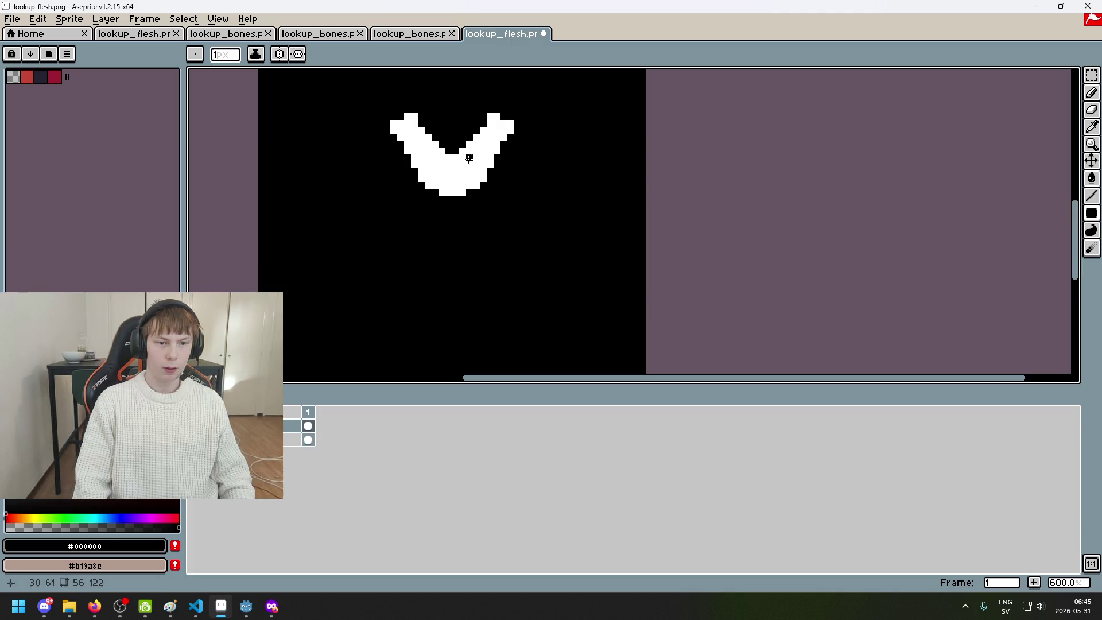
Cover the V's right arm with a black filled rectangle, redrawing it once
left_click_drag(457, 205, 554, 86)
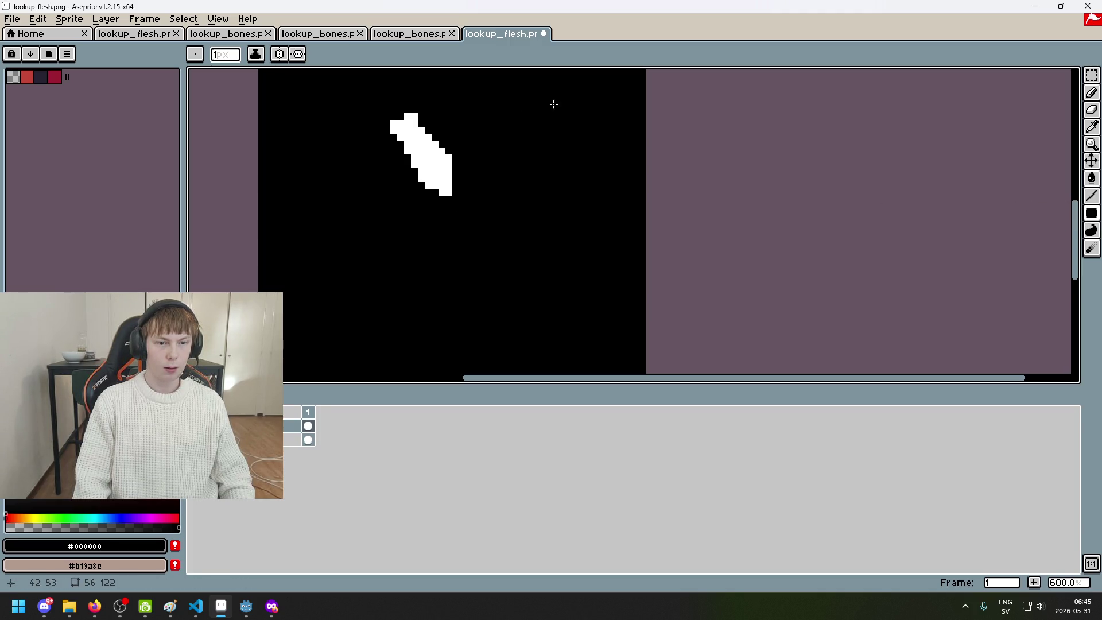
key("ctrl+z")
scroll(455, 150, "up", 1)
mouse_move(454, 213)
left_mouse_down()
mouse_move(577, 70)
mouse_move(452, 212)
mouse_move(542, 89)
left_mouse_up()
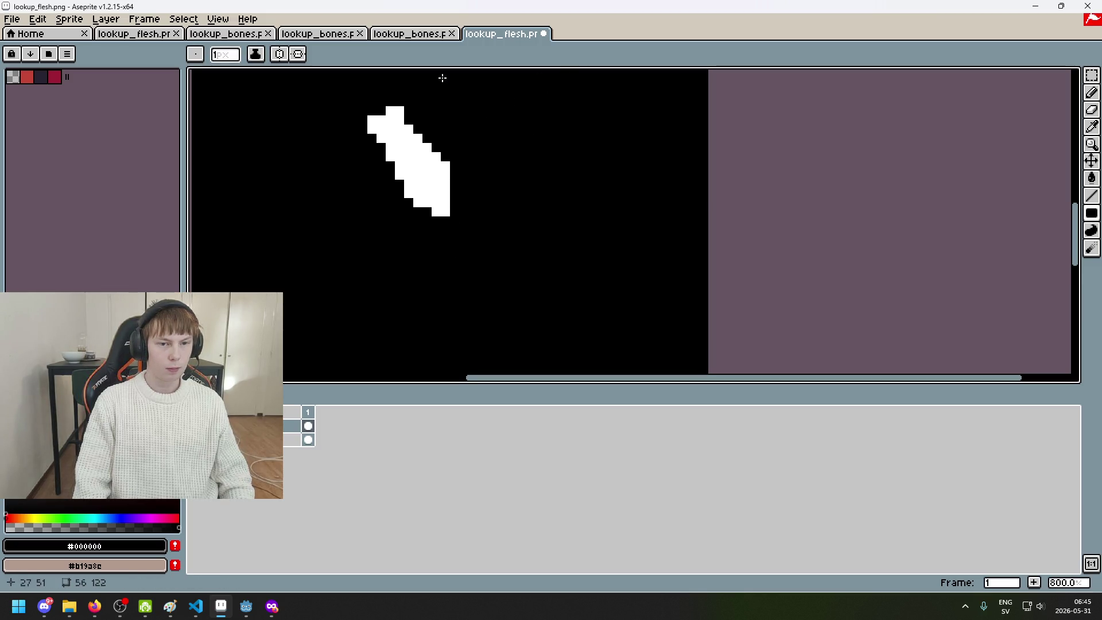
left_click(35, 35)
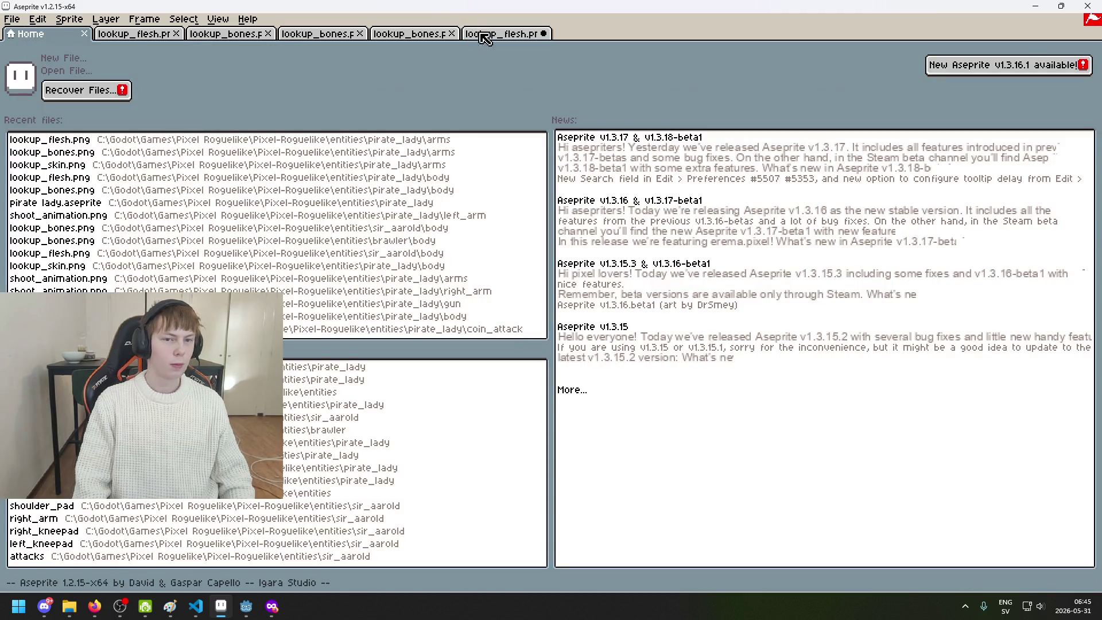
left_click(478, 34)
left_click(11, 19)
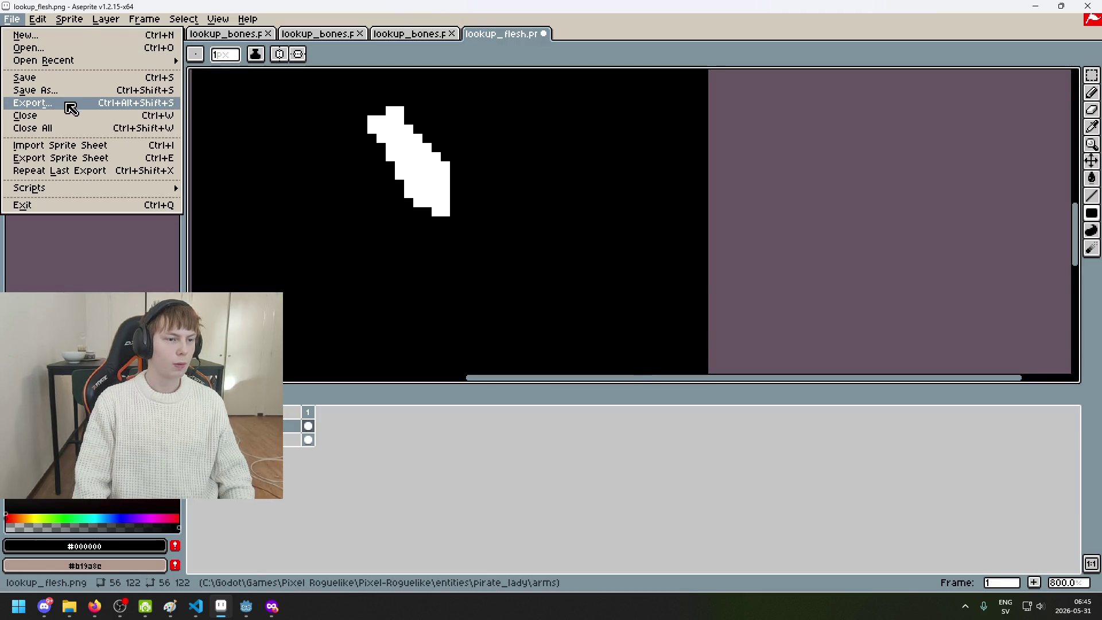
Export the mask as skin_attachment.png into pirate_lady/right_arm as a flattened PNG
left_click(71, 108)
left_click(646, 240)
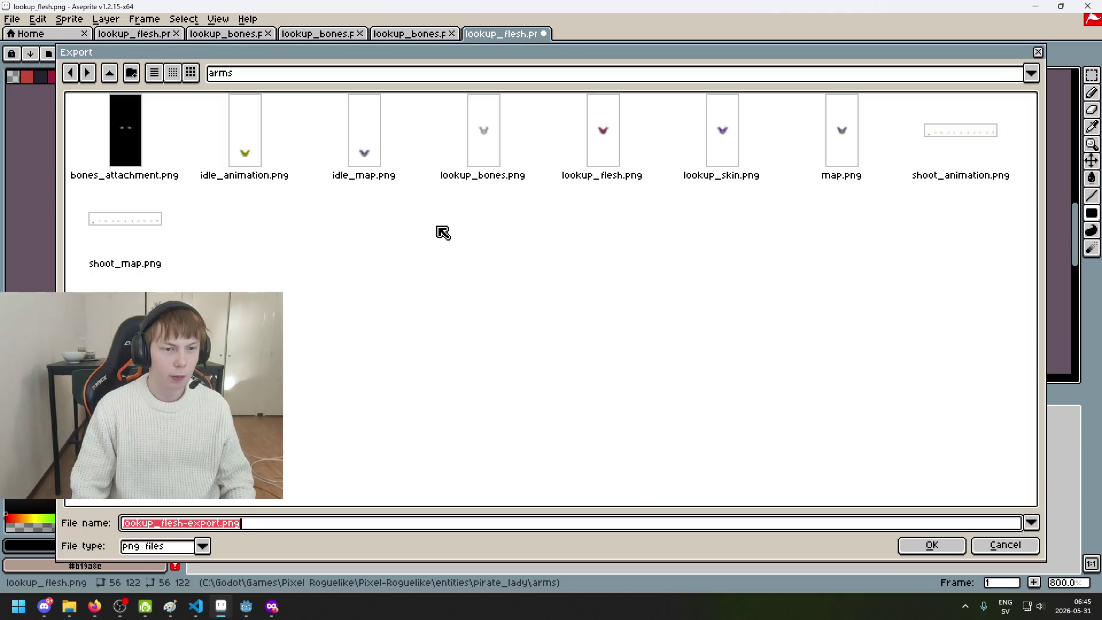
left_click(287, 74)
left_click(287, 74)
left_click(287, 70)
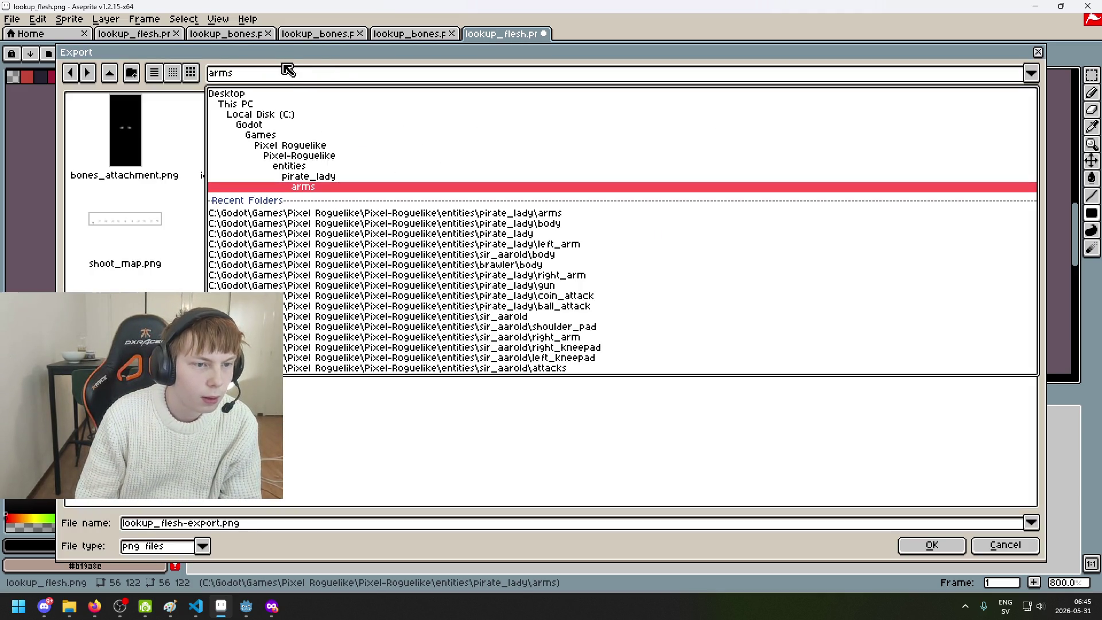
left_click(313, 177)
double_click(549, 142)
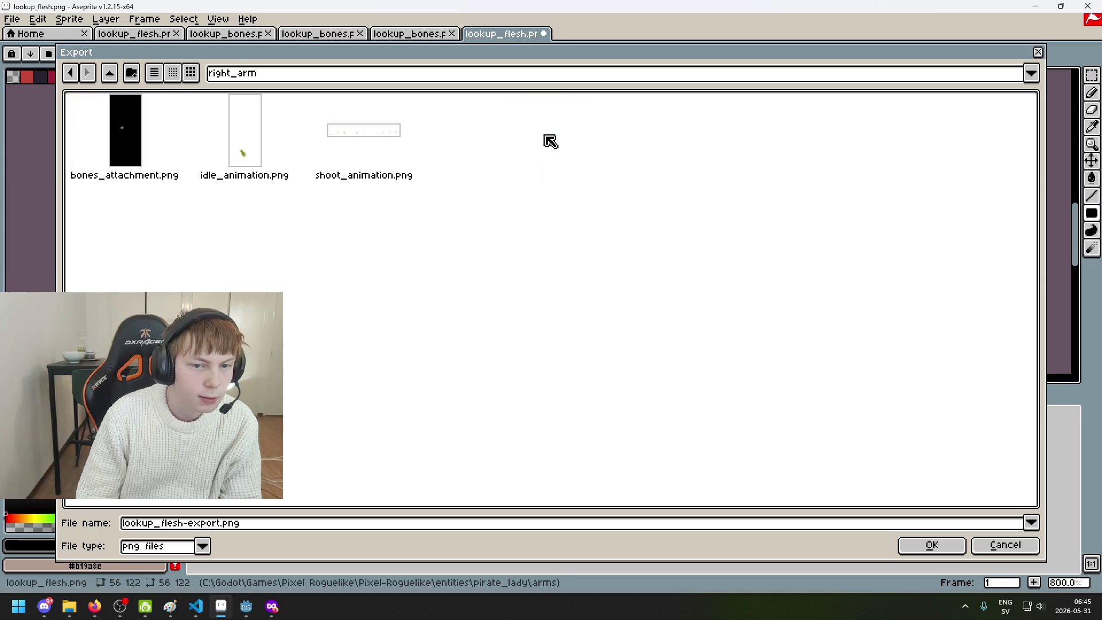
left_click(143, 156)
left_click(165, 523)
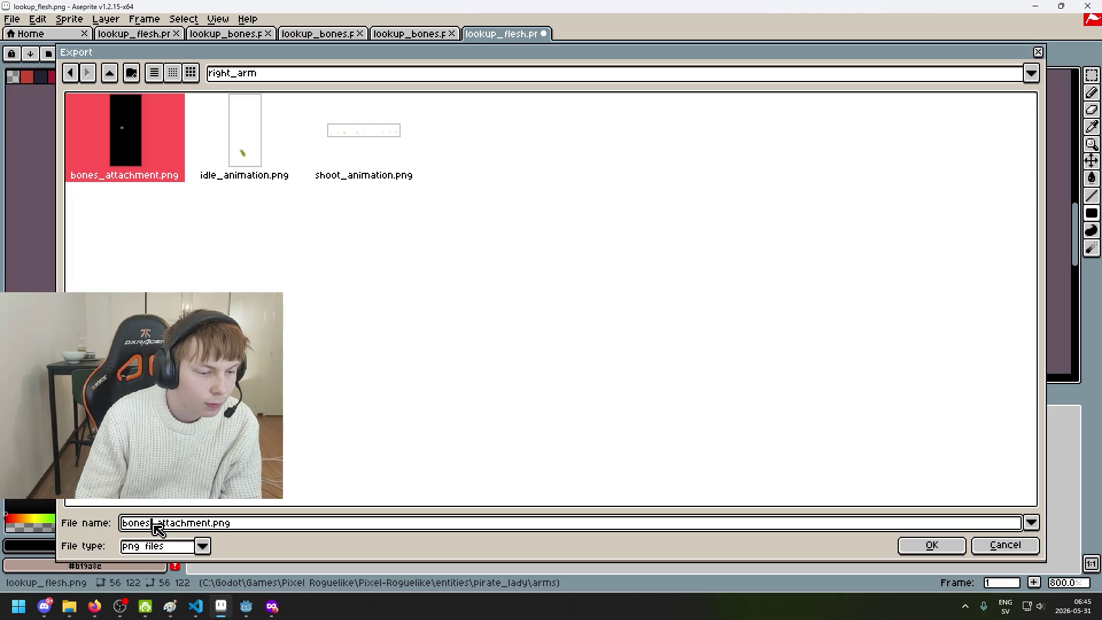
type("skin")
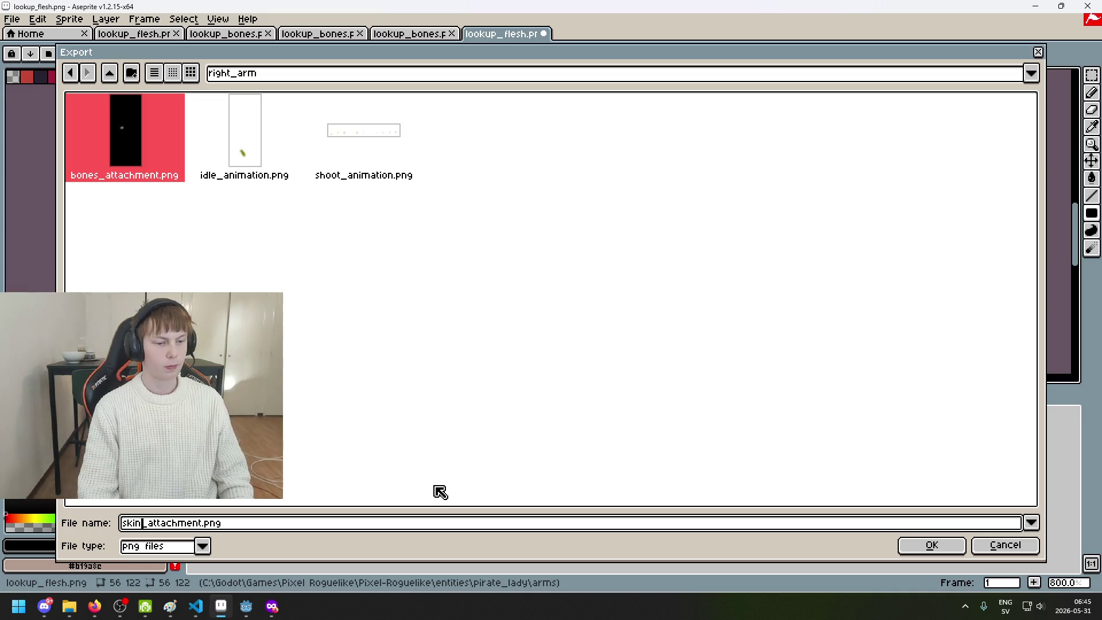
left_click(933, 548)
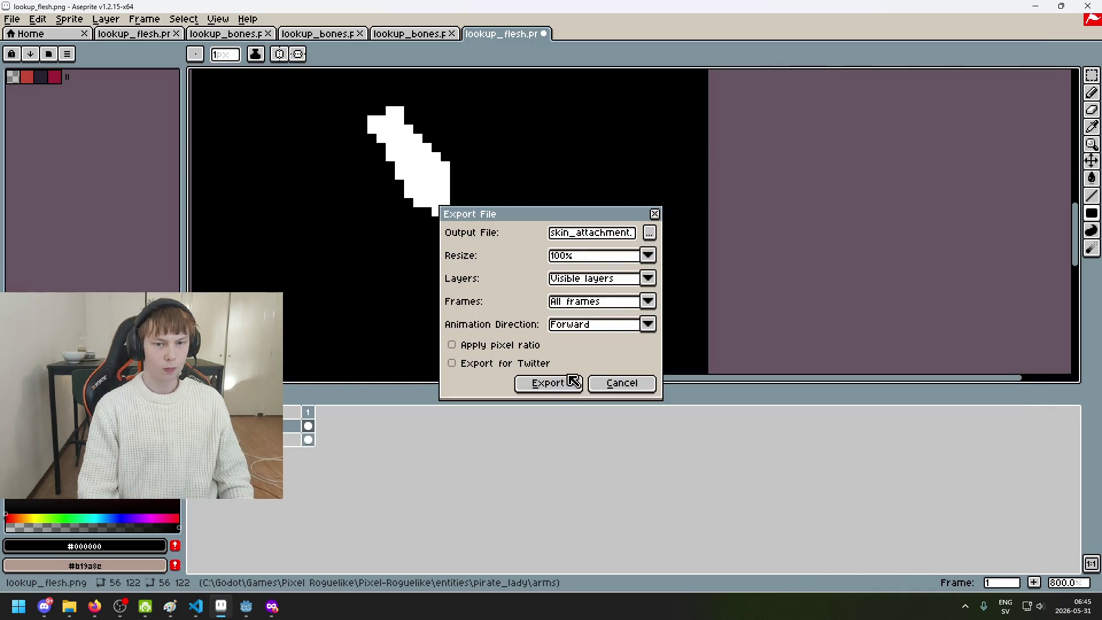
left_click(548, 383)
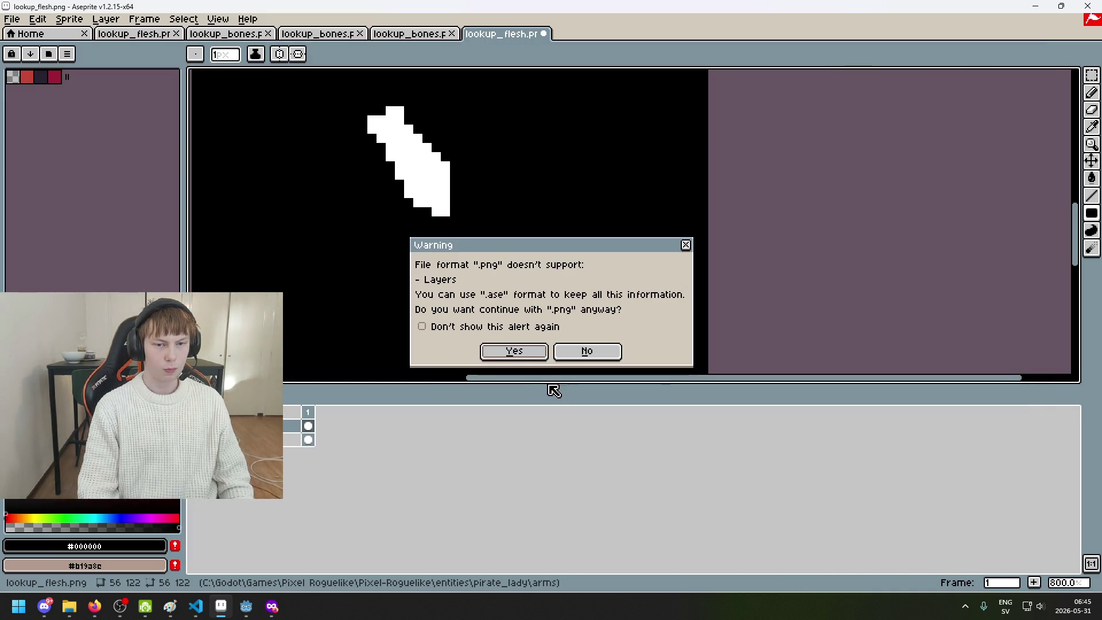
left_click(510, 348)
scroll(491, 236, "down", 3)
scroll(487, 229, "up", 2)
Undo the blackout to restore the right arm, then cover the V's left arm in black
key("ctrl+z")
key("u")
key("u")
left_click_drag(455, 182, 464, 297)
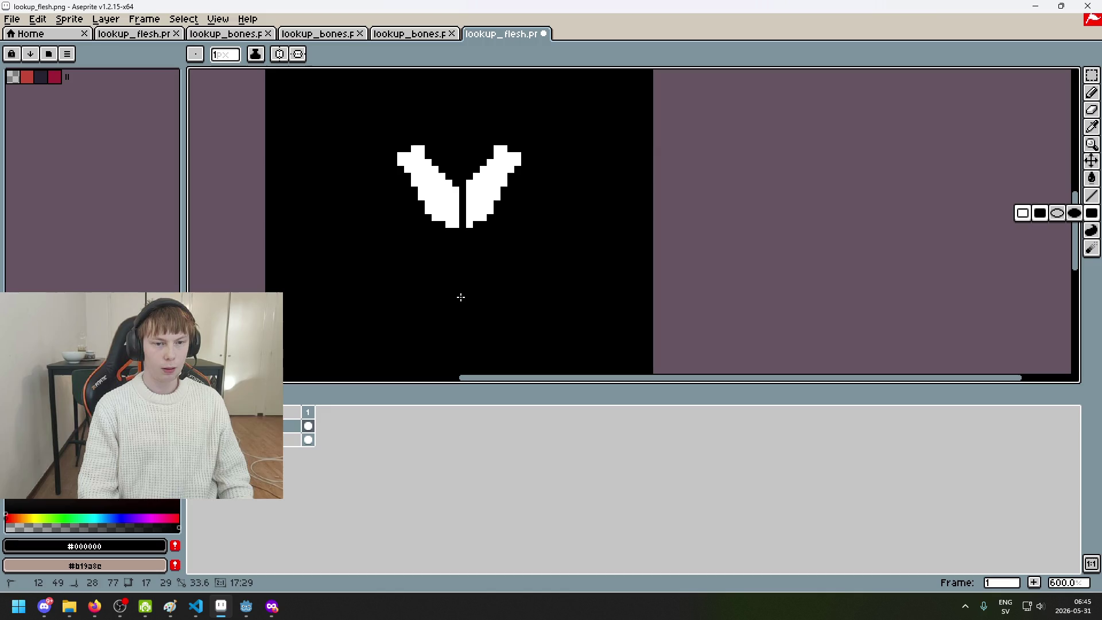
key("ctrl+z")
left_click_drag(391, 140, 458, 298)
Point the export location to the pirate_lady/left_arm folder
left_click(11, 19)
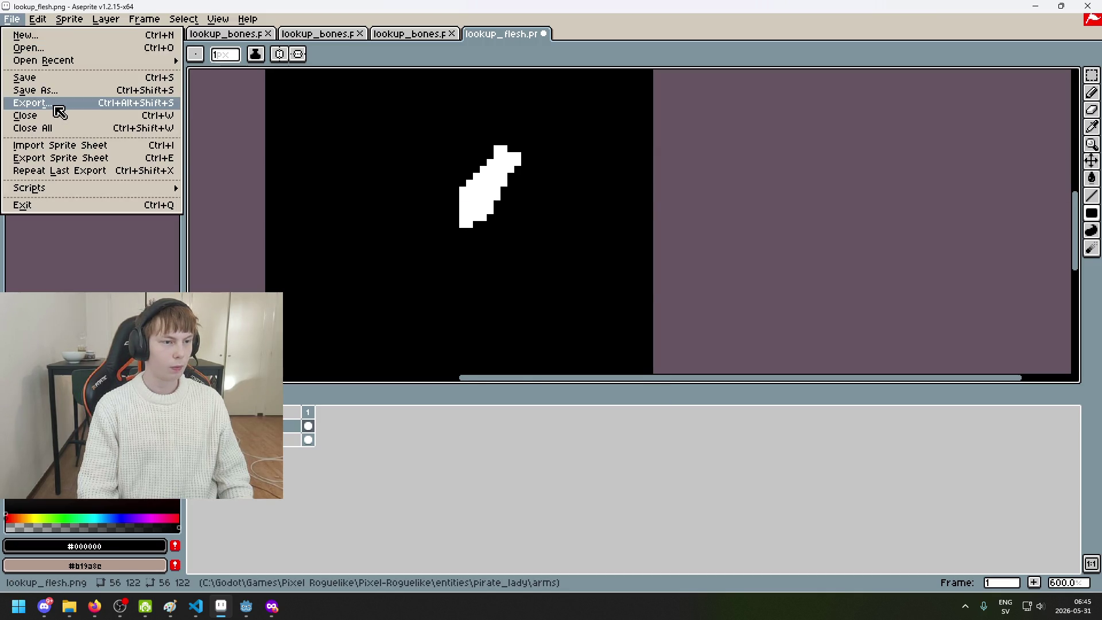
left_click(60, 112)
left_click(651, 233)
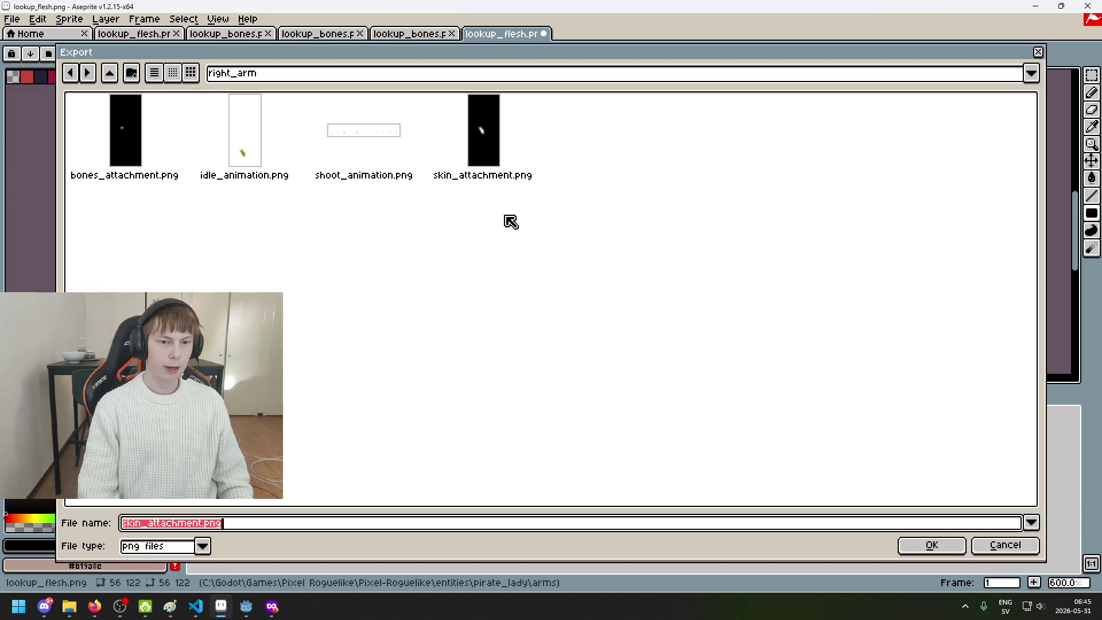
left_click(330, 84)
left_click(360, 176)
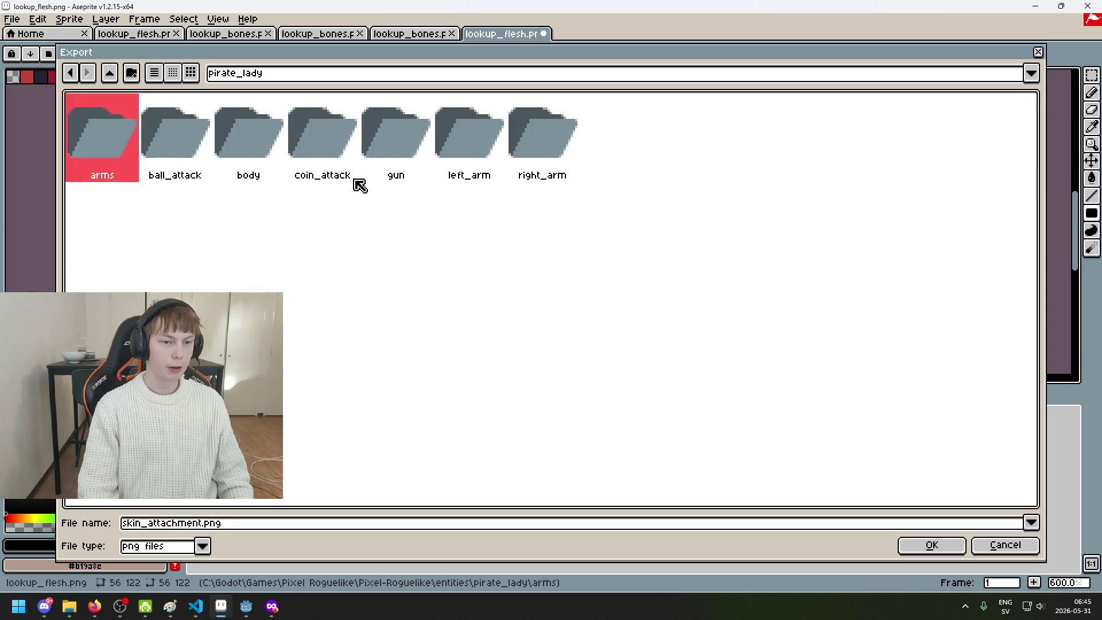
double_click(479, 152)
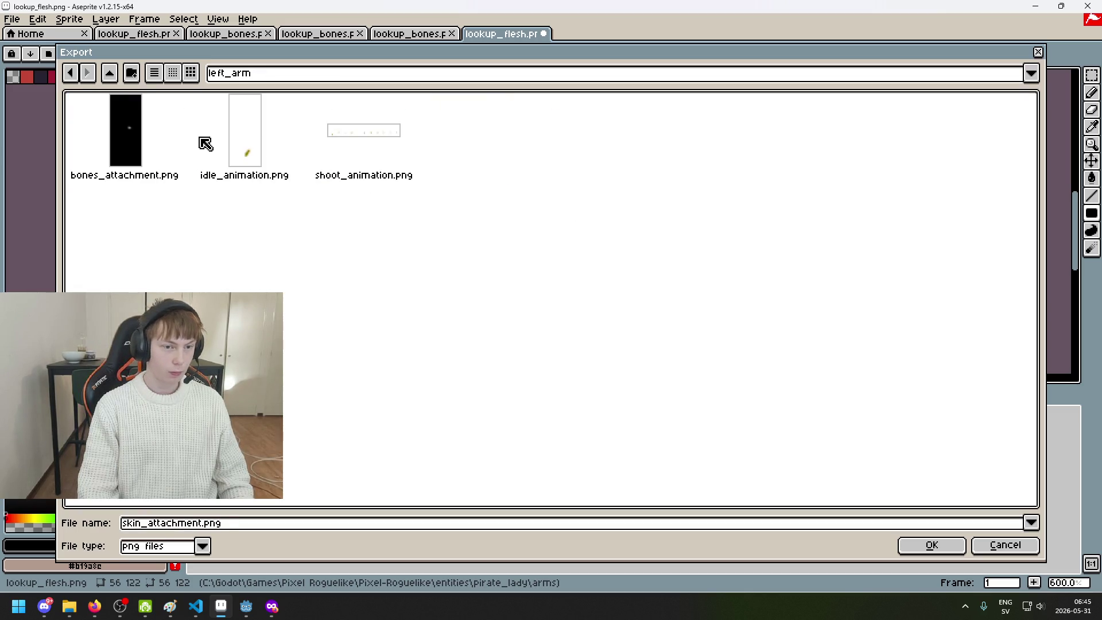
Export the remaining arm as skin_attachment.png as a flattened PNG, then switch to lookup_bones
left_click(123, 143)
left_click(168, 523)
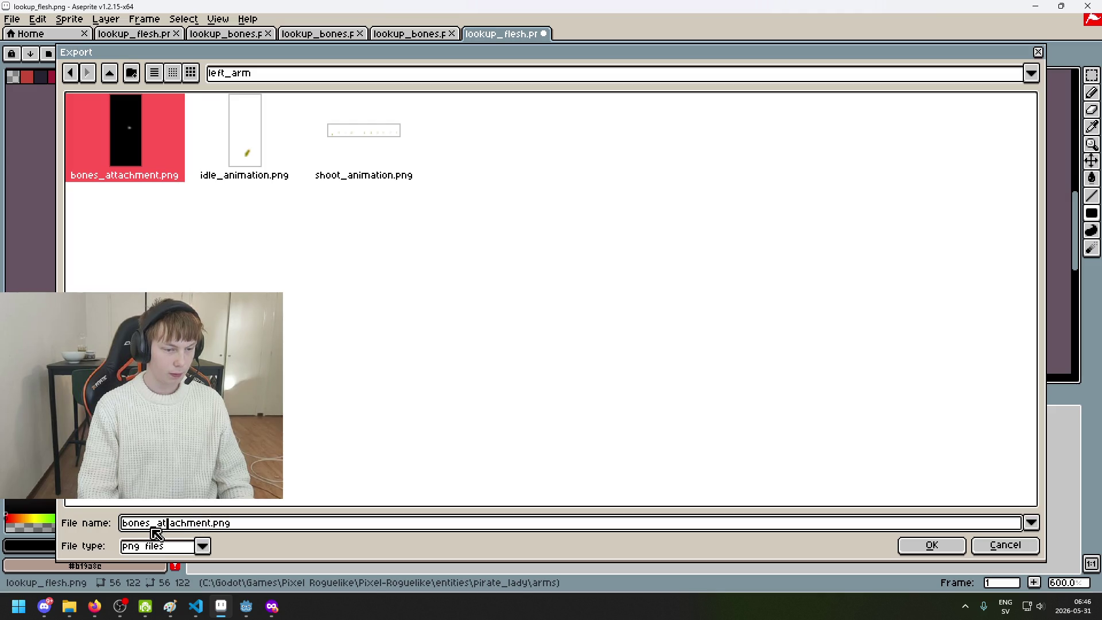
key("Delete")
key("Delete")
type("ski")
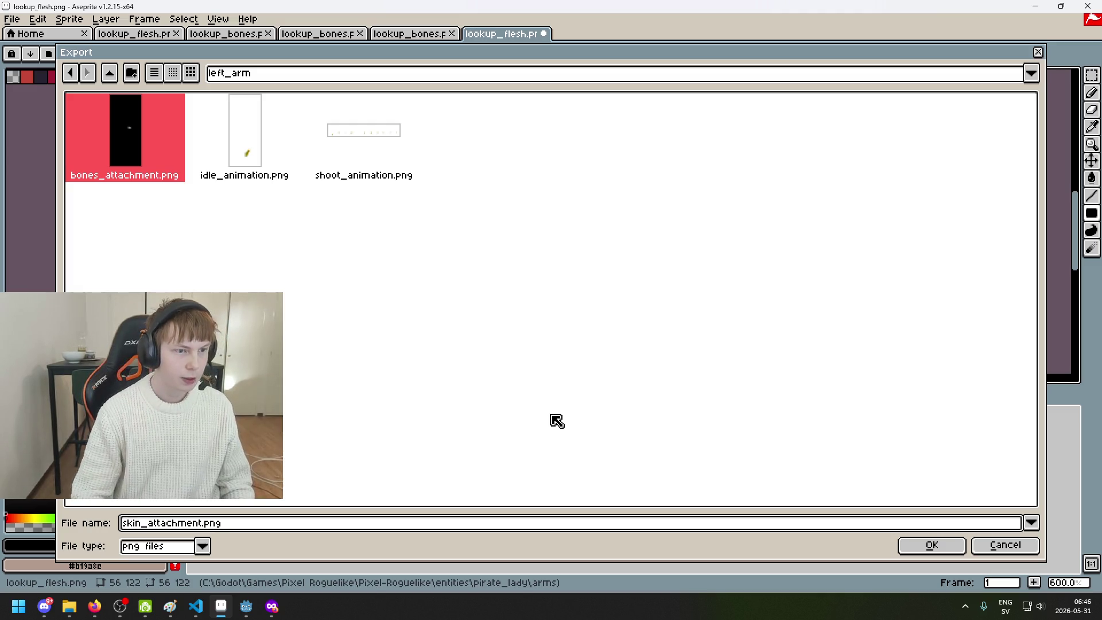
left_click(924, 547)
left_click(550, 384)
left_click(514, 352)
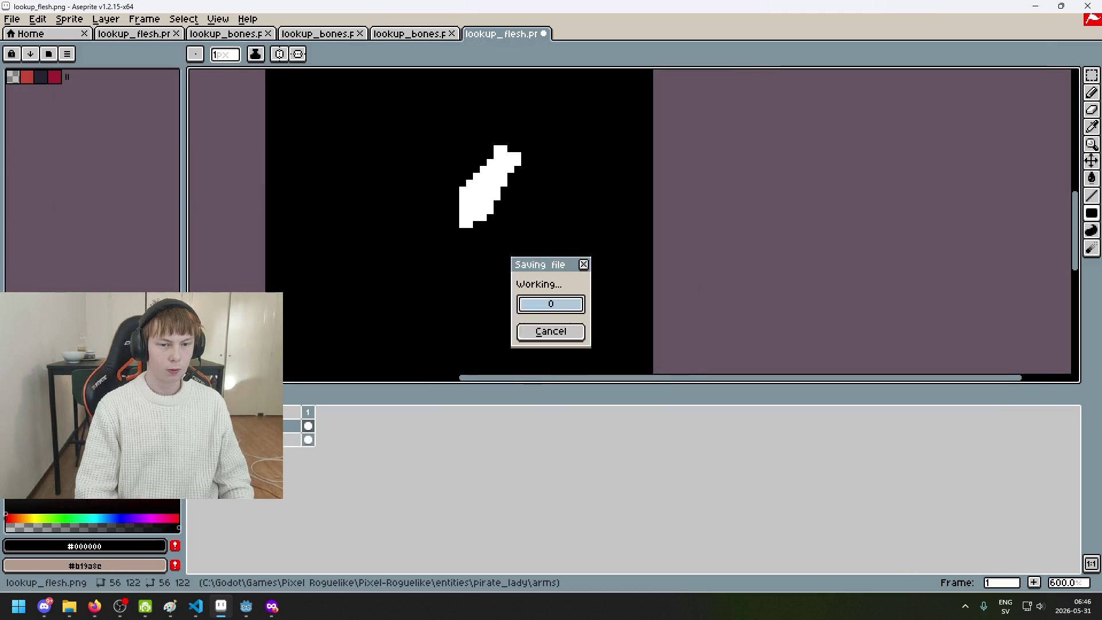
scroll(512, 241, "down", 2)
scroll(512, 241, "up", 2)
left_click(410, 34)
scroll(638, 243, "up", 3)
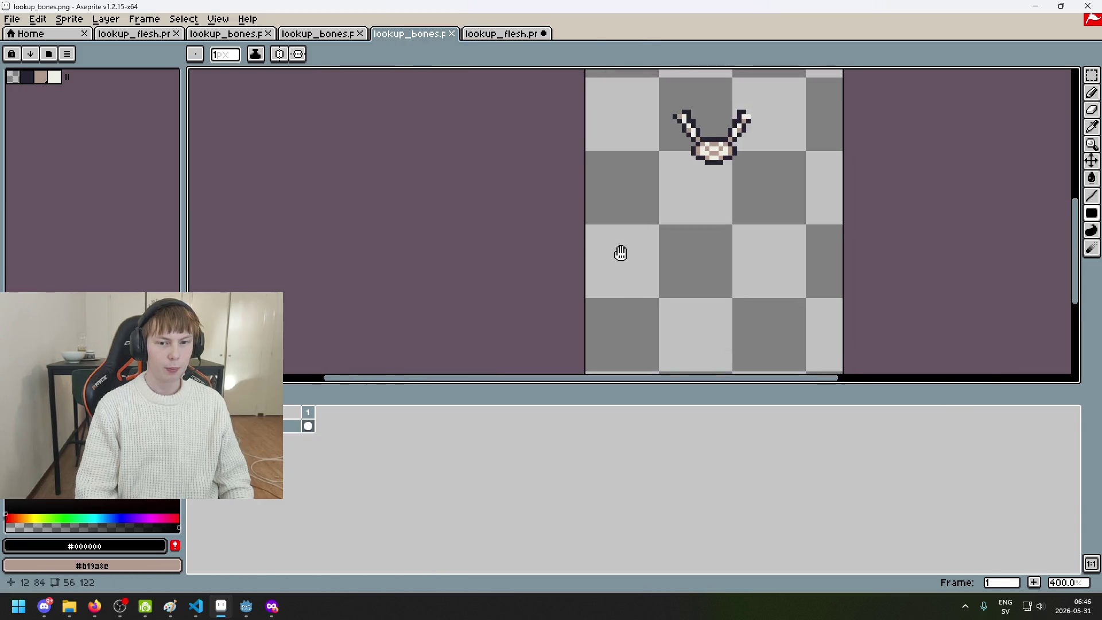
Close lookup_flesh, discarding its unsaved changes
scroll(817, 205, "right", 3)
left_click_drag(1091, 75, 1076, 82)
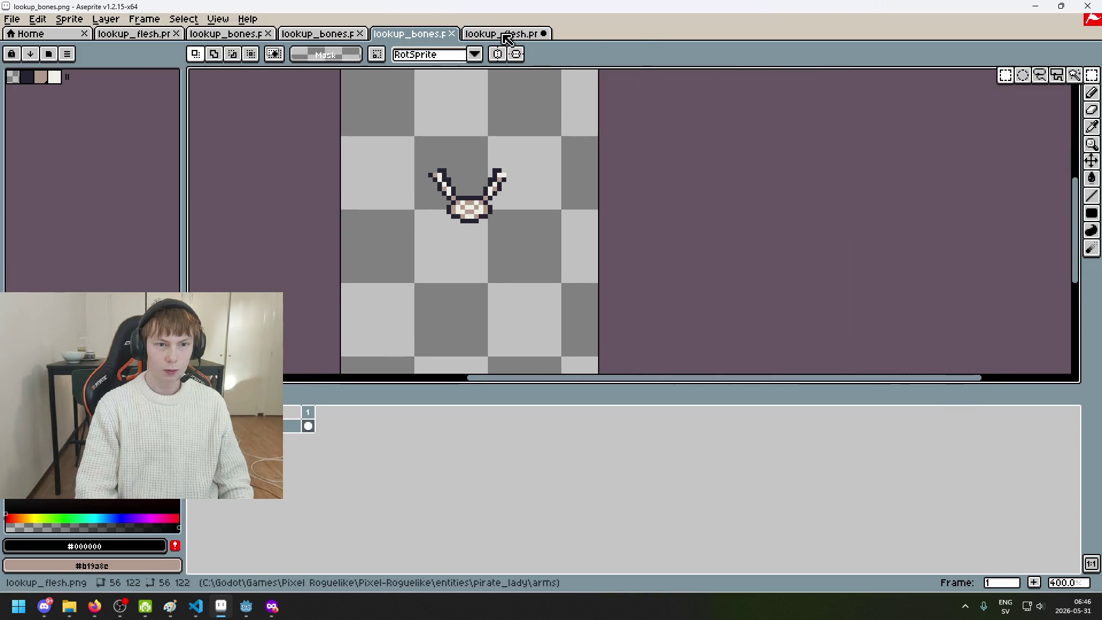
left_click(544, 34)
left_click(569, 327)
scroll(537, 185, "up", 1)
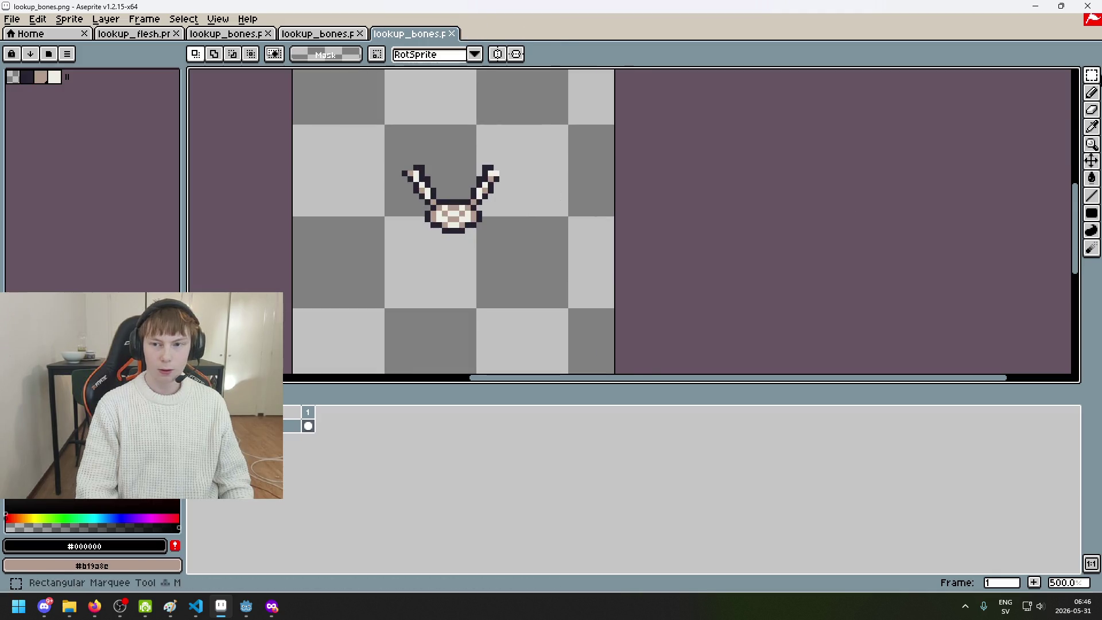
Add a new layer to lookup_bones and select the empty area around the sprite
left_click(1091, 213)
right_click(291, 426)
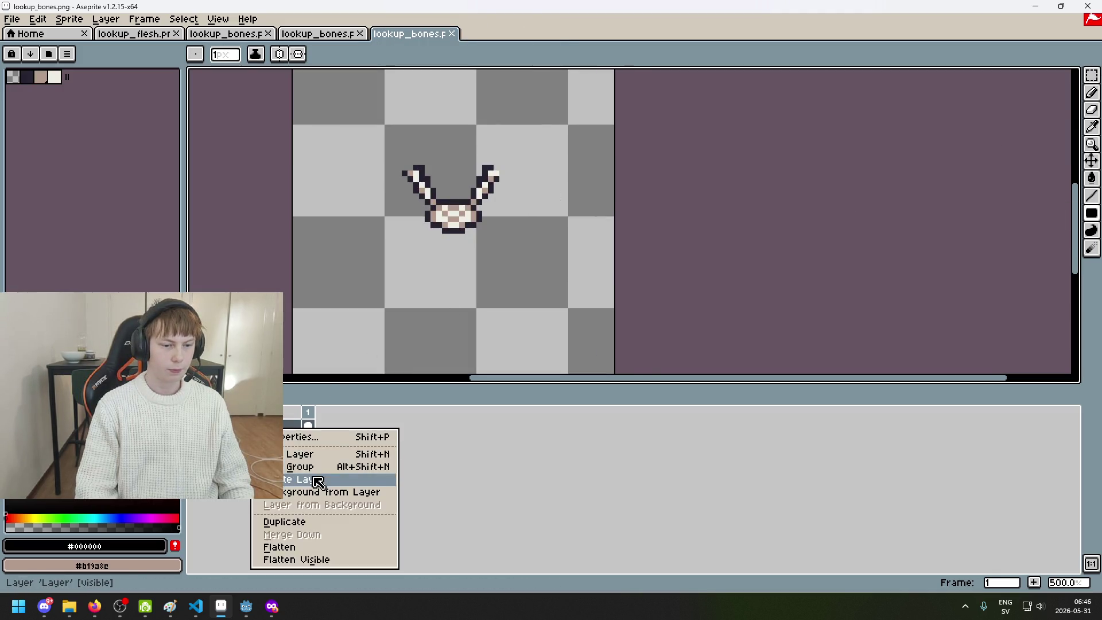
left_click(310, 454)
left_click_drag(1092, 75, 1076, 82)
left_click(357, 307)
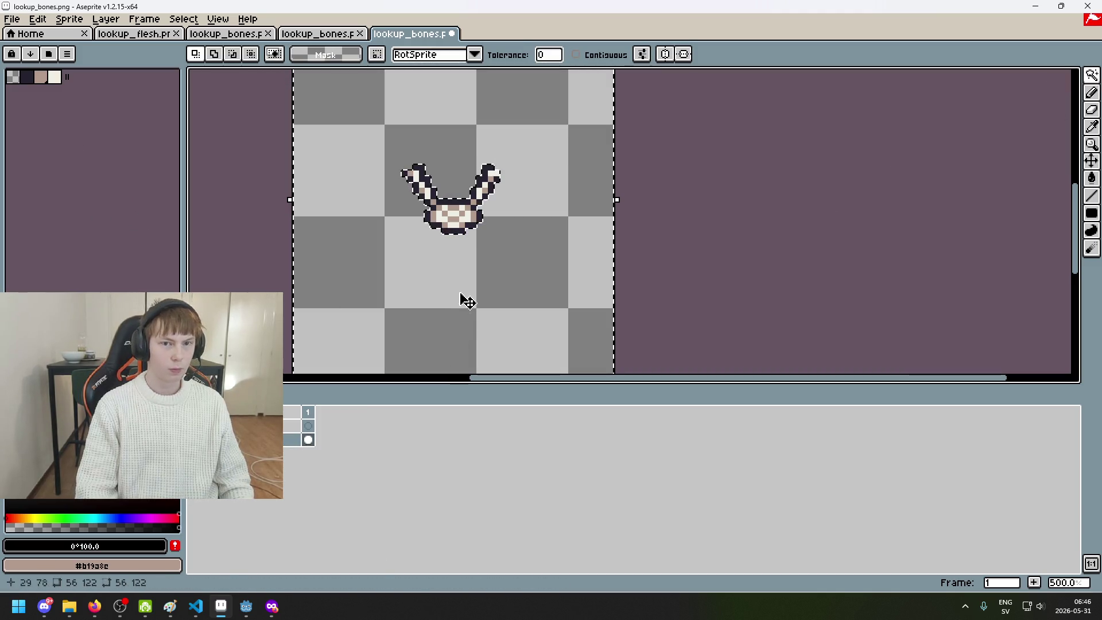
Fill the background black on the top layer, deselect, and fill the bone V white
key("g")
left_click(360, 325)
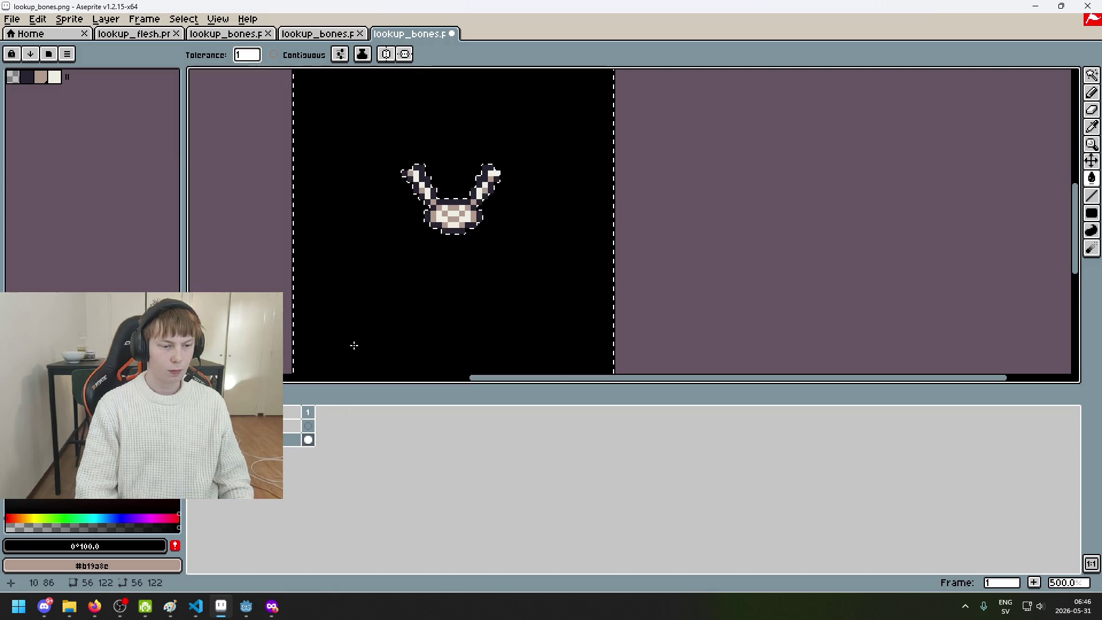
key("ctrl+z")
left_click(287, 426)
left_click(332, 344)
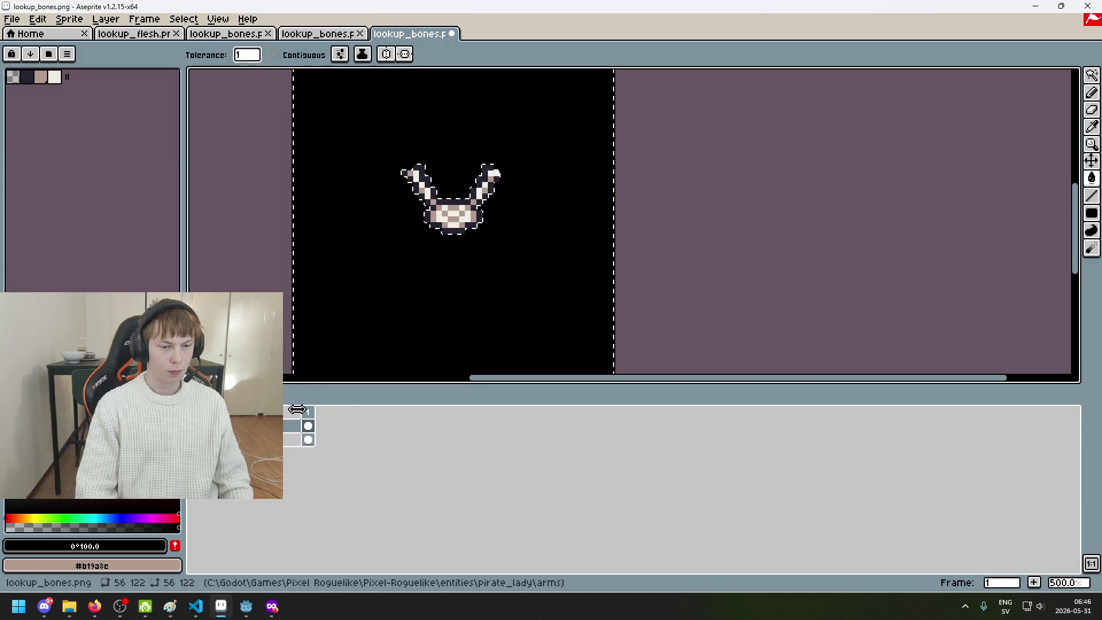
key("ctrl+d")
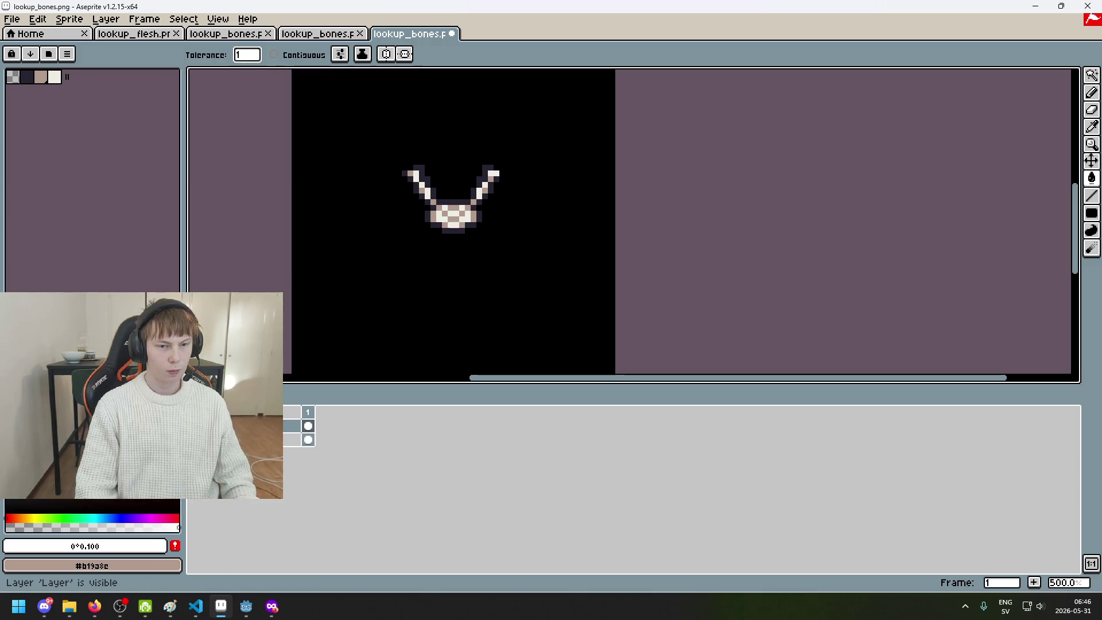
left_click(460, 213)
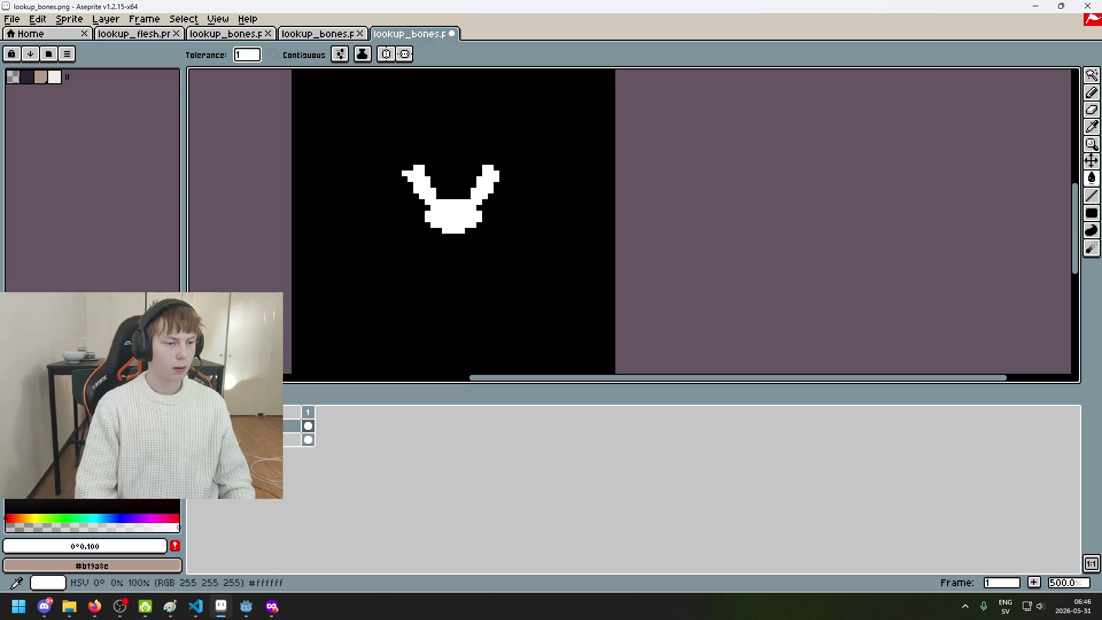
left_click(12, 19)
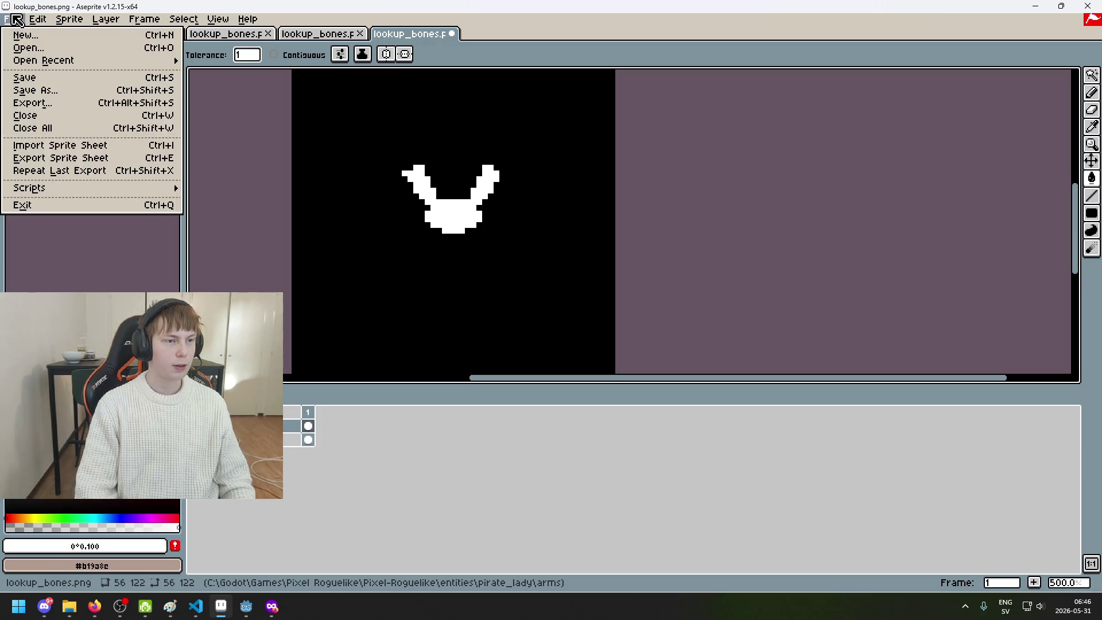
Black out everything except the right arm with a black filled rectangle
left_click(941, 292)
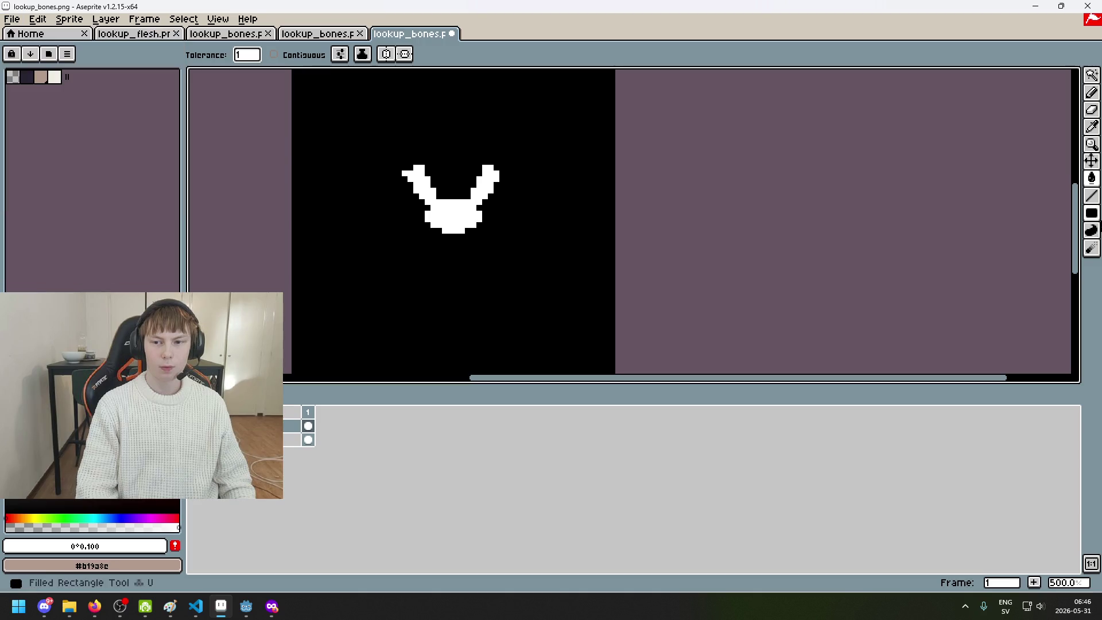
left_click(521, 290, "alt")
scroll(452, 239, "up", 2)
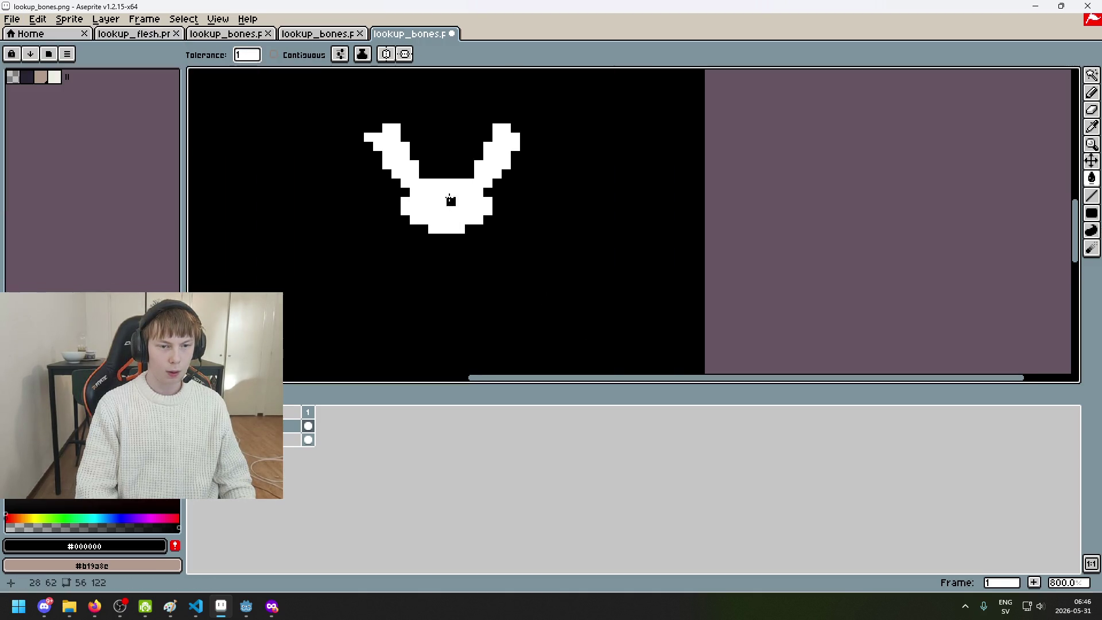
left_click(456, 230)
key("ctrl+z")
key("b")
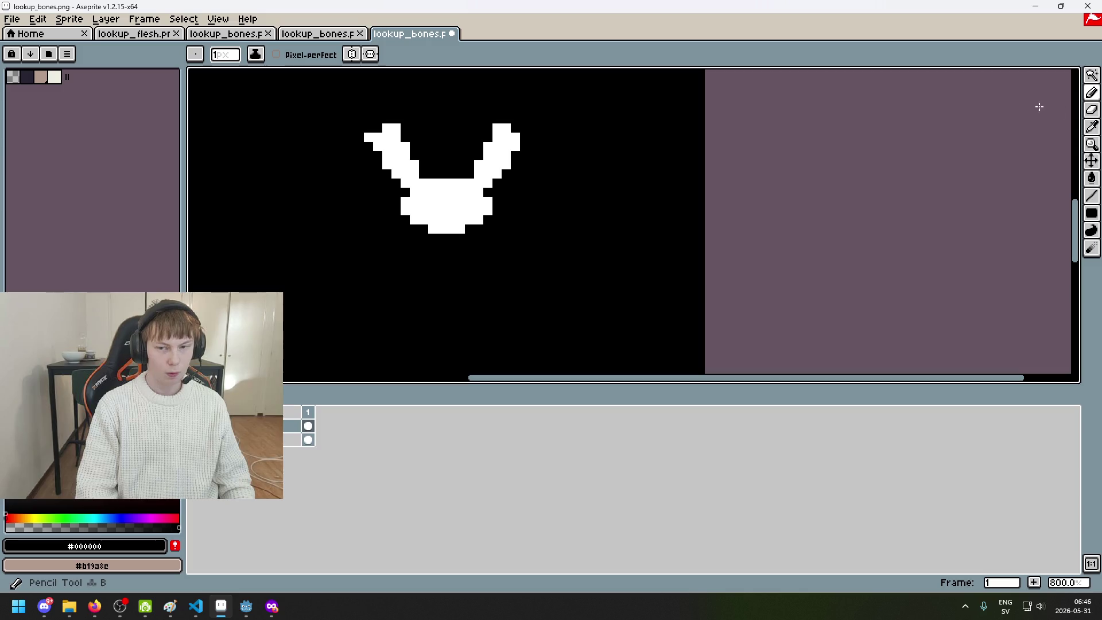
left_click(1092, 213)
left_click_drag(448, 233, 637, 129)
scroll(637, 129, "down", 2)
Export the image as flesh_attachment.png into pirate_lady/right_arm, then undo the black rectangle
left_click(11, 19)
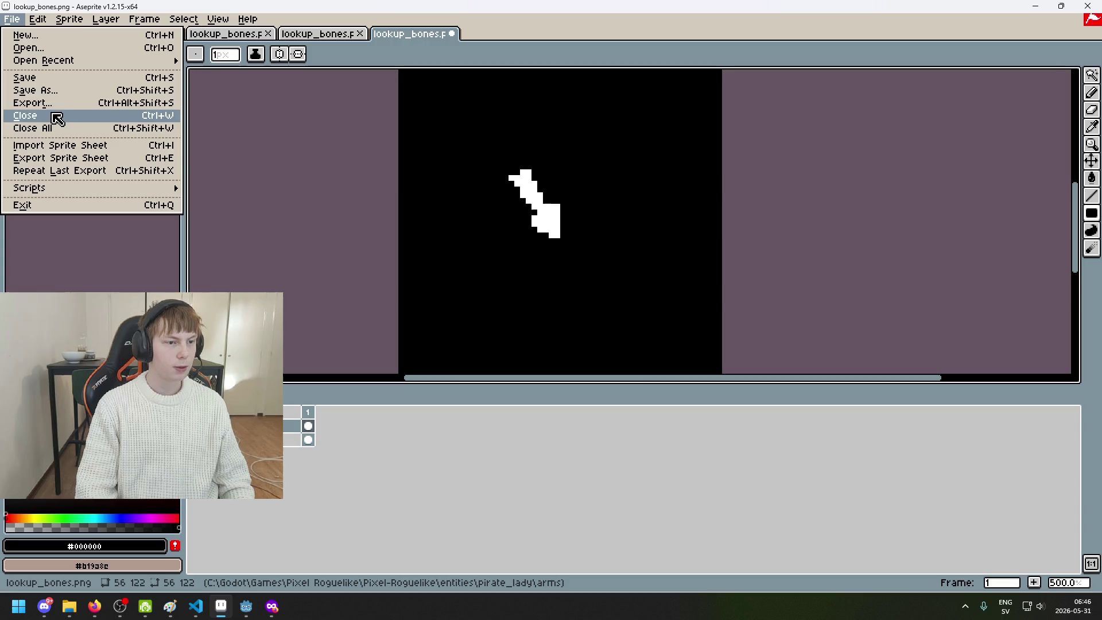
left_click(25, 101)
left_click(647, 233)
left_click(264, 73)
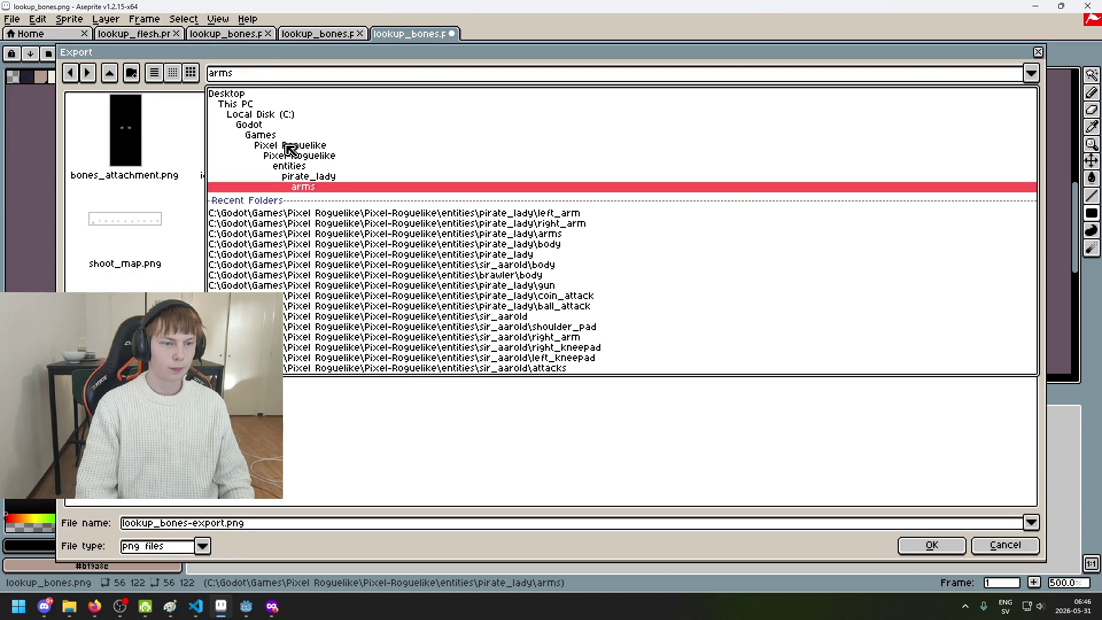
left_click(327, 178)
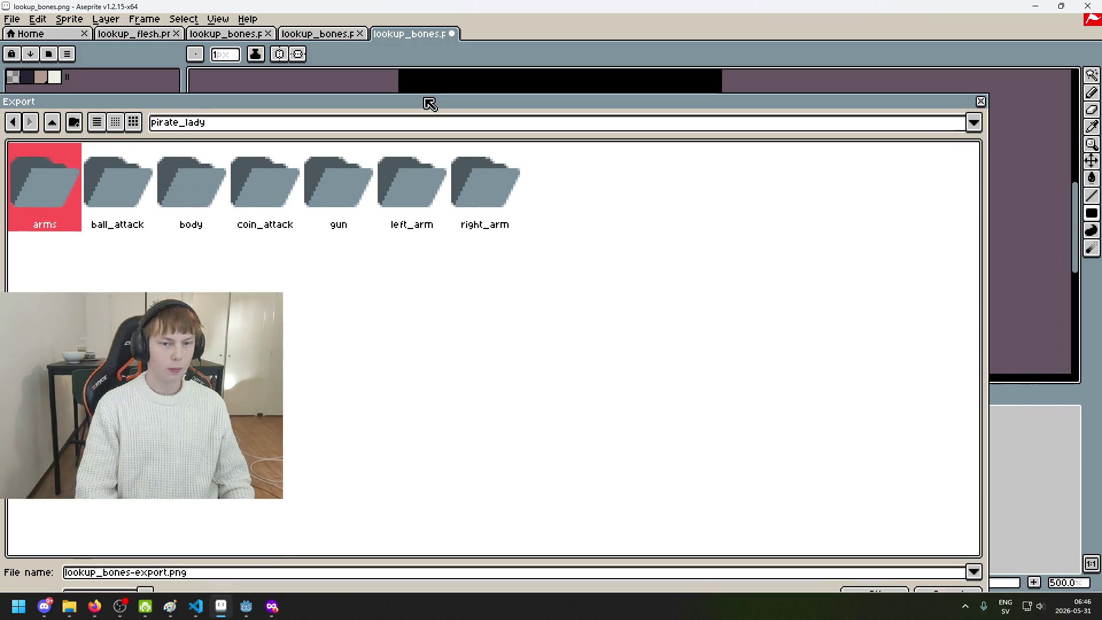
double_click(503, 217)
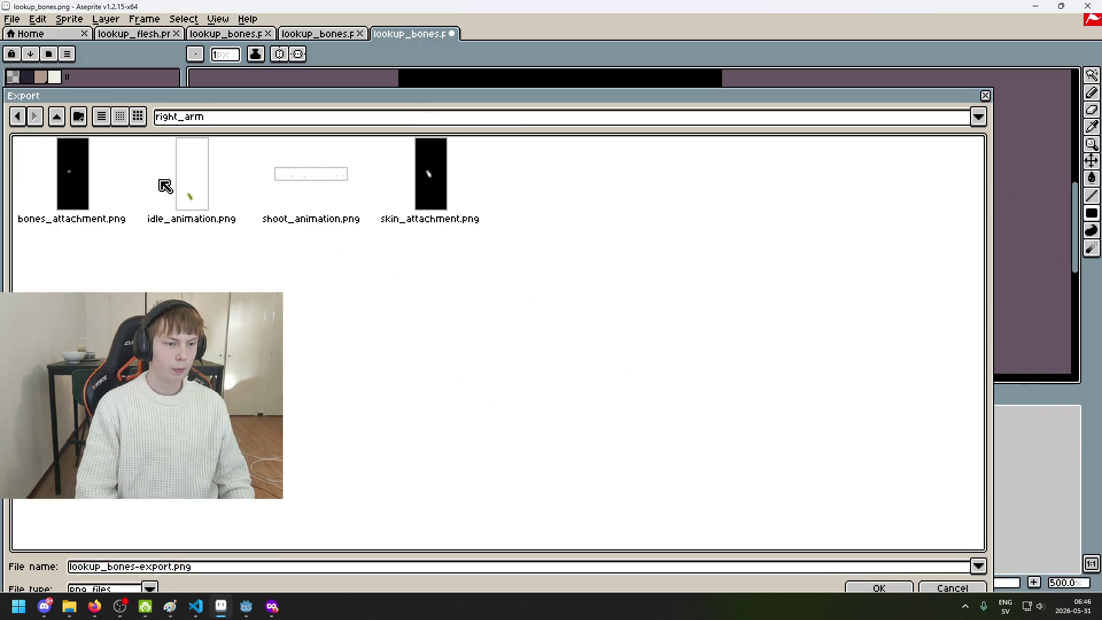
left_click(91, 174)
key("BackSpace")
key("BackSpace")
key("BackSpace")
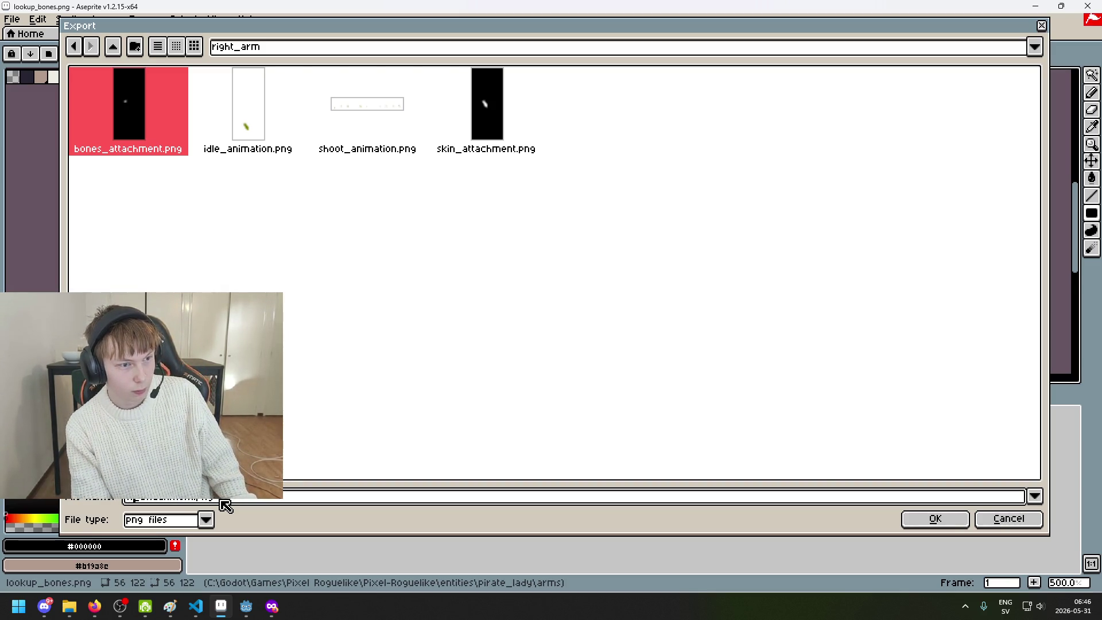
type("arm")
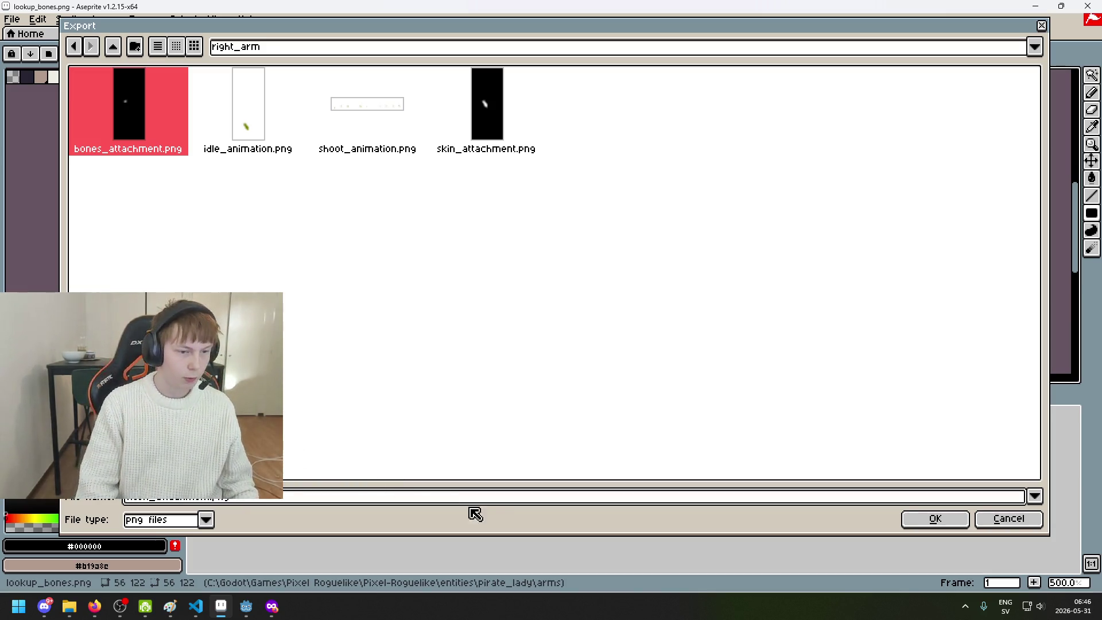
left_click(959, 520)
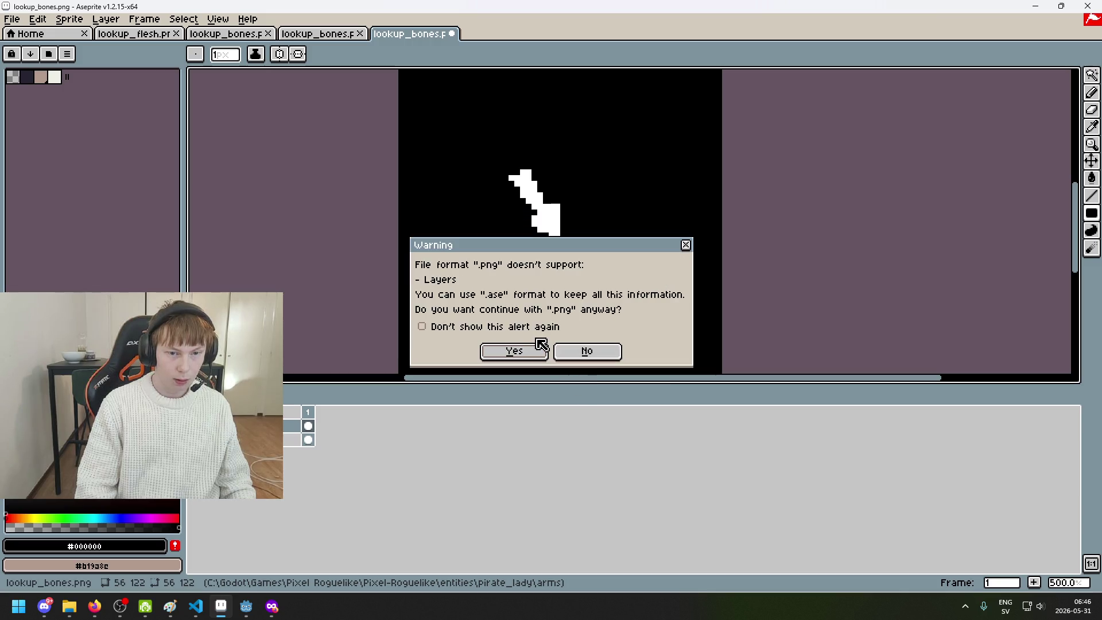
left_click(541, 352)
key("ctrl+z")
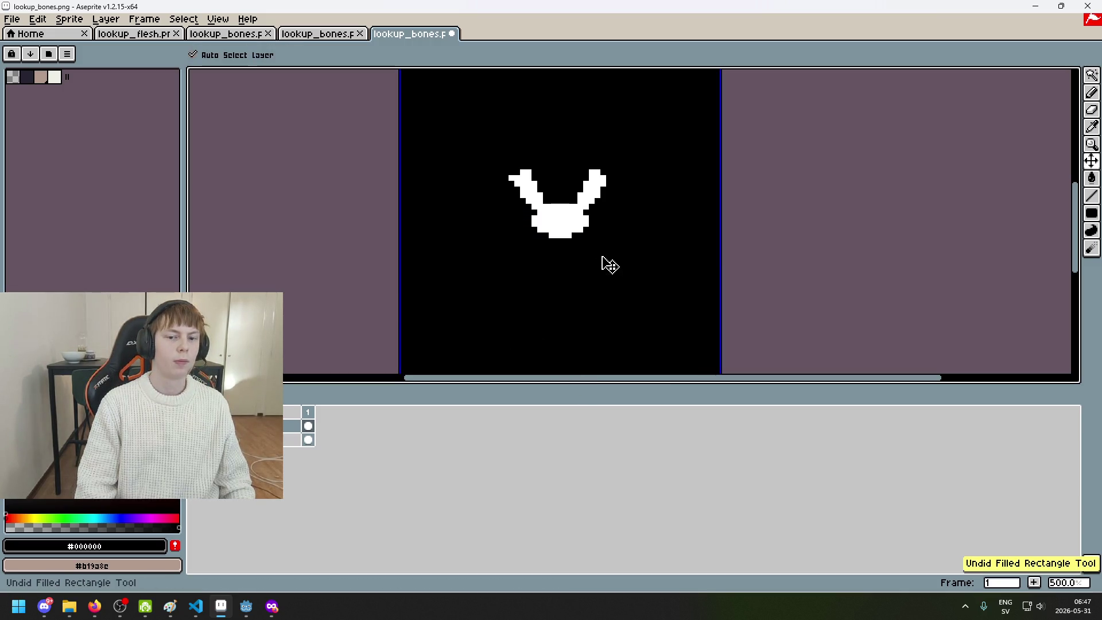
Undo edits until only the other arm remains on the canvas
scroll(610, 265, "up", 4)
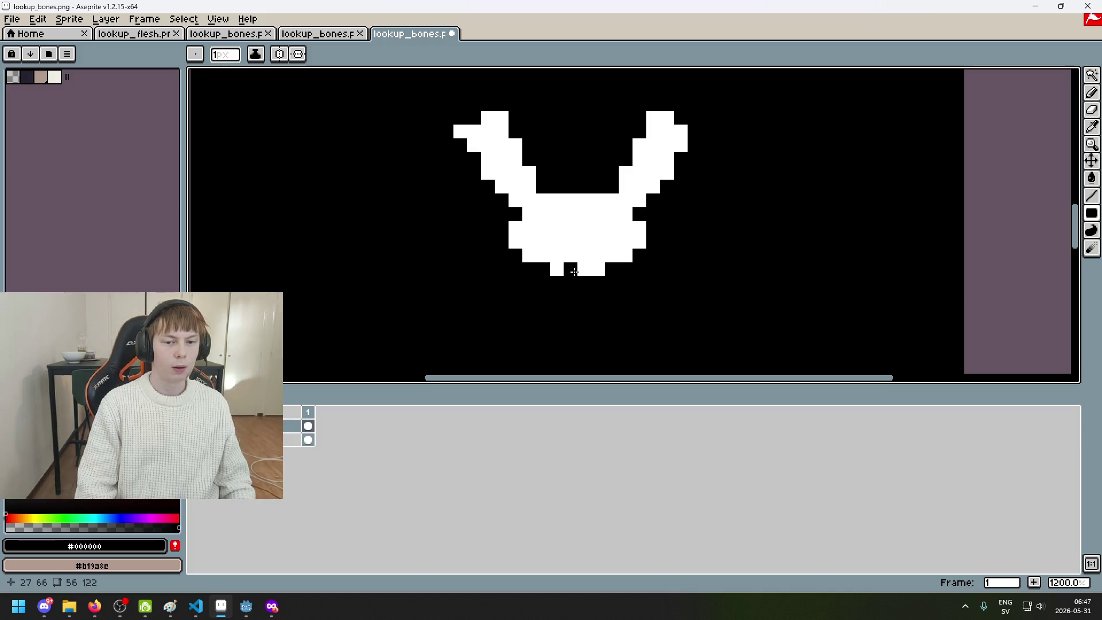
key("ctrl+z")
key("ctrl+z")
key("ctrl+z")
scroll(361, 187, "down", 3)
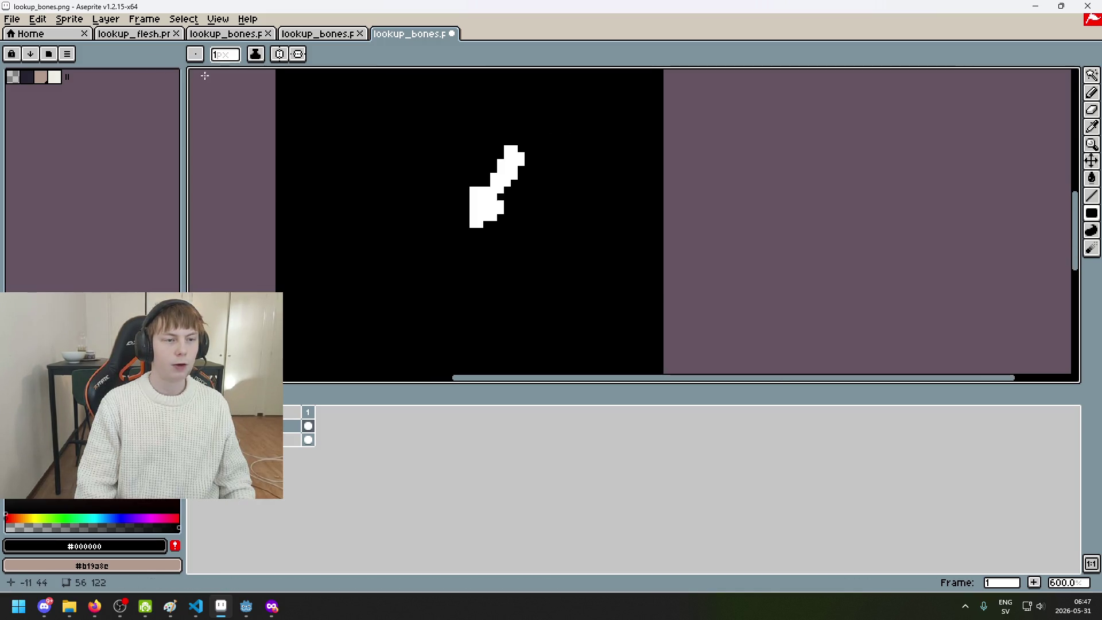
Export the one-arm mask as flesh_attachment.png into pirate_lady/left_arm, then switch to Godot
left_click(12, 19)
left_click(34, 102)
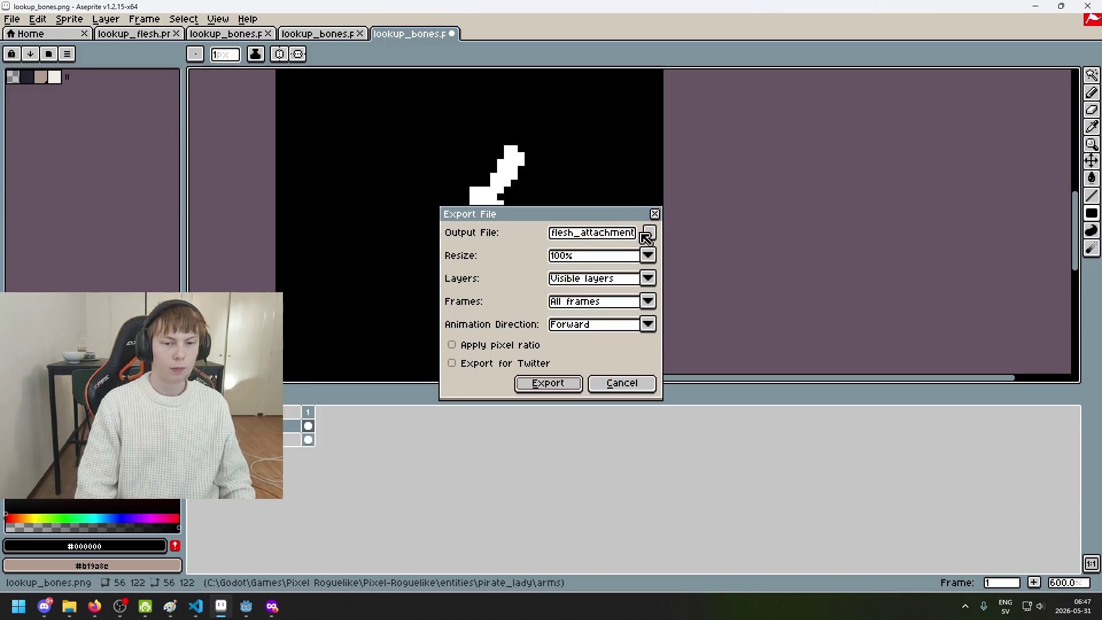
left_click(653, 235)
left_click(298, 73)
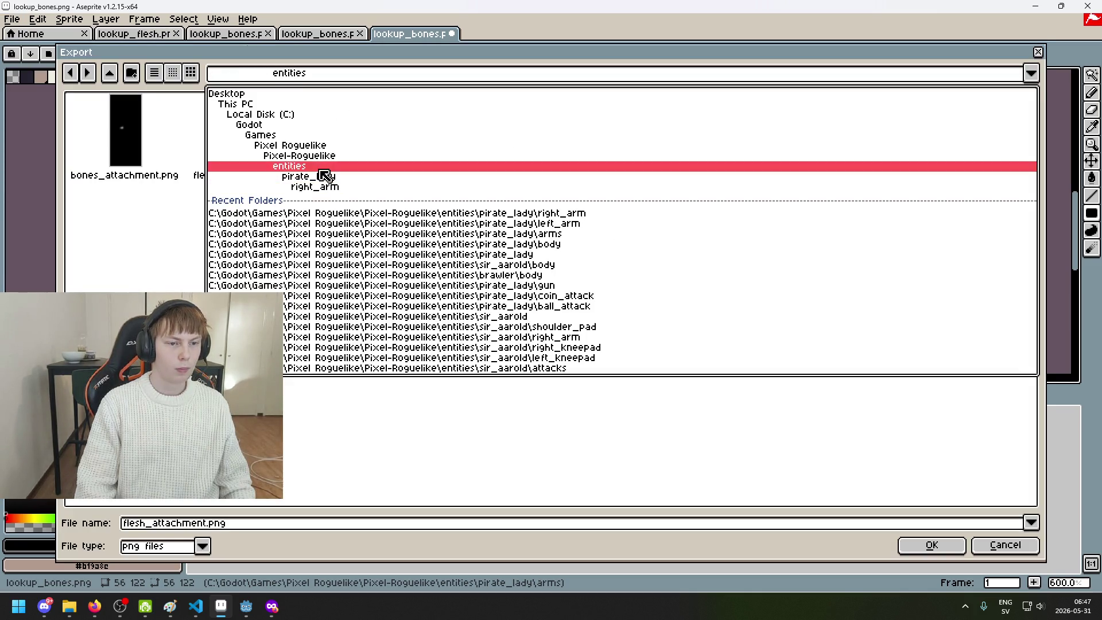
left_click(325, 179)
double_click(490, 136)
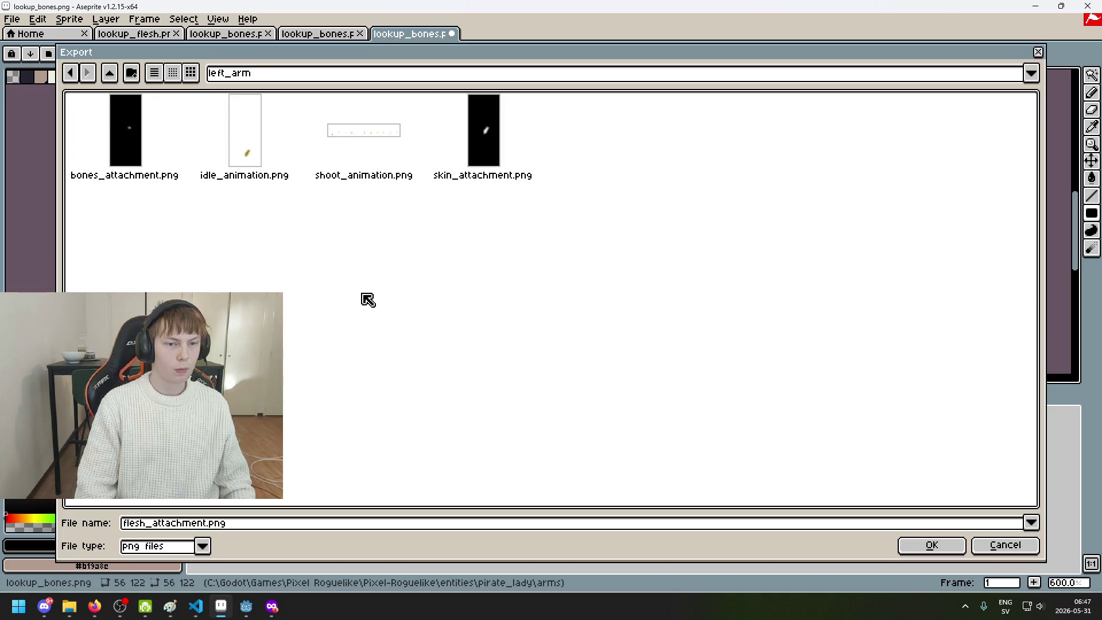
left_click(931, 545)
left_click(546, 382)
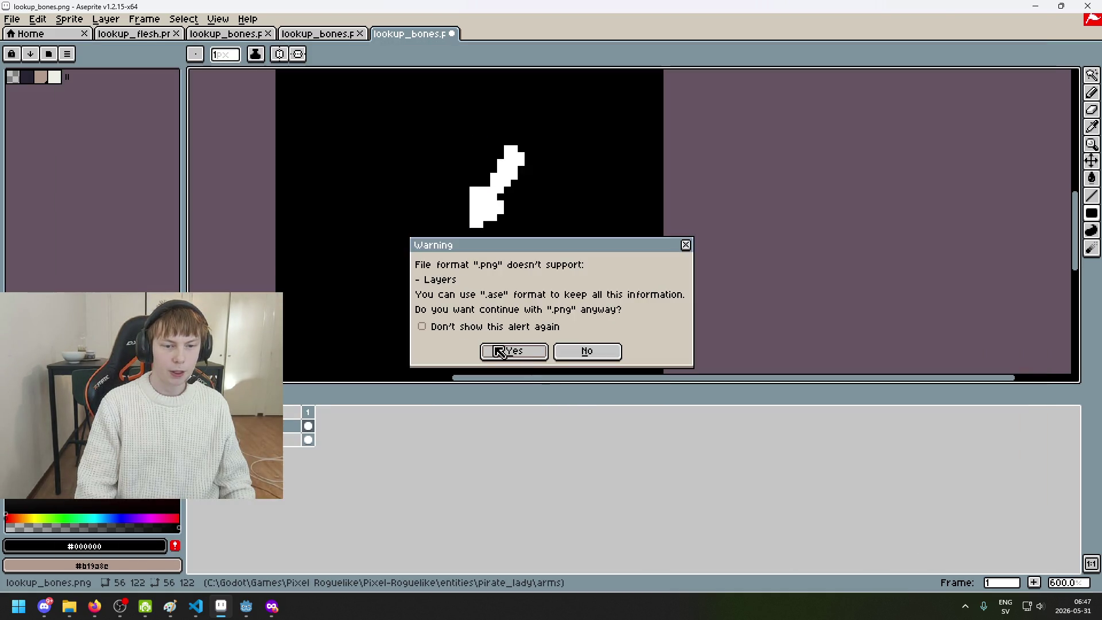
left_click(512, 349)
mouse_move(246, 606)
left_click(202, 561)
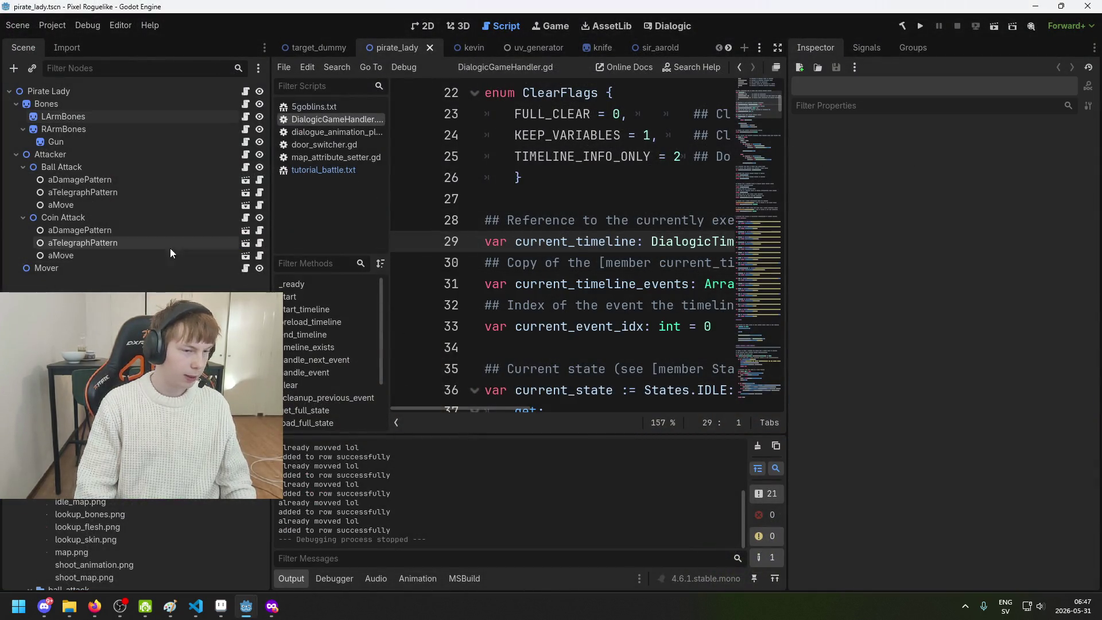
Show the 2D view and select the Bones node in the Scene dock
left_click(422, 26)
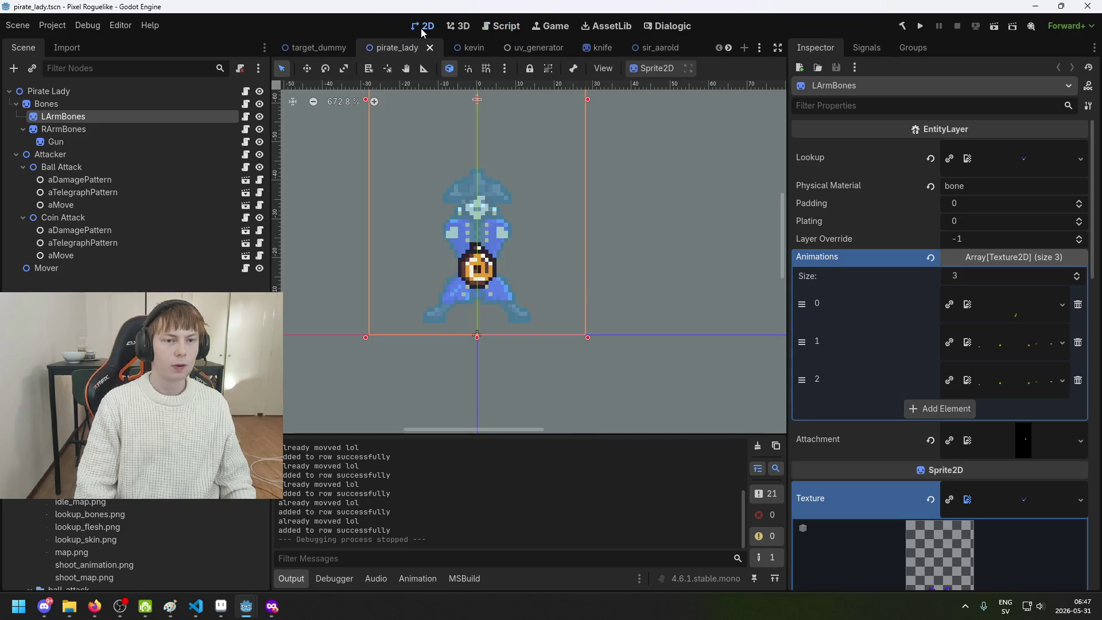
scroll(504, 172, "left", 3)
scroll(570, 193, "up", 3)
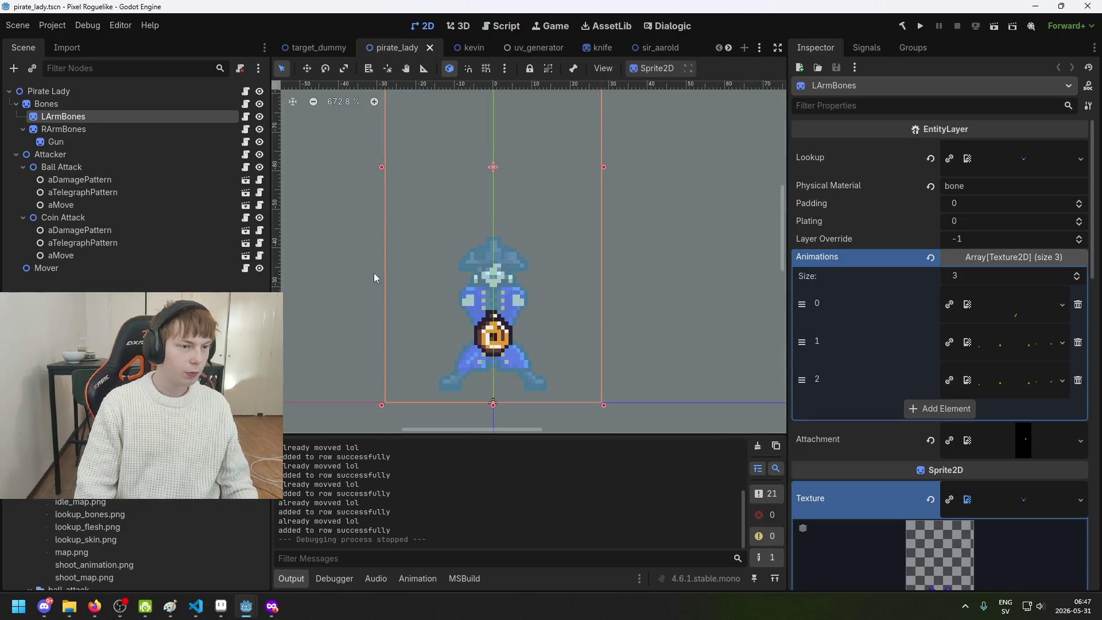
left_click(56, 103)
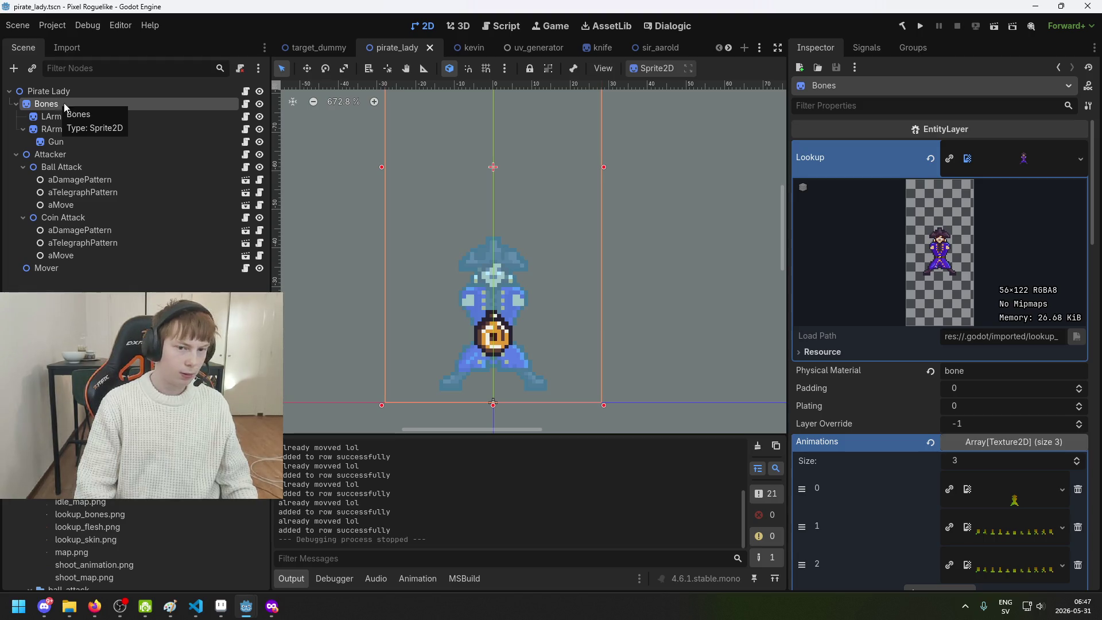
Drag lookup_bones.png from the FileSystem dock onto the Bones sprite's Lookup property
scroll(553, 287, "up", 1)
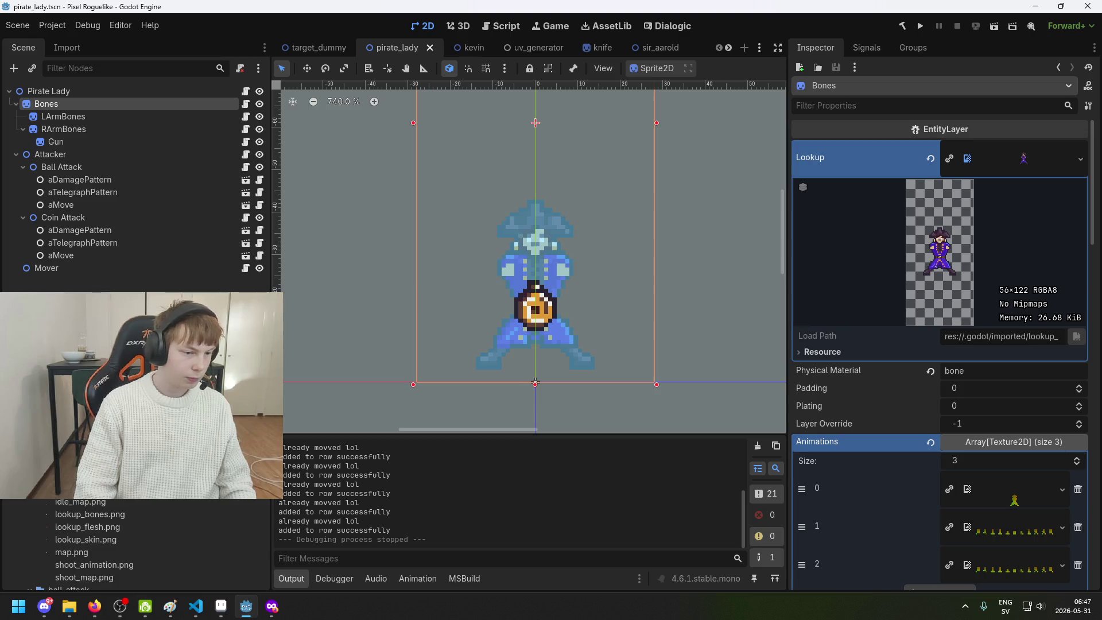
scroll(105, 505, "down", 3)
scroll(98, 517, "up", 2)
scroll(91, 529, "down", 5)
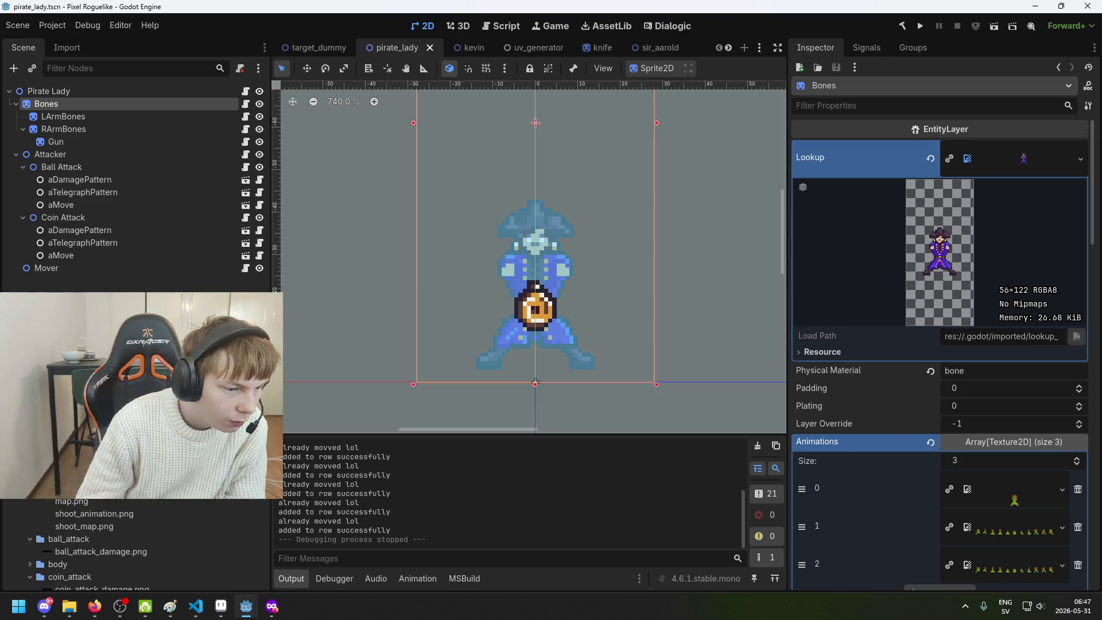
scroll(92, 540, "up", 4)
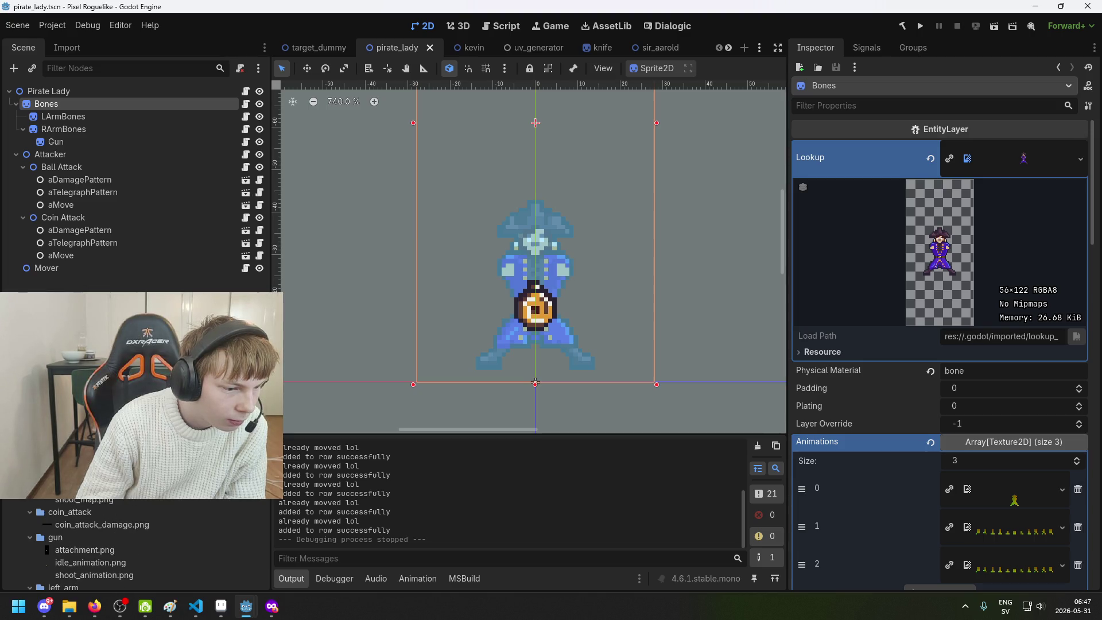
mouse_move(172, 457)
left_mouse_down()
mouse_move(982, 158)
mouse_move(1021, 163)
left_mouse_up()
Make the Bones shader material unique and set its Lookup shader parameter to lookup_bones.png
scroll(1011, 325, "down", 4)
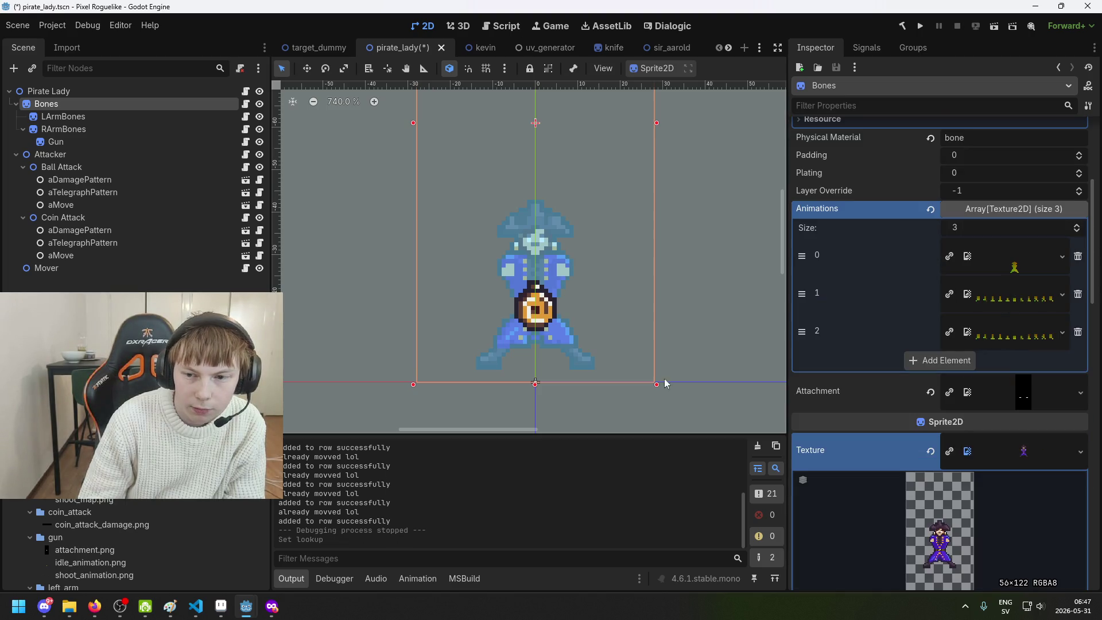
scroll(946, 432, "down", 3)
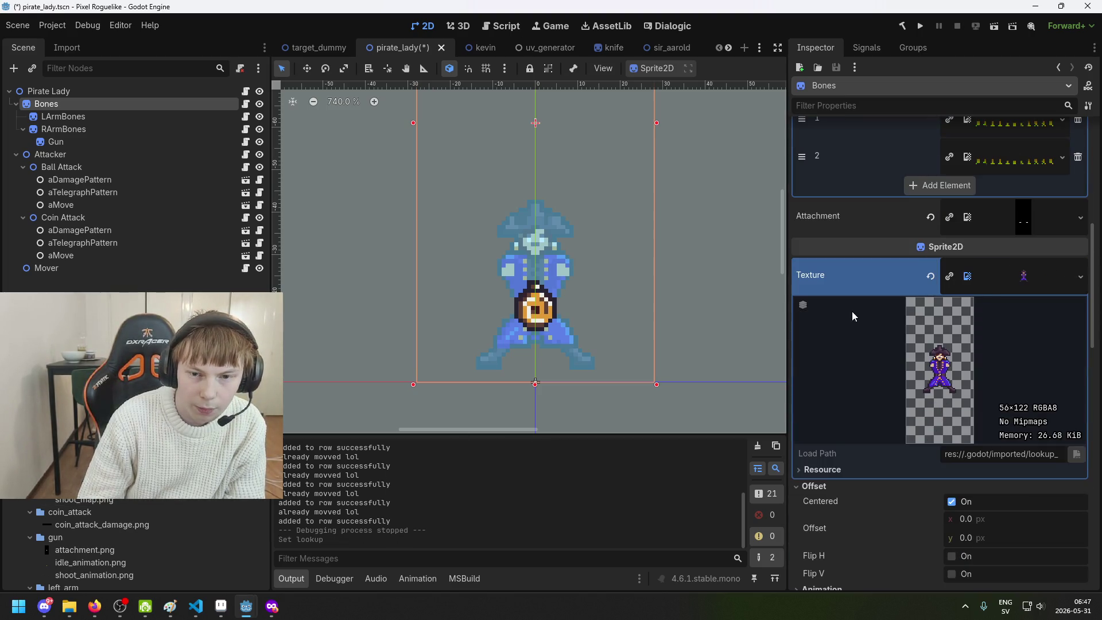
mouse_move(172, 457)
left_mouse_down()
mouse_move(747, 258)
mouse_move(1026, 282)
left_mouse_up()
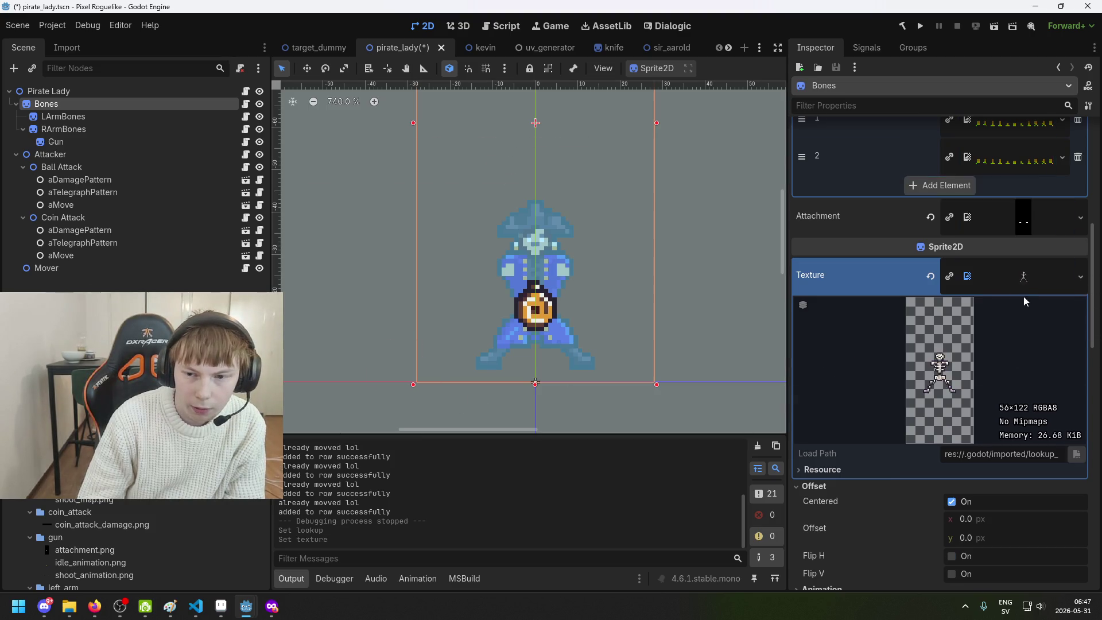
scroll(1025, 290, "down", 6)
scroll(973, 404, "down", 5)
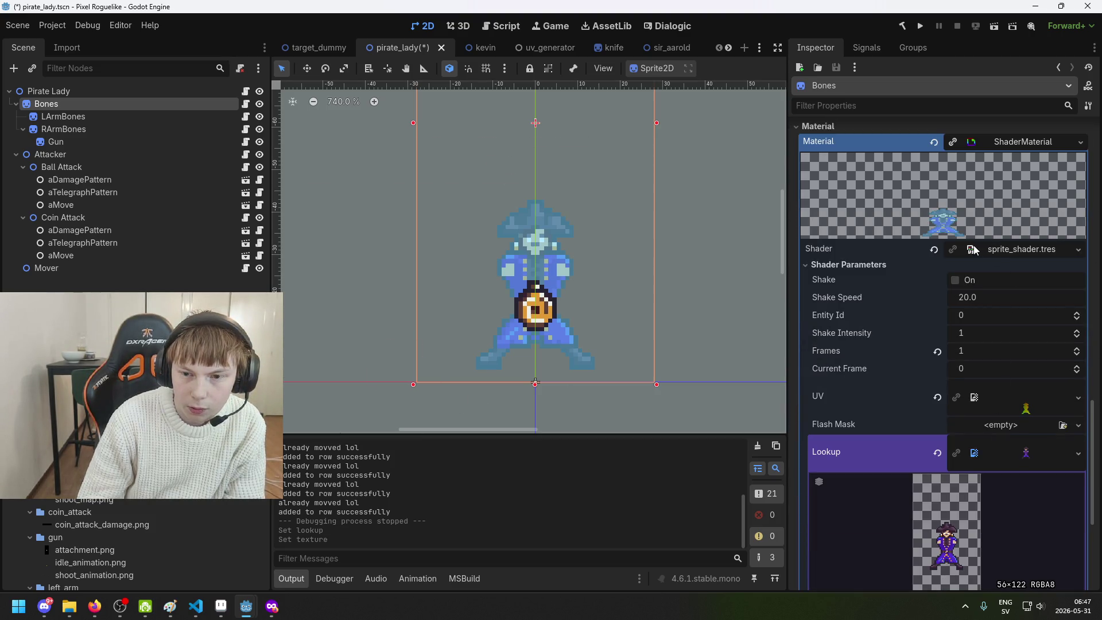
left_click(954, 144)
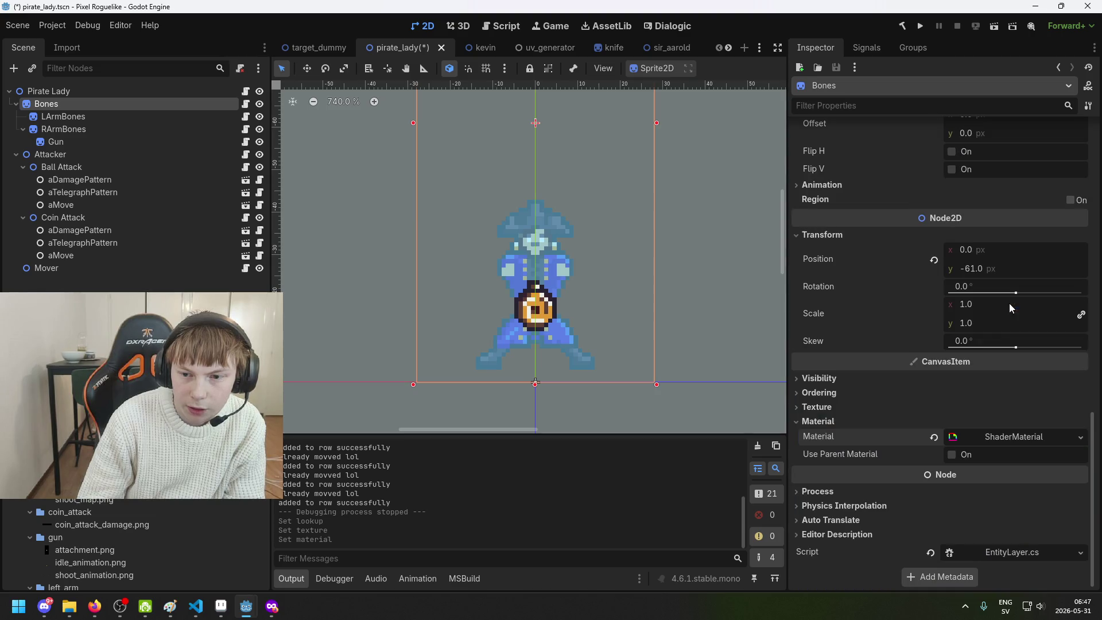
left_click(1013, 437)
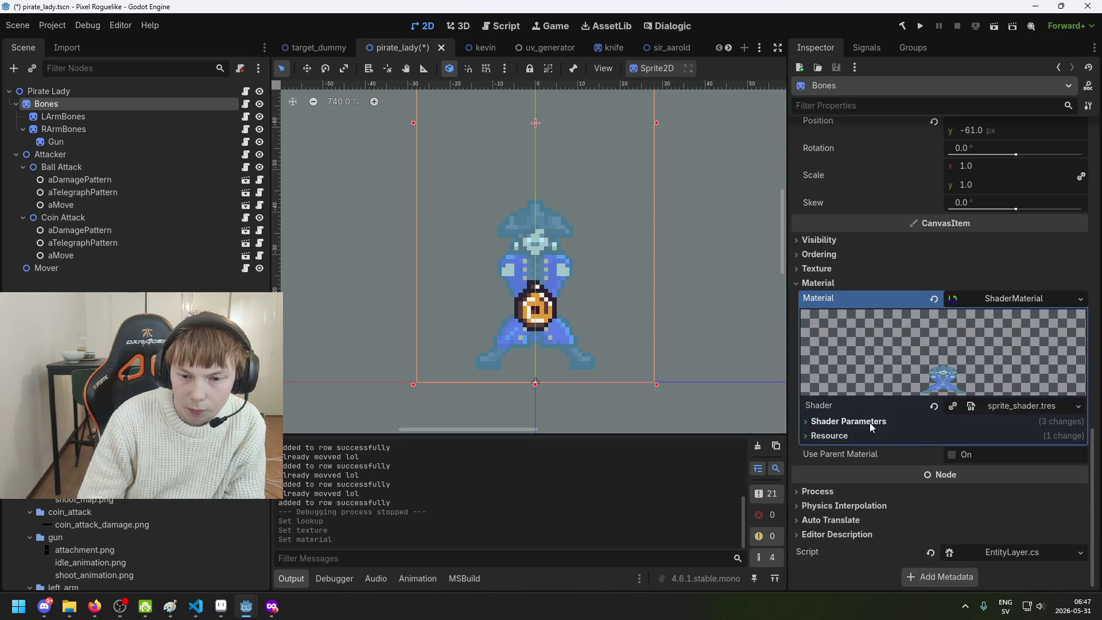
left_click(869, 422)
scroll(939, 436, "down", 4)
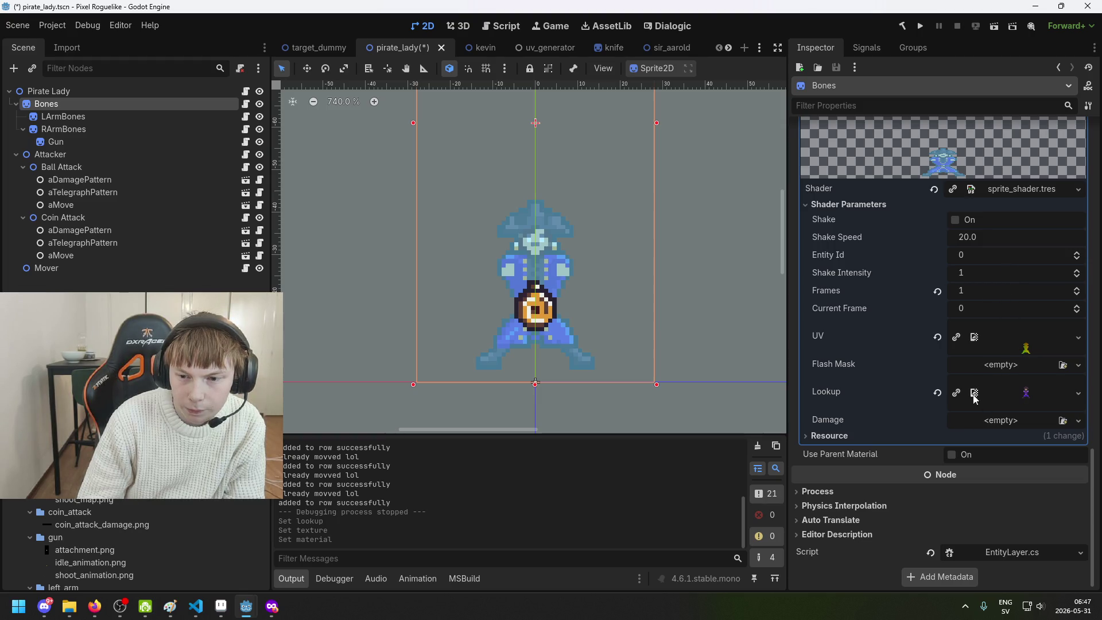
mouse_move(1026, 392)
left_mouse_down()
mouse_move(1030, 383)
mouse_move(1026, 395)
left_mouse_up()
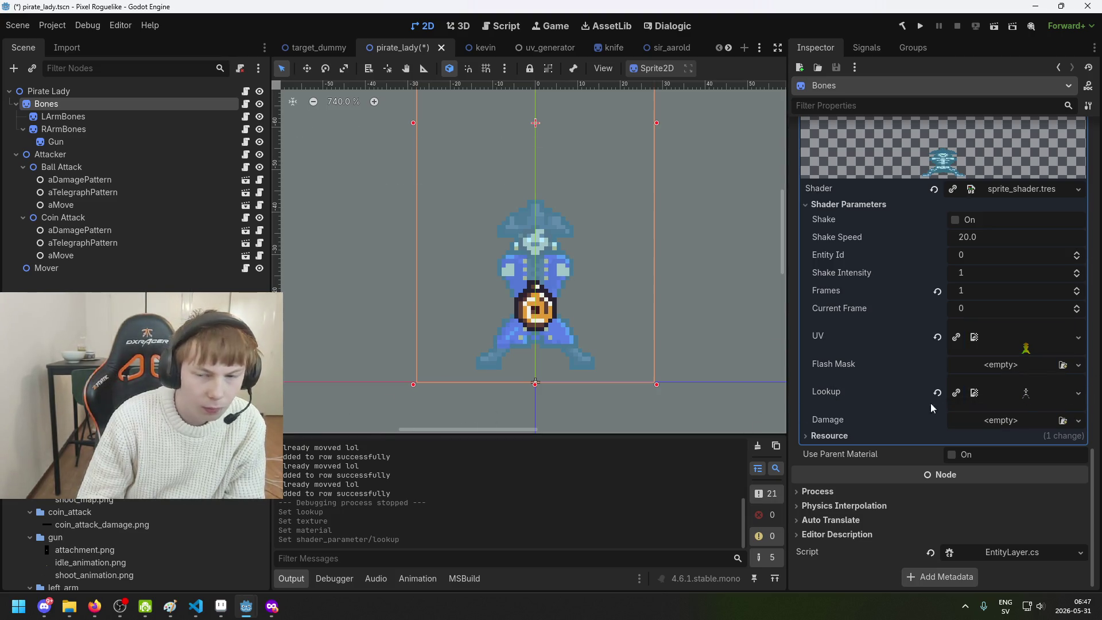
Select the LArmBones node to show its EntityLayer properties
scroll(681, 330, "up", 2)
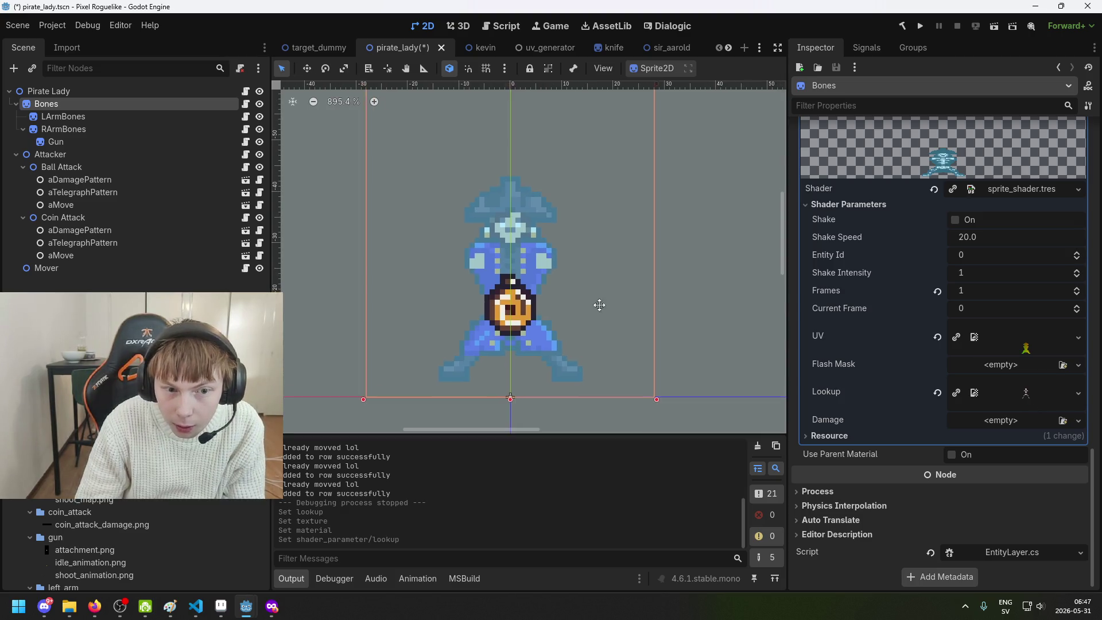
scroll(735, 339, "right", 3)
scroll(920, 357, "up", 2)
scroll(961, 365, "up", 15)
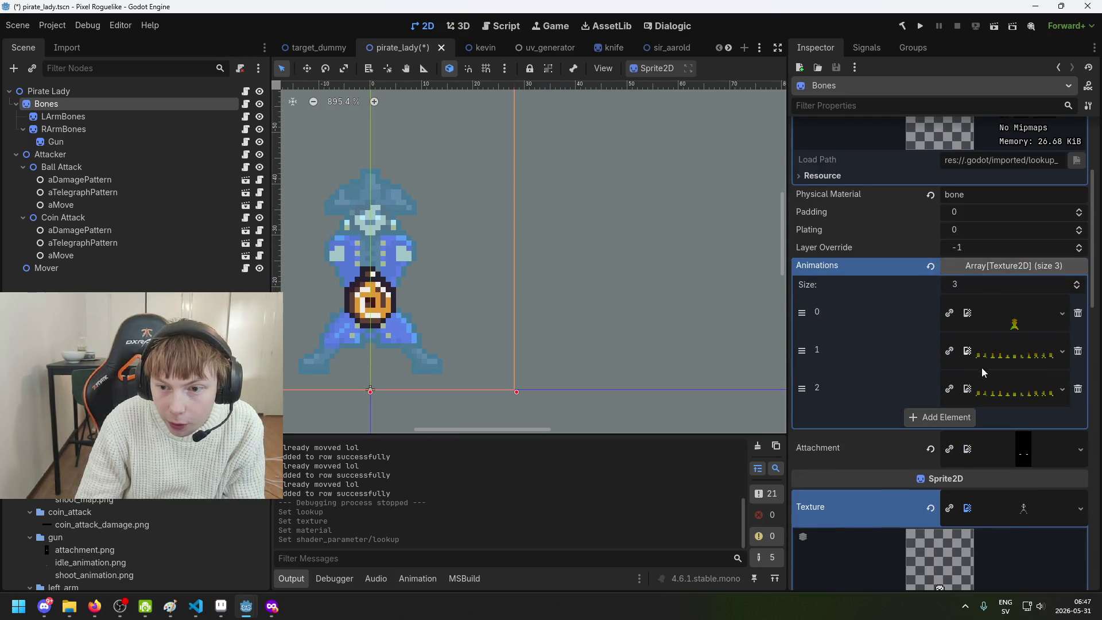
scroll(993, 370, "down", 15)
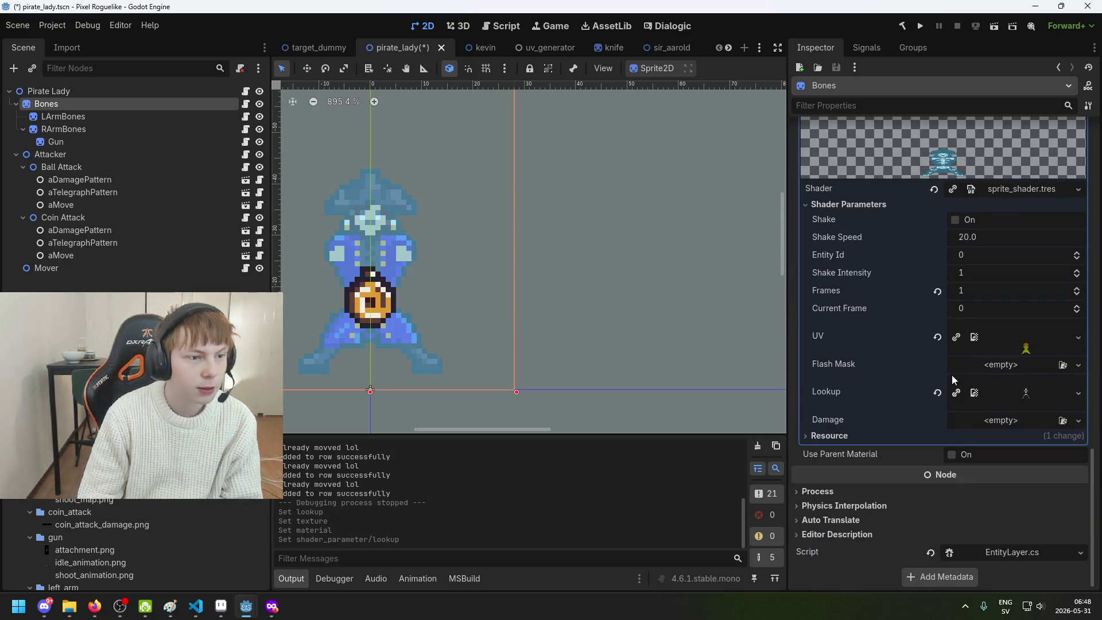
scroll(443, 263, "left", 4)
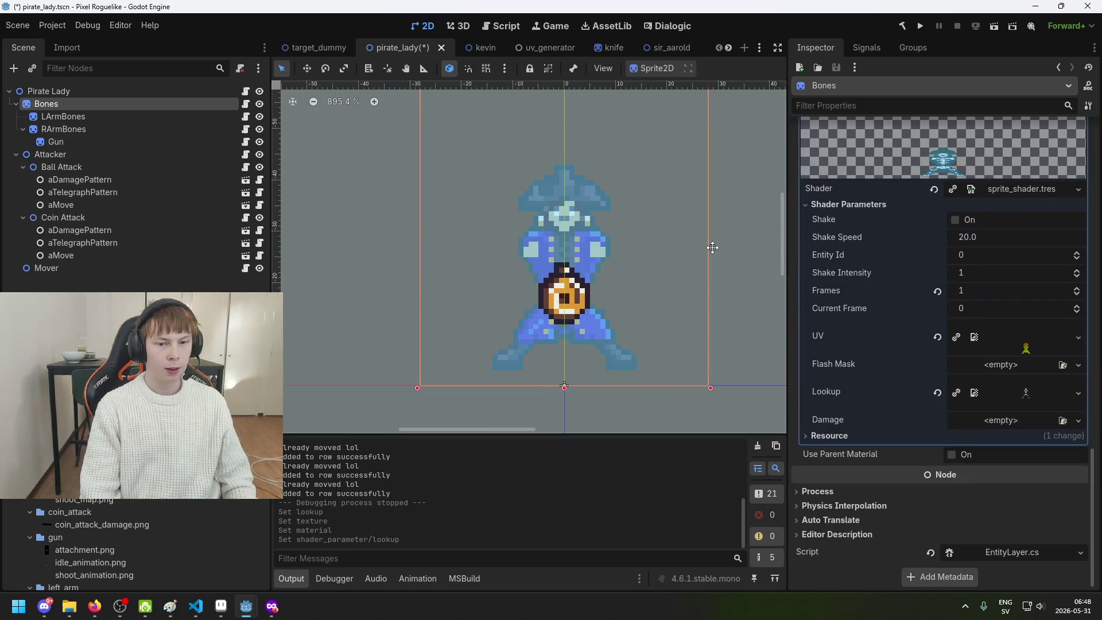
left_click(104, 118)
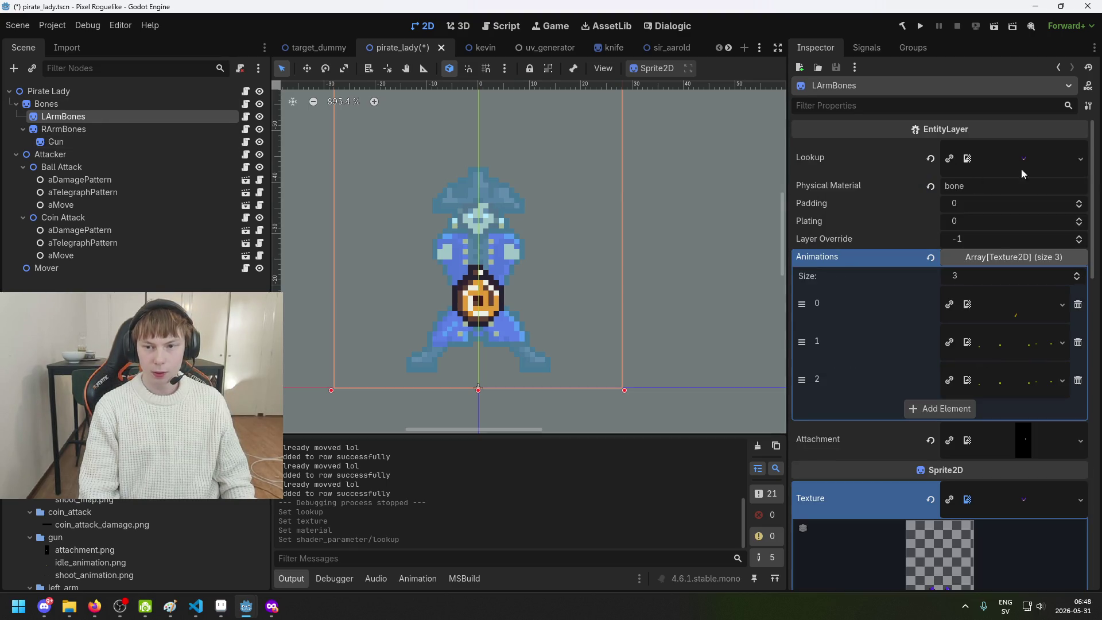
Save pirate_lady.tscn and select the RArmBones node
scroll(1001, 398, "down", 15)
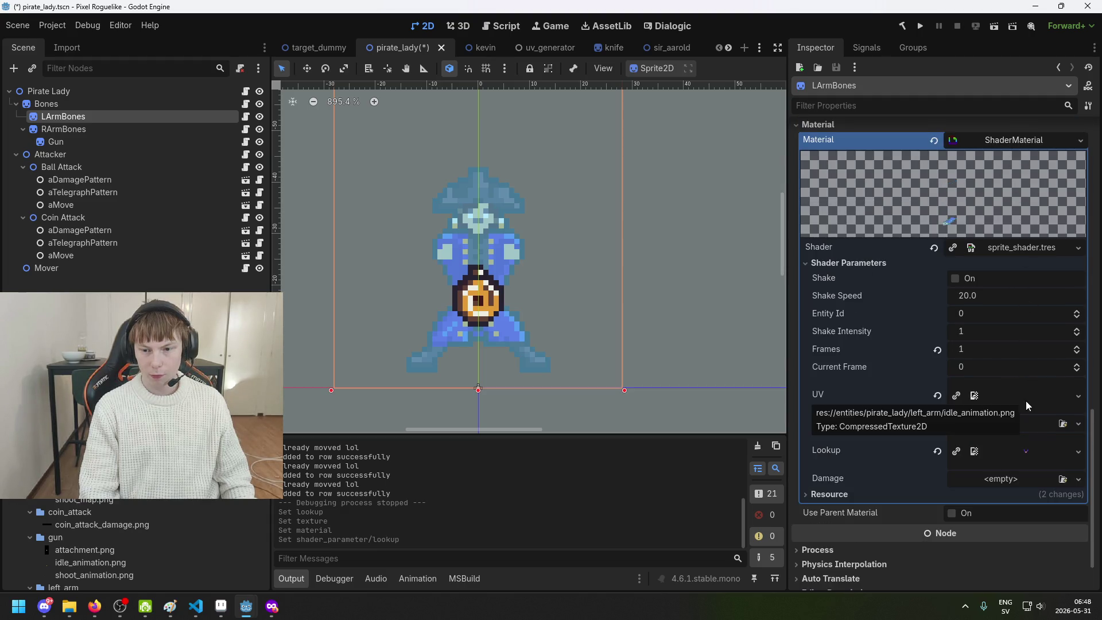
key("ctrl+s")
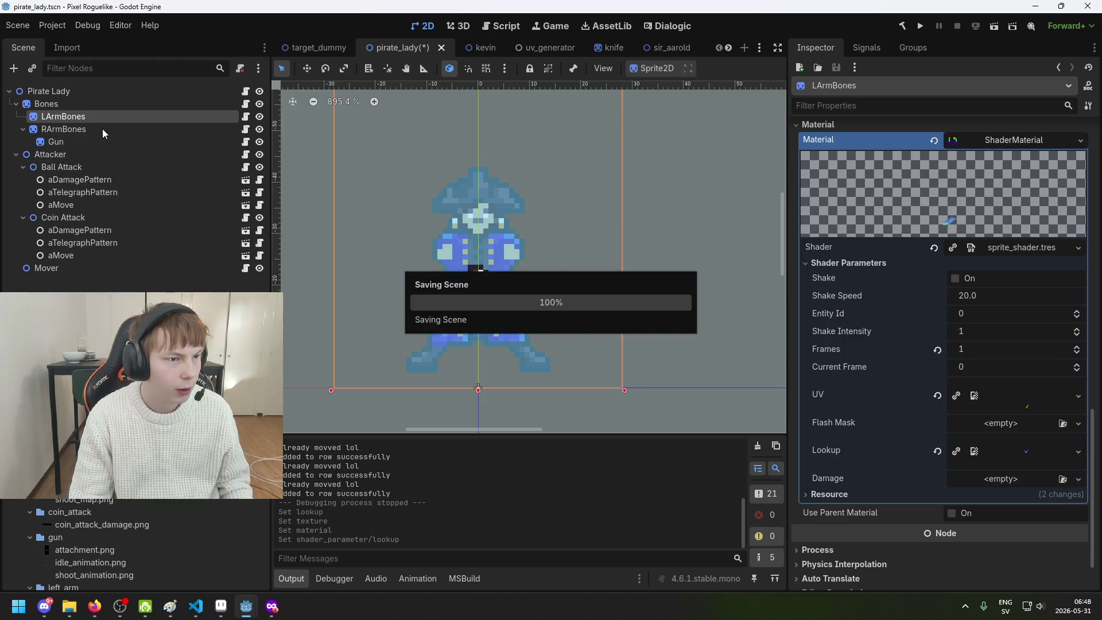
left_click(102, 127)
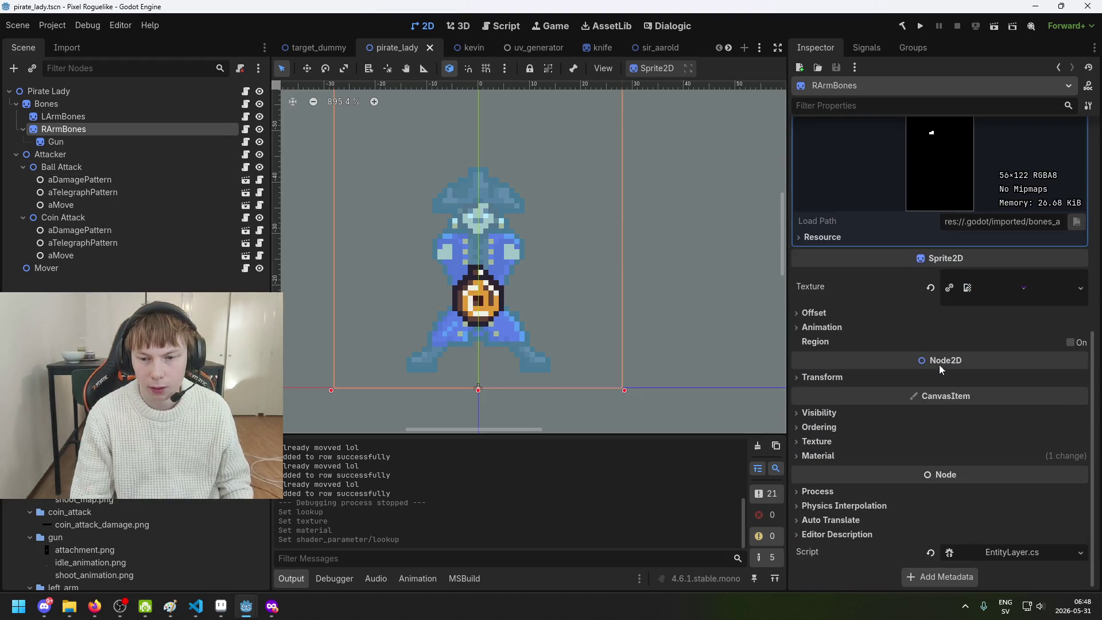
Expand the RArmBones material and scroll to the Lookup shader parameter's texture preview
left_click(956, 460)
scroll(1005, 470, "down", 8)
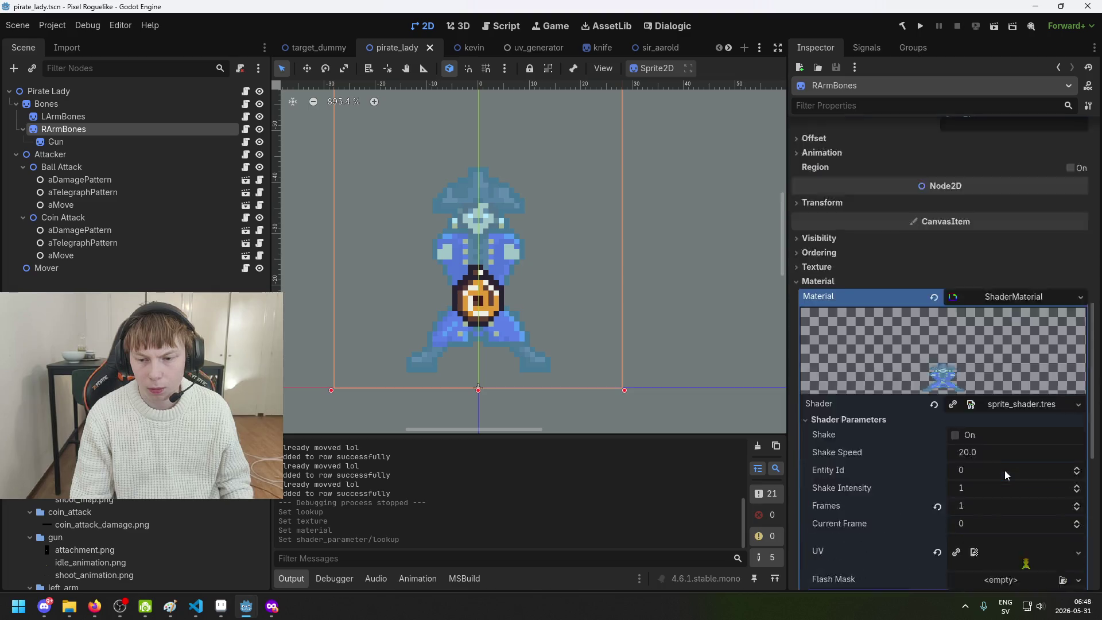
scroll(1028, 454, "down", 2)
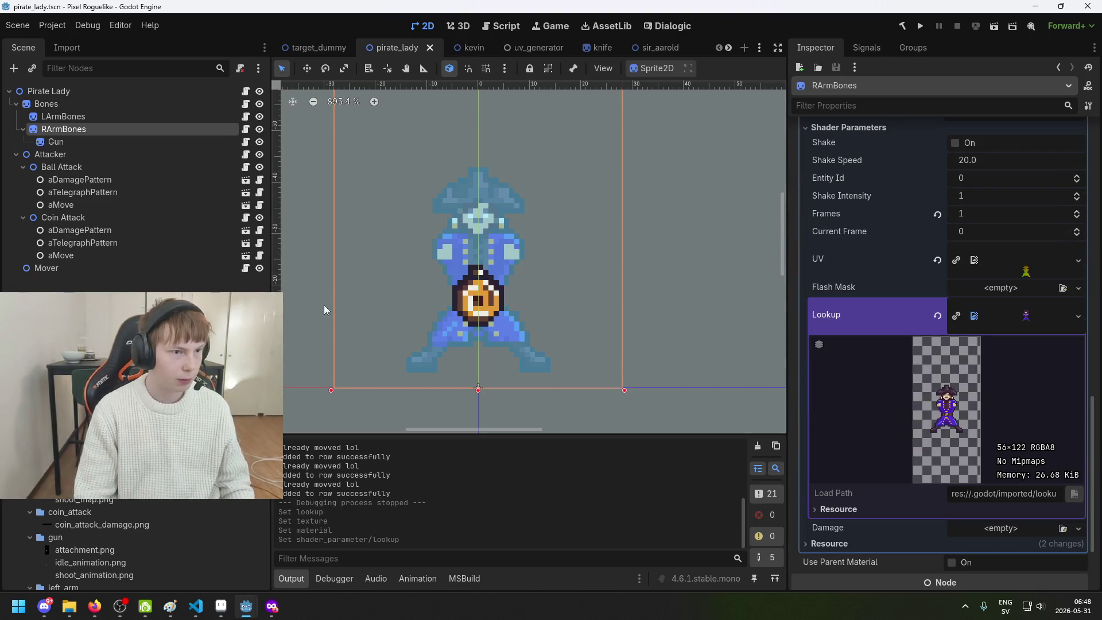
scroll(115, 540, "up", 5)
scroll(149, 545, "down", 5)
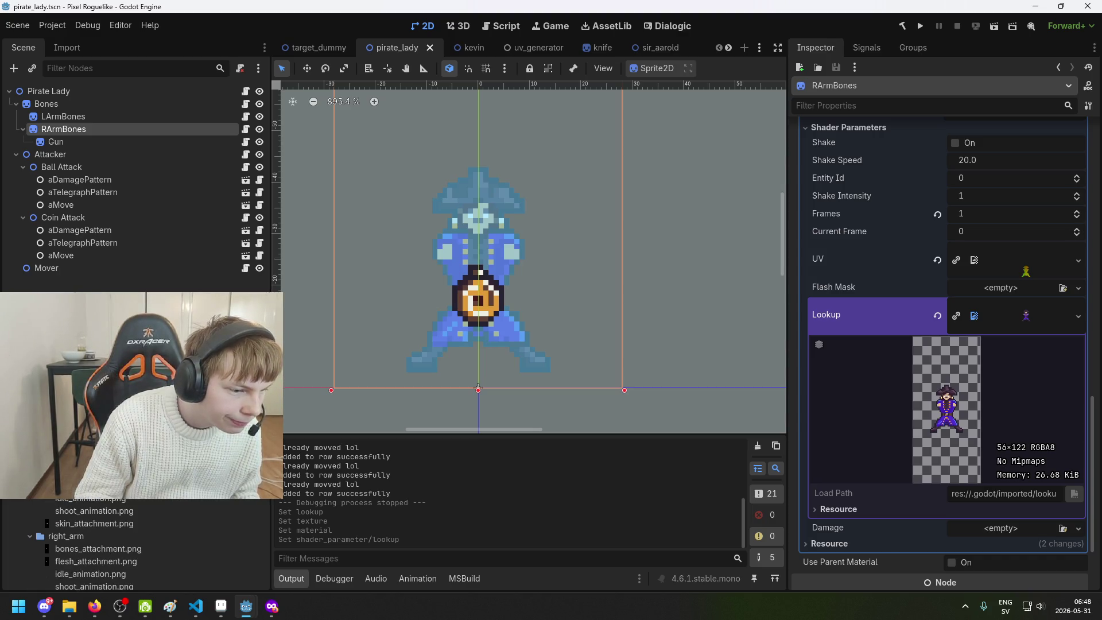
scroll(114, 545, "down", 2)
scroll(115, 545, "down", 5)
scroll(115, 546, "up", 2)
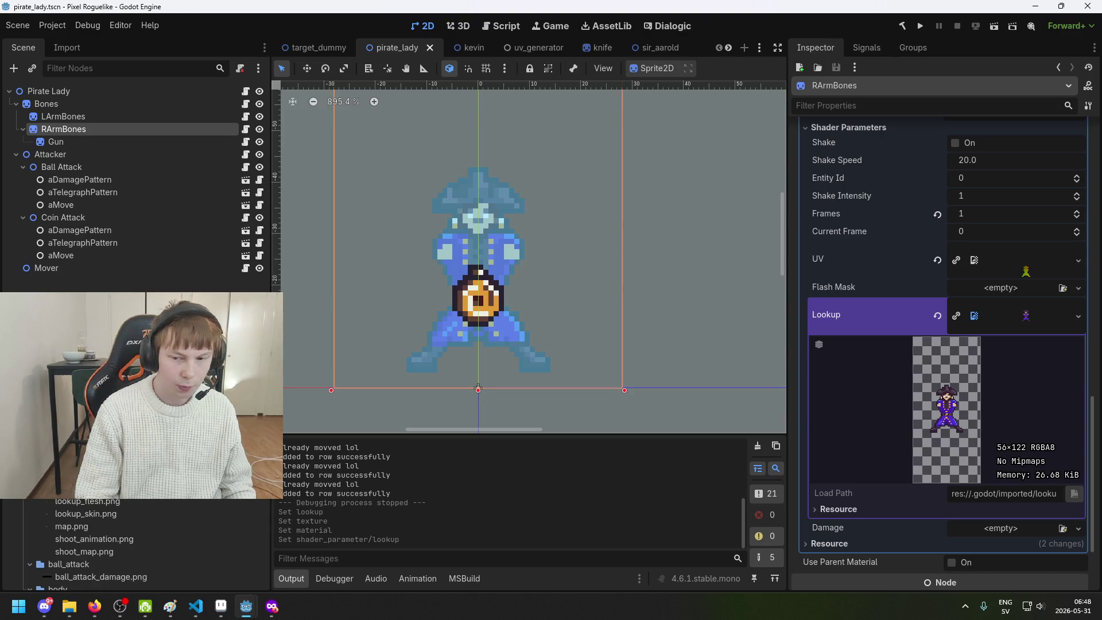
mouse_move(124, 487)
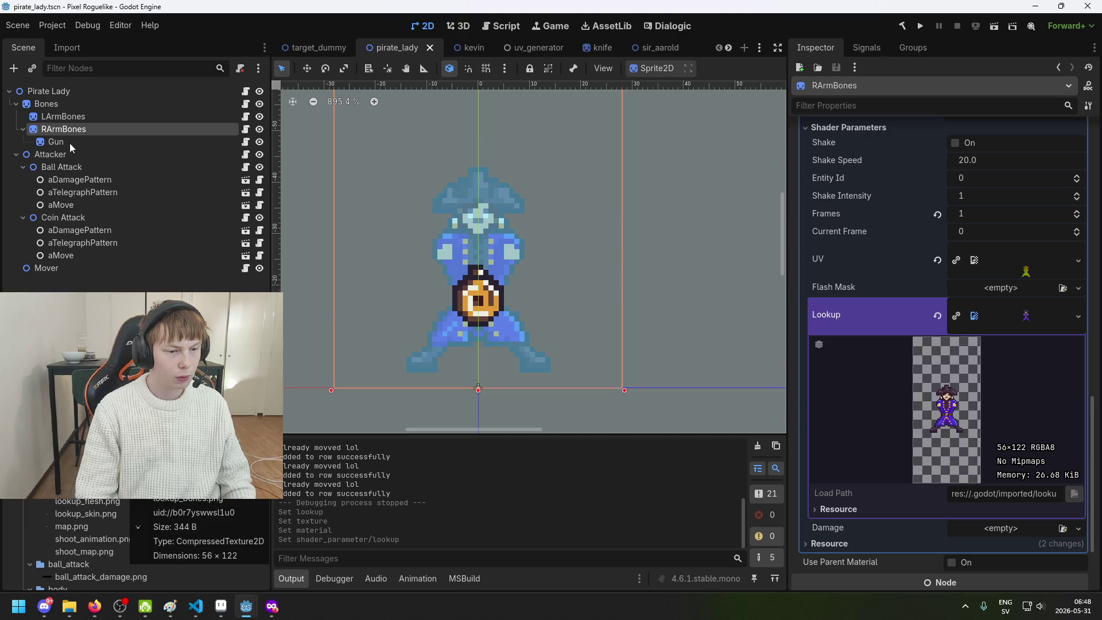
mouse_move(251, 616)
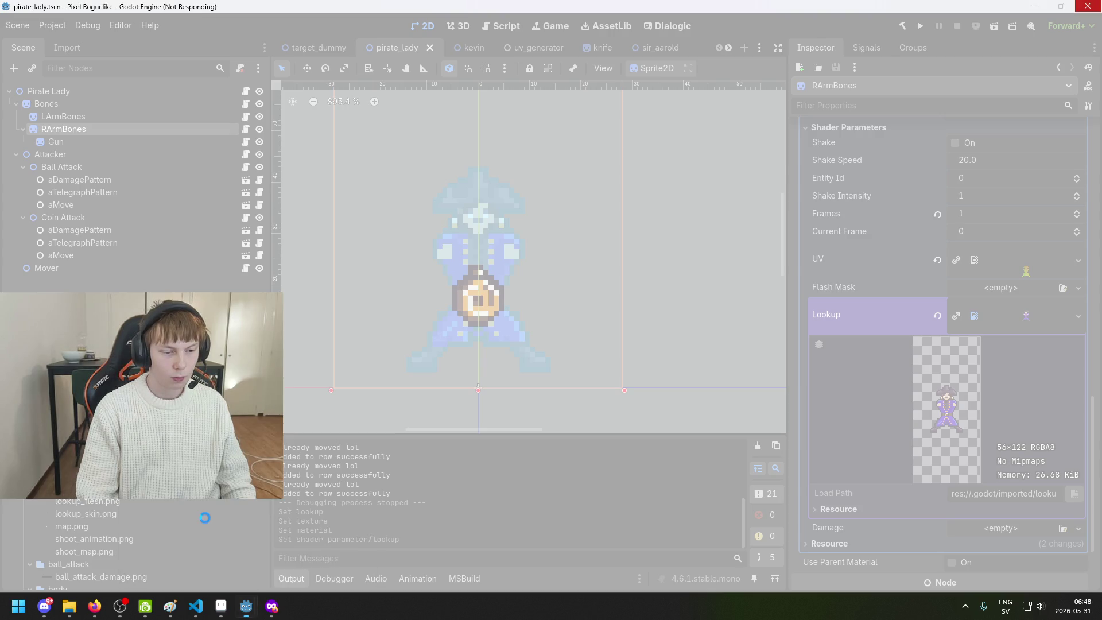
Force-close the unresponsive Godot editor through the not-responding dialog
left_click(1078, 5)
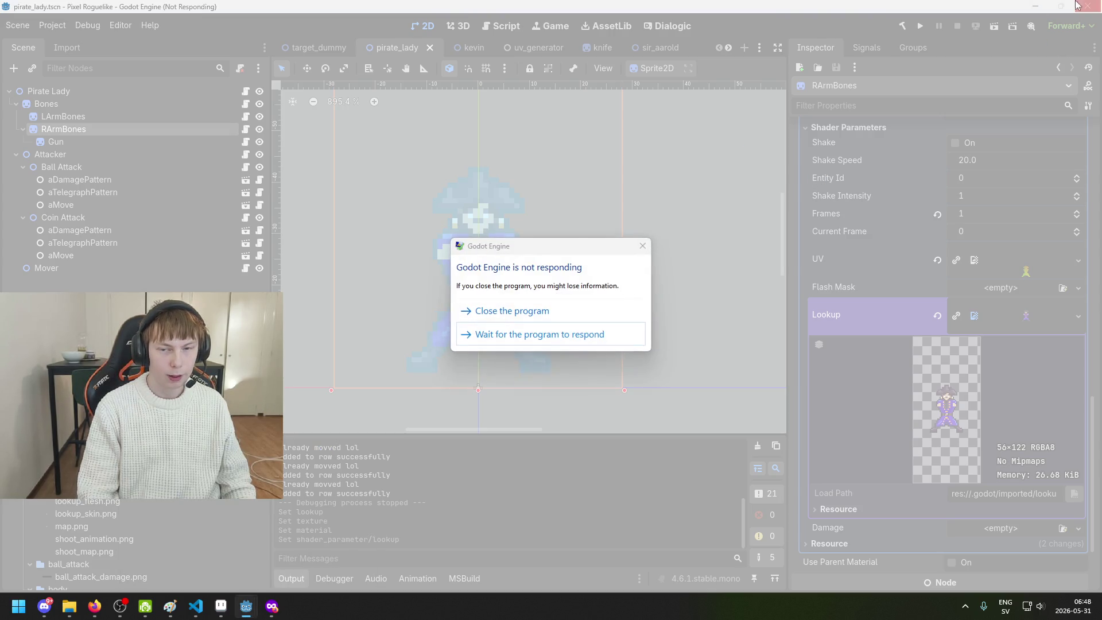
left_click(542, 309)
left_click(624, 325)
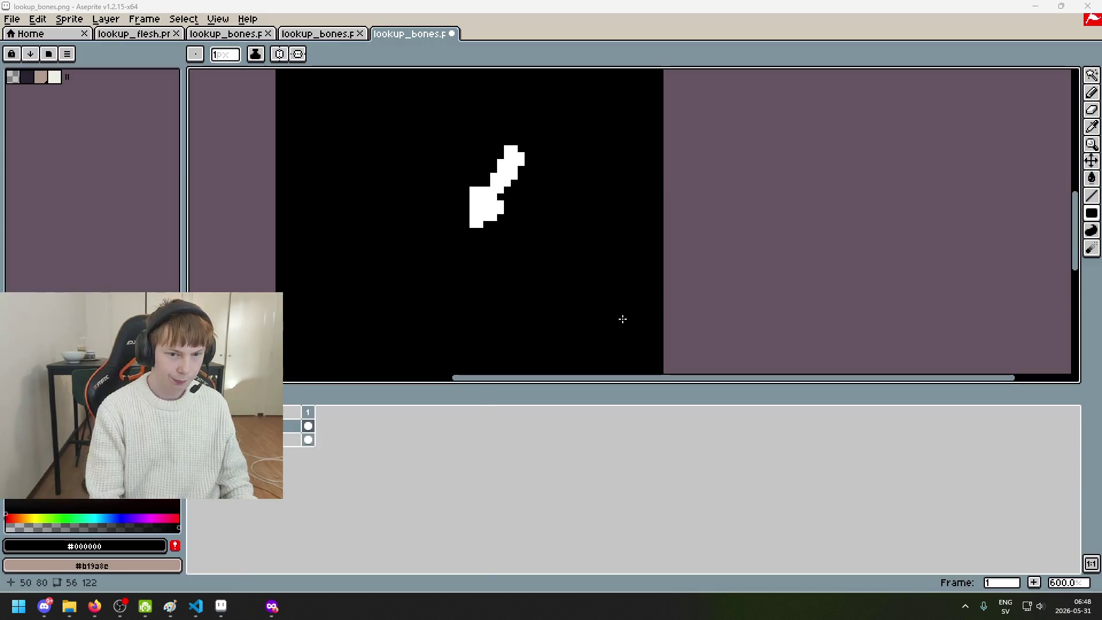
Relaunch Godot from Windows search and open the Pixel Roguelike project
key("super")
type("godot")
key("Return")
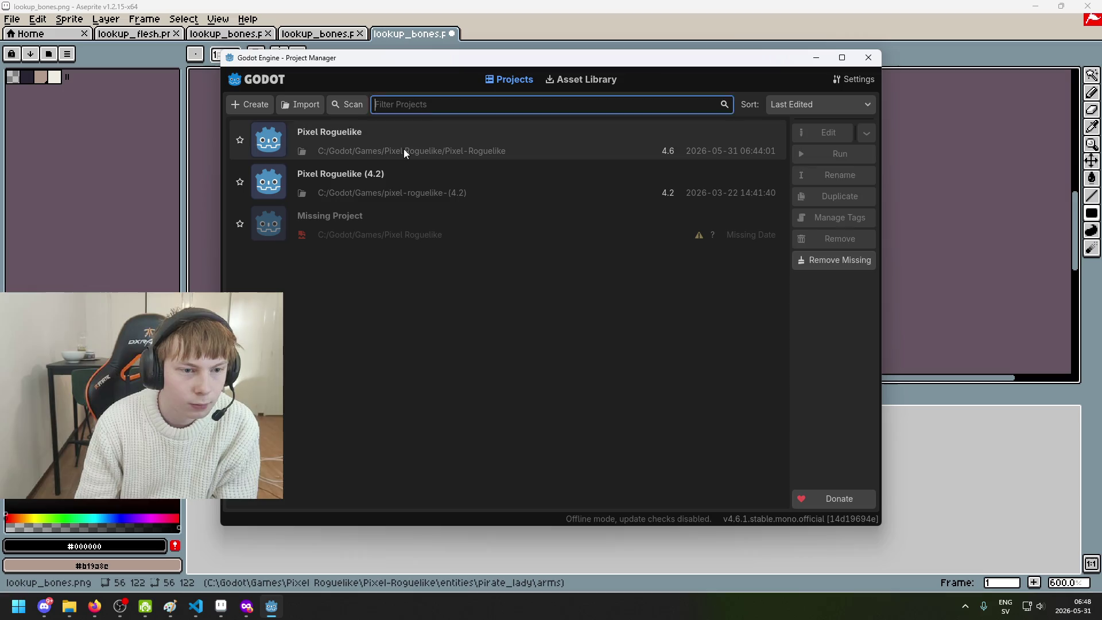
left_click(404, 151)
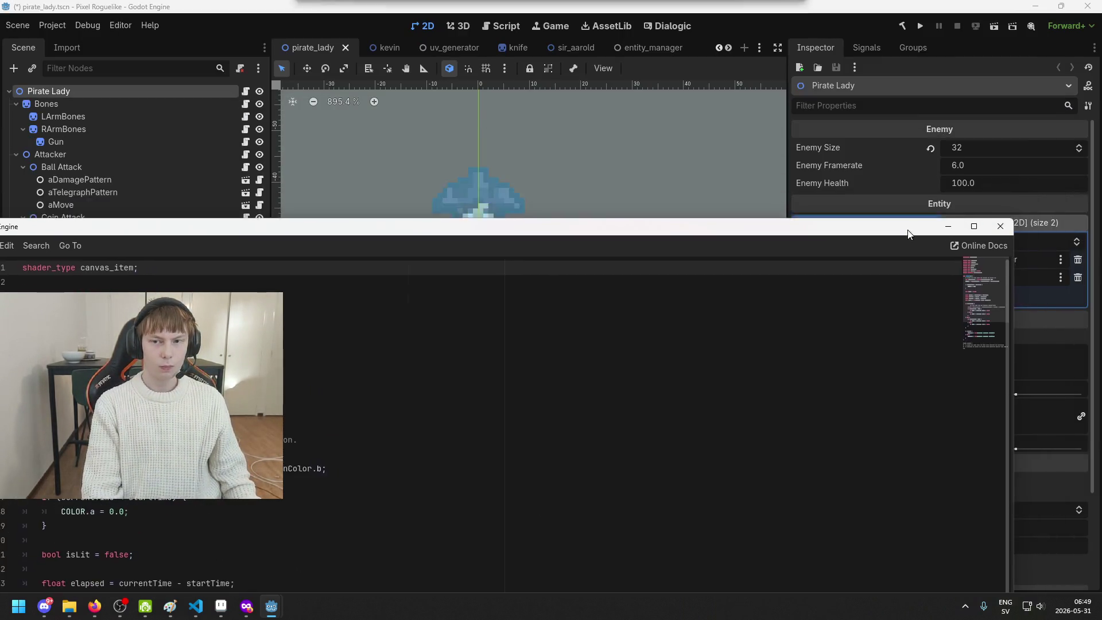
Dismiss the floating shader editor, make the RArmBones shader unique, and save the scene
left_click(942, 169)
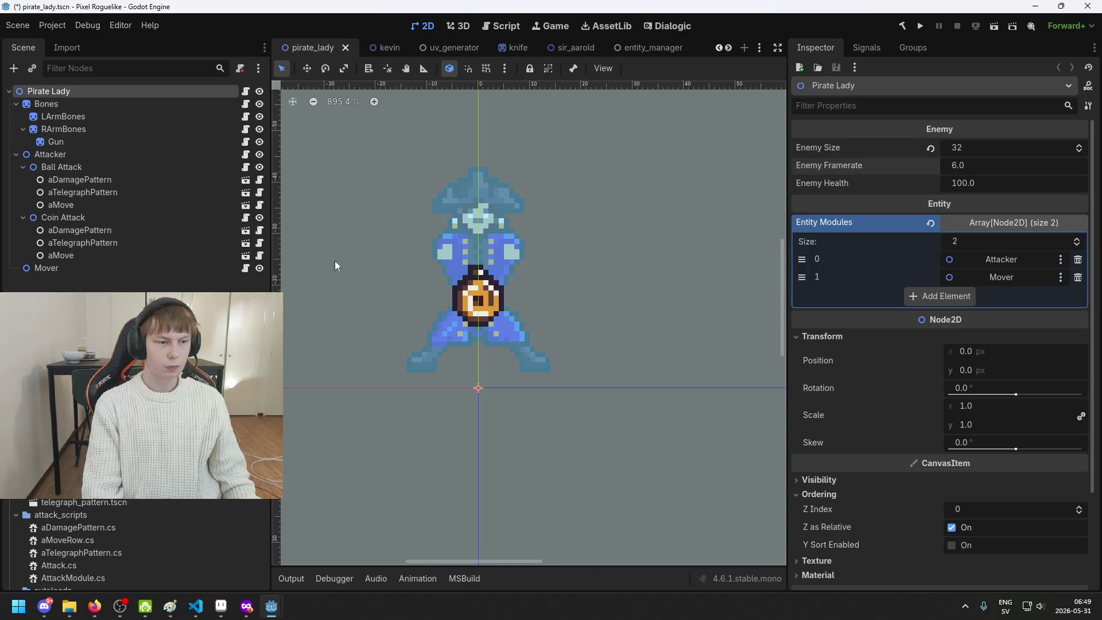
left_click(111, 103)
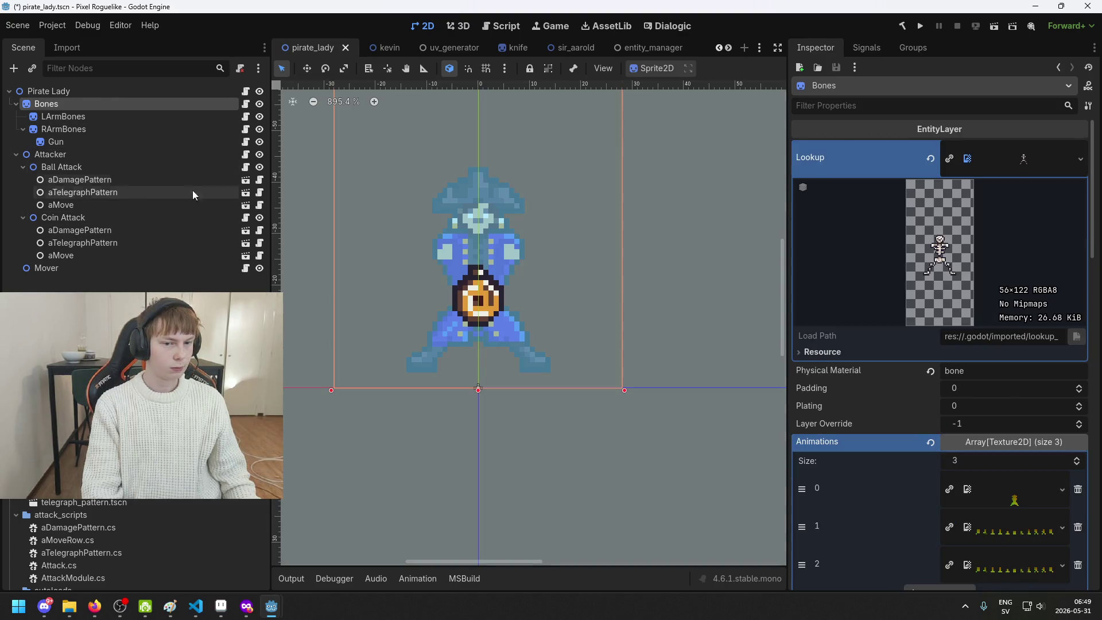
scroll(923, 305, "down", 15)
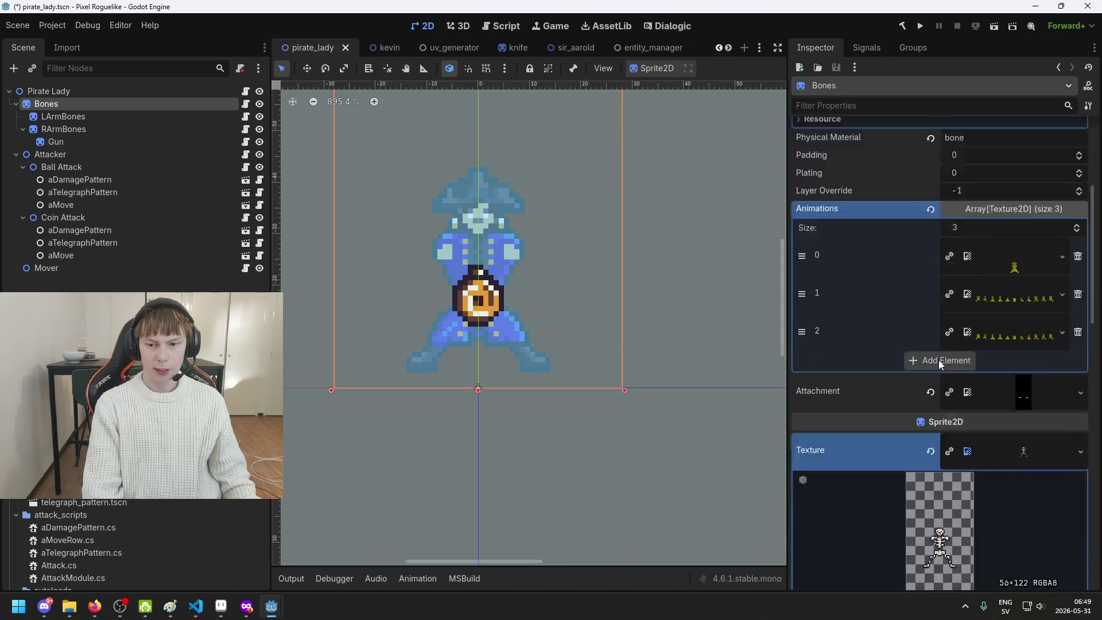
scroll(964, 354, "down", 5)
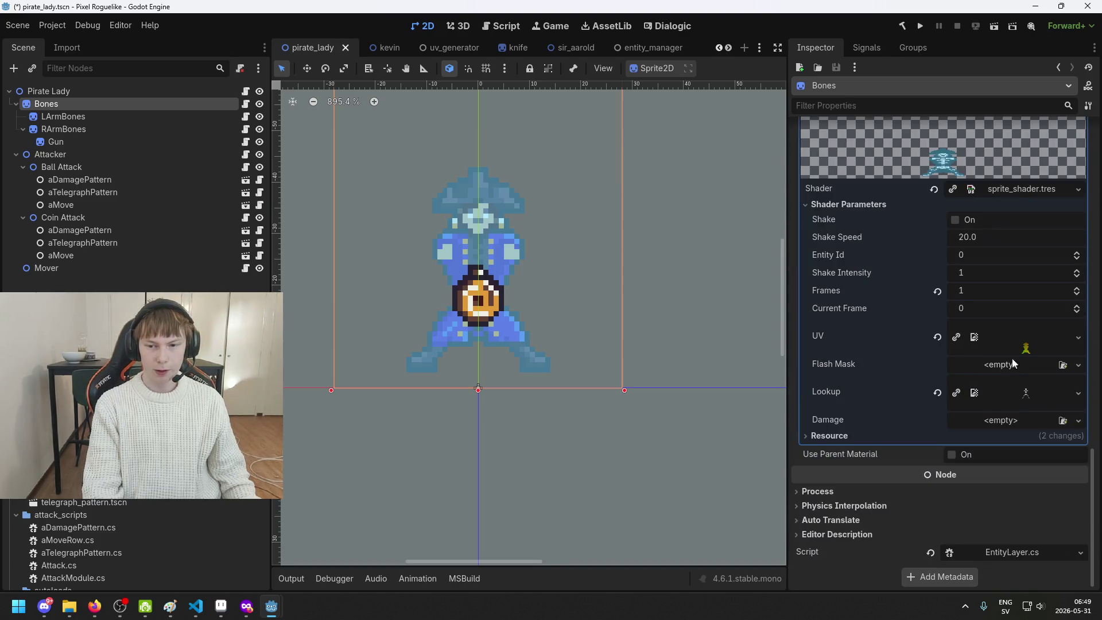
left_click(63, 129)
scroll(1038, 381, "down", 8)
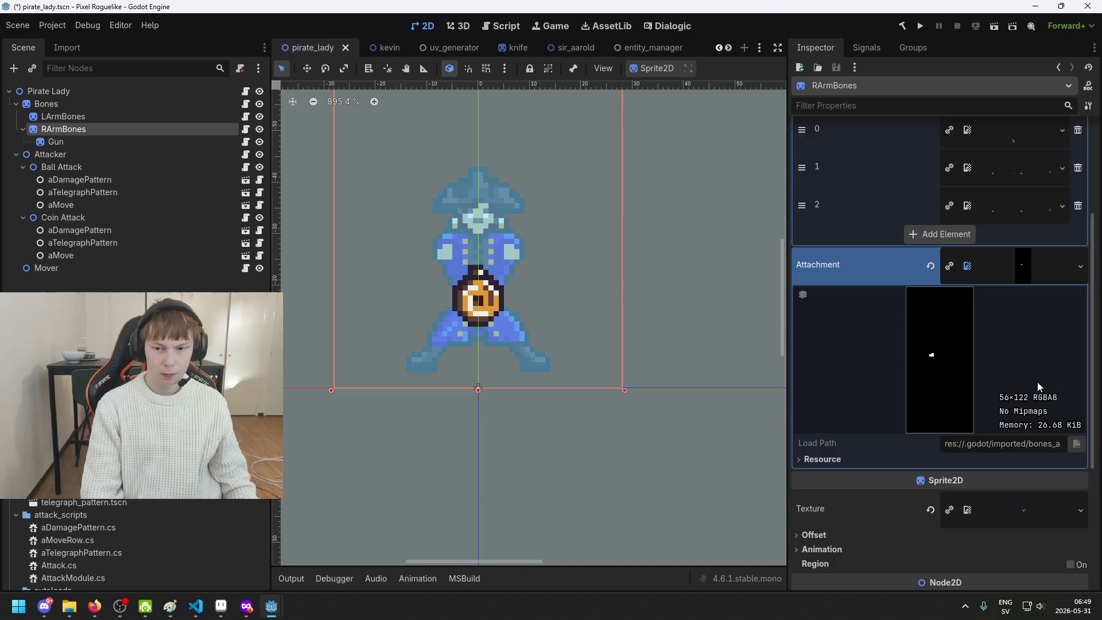
left_click(976, 455)
scroll(1012, 434, "down", 5)
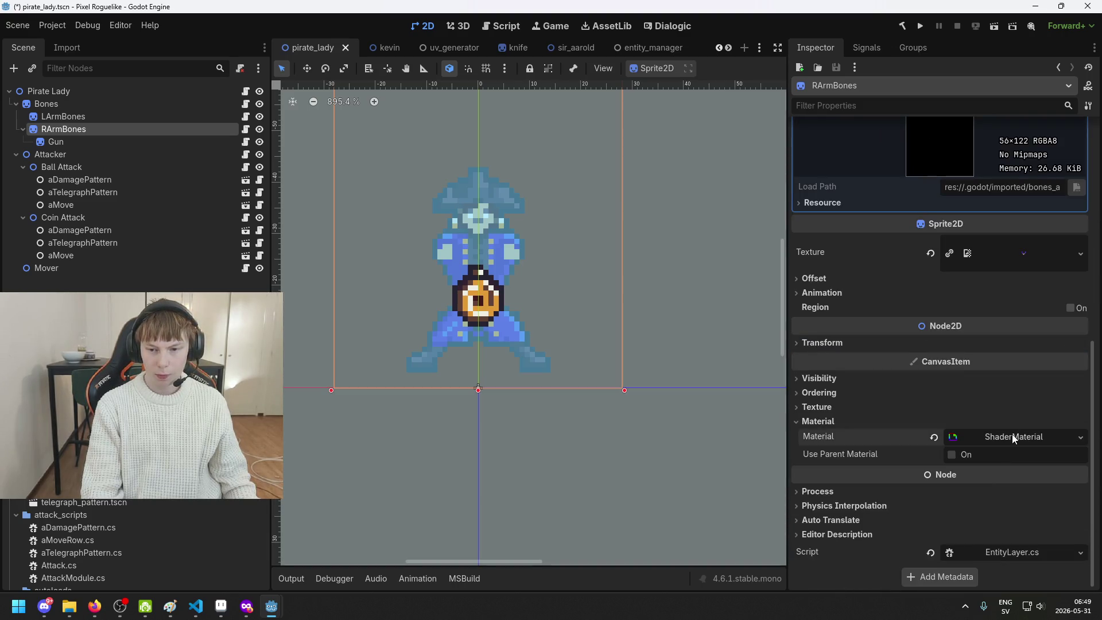
left_click(956, 312)
key("ctrl+s")
Assign lookup_bones.png as the RArmBones shader's Lookup texture
scroll(1014, 416, "down", 4)
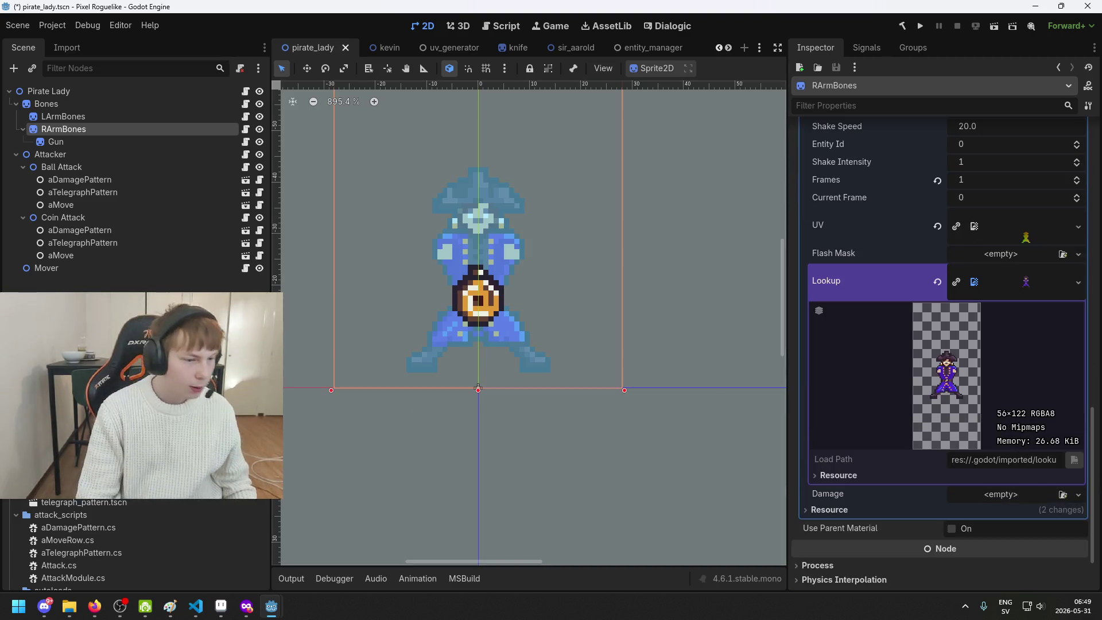
scroll(138, 545, "down", 10)
scroll(138, 545, "down", 10)
scroll(138, 546, "down", 2)
scroll(138, 546, "up", 1)
scroll(138, 545, "up", 2)
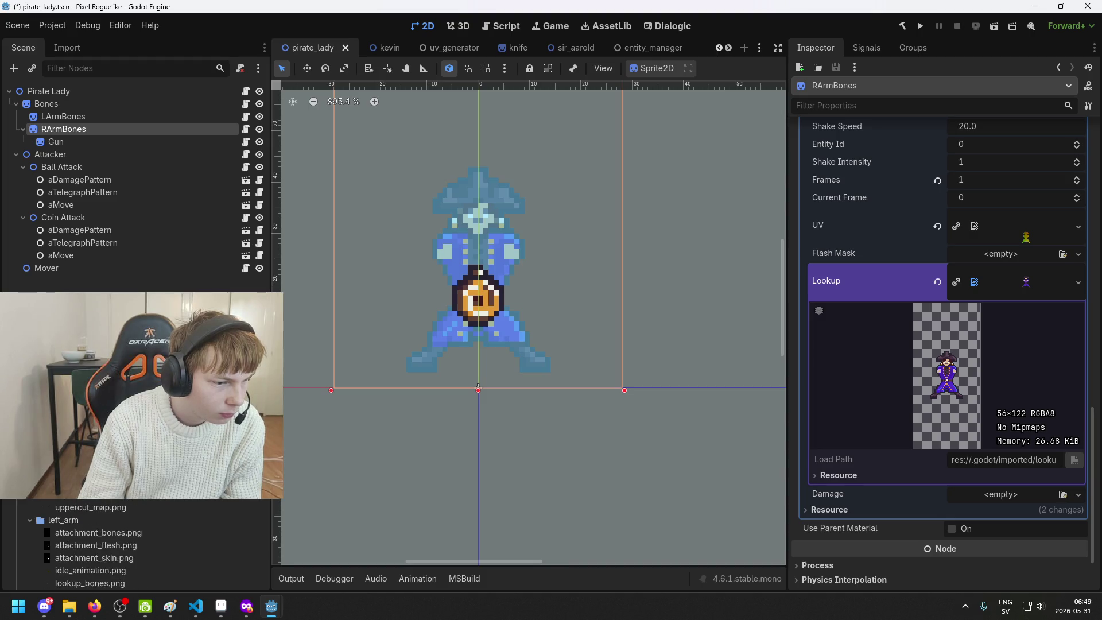
scroll(138, 545, "up", 2)
scroll(88, 498, "down", 2)
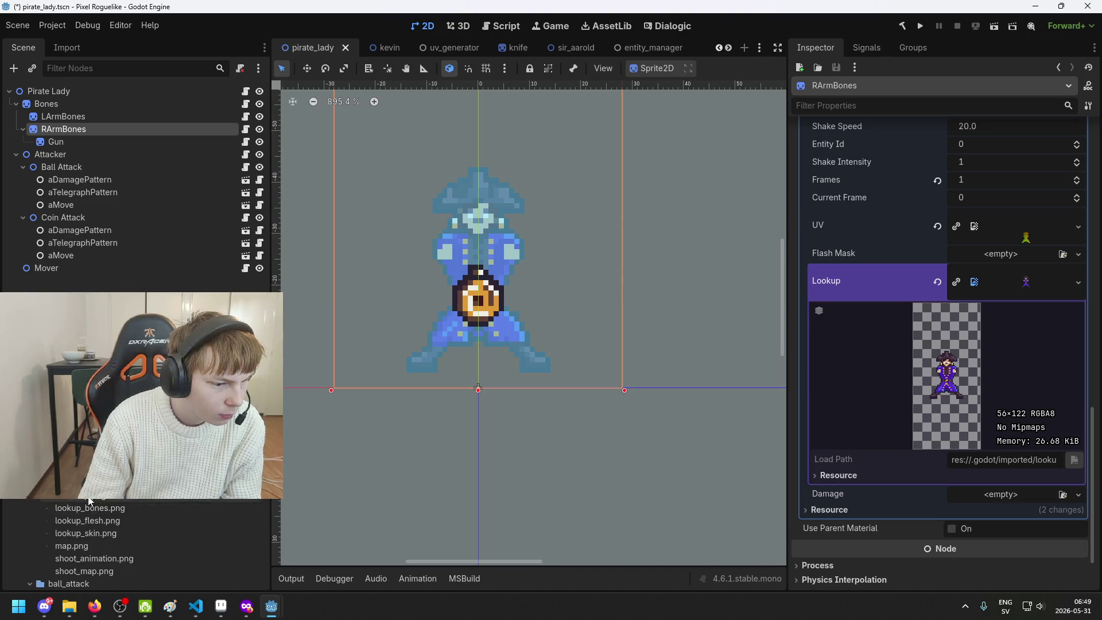
mouse_move(101, 508)
left_mouse_down()
mouse_move(1027, 229)
mouse_move(1045, 286)
left_mouse_up()
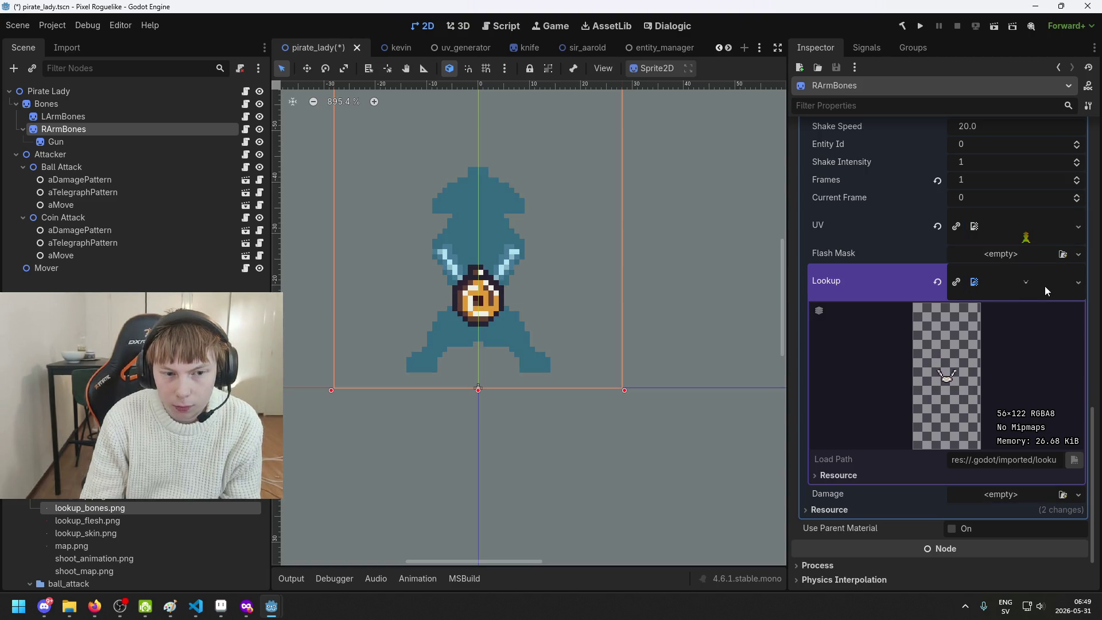
Assign the new texture to the RArmBones shader's UV parameter
scroll(103, 517, "down", 3)
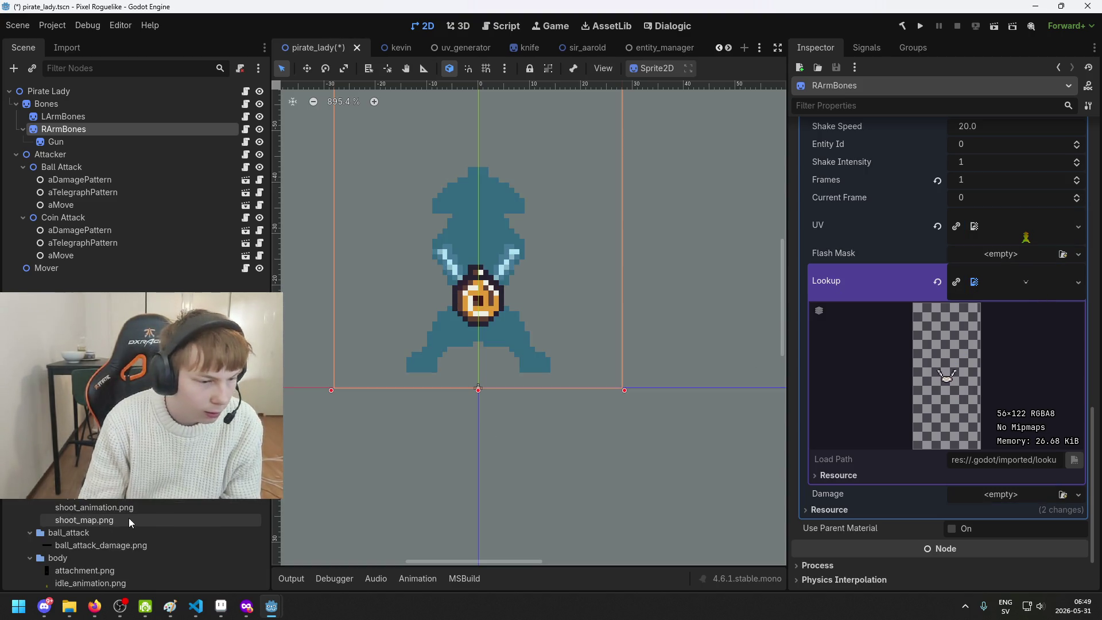
scroll(102, 511, "up", 3)
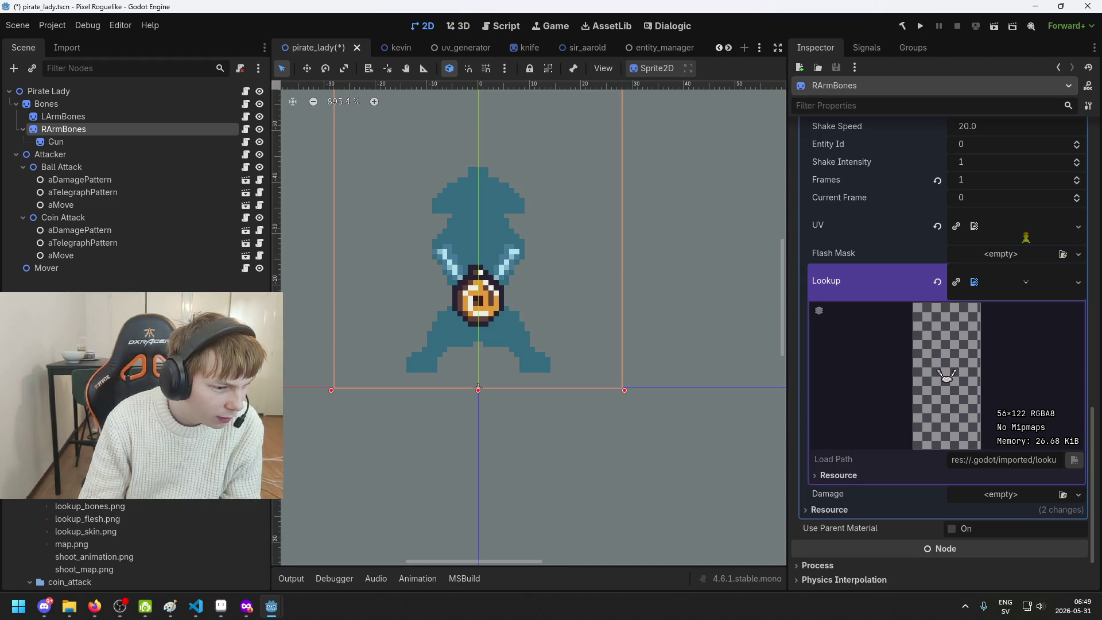
scroll(102, 543, "down", 3)
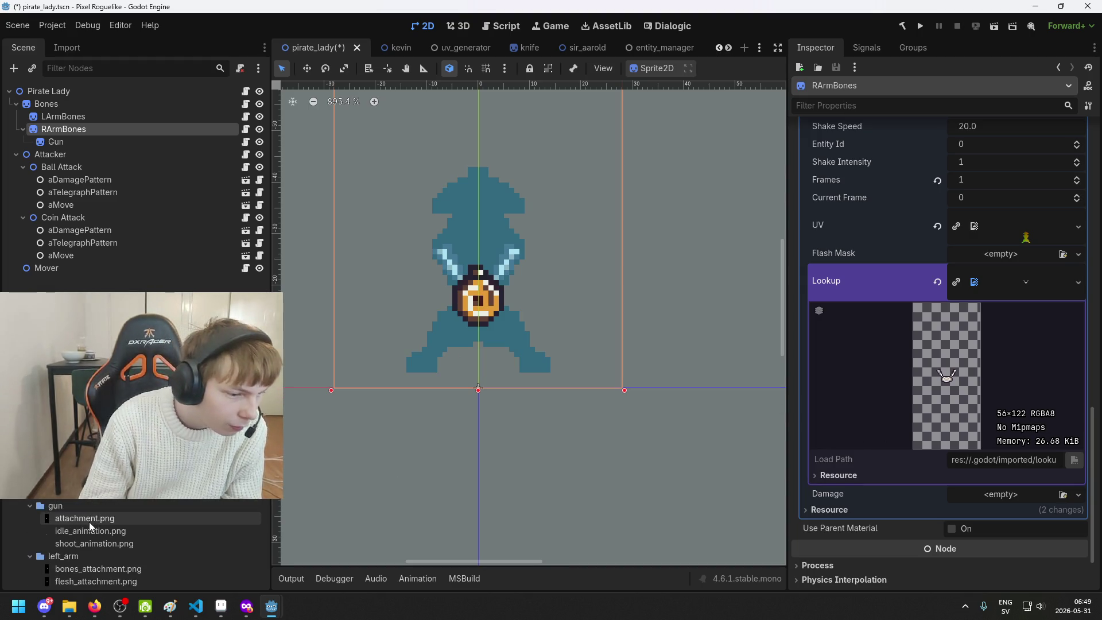
scroll(89, 522, "down", 3)
scroll(82, 544, "down", 5)
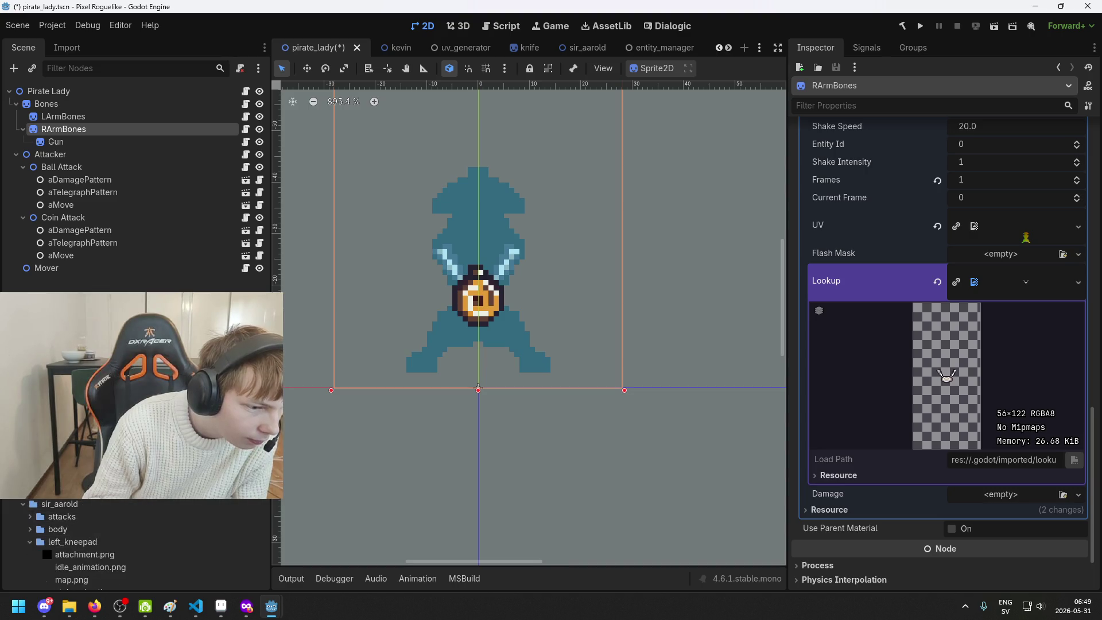
left_click_drag(90, 567, 1027, 233)
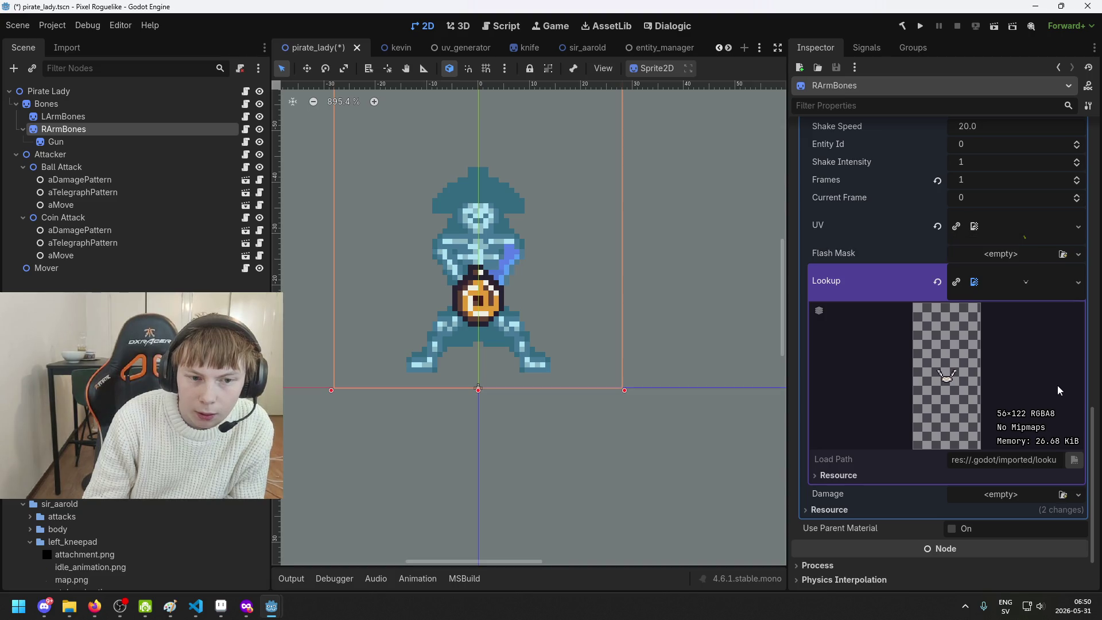
Save pirate_lady.tscn and move the selection up to LArmBones
scroll(1031, 388, "up", 3)
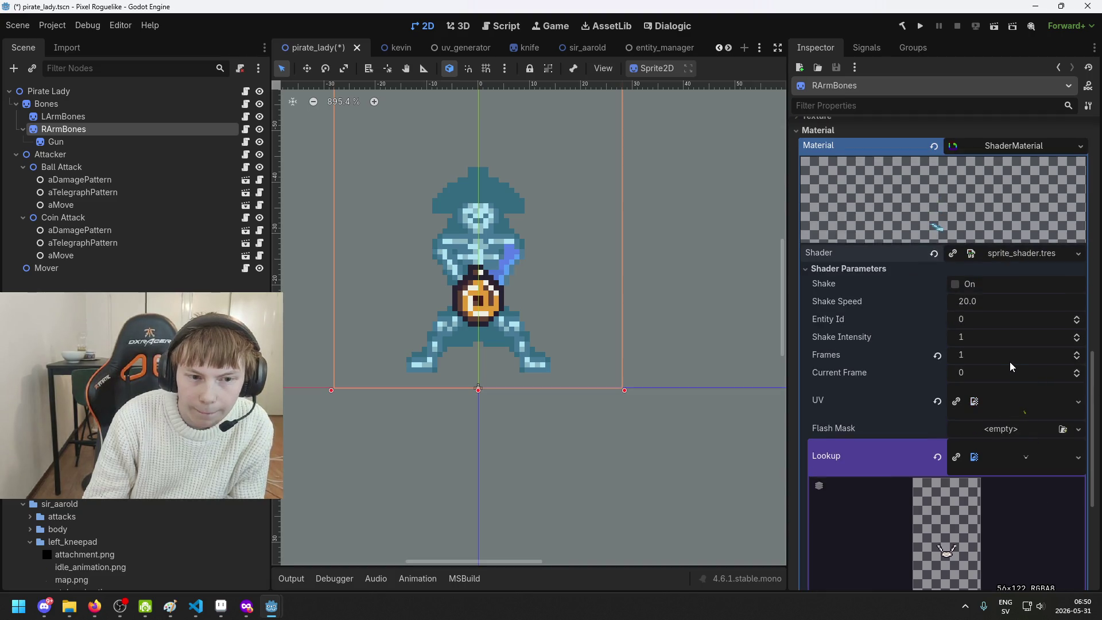
scroll(983, 318, "up", 5)
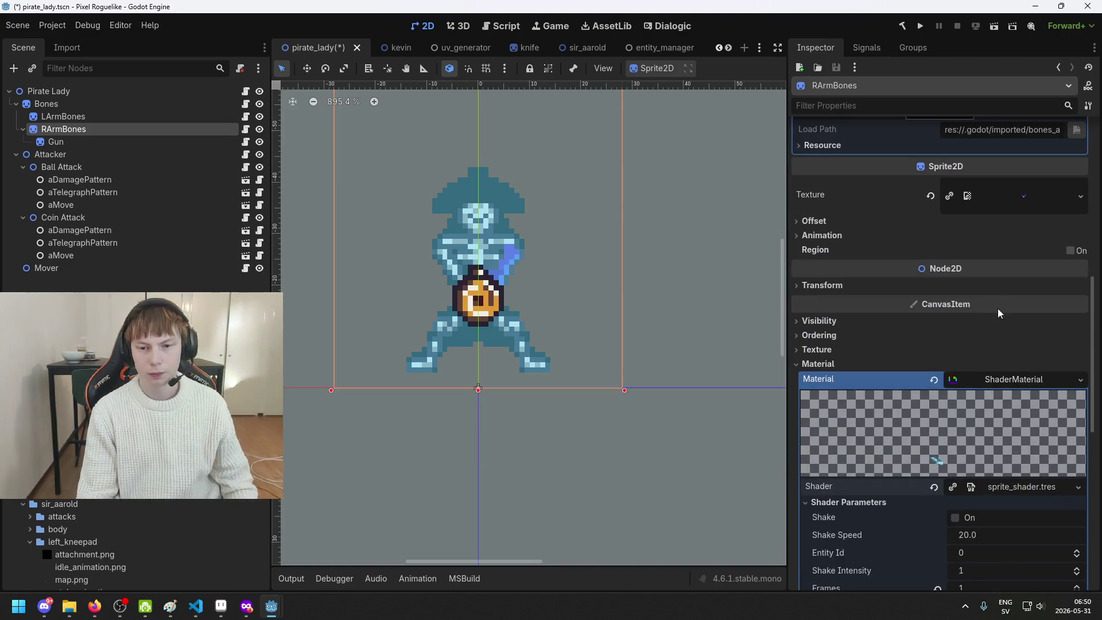
scroll(1019, 305, "up", 2)
scroll(1019, 305, "up", 4)
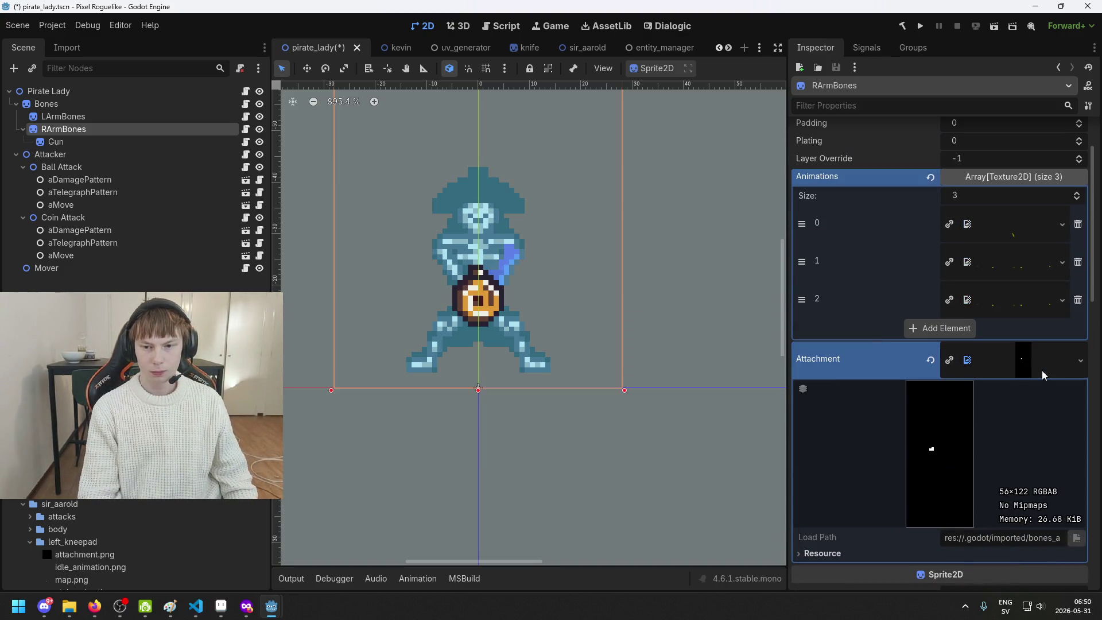
scroll(1044, 380, "up", 2)
key("ctrl+s")
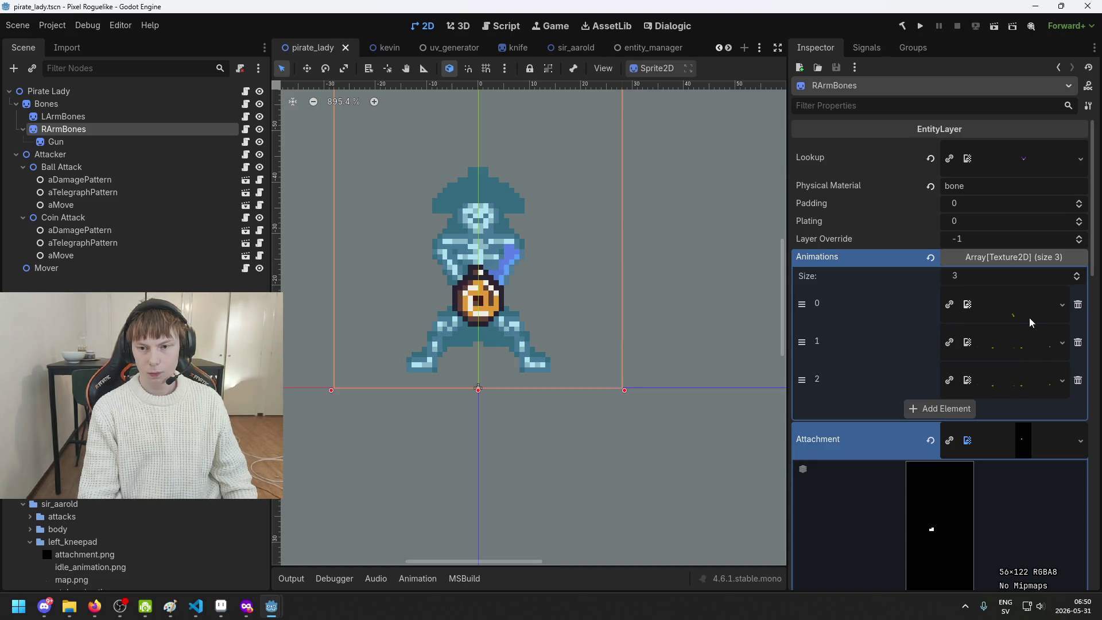
scroll(1031, 338, "down", 3)
scroll(1031, 337, "down", 5)
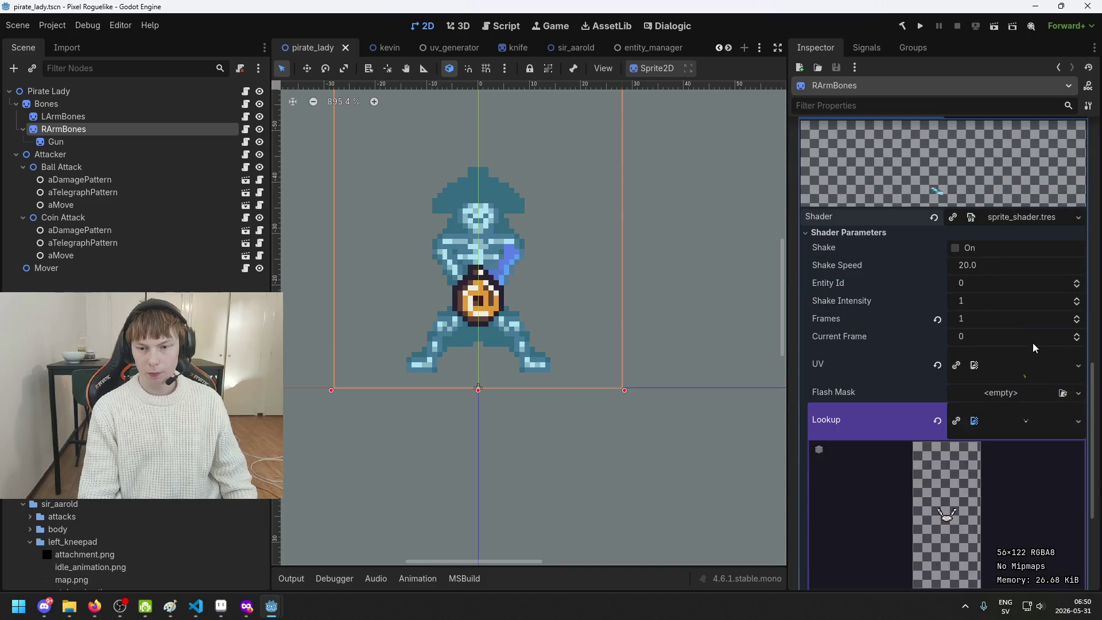
key("Up")
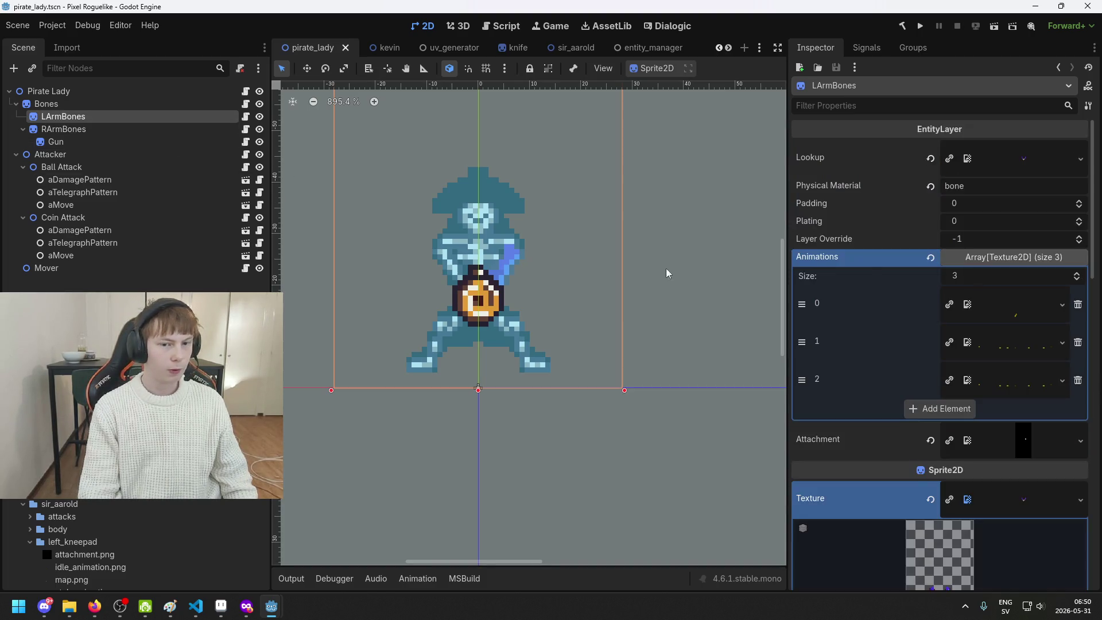
Save the scene and drop a new texture into the LArmBones Lookup slot
scroll(976, 317, "down", 10)
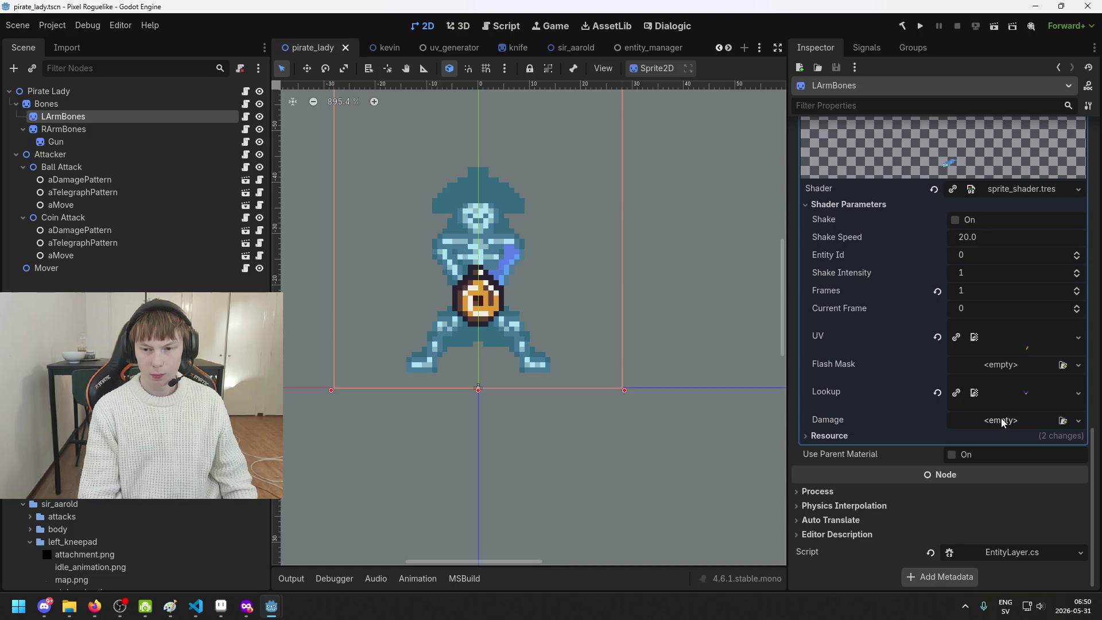
scroll(1051, 357, "up", 20)
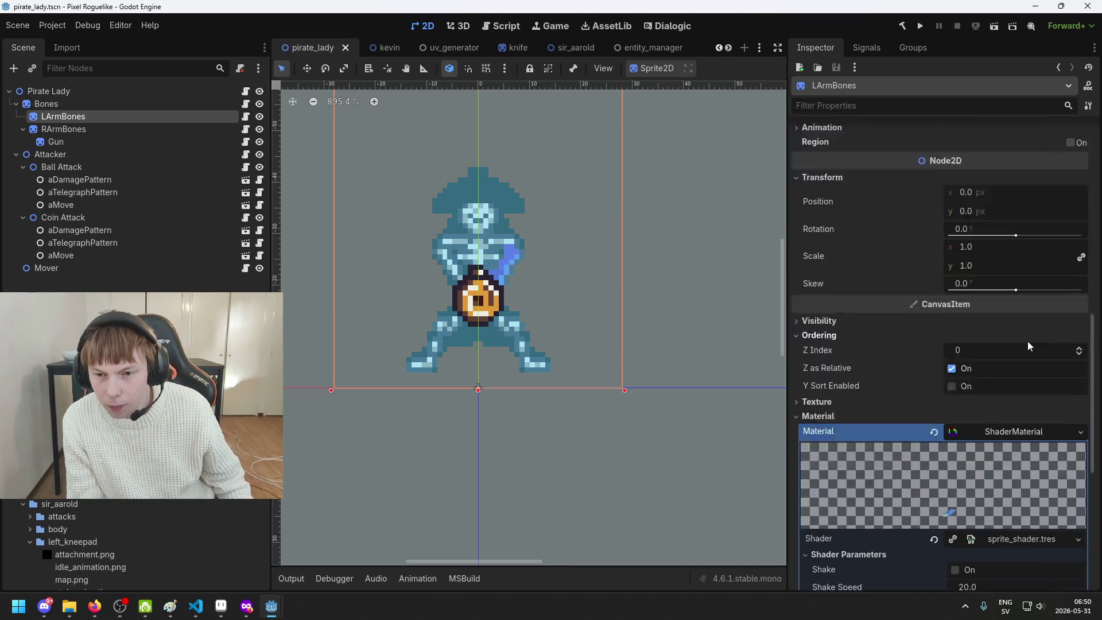
key("ctrl+s")
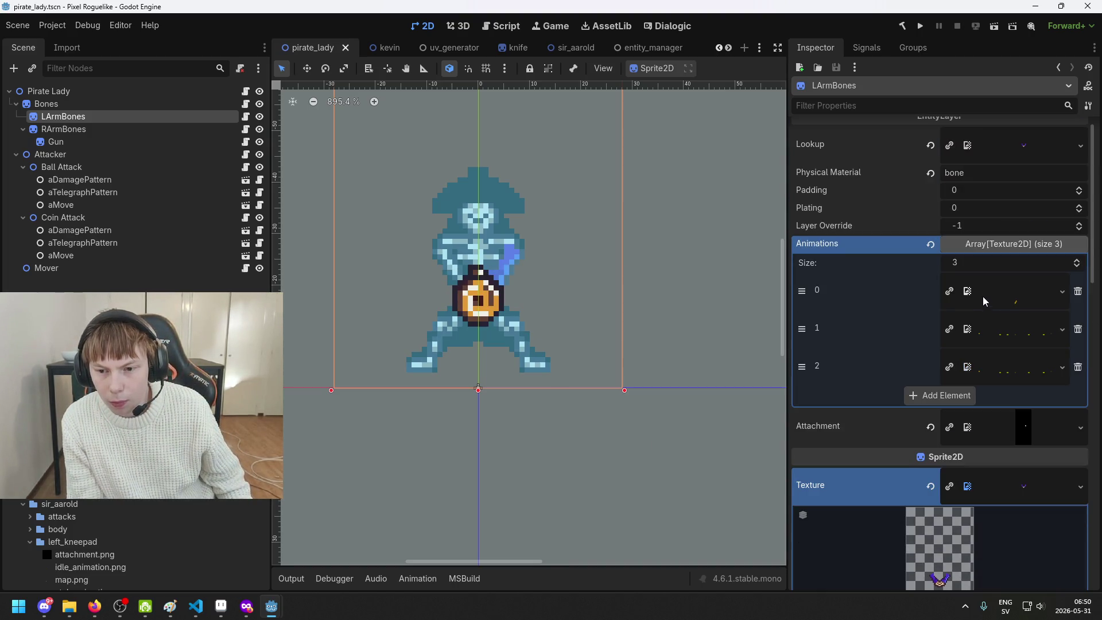
scroll(976, 282, "up", 1)
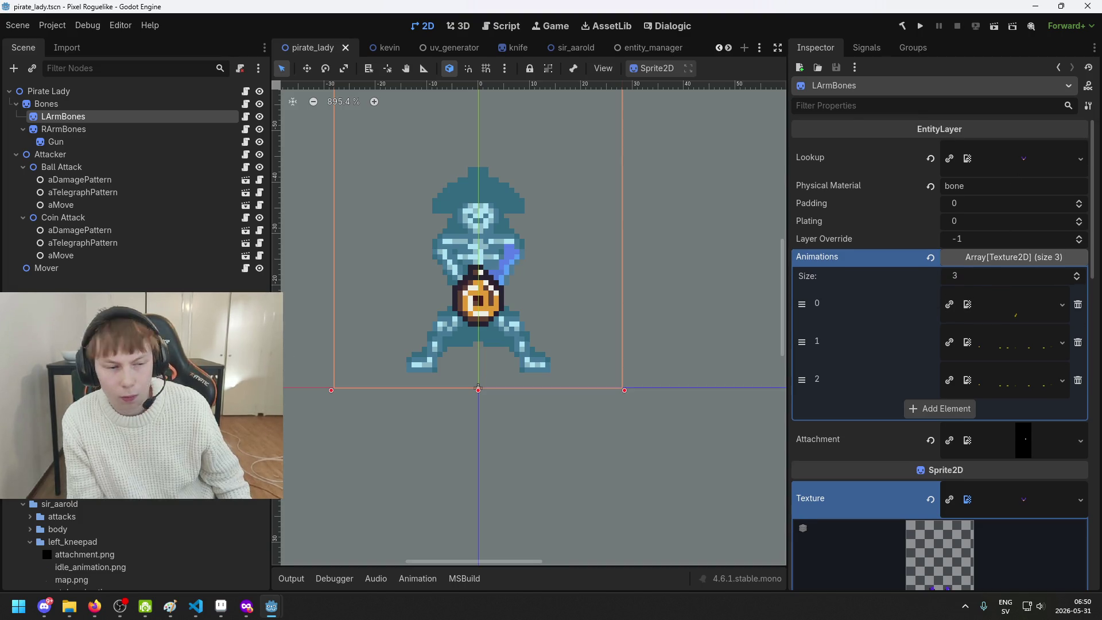
scroll(149, 567, "down", 5)
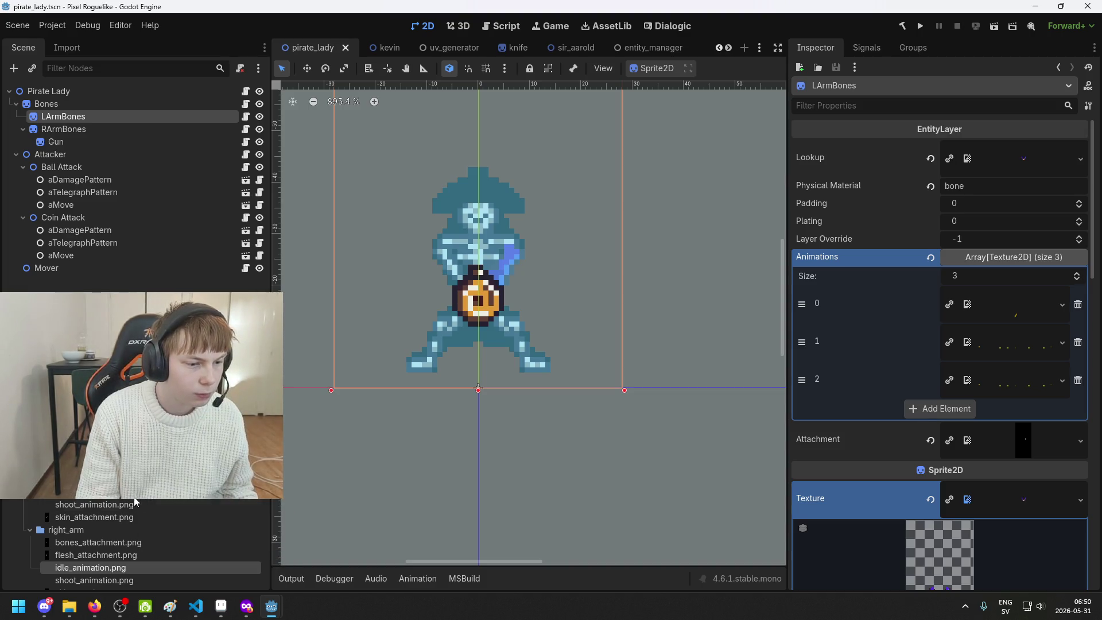
scroll(147, 501, "down", 5)
scroll(147, 540, "up", 3)
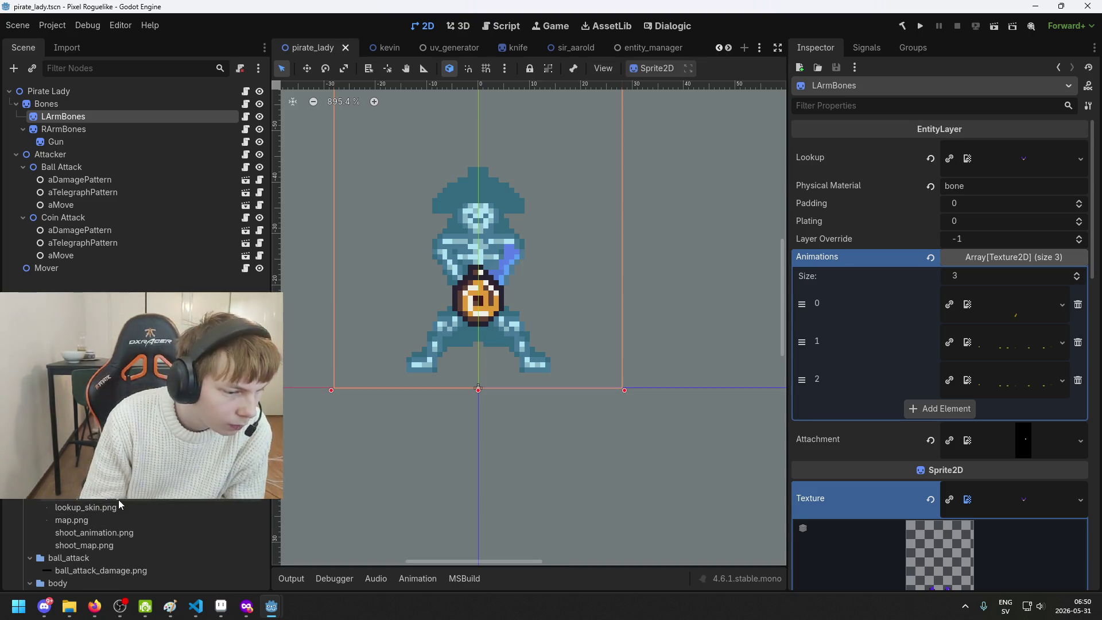
left_click_drag(86, 495, 976, 164)
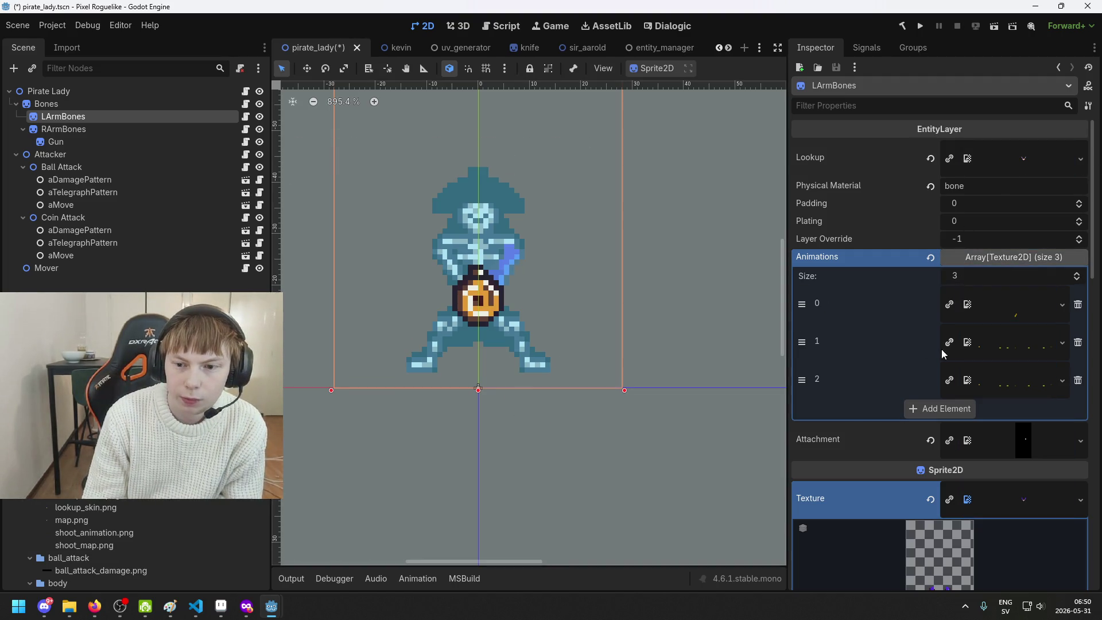
Set lookup_skin.png as the sprite texture and the bones lookup texture as the shader's UV
scroll(952, 373, "down", 5)
mouse_move(86, 507)
left_mouse_down()
mouse_move(280, 470)
mouse_move(1025, 267)
left_mouse_up()
scroll(1022, 308, "down", 10)
left_click(996, 442)
scroll(997, 443, "down", 5)
mouse_move(148, 498)
left_mouse_down()
mouse_move(947, 539)
mouse_move(1068, 461)
mouse_move(1042, 419)
mouse_move(1054, 460)
mouse_move(1032, 466)
left_mouse_up()
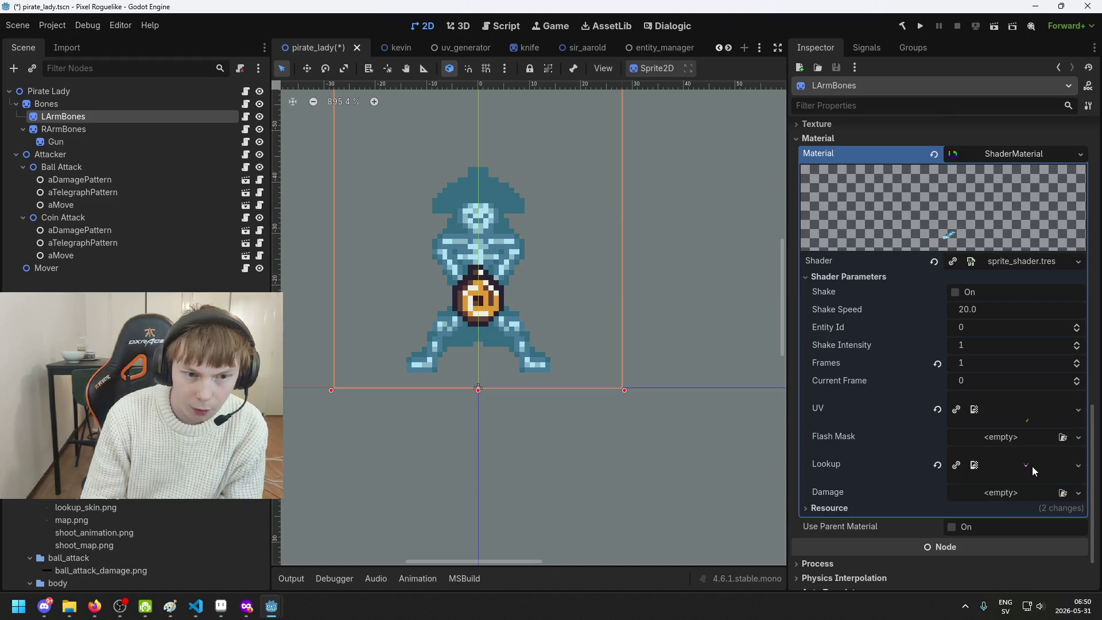
Save pirate_lady.tscn and select the Bones node
key("ctrl+s")
left_click(108, 105)
scroll(1007, 278, "up", 5)
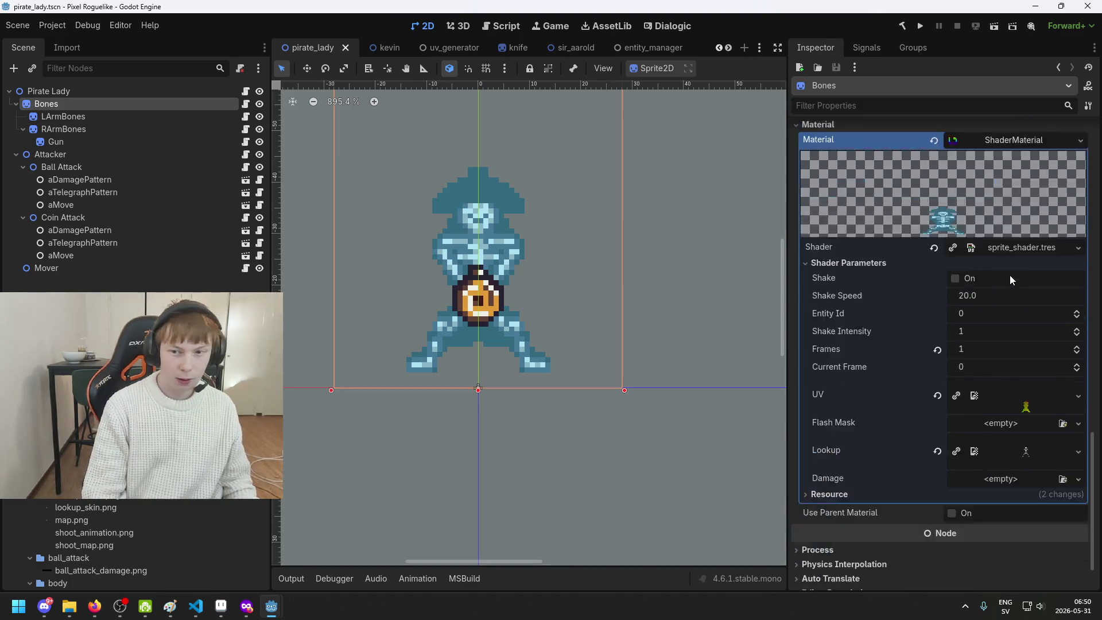
scroll(1049, 308, "down", 1)
scroll(1049, 310, "down", 3)
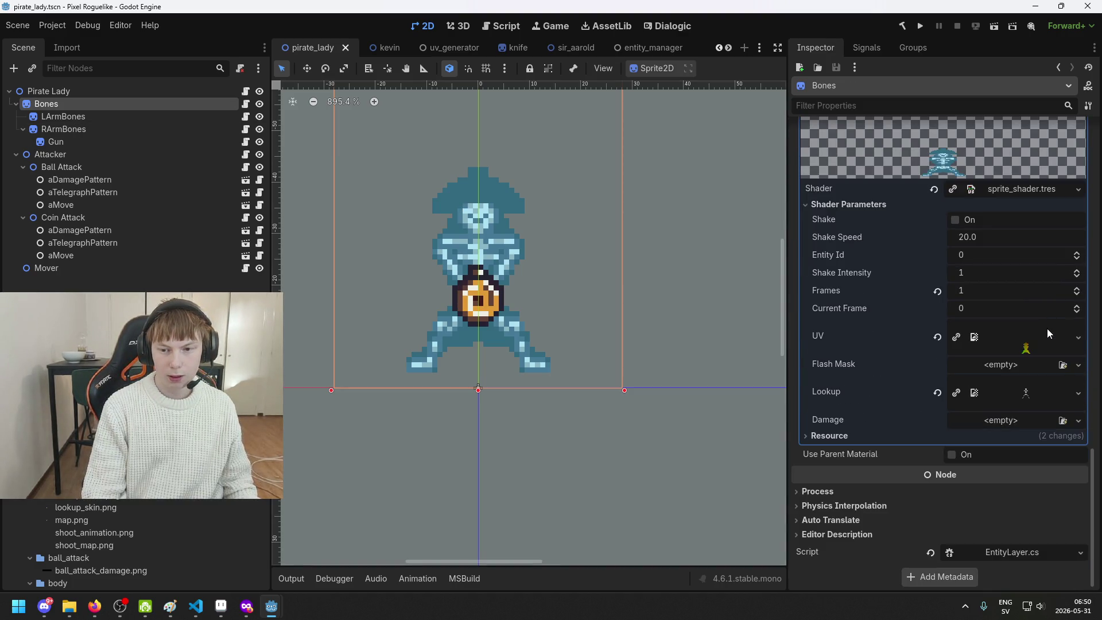
left_click(1039, 391)
left_click(1039, 390)
scroll(1027, 367, "up", 10)
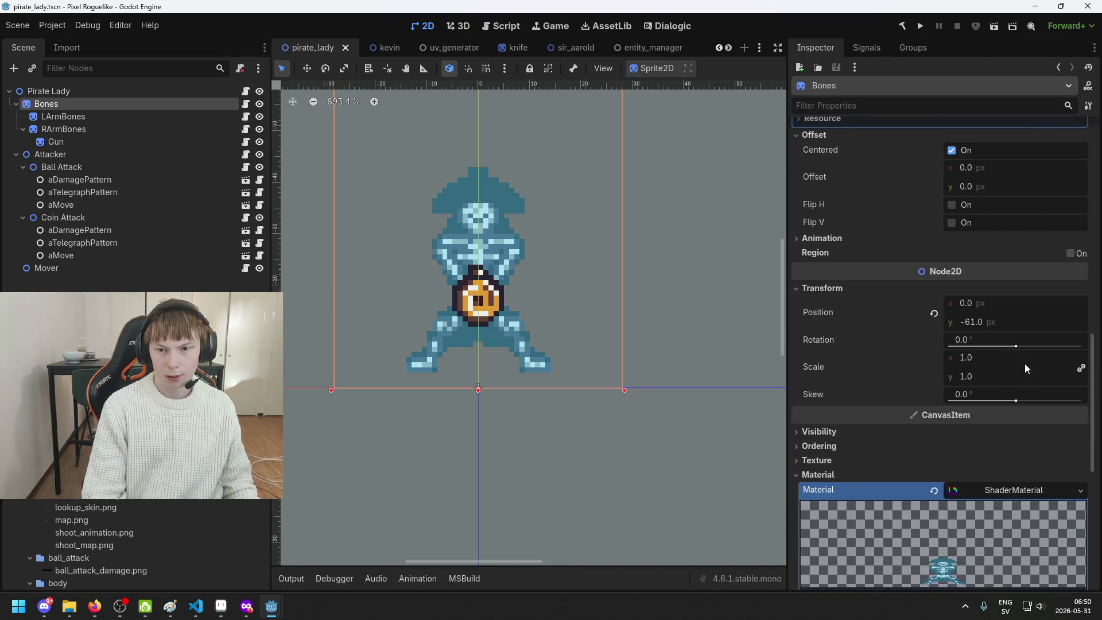
scroll(1016, 370, "up", 6)
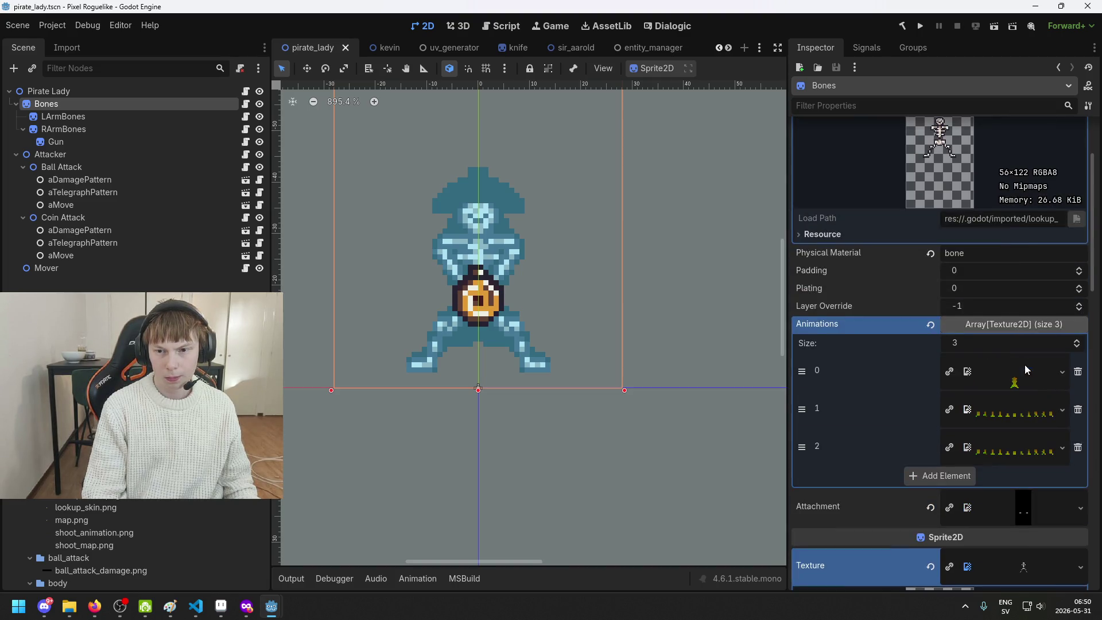
scroll(513, 226, "up", 2)
scroll(519, 184, "down", 1)
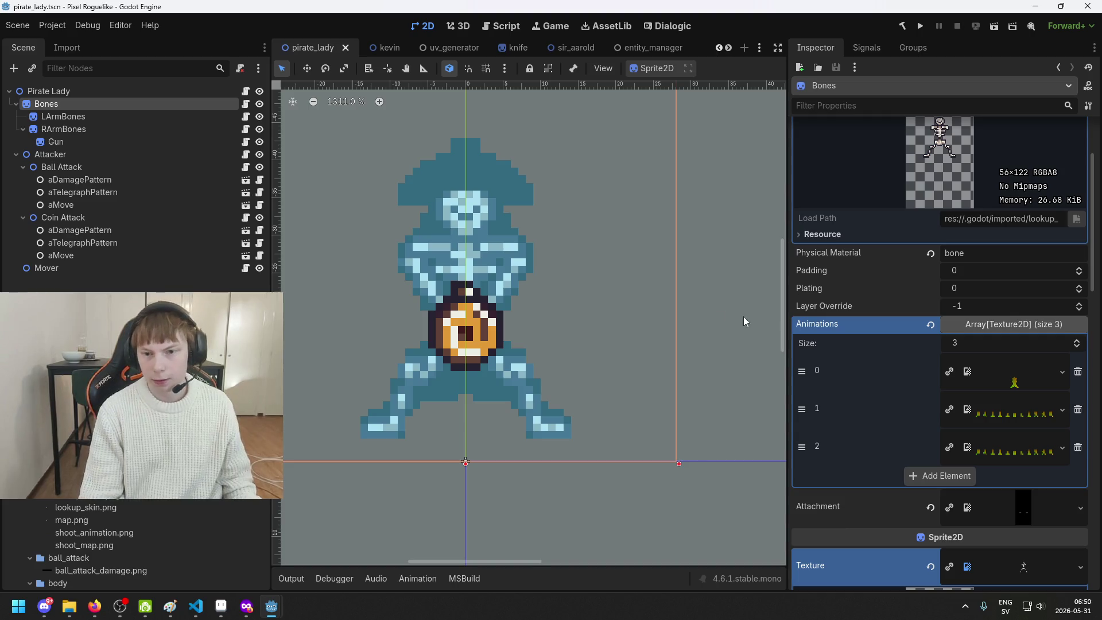
scroll(976, 287, "up", 1)
scroll(976, 287, "down", 4)
scroll(938, 282, "down", 8)
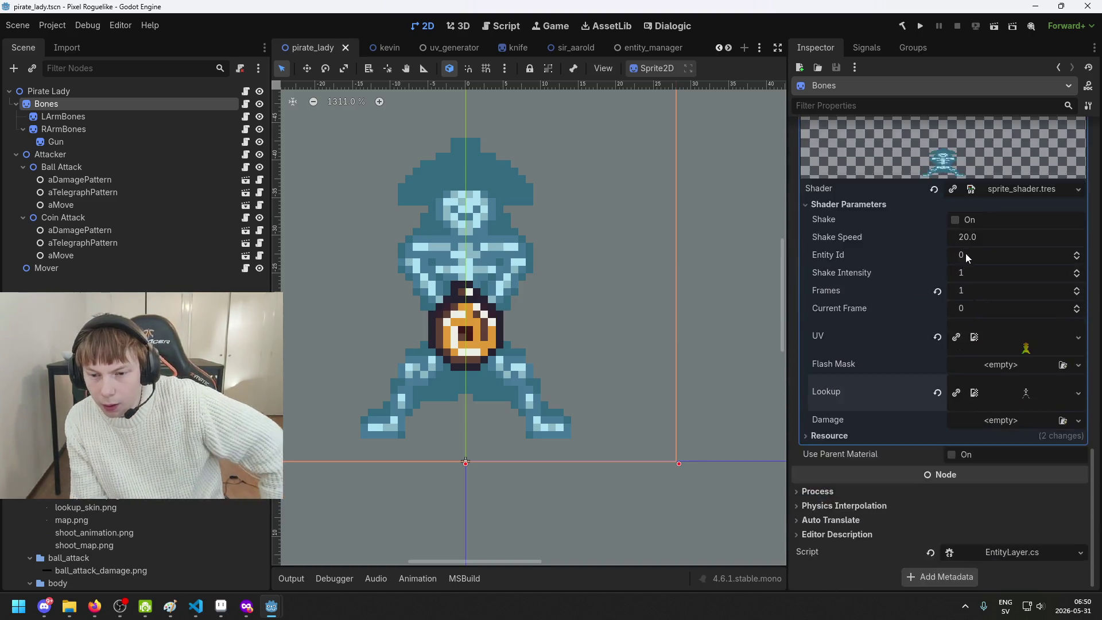
scroll(970, 256, "up", 4)
scroll(999, 258, "down", 5)
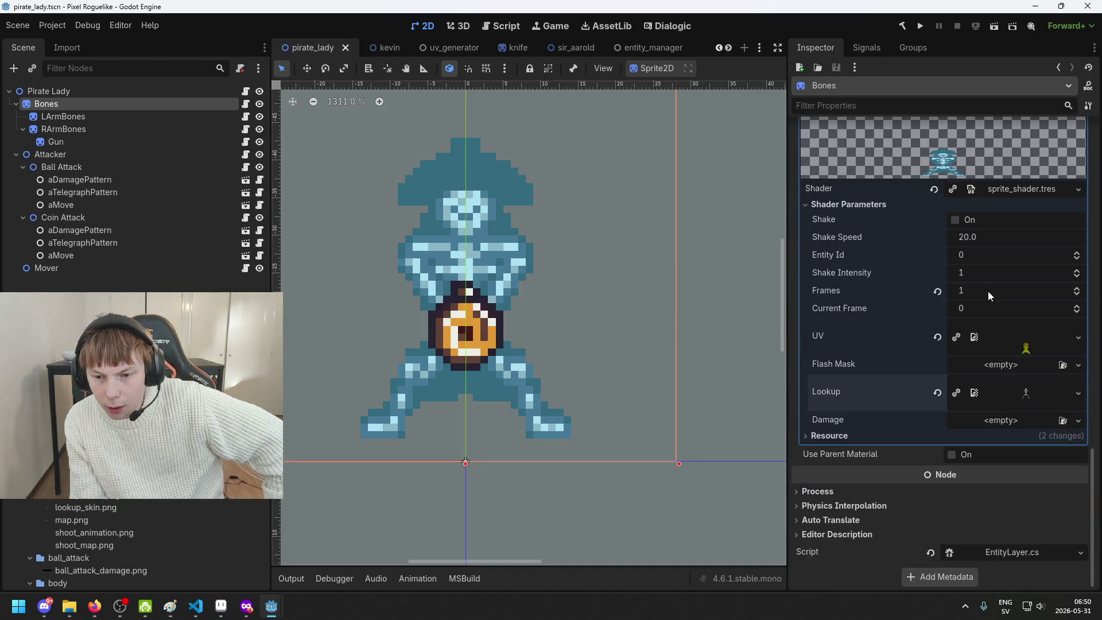
left_click(1020, 339)
left_click(1020, 339)
left_click(1028, 393)
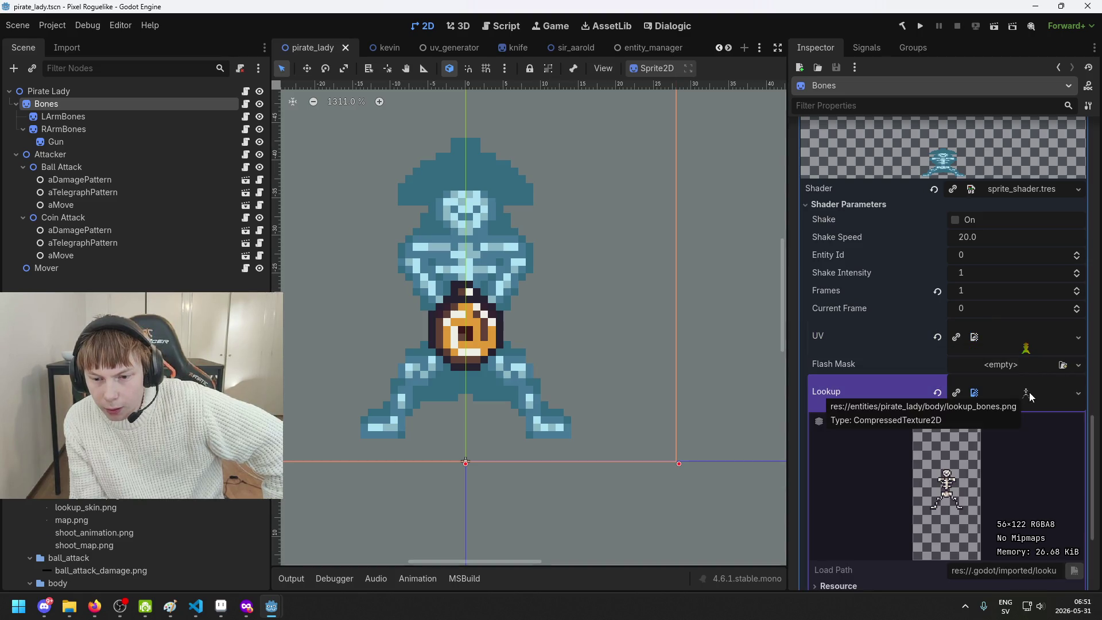
left_click(1028, 392)
left_click(1026, 352)
left_click(1025, 355)
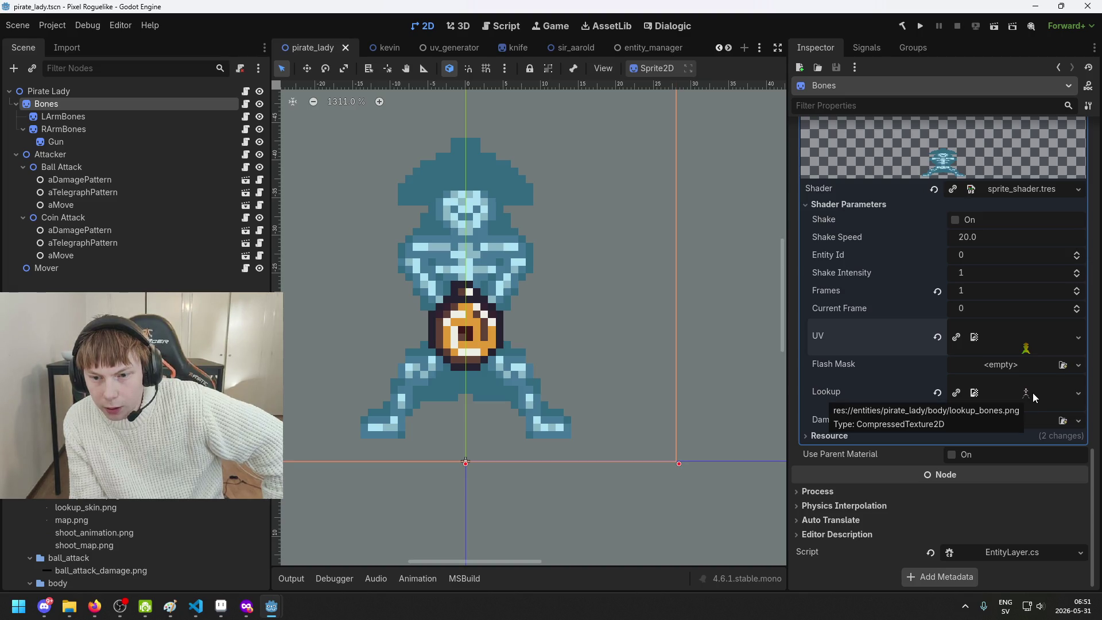
scroll(1034, 391, "up", 3)
left_click(1026, 198)
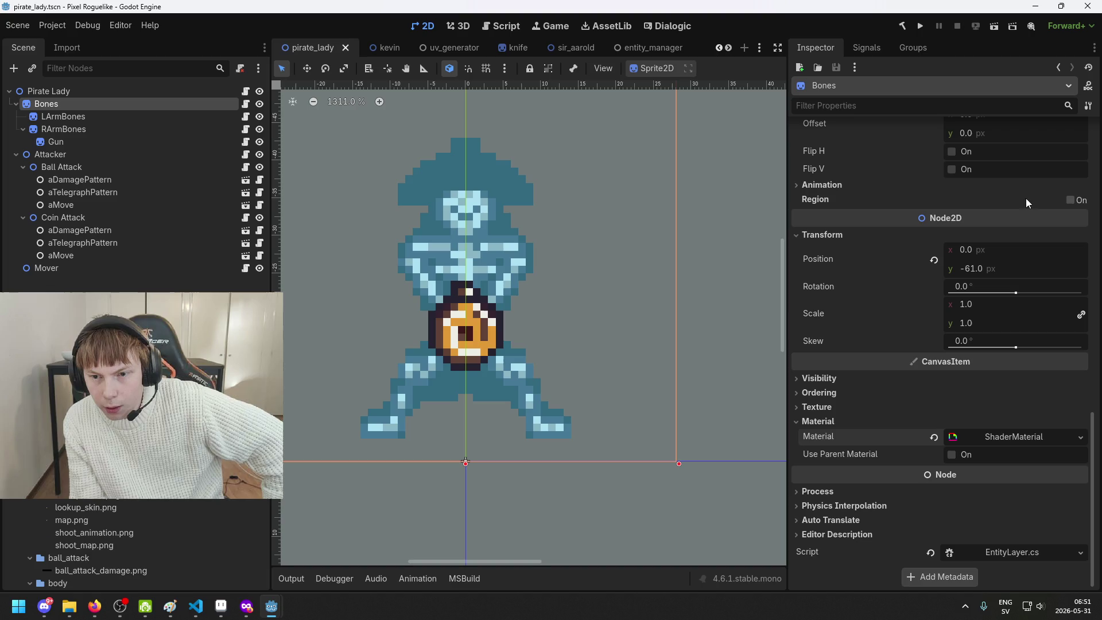
left_click(1030, 436)
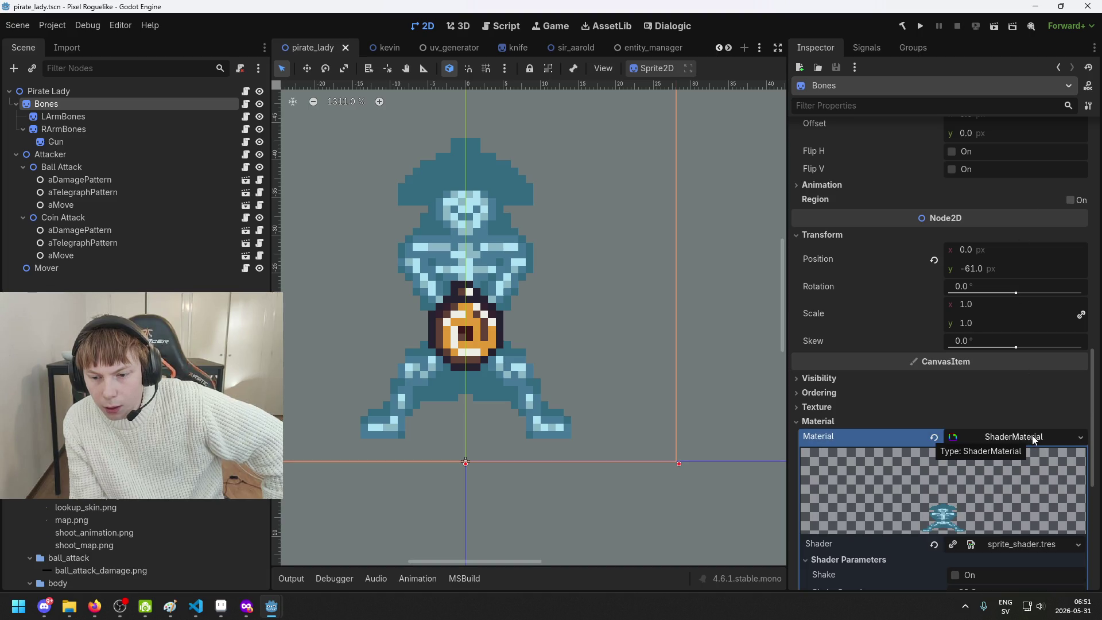
scroll(1031, 427, "down", 2)
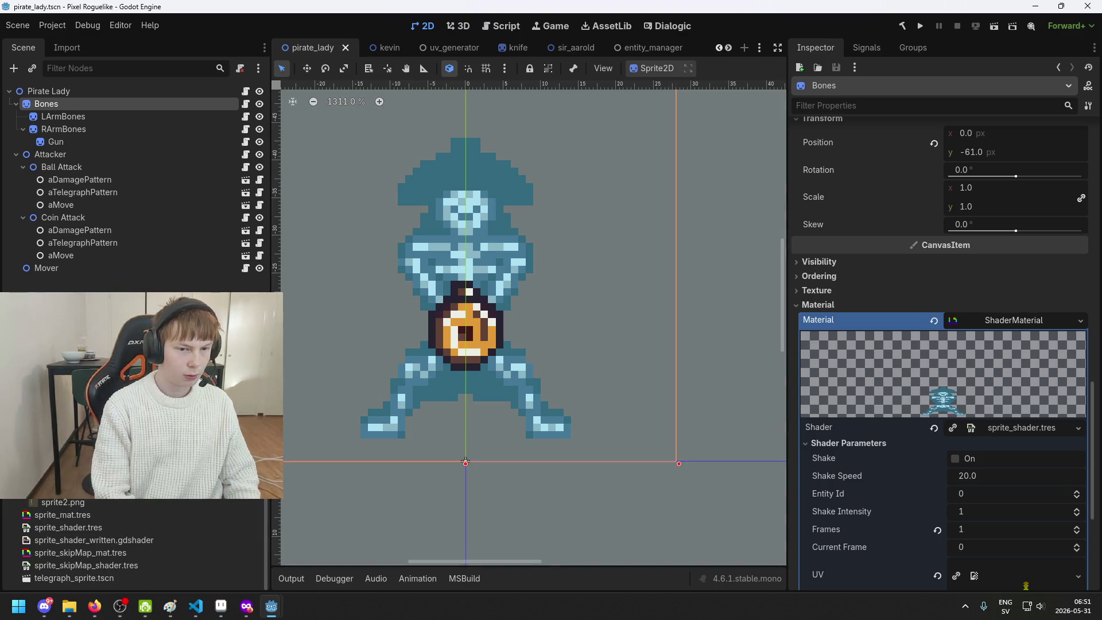
Assign sprite_shader_written.gdshader to the Bones material
mouse_move(114, 482)
left_mouse_down()
mouse_move(832, 460)
mouse_move(1031, 432)
left_mouse_up()
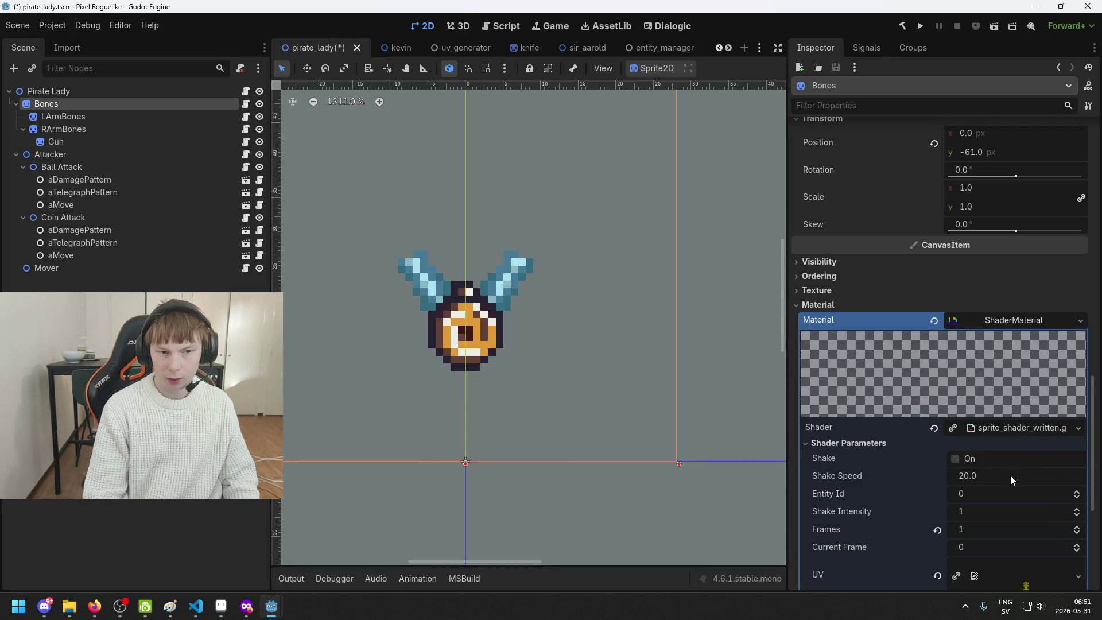
scroll(1013, 477, "down", 5)
scroll(980, 475, "up", 3)
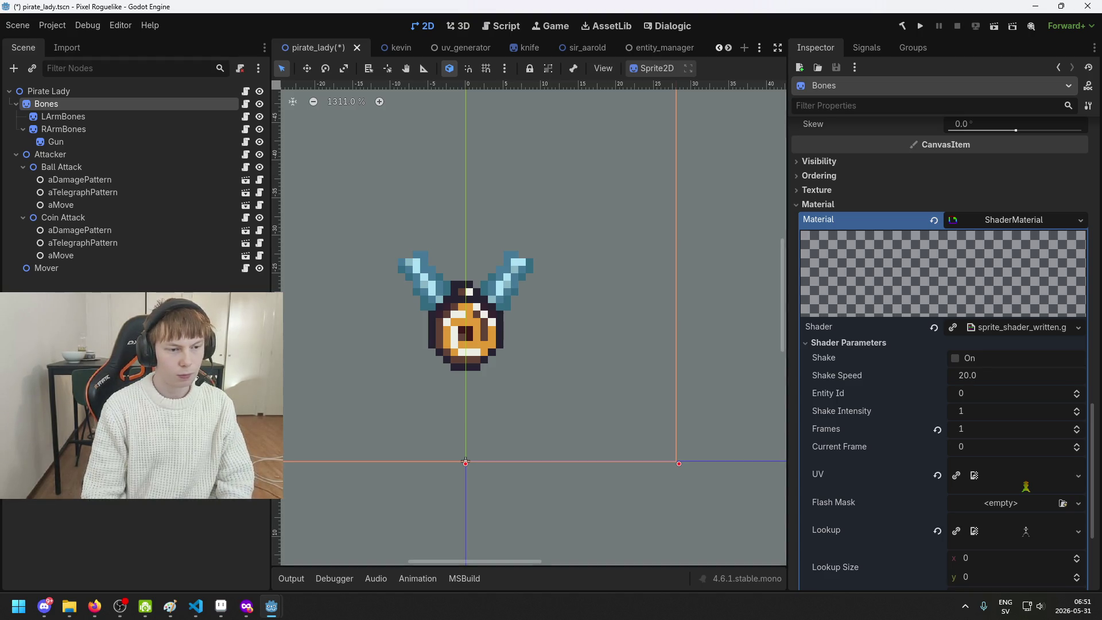
scroll(955, 390, "down", 3)
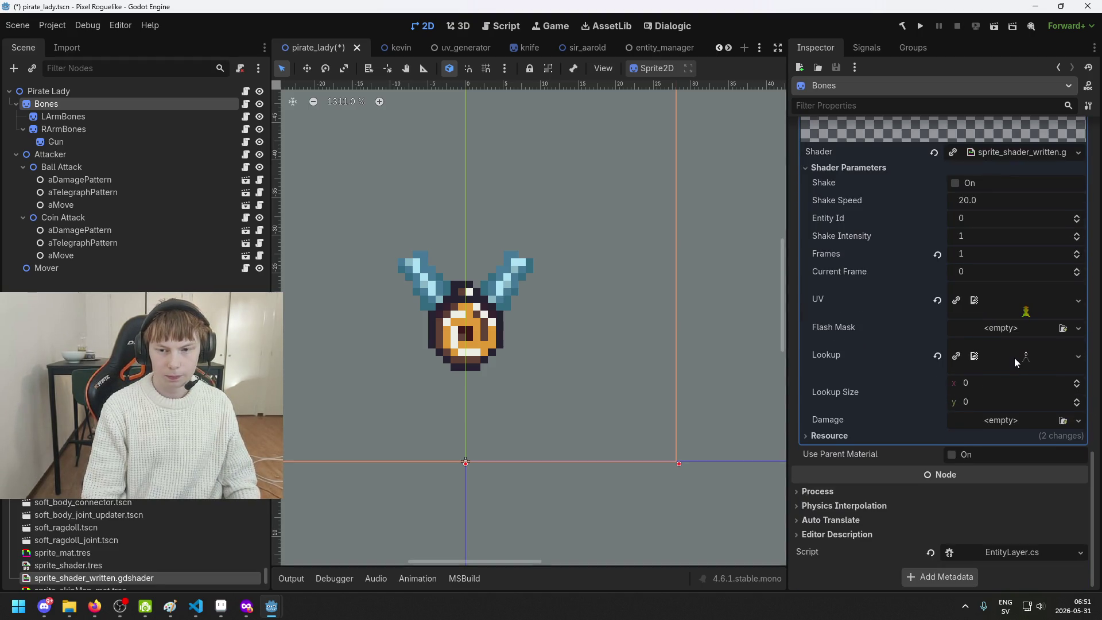
scroll(1010, 367, "up", 3)
scroll(1000, 407, "up", 1)
scroll(979, 511, "down", 3)
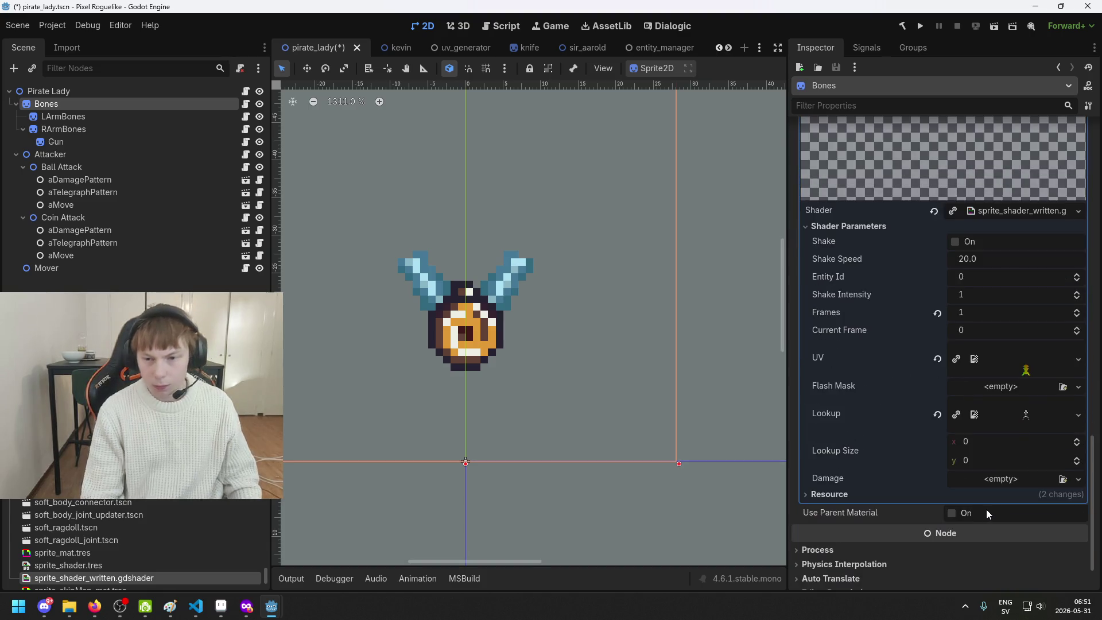
Expand the UV texture preview, save pirate_lady, and bring up the uv_generator scene
left_click(1022, 361)
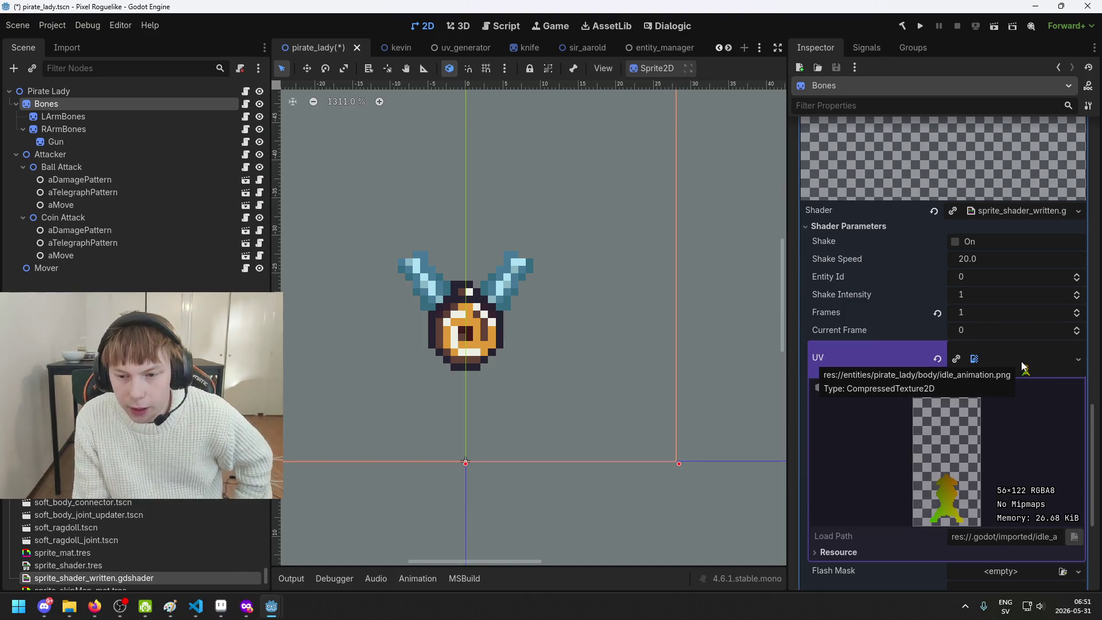
key("ctrl+s")
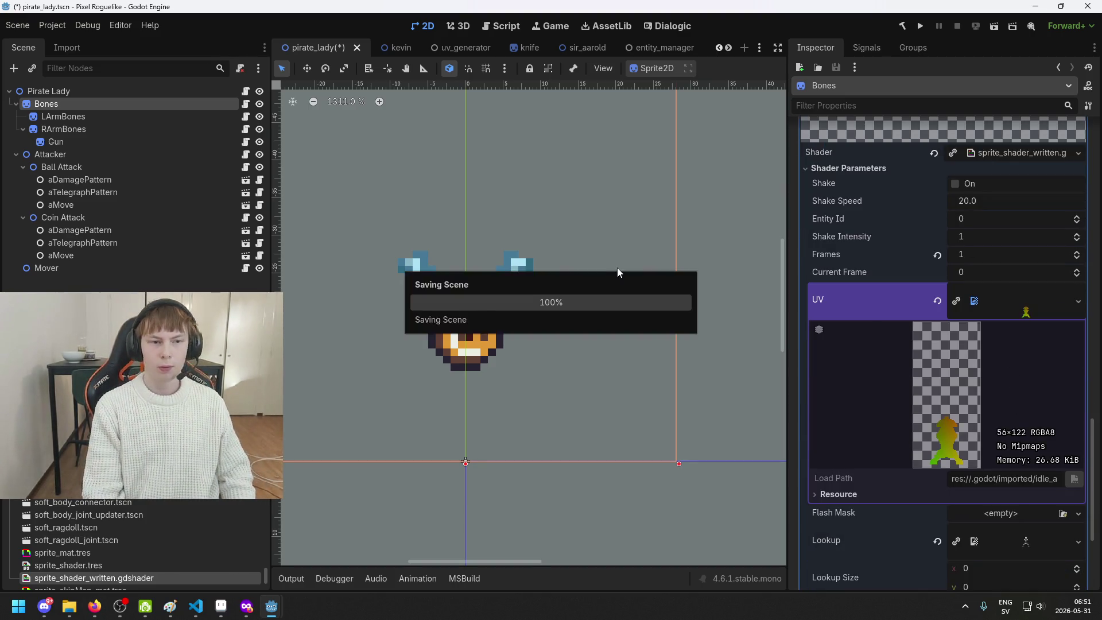
left_click(441, 48)
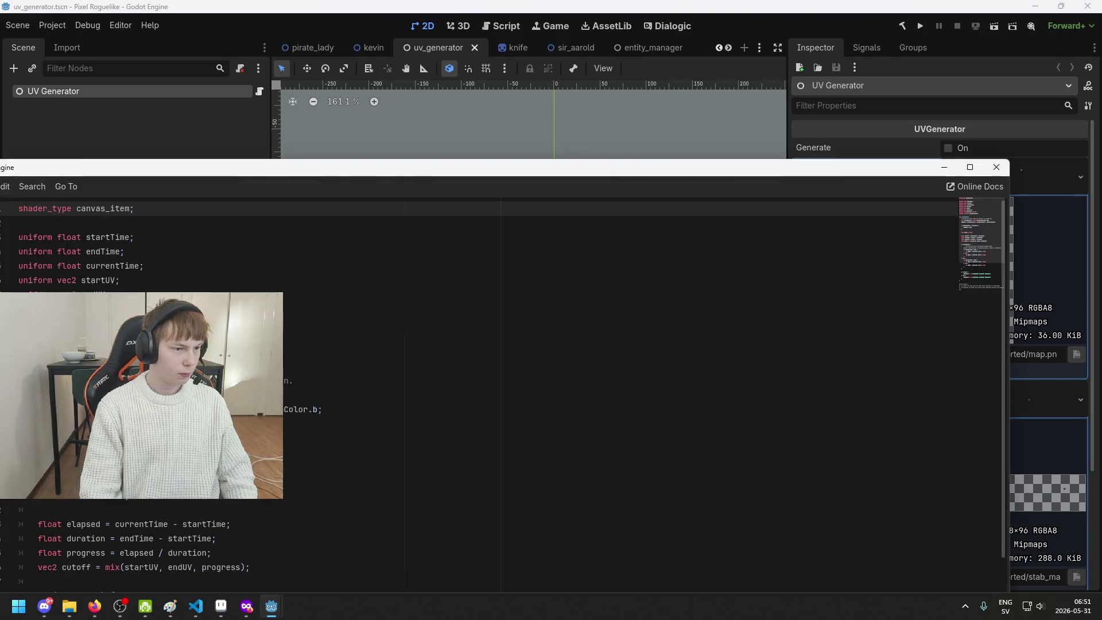
Tuck away the floating shader editor and enable Generate on the UV Generator node
mouse_move(404, 202)
left_mouse_down()
mouse_move(638, 188)
mouse_move(539, 150)
mouse_move(444, 8)
left_mouse_up()
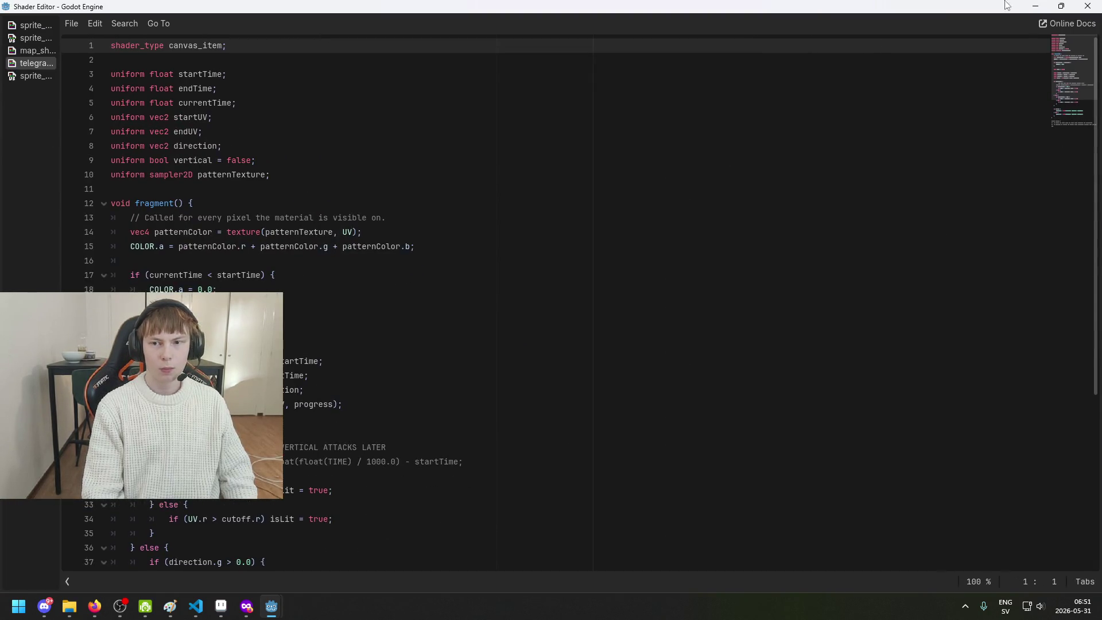
left_click(1032, 6)
left_click(99, 135)
left_click(103, 92)
left_click(949, 151)
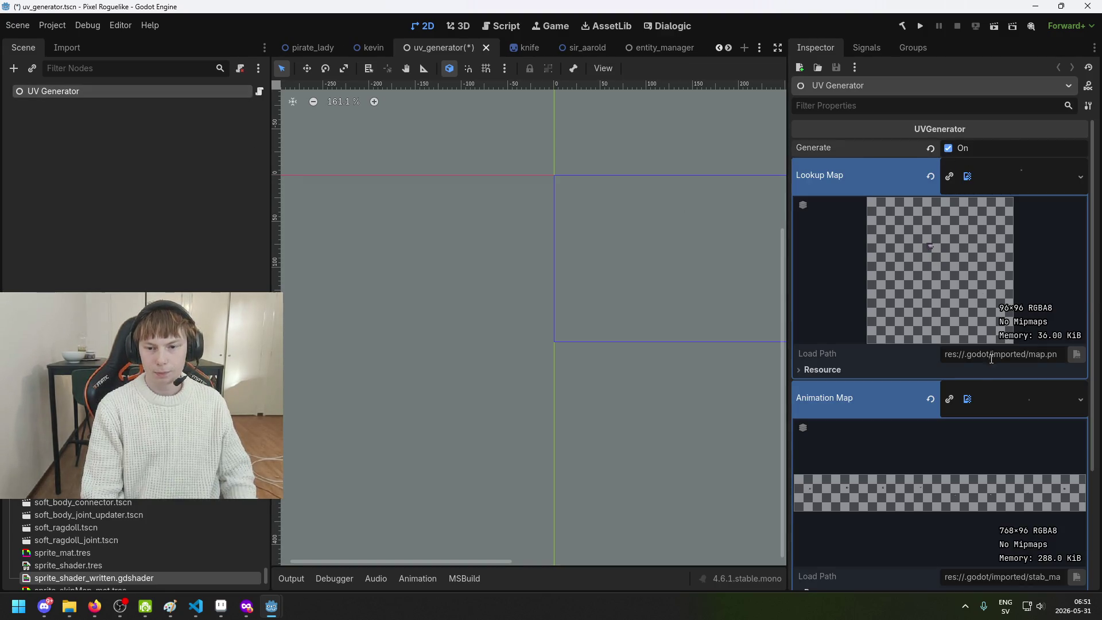
Find idle_map.png in the FileSystem dock and drop it onto the Animation Map
scroll(984, 356, "down", 1)
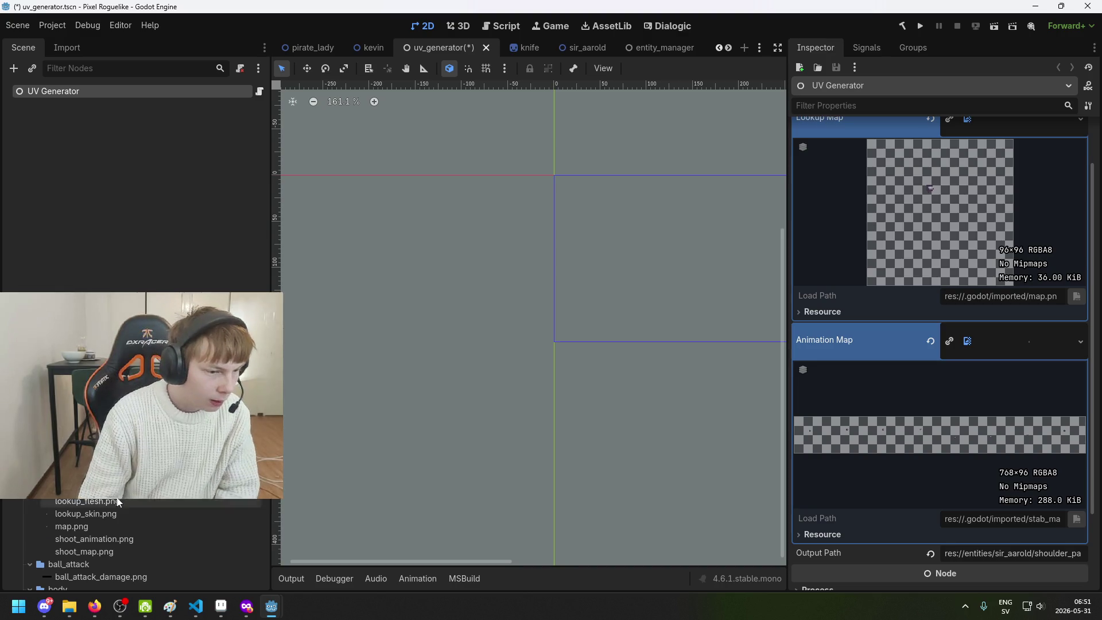
scroll(132, 402, "down", 2)
scroll(132, 546, "up", 2)
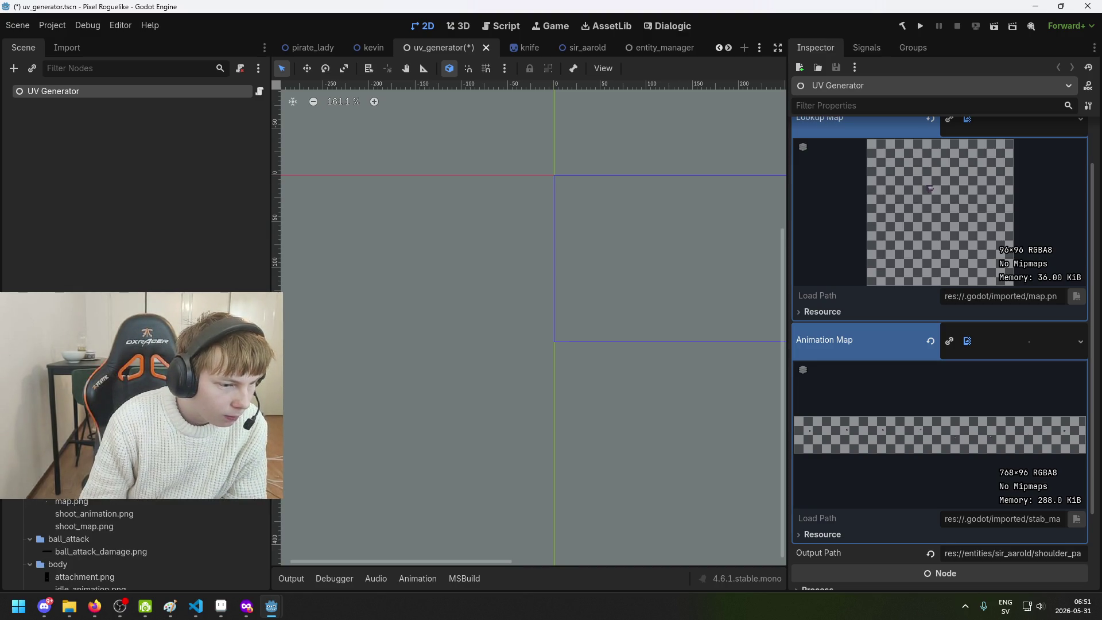
right_click(118, 496)
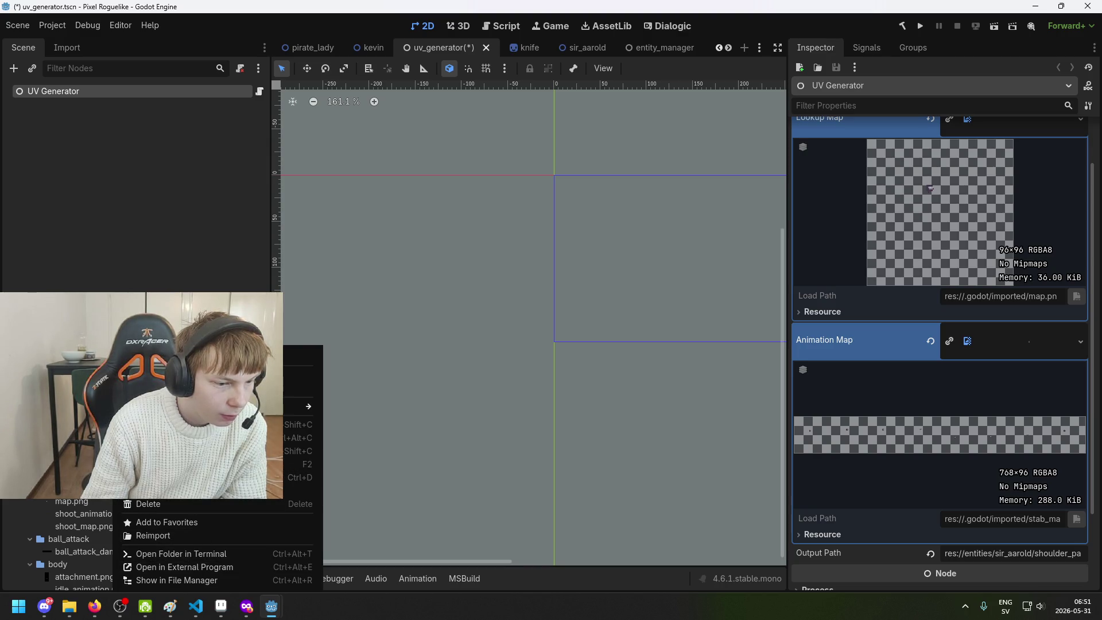
key("Escape")
right_click(63, 504)
key("Escape")
scroll(104, 501, "up", 2)
scroll(104, 500, "down", 5)
scroll(104, 539, "down", 4)
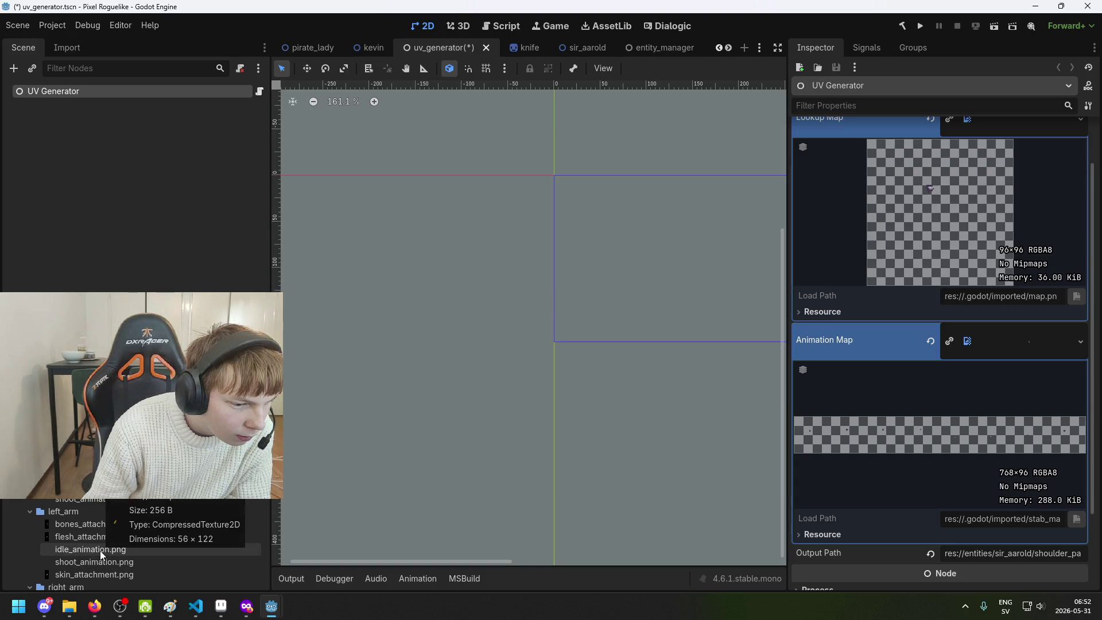
scroll(100, 550, "down", 10)
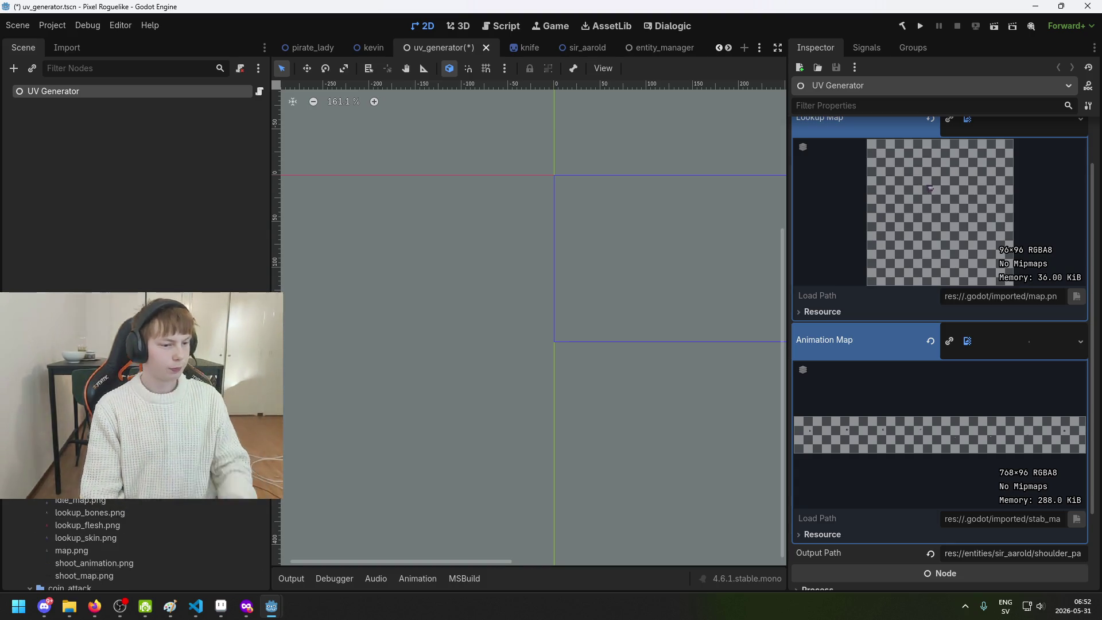
scroll(100, 545, "down", 5)
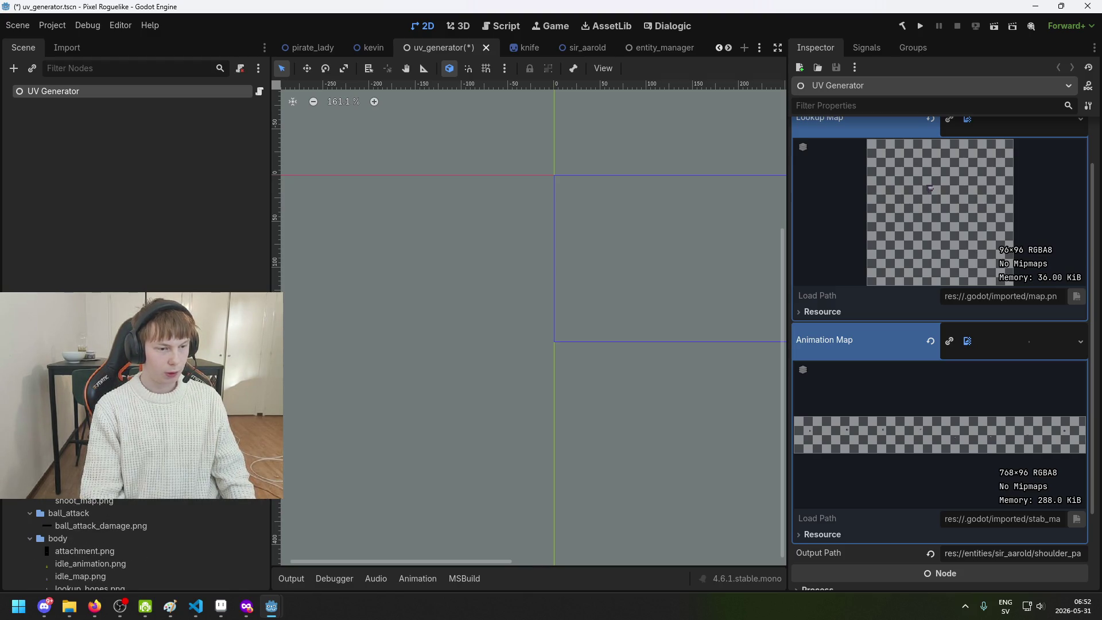
scroll(833, 425, "up", 2)
left_click_drag(80, 576, 1025, 399)
Set Output Path to pirate_lady/arms/idle_animation.png, save the scene, and run the project
scroll(994, 413, "down", 5)
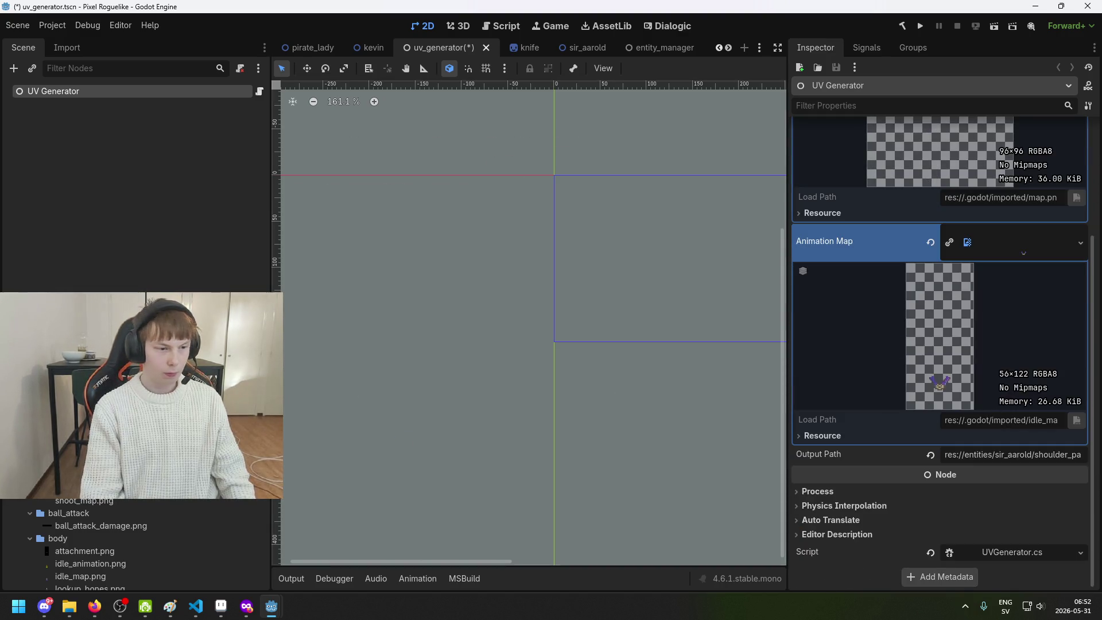
right_click(113, 575)
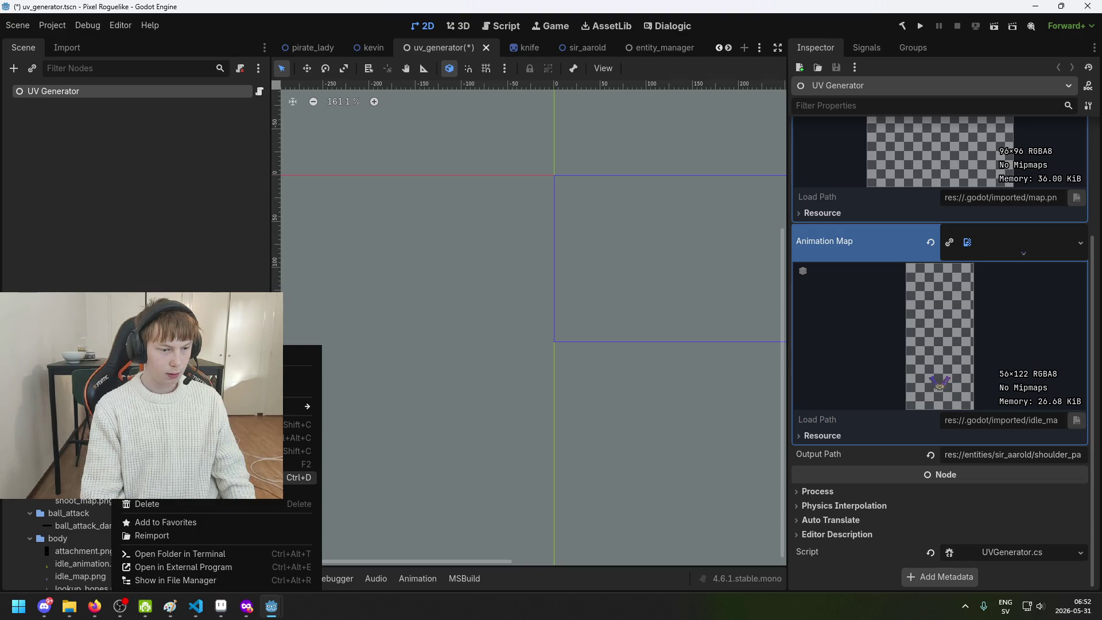
left_click(241, 424)
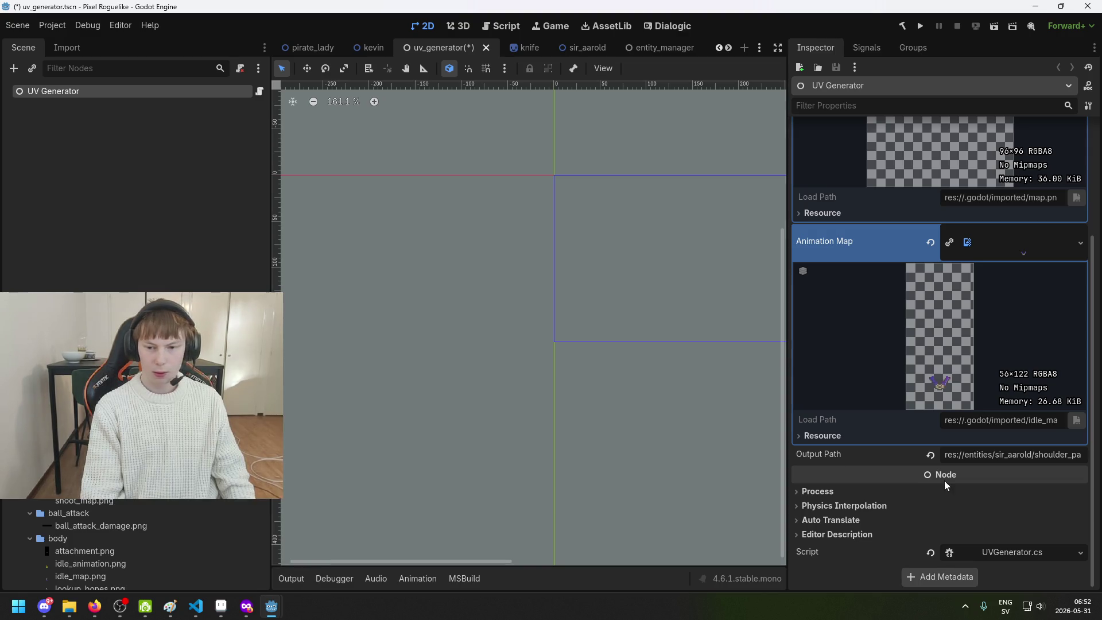
left_click(1011, 454)
key("ctrl+a")
key("ctrl+v")
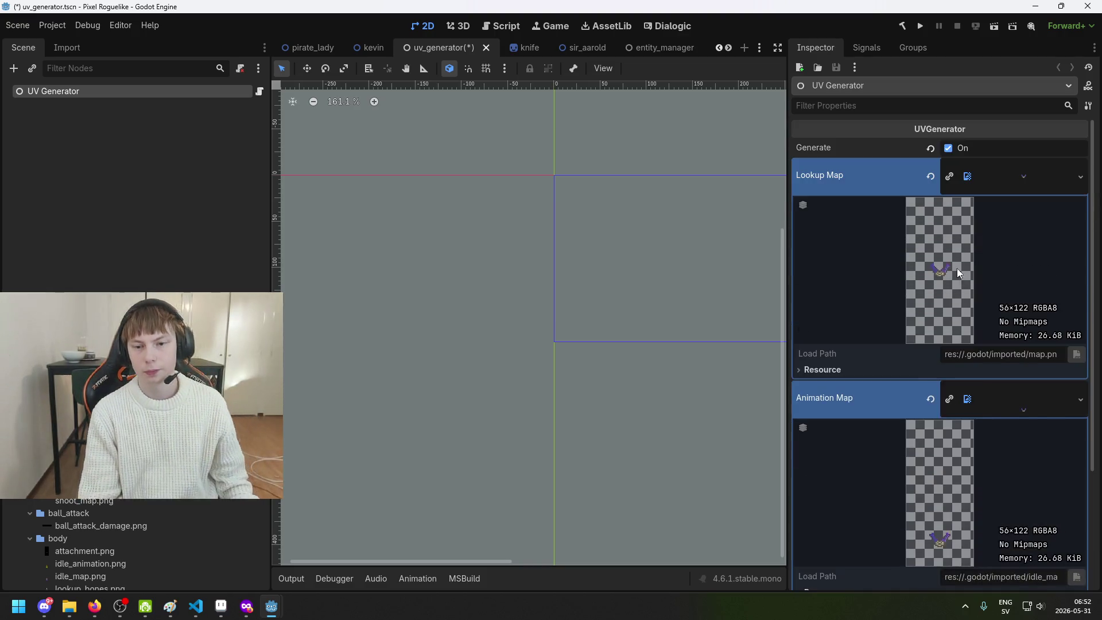
key("ctrl+s")
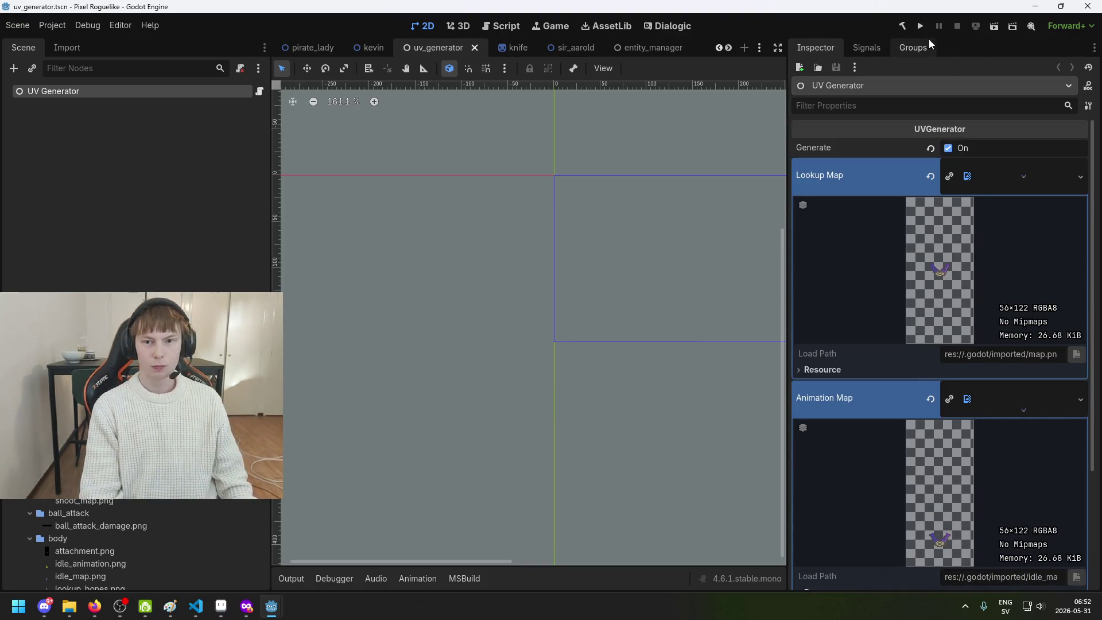
left_click(918, 32)
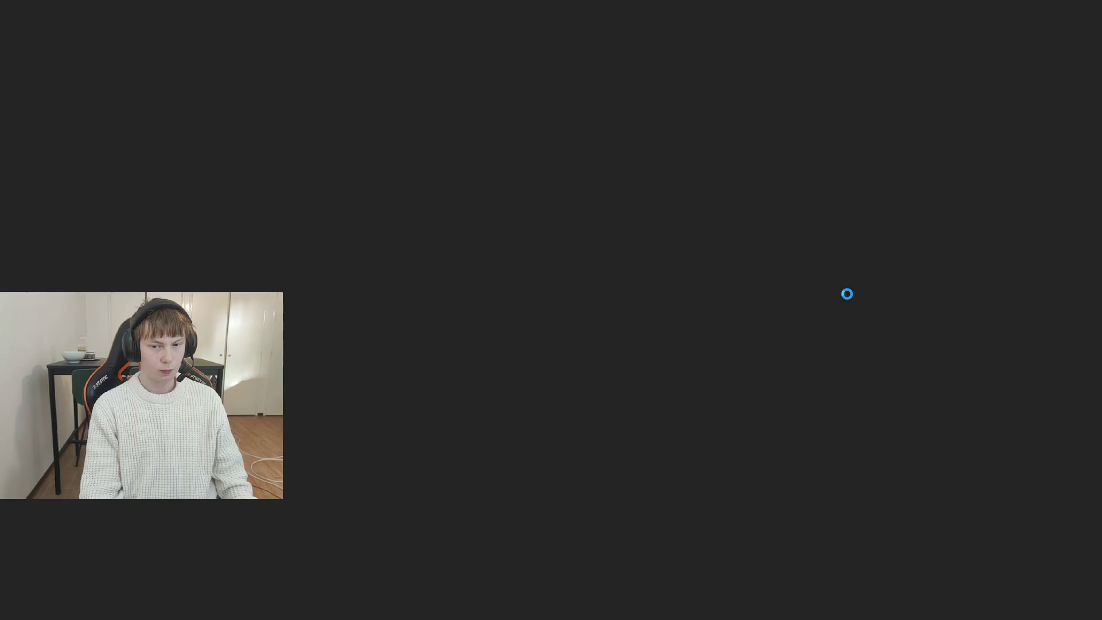
Close the game and drop shoot_map.png onto the generator's map slot
key("alt+F4")
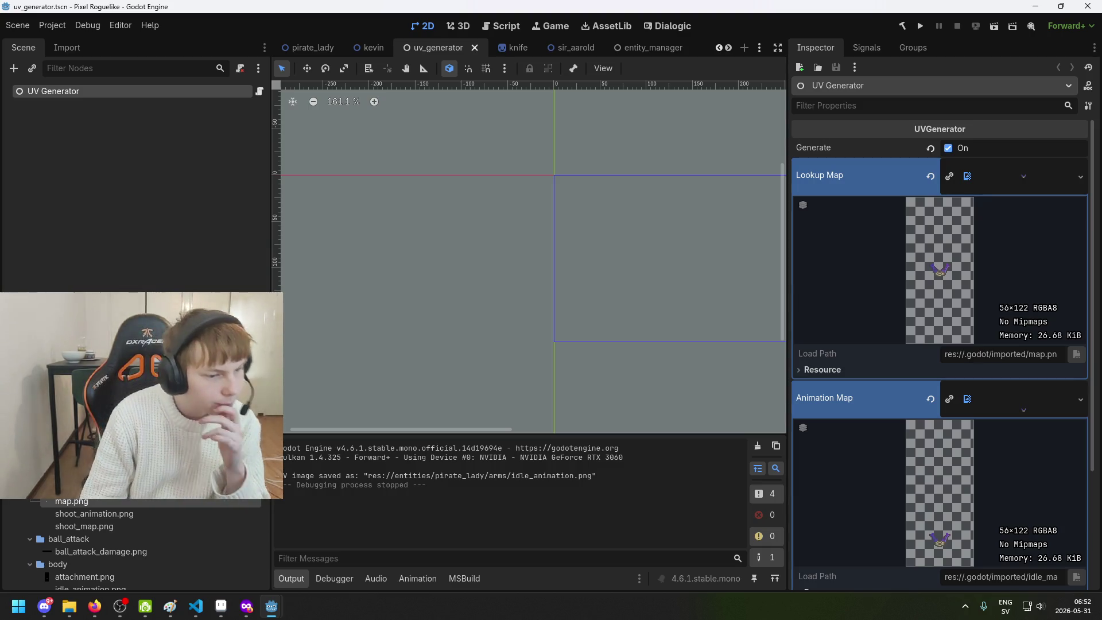
scroll(132, 546, "down", 2)
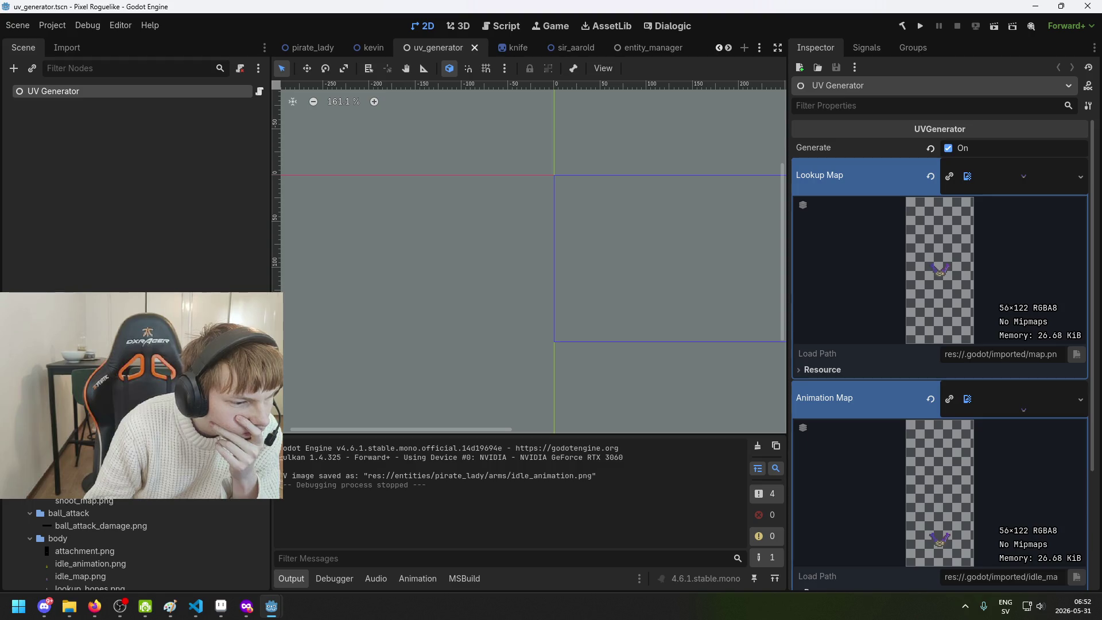
mouse_move(84, 500)
left_mouse_down()
mouse_move(770, 418)
mouse_move(1005, 175)
left_mouse_up()
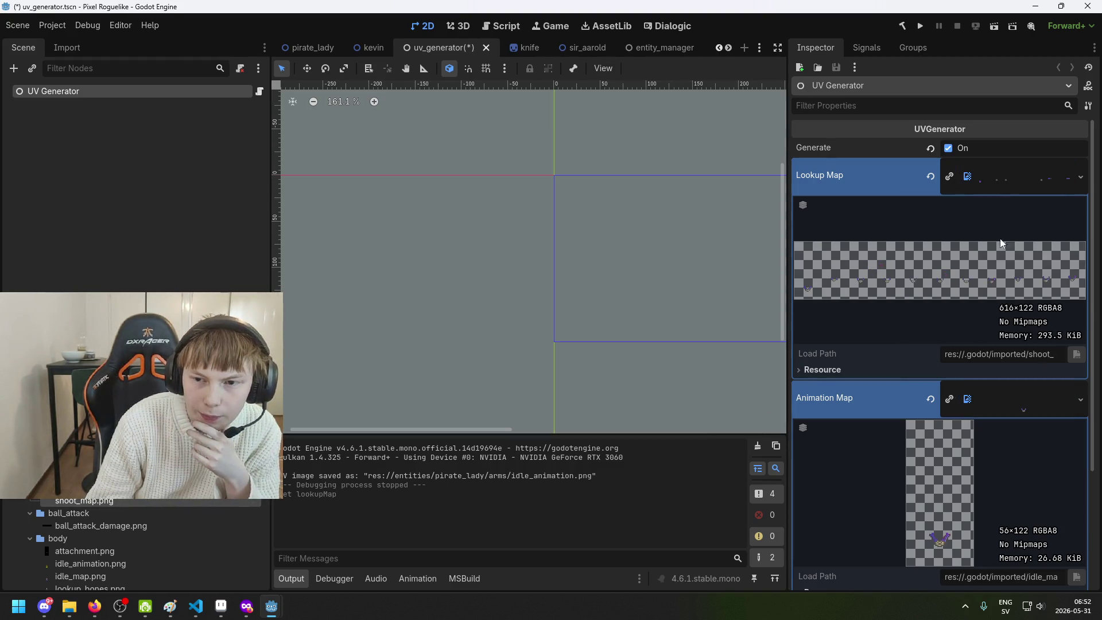
scroll(1002, 226, "down", 3)
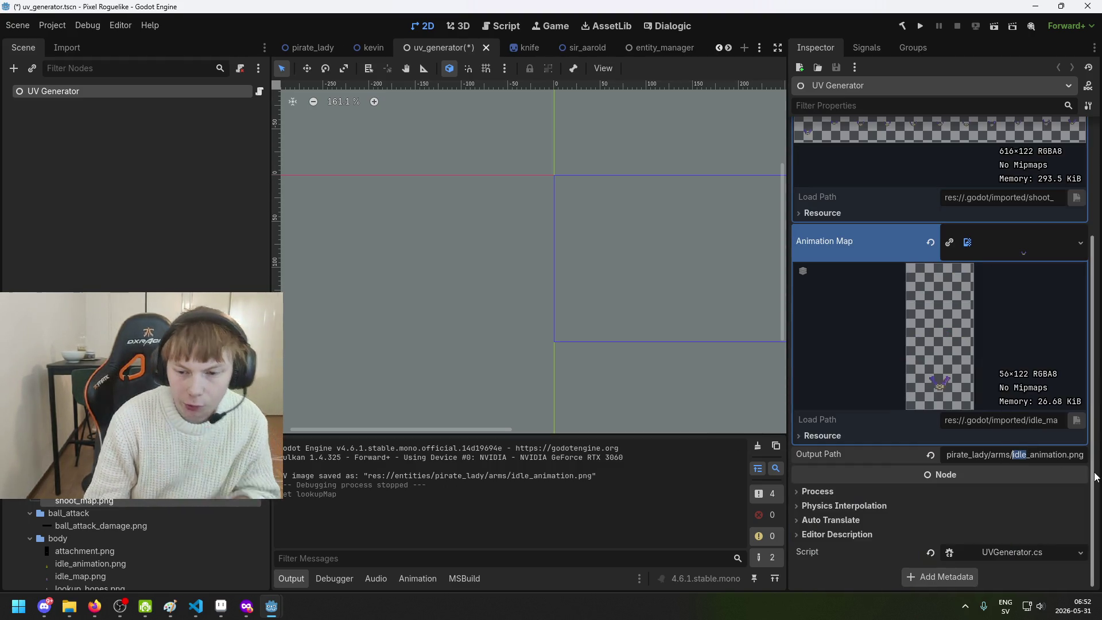
type("sh")
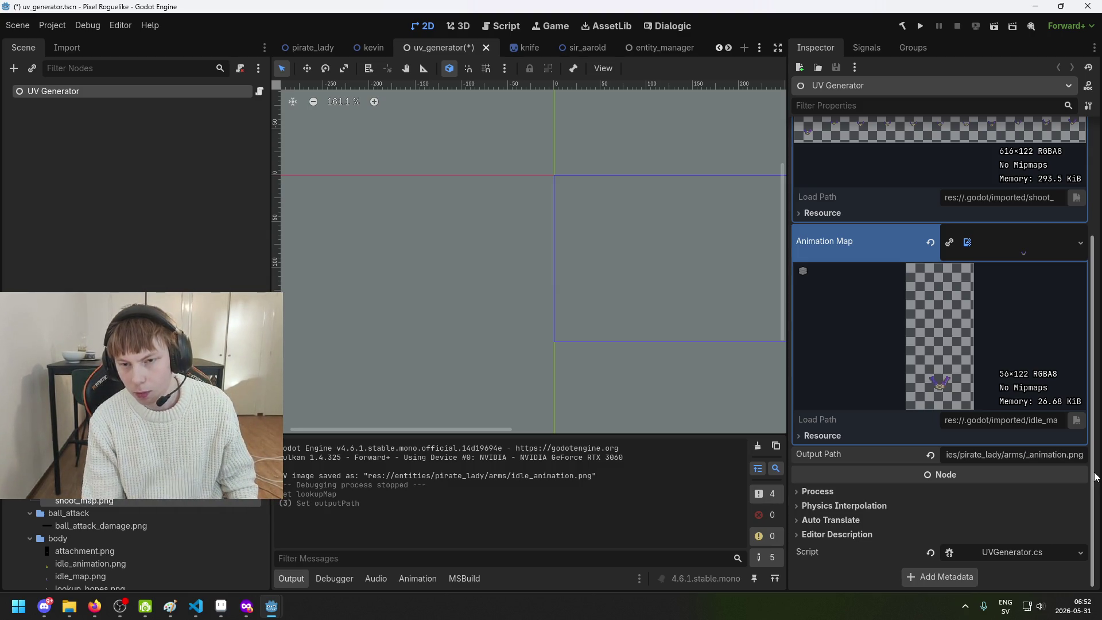
scroll(966, 328, "up", 3)
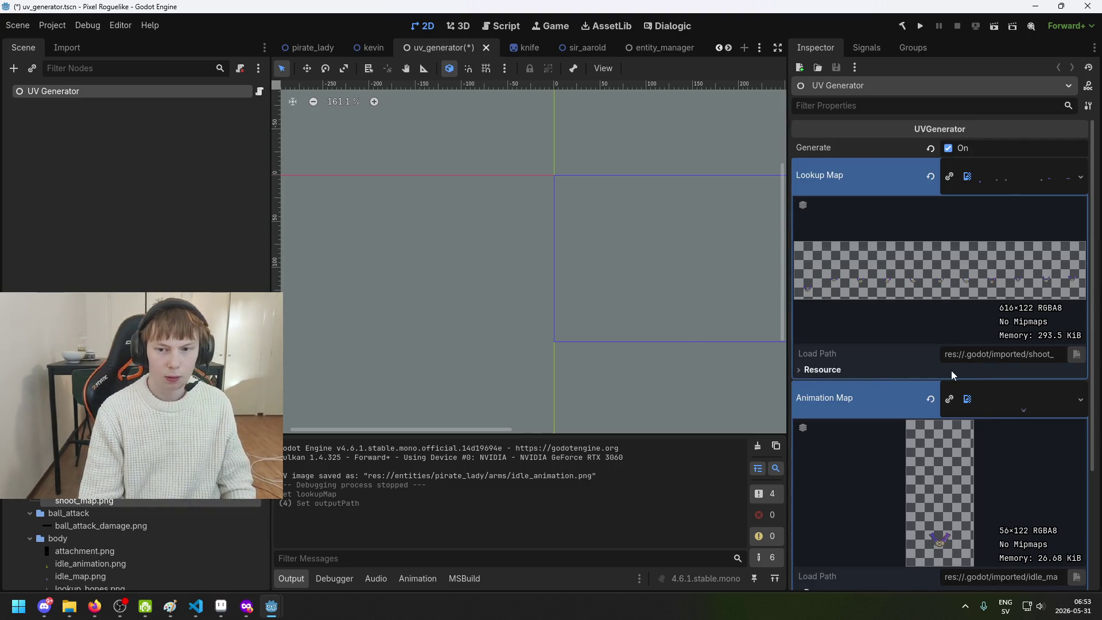
scroll(1037, 434, "down", 3)
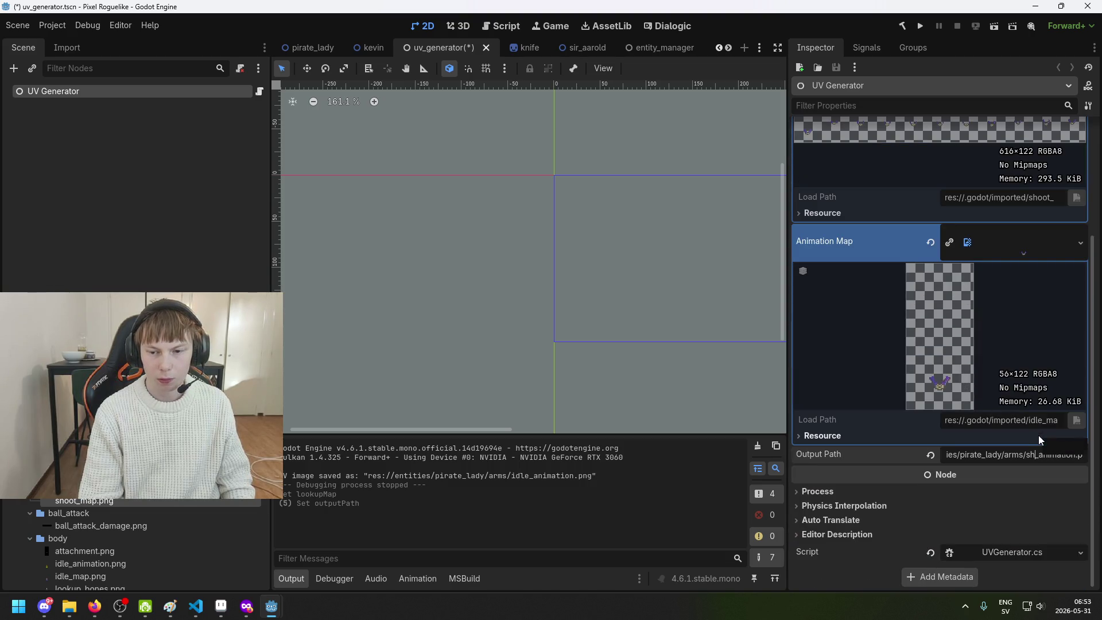
Change the Output Path file name from idle_animation to shoot_animation.png
triple_click(1075, 451)
key("BackSpace")
key("ctrl+v")
key("Left")
key("Left")
key("Left")
key("BackSpace")
key("BackSpace")
key("BackSpace")
key("Return")
type("shoot")
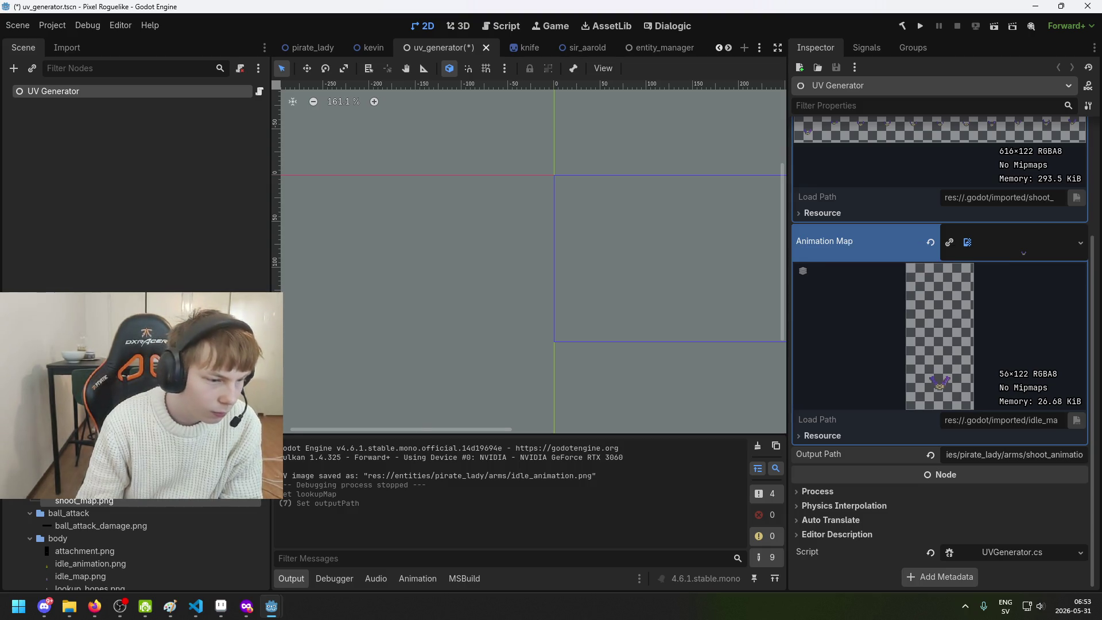
Load shoot_map.png as the Animation Map, save the scene, and rerun the project
mouse_move(105, 504)
left_mouse_down()
mouse_move(1010, 256)
mouse_move(1021, 189)
left_mouse_up()
key("ctrl+s")
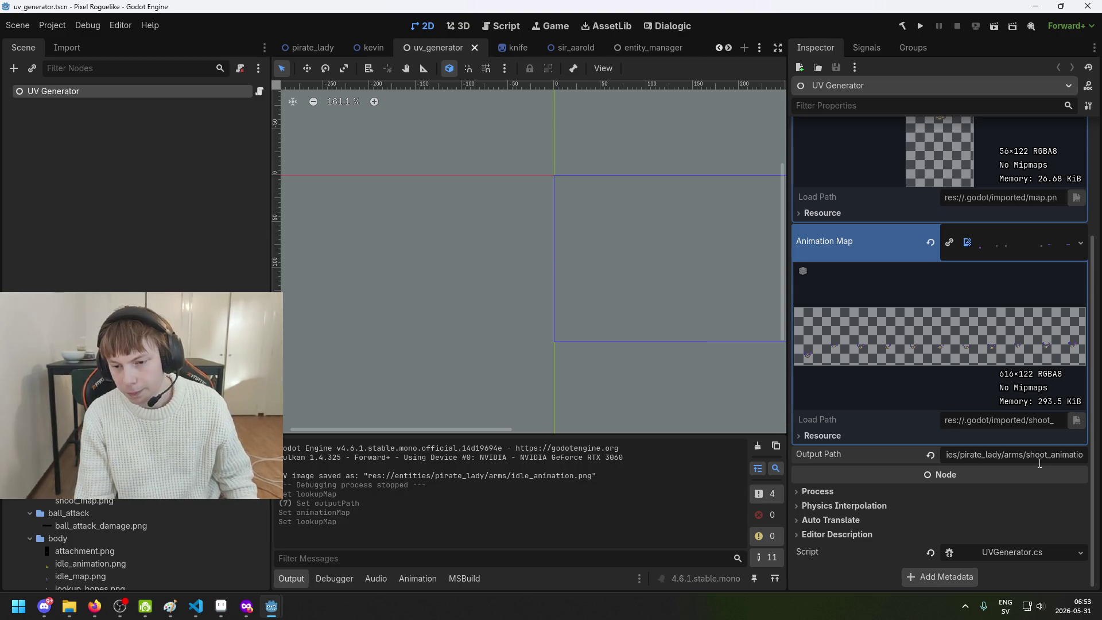
scroll(970, 184, "up", 5)
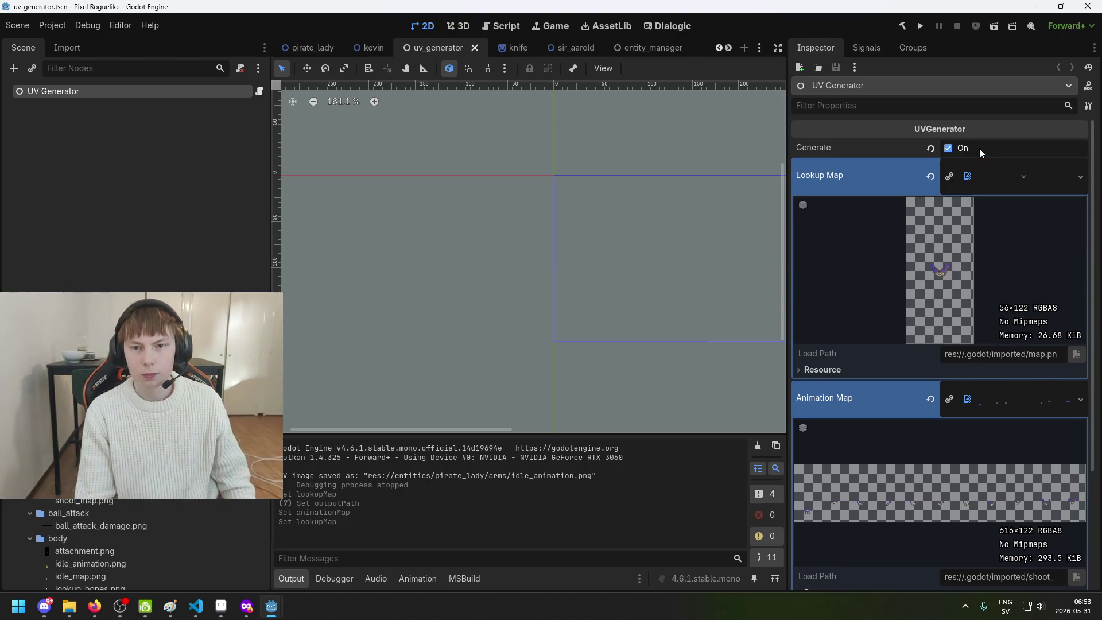
left_click(920, 26)
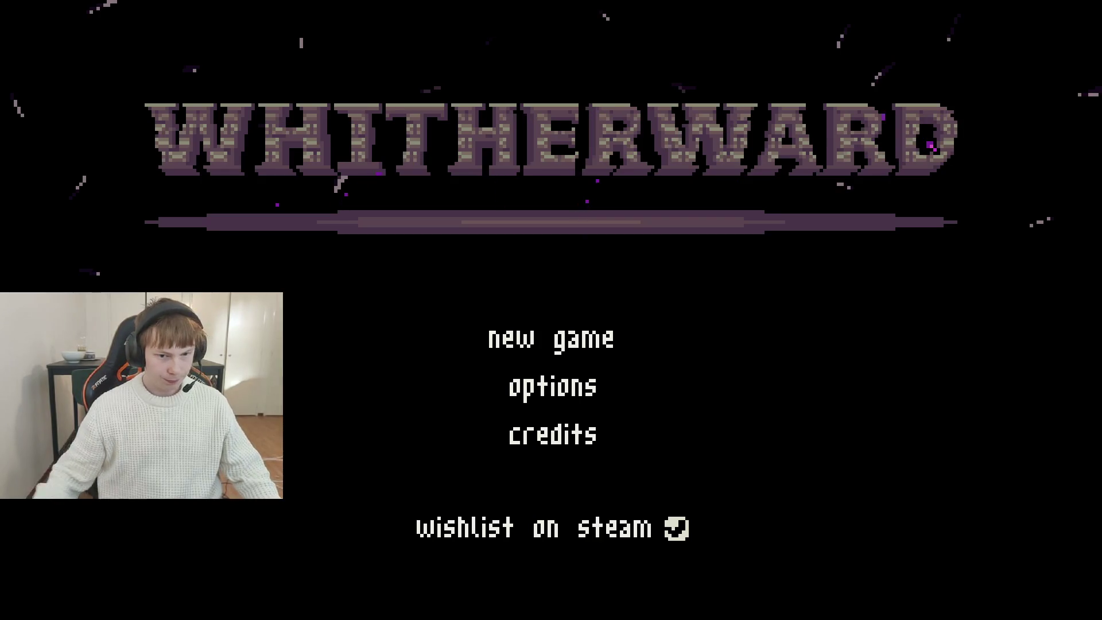
Close the game and assign the idle map texture as the Lookup Map
key("alt+F4")
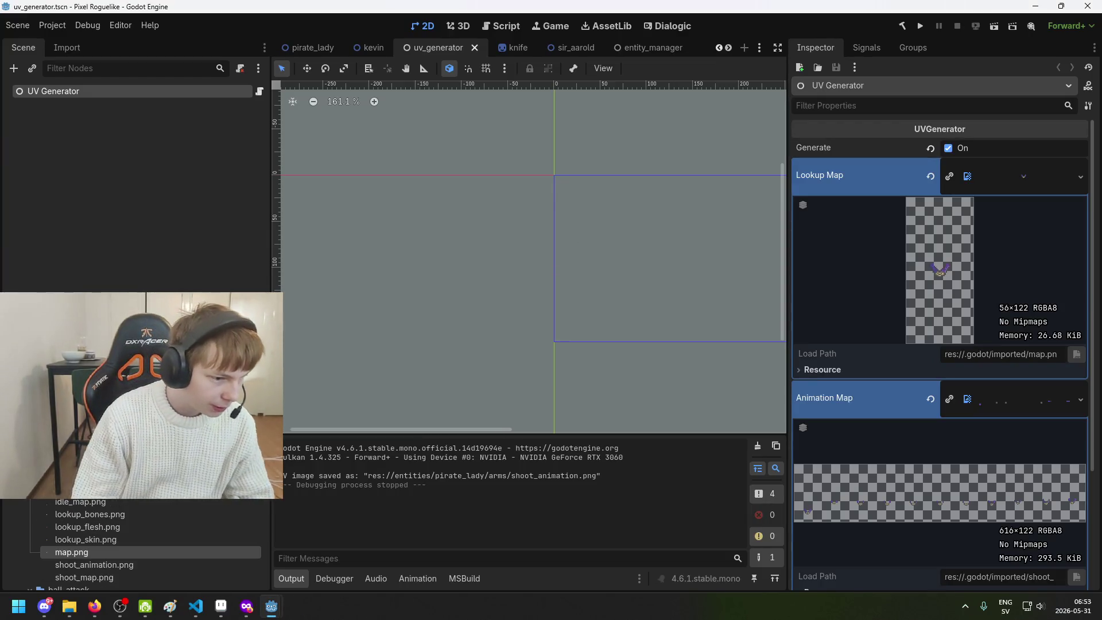
scroll(131, 513, "down", 3)
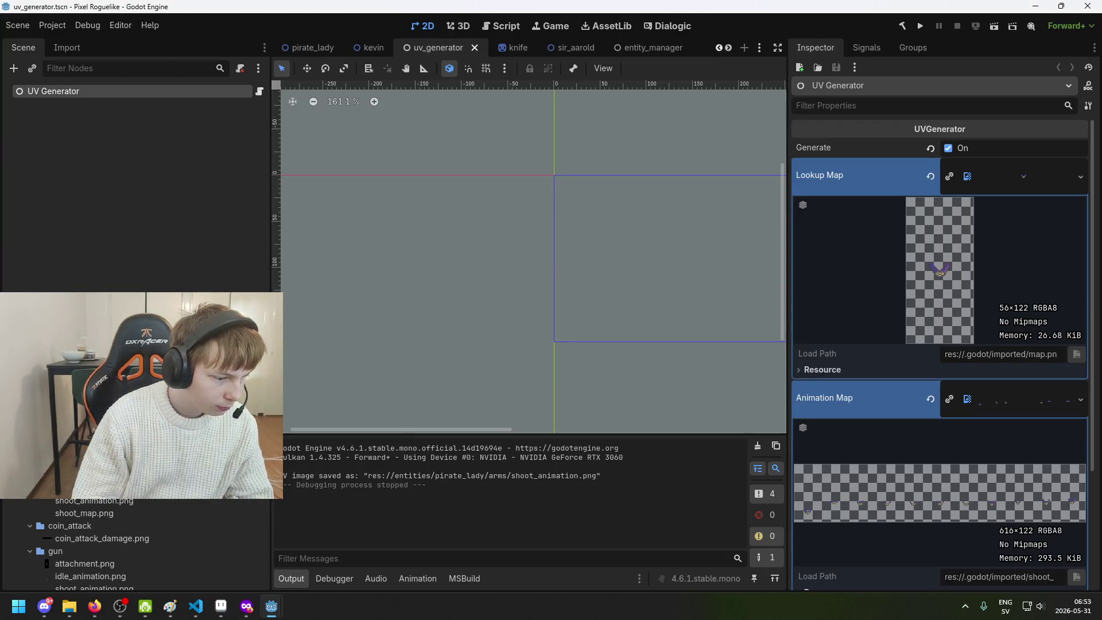
mouse_move(86, 487)
left_mouse_down()
mouse_move(906, 298)
mouse_move(1041, 179)
mouse_move(1012, 407)
left_mouse_up()
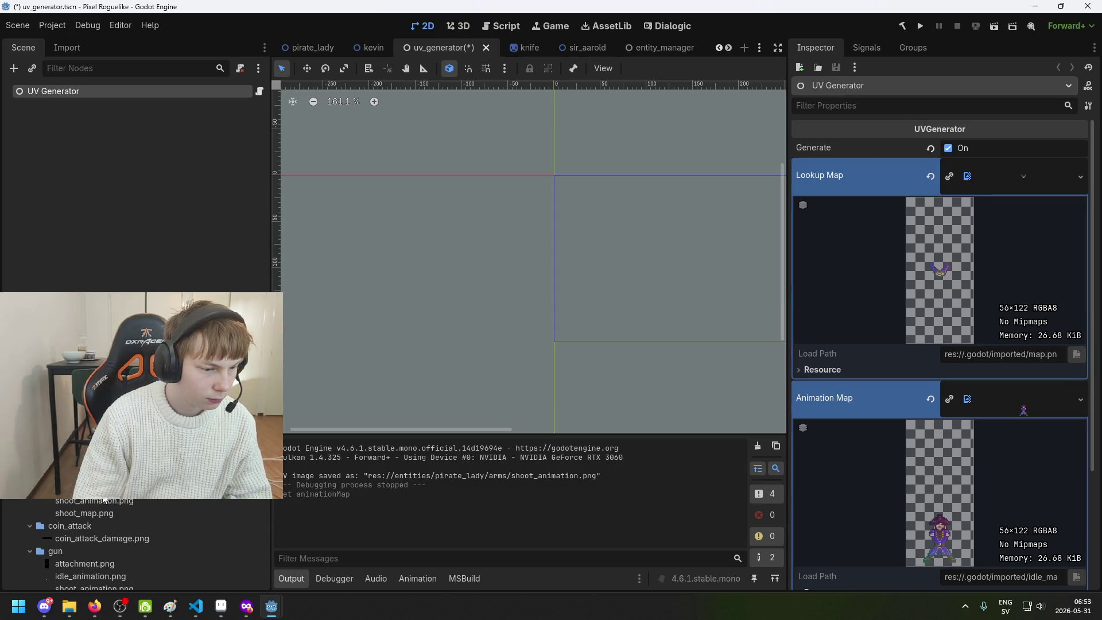
left_click_drag(1041, 187, 1038, 183)
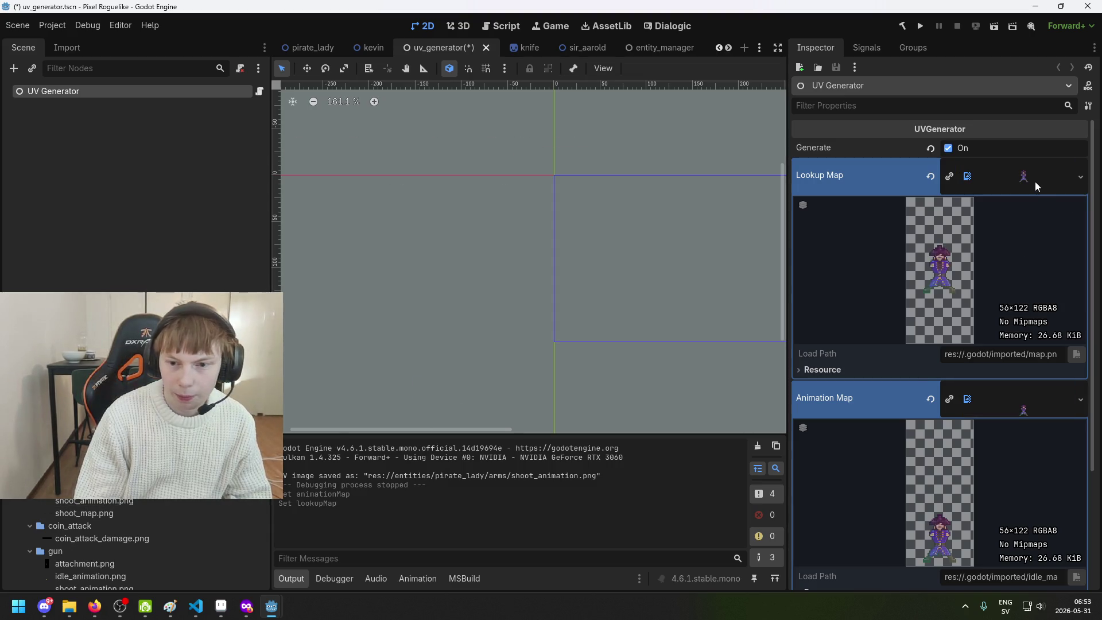
scroll(1015, 280, "down", 2)
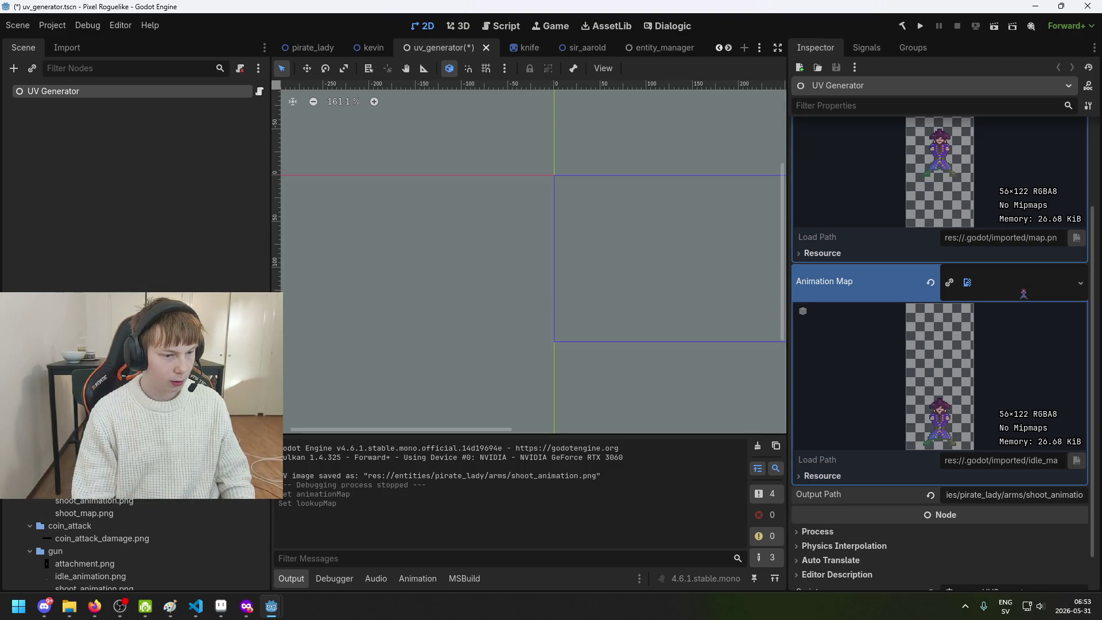
Paste the body idle_animation.png path into Output Path, save, and run the project
right_click(133, 501)
left_click(961, 519)
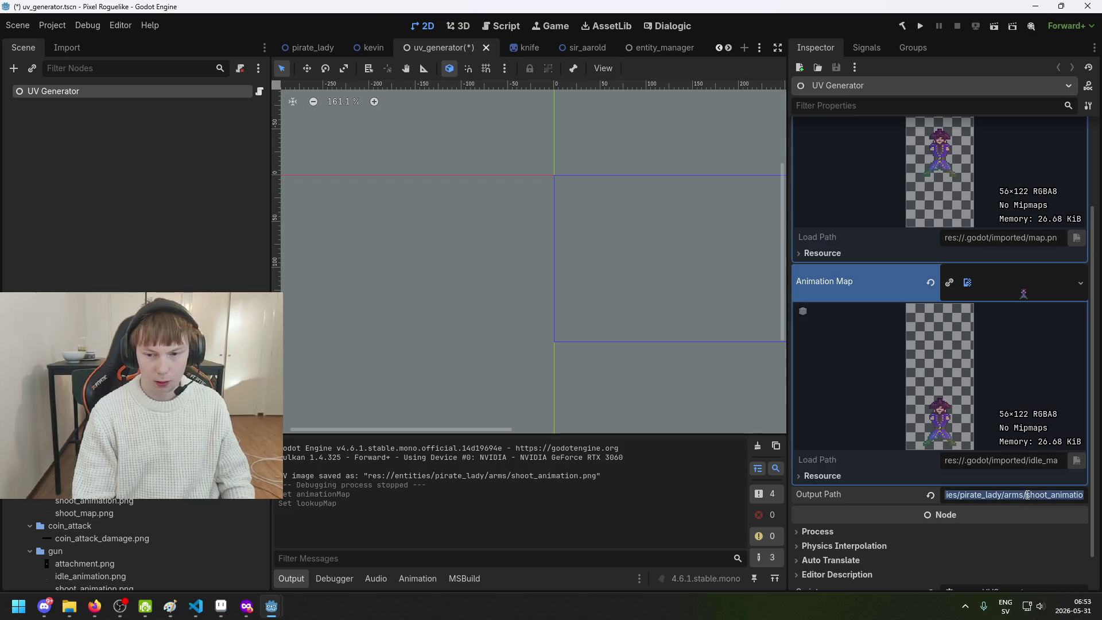
type("res://entities/pirate_lady/body/idle_animation.png")
key("Return")
key("ctrl+s")
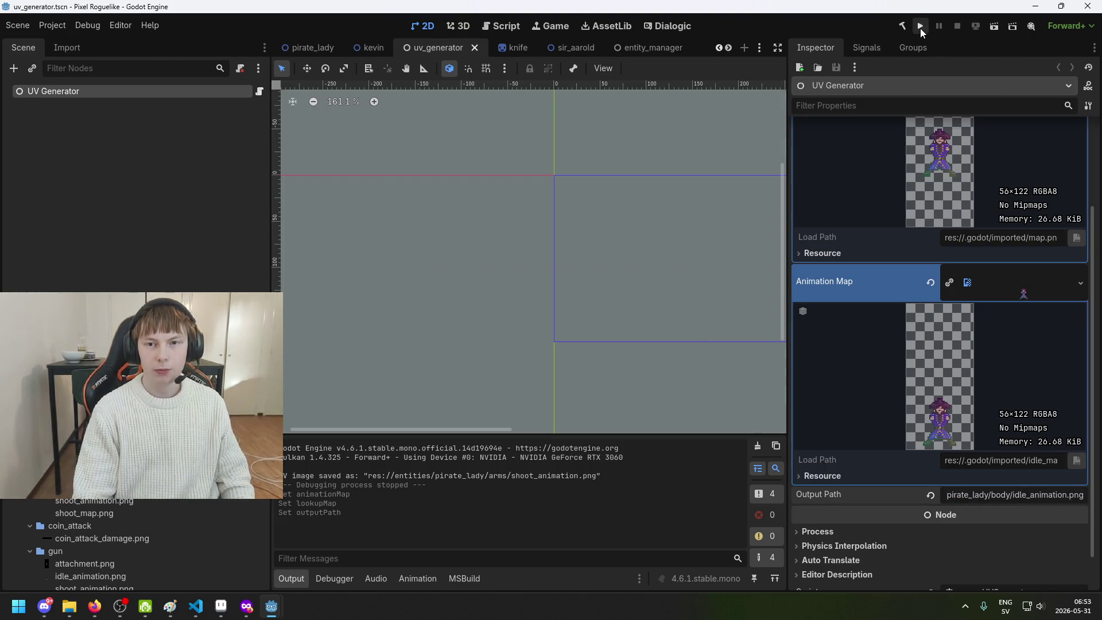
left_click(921, 27)
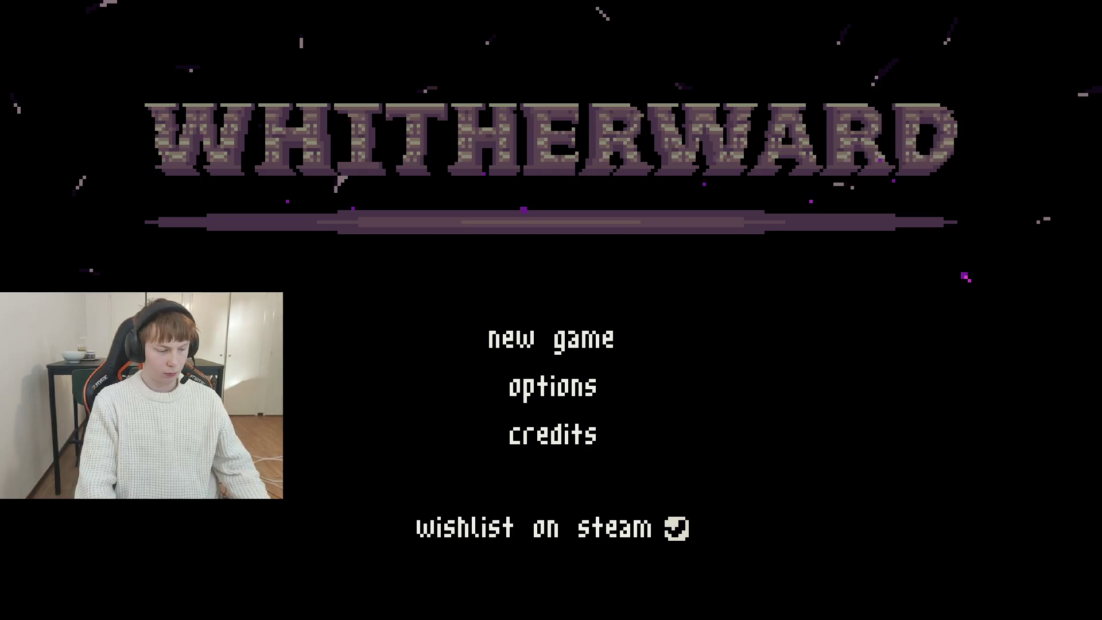
Close the game, then set the Animation Map to the body's 616×122 shoot_map.png
key("alt+F4")
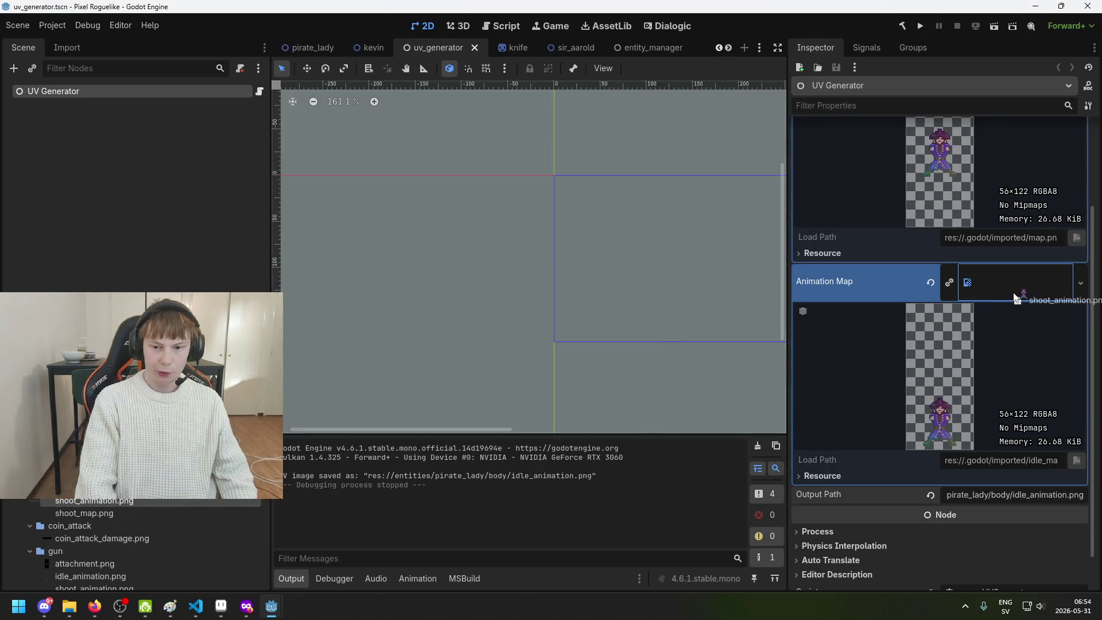
left_click_drag(1014, 294, 1014, 295)
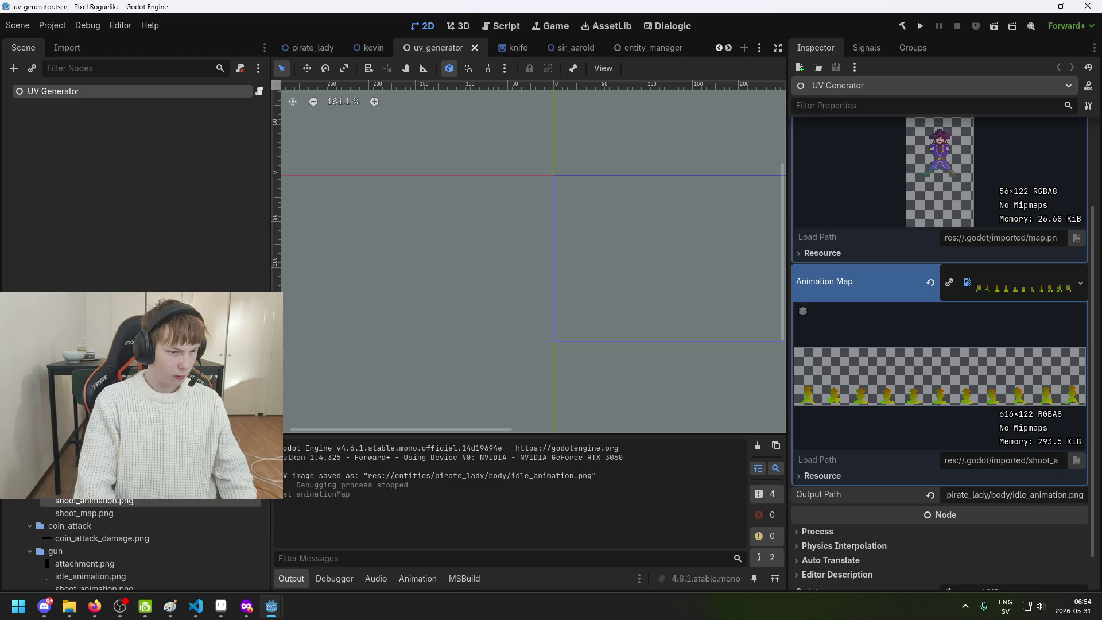
left_click_drag(136, 511, 867, 360)
left_click_drag(1042, 299, 1042, 299)
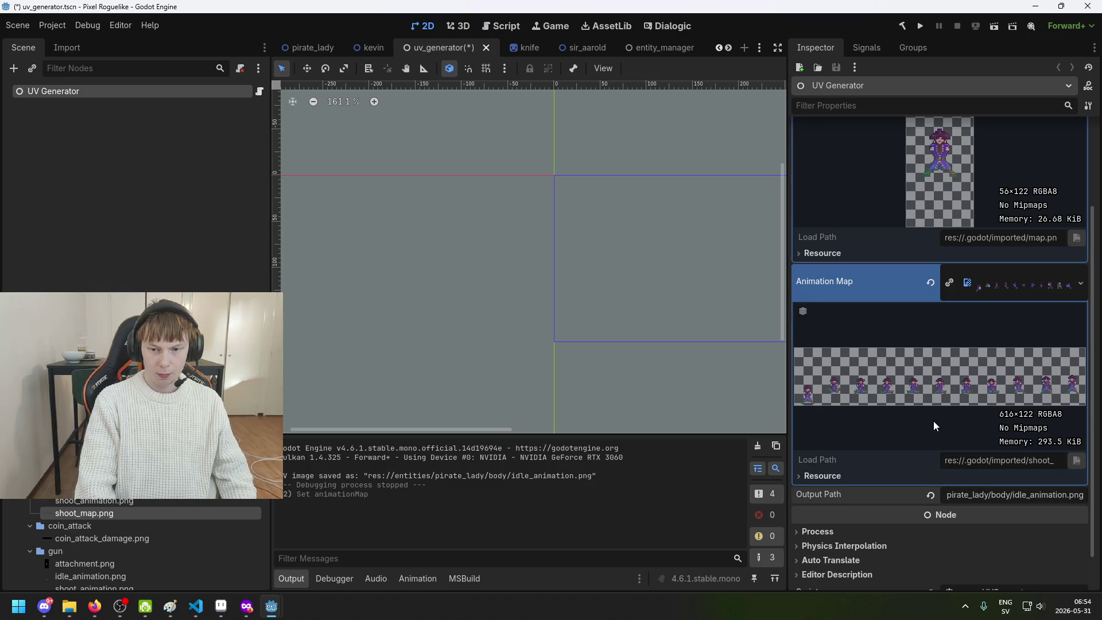
scroll(879, 411, "up", 1)
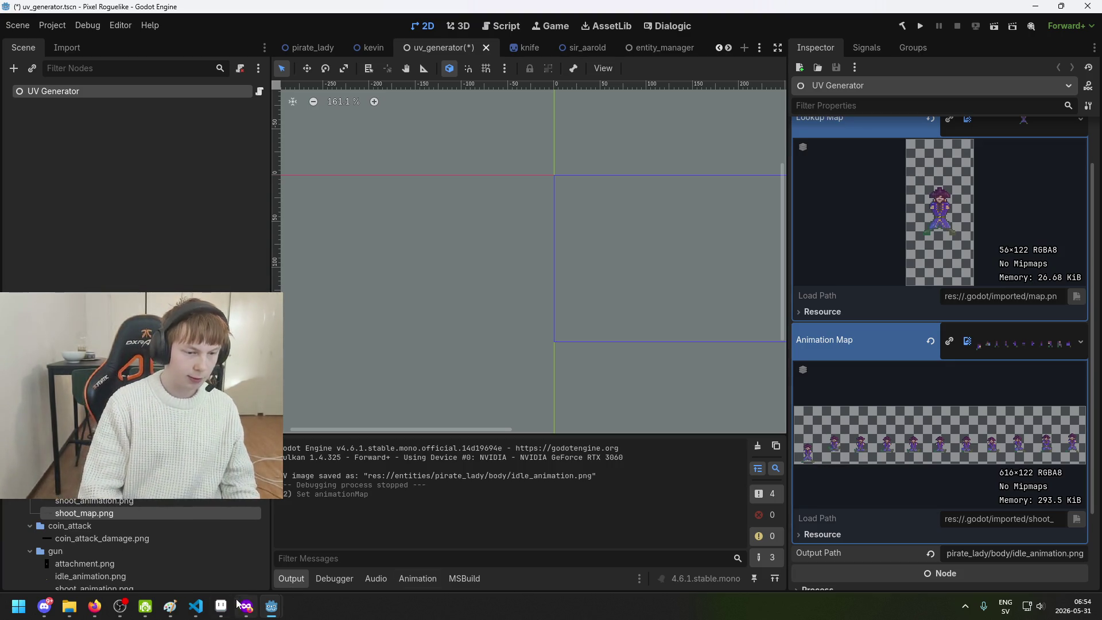
mouse_move(220, 615)
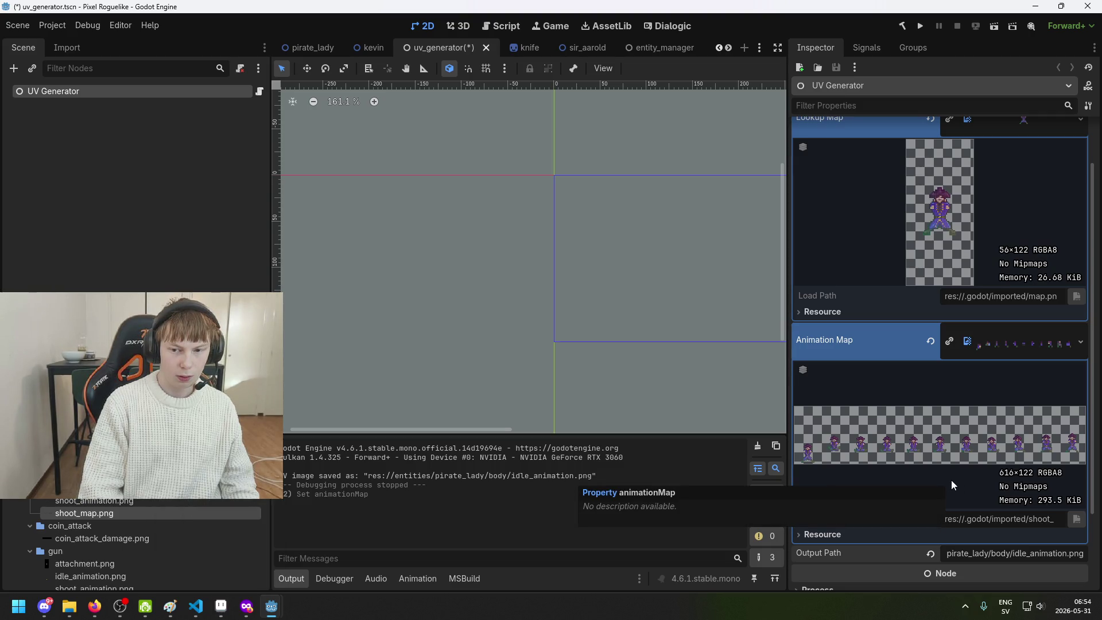
In Aseprite, open the file browser and navigate to the pirate_lady/body folder
left_click(220, 606)
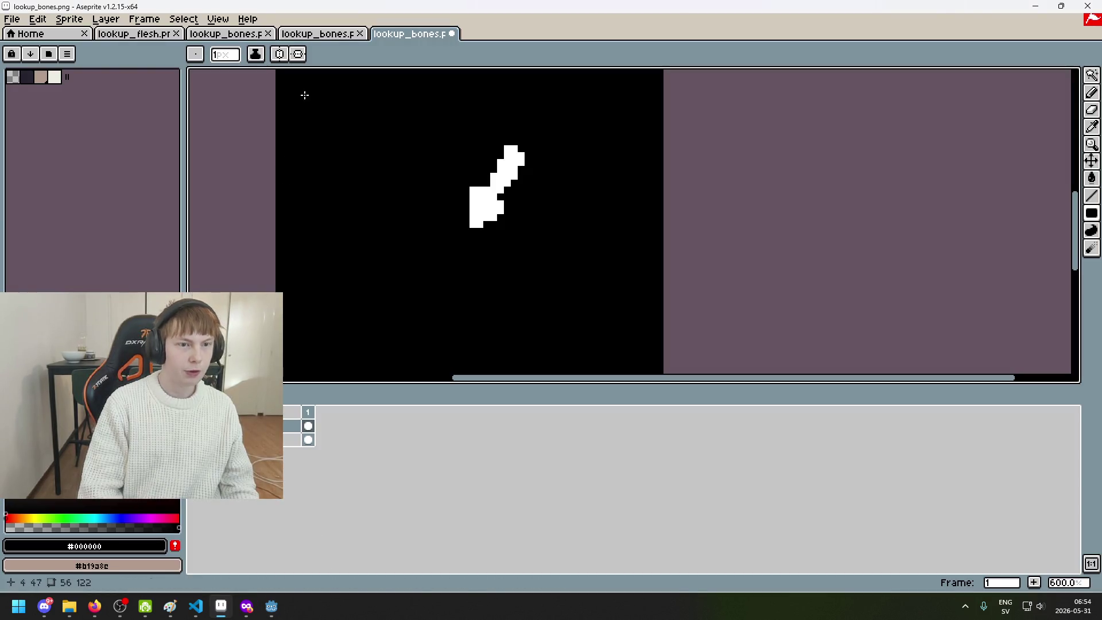
left_click(16, 25)
left_click(32, 46)
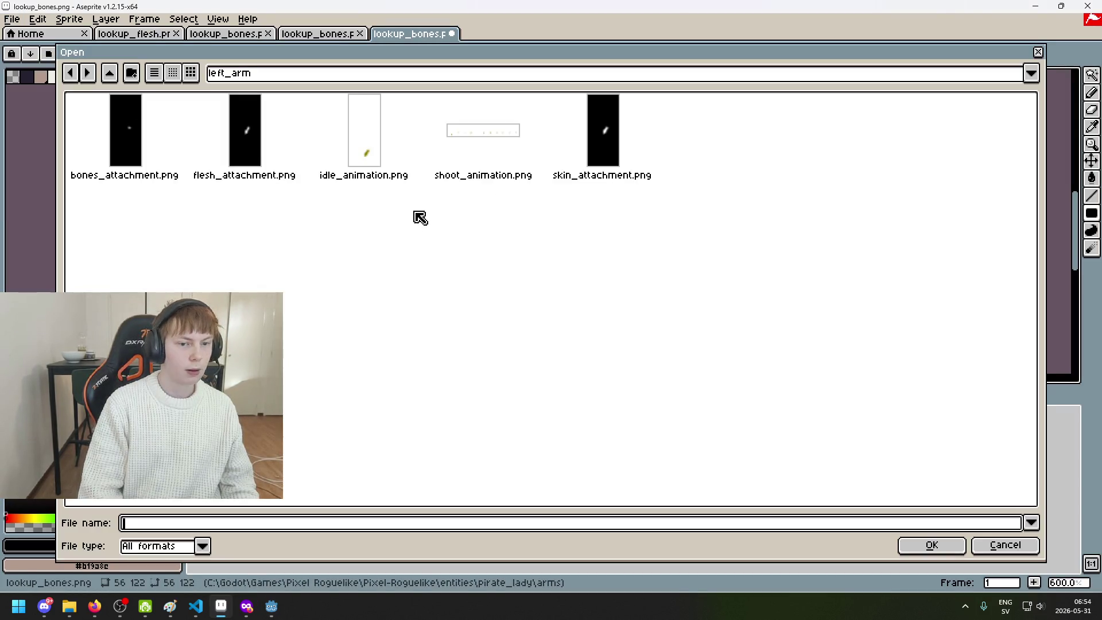
left_click(471, 151)
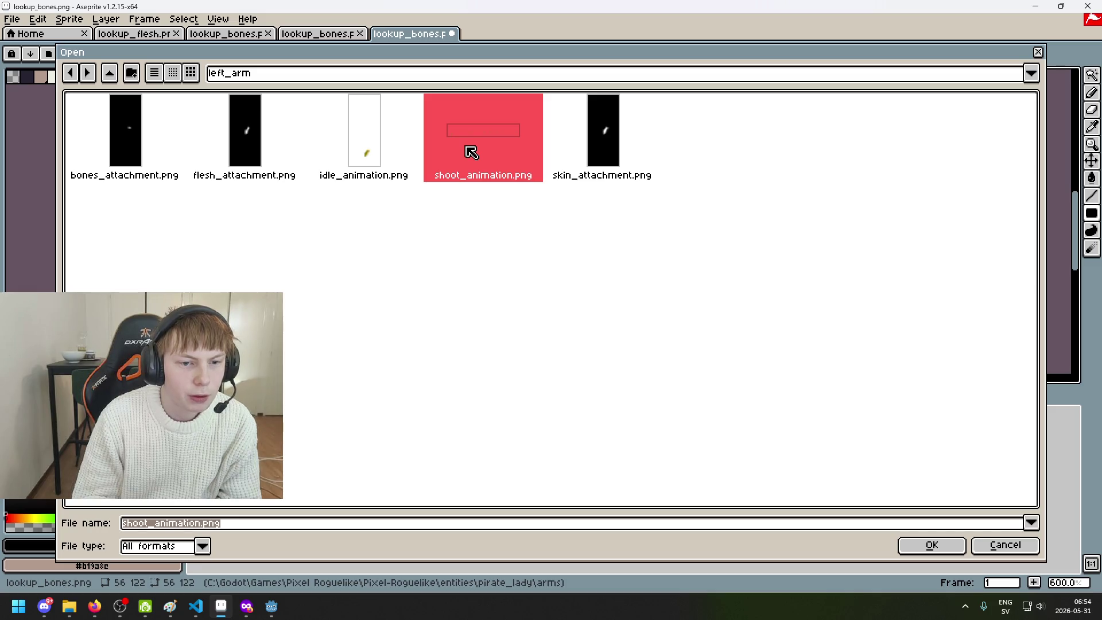
left_click(326, 76)
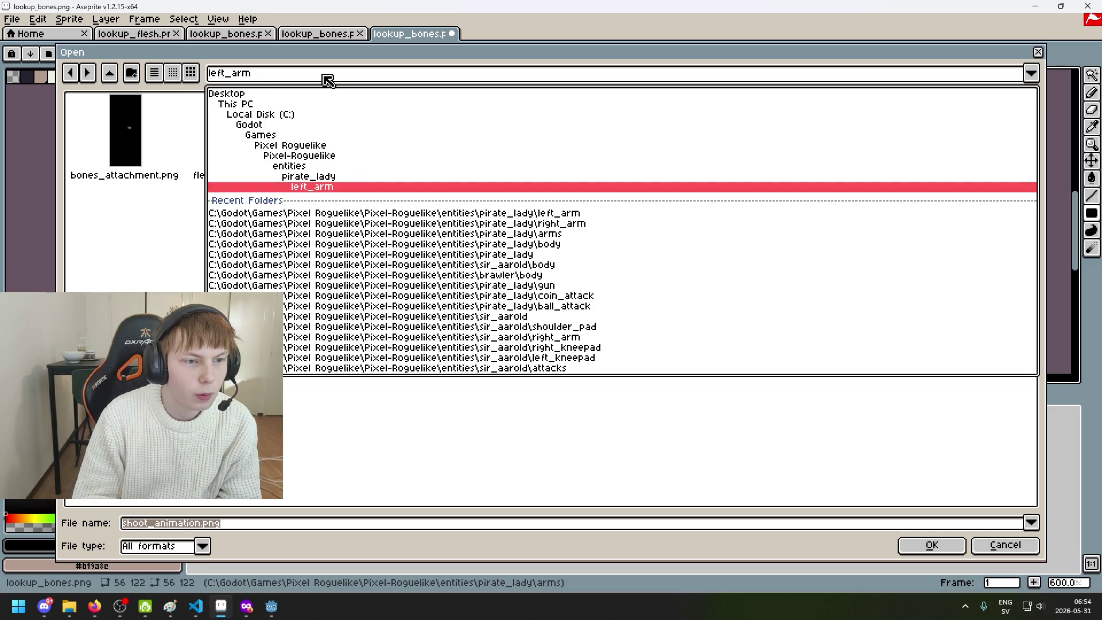
left_click(360, 175)
double_click(357, 140)
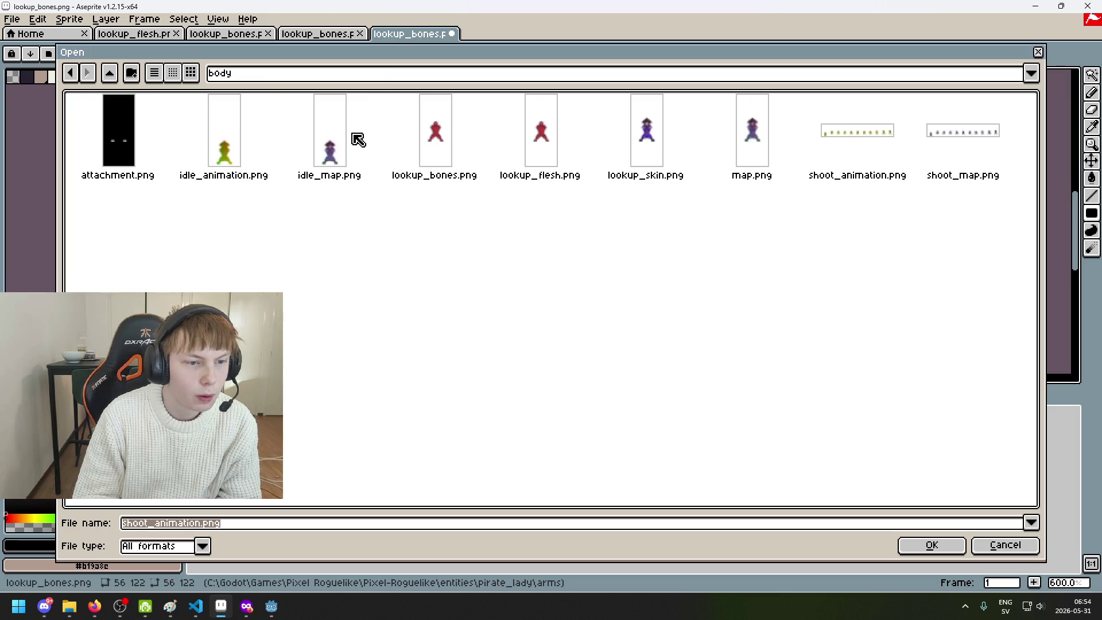
Open shoot_map.png and shoot_animation.png together, ending on the shoot map tab
left_click(963, 149)
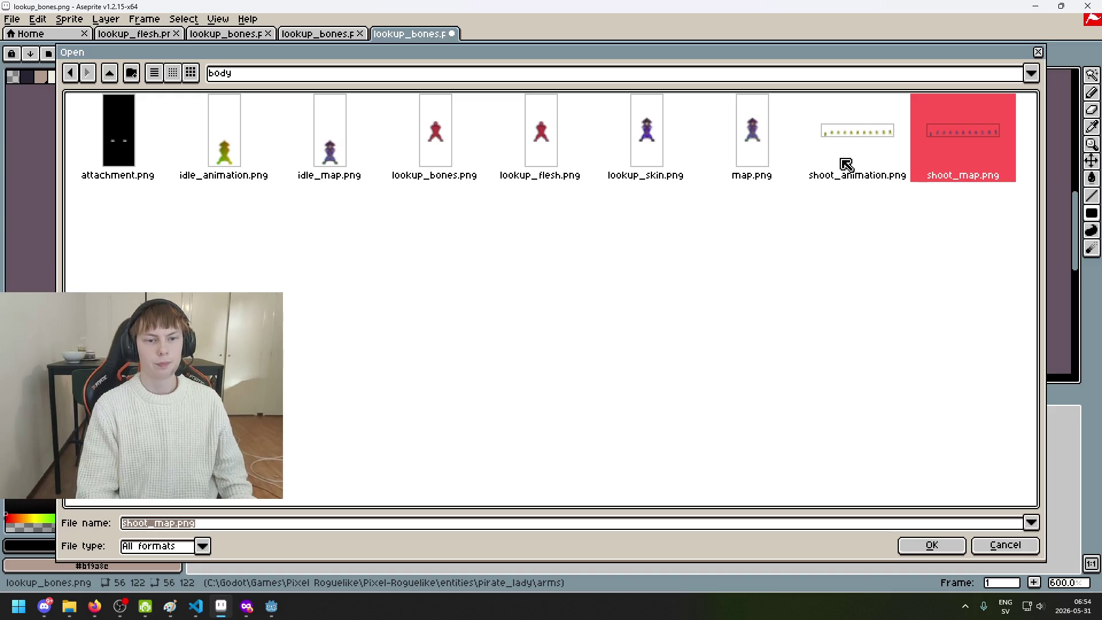
left_click(847, 165, "ctrl")
left_click(919, 545)
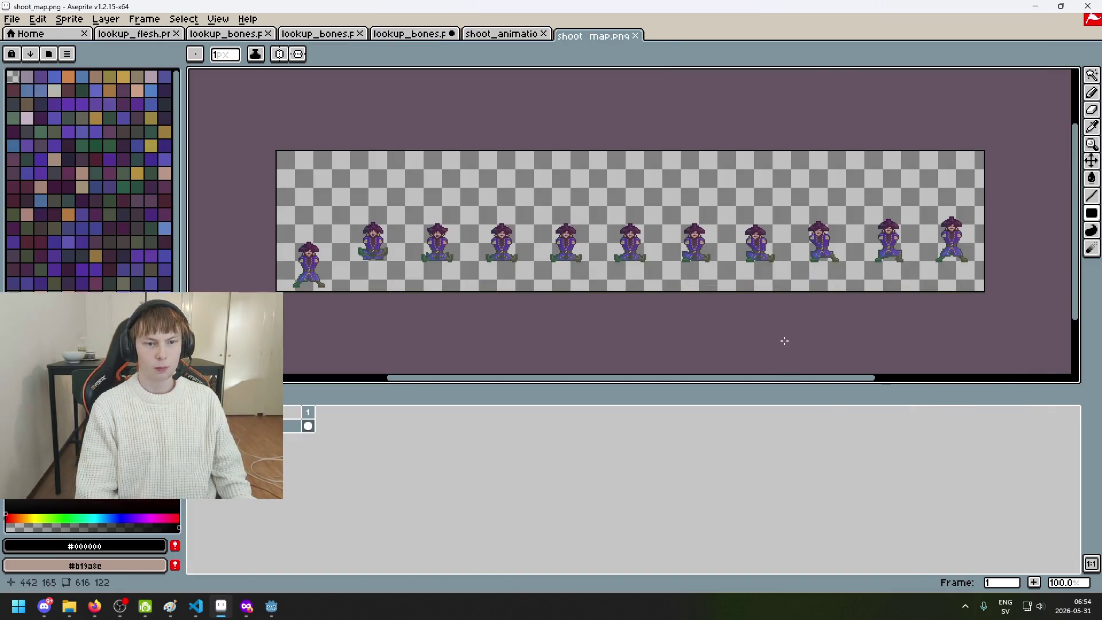
left_click(524, 35)
scroll(485, 224, "up", 2)
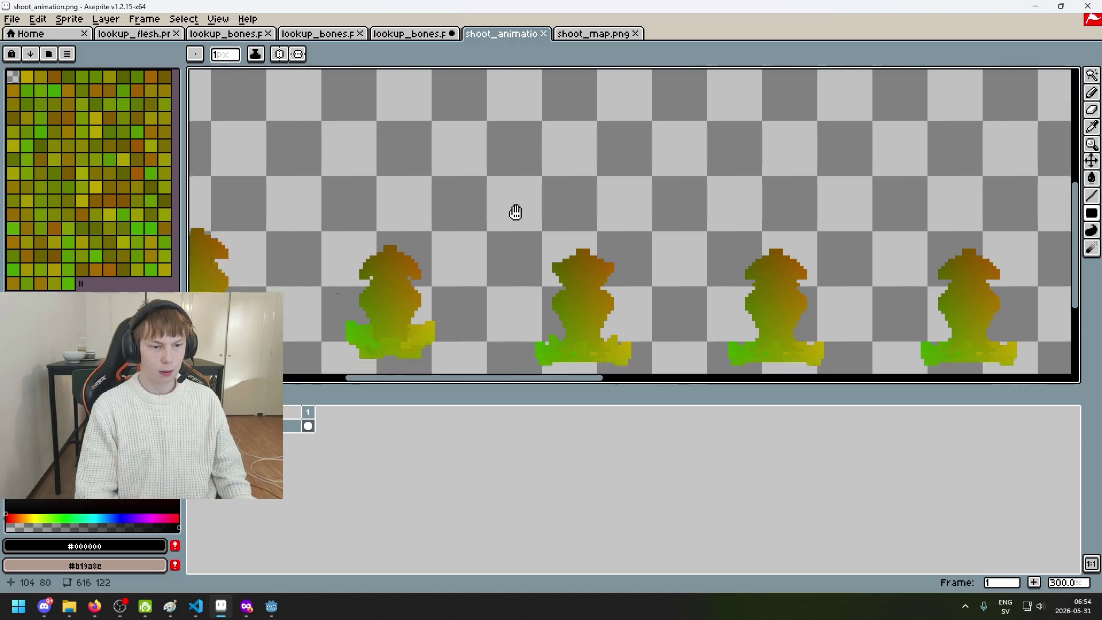
left_click(608, 37)
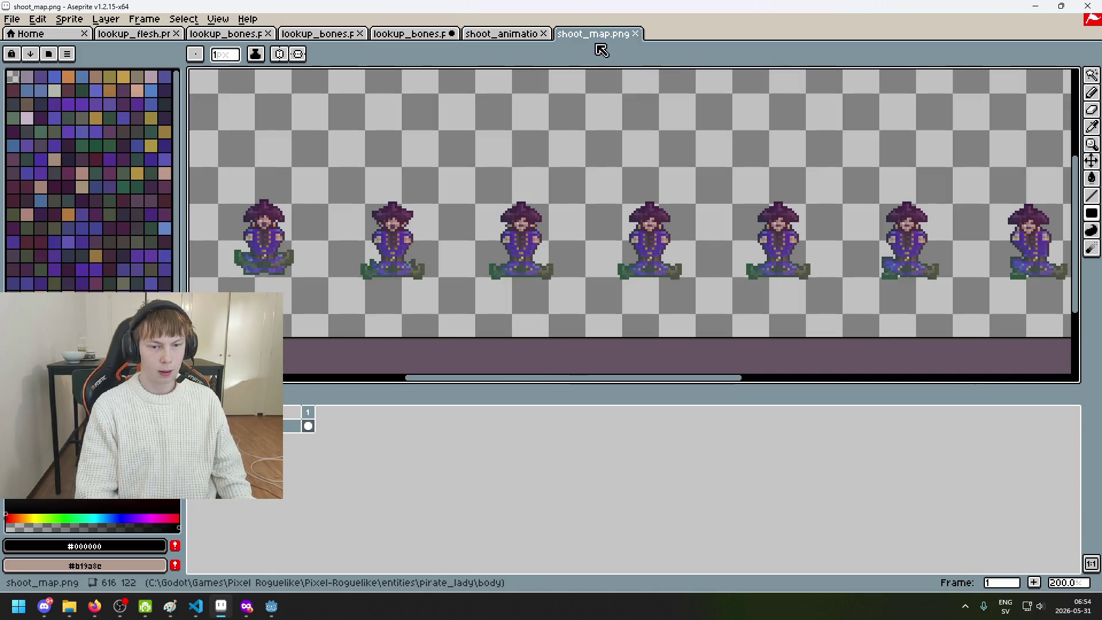
Select sprites 2–11 and nudge them down to the first sprite's foot line
scroll(467, 229, "down", 2)
left_click(1092, 75)
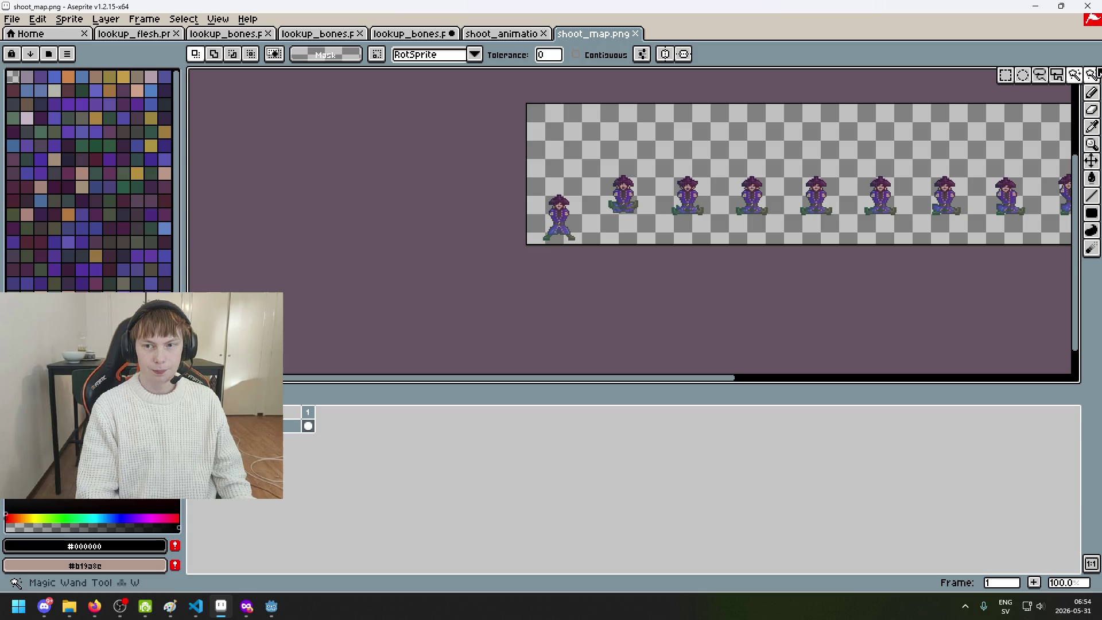
mouse_move(426, 182)
left_mouse_down()
mouse_move(802, 269)
mouse_move(1005, 340)
left_mouse_up()
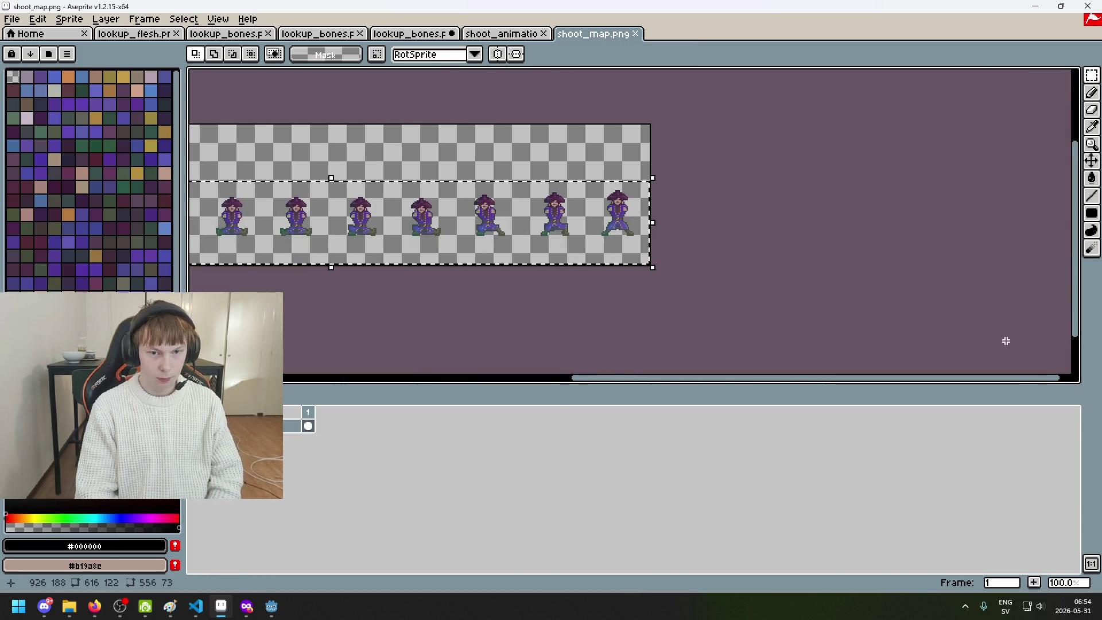
key("ctrl+t")
key("Down")
key("Down")
key("Down")
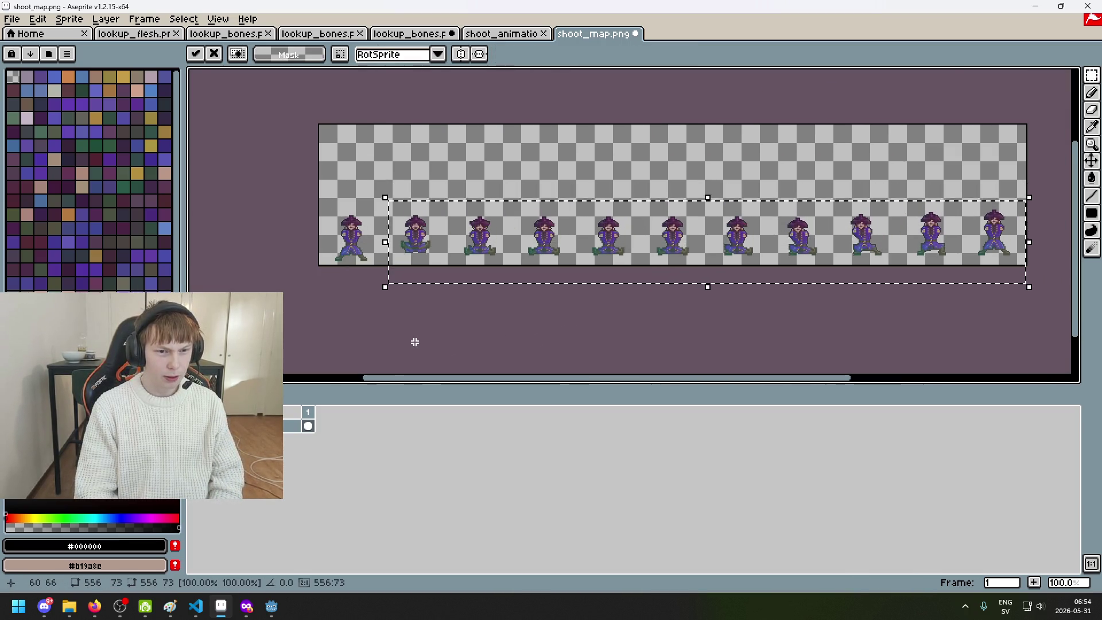
scroll(516, 229, "up", 3)
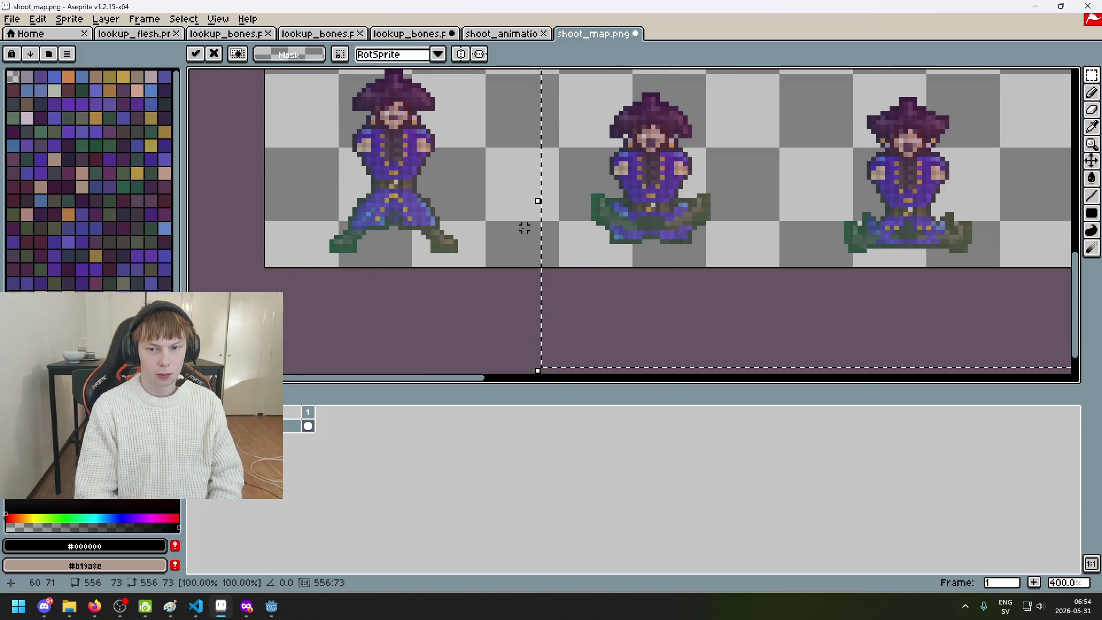
scroll(451, 241, "up", 1)
key("Return")
Compare foot lines with one-pixel selections on both the shoot map and shoot animation sheets
left_click_drag(451, 244, 1031, 251)
scroll(1009, 269, "right", 3)
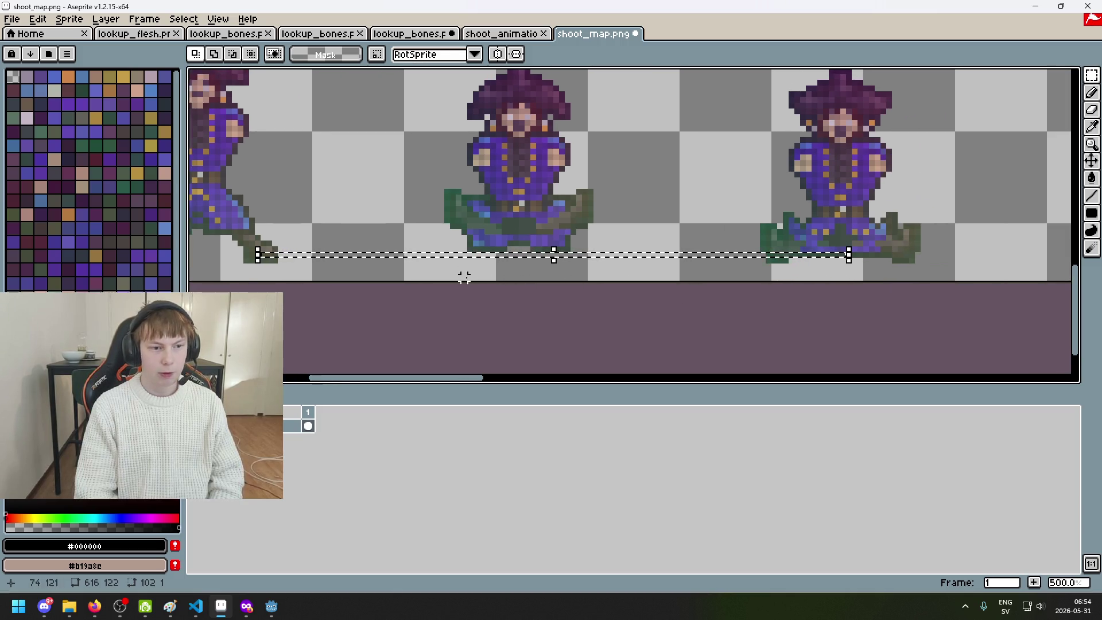
key("ctrl+shift+Tab")
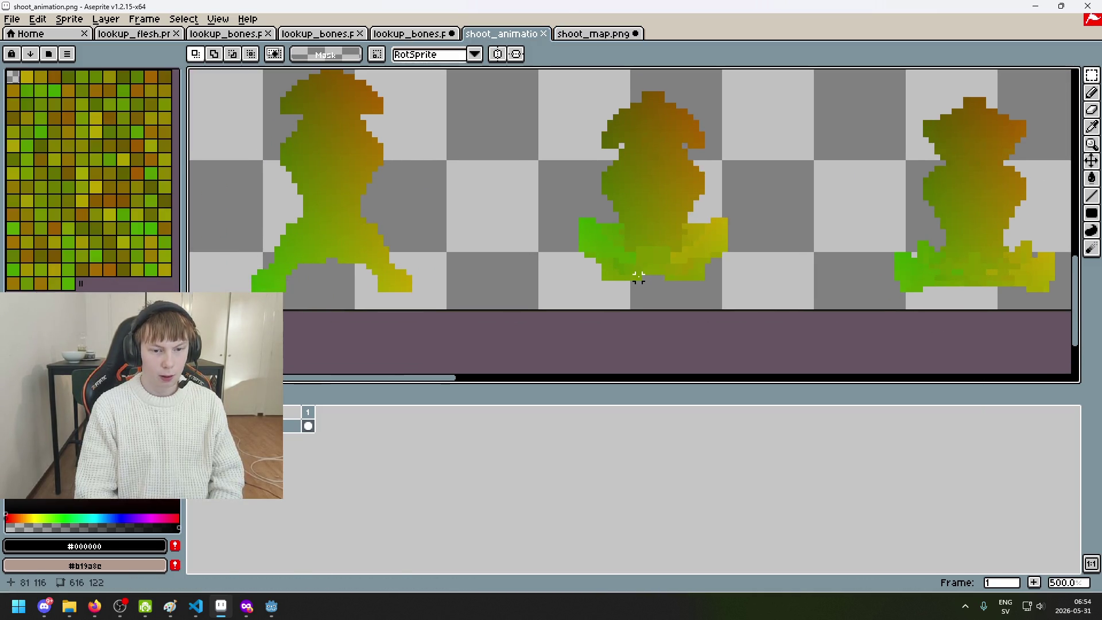
left_click_drag(927, 287, 367, 285)
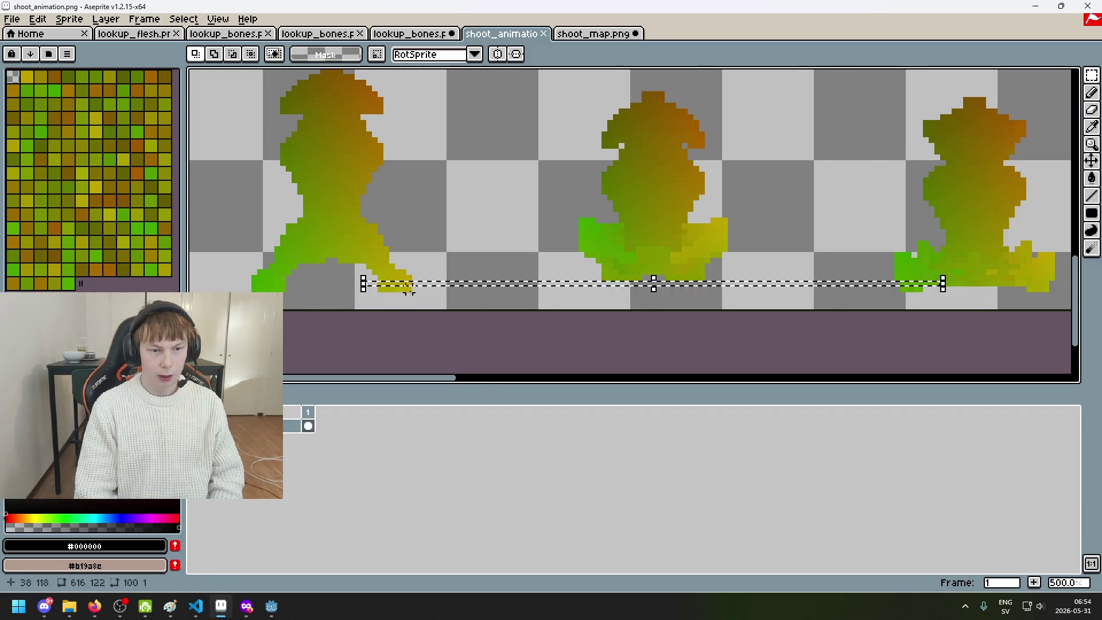
scroll(549, 242, "down", 4)
scroll(550, 242, "down", 1)
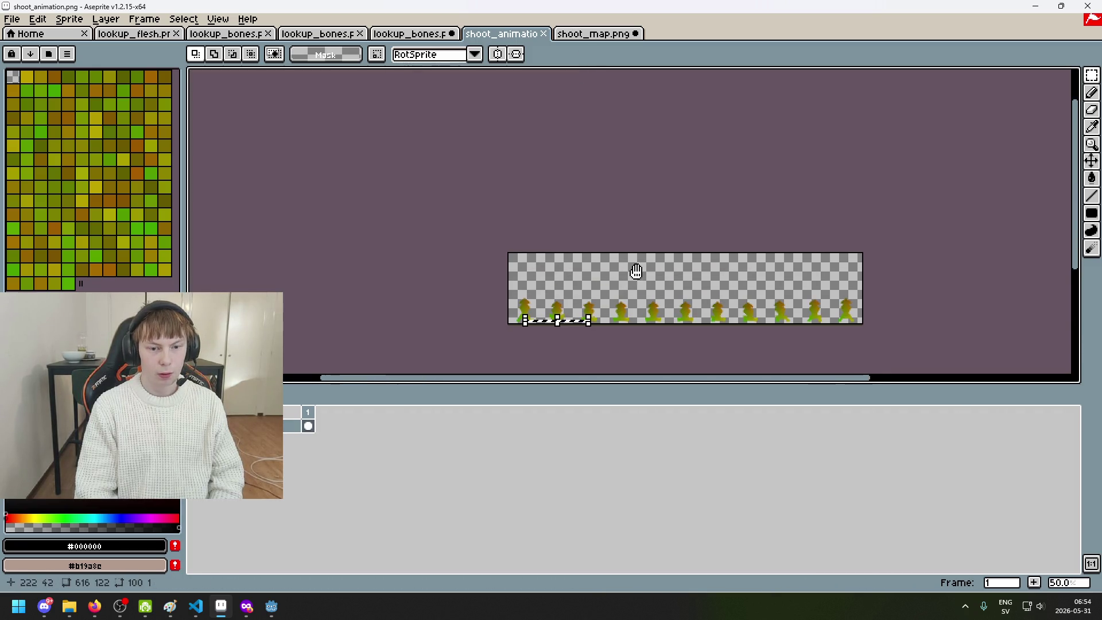
scroll(598, 307, "up", 2)
scroll(598, 307, "up", 1)
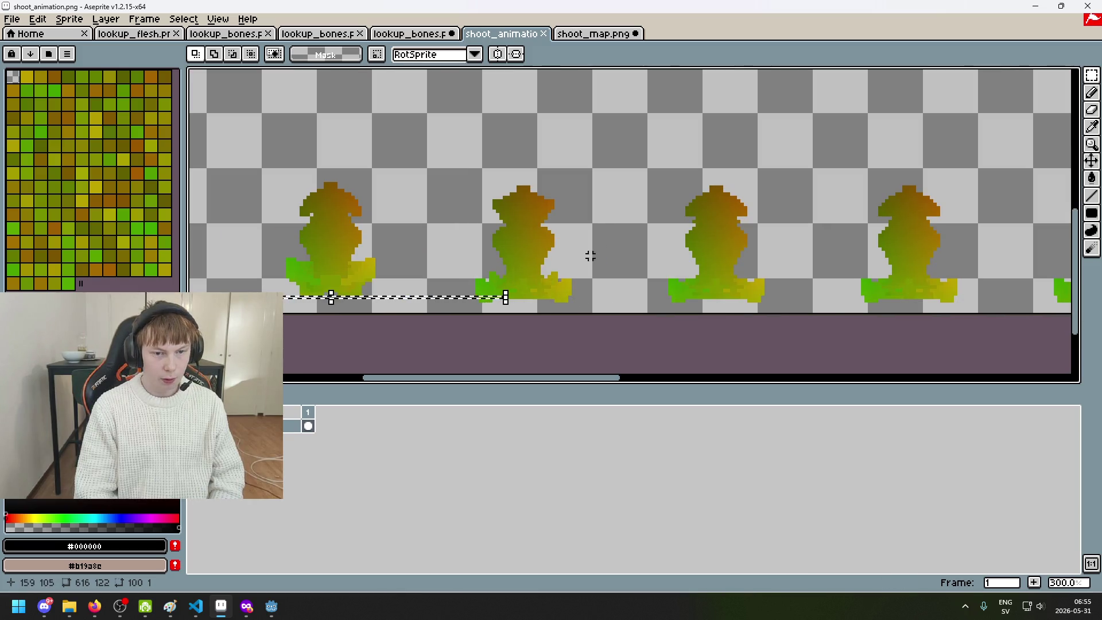
scroll(597, 249, "up", 2)
left_click(608, 35)
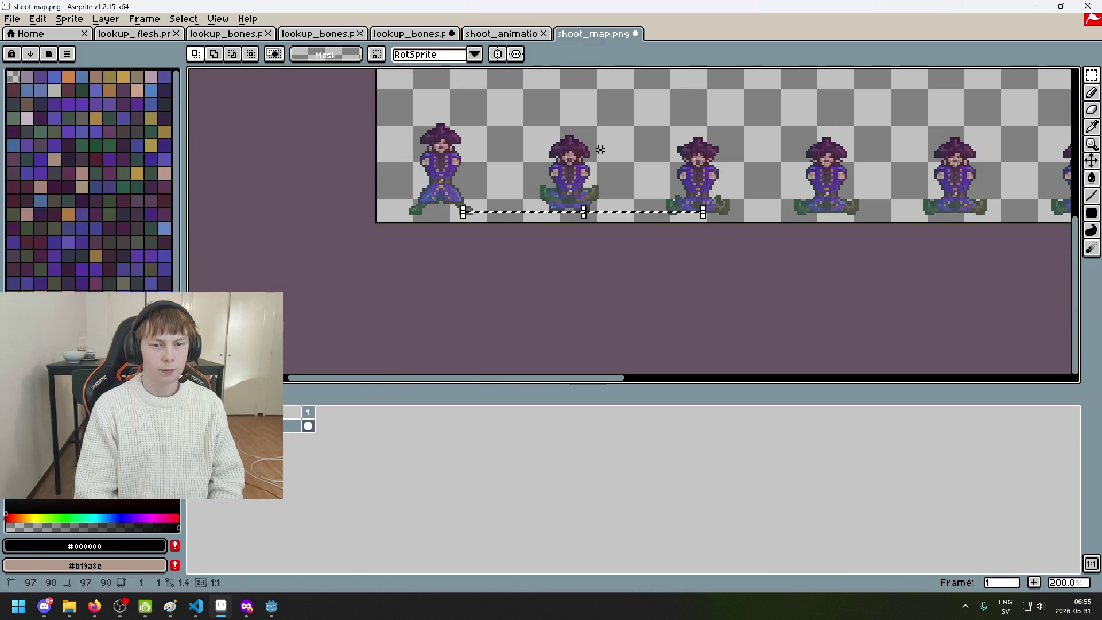
scroll(632, 263, "down", 1)
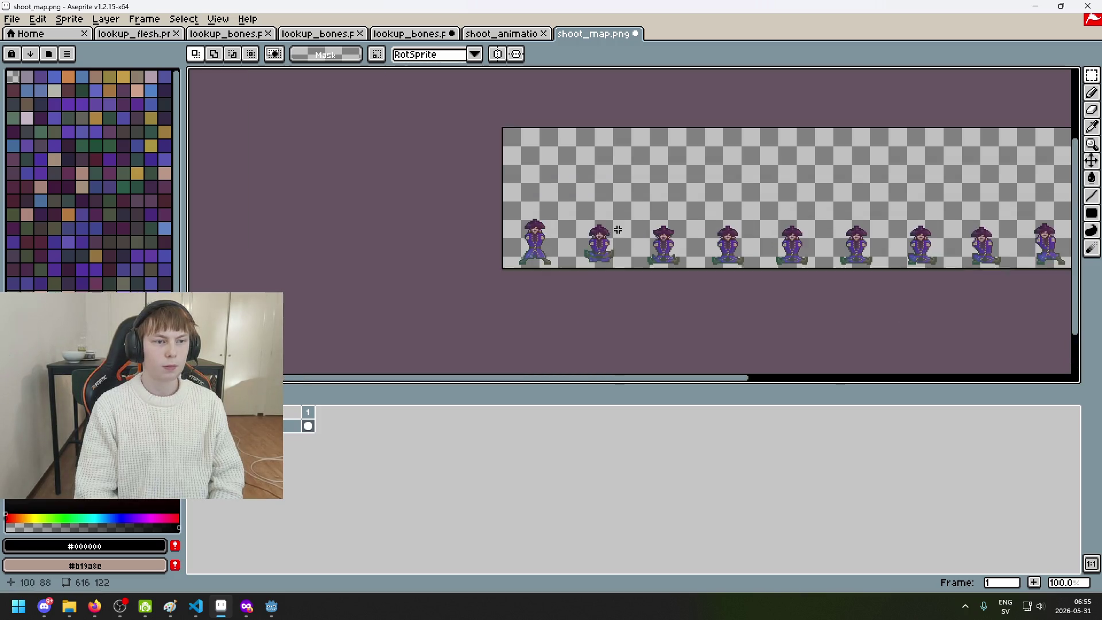
In Canvas Size, drag the top edge down to get 616×48 with Top -74
left_click(69, 19)
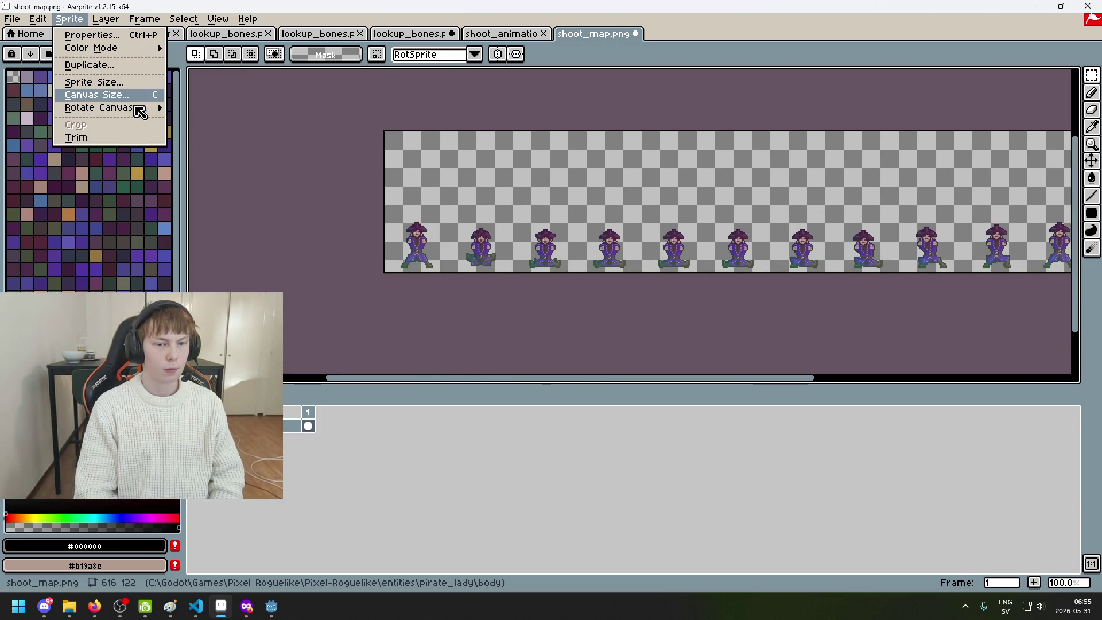
left_click(123, 99)
left_click_drag(516, 132, 512, 219)
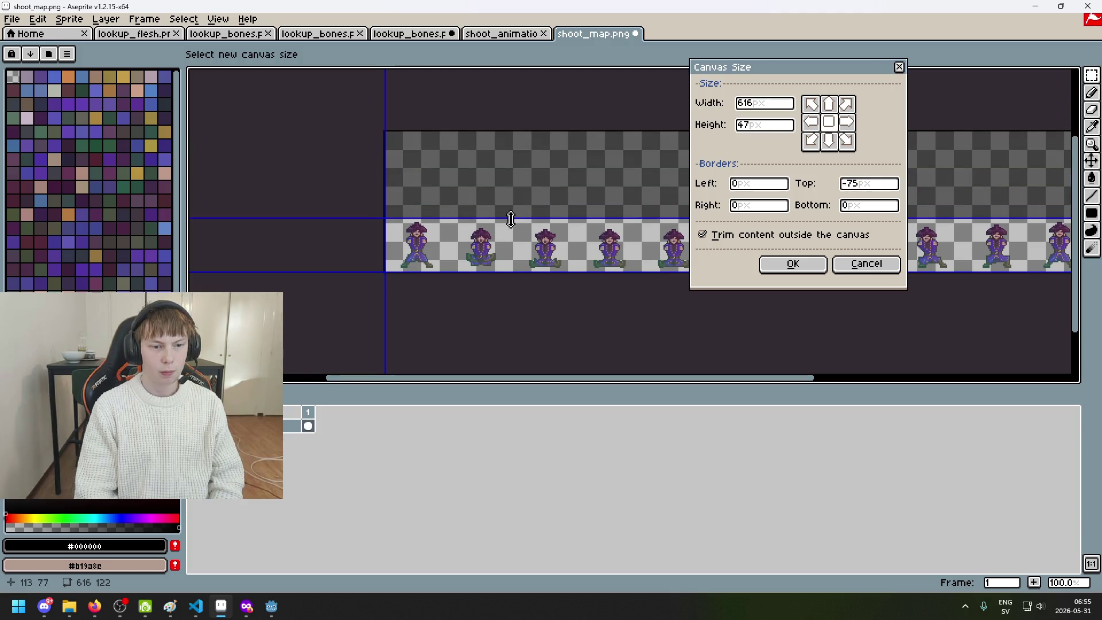
scroll(463, 238, "up", 3)
left_click_drag(440, 180, 442, 175)
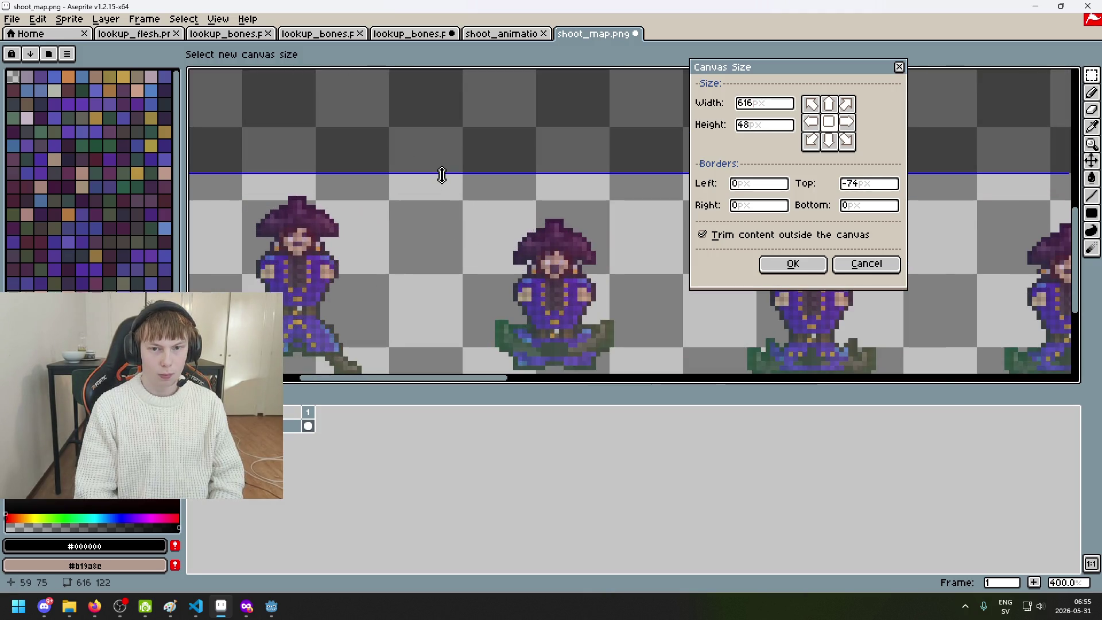
scroll(451, 186, "down", 1)
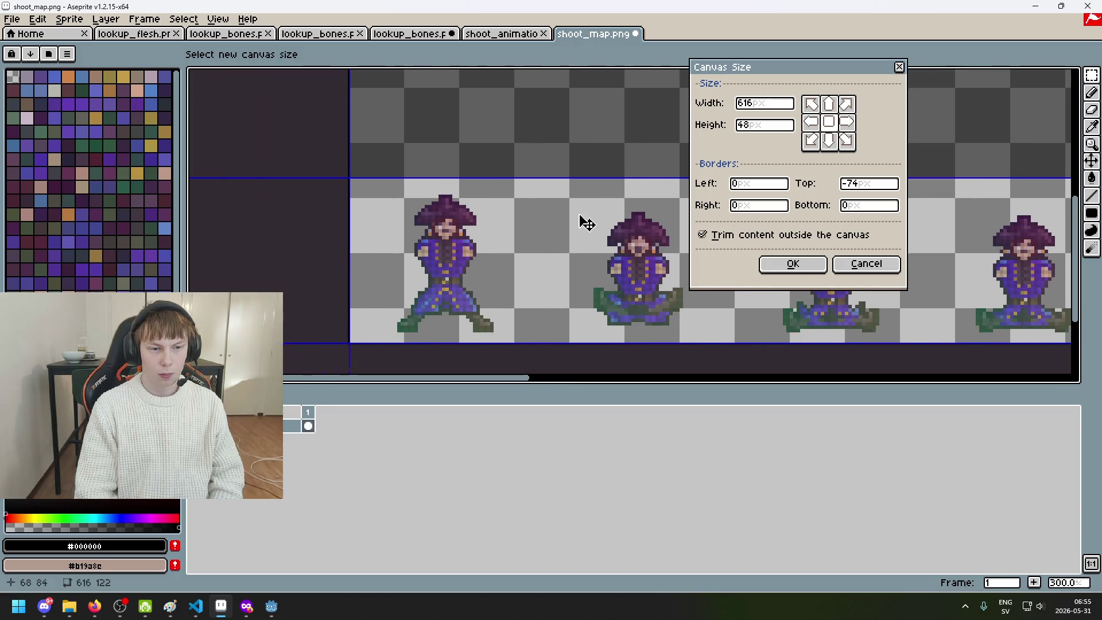
scroll(524, 260, "up", 3)
scroll(505, 361, "down", 8)
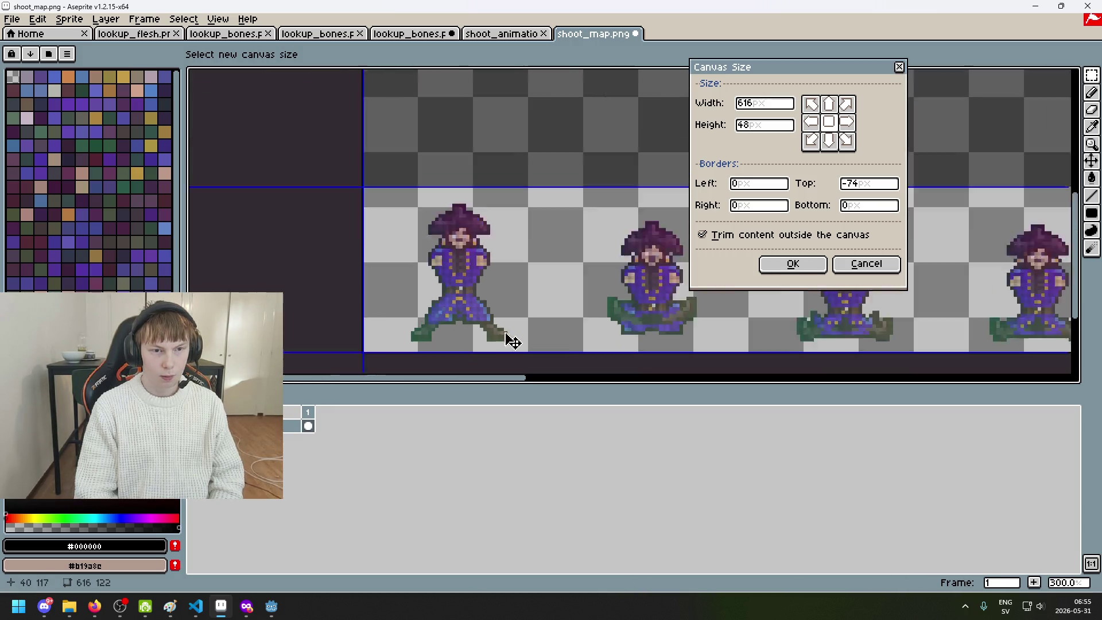
scroll(590, 283, "up", 3)
left_click_drag(371, 290, 331, 310)
scroll(548, 327, "up", 1)
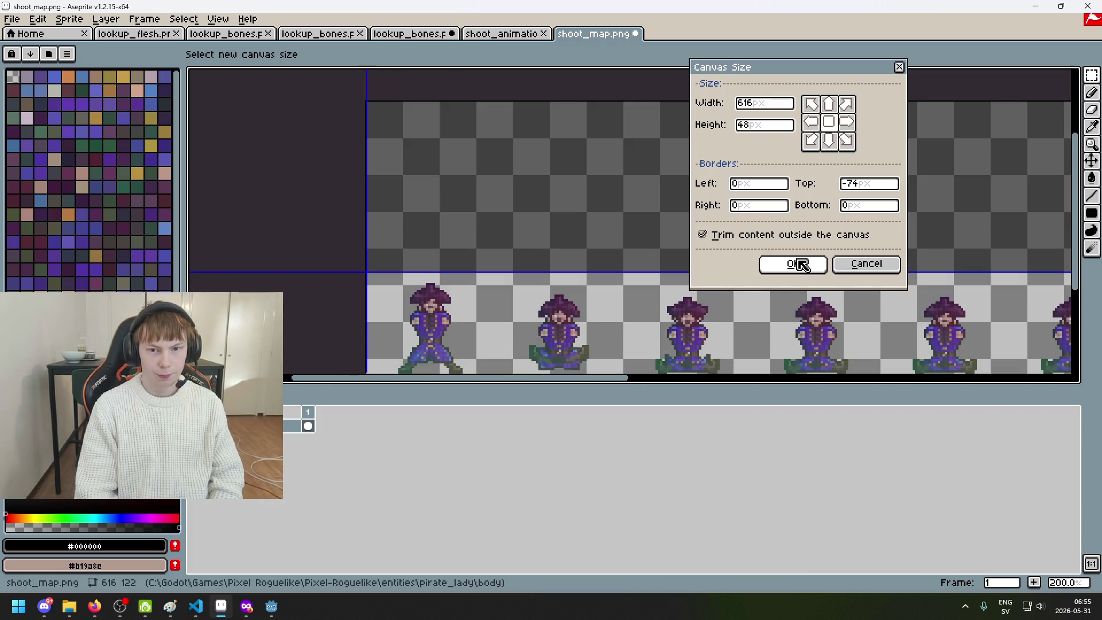
Apply the 616×48 crop and save the body shoot sheet
left_click(801, 264)
scroll(573, 283, "down", 1)
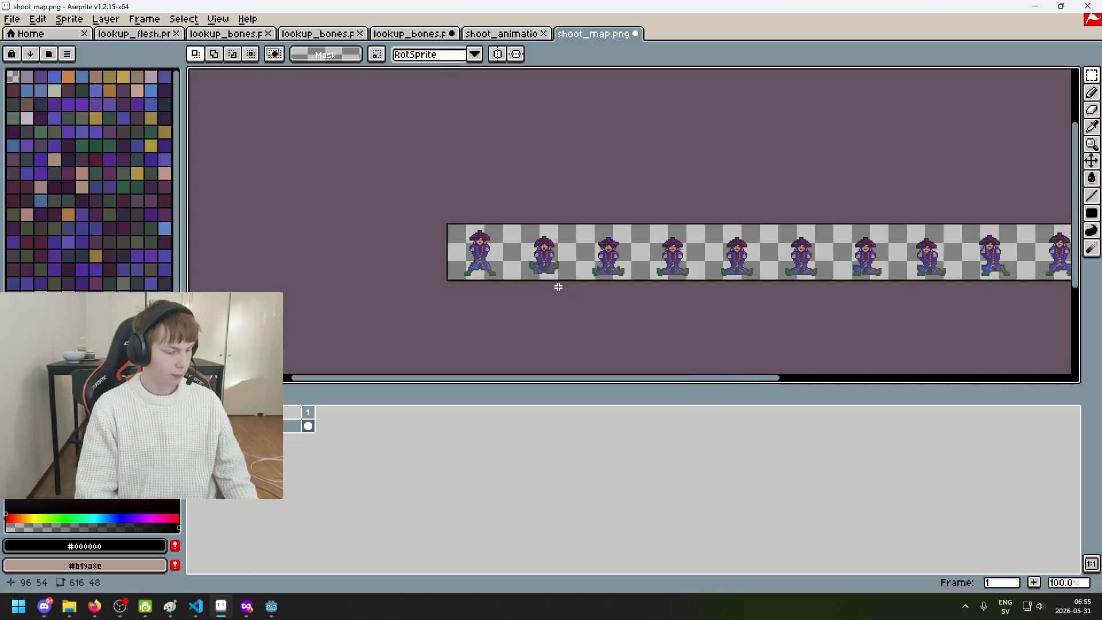
scroll(536, 143, "right", 2)
scroll(536, 143, "down", 1)
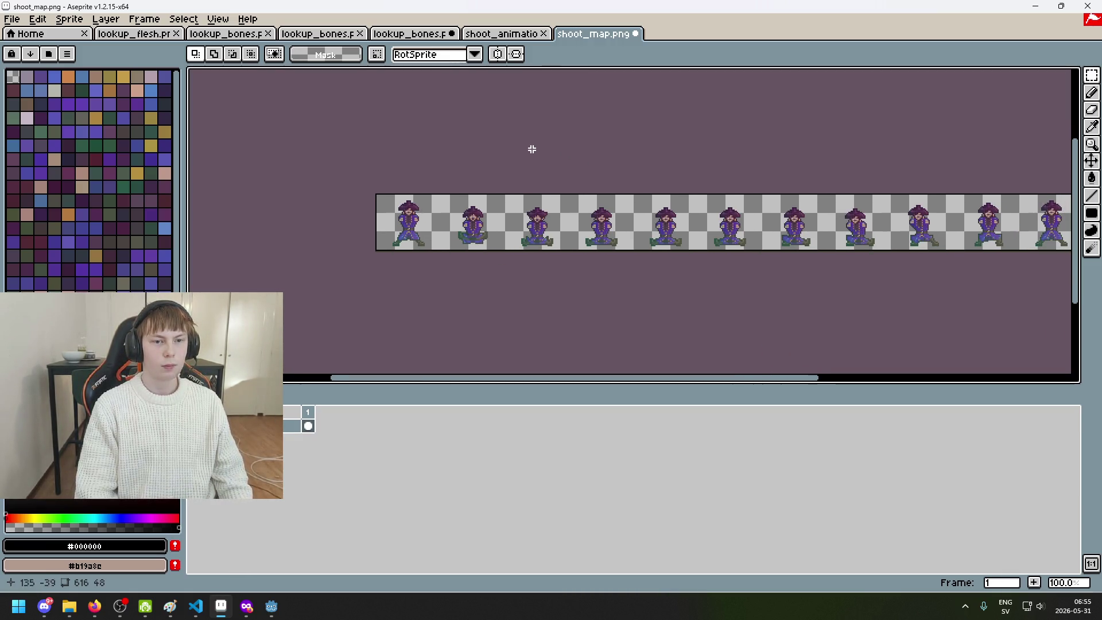
key("ctrl+s")
Cycle through the open sheet tabs to the arms lookup_bones document
left_click(487, 34)
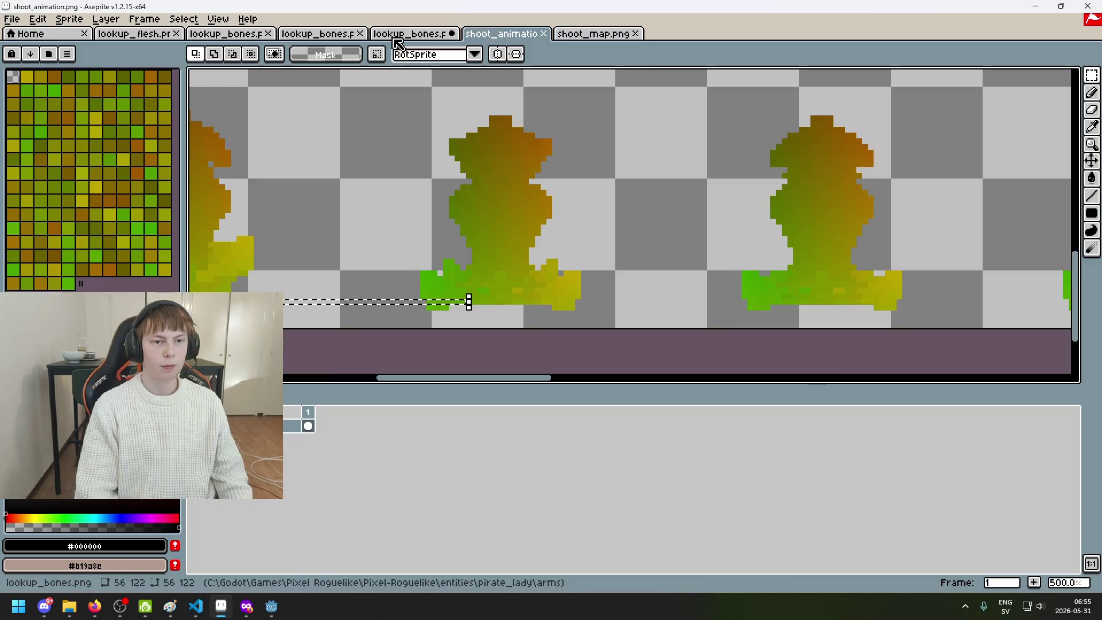
left_click(410, 34)
left_click(313, 36)
left_click(230, 34)
Open shoot_animation.png from the pirate_lady/arms folder
left_click(11, 19)
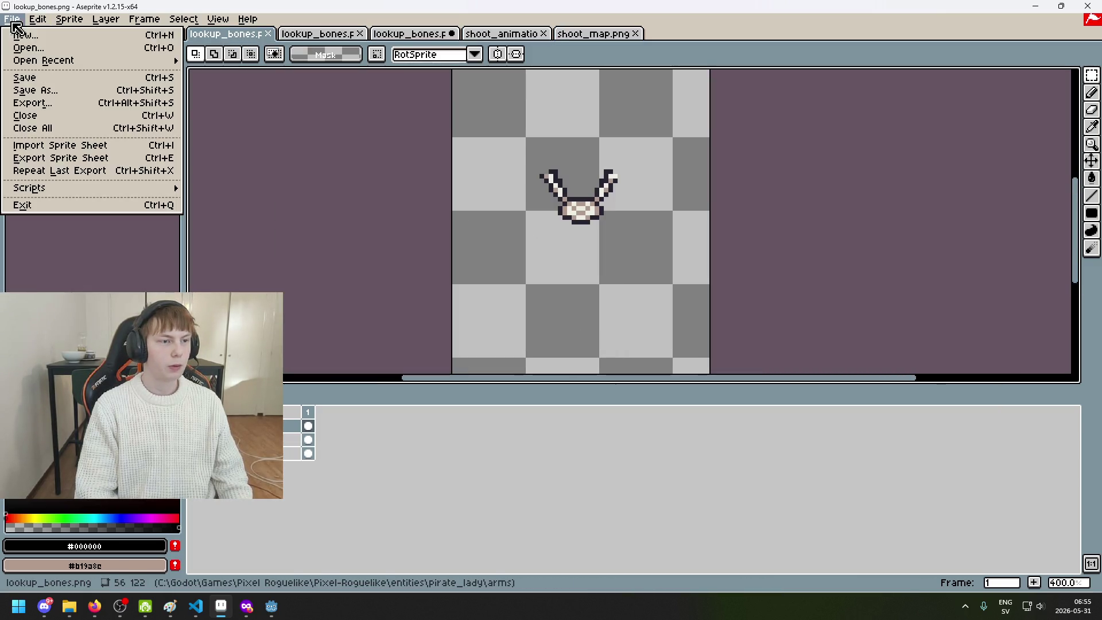
left_click(31, 48)
left_click(294, 75)
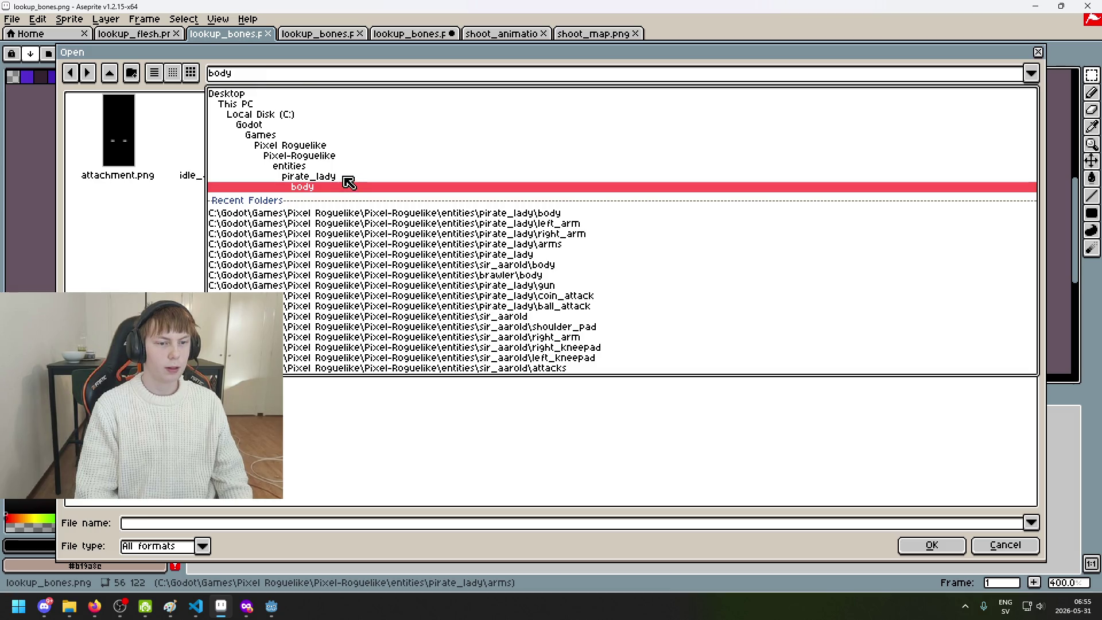
left_click(344, 177)
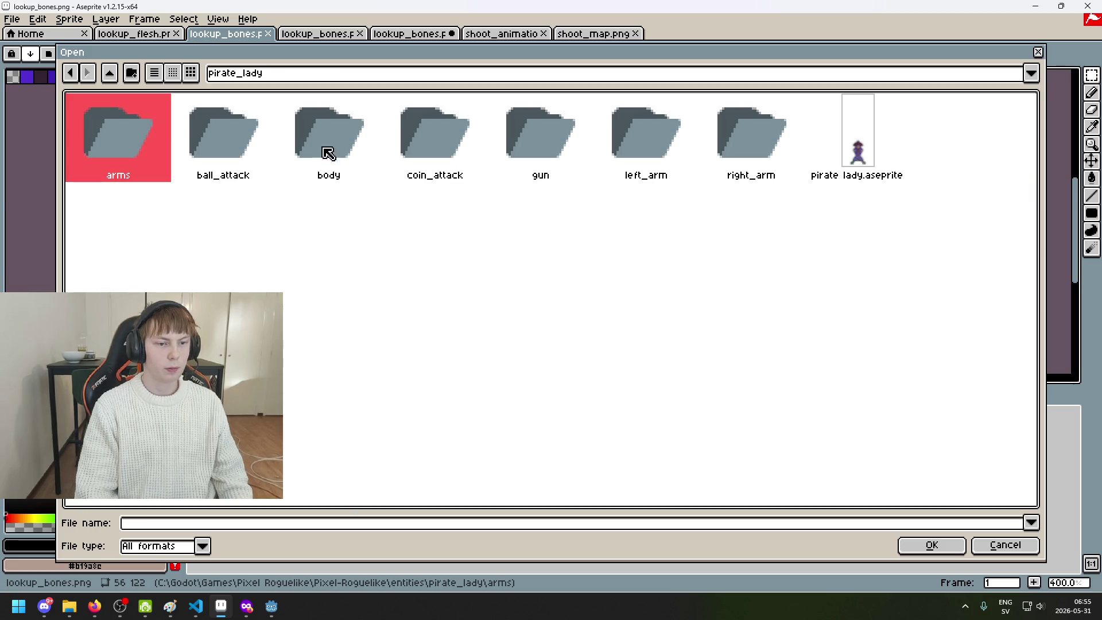
left_click(738, 155)
double_click(131, 147)
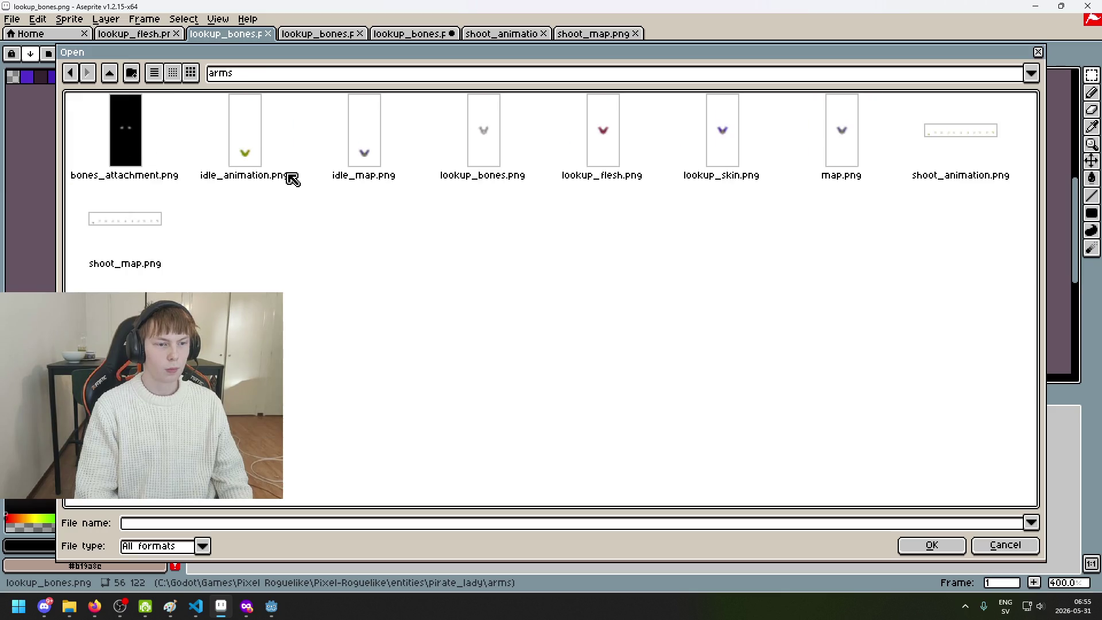
double_click(946, 141)
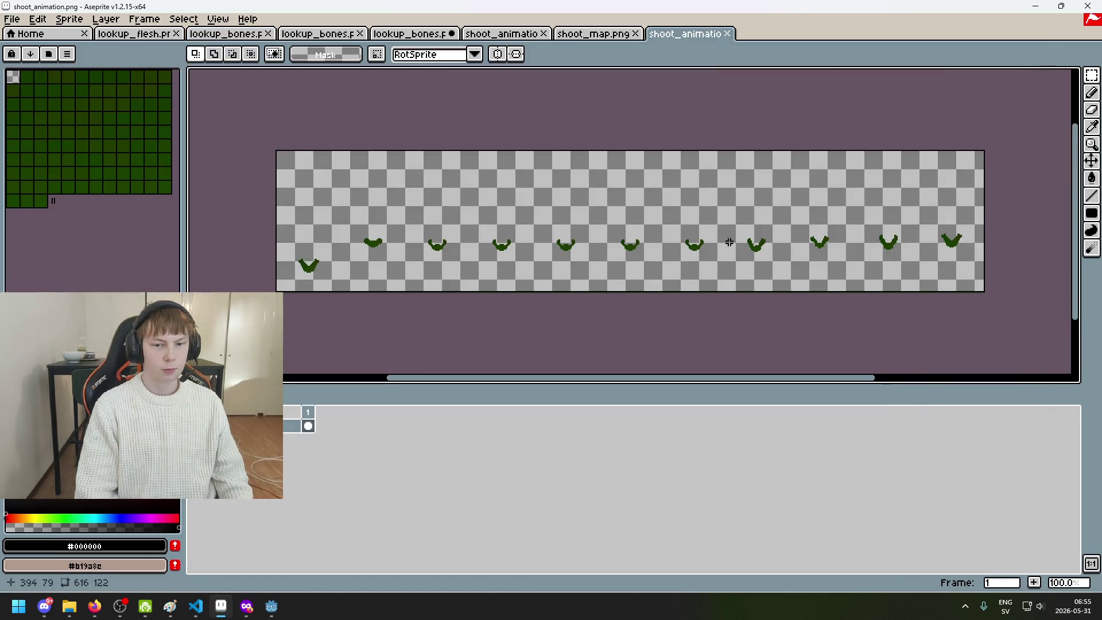
Marquee-select the row of arm sprites, nudge it down, and deselect to commit
scroll(476, 283, "up", 2)
left_click(1092, 75)
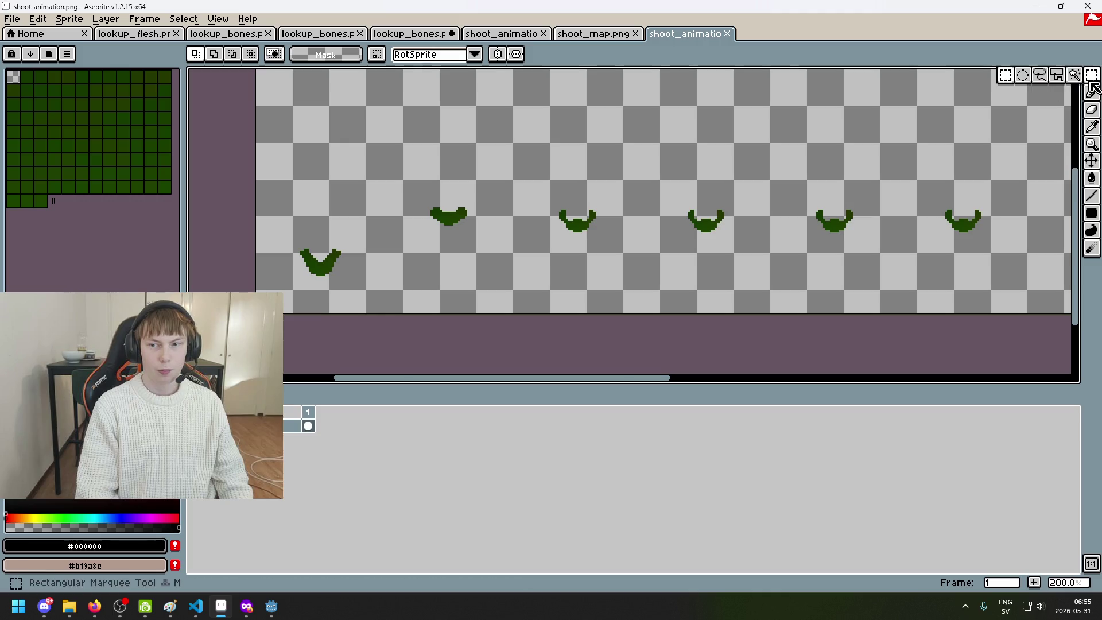
mouse_move(403, 274)
left_mouse_down()
mouse_move(1041, 149)
mouse_move(893, 197)
left_mouse_up()
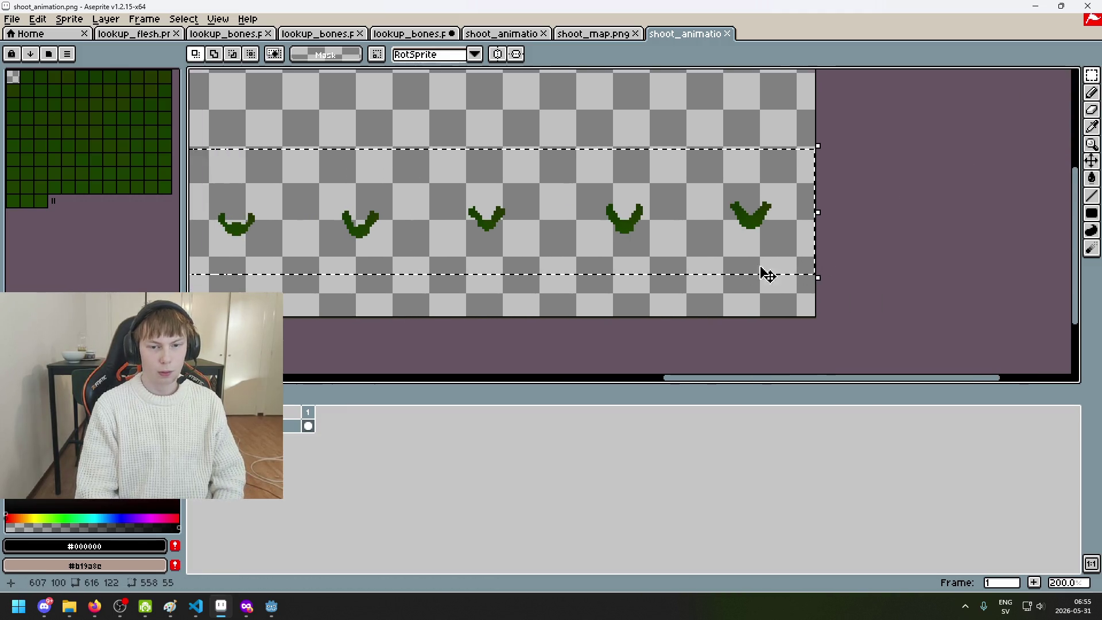
scroll(463, 242, "up", 4)
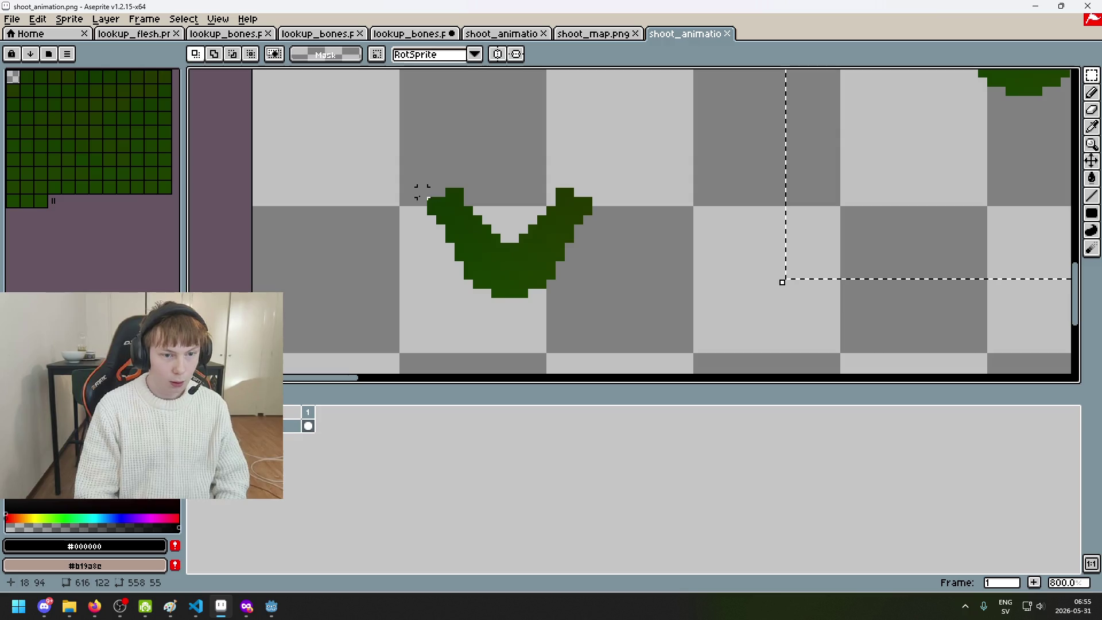
scroll(454, 201, "down", 4)
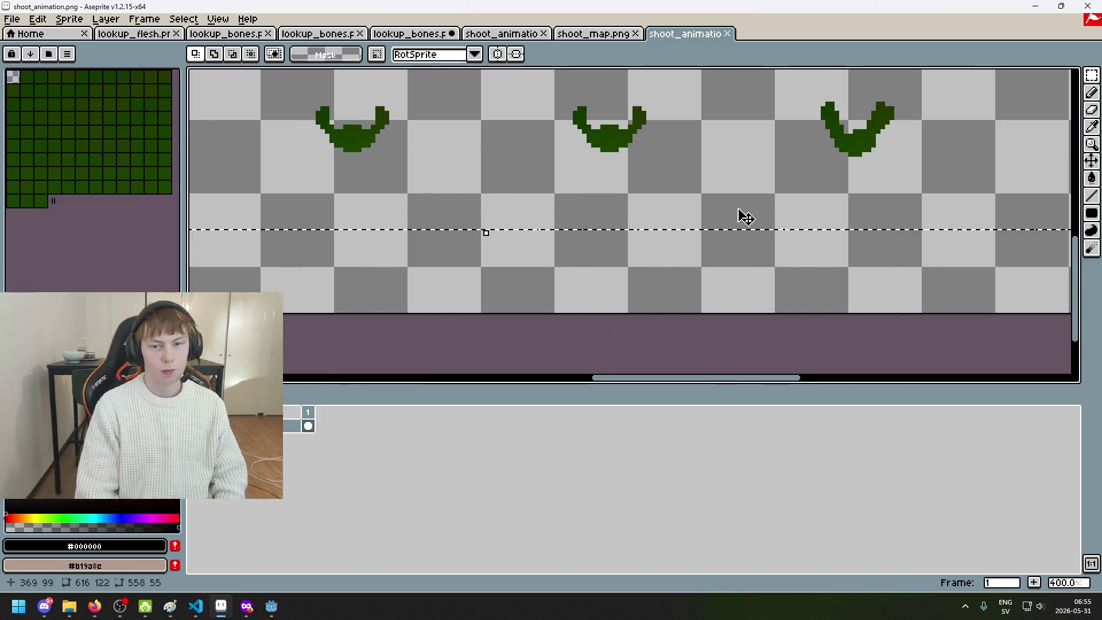
scroll(632, 230, "up", 2)
key("Down")
key("Down")
key("Down")
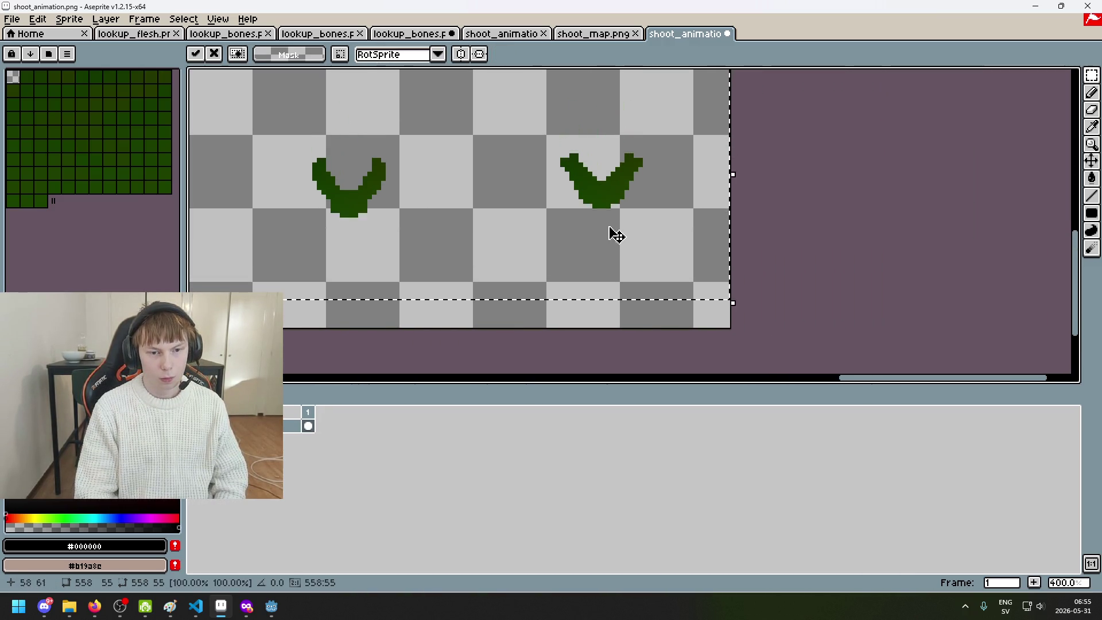
scroll(600, 227, "up", 2)
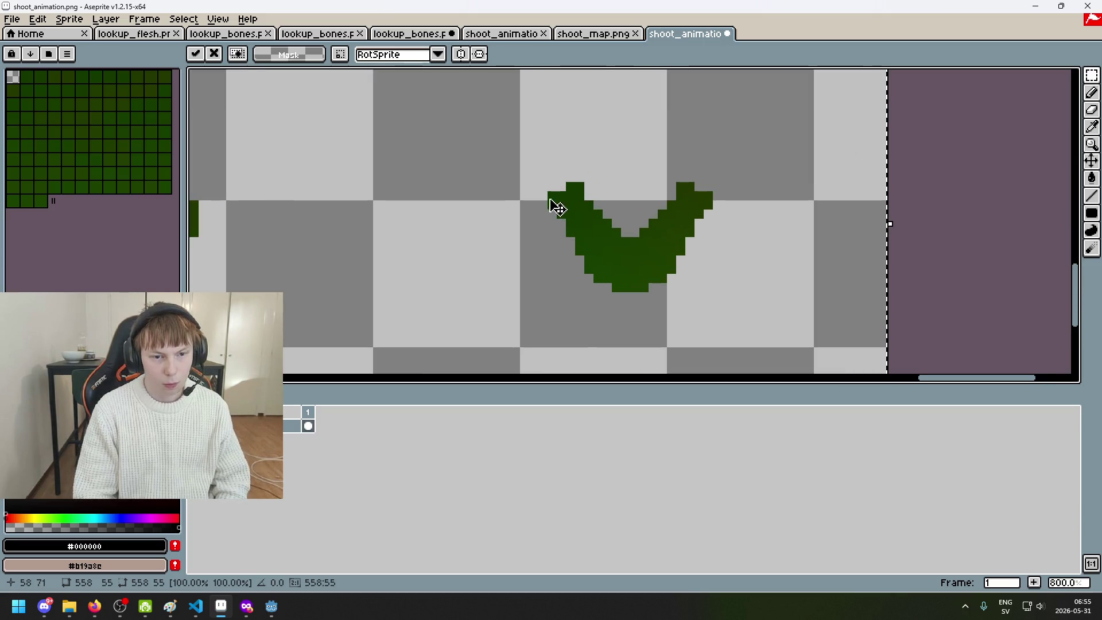
scroll(563, 211, "down", 4)
scroll(757, 217, "left", 2)
scroll(696, 214, "up", 2)
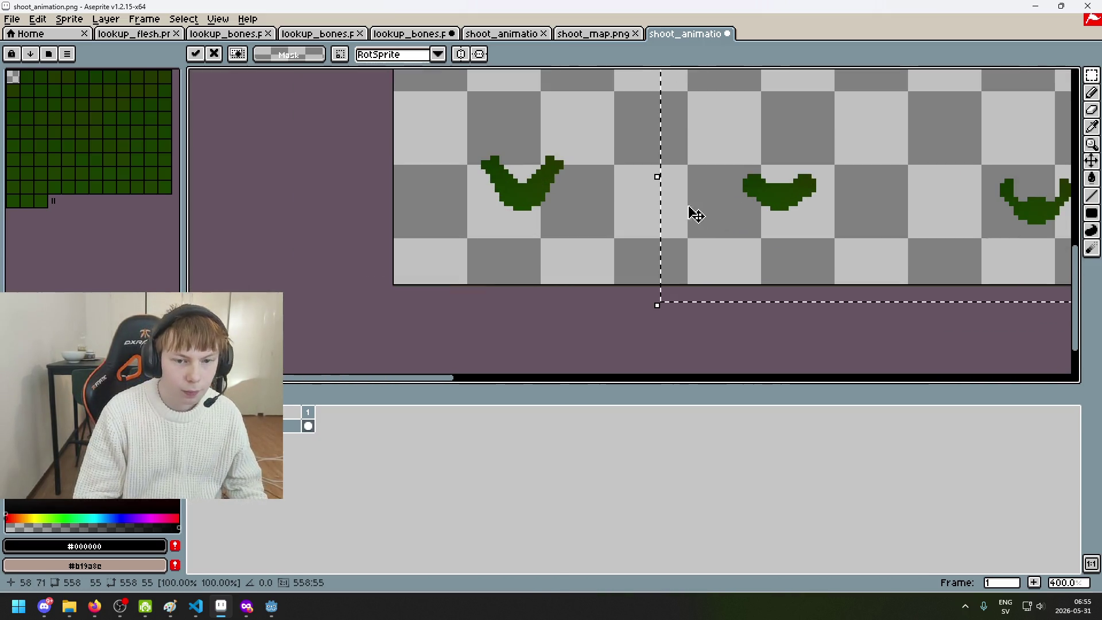
key("ctrl+d")
scroll(635, 207, "down", 5)
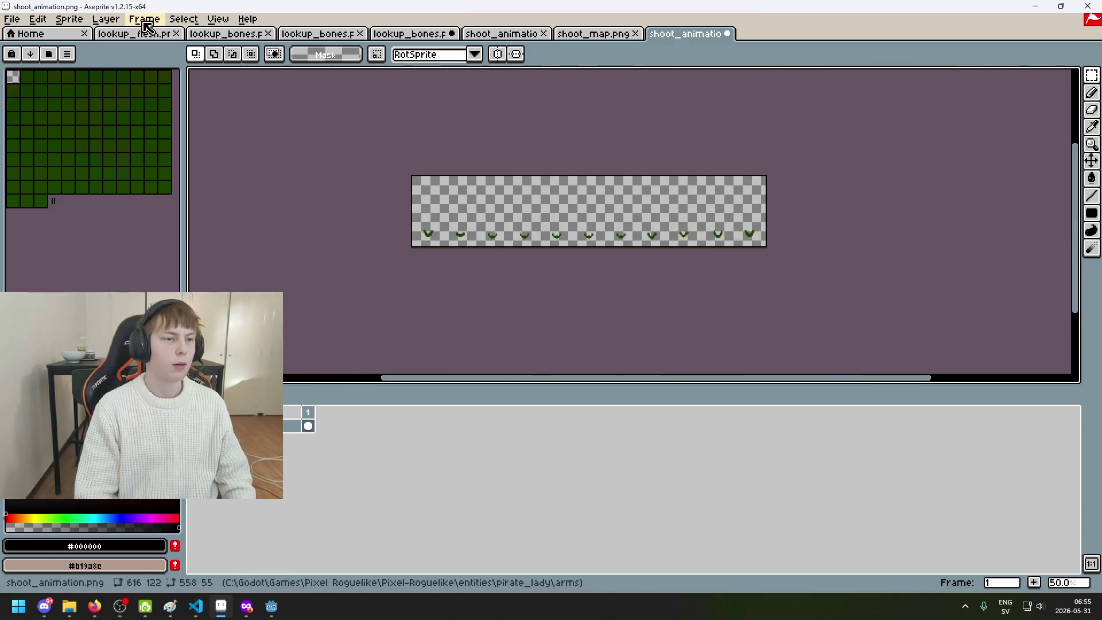
left_click(69, 19)
Drag the canvas top edge down to crop the arms sheet to 616×48, trimming 74 px
left_click(73, 83)
scroll(437, 183, "up", 2)
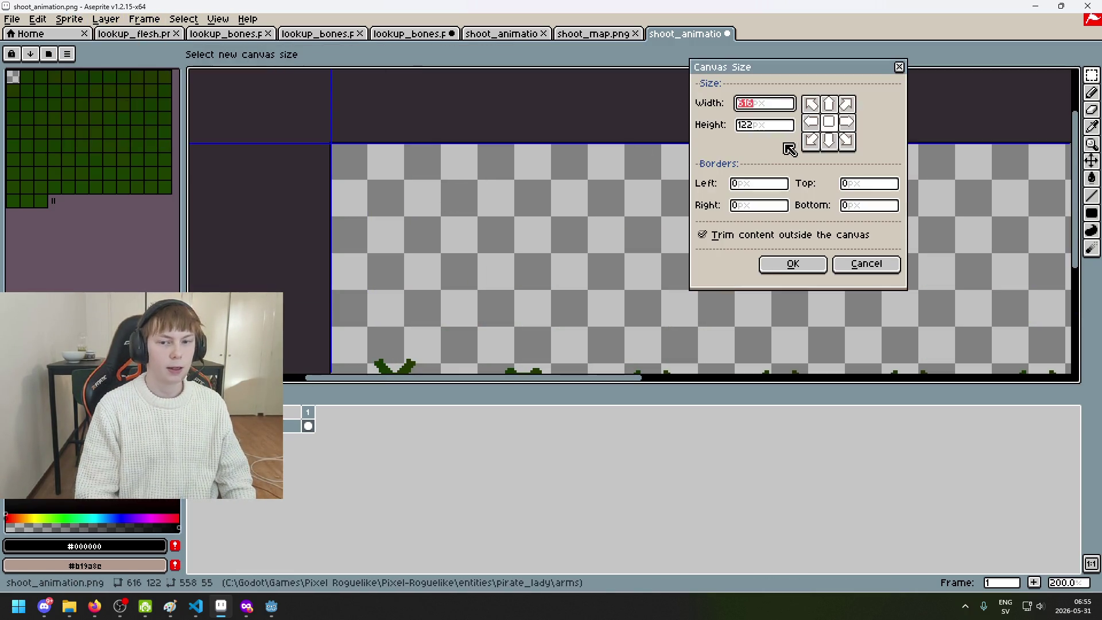
mouse_move(508, 139)
left_mouse_down()
mouse_move(513, 334)
mouse_move(511, 305)
left_mouse_up()
scroll(517, 274, "up", 1)
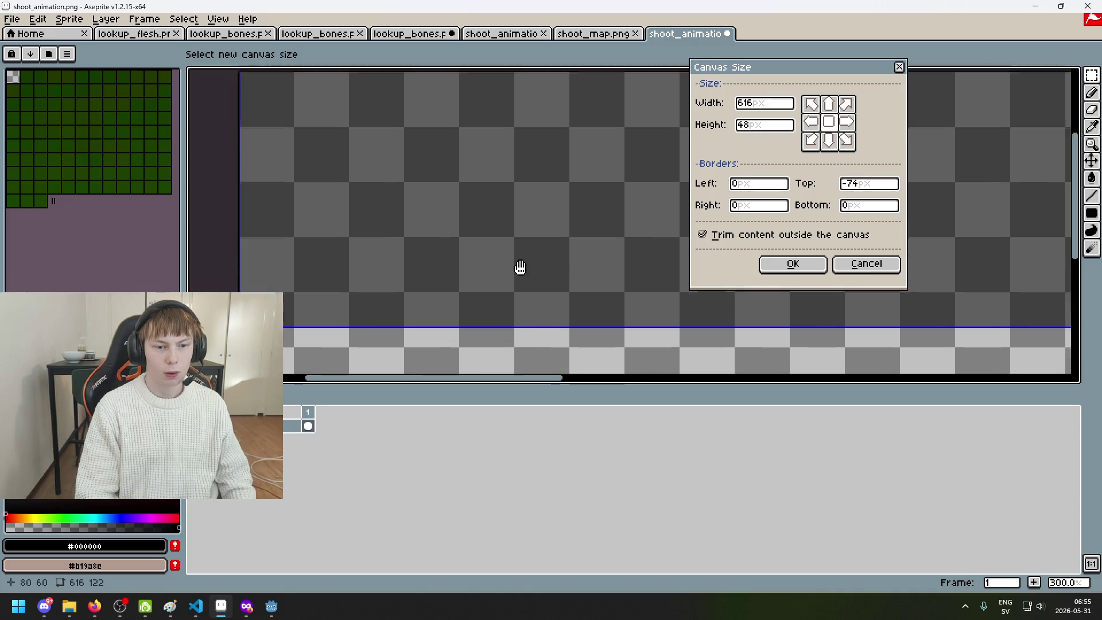
scroll(517, 274, "down", 2)
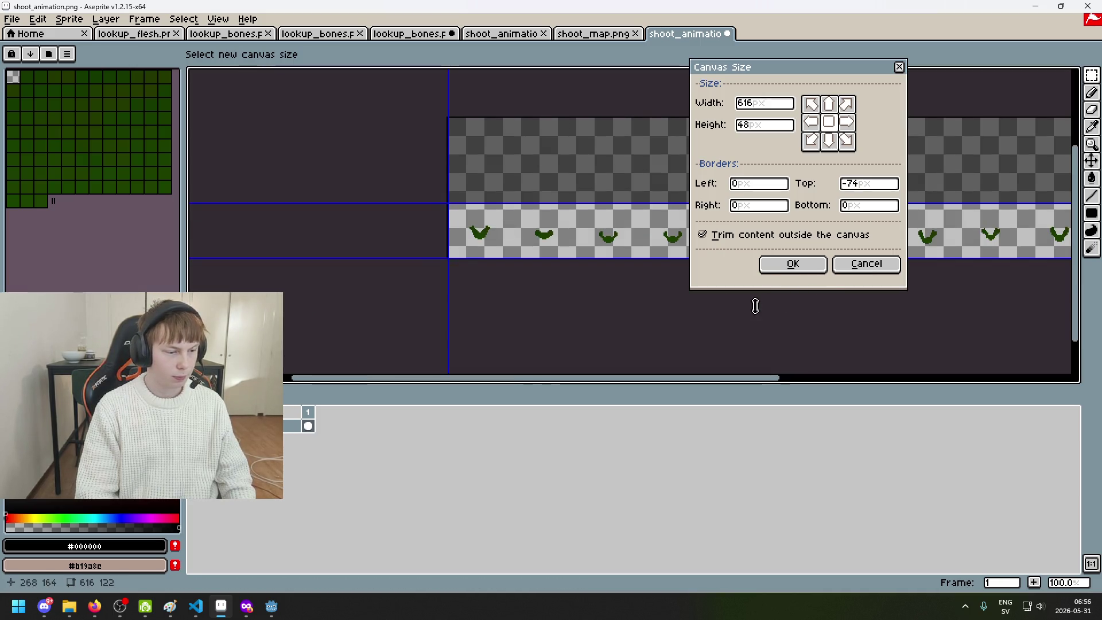
left_click(798, 264)
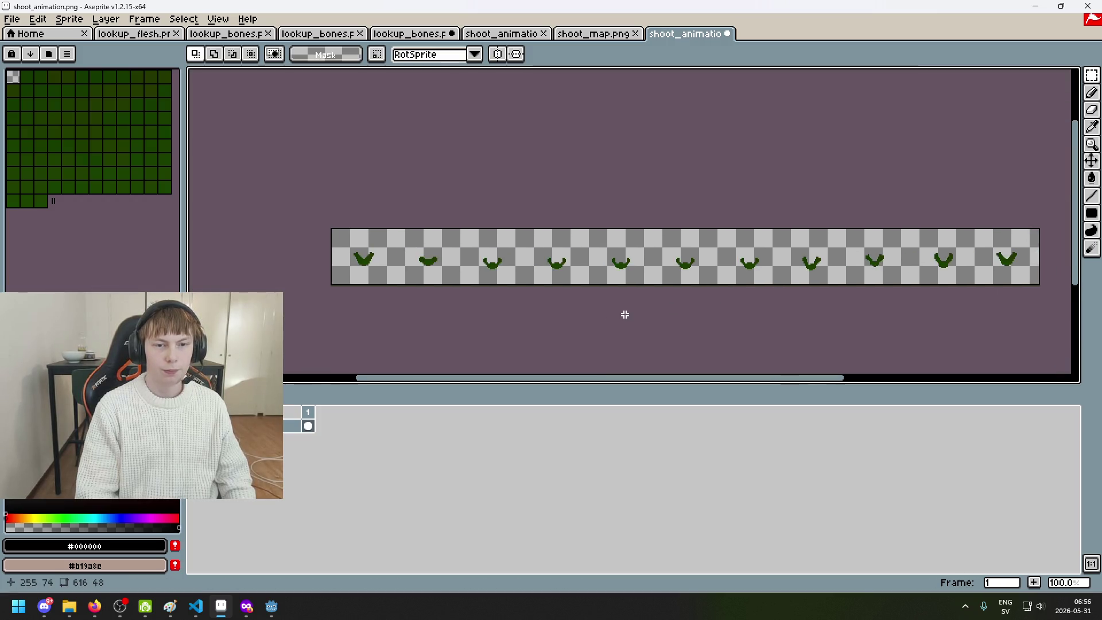
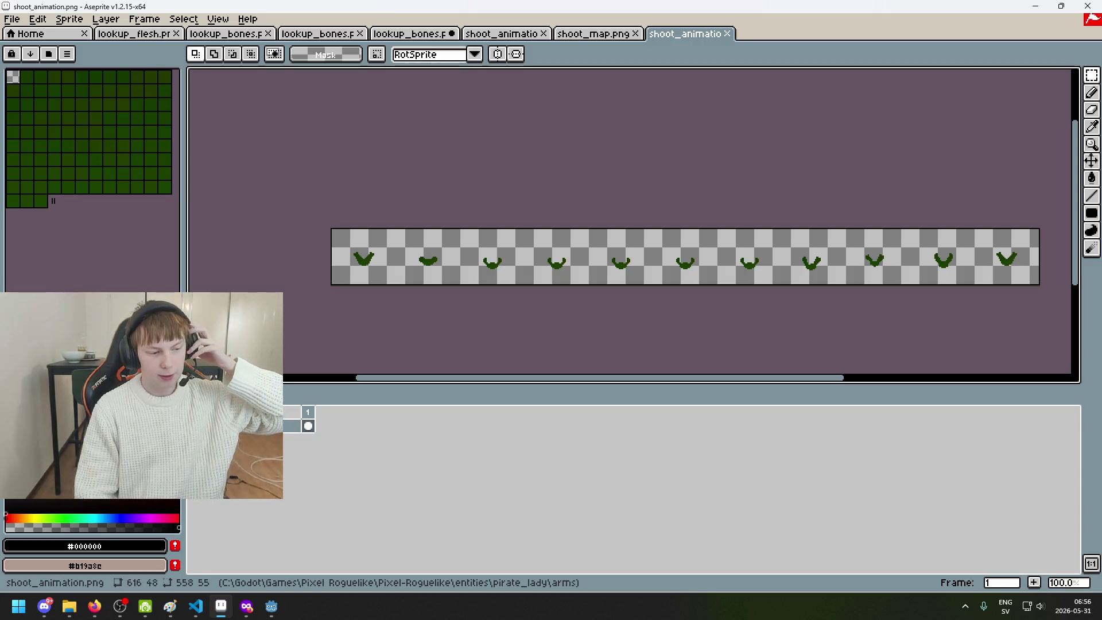
Compare the shoot_map and green shoot_animation images side by side via their tabs
left_click(608, 35)
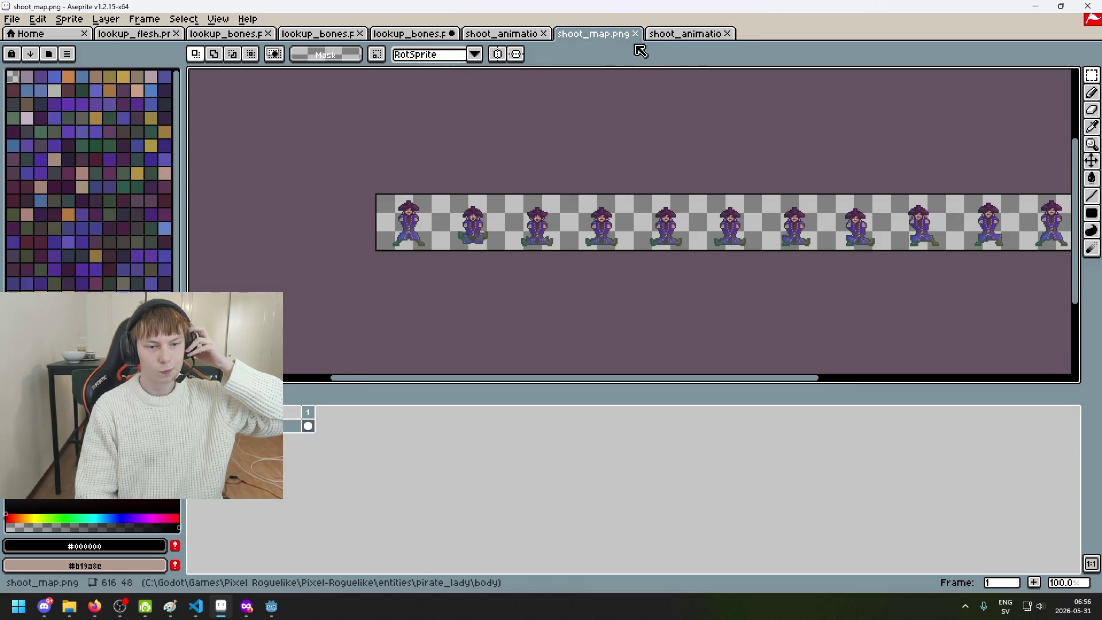
left_click(685, 35)
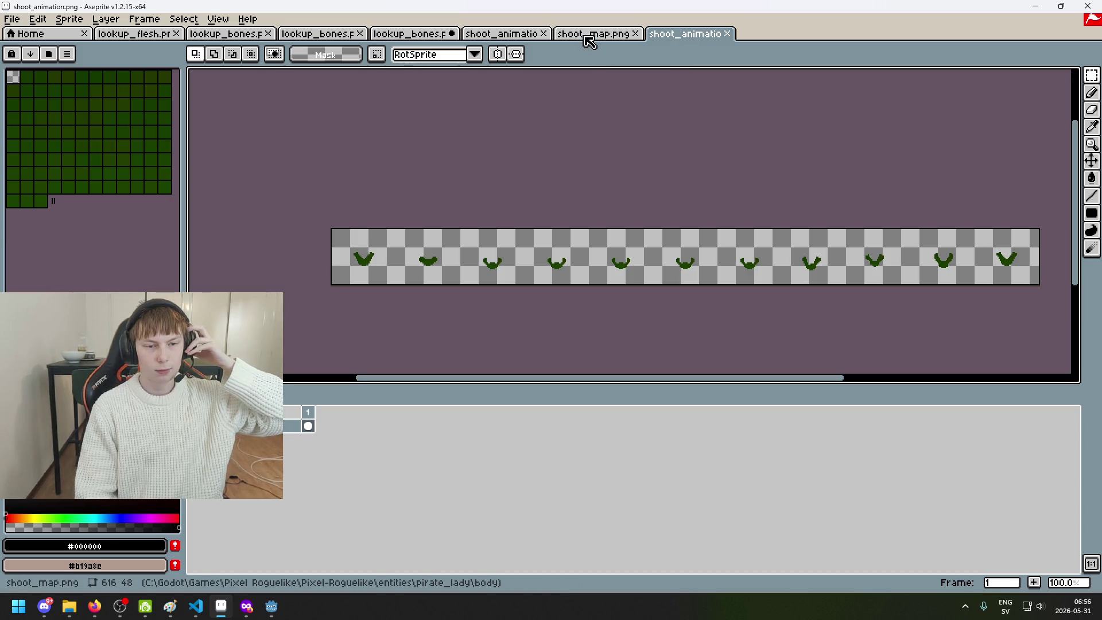
left_click(590, 35)
left_click(683, 36)
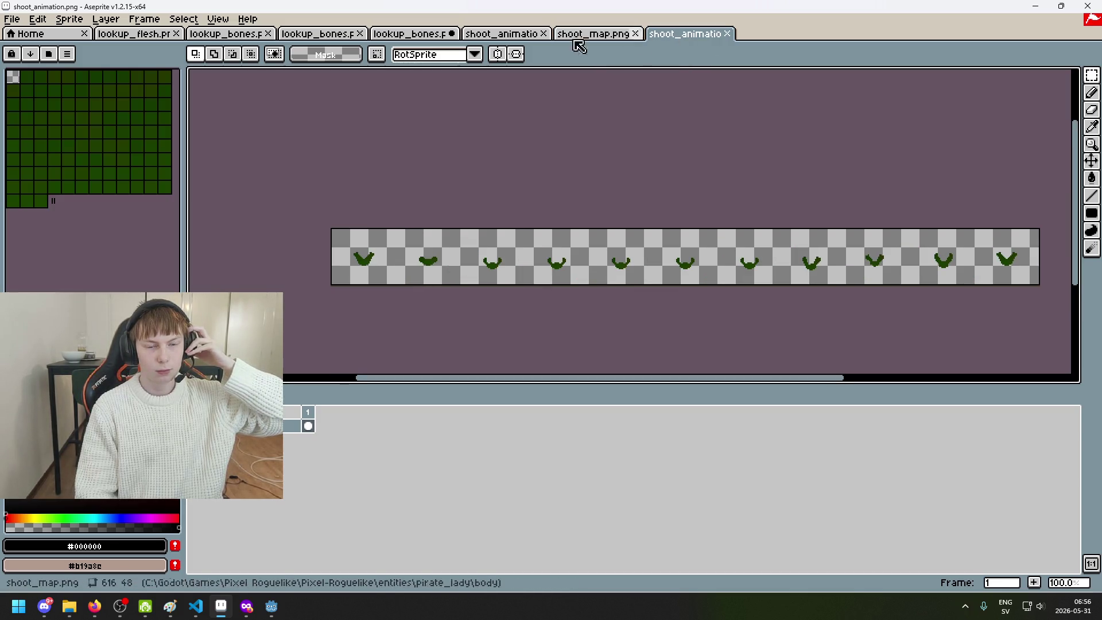
Open shoot_map.png from the pirate lady's arms folder
left_click(12, 19)
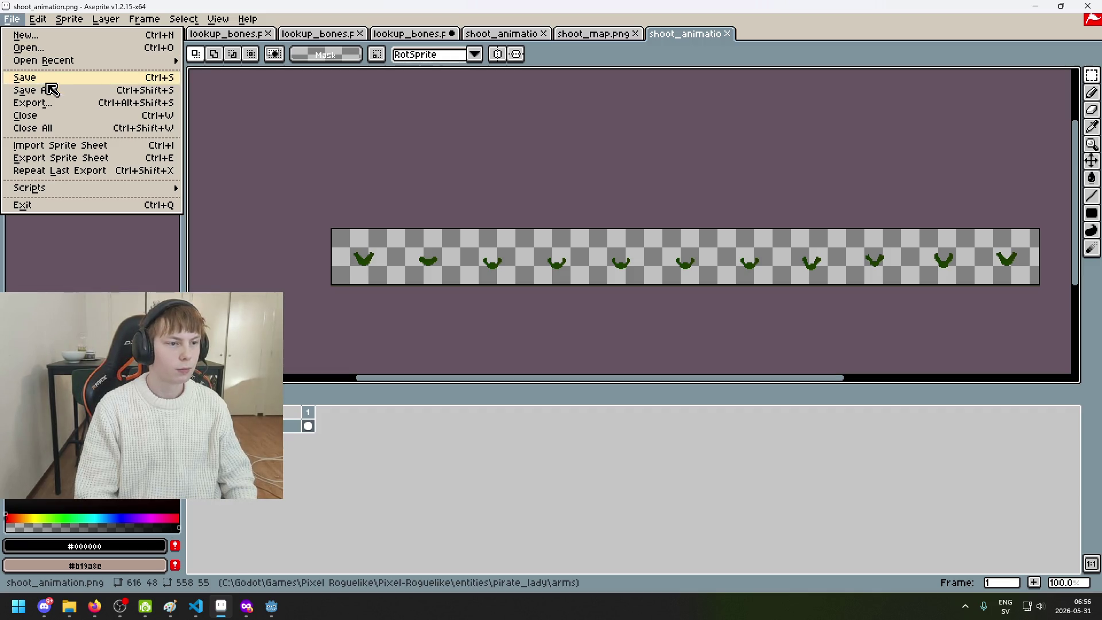
left_click(39, 47)
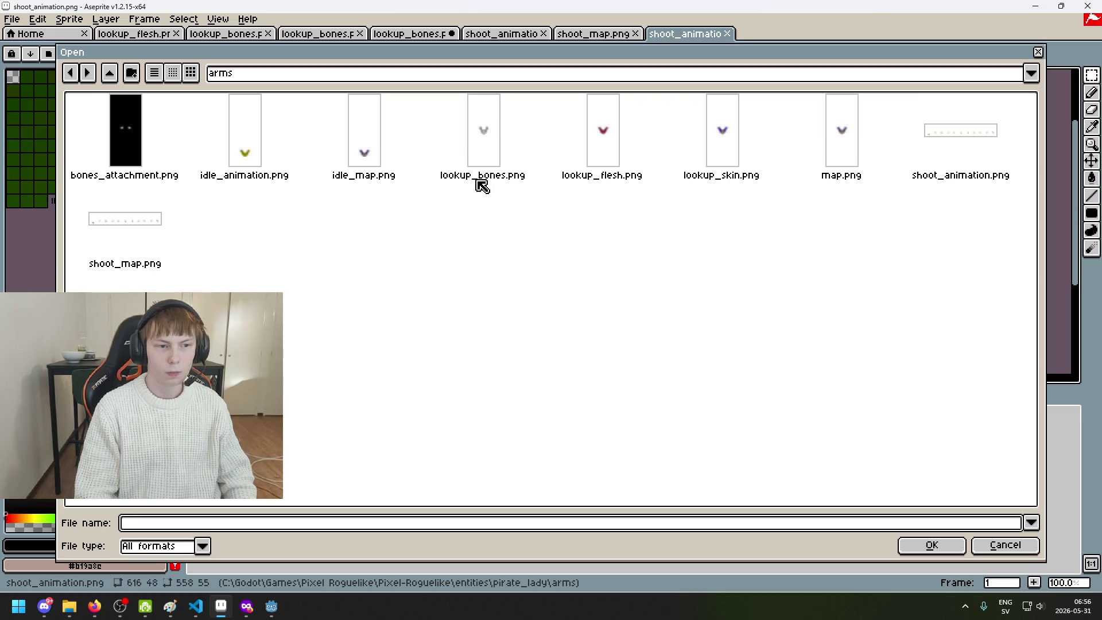
double_click(138, 223)
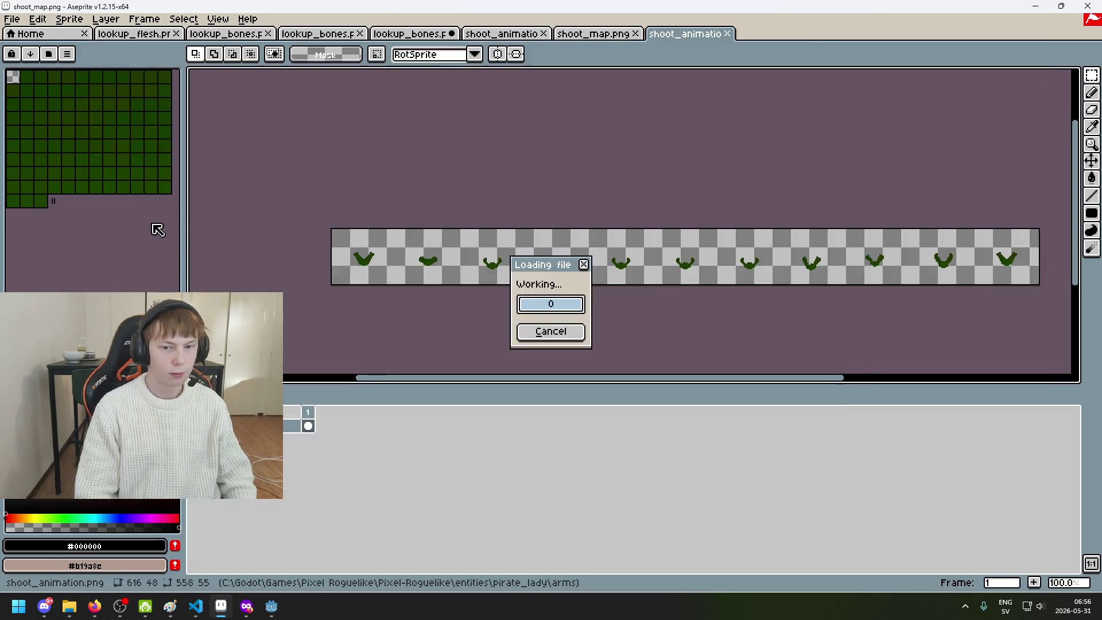
Select the top row of arm sprites and start moving it down
scroll(324, 259, "up", 2)
scroll(357, 253, "down", 1)
mouse_move(394, 197)
left_mouse_down()
mouse_move(893, 291)
mouse_move(895, 333)
left_mouse_up()
key("Down")
key("Down")
key("Down")
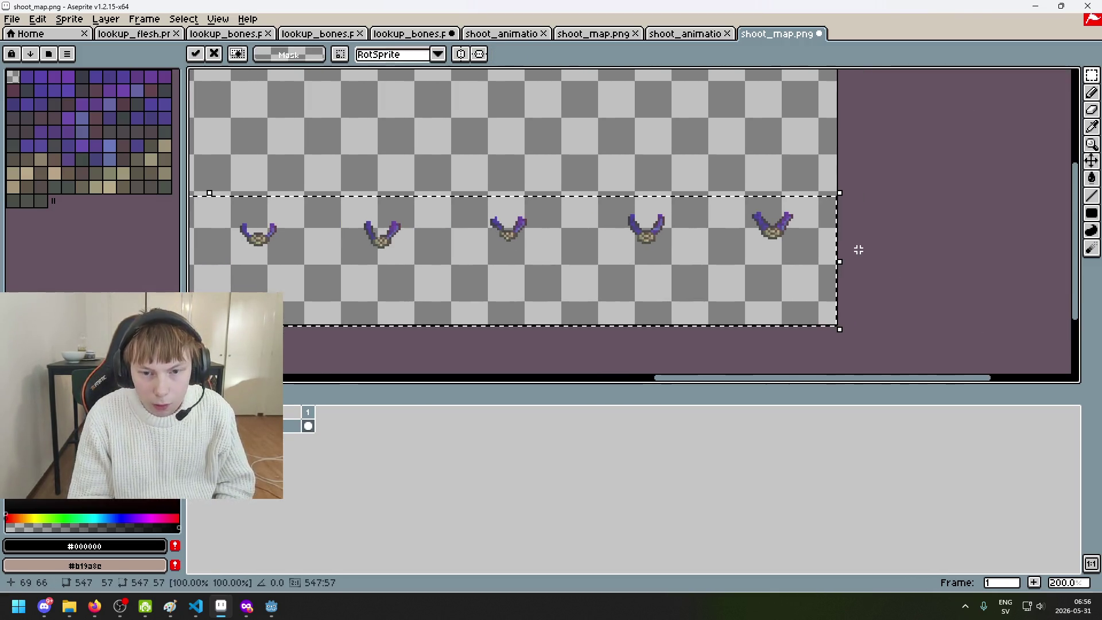
Nudge the arm sprites down slightly and drop the selection
scroll(769, 271, "up", 4)
key("Down")
key("Down")
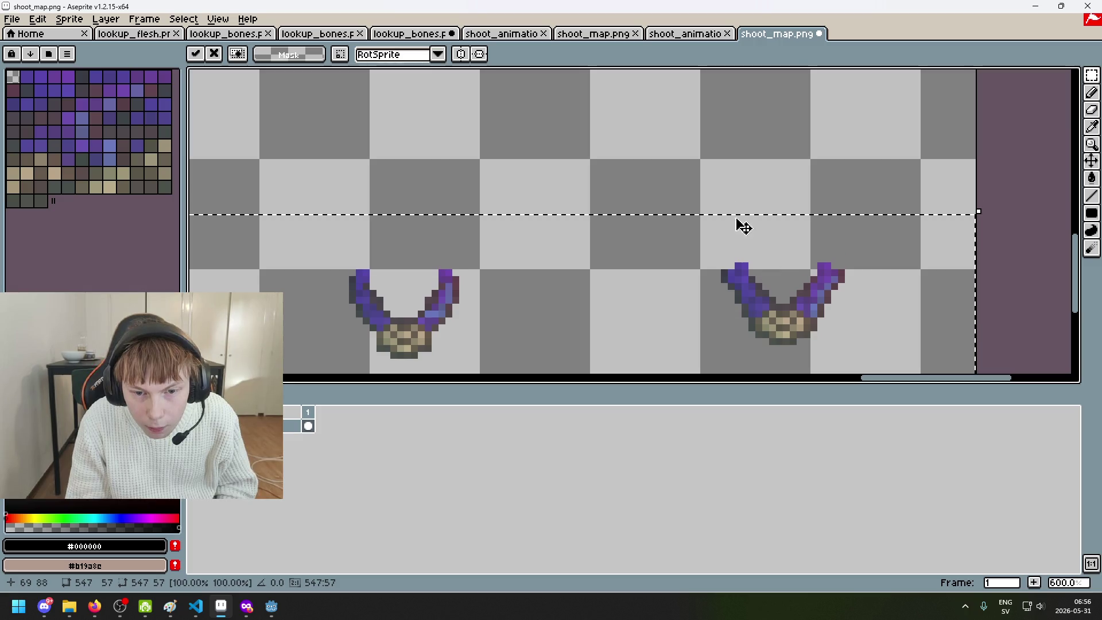
left_click(693, 172)
scroll(609, 180, "down", 3)
scroll(609, 180, "left", 10)
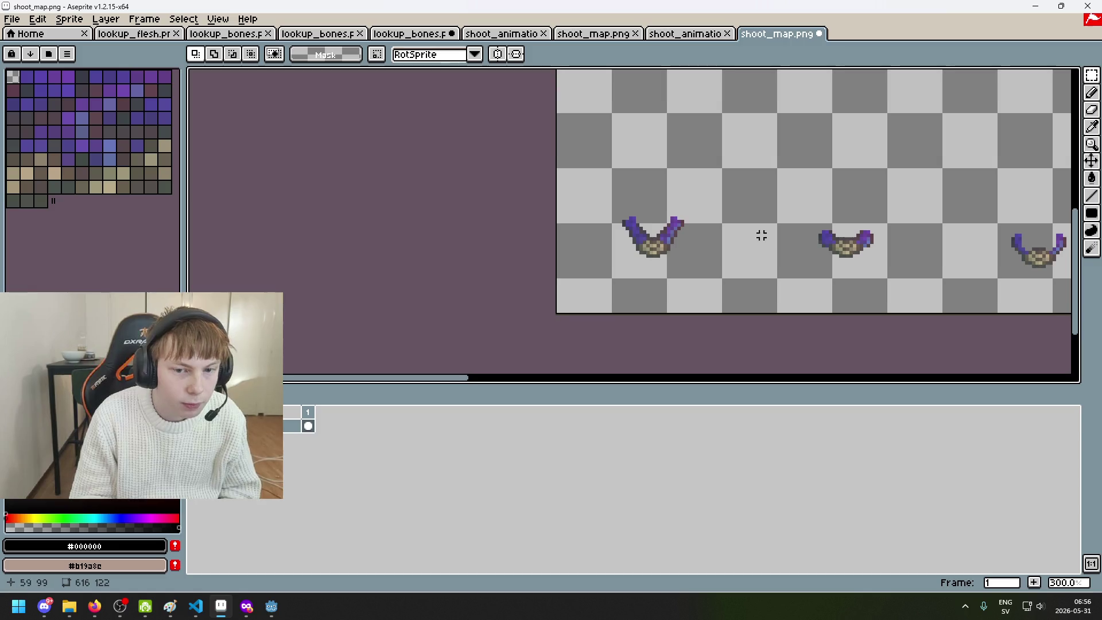
scroll(762, 235, "down", 4)
scroll(967, 126, "up", 2)
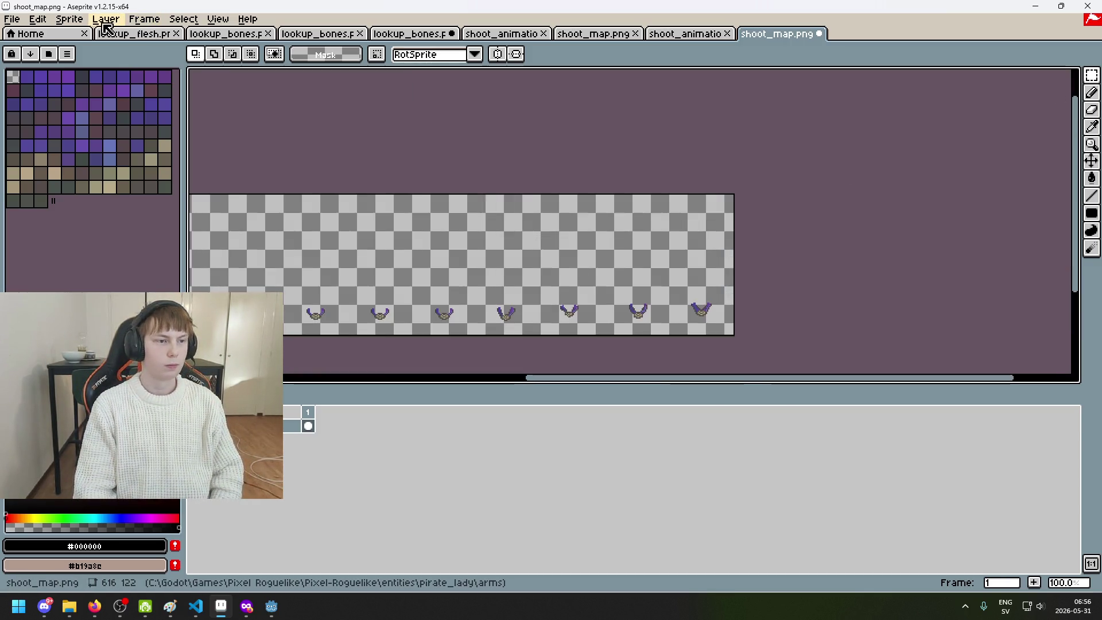
Trim the shoot_map.png canvas from the top to 616×48, then return to lookup_bones
left_click(69, 19)
left_click(73, 96)
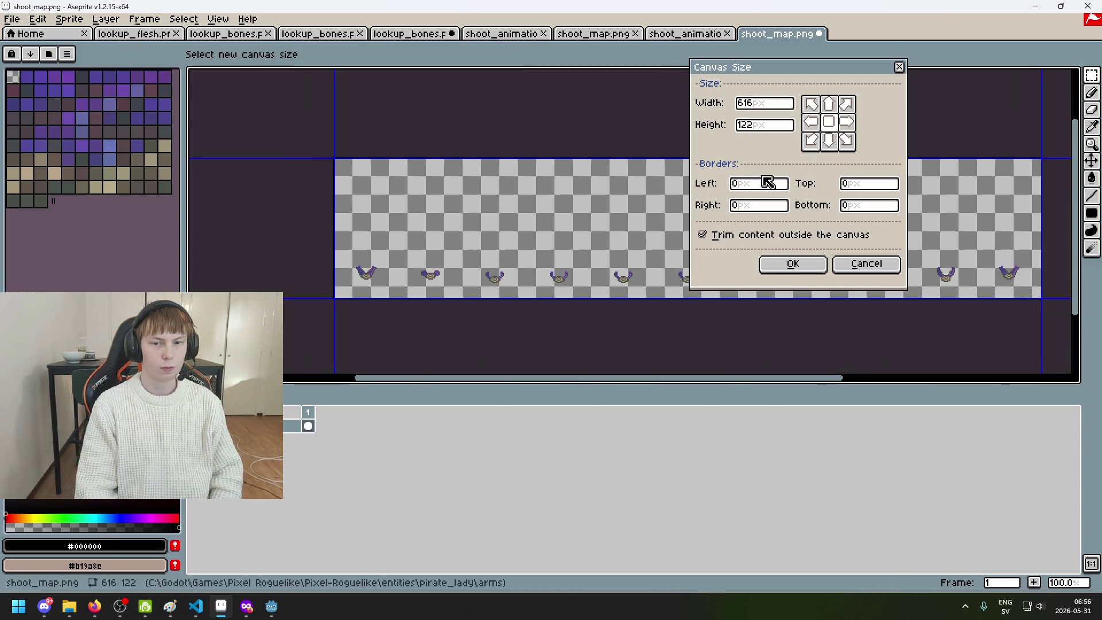
mouse_move(505, 158)
left_mouse_down()
mouse_move(498, 248)
mouse_move(494, 200)
left_mouse_up()
scroll(487, 241, "up", 4)
left_click(775, 264)
scroll(658, 233, "down", 2)
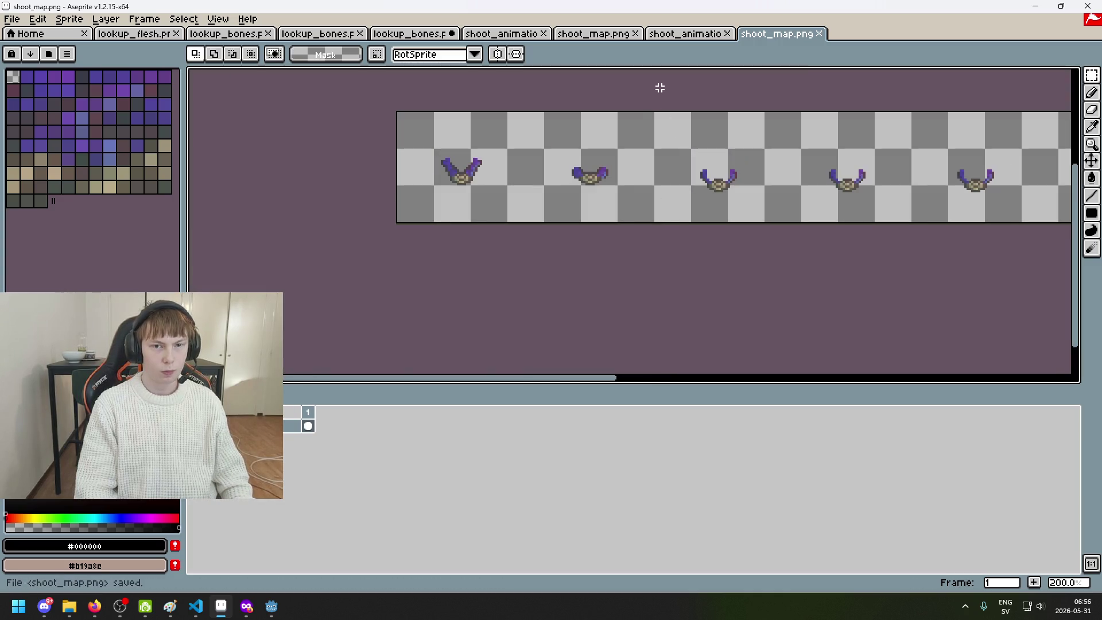
key("ctrl+shift+Tab")
key("ctrl+shift+Tab")
key("ctrl+shift+Tab")
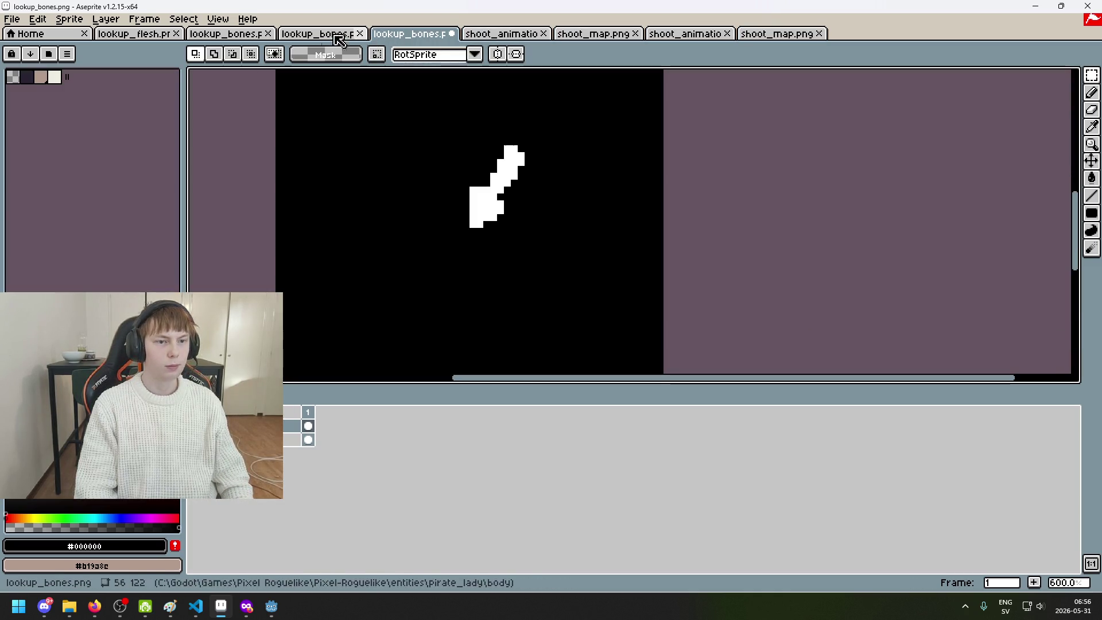
Open idle_map.png from the arms folder
left_click(12, 19)
left_click(35, 45)
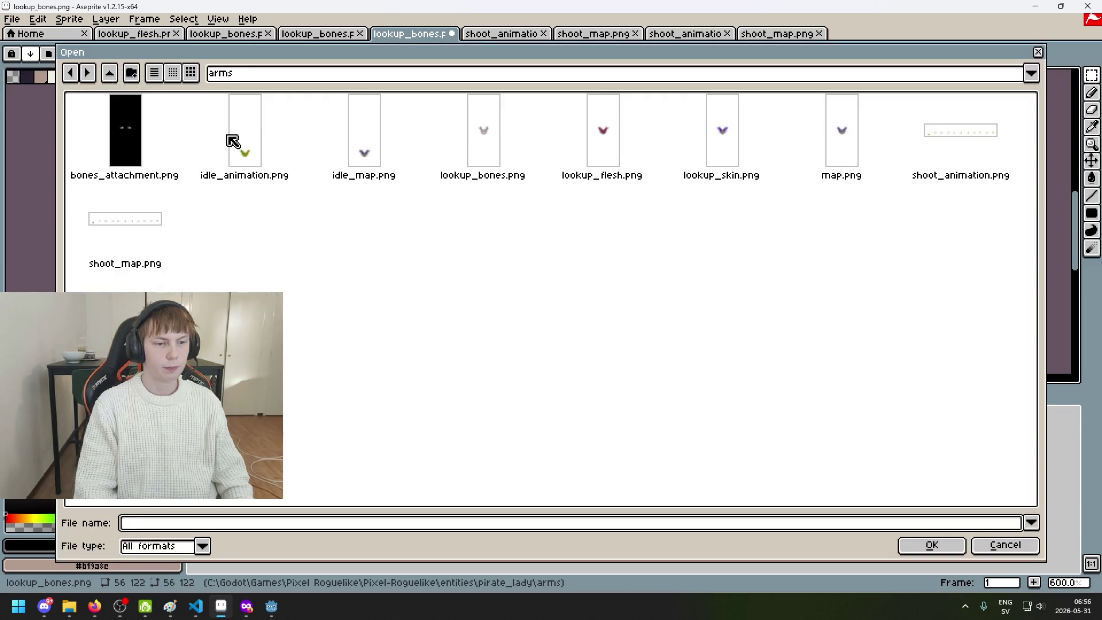
left_click(351, 142)
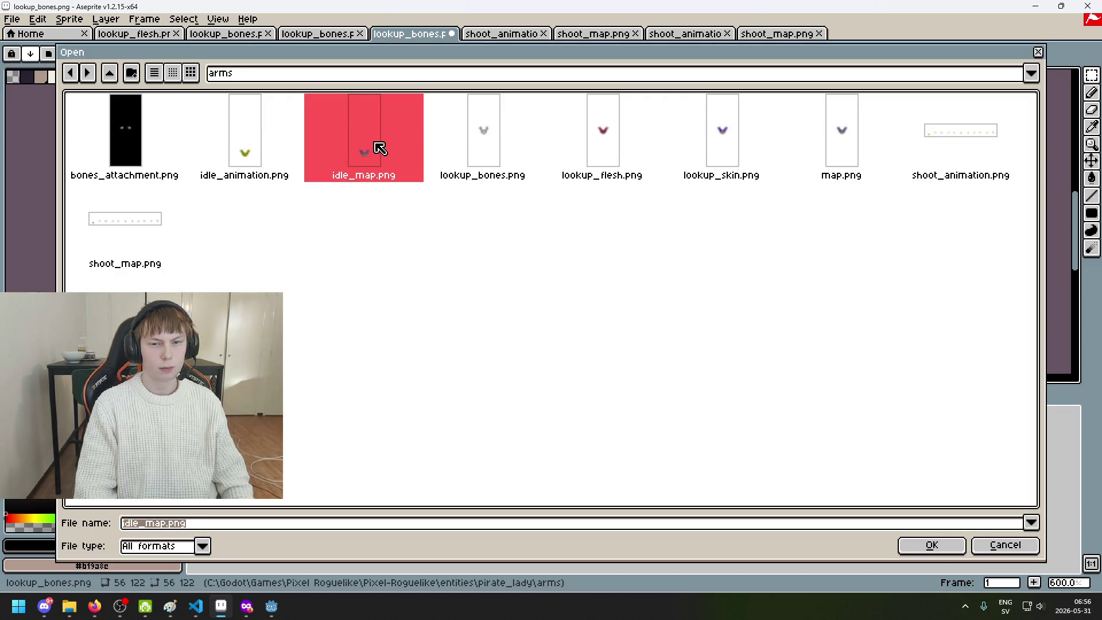
double_click(400, 144)
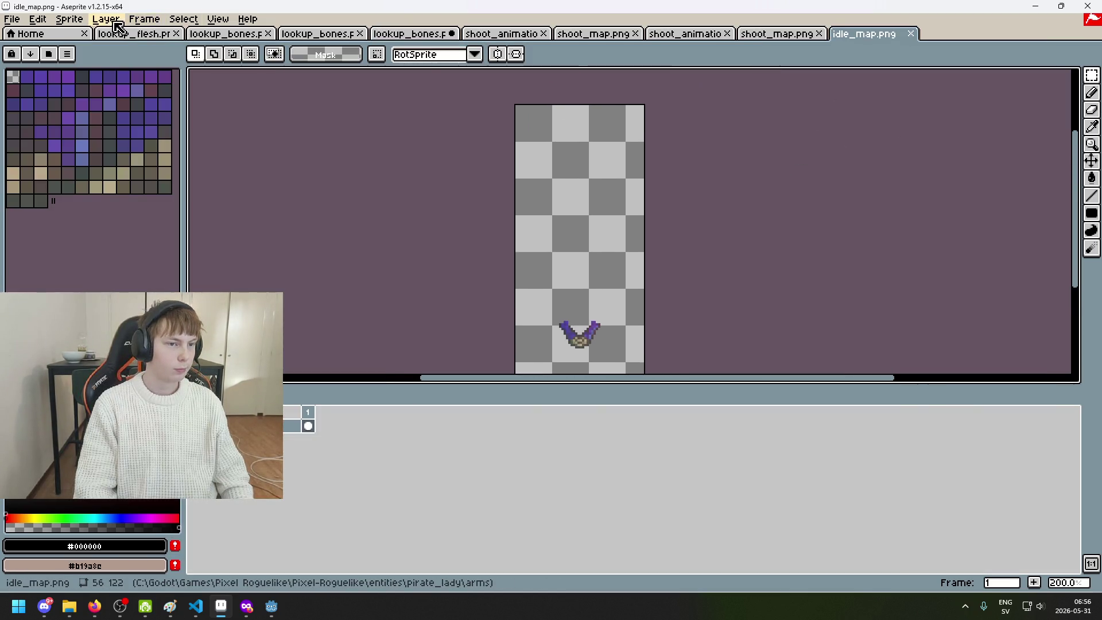
Crop the idle_map.png canvas from the top to 56×48 around the arm and save
left_click(68, 19)
left_click(80, 94)
mouse_move(578, 107)
left_mouse_down()
mouse_move(605, 266)
mouse_move(597, 279)
left_mouse_up()
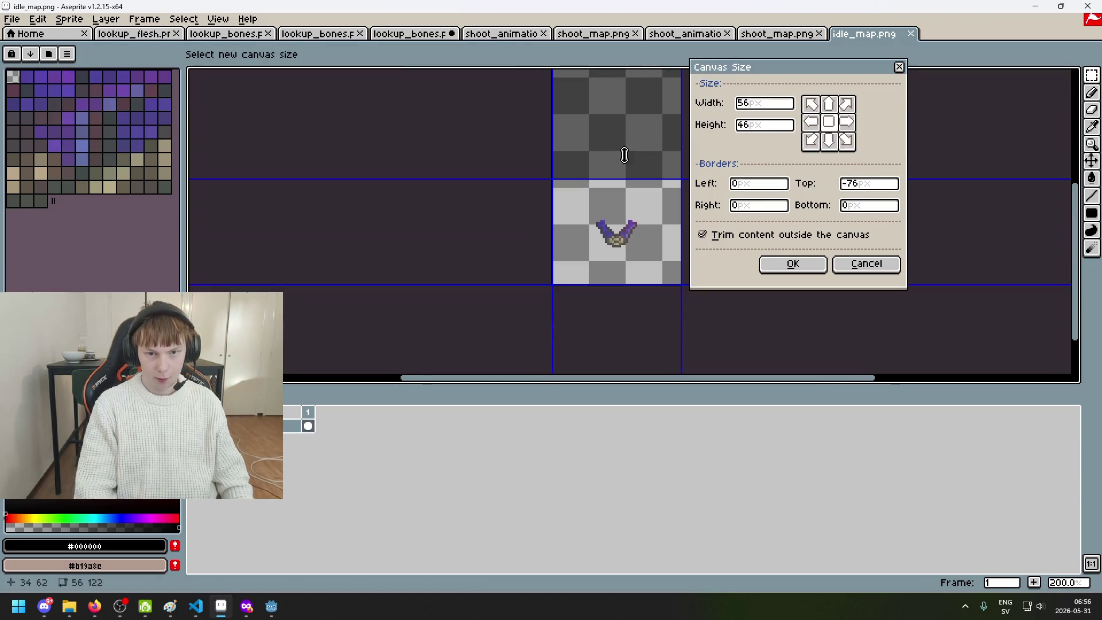
left_click_drag(618, 178, 624, 172)
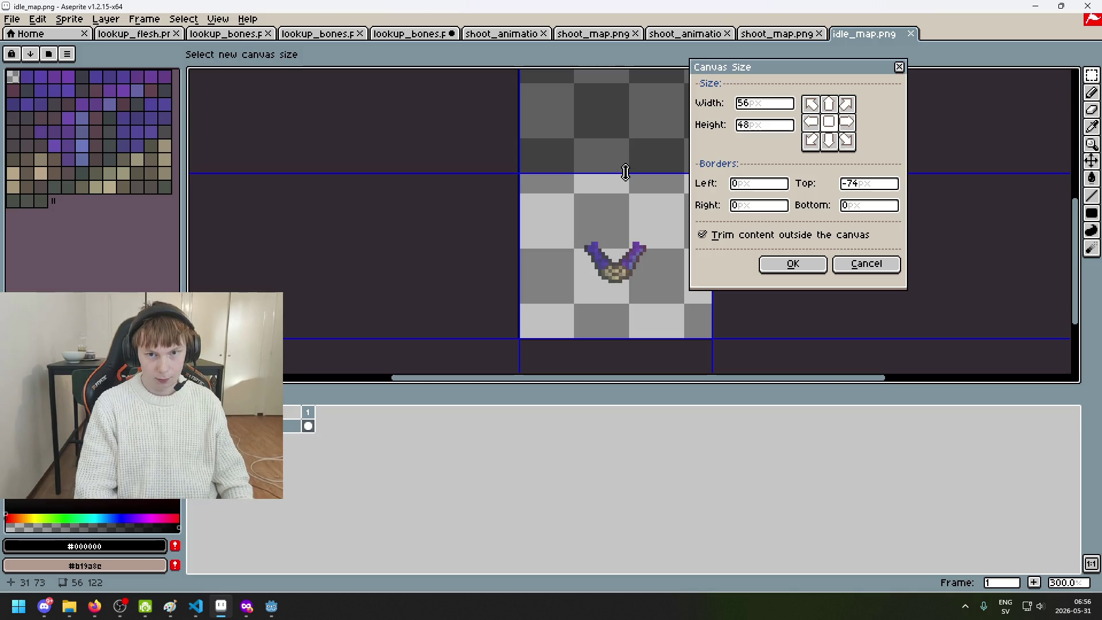
left_click(798, 264)
scroll(787, 253, "down", 1)
key("ctrl+s")
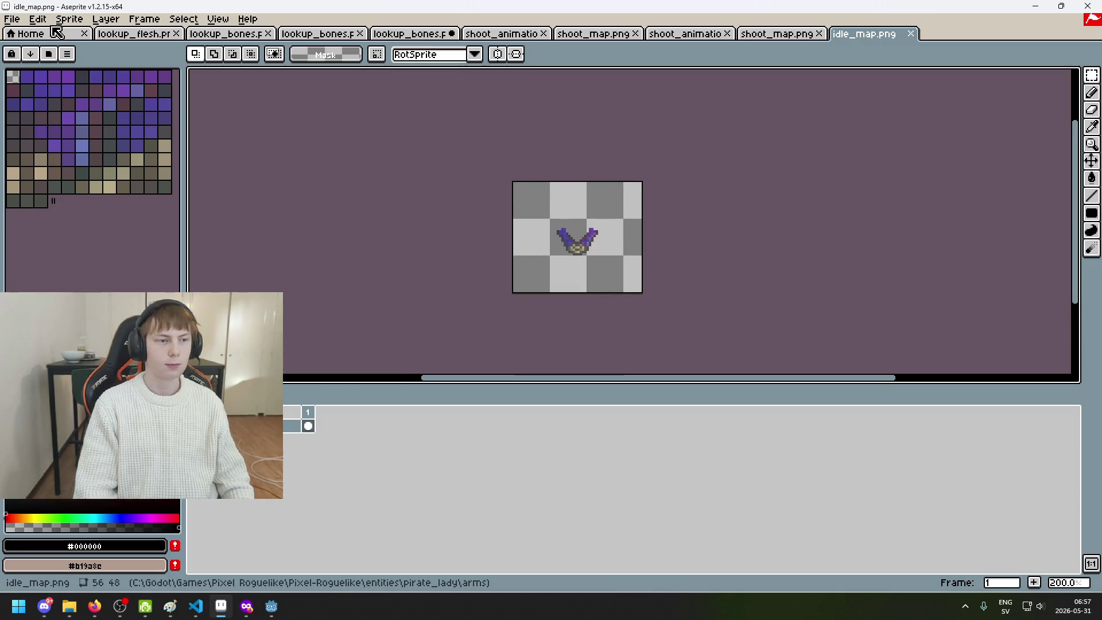
Recheck the Canvas Size settings, closing them without changes
left_click(69, 19)
left_click(96, 96)
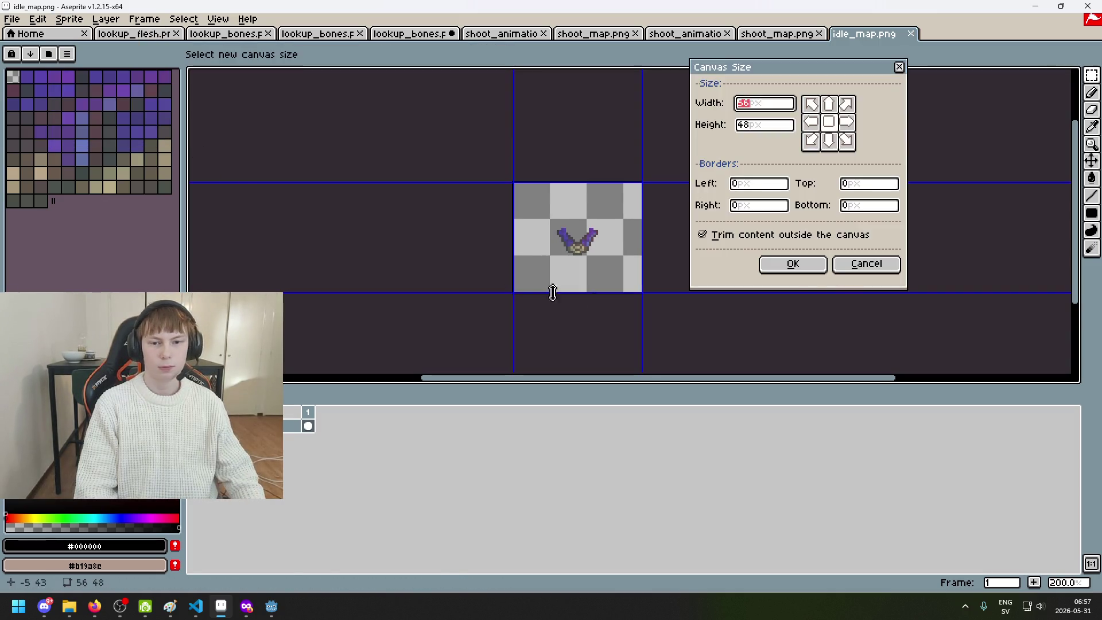
left_click(850, 265)
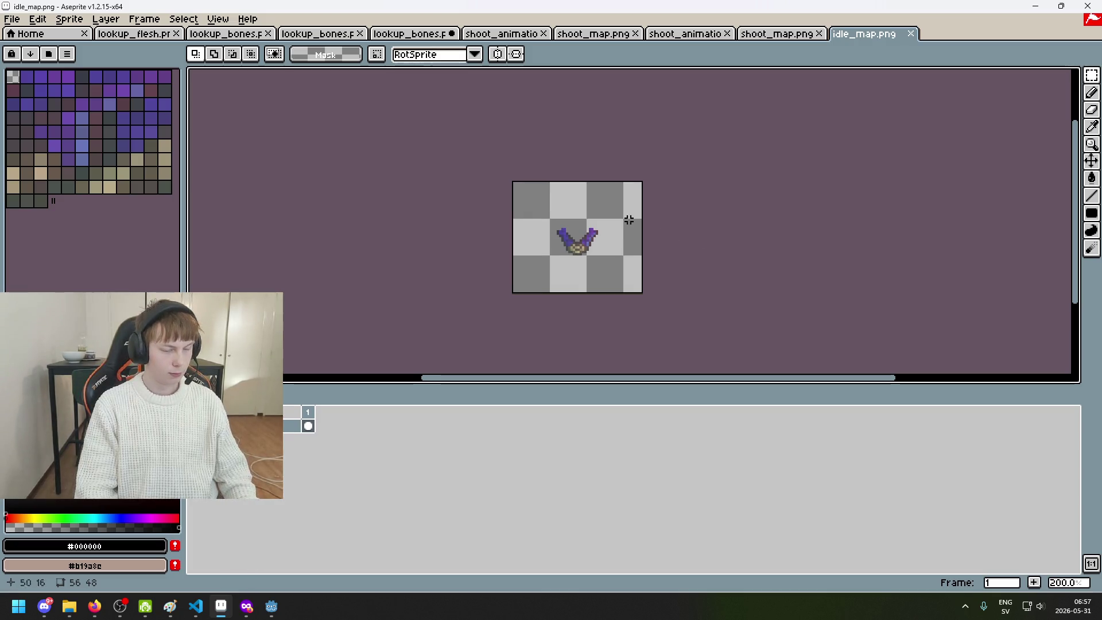
left_click(69, 21)
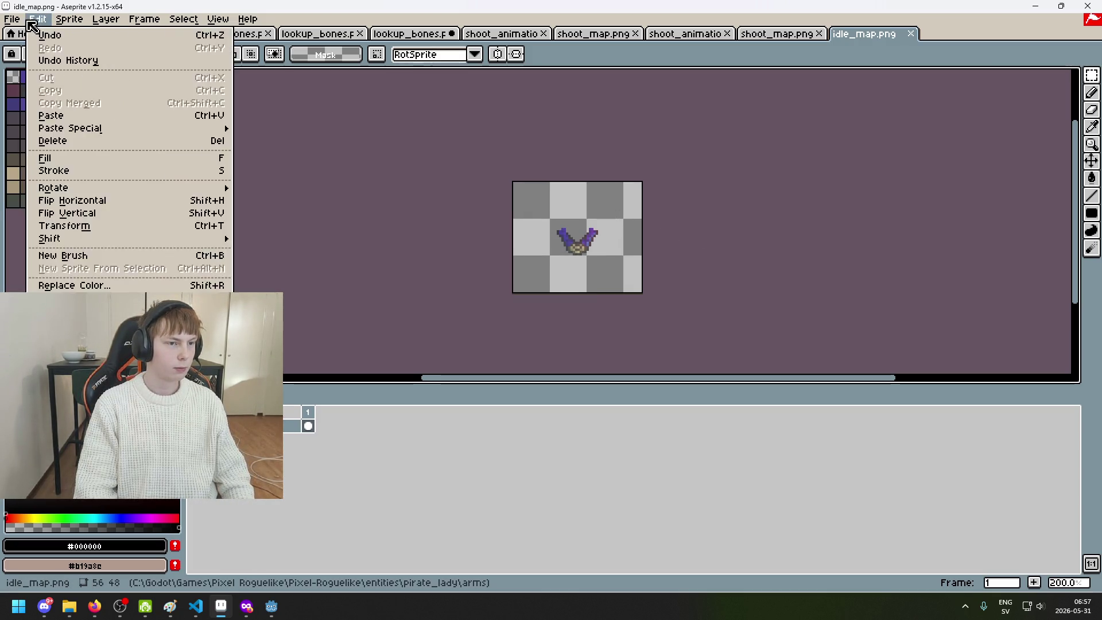
In the Open dialog, jump to the entities folder
left_click(46, 50)
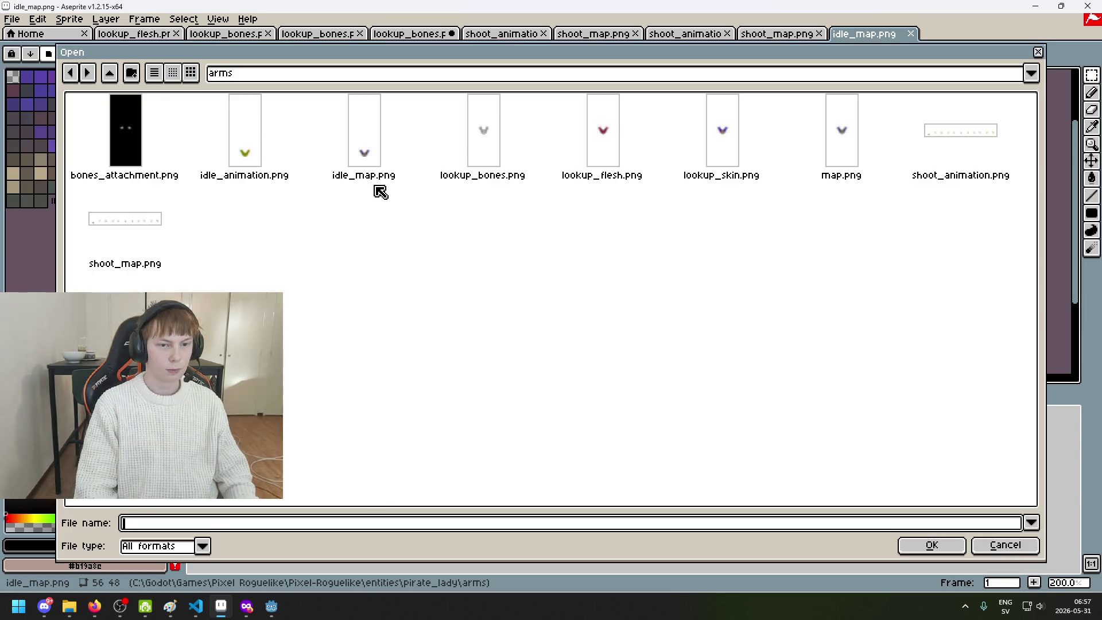
left_click(336, 75)
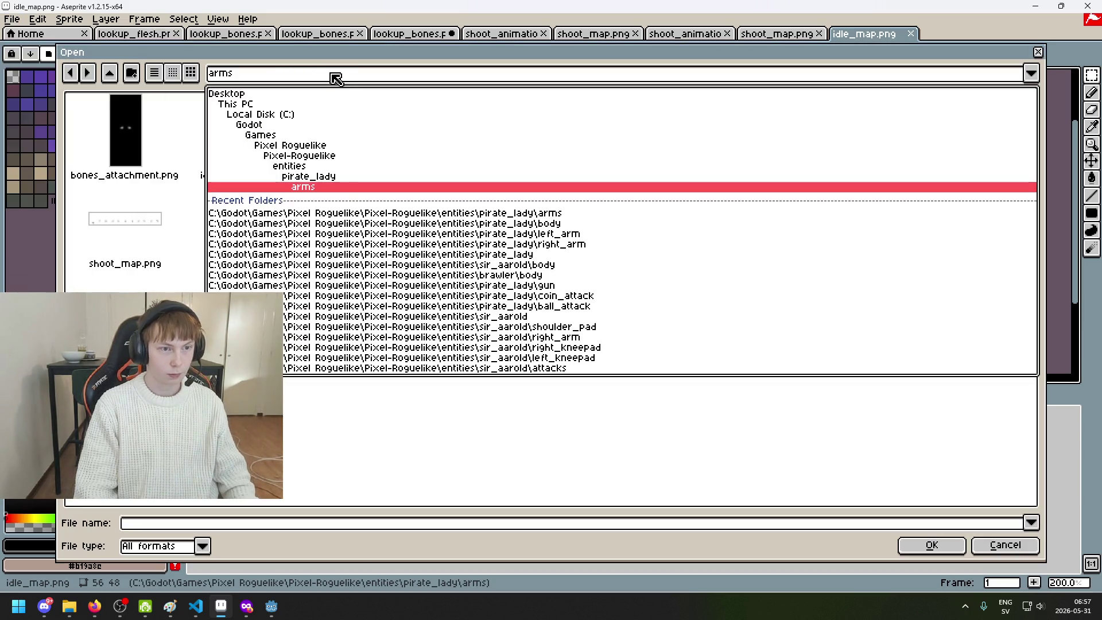
left_click(337, 166)
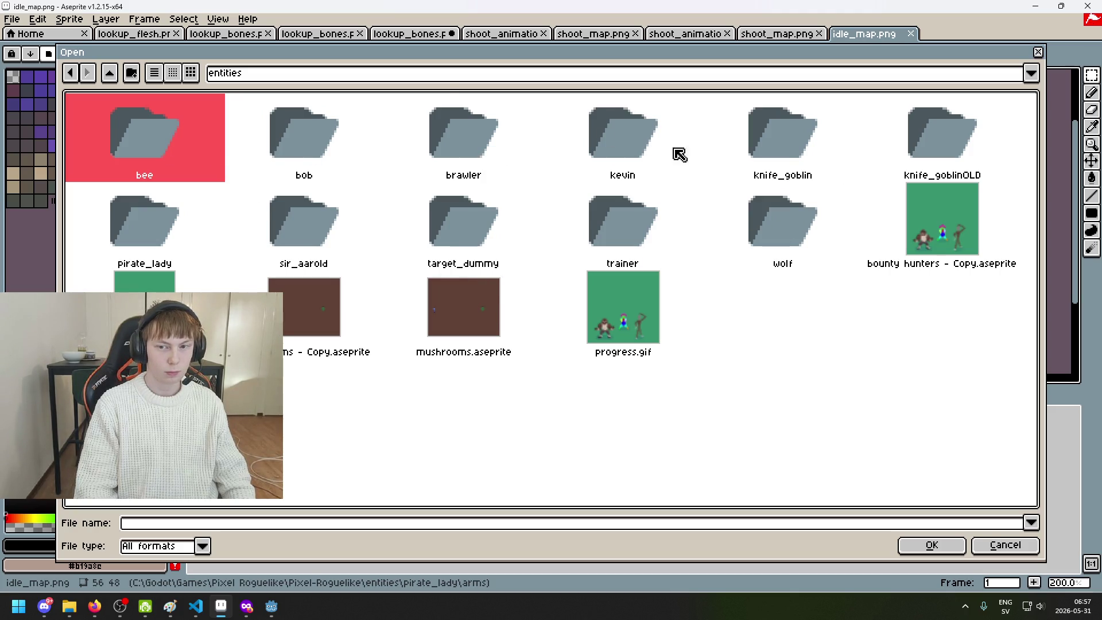
left_click(428, 79)
left_click(367, 167)
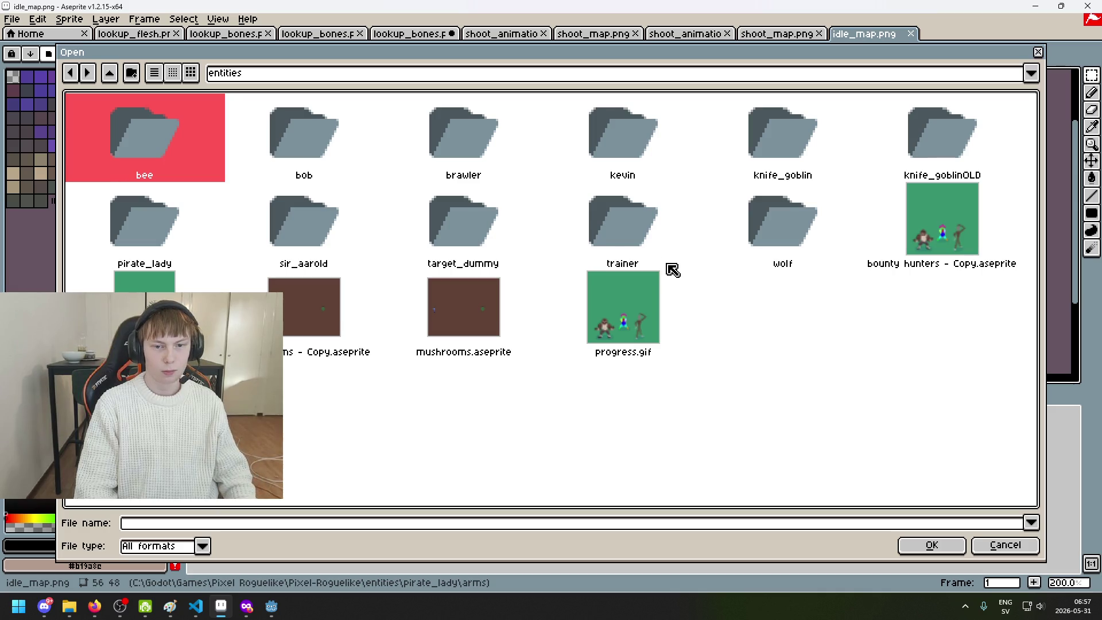
Open idle_map.png from the pirate_lady body folder
double_click(160, 233)
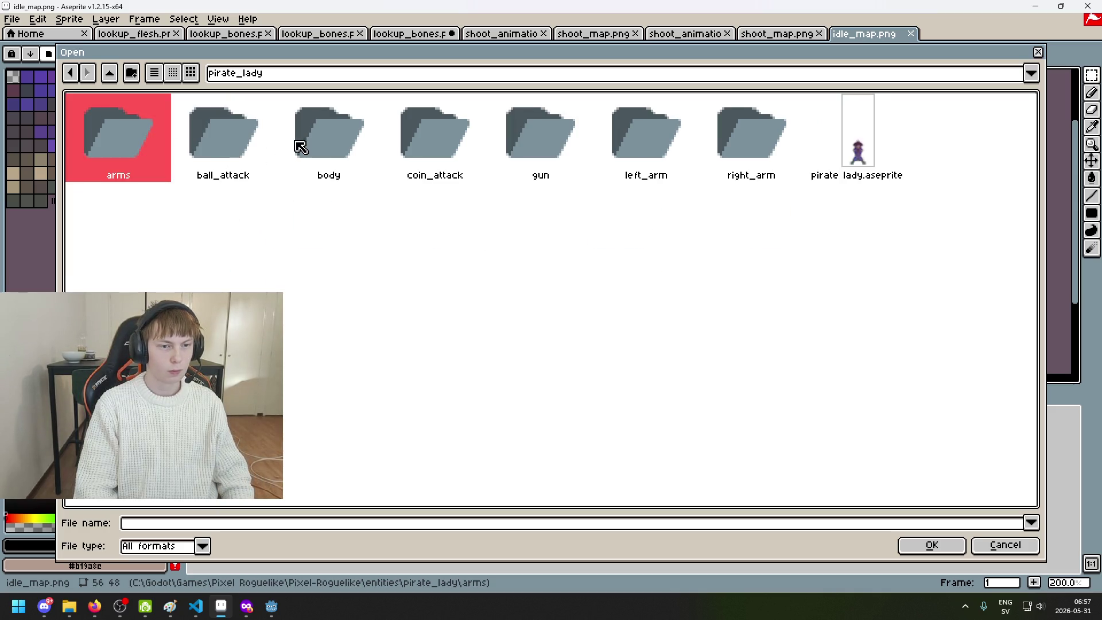
double_click(296, 147)
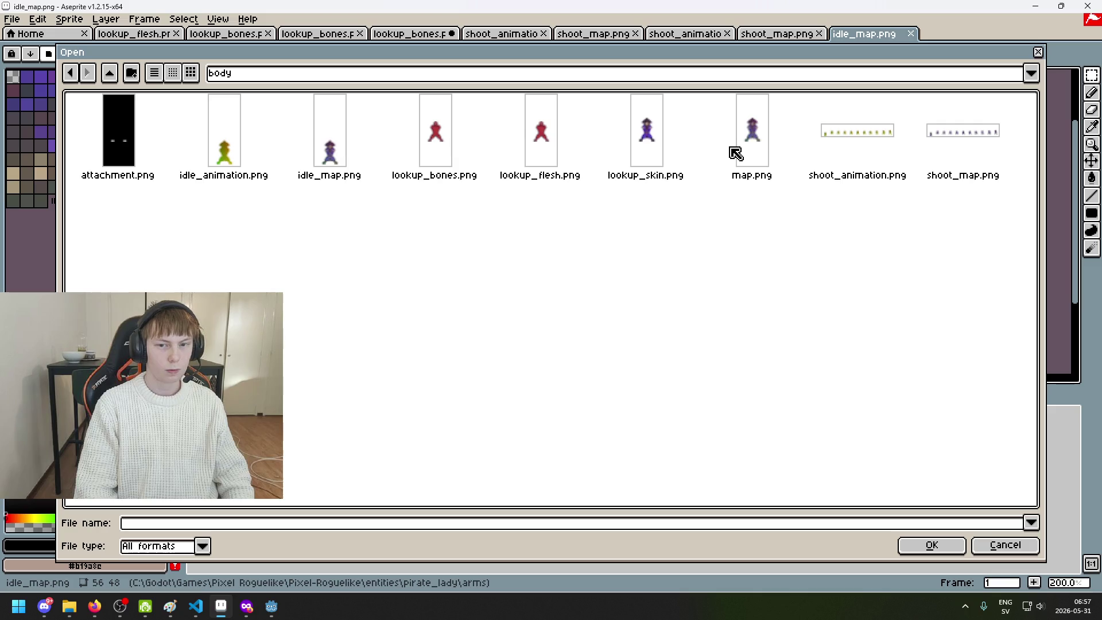
left_click(340, 142)
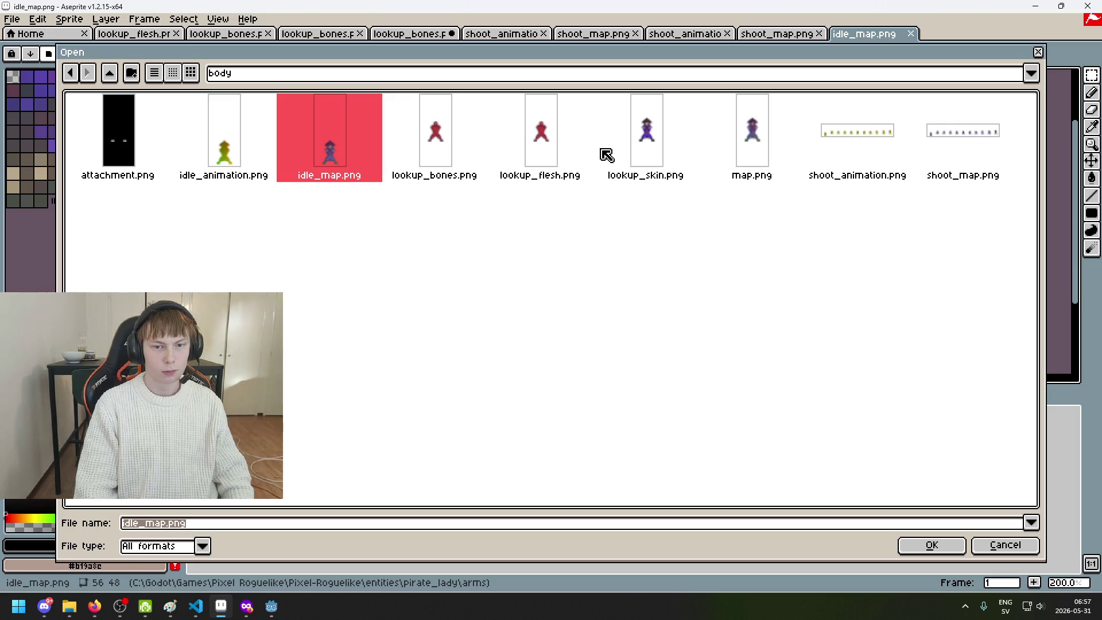
double_click(361, 164)
scroll(504, 201, "up", 1)
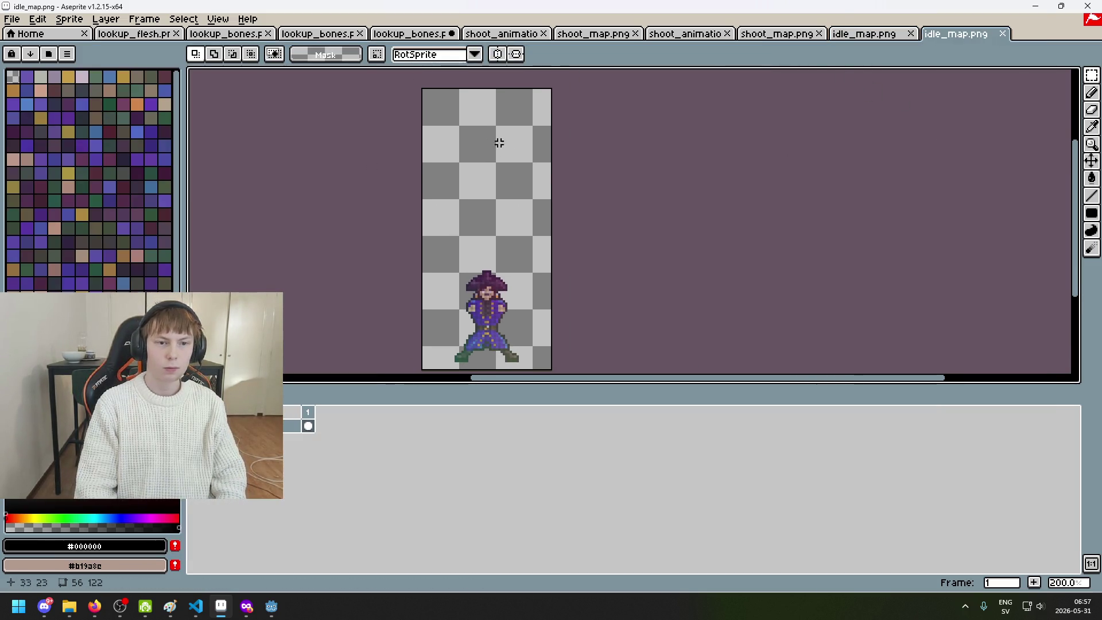
Crop the body idle_map.png canvas to 56×48 around the pirate, then reopen the file browser
left_click(70, 19)
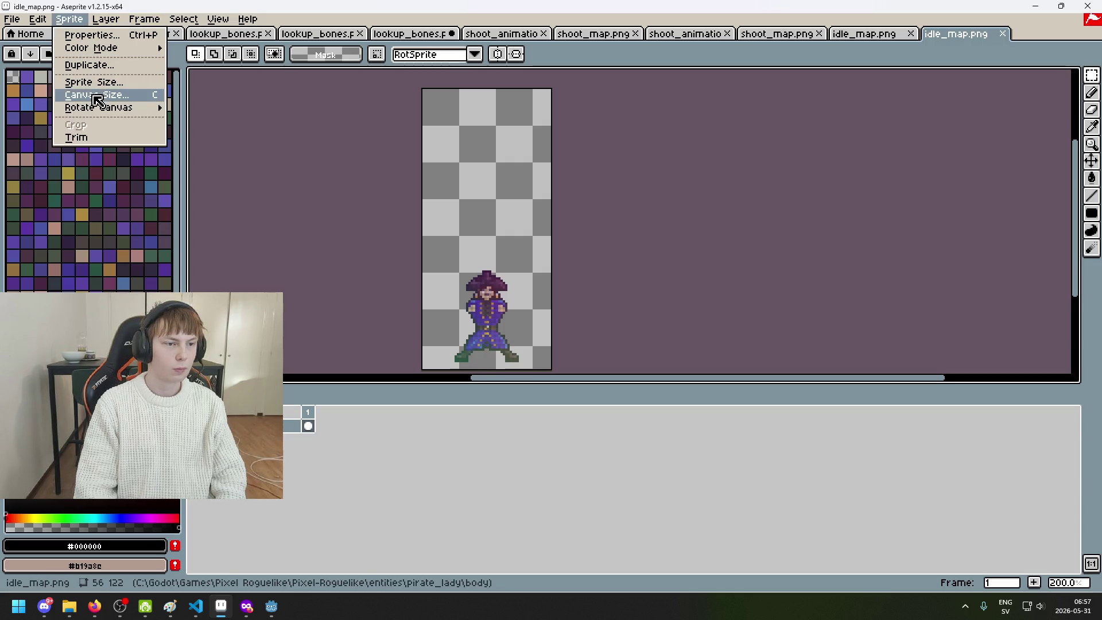
left_click(95, 96)
left_click_drag(490, 89, 522, 261)
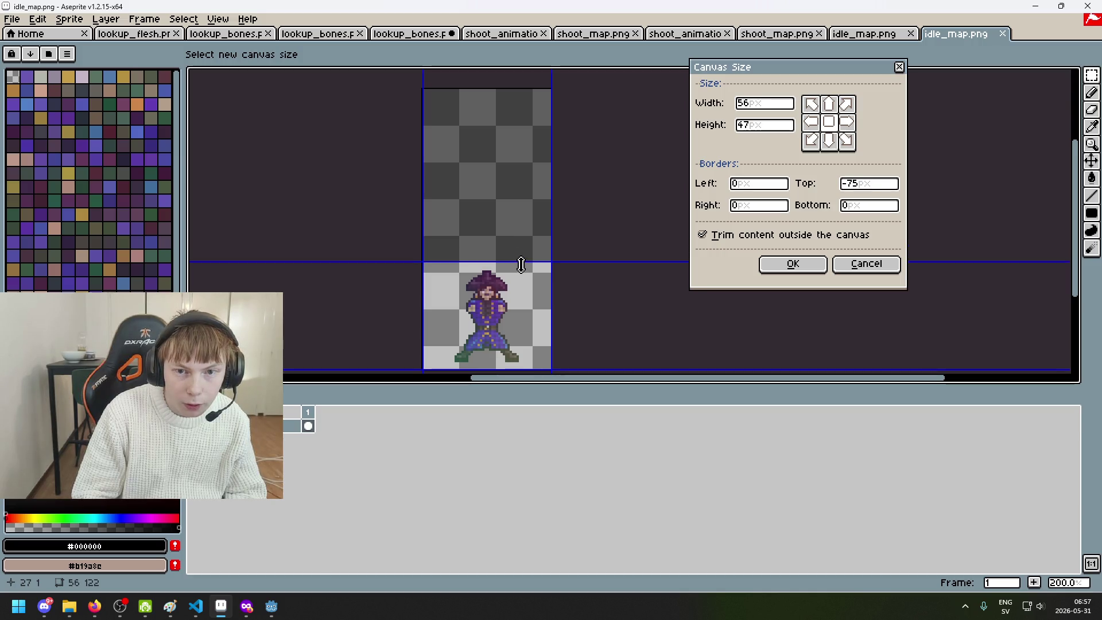
left_click(784, 270)
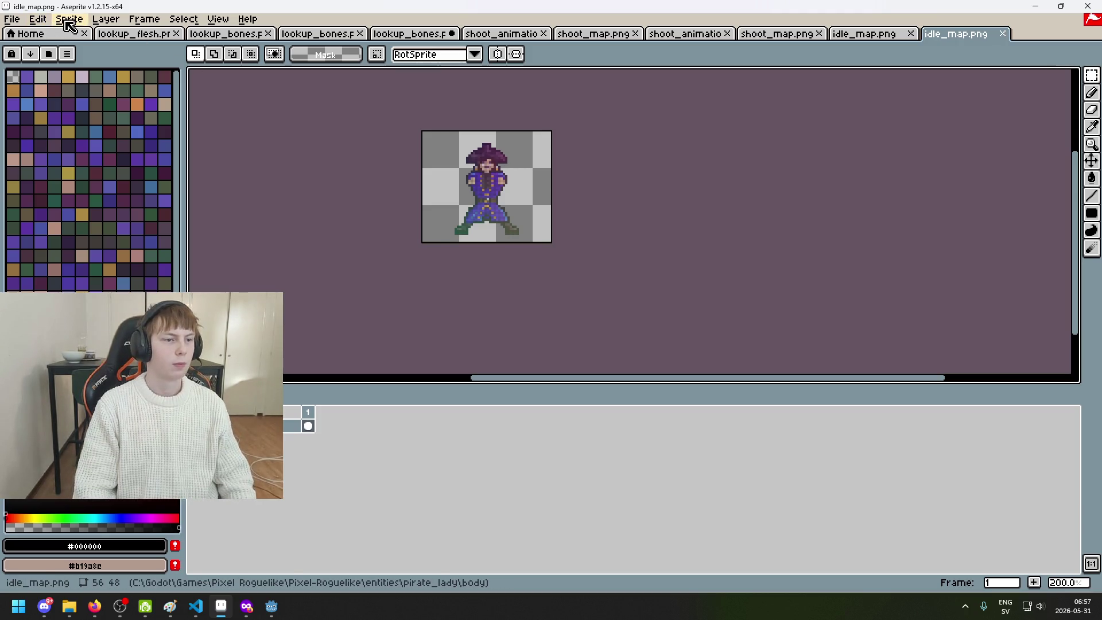
left_click(11, 18)
left_click(28, 45)
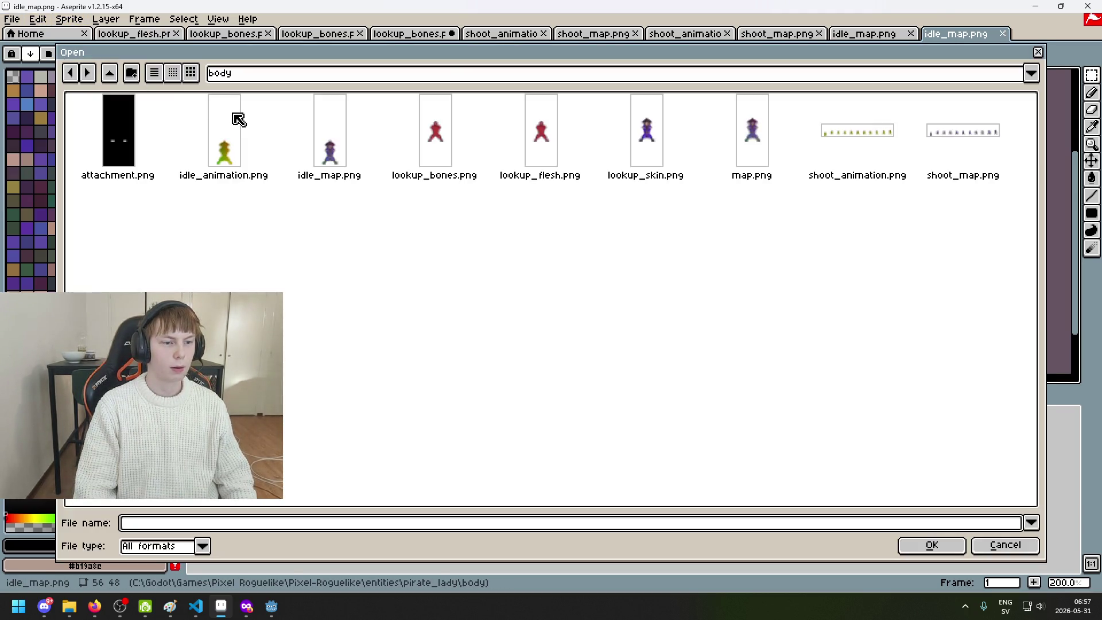
Open attachment, lookup_bones, lookup_flesh, lookup_skin and map.png from the body folder together
left_click(431, 151)
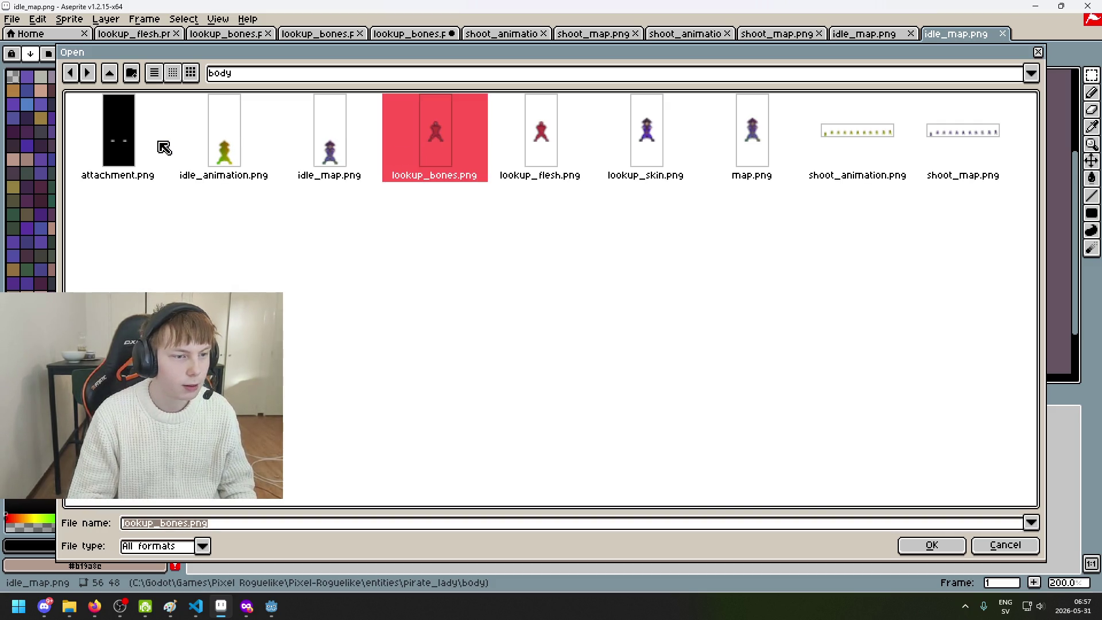
left_click(537, 153, "ctrl")
left_click(143, 147, "ctrl")
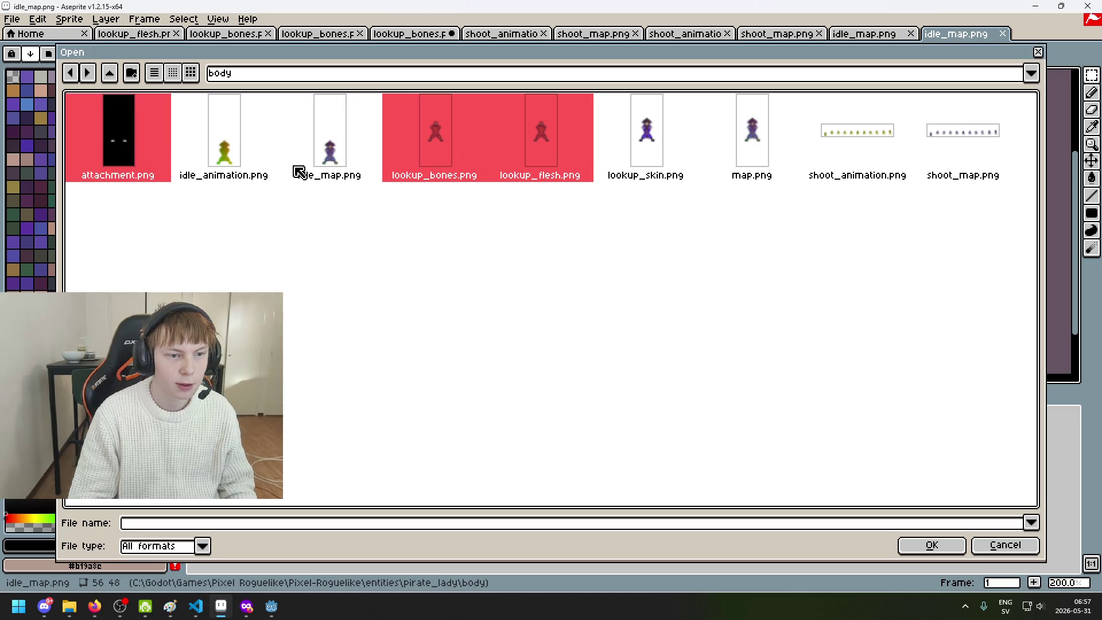
left_click(635, 149, "ctrl")
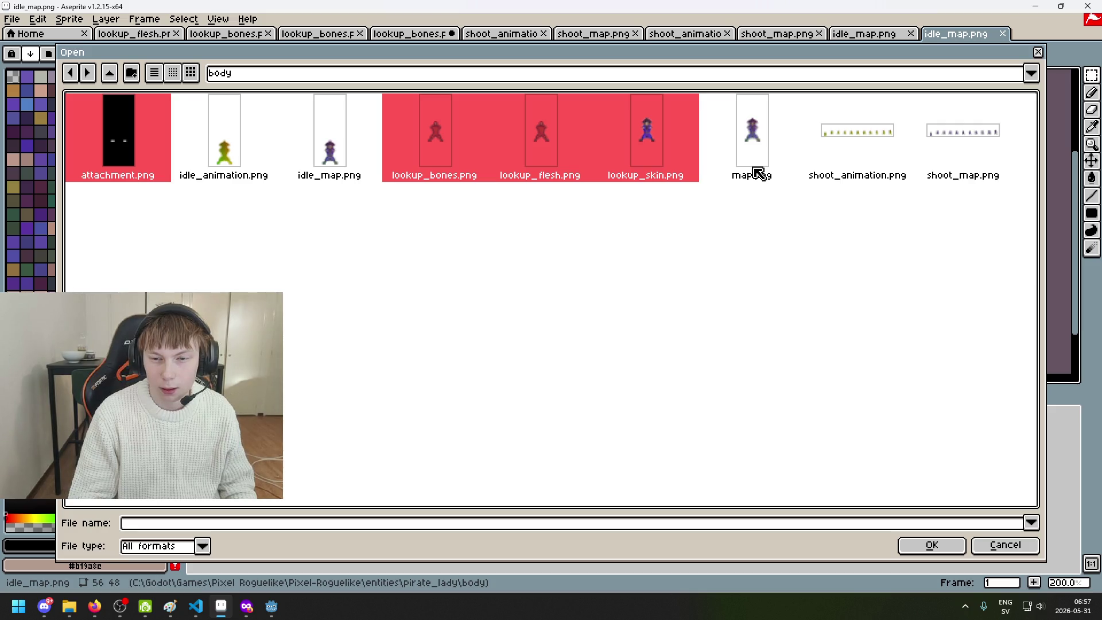
left_click(759, 173, "ctrl")
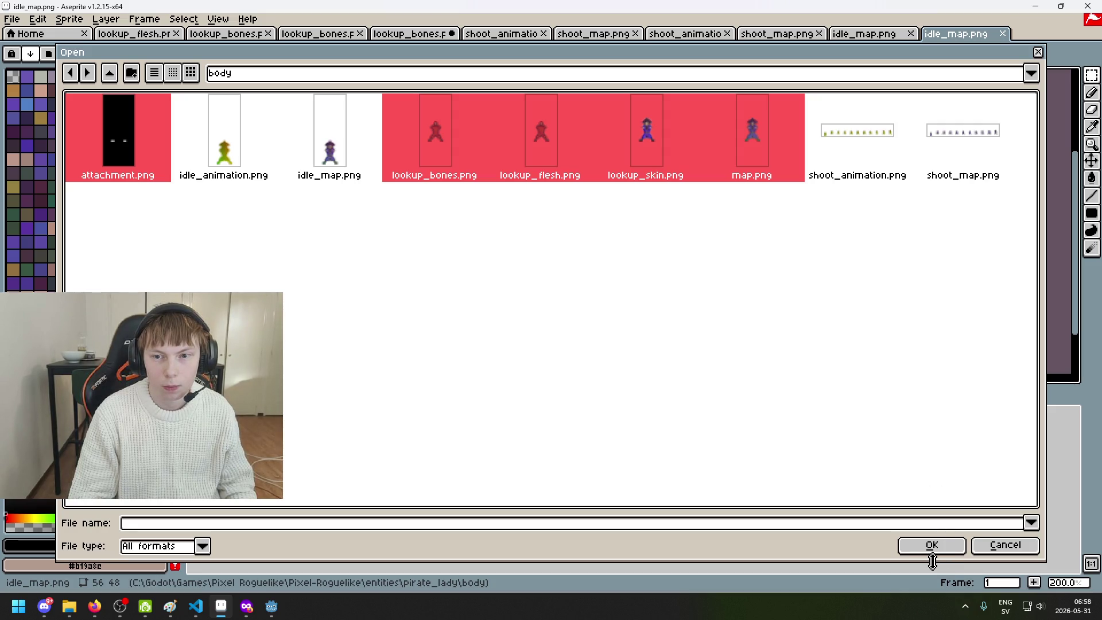
left_click(966, 181, "ctrl")
left_click(932, 544)
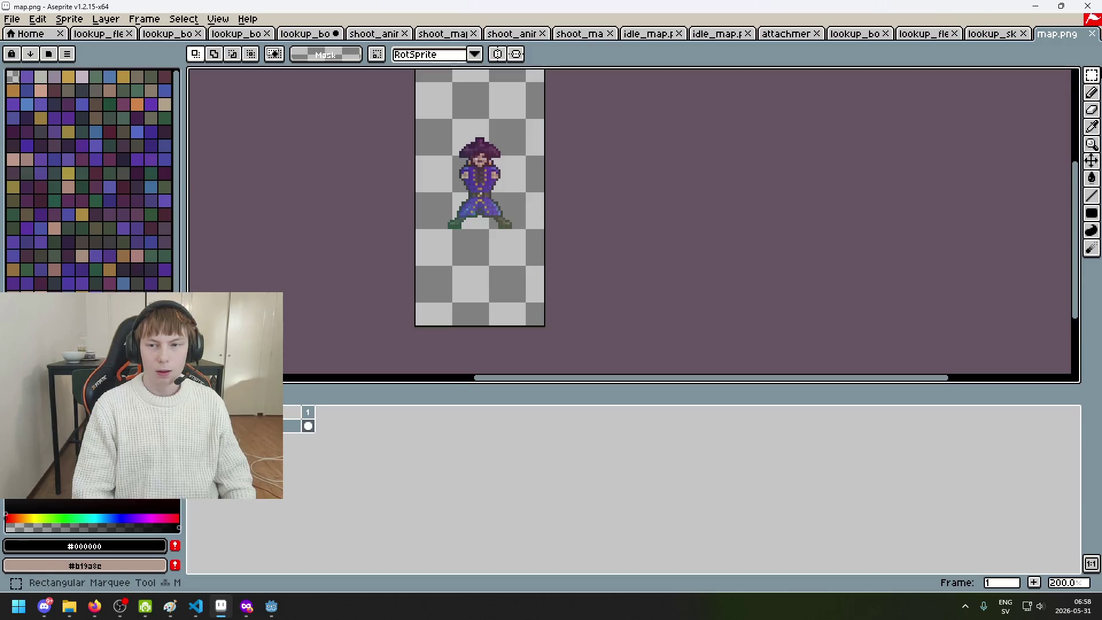
Begin cropping map.png's canvas, raising the bottom edge up to the pirate's feet
mouse_move(414, 126)
left_mouse_down()
mouse_move(575, 274)
mouse_move(620, 335)
mouse_move(639, 298)
mouse_move(636, 310)
left_mouse_up()
key("ctrl+d")
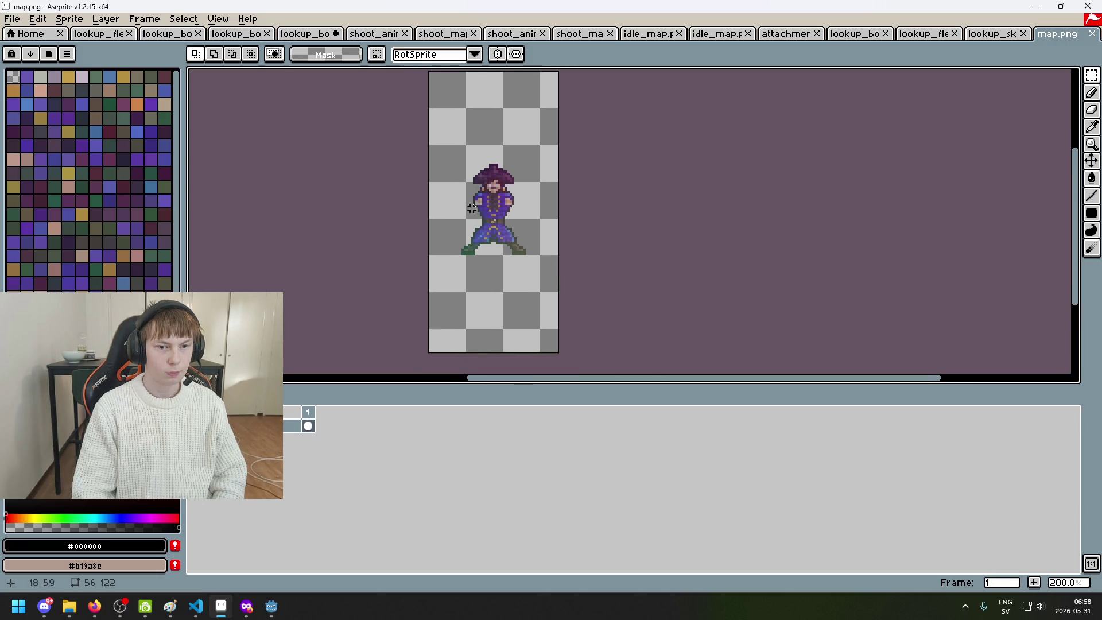
left_click(75, 19)
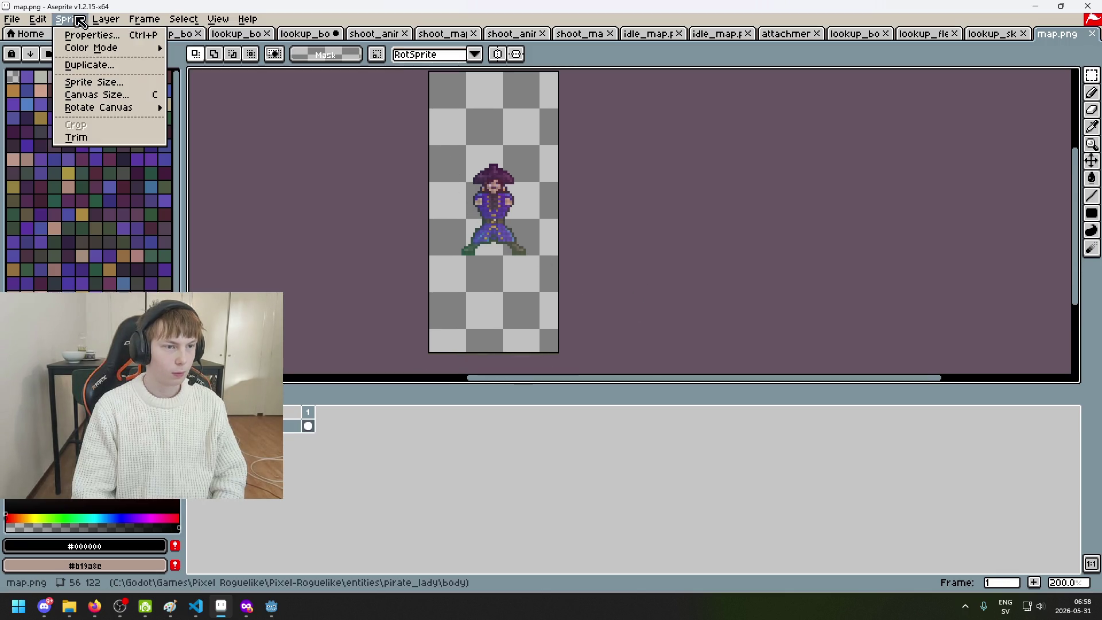
left_click(106, 96)
left_click_drag(508, 357, 514, 263)
scroll(462, 268, "up", 4)
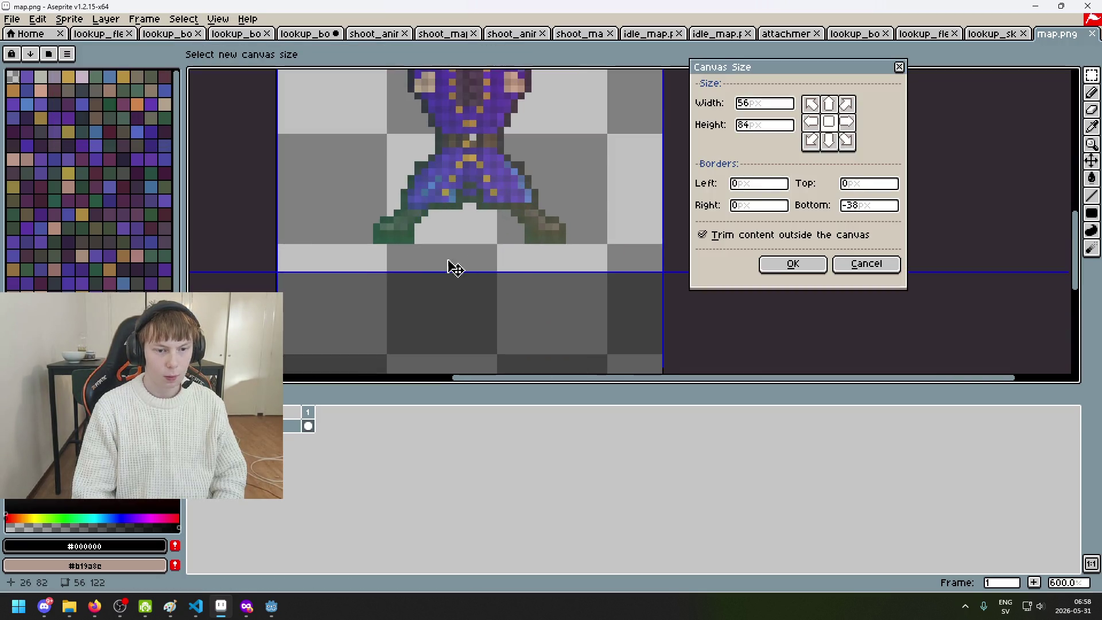
scroll(462, 268, "up", 4)
mouse_move(405, 300)
left_mouse_down()
mouse_move(419, 236)
mouse_move(419, 262)
left_mouse_up()
scroll(443, 327, "down", 5)
Lower the top edge and fine-tune to finish map.png's 56×48 crop, then show lookup_skin.png
left_click_drag(467, 141, 474, 296)
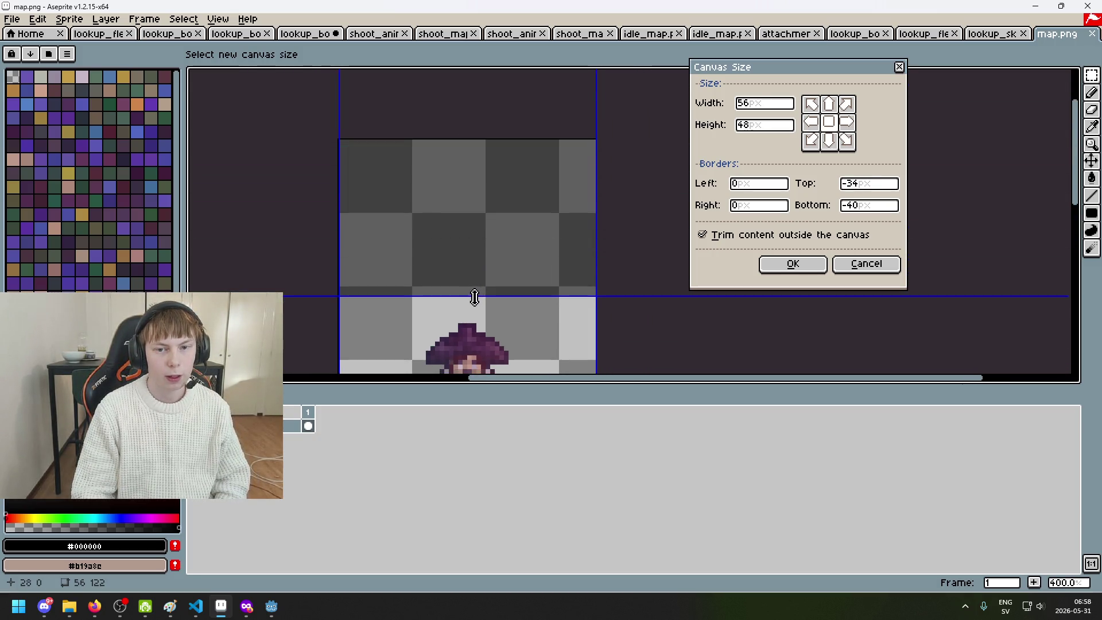
scroll(482, 270, "down", 1)
scroll(525, 292, "up", 2)
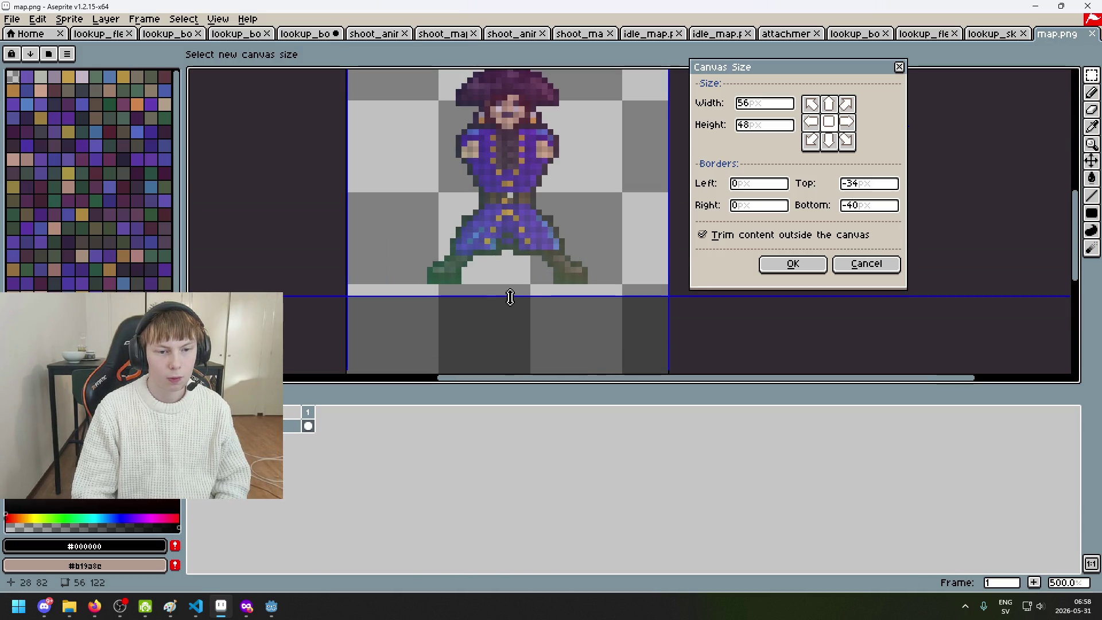
scroll(511, 297, "down", 1)
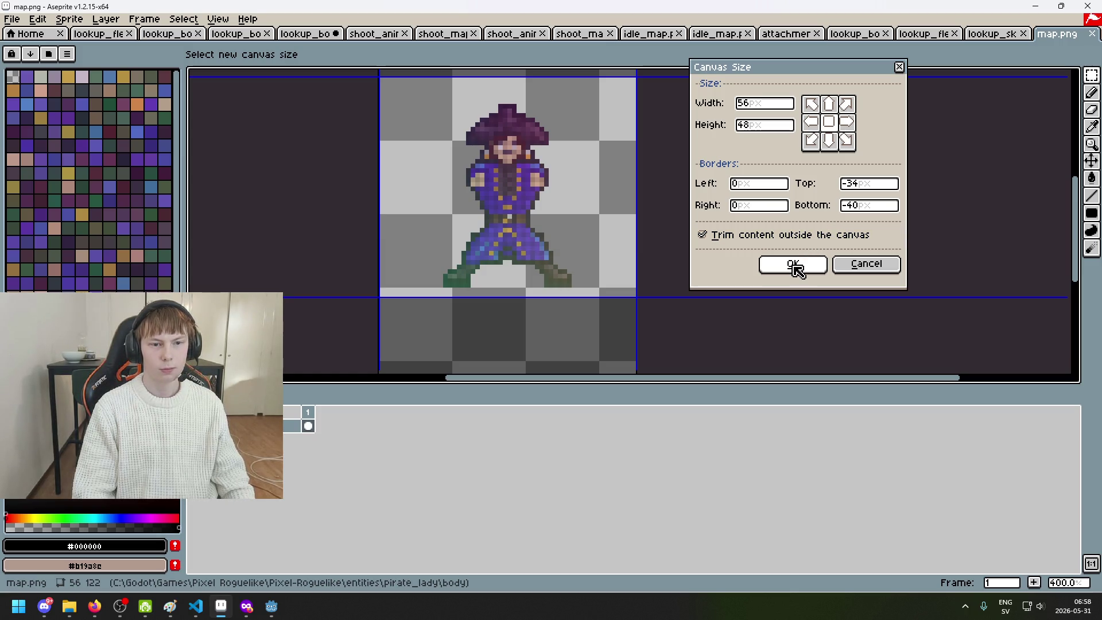
left_click_drag(522, 247, 521, 260)
scroll(411, 298, "up", 5)
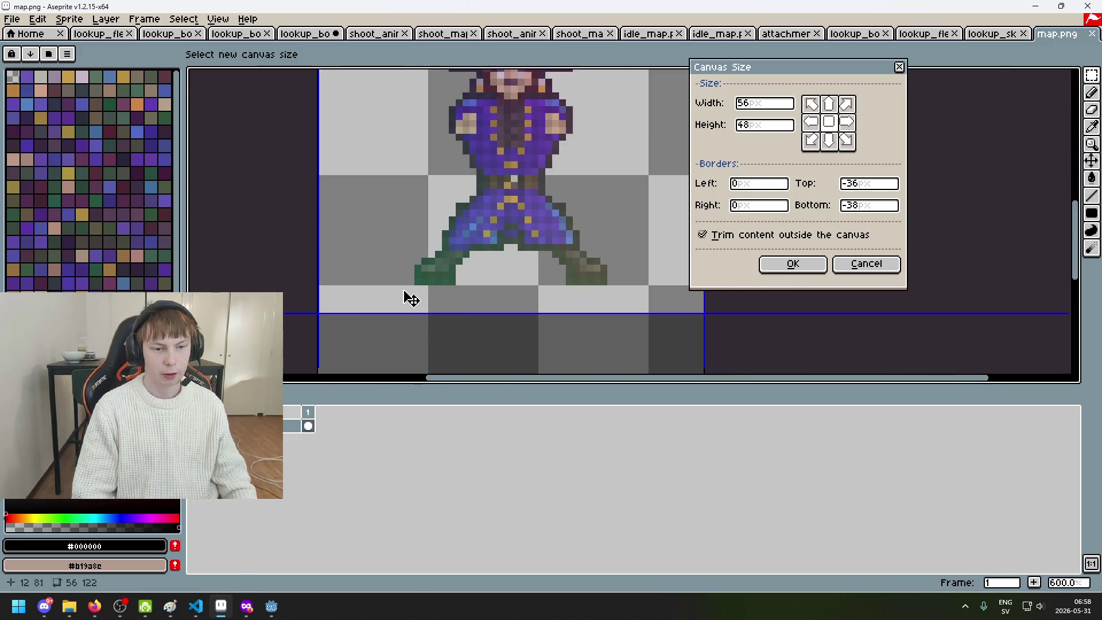
mouse_move(447, 337)
left_mouse_down()
mouse_move(448, 289)
mouse_move(450, 330)
left_mouse_up()
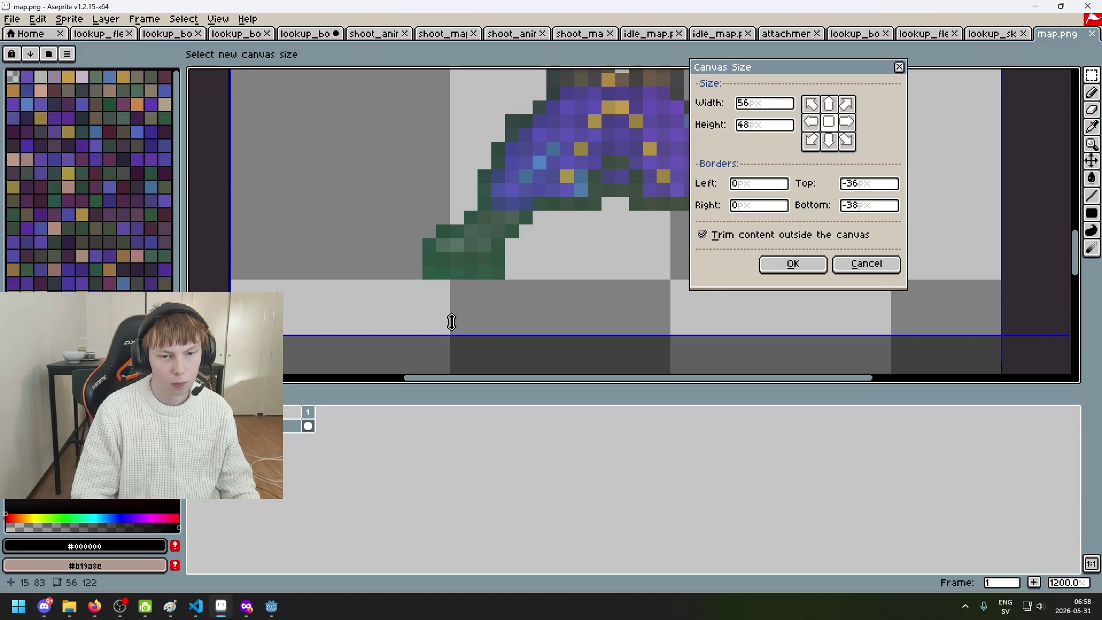
left_click(758, 267)
scroll(769, 267, "down", 4)
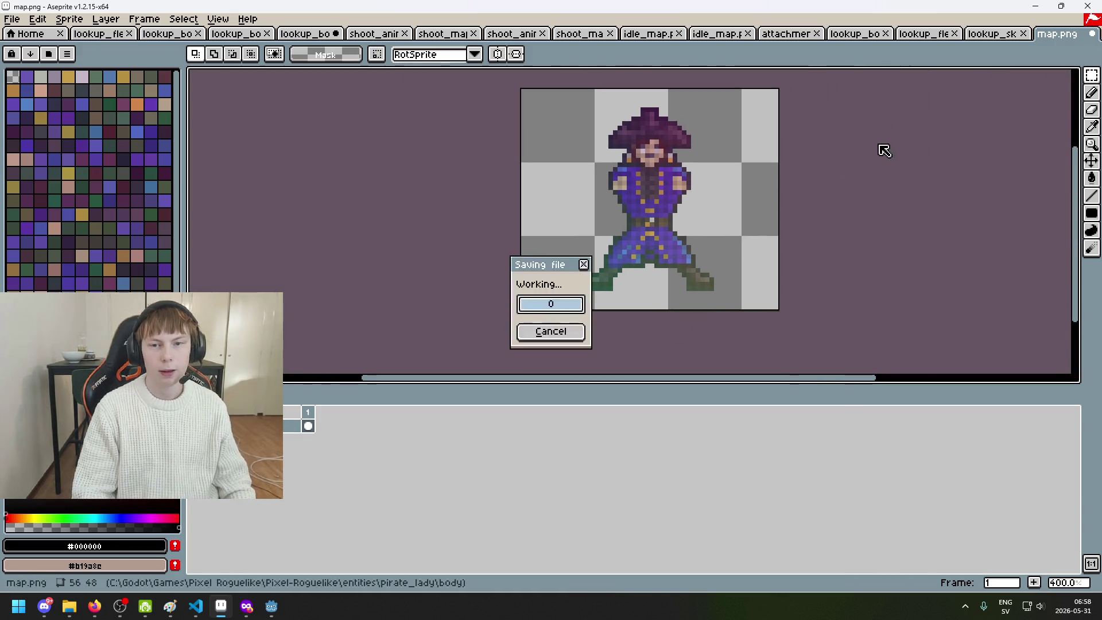
left_click(1002, 34)
Crop lookup_skin.png to 56×48 by entering height 48 in Canvas Size, then show lookup_flesh.png
scroll(727, 227, "up", 2)
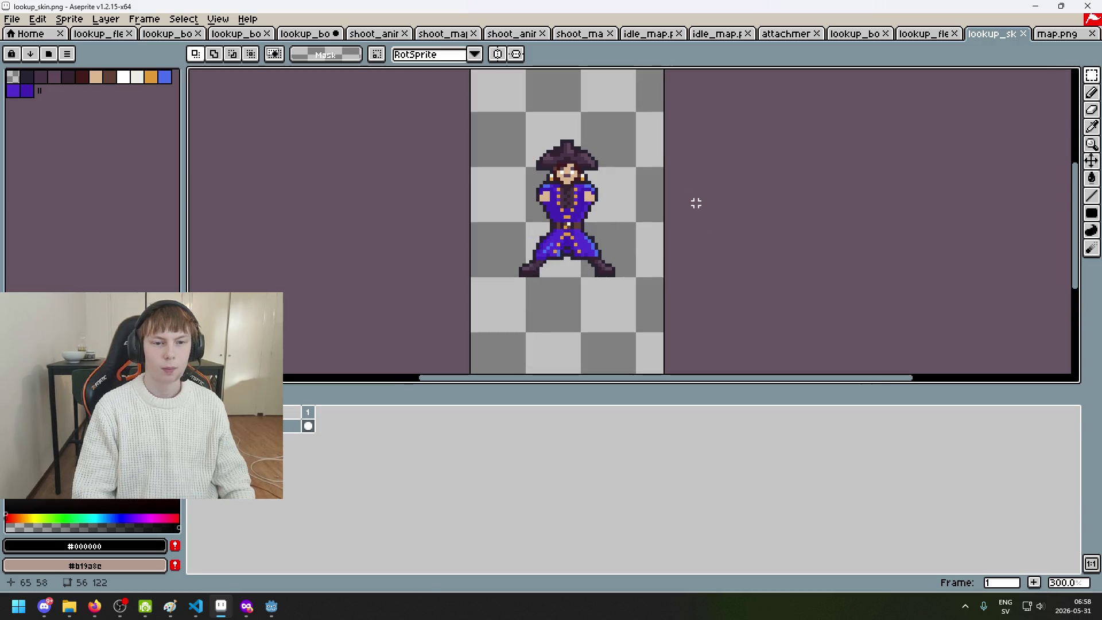
left_click(68, 19)
left_click(80, 93)
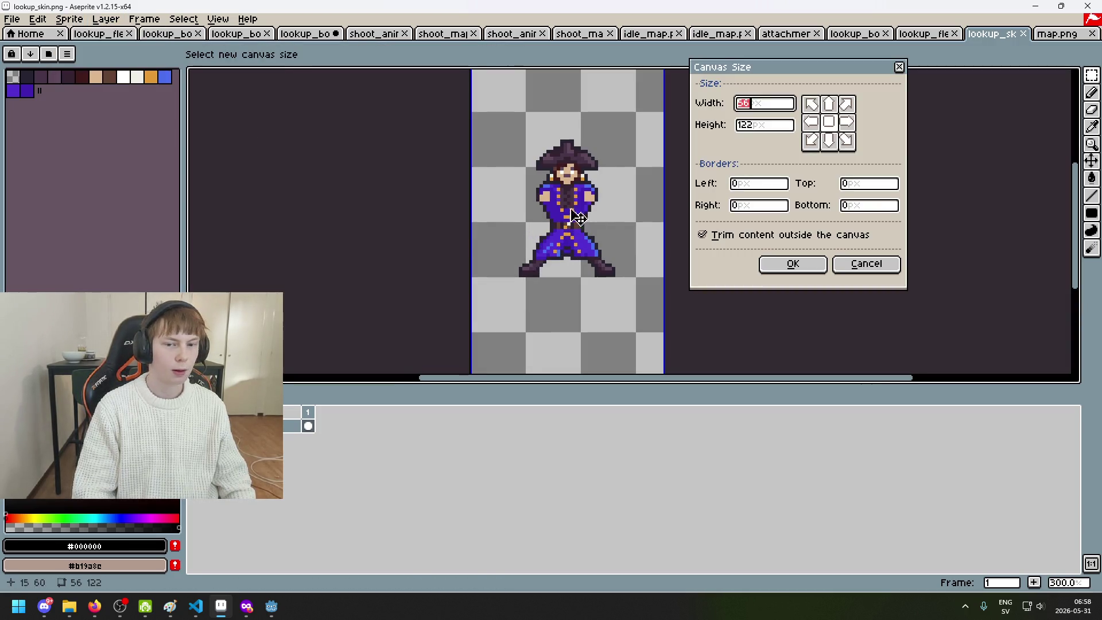
scroll(556, 218, "up", 2)
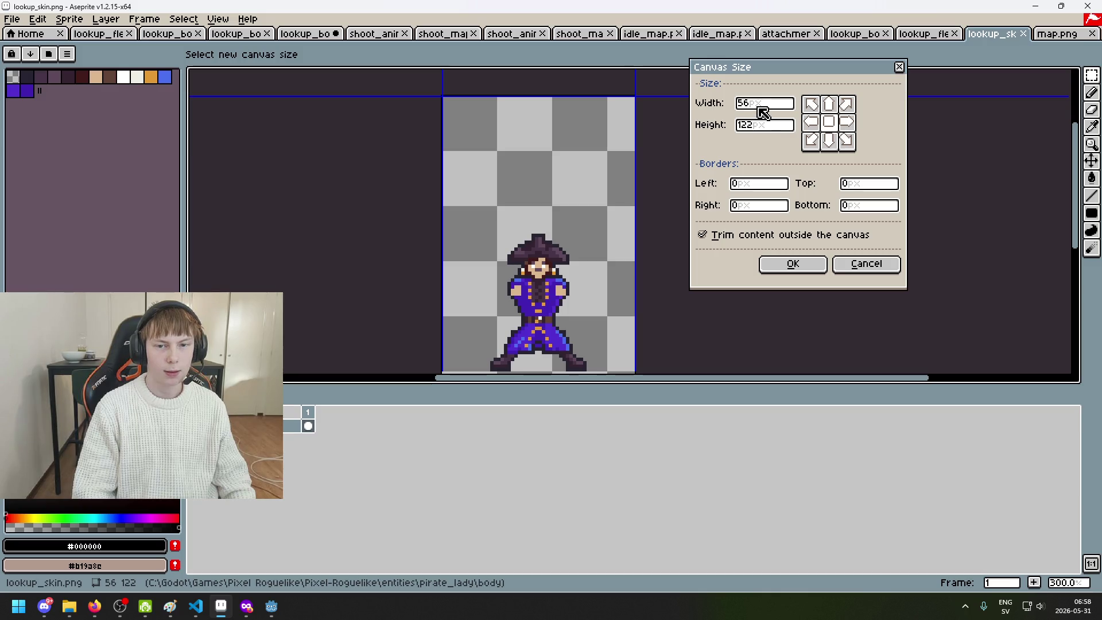
left_click(766, 126)
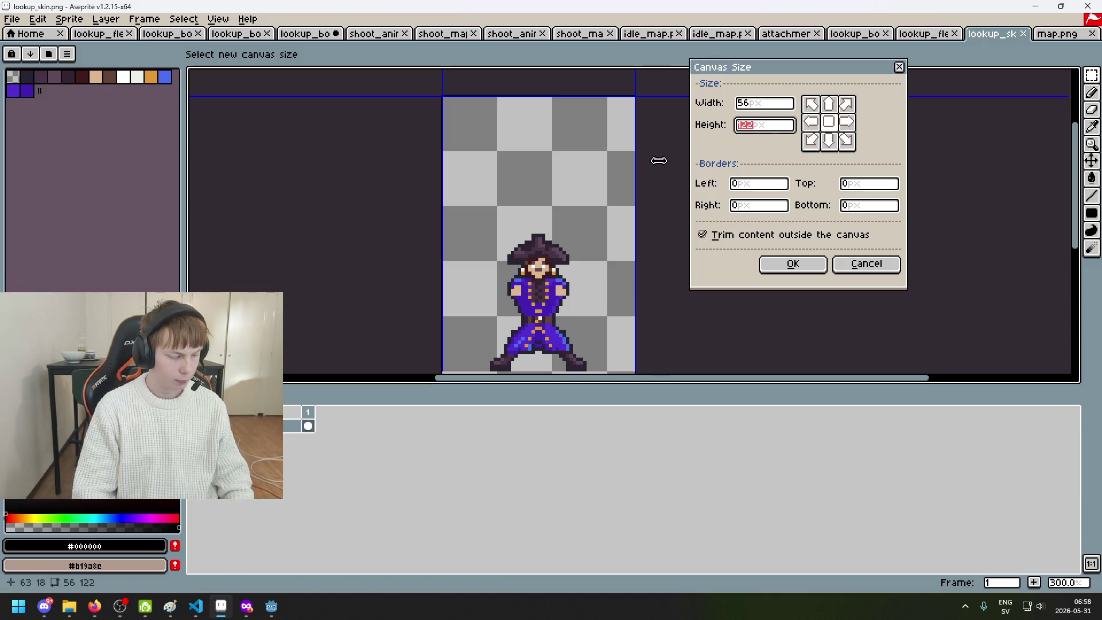
type("48")
scroll(568, 197, "up", 7)
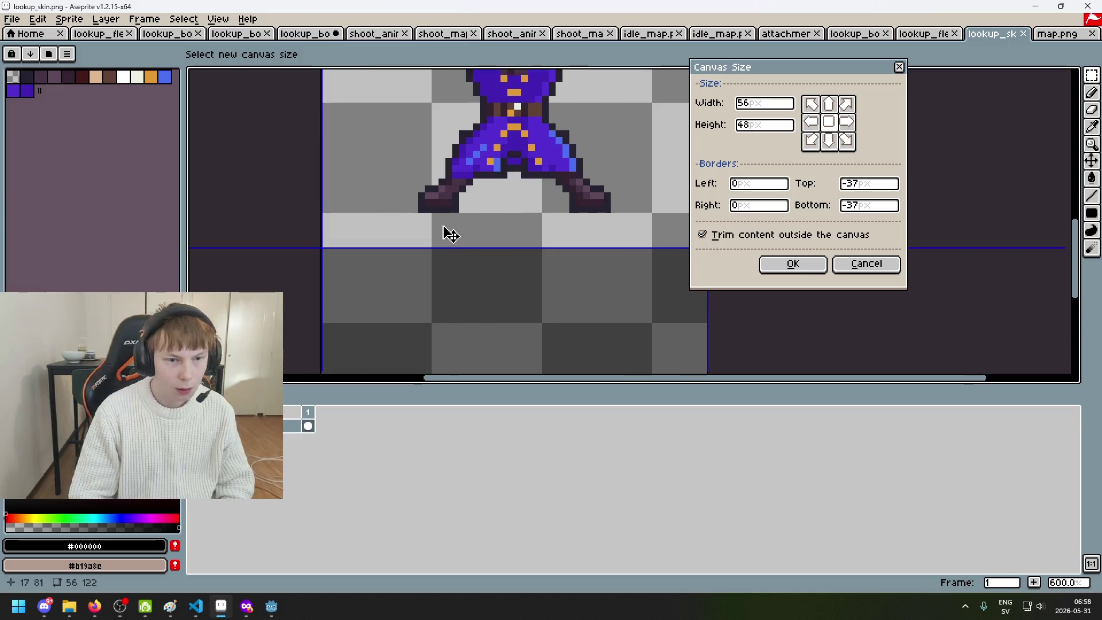
left_click(793, 263)
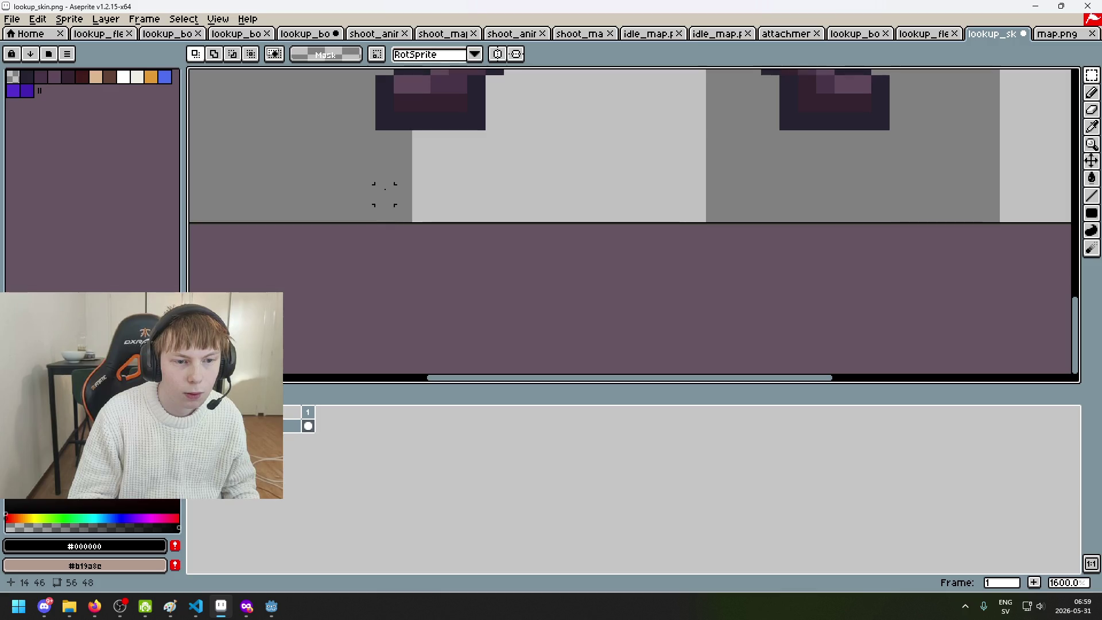
scroll(383, 153, "down", 6)
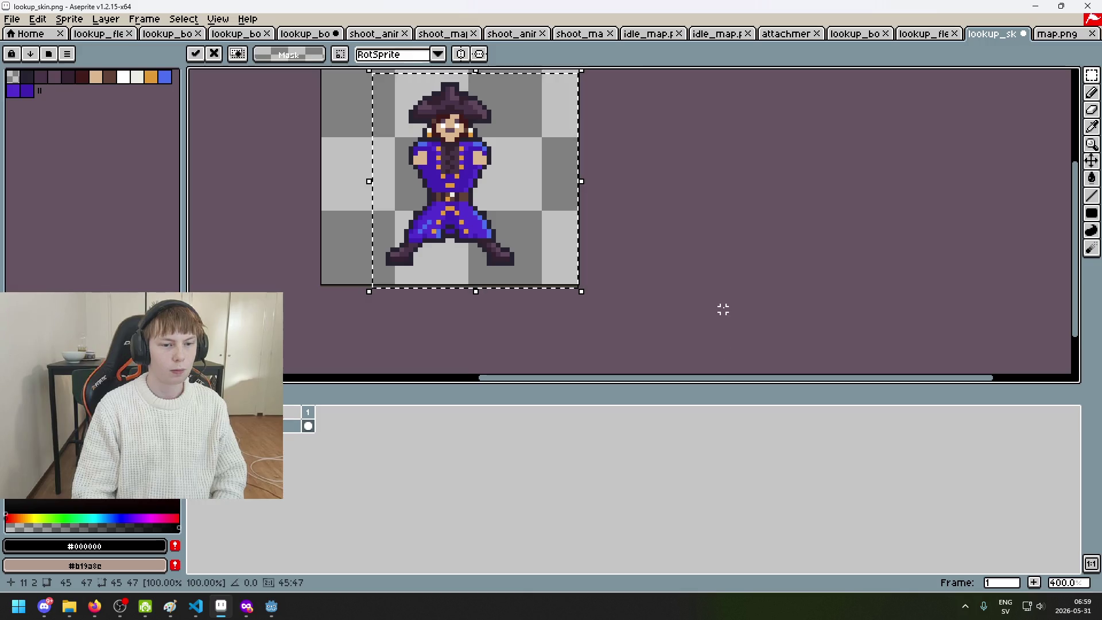
scroll(347, 250, "up", 5)
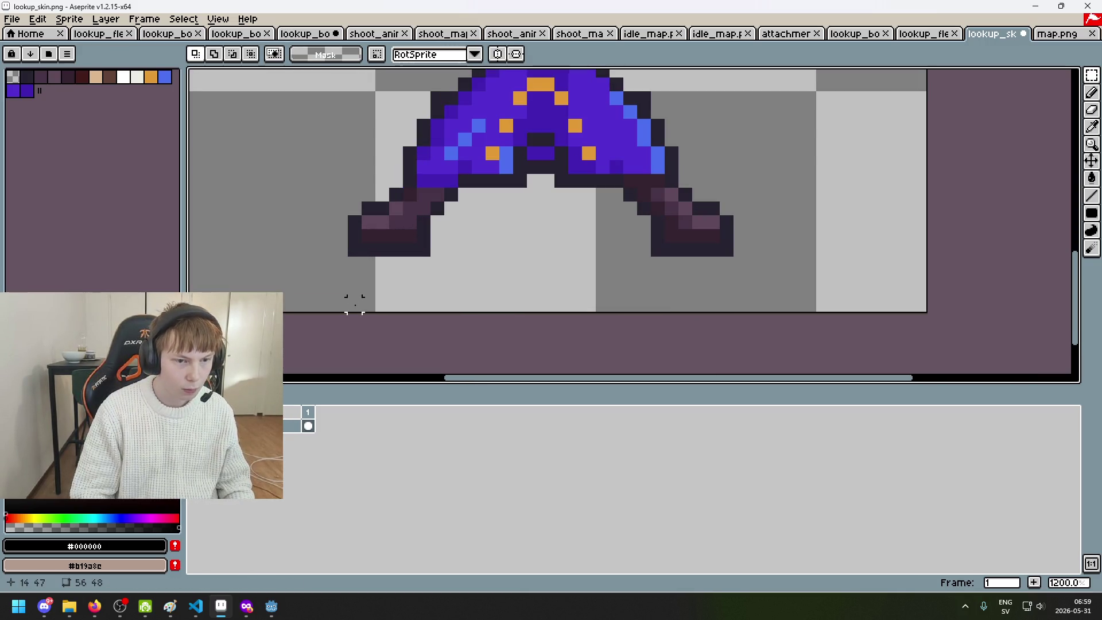
left_click(924, 33)
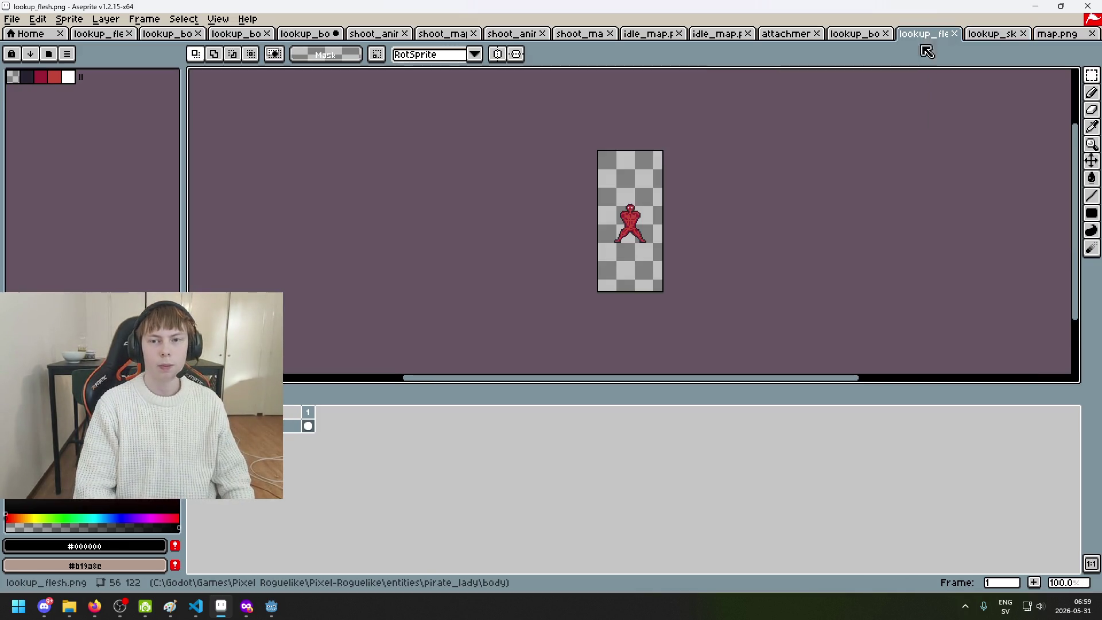
Start resizing lookup_flesh.png in Canvas Size by dragging the crop frame
left_click_drag(717, 215, 640, 233)
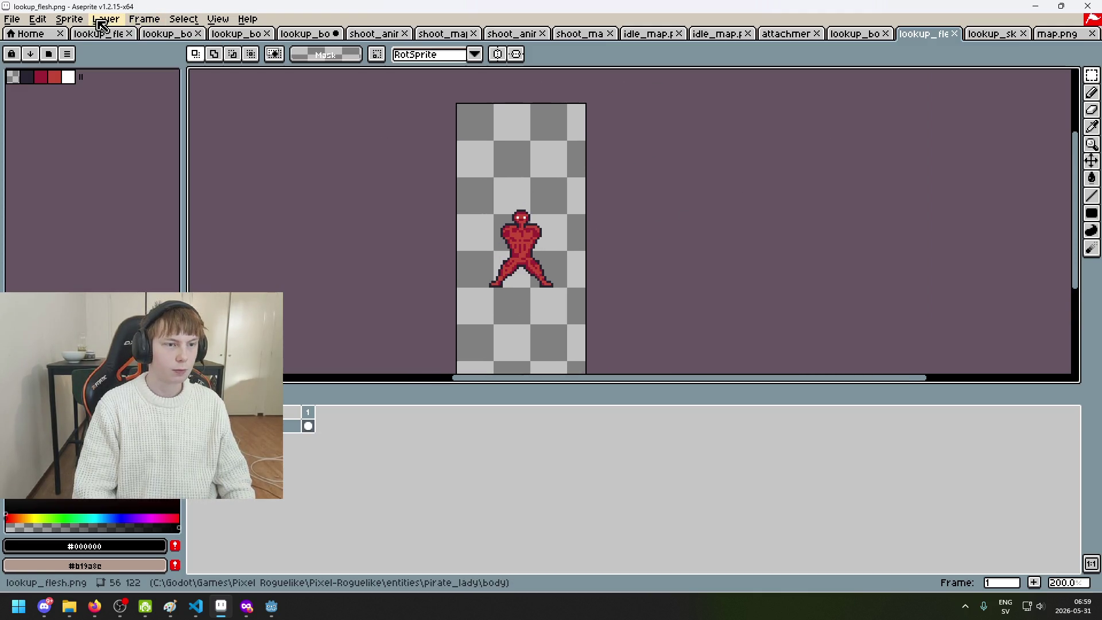
left_click(69, 19)
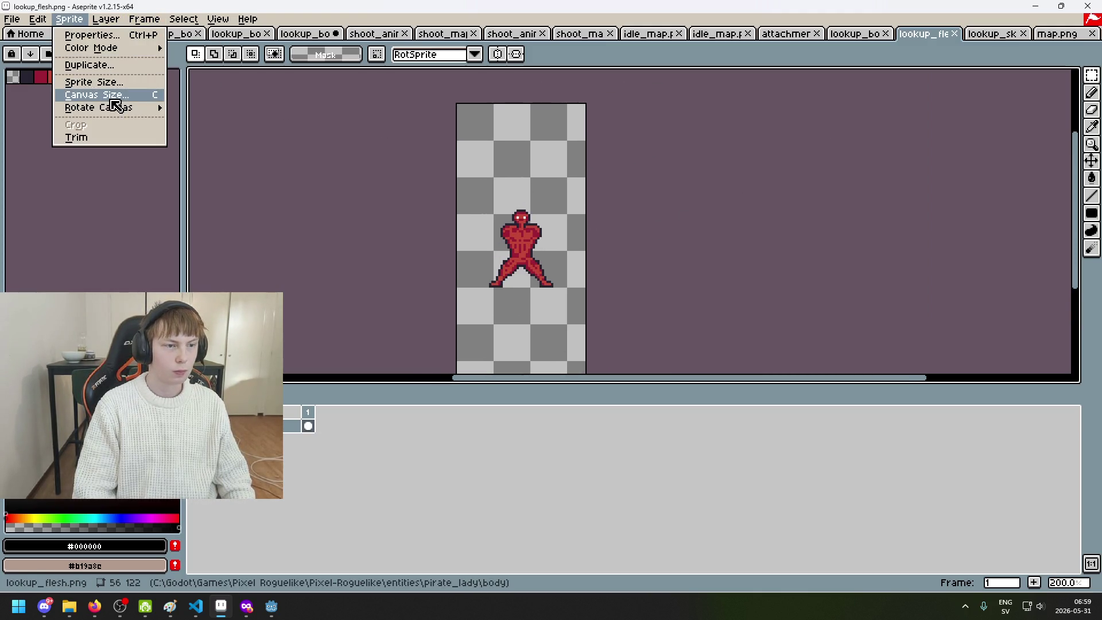
left_click(86, 94)
scroll(505, 281, "down", 3)
mouse_move(536, 256)
left_mouse_down()
mouse_move(524, 172)
mouse_move(502, 172)
left_mouse_up()
scroll(525, 170, "up", 3)
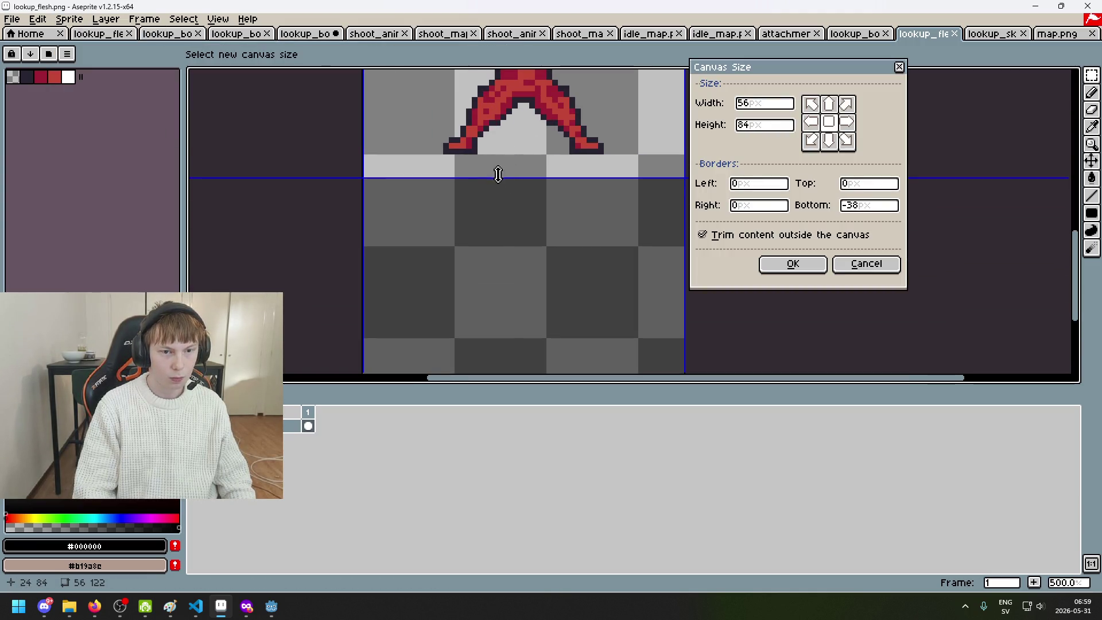
scroll(574, 269, "down", 2)
scroll(574, 269, "up", 3)
scroll(556, 216, "down", 1)
Trim the top and set lookup_flesh.png to a 56×48 crop around the figure, then show lookup_bones
mouse_move(522, 98)
left_mouse_down()
mouse_move(522, 189)
mouse_move(543, 184)
mouse_move(543, 216)
left_mouse_up()
scroll(524, 181, "up", 1)
scroll(525, 178, "up", 1)
scroll(533, 168, "down", 1)
scroll(543, 216, "up", 2)
mouse_move(497, 263)
left_mouse_down()
mouse_move(497, 248)
mouse_move(500, 273)
left_mouse_up()
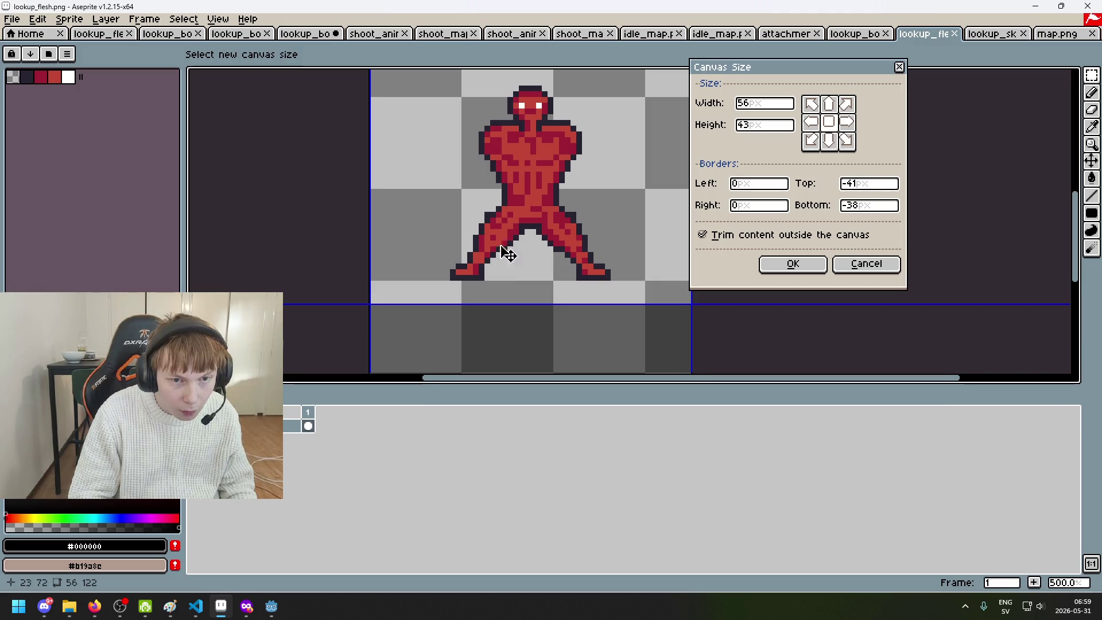
scroll(504, 230, "up", 3)
left_click_drag(498, 167, 499, 140)
left_click(784, 262)
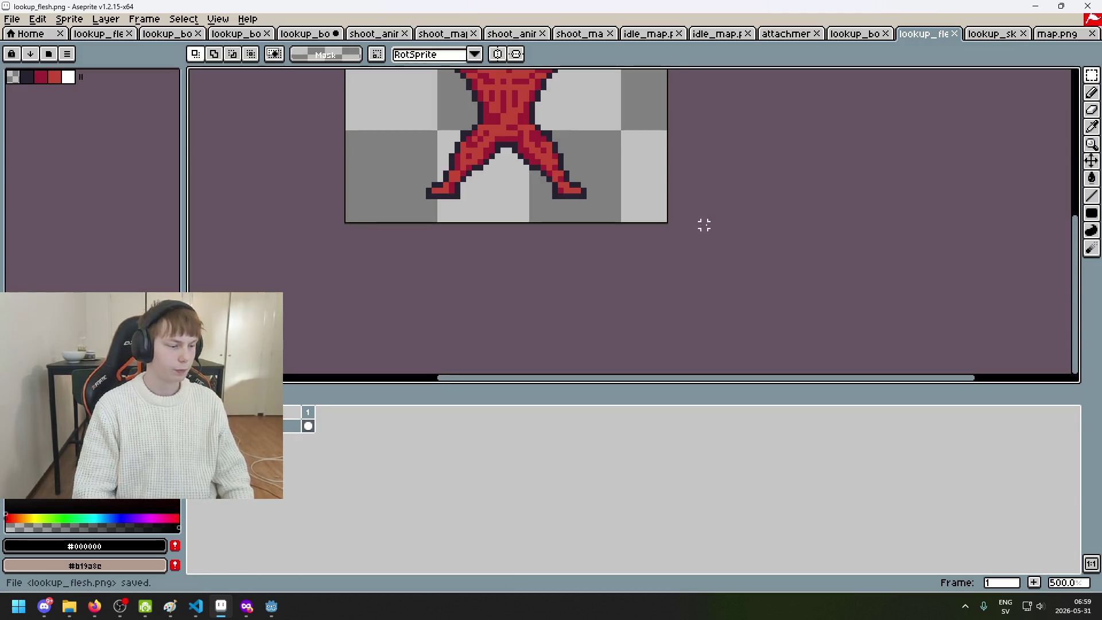
left_click(873, 37)
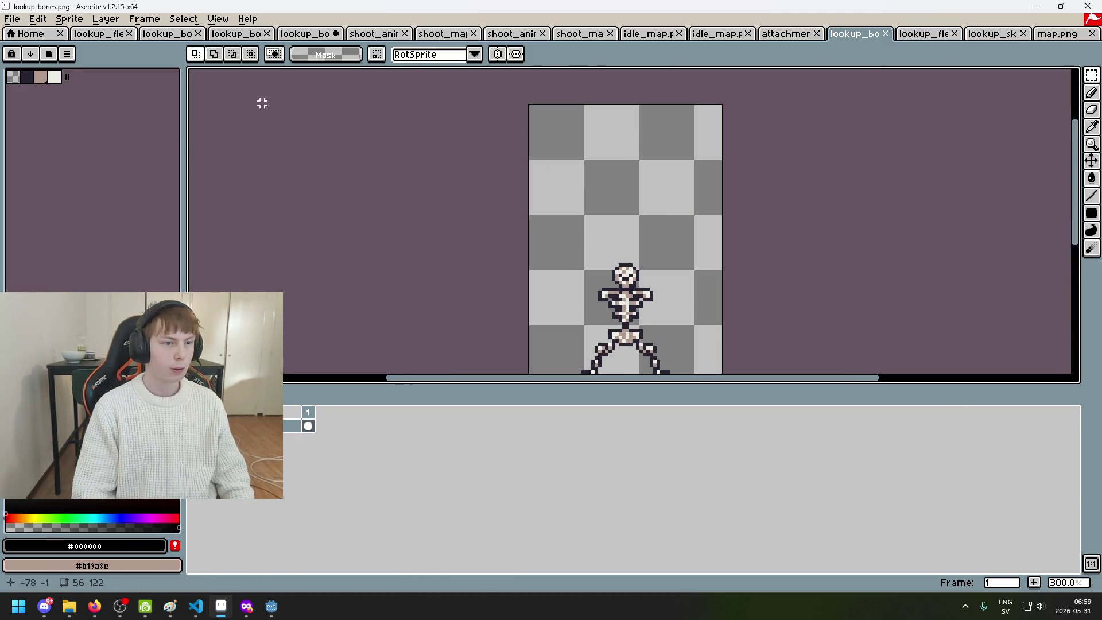
Crop lookup_bones.png to 56×48 around the skeleton (Top -36, Bottom -38), then show attachment.png
left_click(69, 19)
left_click(95, 94)
scroll(561, 106, "down", 5)
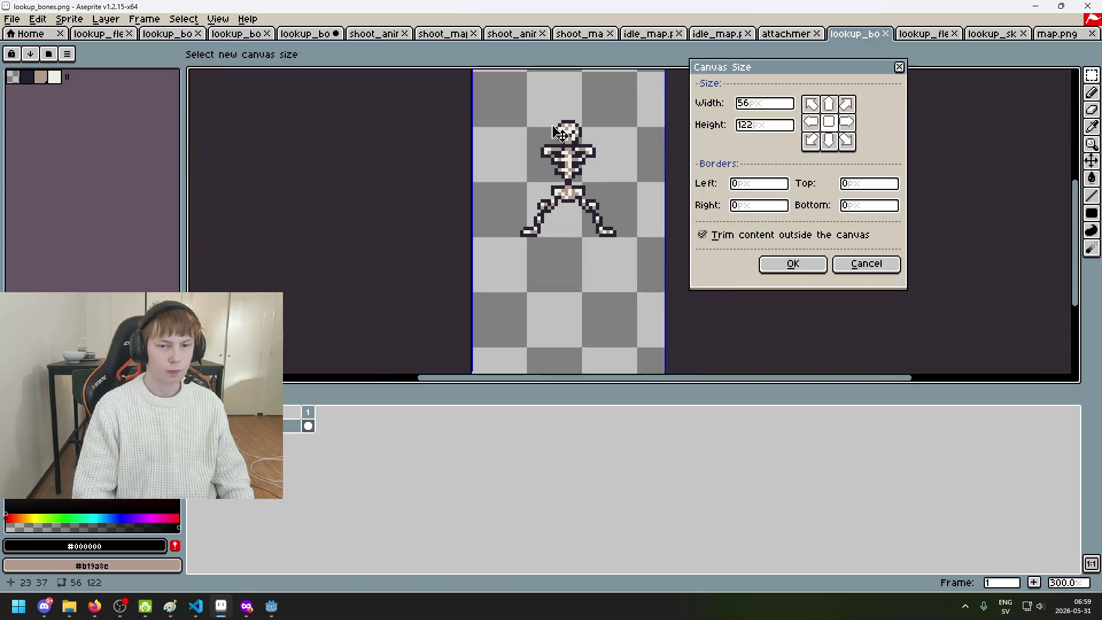
left_click_drag(586, 233, 575, 87)
scroll(575, 92, "up", 1)
scroll(574, 92, "up", 2)
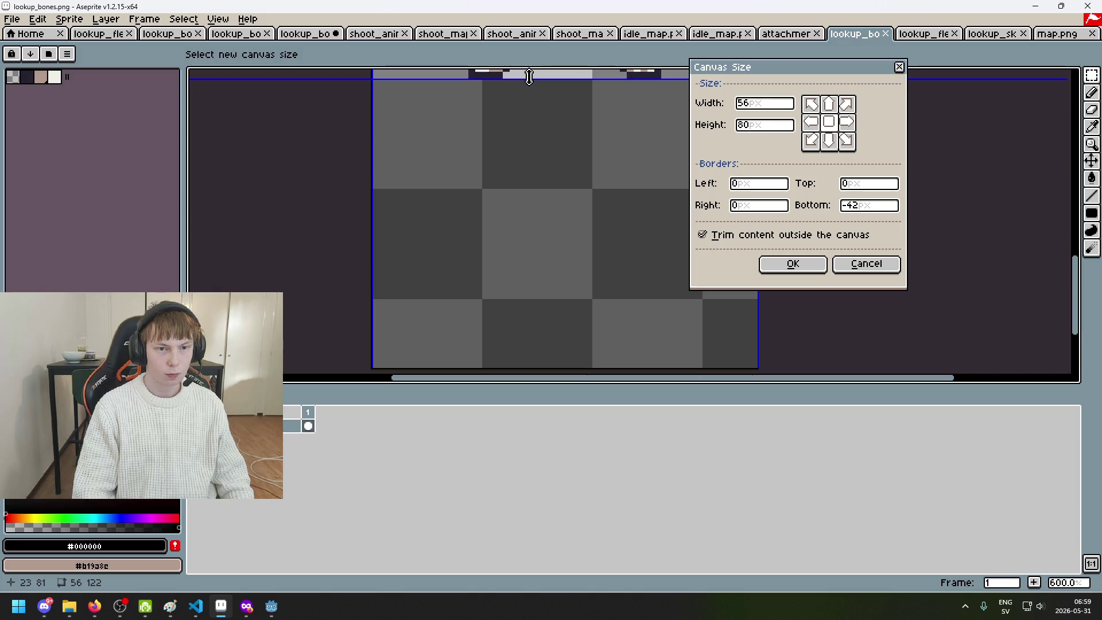
left_click_drag(527, 85, 523, 99)
scroll(524, 154, "down", 5)
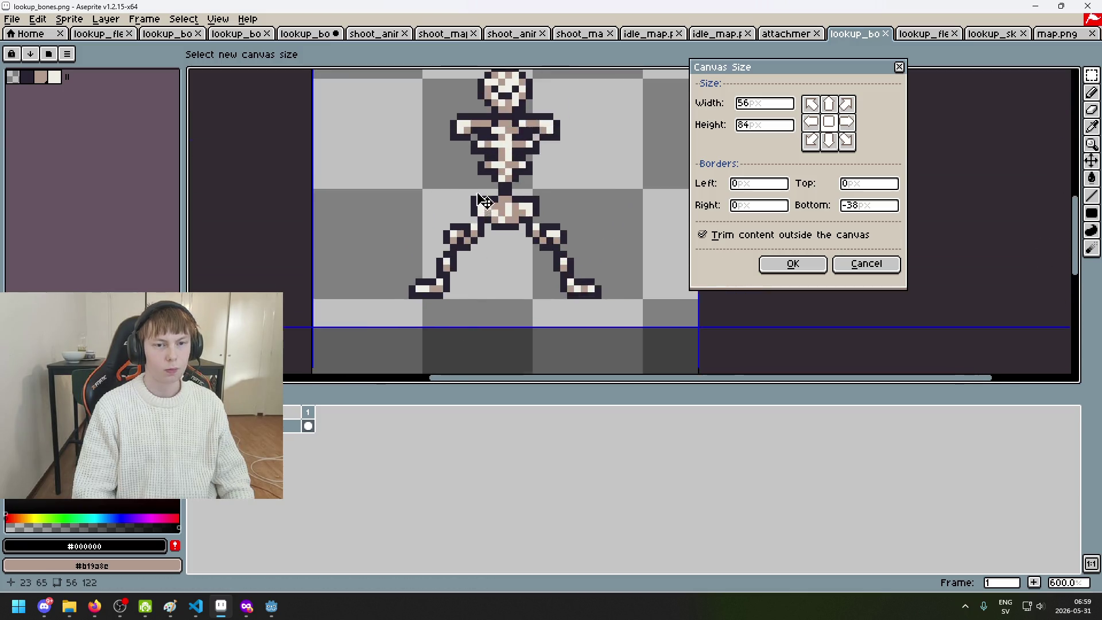
left_click_drag(484, 137, 495, 186)
scroll(493, 179, "up", 4)
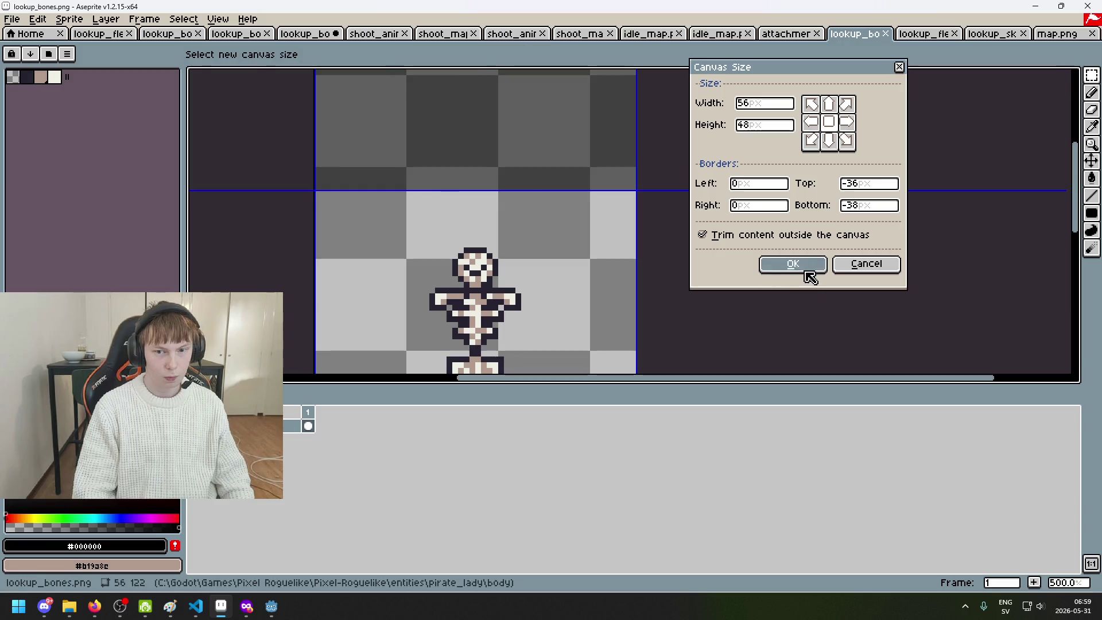
left_click(806, 267)
left_click(797, 35)
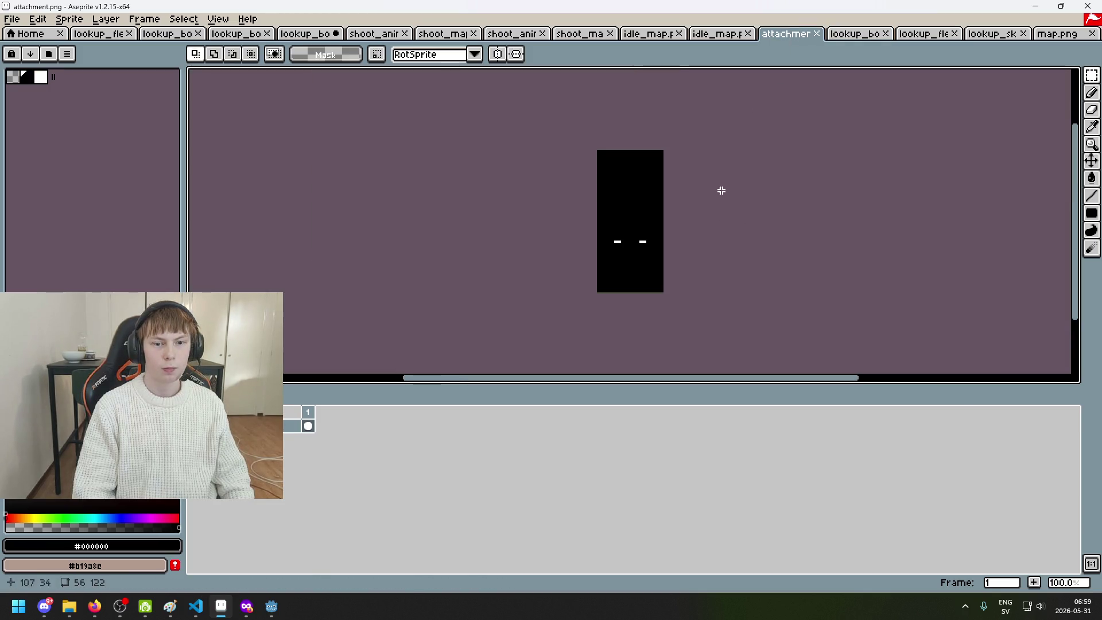
Zoom in on the attachment and lookup_bones sprites to check their crops
left_click_drag(721, 182, 605, 101)
scroll(509, 160, "up", 3)
scroll(509, 160, "down", 1)
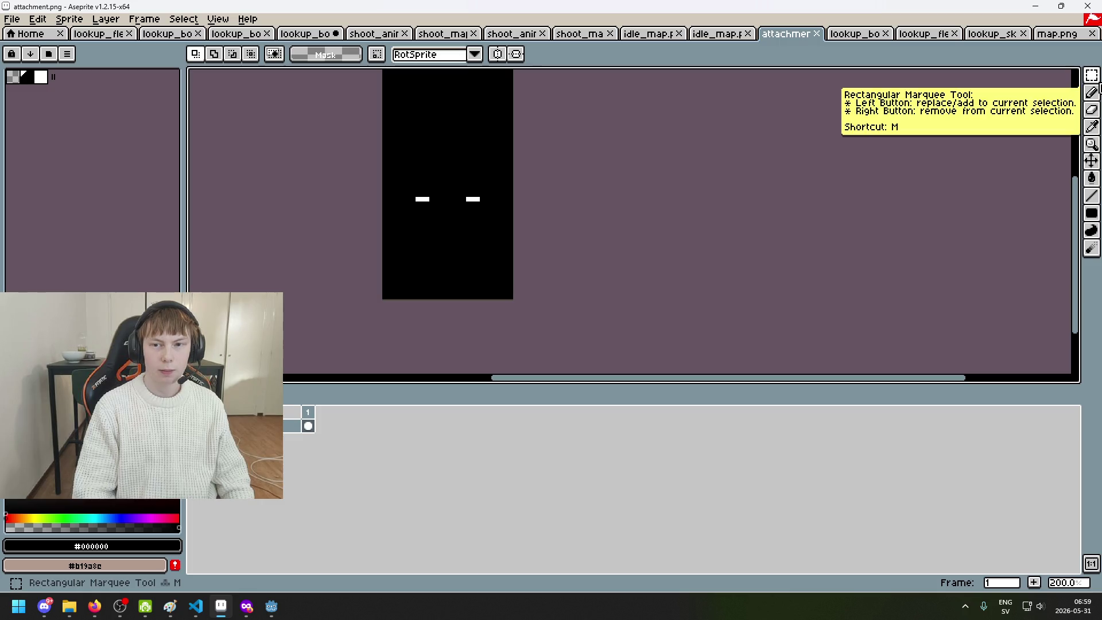
scroll(436, 201, "up", 3)
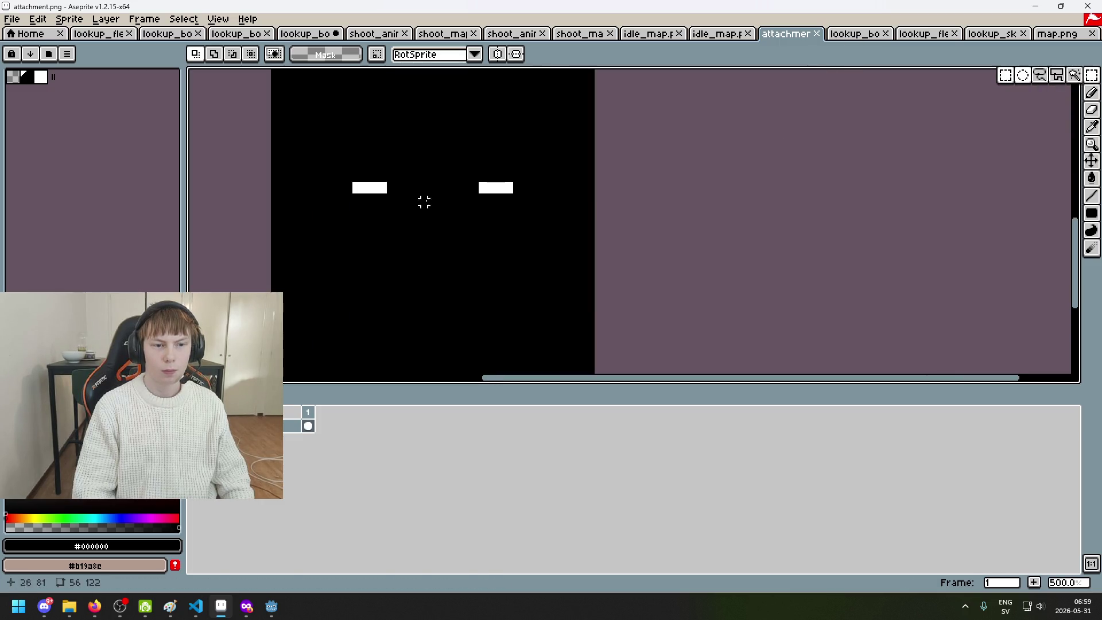
left_click(852, 33)
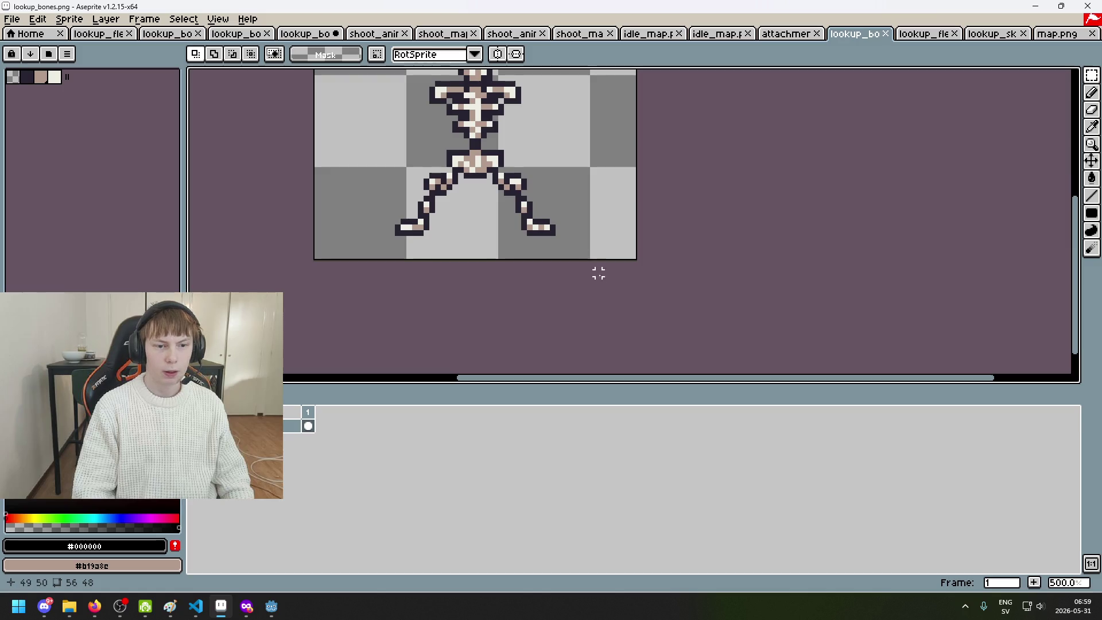
scroll(536, 237, "up", 2)
scroll(526, 236, "up", 3)
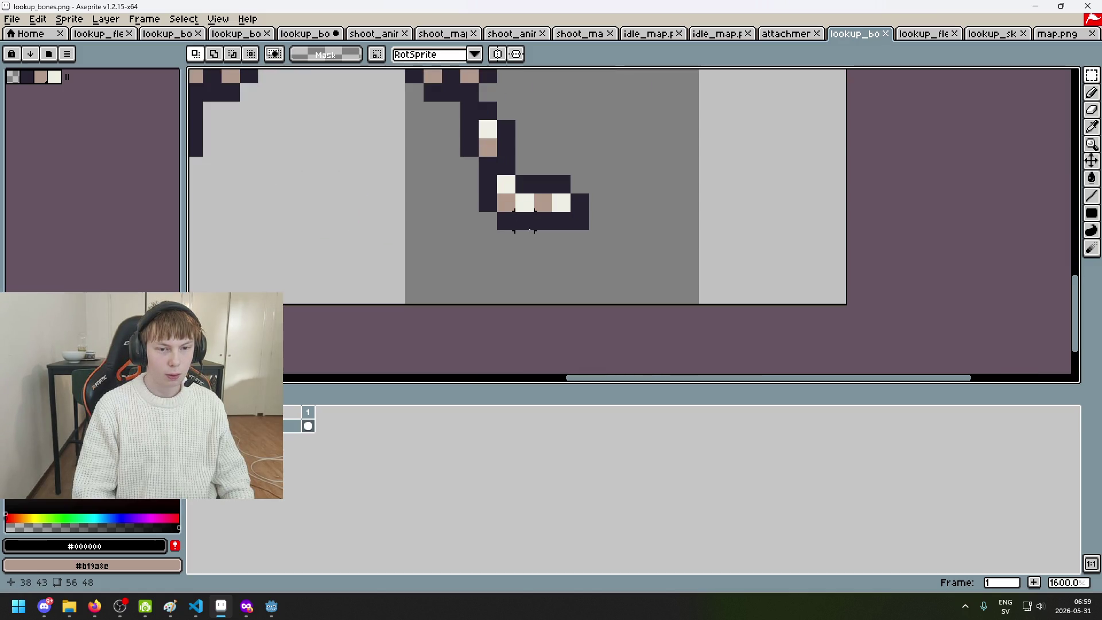
Inspect lookup_flesh up close, then bring up the idle_map and attachment sprites
key("ctrl+Tab")
scroll(562, 190, "up", 3)
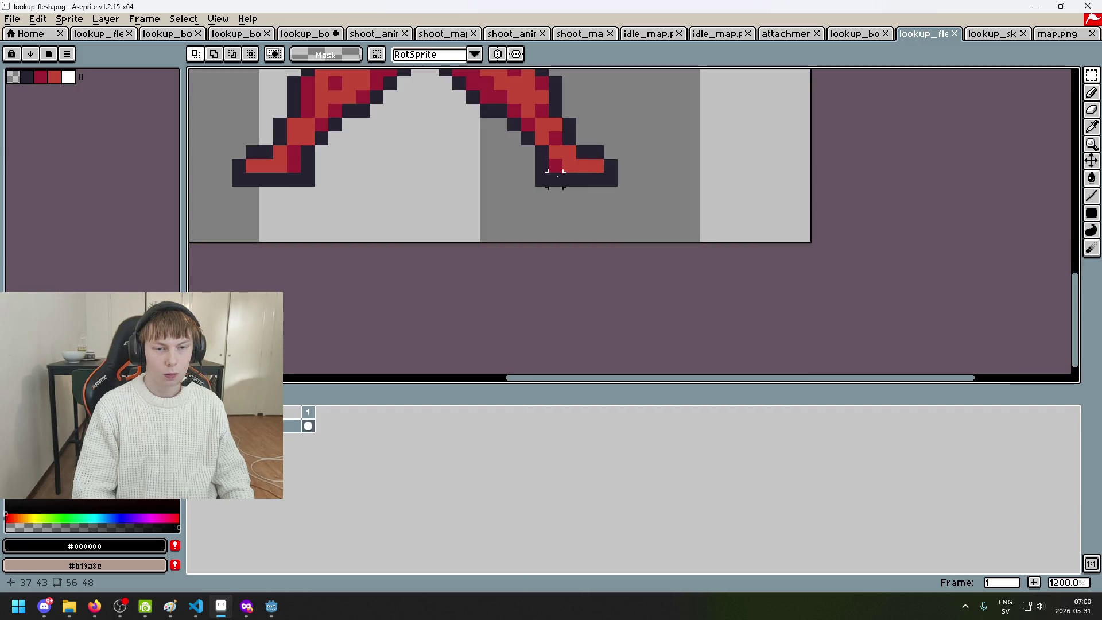
scroll(569, 165, "down", 3)
scroll(574, 192, "up", 3)
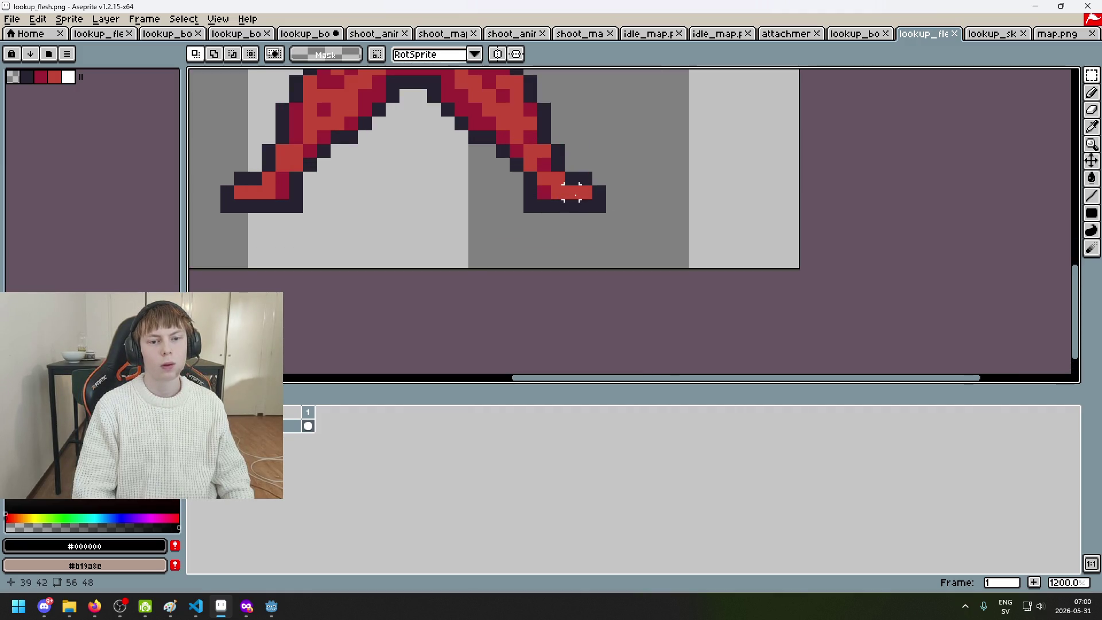
left_click(664, 44)
left_click(807, 44)
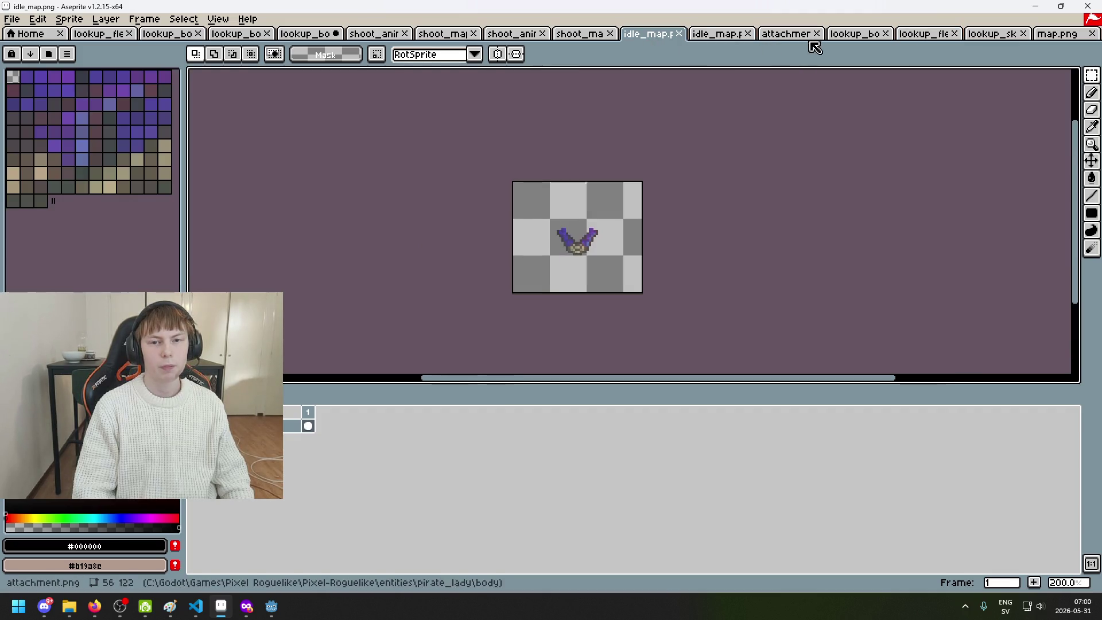
Select the two white markers on attachment.png and move them lower on the canvas
left_click(827, 42)
left_click(792, 35)
scroll(505, 185, "left", 3)
left_click_drag(511, 98, 604, 140)
scroll(604, 140, "down", 1)
mouse_move(724, 146)
left_mouse_down()
mouse_move(716, 288)
mouse_move(701, 305)
left_mouse_up()
scroll(712, 296, "up", 3)
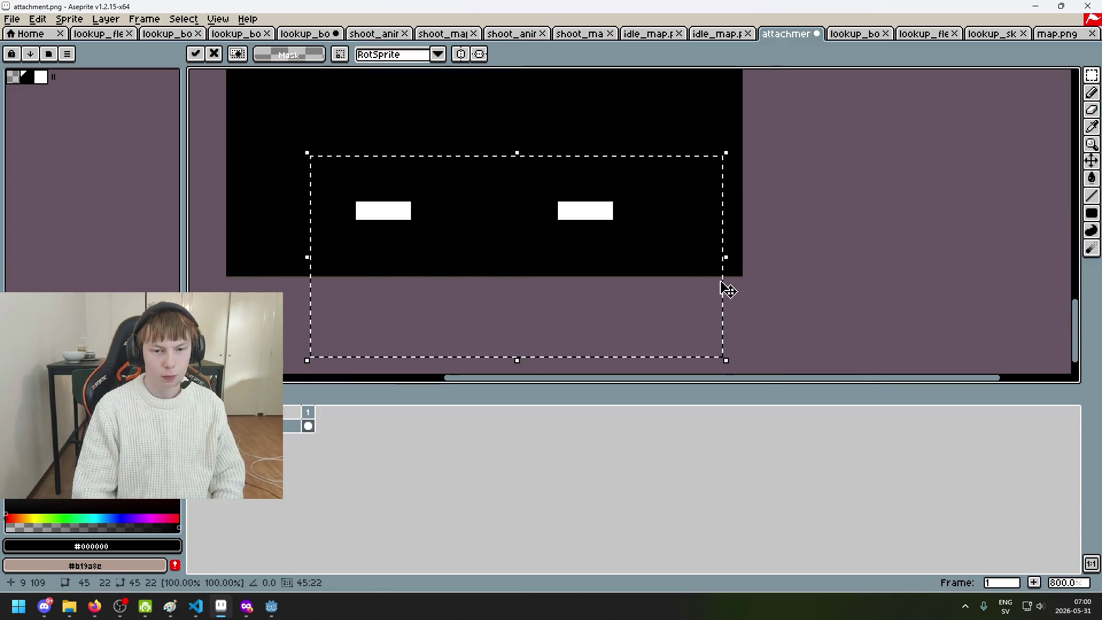
left_click(819, 251)
scroll(578, 246, "up", 2)
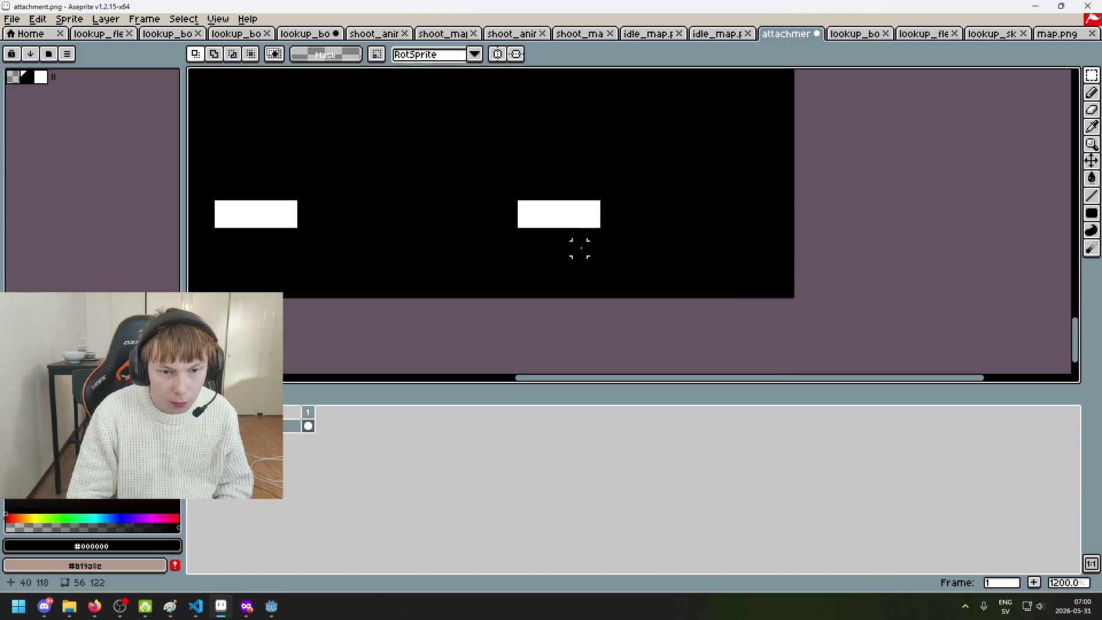
key("ctrl+z")
key("ctrl+z")
key("ctrl+z")
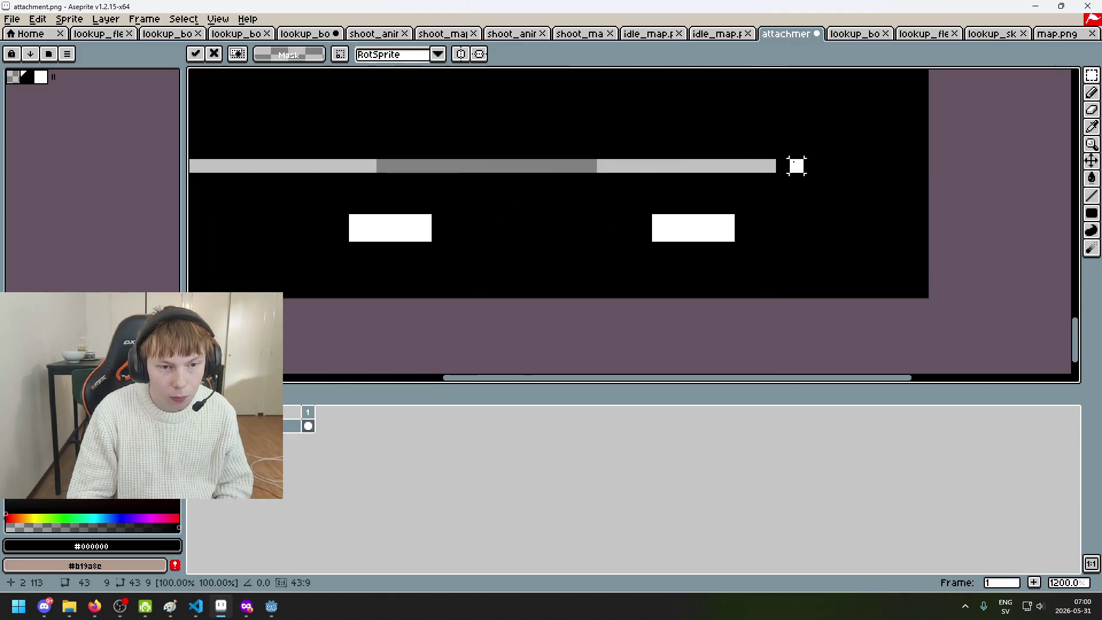
scroll(701, 284, "down", 3)
Crop attachment.png to 56×48 with Canvas Size anchored at the bottom, height 48
key("g")
scroll(692, 201, "down", 4)
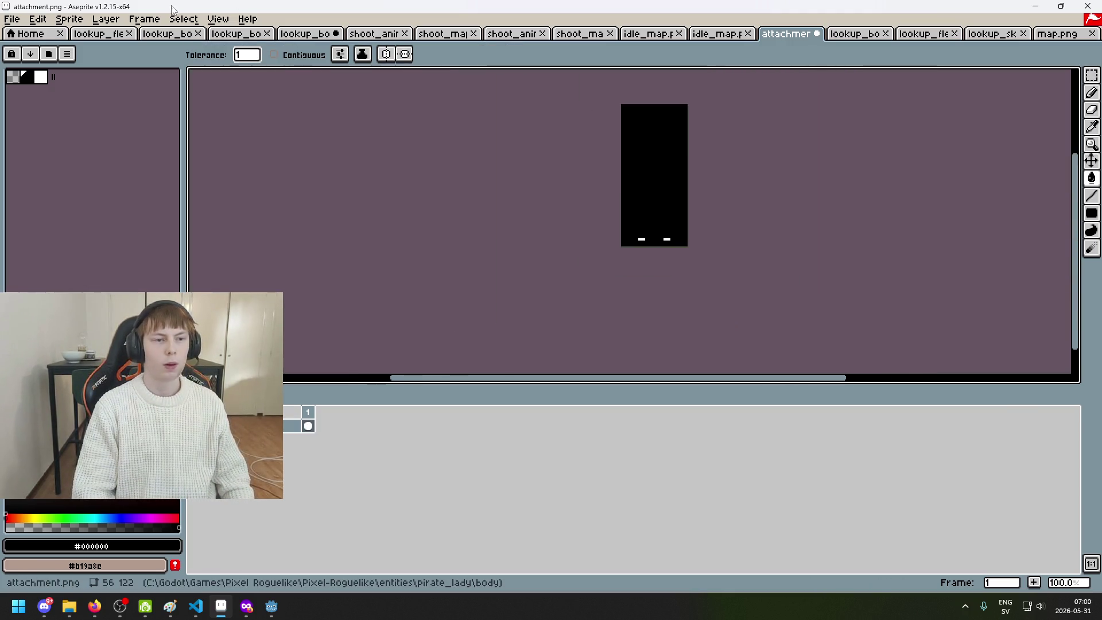
left_click(69, 19)
left_click(105, 96)
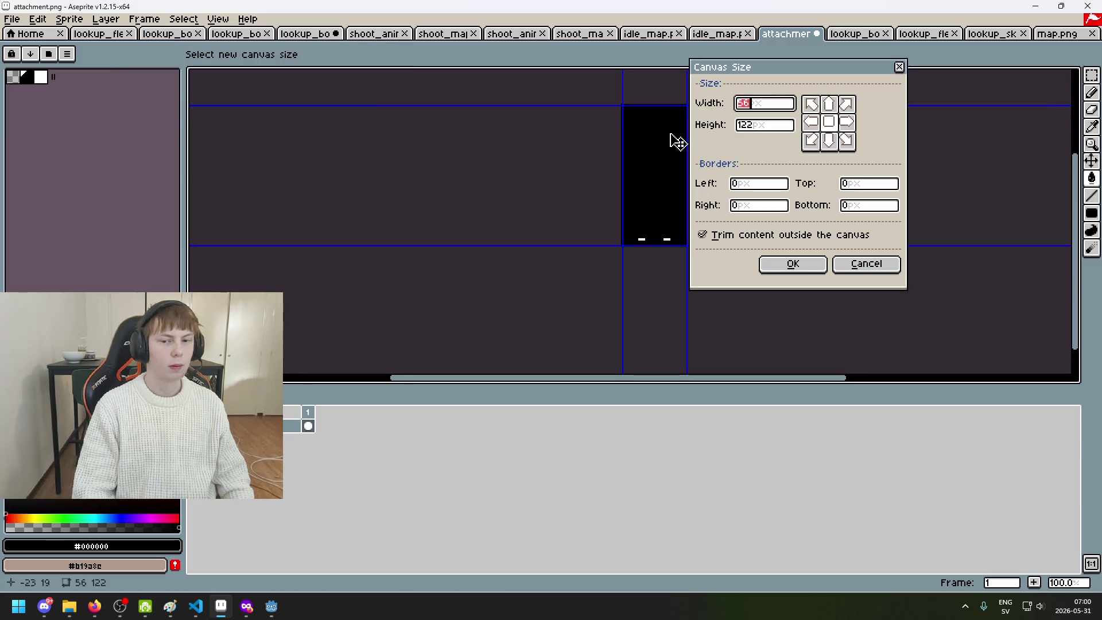
left_click(811, 141)
key("Tab")
type("48")
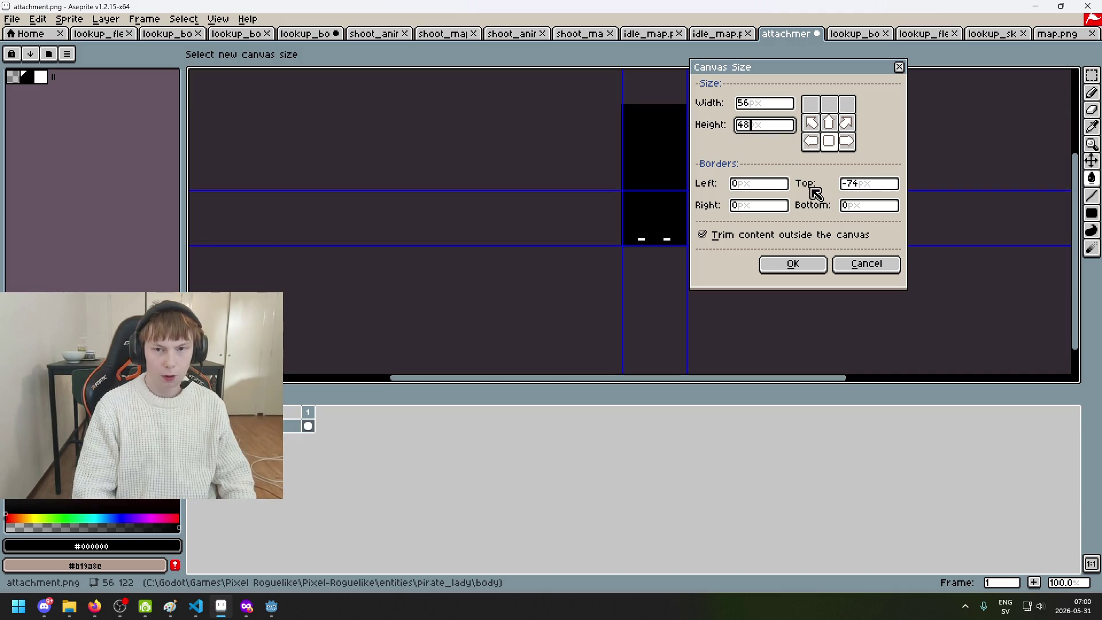
left_click(821, 264)
Save the cropped attachment.png and bring up the shoot_map.png sprite
scroll(653, 206, "up", 3)
key("ctrl+s")
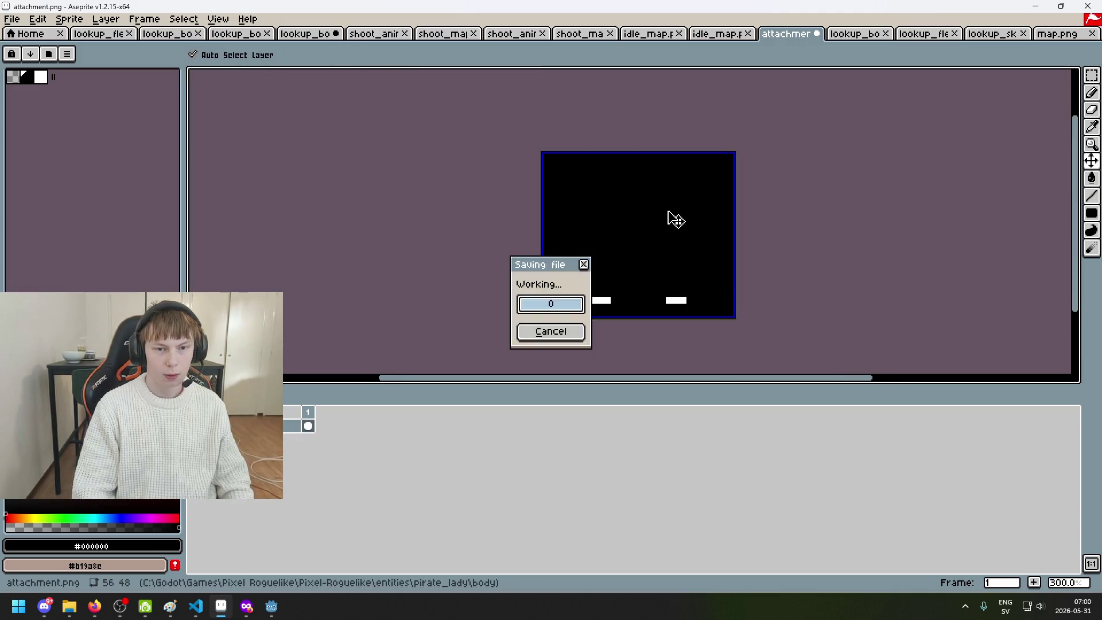
left_click(714, 34)
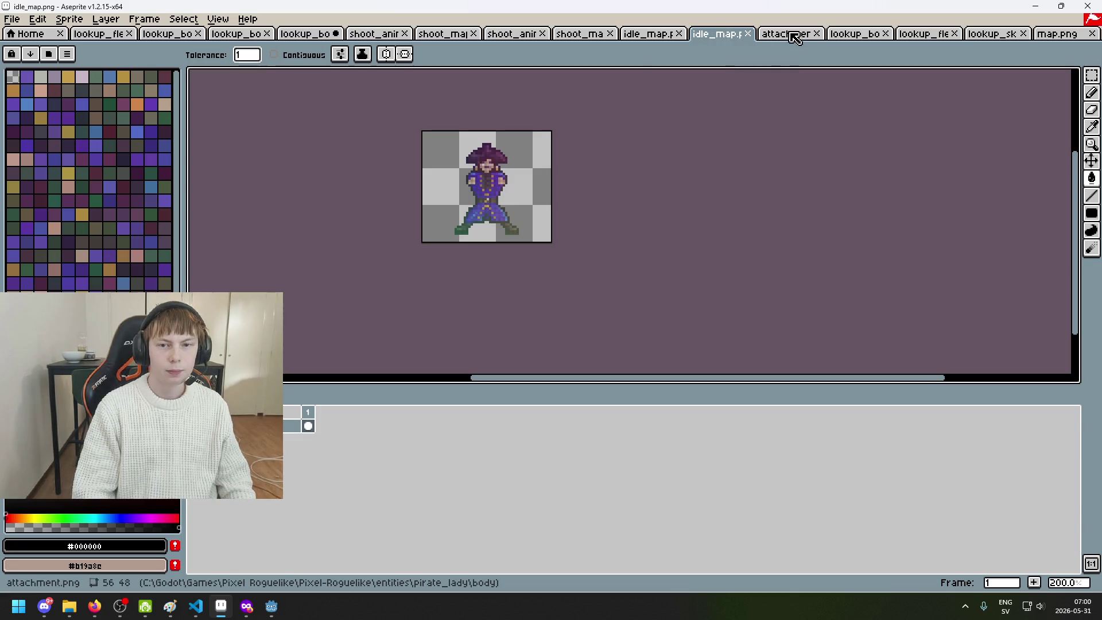
left_click(650, 36)
left_click(618, 35)
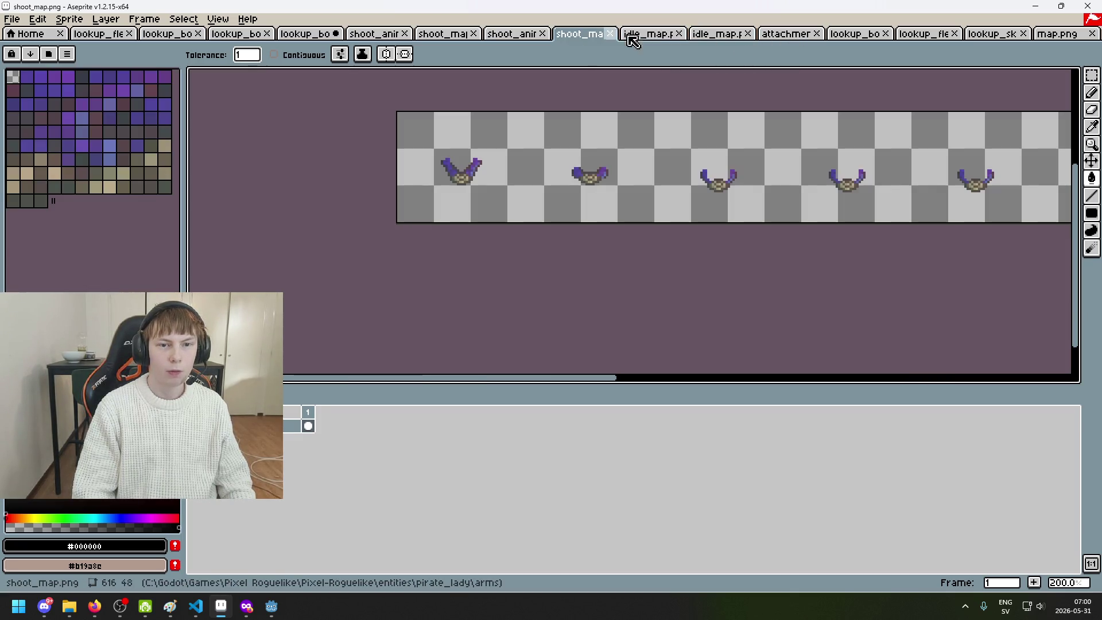
Browse to the pirate_lady folder in the Open dialog, then cancel it
left_click(652, 35)
left_click(13, 19)
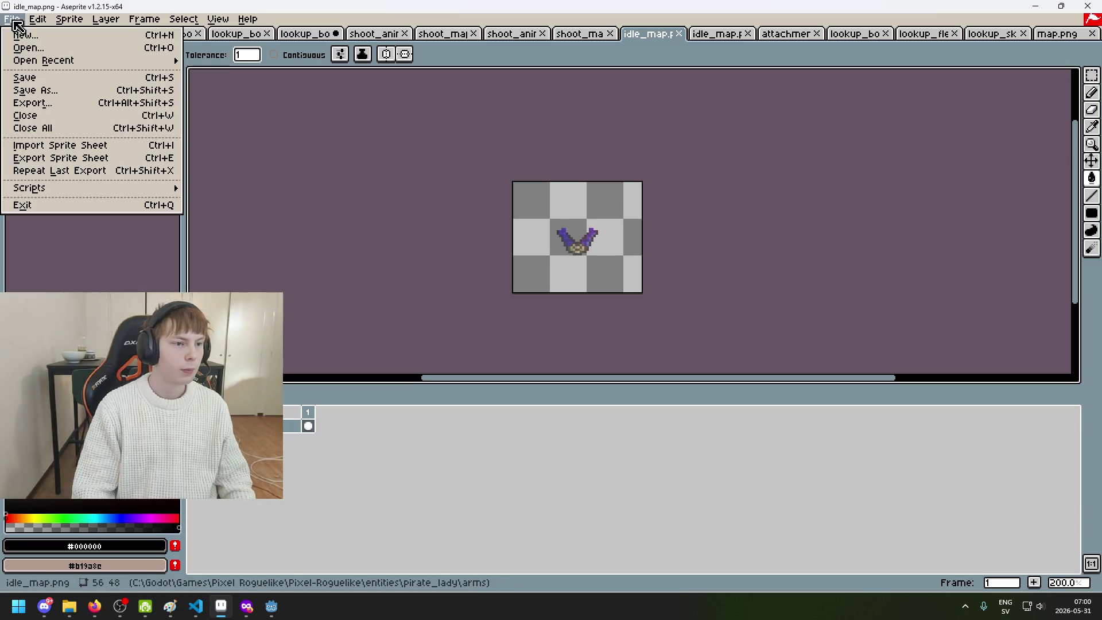
left_click(40, 48)
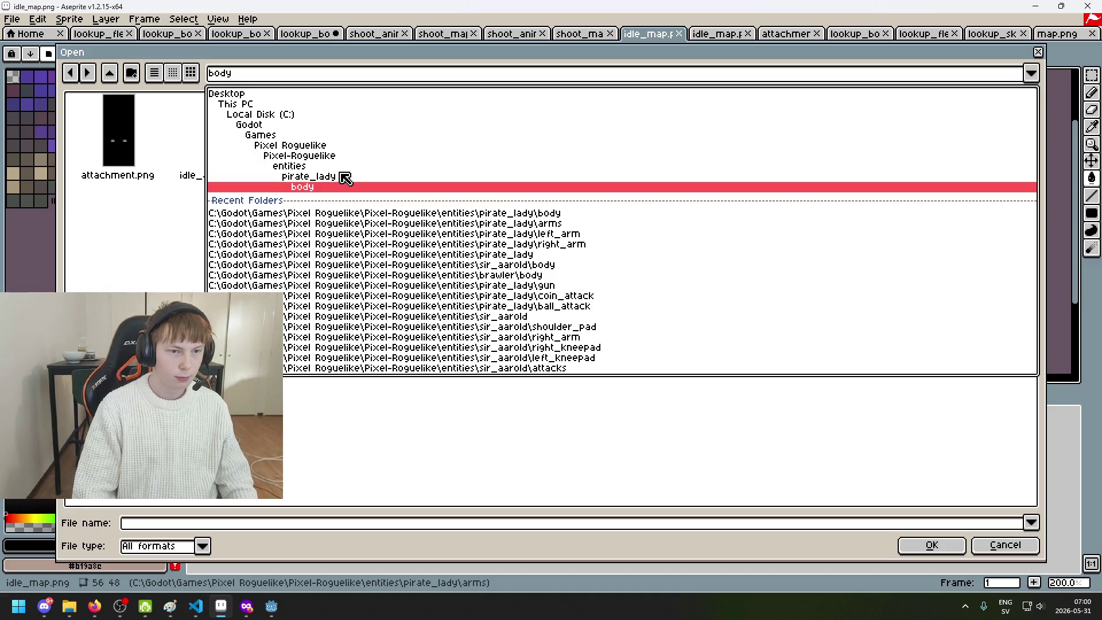
left_click(338, 175)
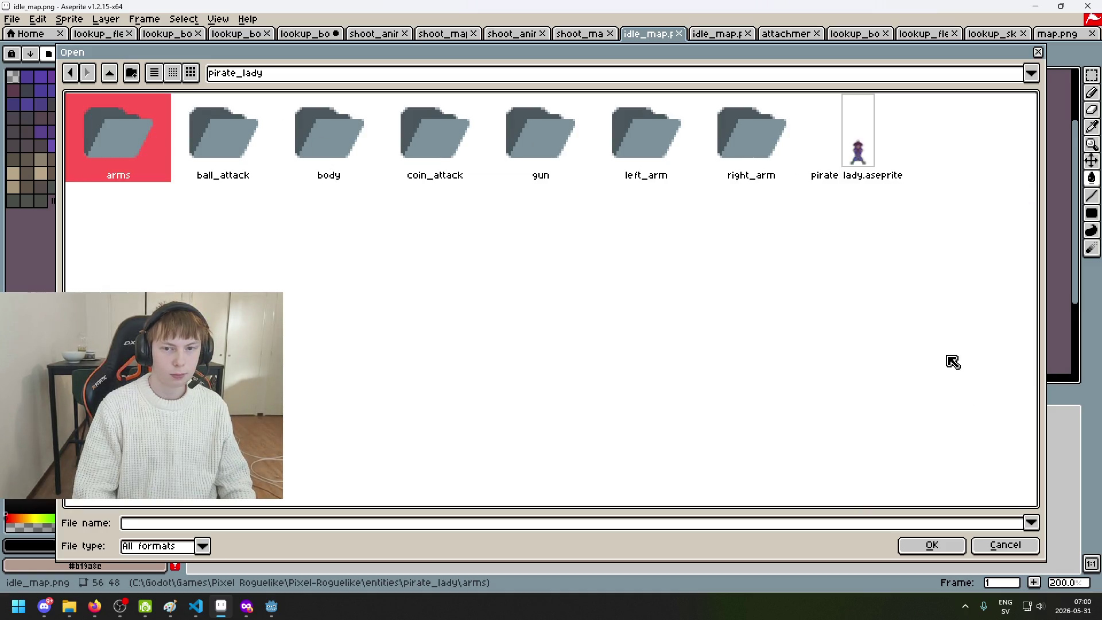
left_click(1005, 545)
Close the first sprite tabs, choosing Don't Save for lookup_bones.png
left_click(99, 34)
left_click(136, 35)
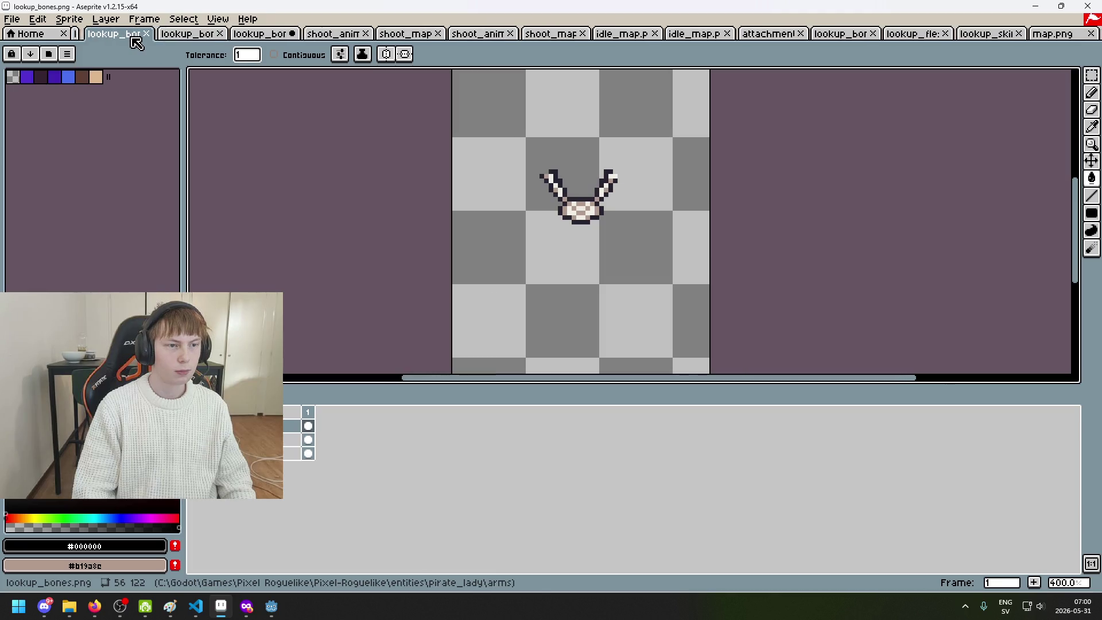
left_click(148, 34)
left_click(158, 34)
left_click(162, 34)
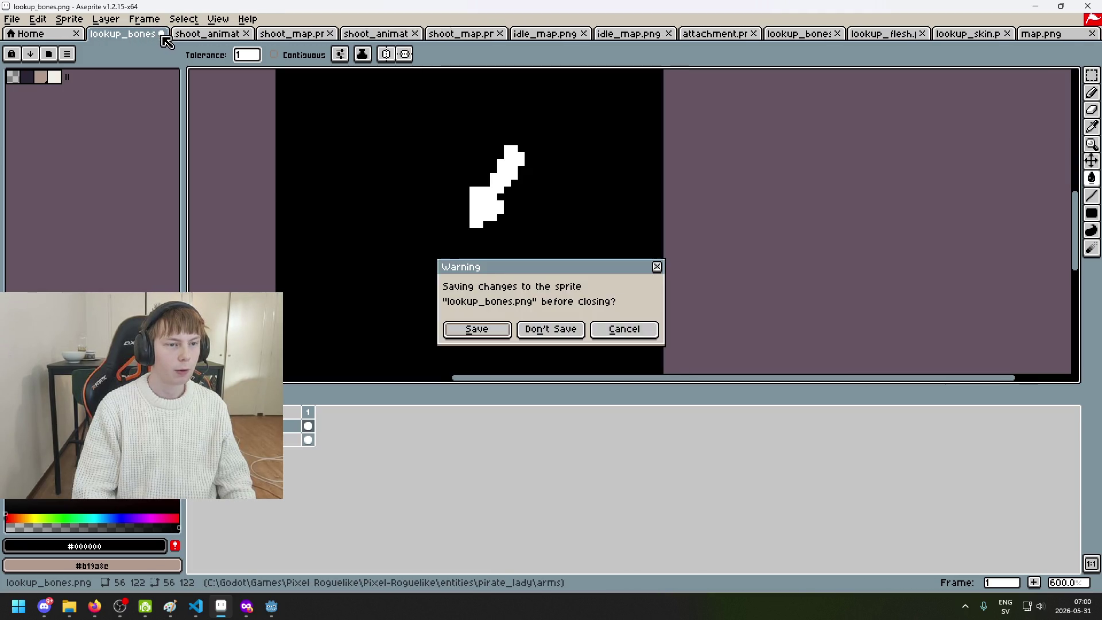
left_click(574, 336)
Close all remaining sprite tabs, including idle_map.png, until only Home is left
left_click(177, 35)
left_click(176, 35)
left_click(176, 35)
left_click(177, 35)
left_click(178, 35)
left_click(175, 34)
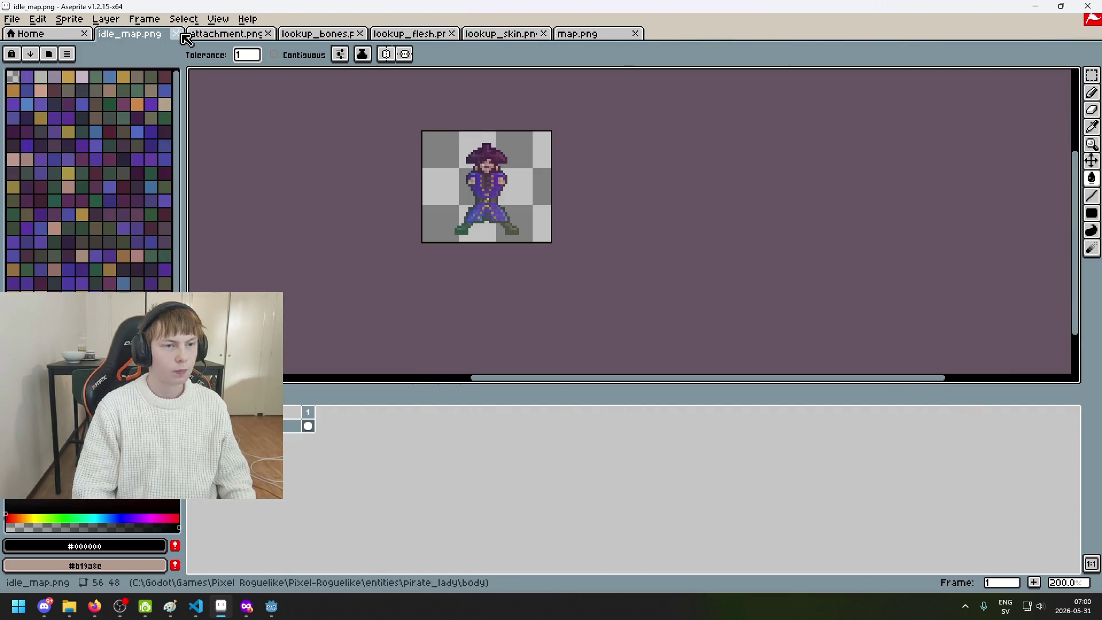
left_click(177, 35)
left_click(177, 35)
left_click(176, 34)
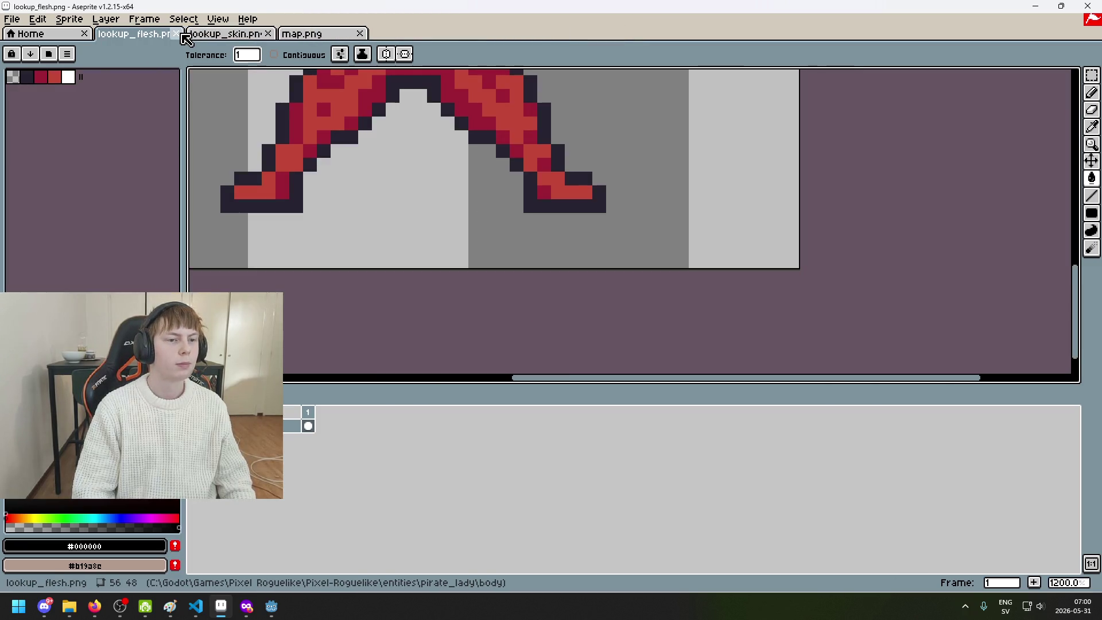
left_click(183, 35)
left_click(181, 35)
left_click(179, 35)
left_click(180, 34)
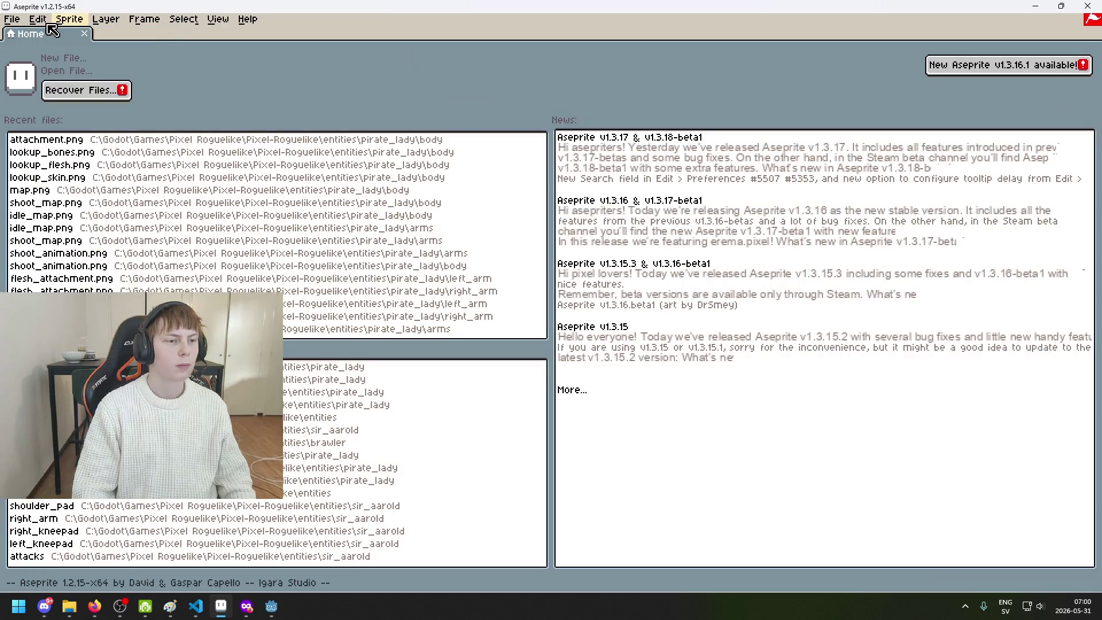
Select the bones, flesh and skin attachment PNGs in the pirate_lady/left_arm folder
left_click(60, 71)
left_click(262, 78)
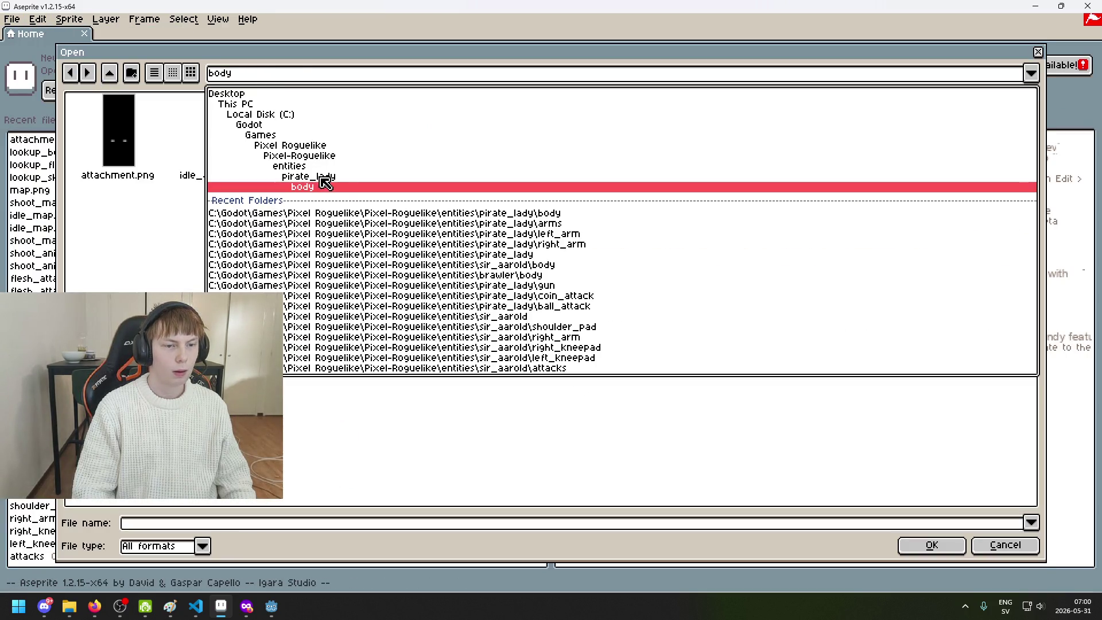
left_click(322, 178)
double_click(676, 156)
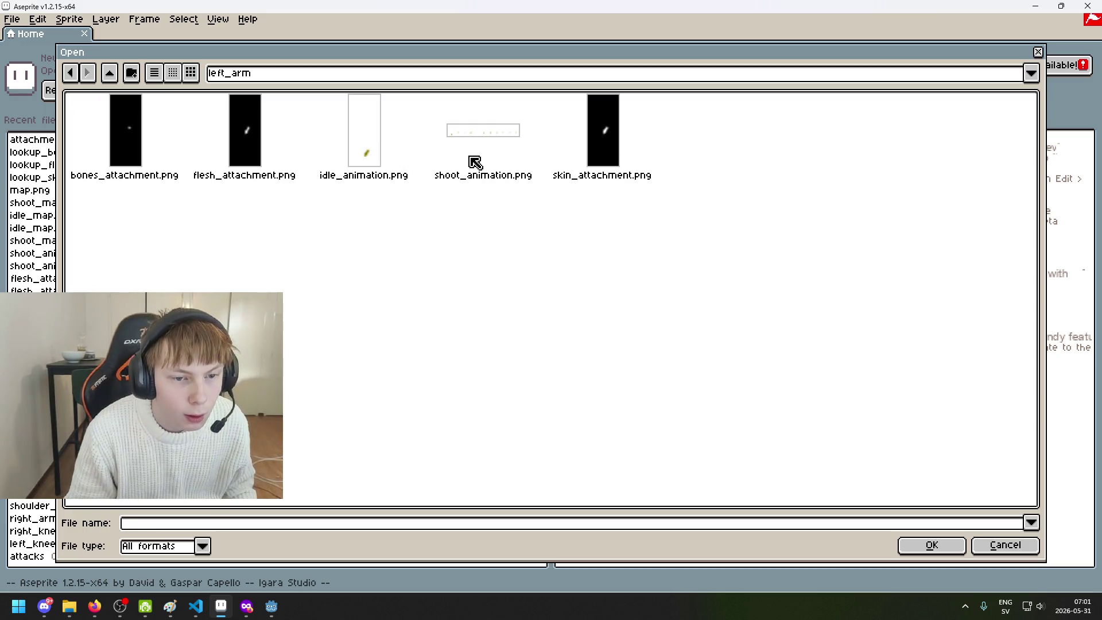
left_click(471, 162)
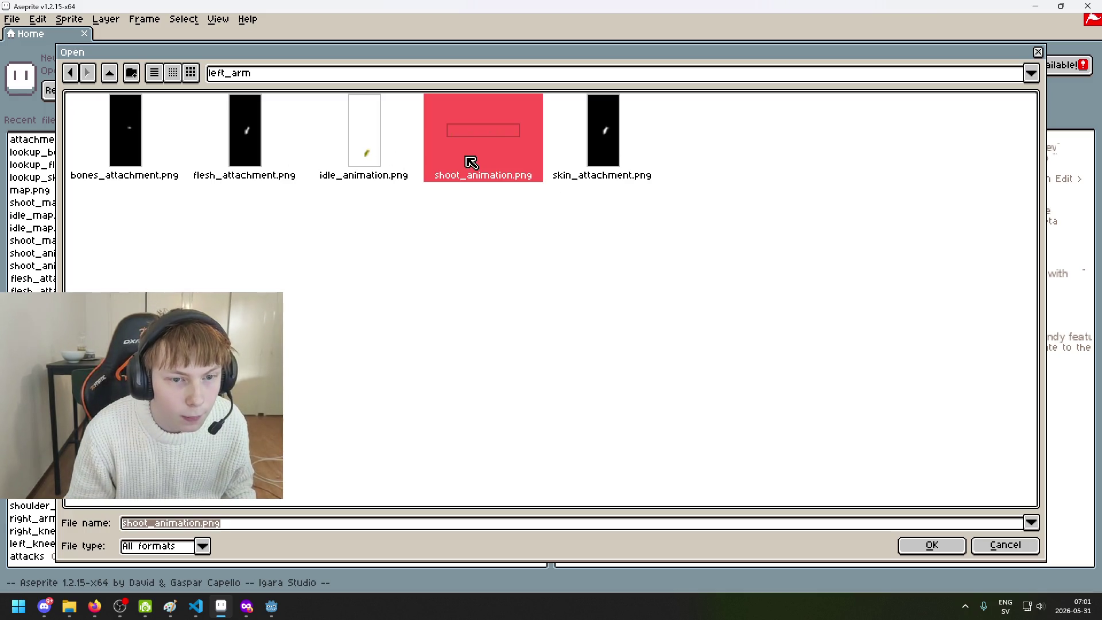
left_click(240, 155)
left_click(118, 148)
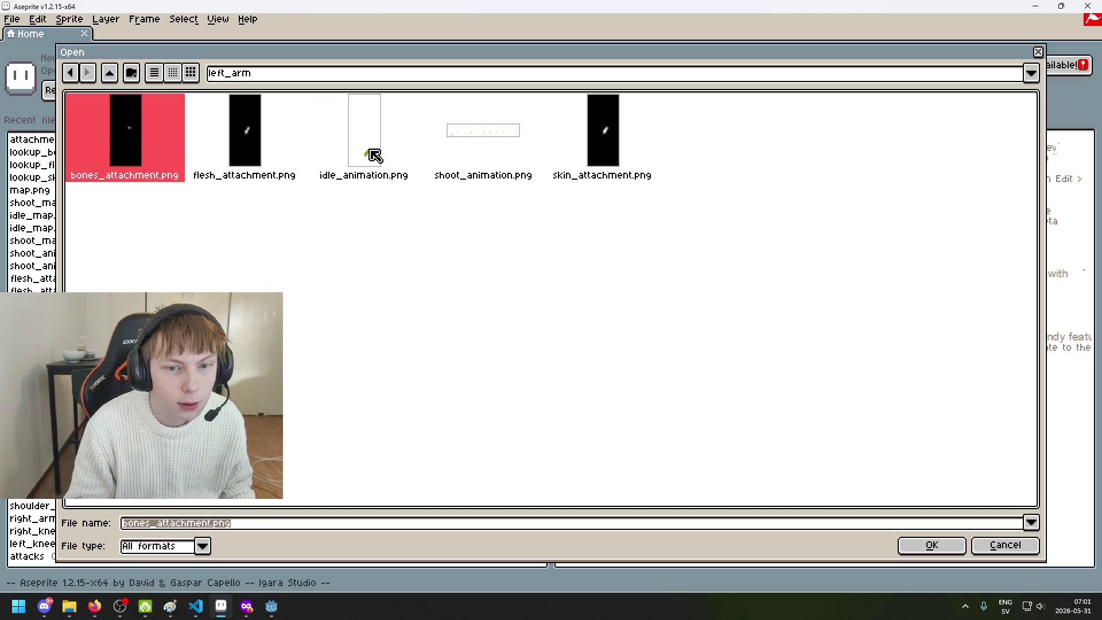
left_click(243, 132, "ctrl")
left_click(601, 146, "ctrl")
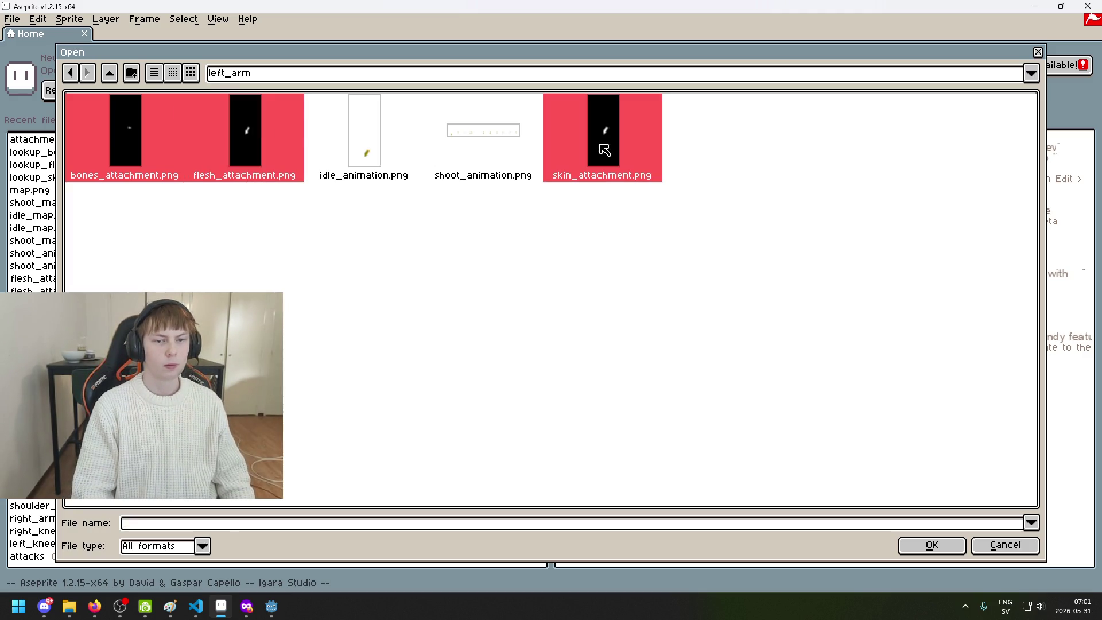
left_click(955, 549)
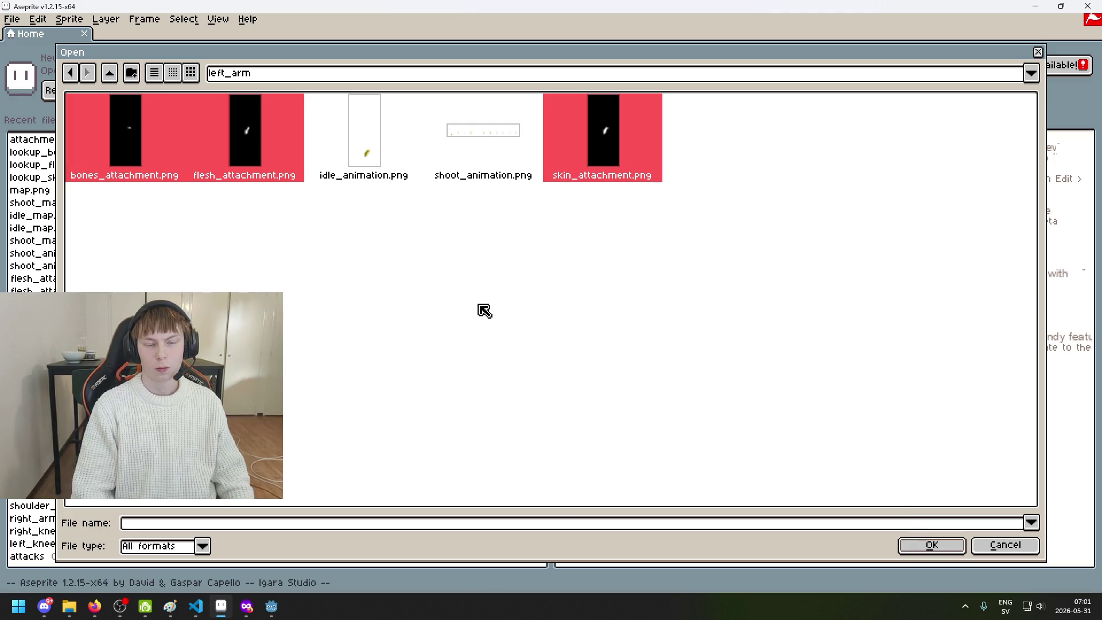
Go to the pirate_lady/arms folder and start the selection with bones_attachment.png
left_click(291, 75)
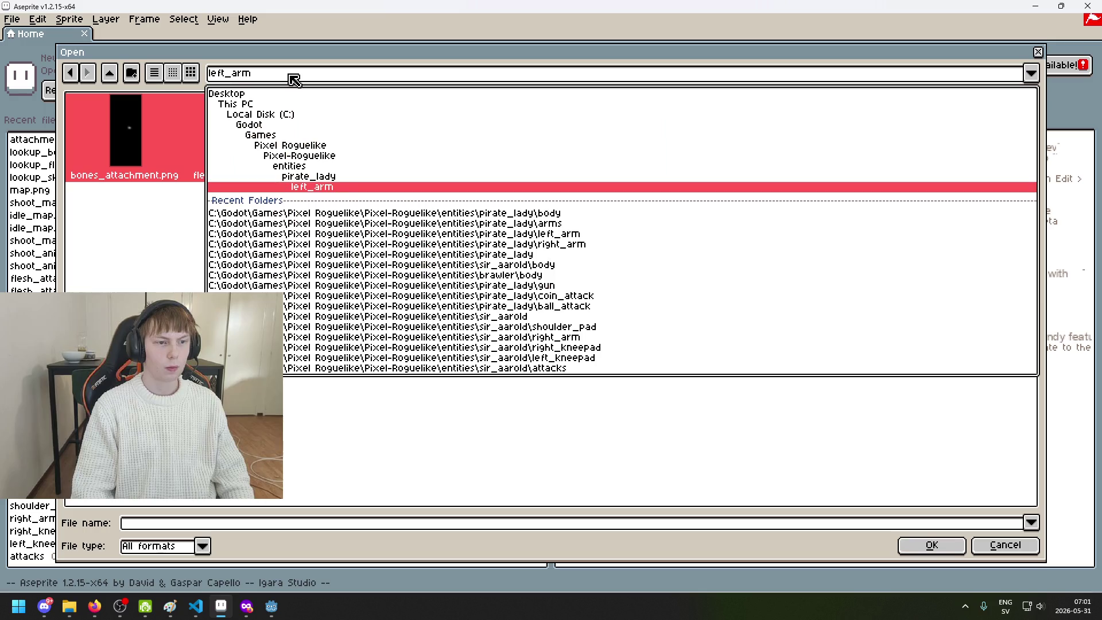
left_click(318, 177)
double_click(135, 143)
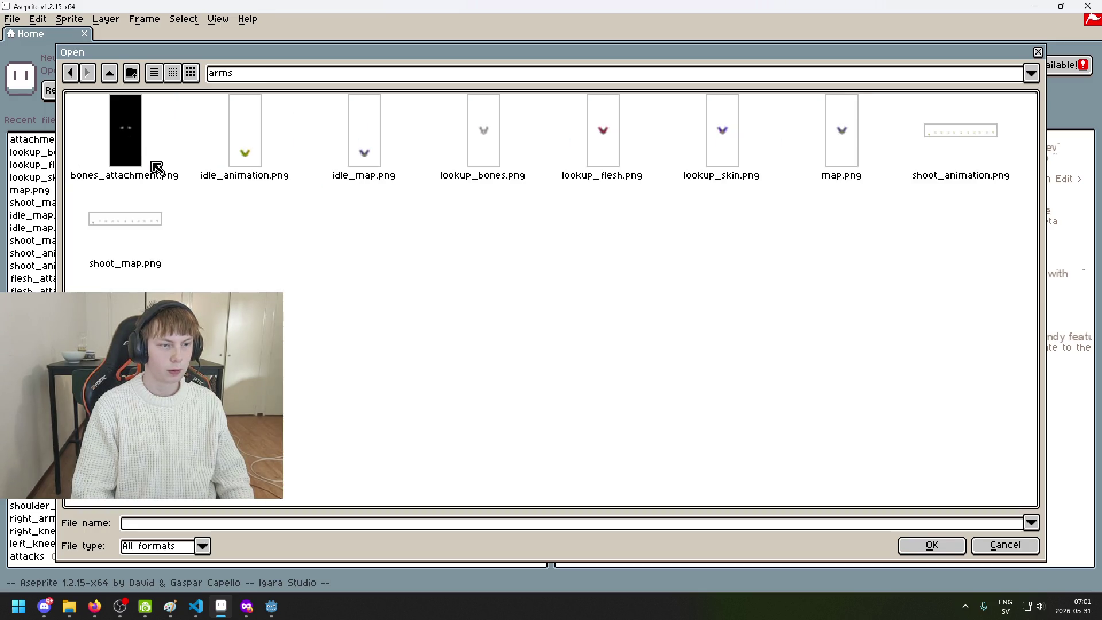
left_click(119, 150)
left_click(246, 162, "shift")
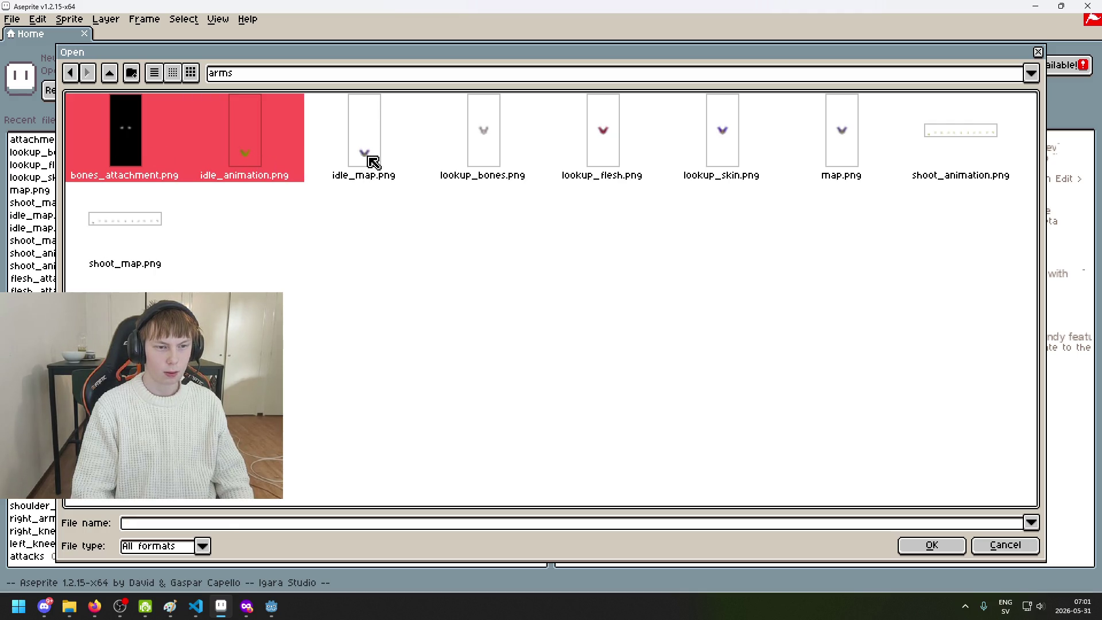
left_click(358, 159, "shift")
left_click(122, 161)
Add idle_map, lookup_bones, lookup_flesh, lookup_skin, map and shoot_map, then open all seven
left_click(376, 155, "ctrl")
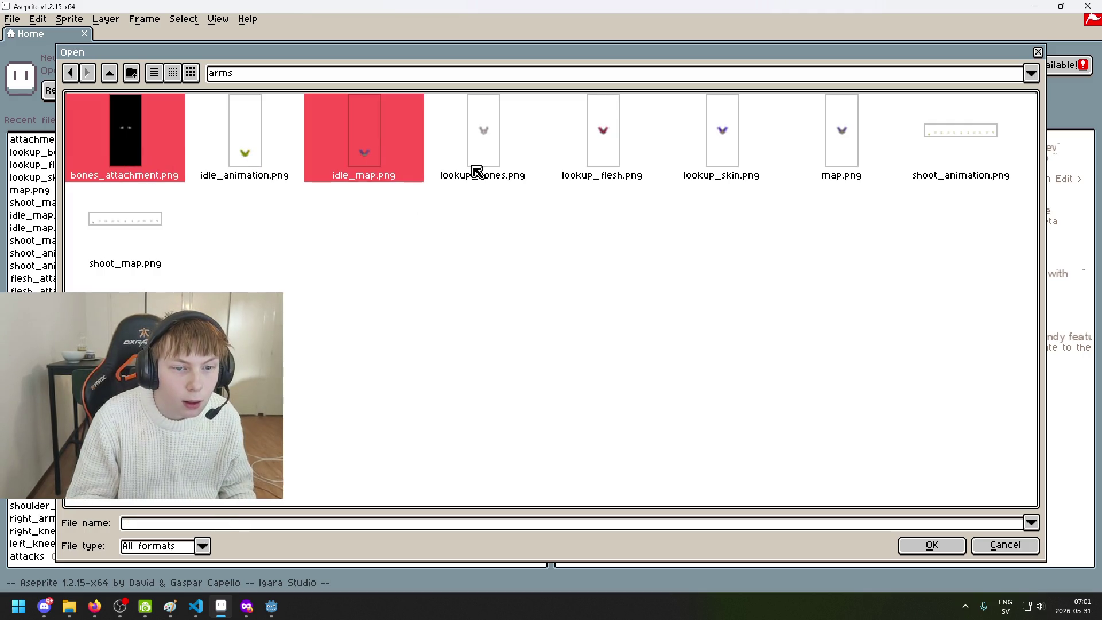
left_click(494, 153, "ctrl")
left_click(617, 155, "ctrl")
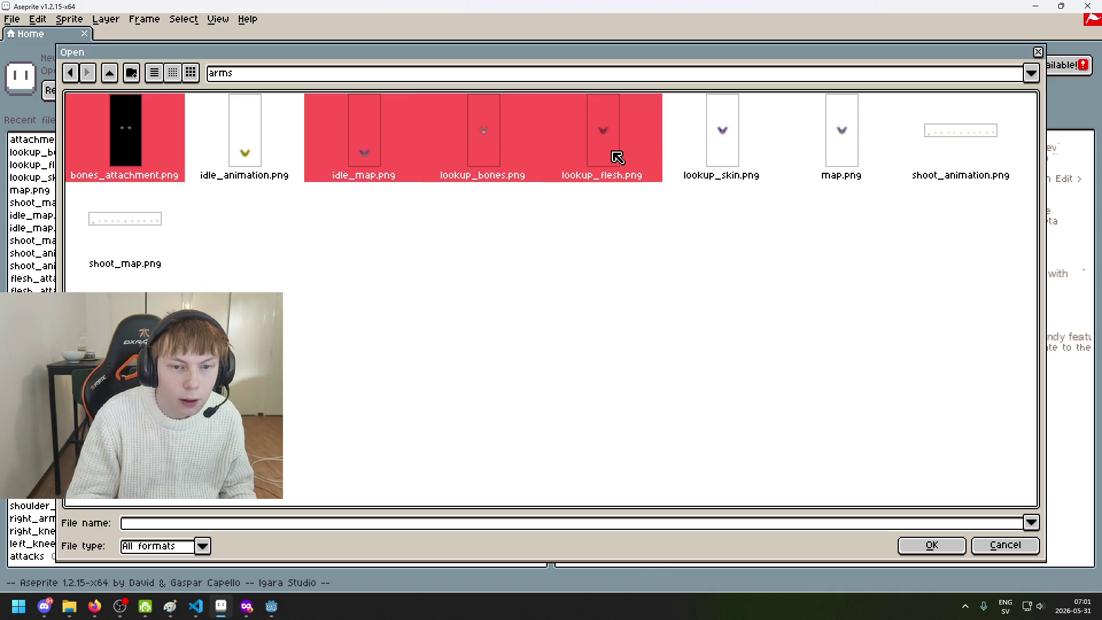
left_click(747, 168, "ctrl")
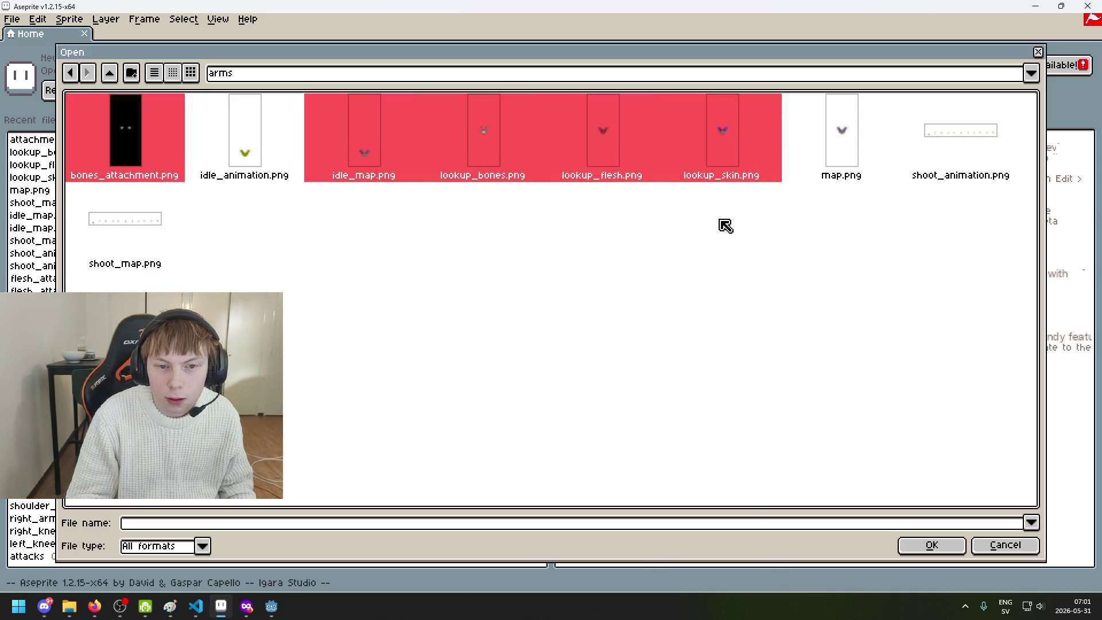
left_click(852, 144, "ctrl")
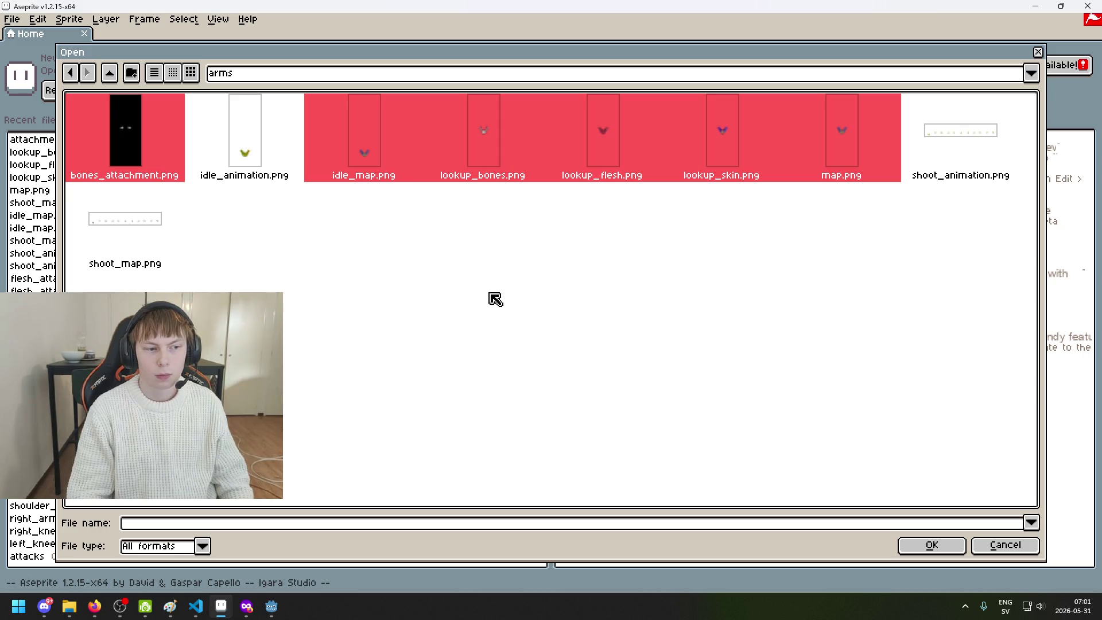
left_click(117, 238, "ctrl")
left_click(918, 548)
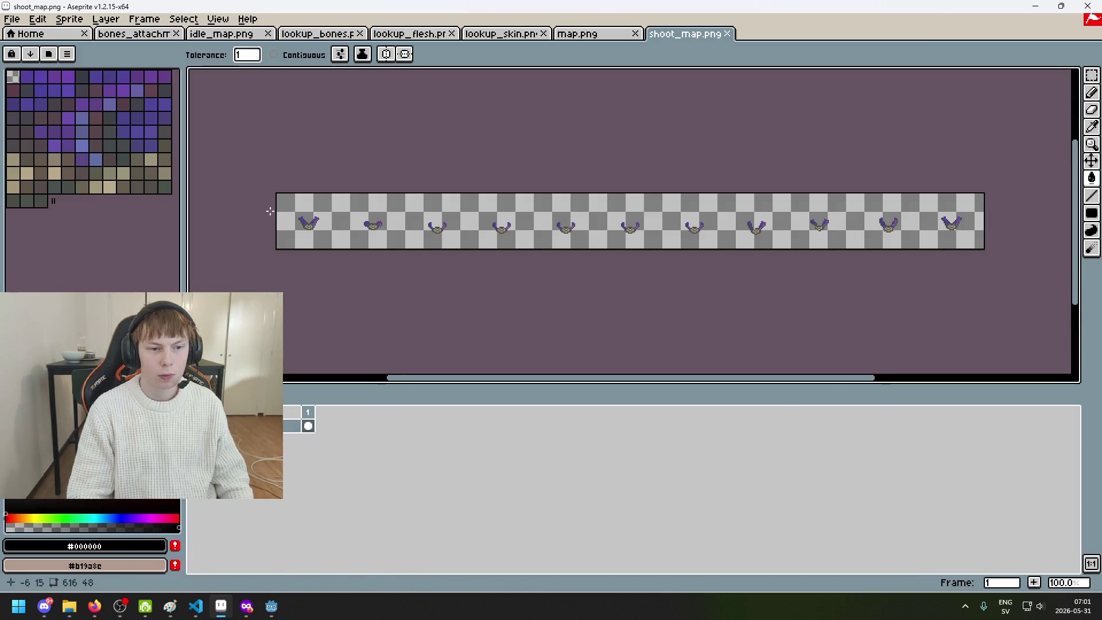
Copy a shoot_map frame, paste it into map.png as a test, then undo the paste
scroll(278, 212, "up", 2)
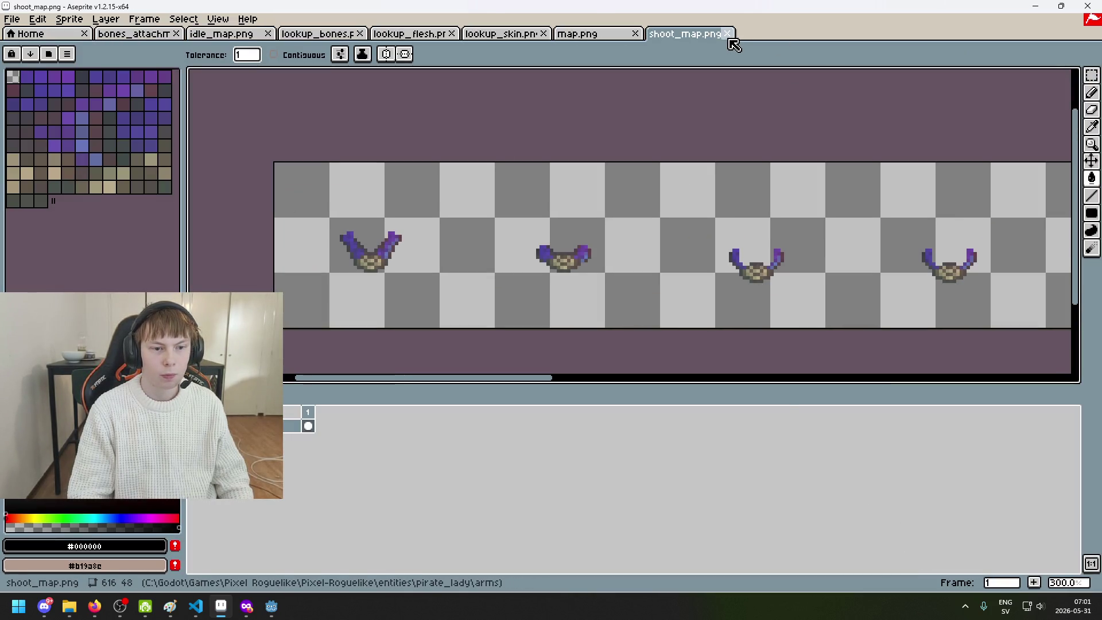
key("shift+q")
scroll(271, 166, "up", 1)
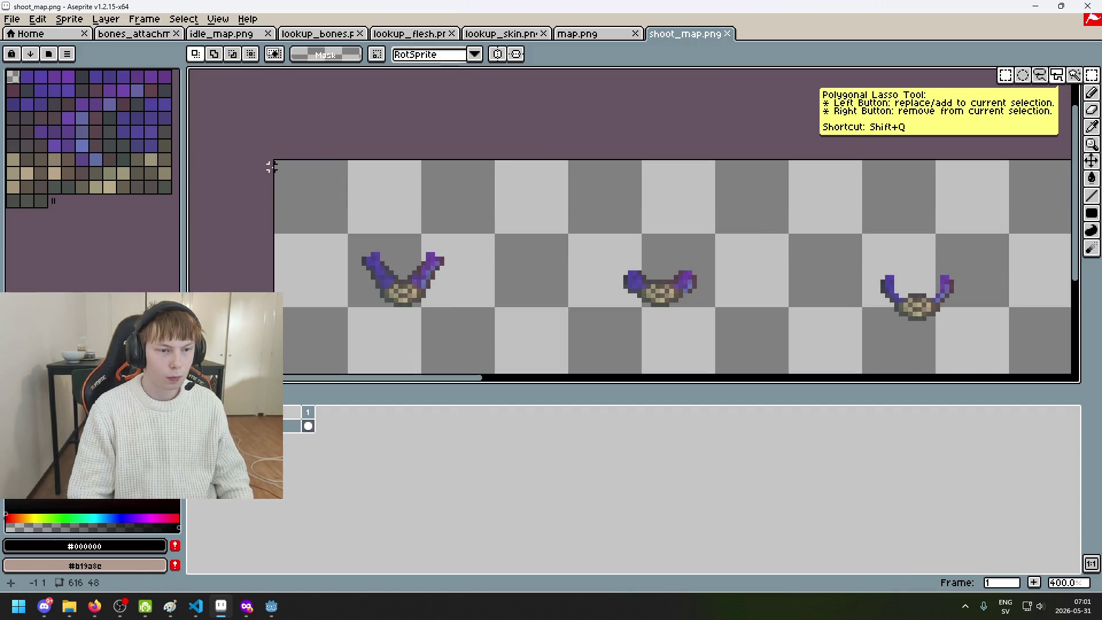
mouse_move(276, 163)
left_mouse_down()
mouse_move(571, 265)
mouse_move(566, 252)
mouse_move(492, 252)
mouse_move(528, 255)
left_mouse_up()
key("ctrl+c")
key("ctrl+shift+Tab")
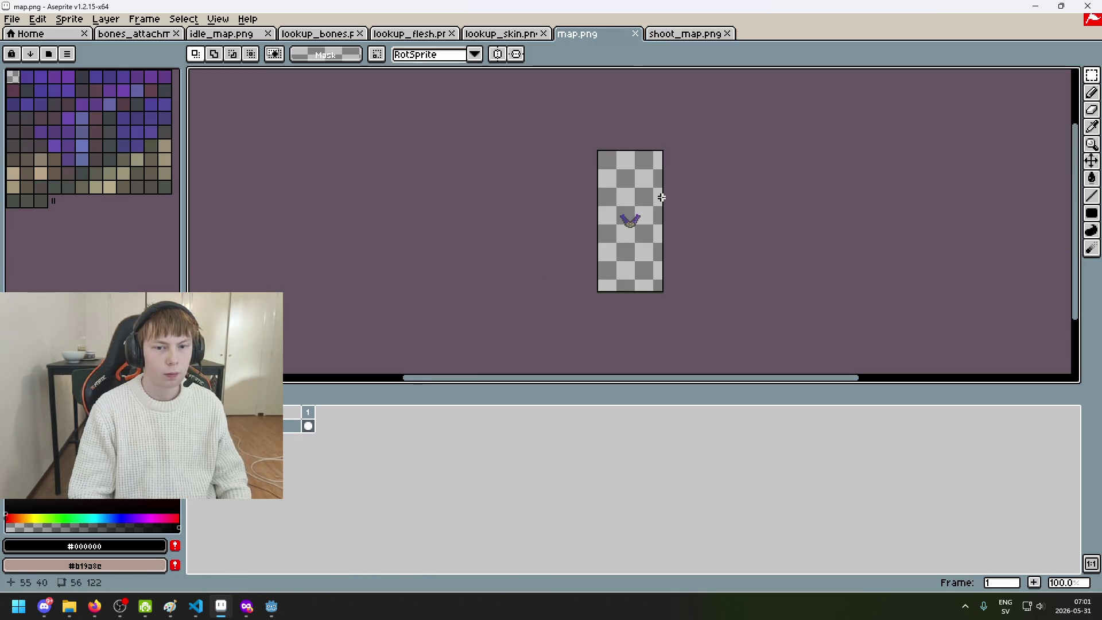
scroll(665, 205, "up", 1)
key("ctrl+v")
key("ctrl+z")
left_click_drag(667, 205, 598, 178)
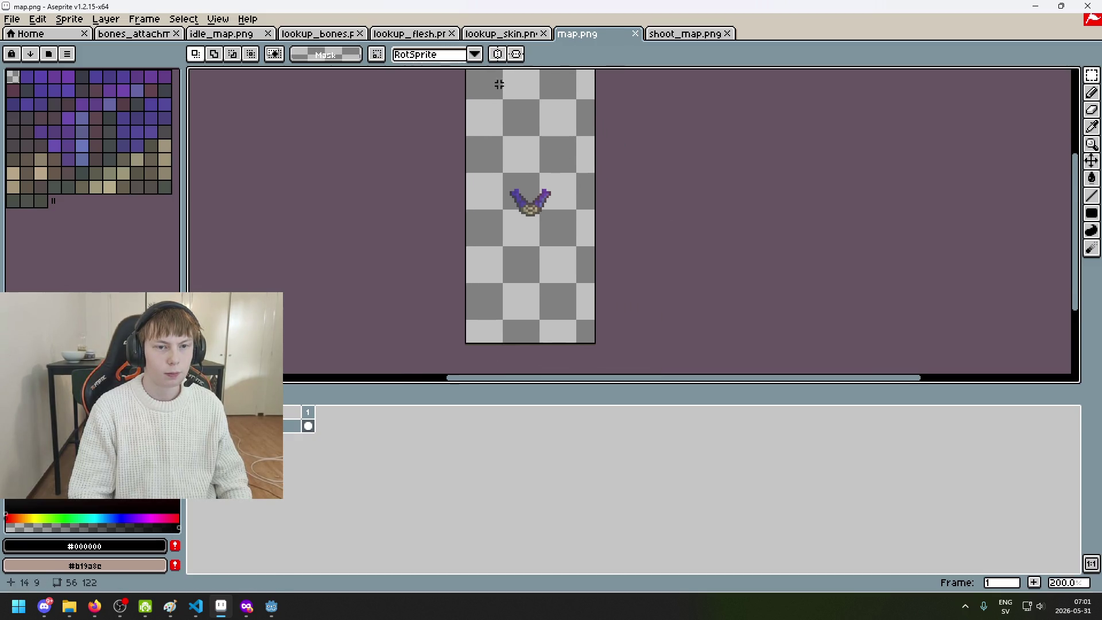
Open pirate_lady/body/map.png and select the whole body sprite
left_click(482, 35)
left_click(405, 33)
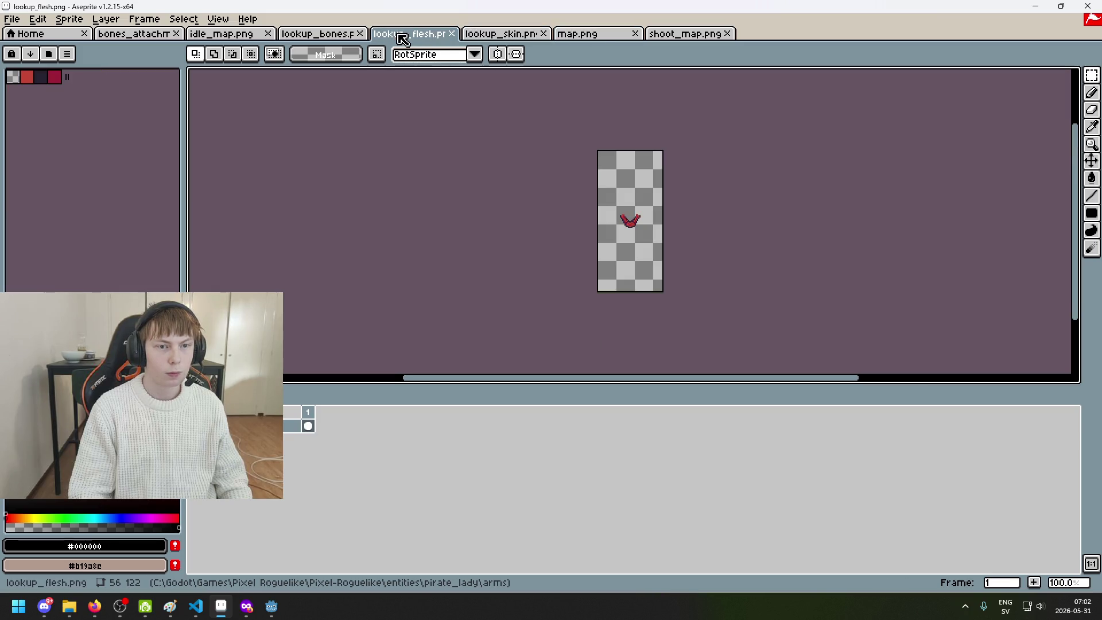
left_click(586, 34)
left_click(12, 19)
left_click(34, 41)
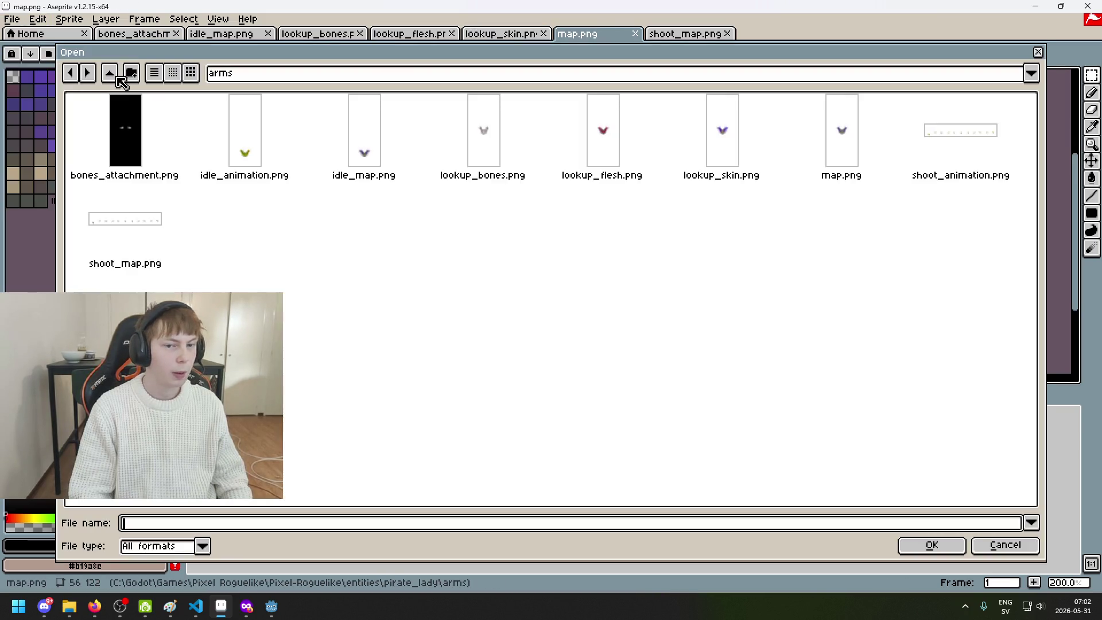
left_click(321, 73)
left_click(331, 177)
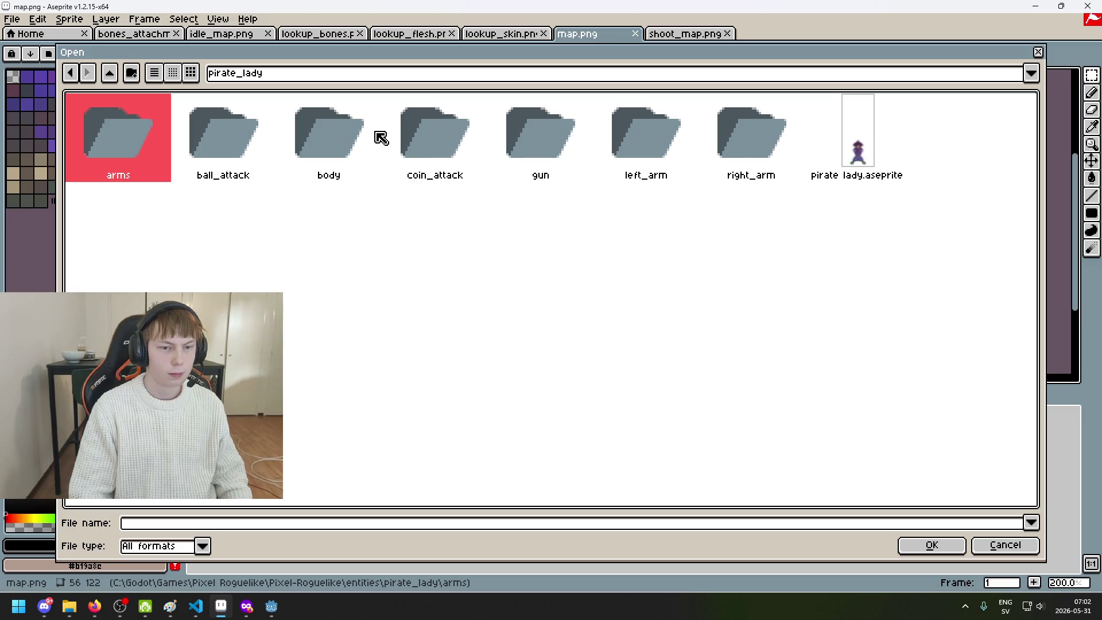
double_click(315, 140)
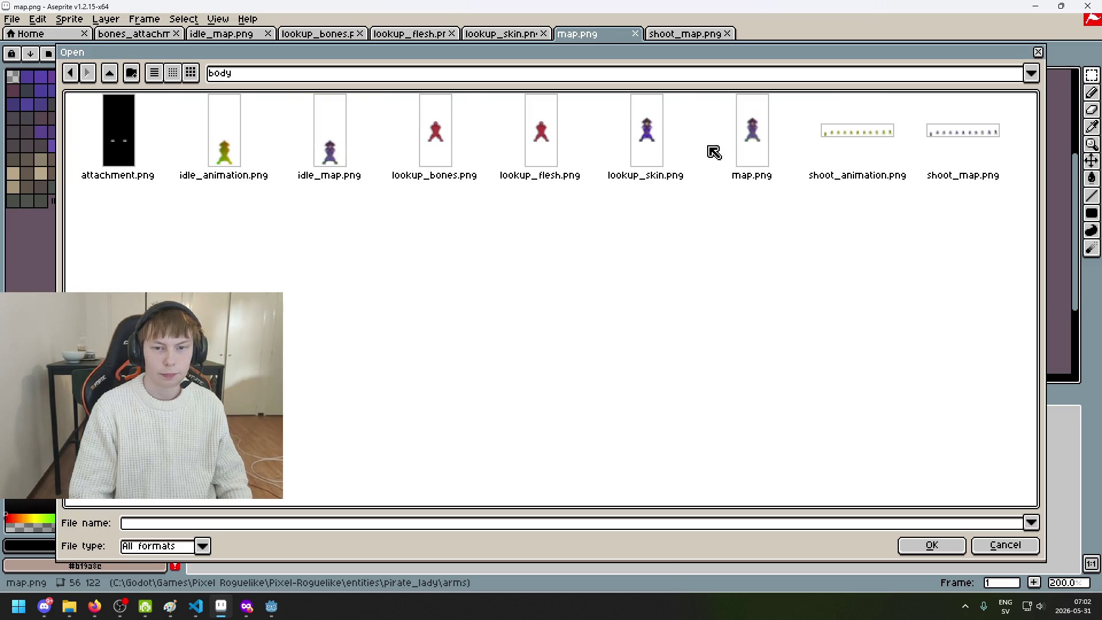
double_click(752, 138)
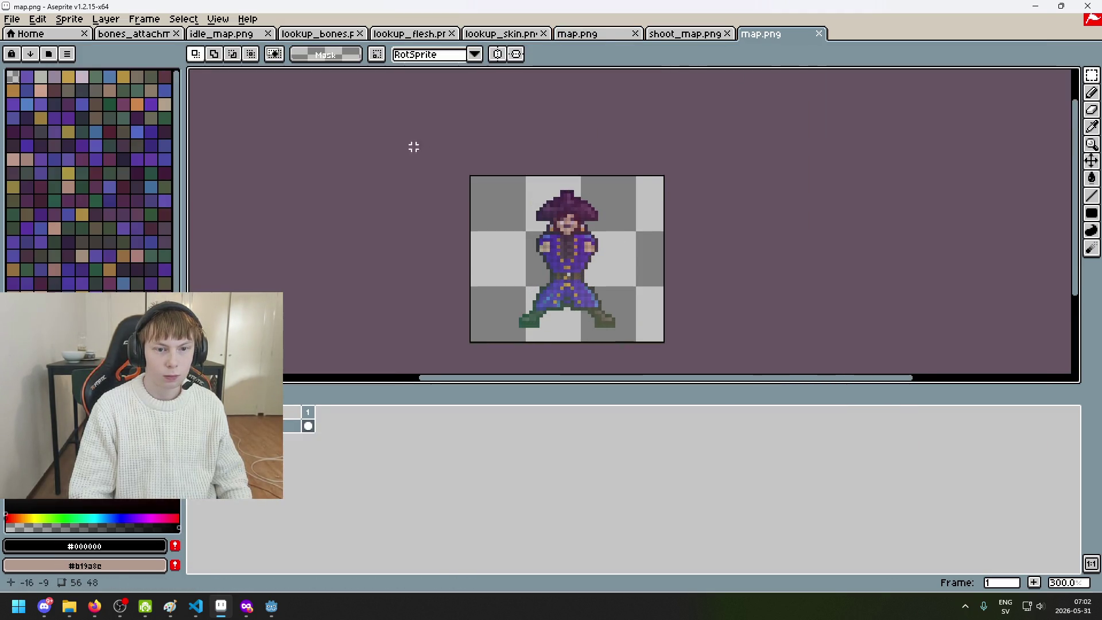
key("ctrl+a")
left_click(573, 36)
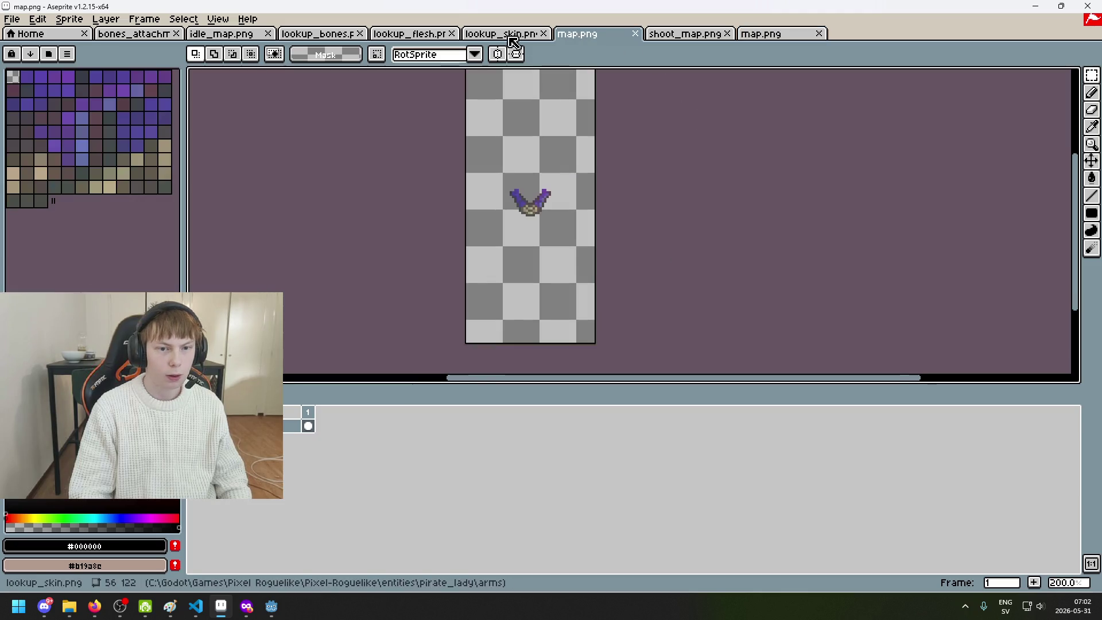
Paste the body sprite into arms map.png and delete the lower arm sprite region
key("ctrl+v")
scroll(558, 261, "down", 1)
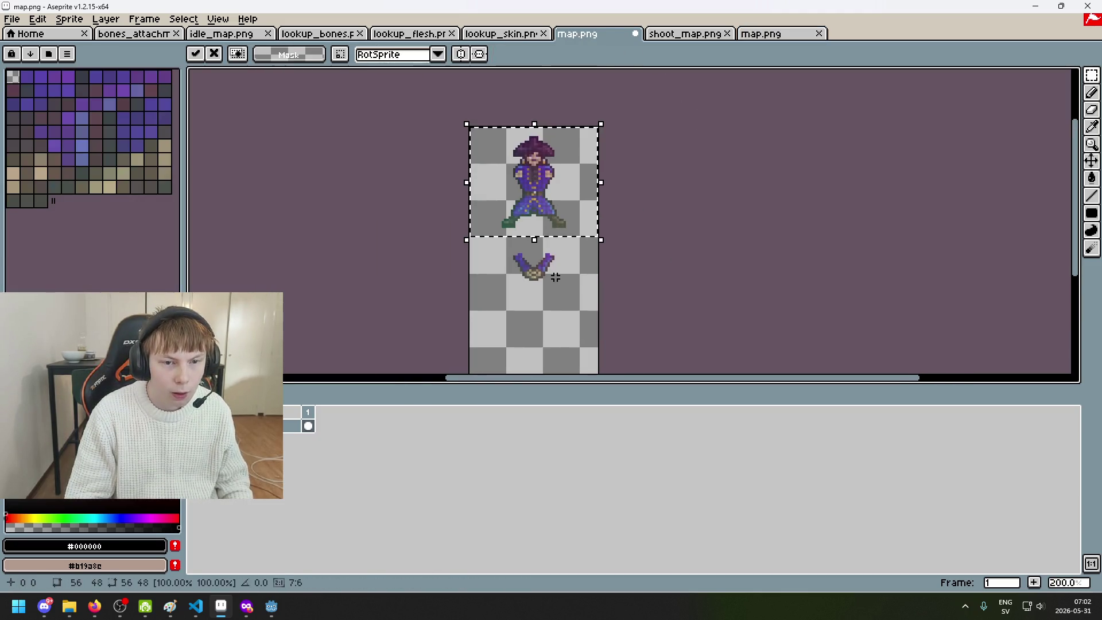
scroll(560, 295, "up", 2)
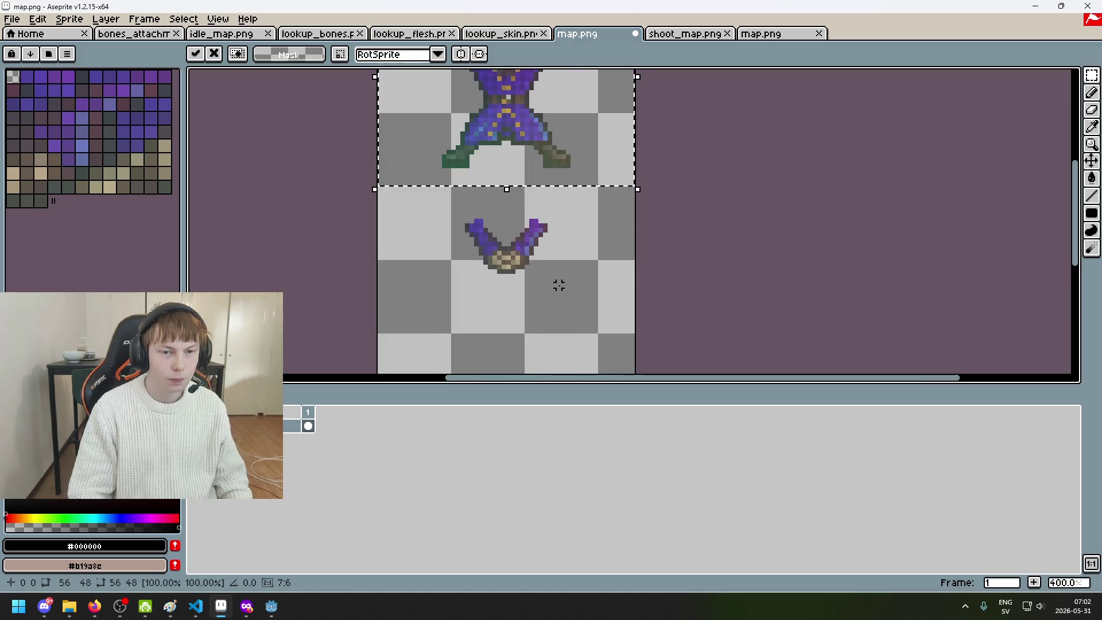
key("ctrl+d")
left_click_drag(420, 198, 597, 304)
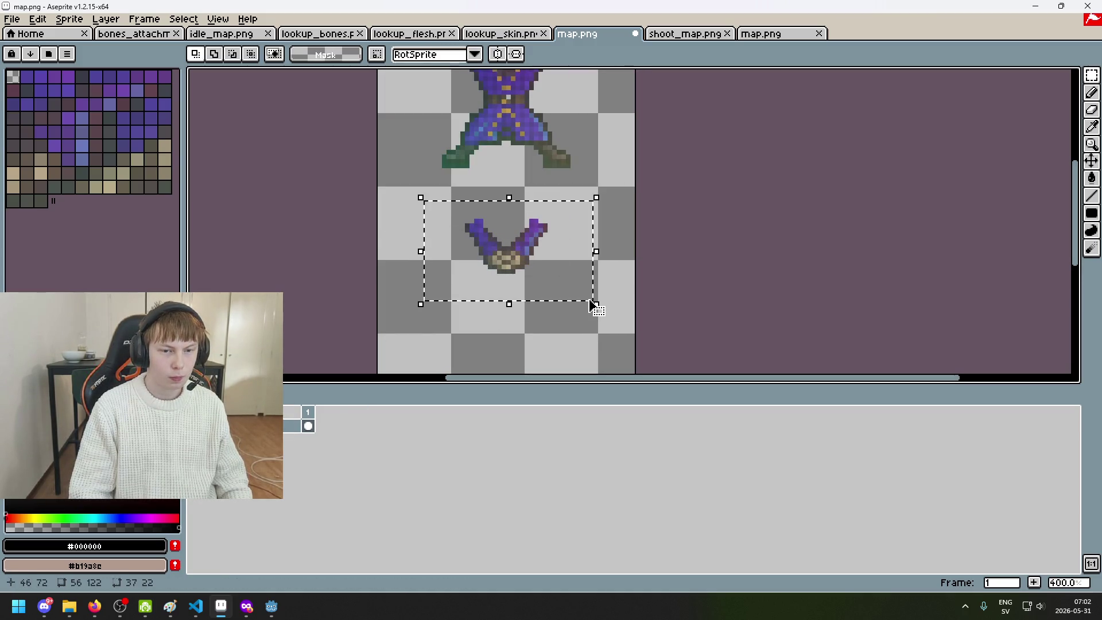
right_click(291, 426)
key("Escape")
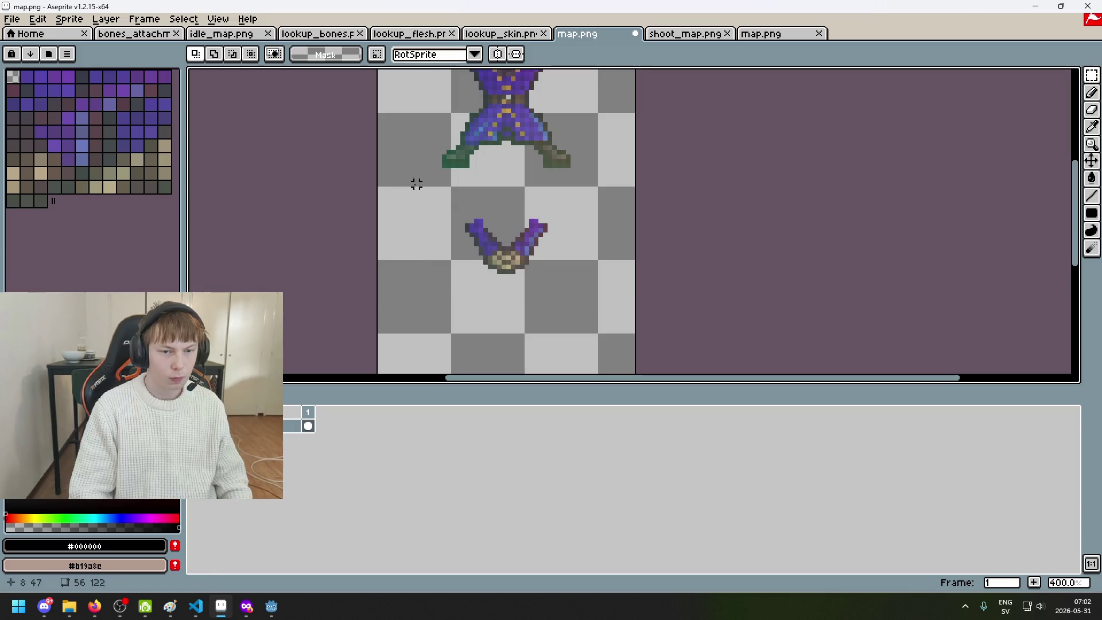
left_click_drag(414, 180, 576, 307)
key("Delete")
Add a new layer and paste the piece onto it, positioned over the body's legs
right_click(290, 427)
left_click(316, 454)
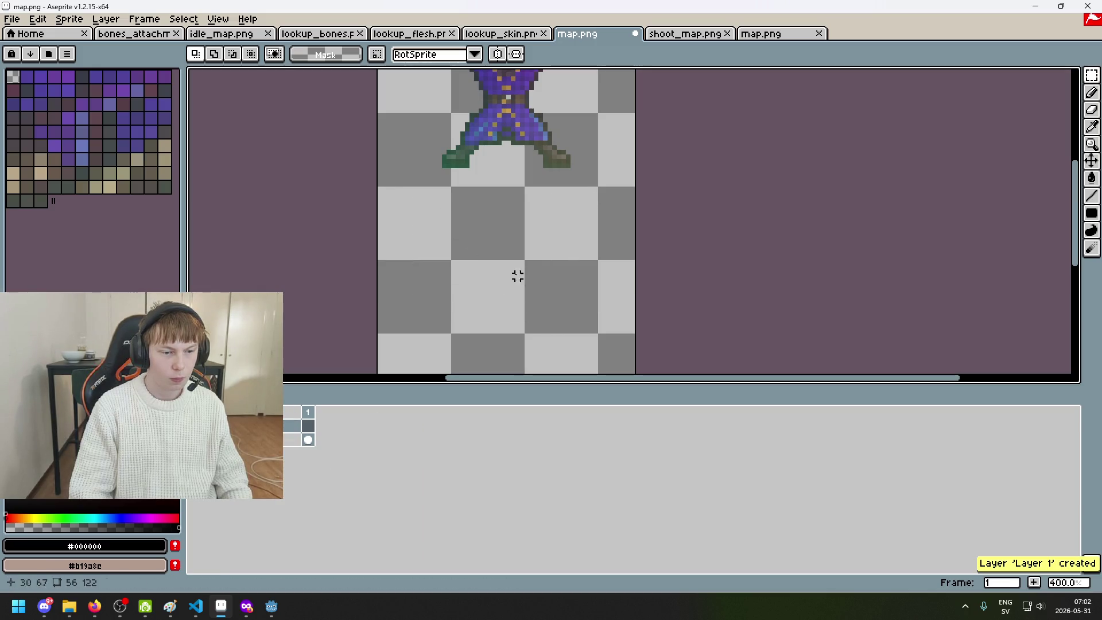
key("ctrl+v")
left_click_drag(517, 235, 508, 86)
scroll(508, 86, "up", 3)
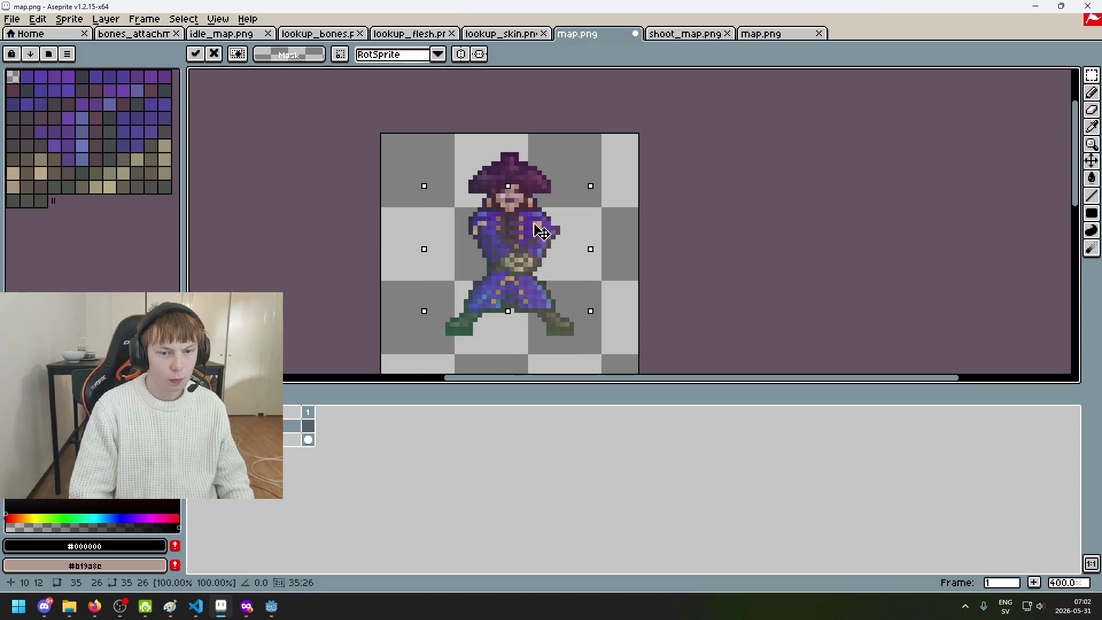
scroll(534, 233, "up", 1)
left_click_drag(534, 233, 529, 229)
left_click(682, 258)
scroll(682, 258, "down", 3)
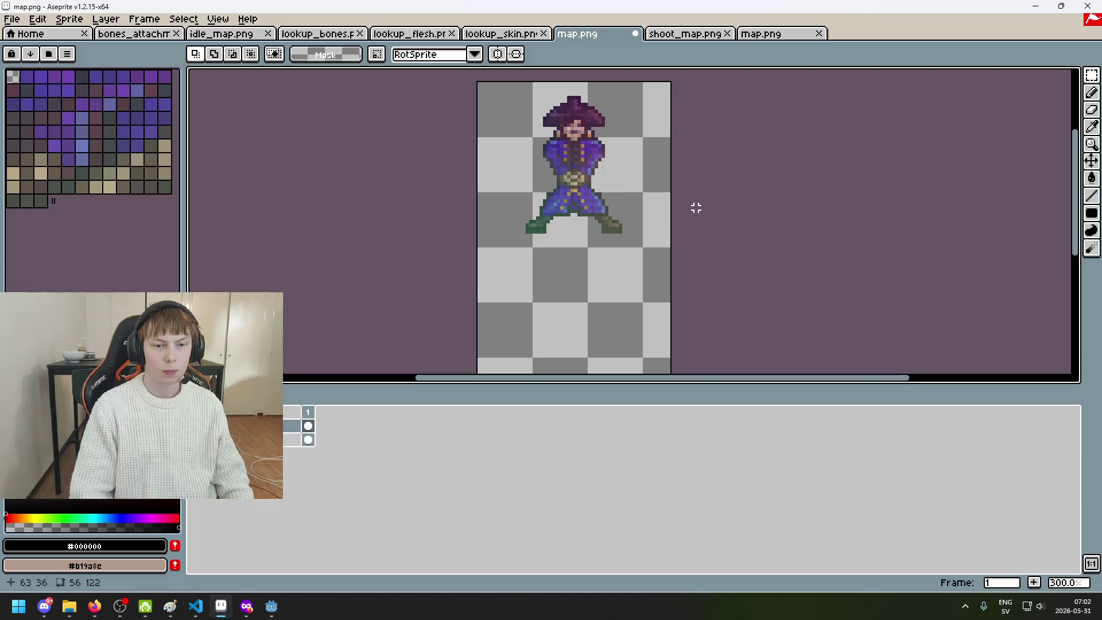
scroll(683, 227, "down", 1)
left_click_drag(679, 229, 635, 177)
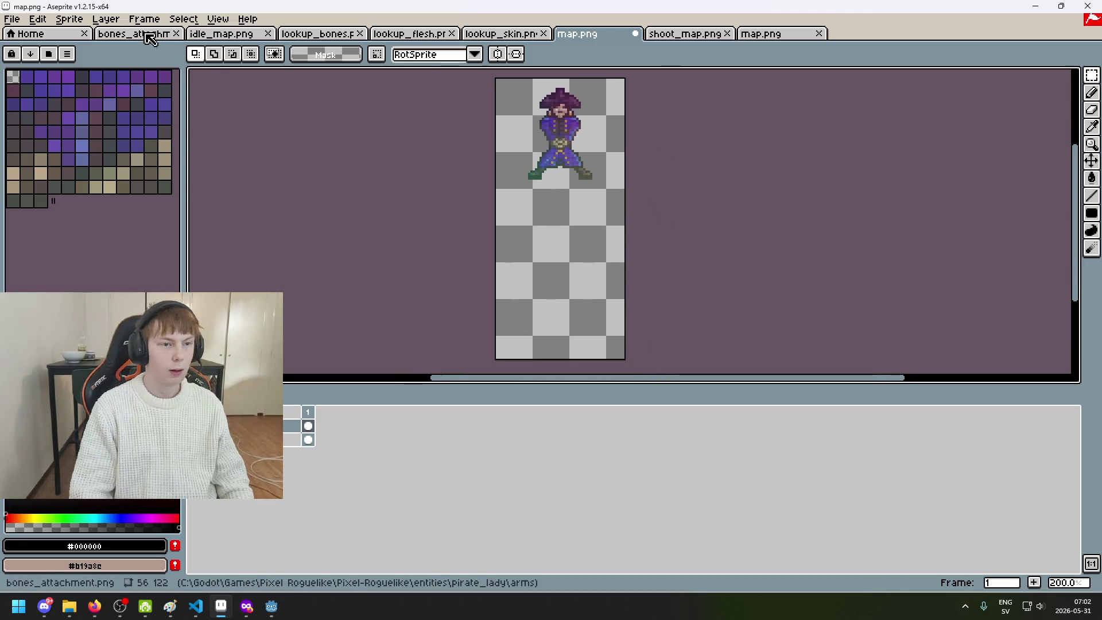
Cancel a first Canvas Size attempt and compare against the body map.png
left_click(69, 19)
left_click(80, 89)
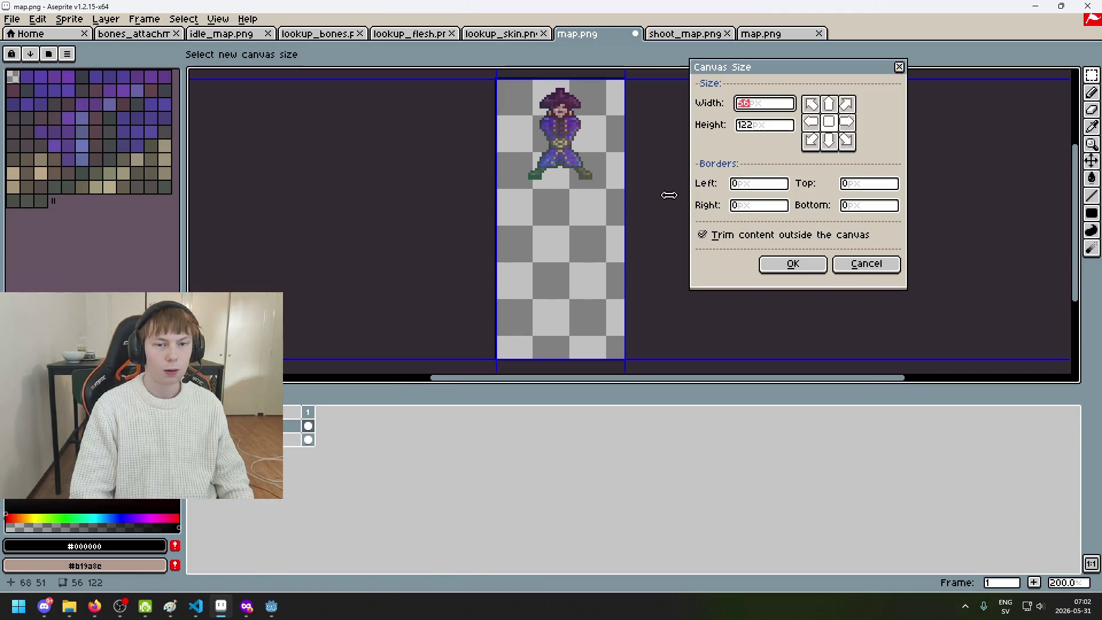
left_click(891, 267)
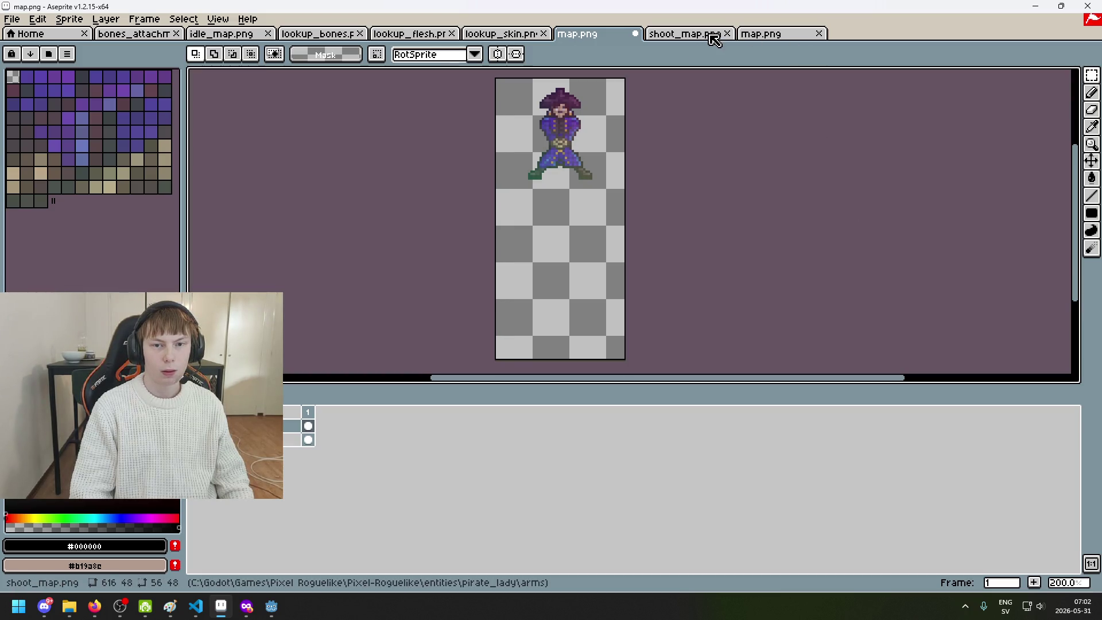
left_click(760, 34)
scroll(552, 202, "up", 7)
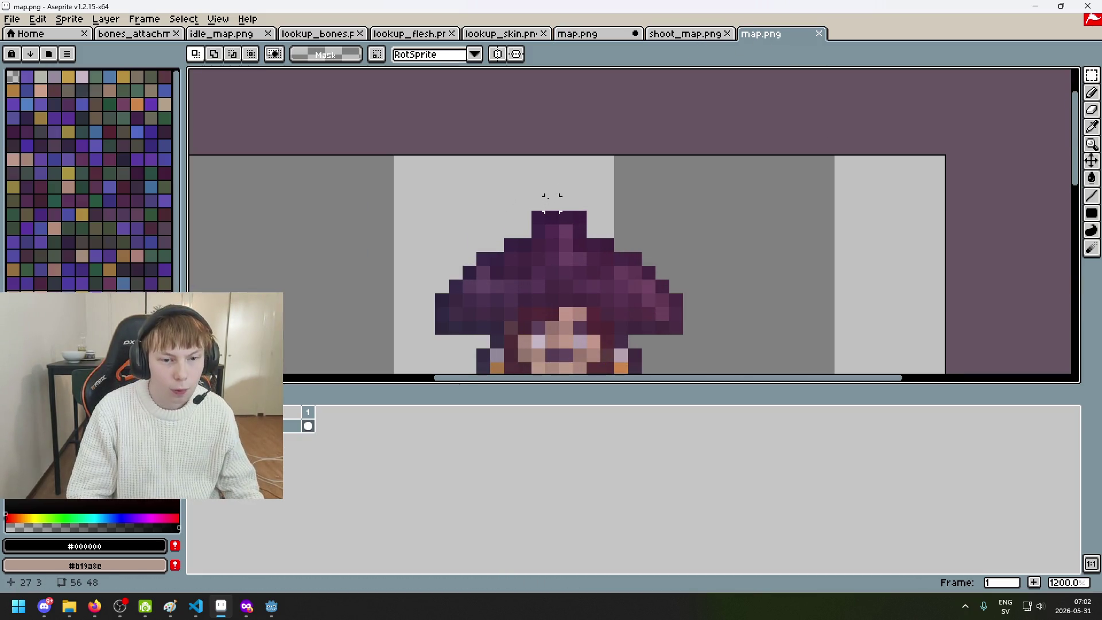
left_click(586, 33)
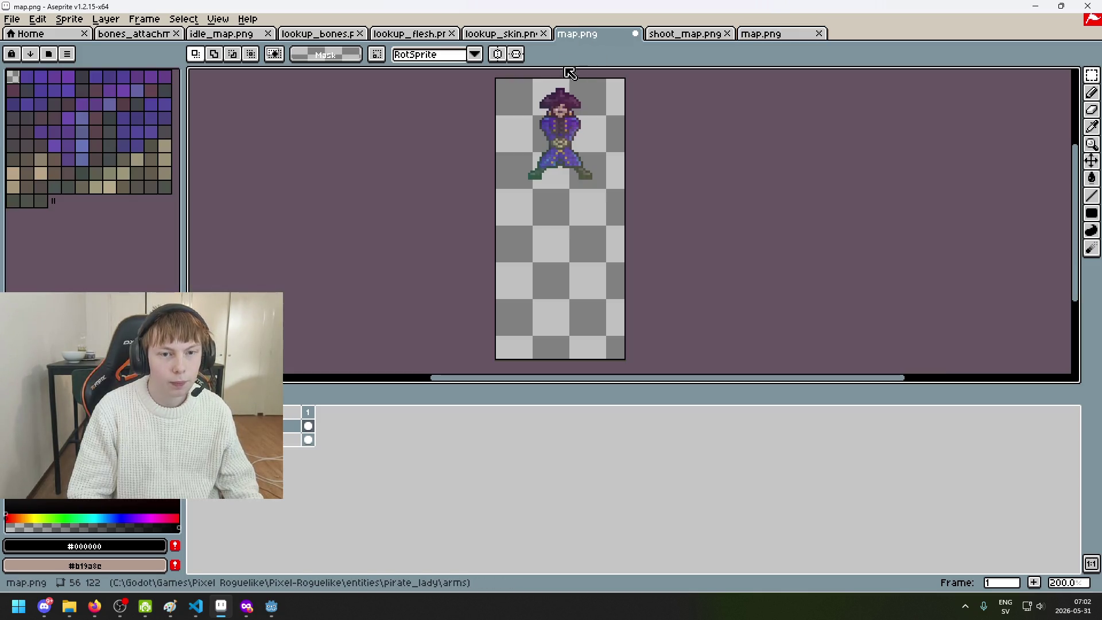
scroll(531, 216, "up", 8)
left_click_drag(531, 216, 528, 230)
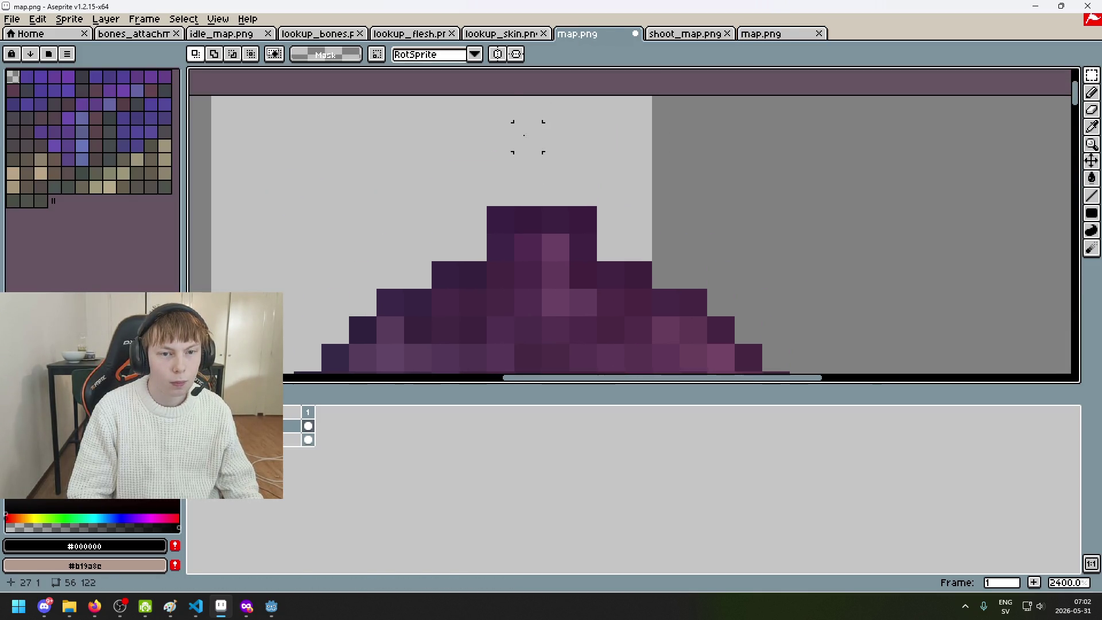
scroll(527, 137, "down", 6)
Crop arms map.png to 56×48 with Canvas Size anchored at the top, height 48
left_click(69, 19)
left_click(92, 94)
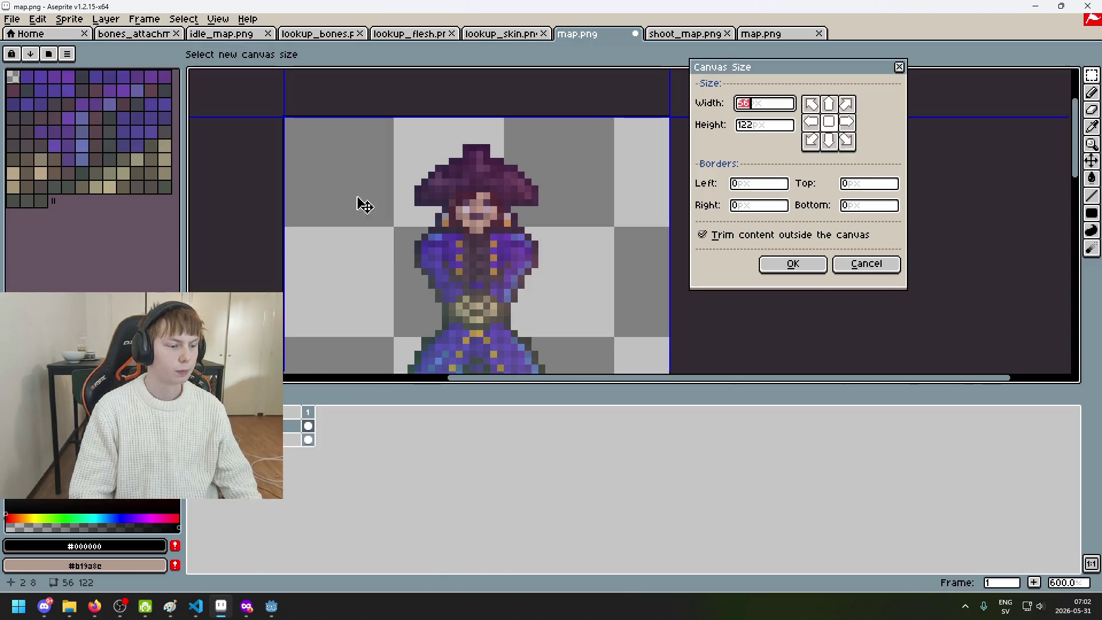
left_click(827, 107)
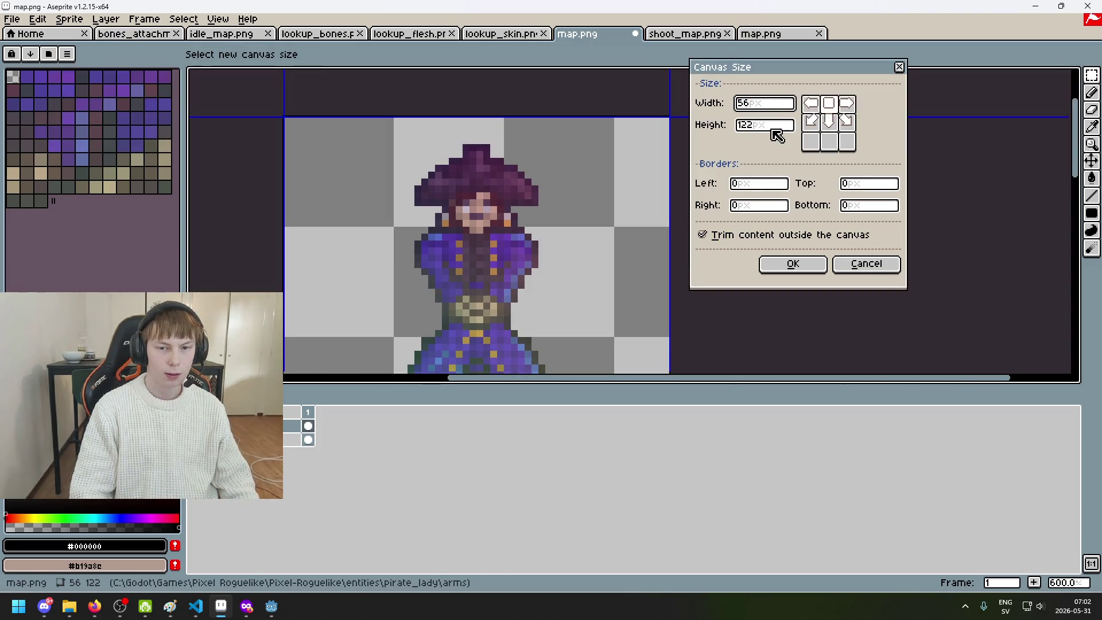
double_click(763, 125)
type("48")
scroll(672, 160, "down", 1)
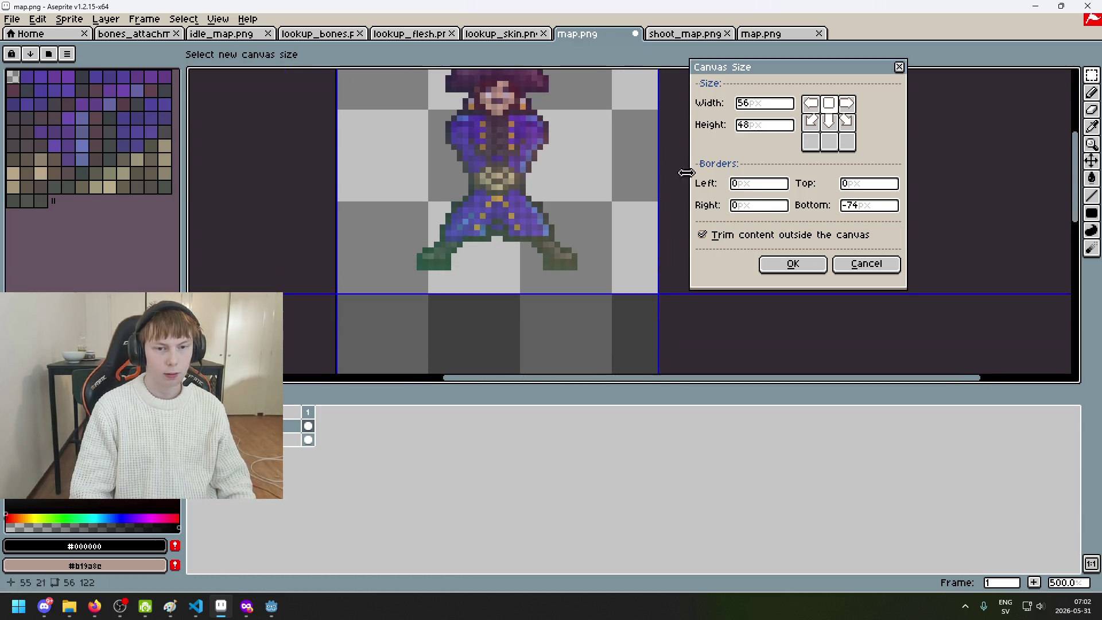
left_click(764, 268)
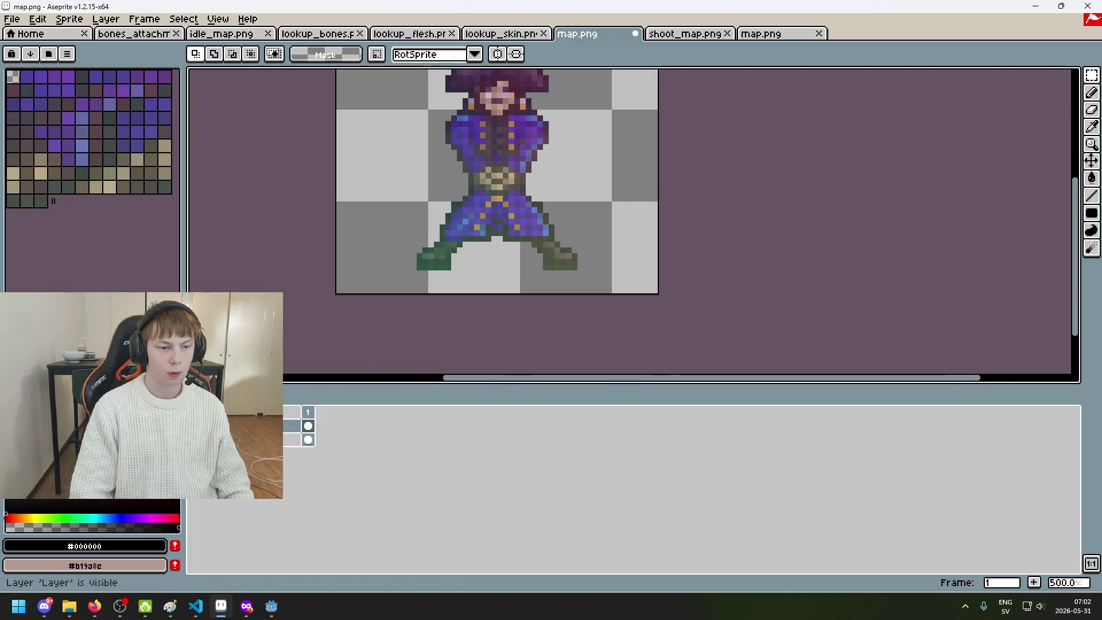
Save map.png, accepting the layers warning, and switch to lookup_skin.png
scroll(458, 238, "down", 2)
key("ctrl+s")
left_click(533, 353)
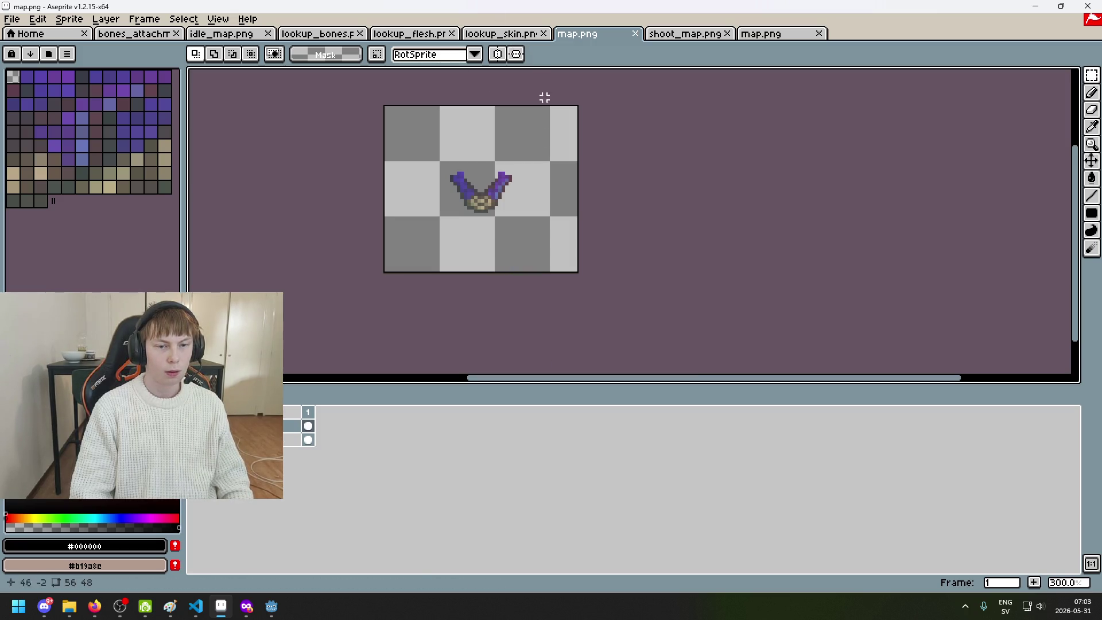
left_click(499, 35)
Try pasting the copied piece, undo it, and compare lookup_skin against map.png
left_click_drag(670, 235, 554, 182)
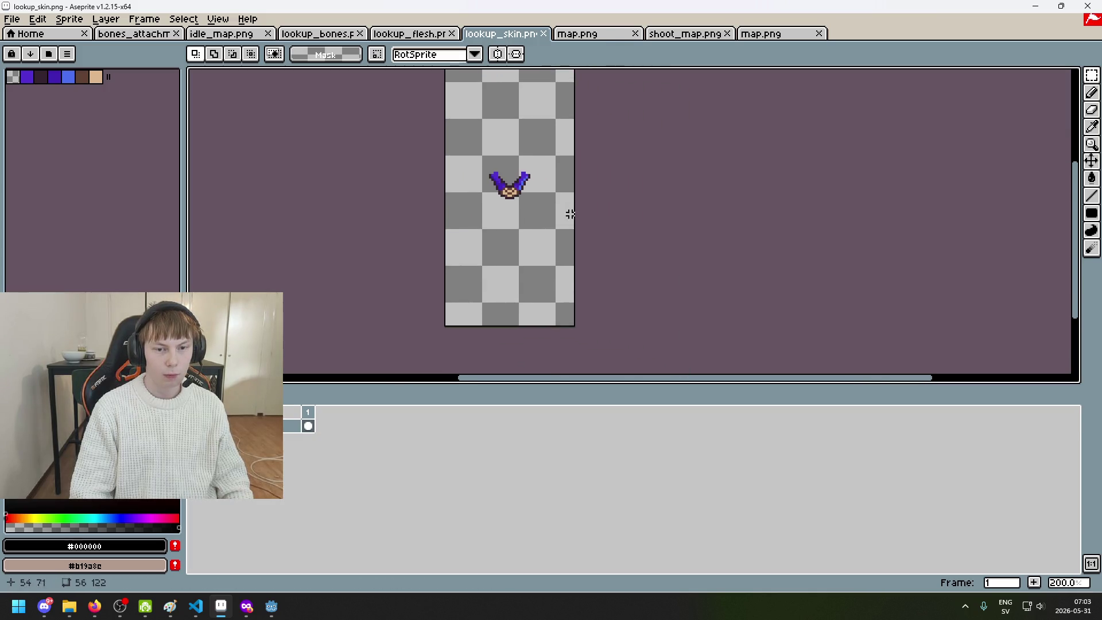
key("ctrl+v")
key("ctrl+z")
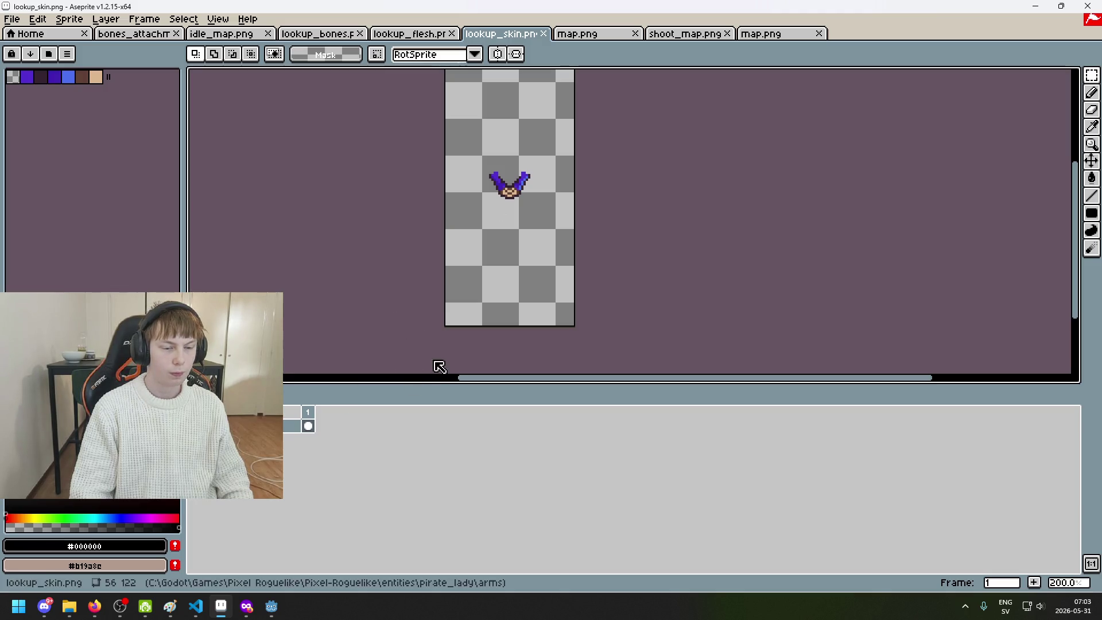
left_click(588, 33)
scroll(487, 221, "up", 3)
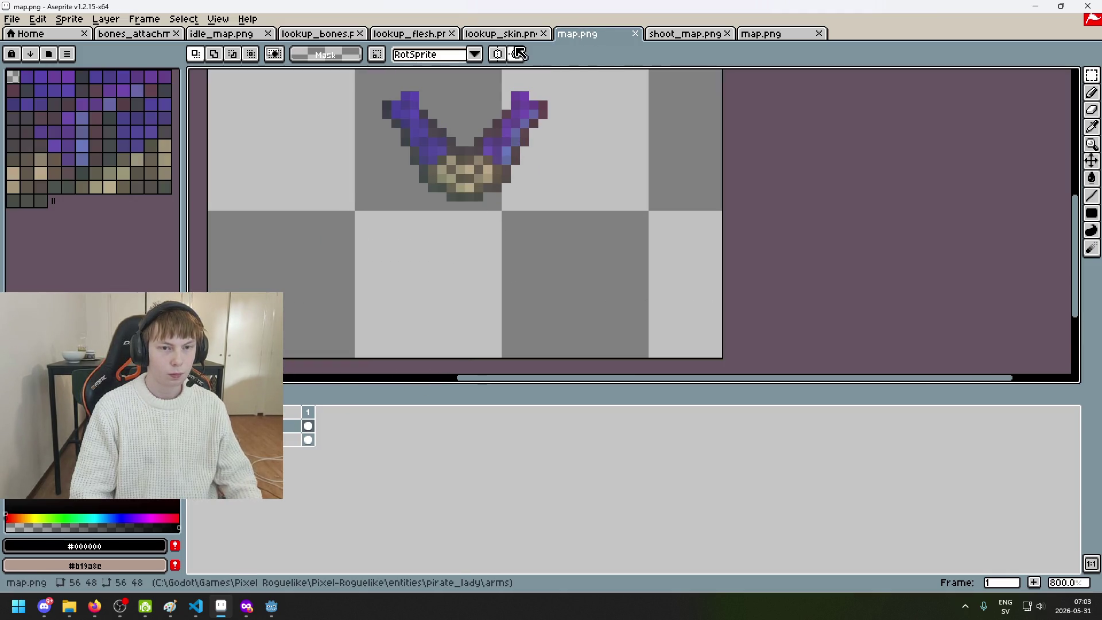
scroll(517, 73, "down", 5)
key("ctrl+shift+Tab")
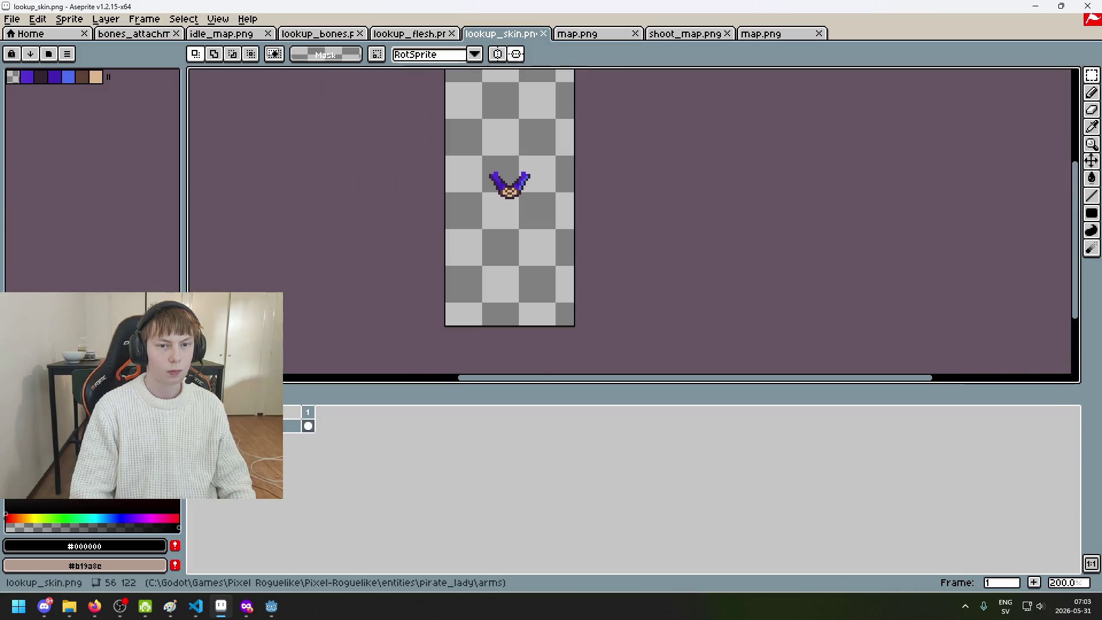
Resize the lookup_skin canvas to 56×48
left_click(69, 19)
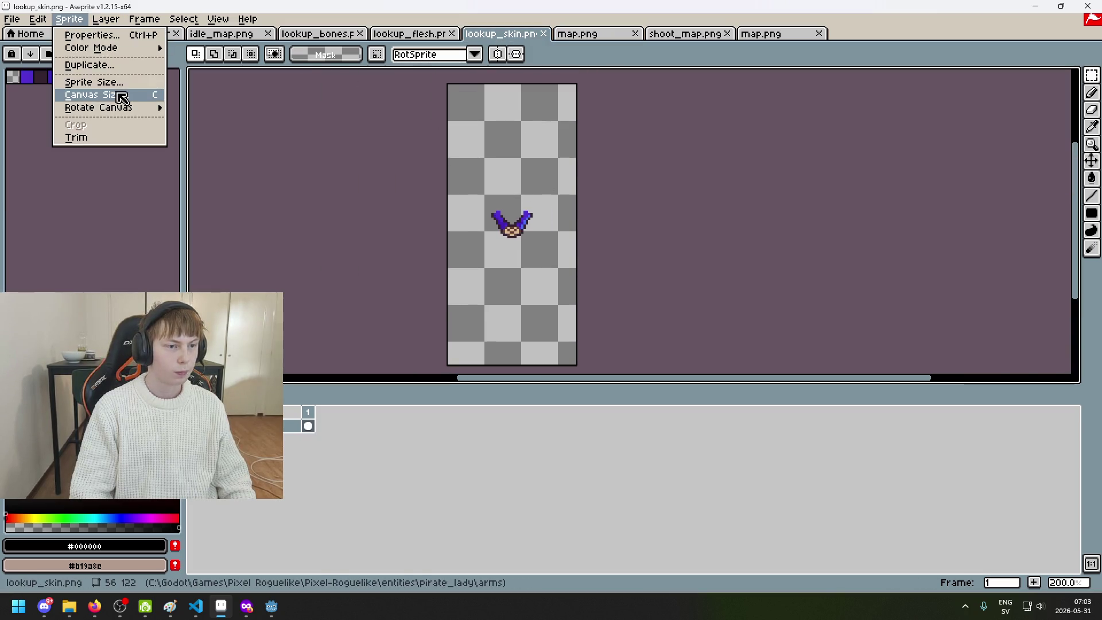
left_click(121, 96)
type("48")
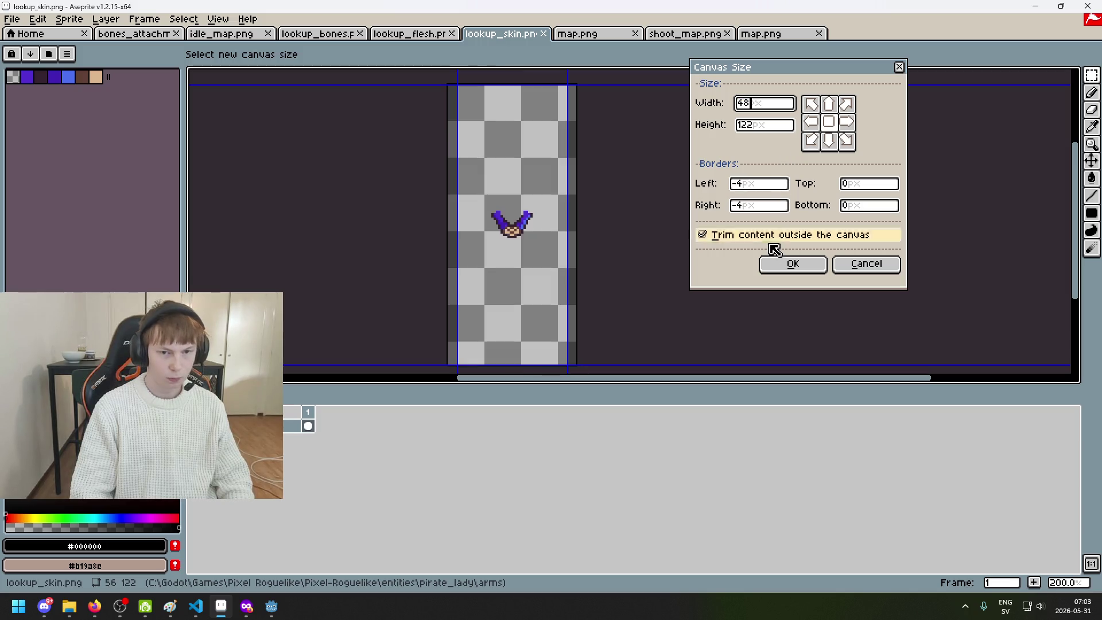
double_click(772, 107)
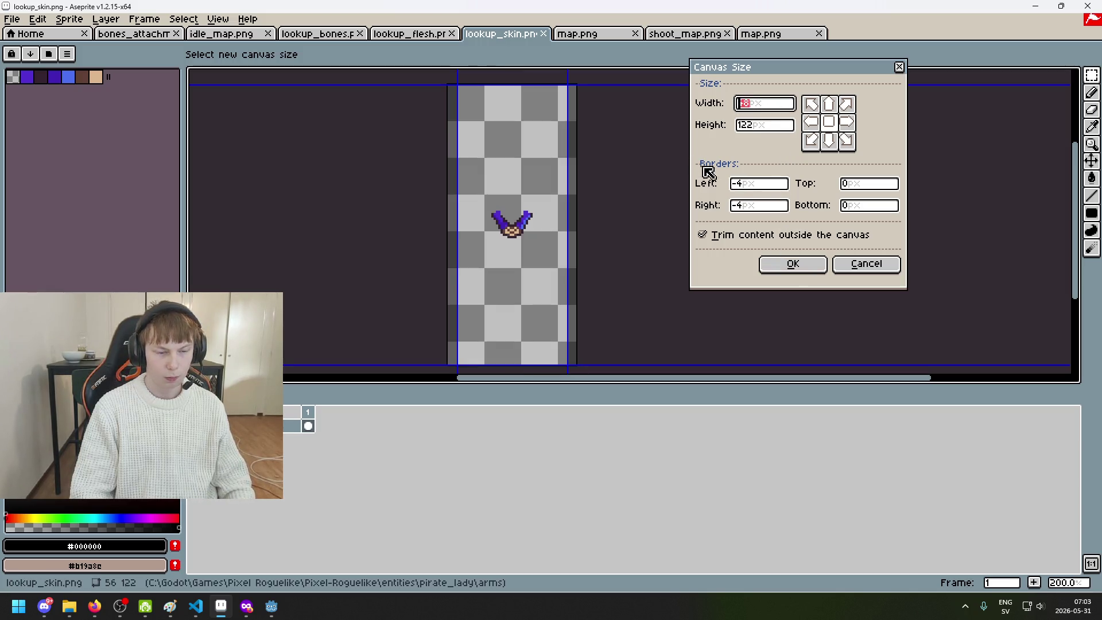
type("56")
left_click(771, 125)
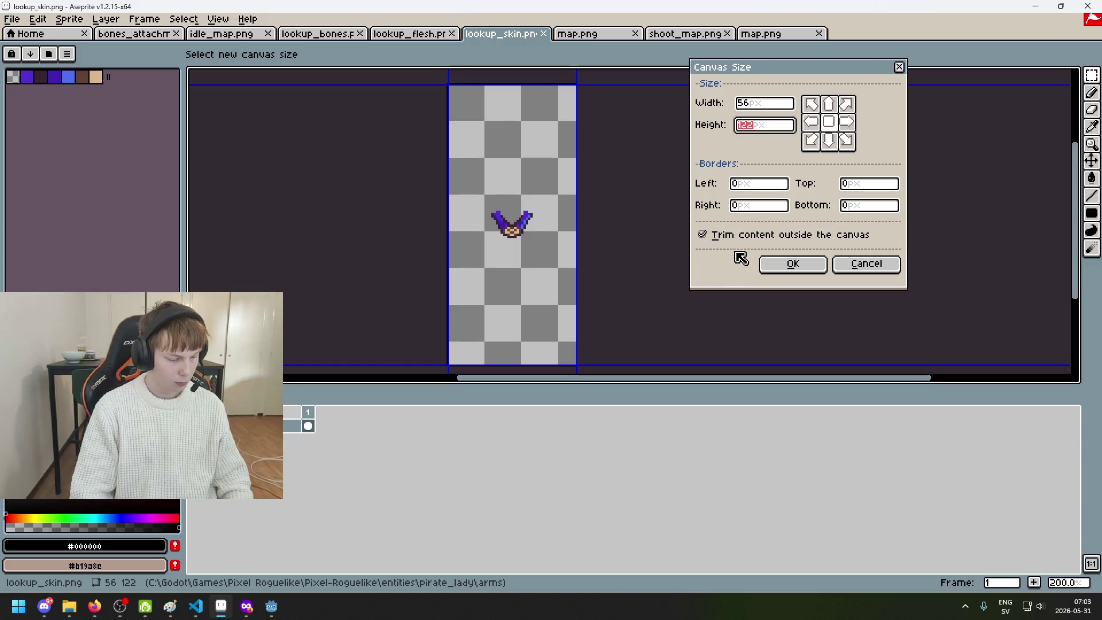
type("48")
left_click(776, 266)
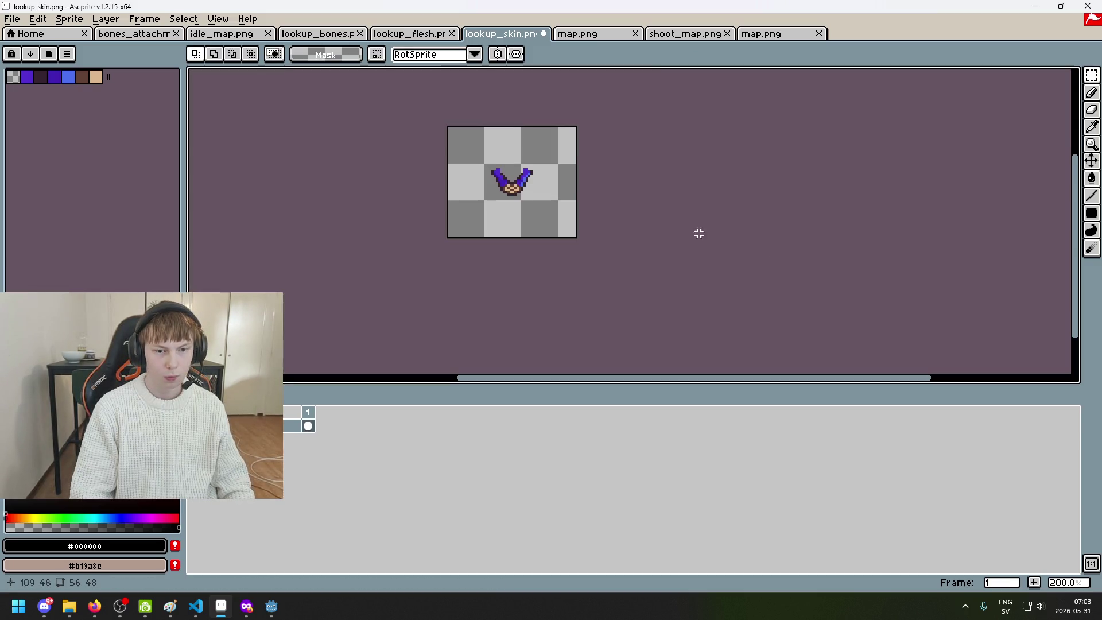
Check against shoot_map, then shift the lookup_skin arm one pixel left
scroll(554, 91, "up", 1)
left_click(683, 34)
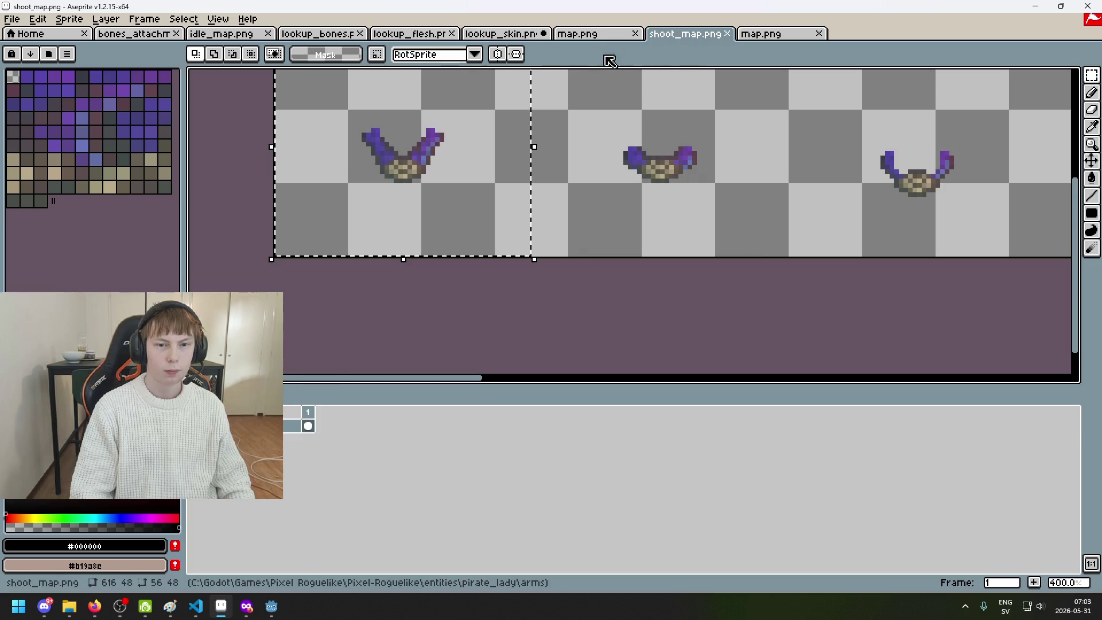
left_click(500, 34)
left_click_drag(425, 171, 554, 256)
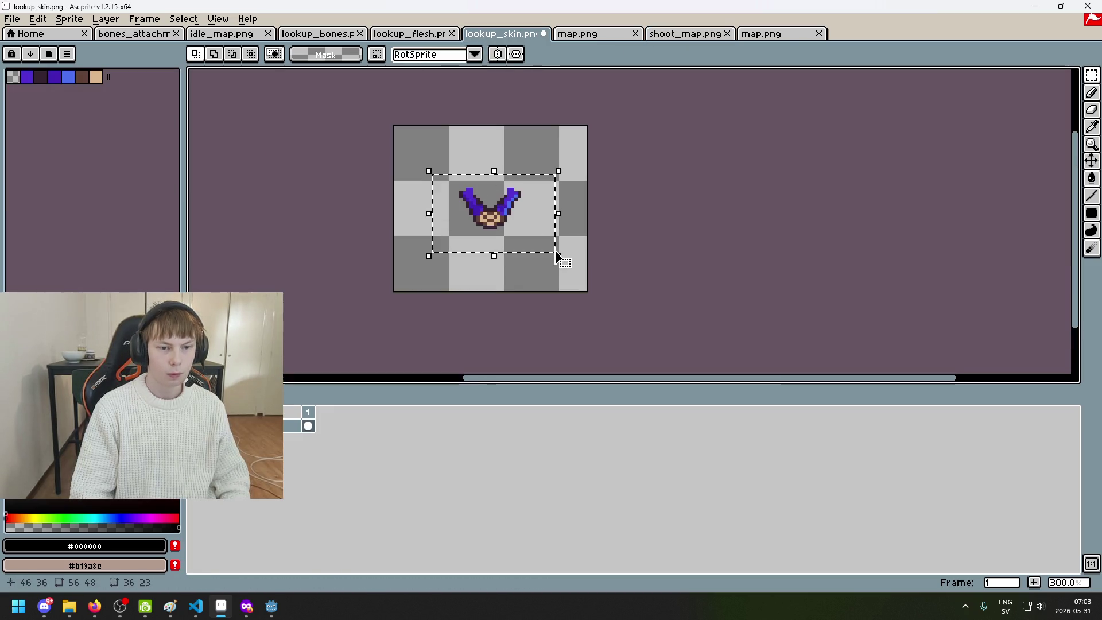
key("Left")
left_click(583, 256)
Compare lookup_skin with the shoot_map and map.png sprites
scroll(592, 230, "up", 3)
scroll(603, 211, "down", 5)
scroll(602, 212, "up", 1)
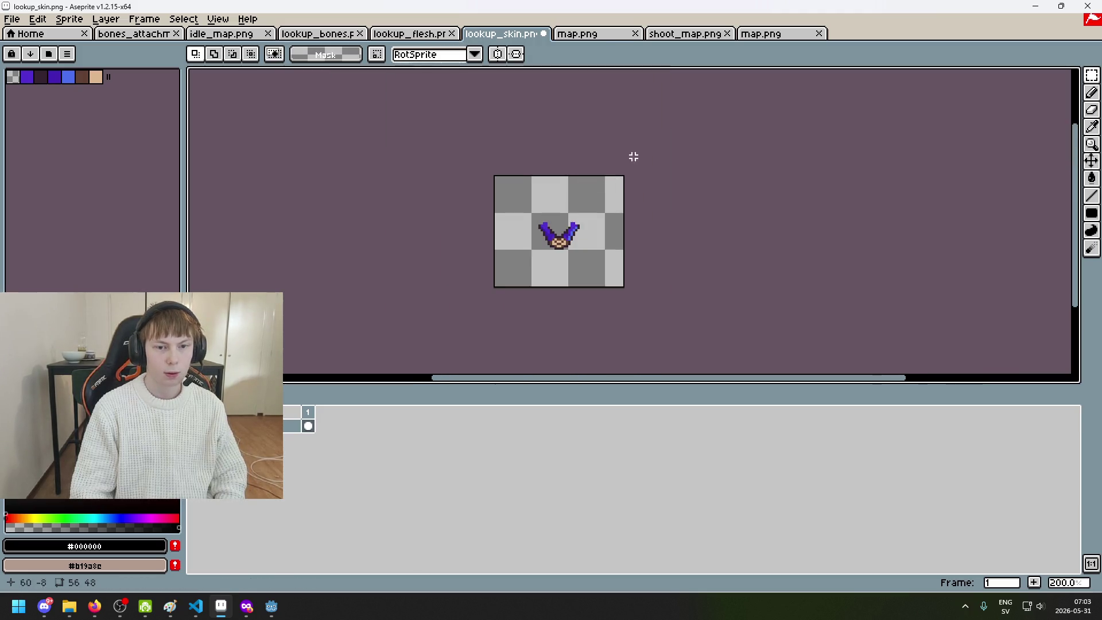
left_click(683, 34)
left_click(579, 34)
left_click(522, 35)
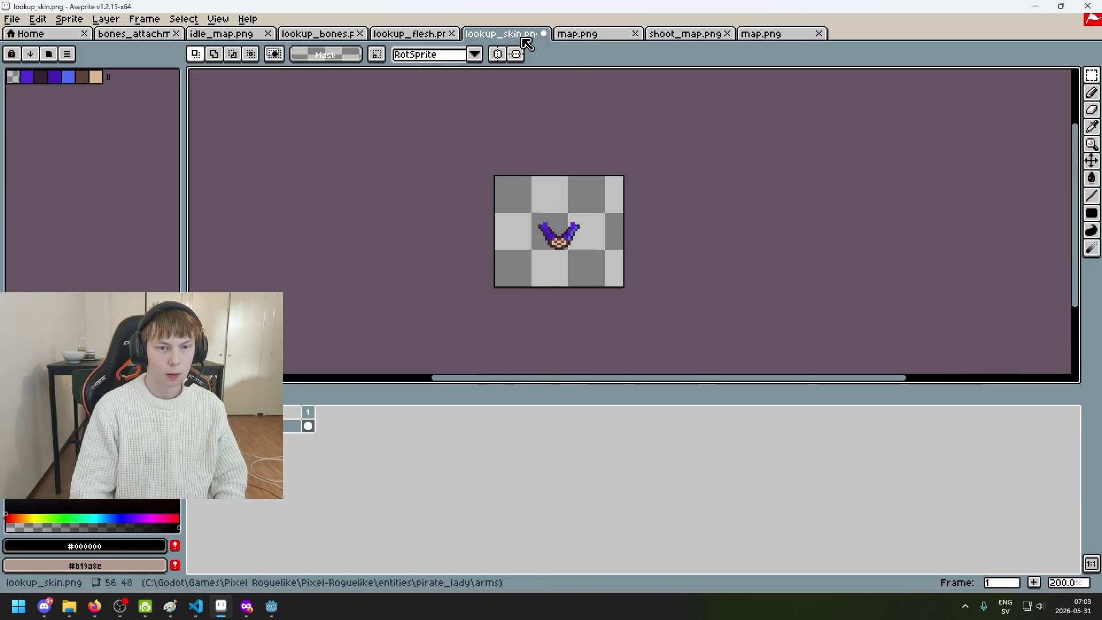
scroll(620, 227, "up", 1)
left_click(577, 36)
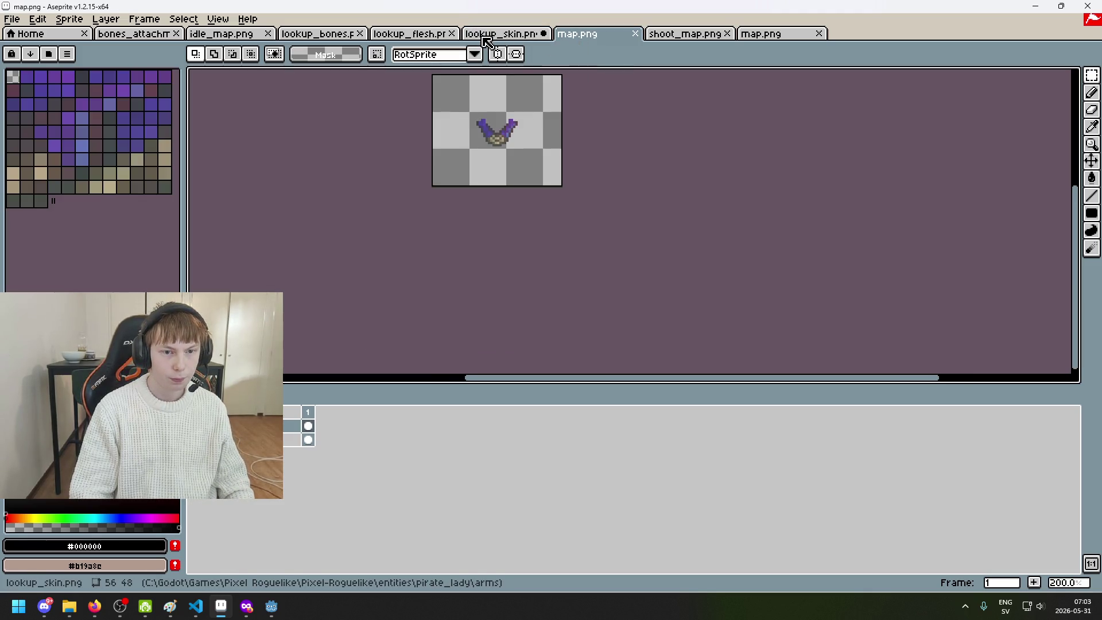
Crop the lookup_flesh canvas to 56×48 and save it
left_click(409, 34)
key("ctrl+Tab")
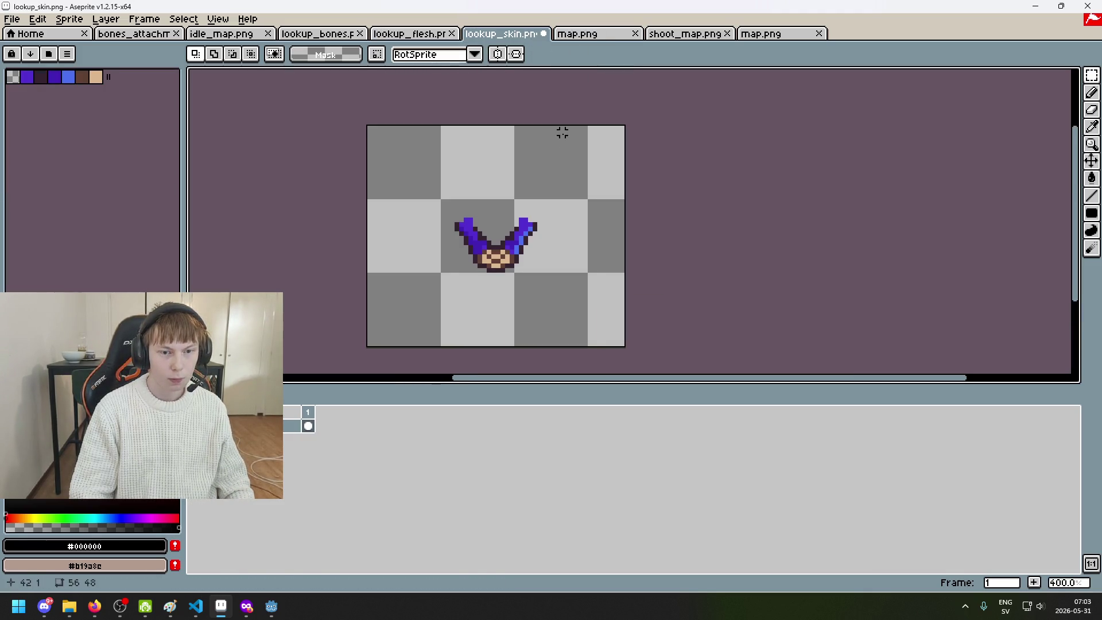
left_click(417, 35)
left_click(69, 19)
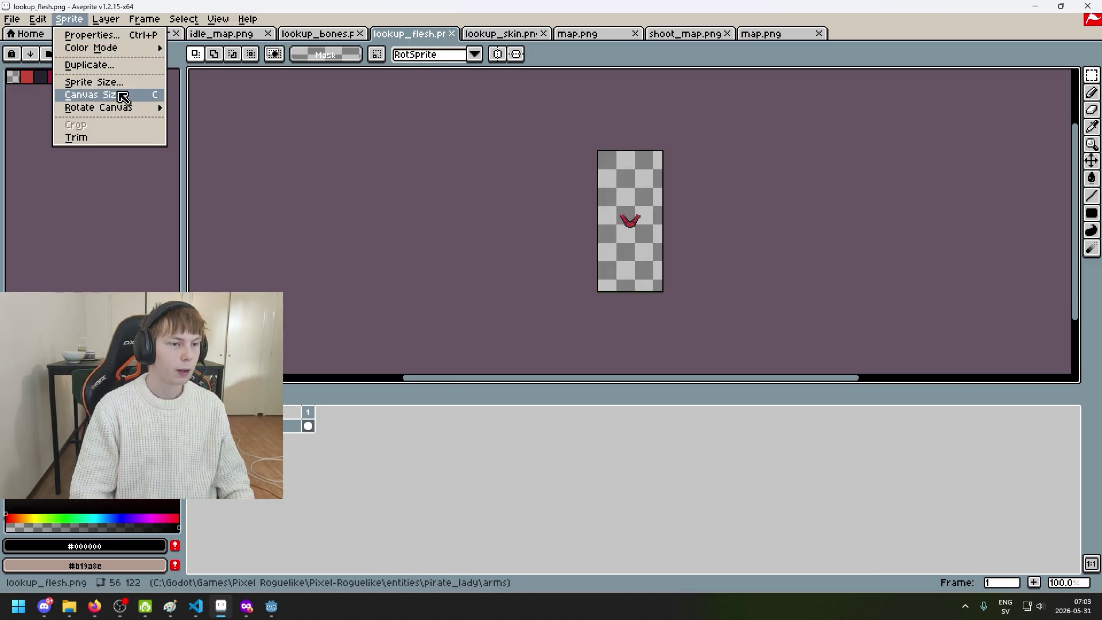
left_click(150, 95)
type("48")
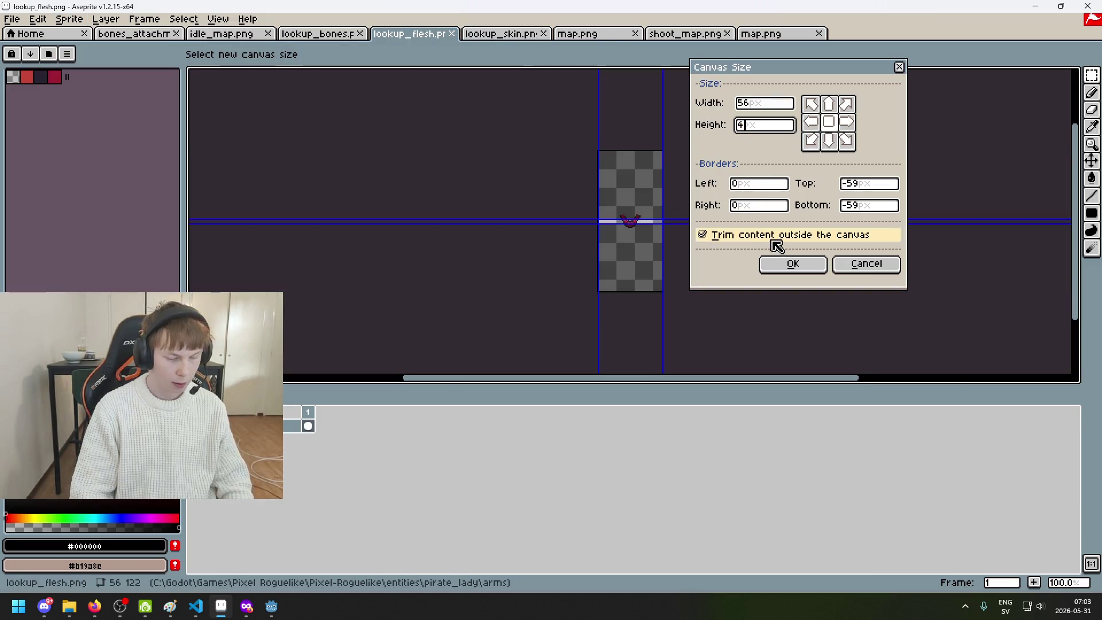
left_click(793, 266)
left_click_drag(554, 242, 680, 313)
key("ctrl+s")
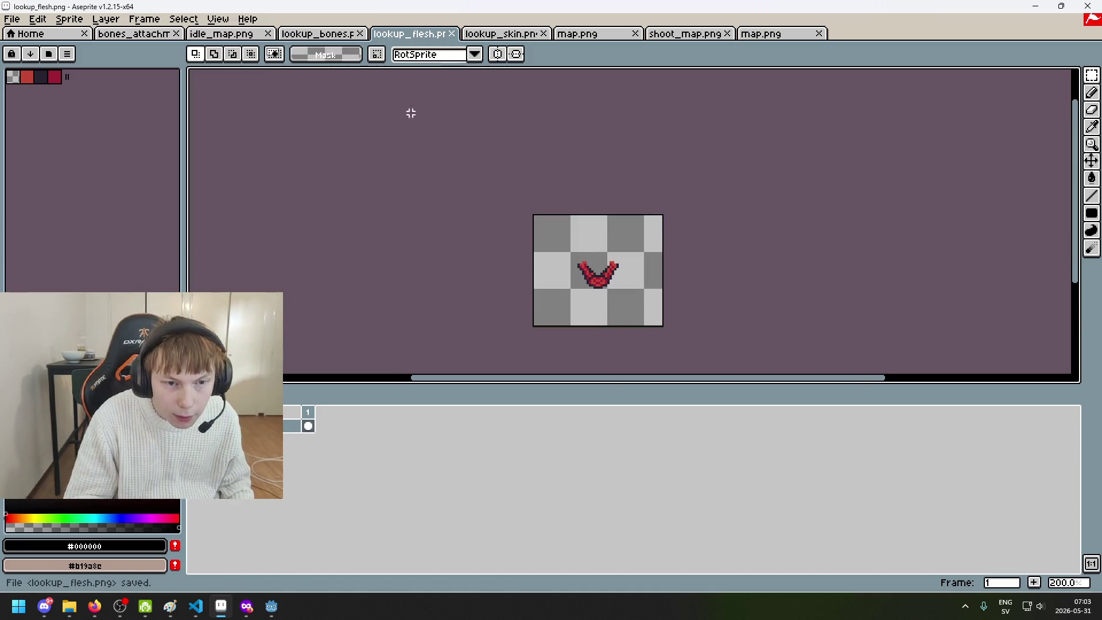
Crop the lookup_bones canvas to 56×48 and clear the selection
left_click(318, 33)
left_click(69, 19)
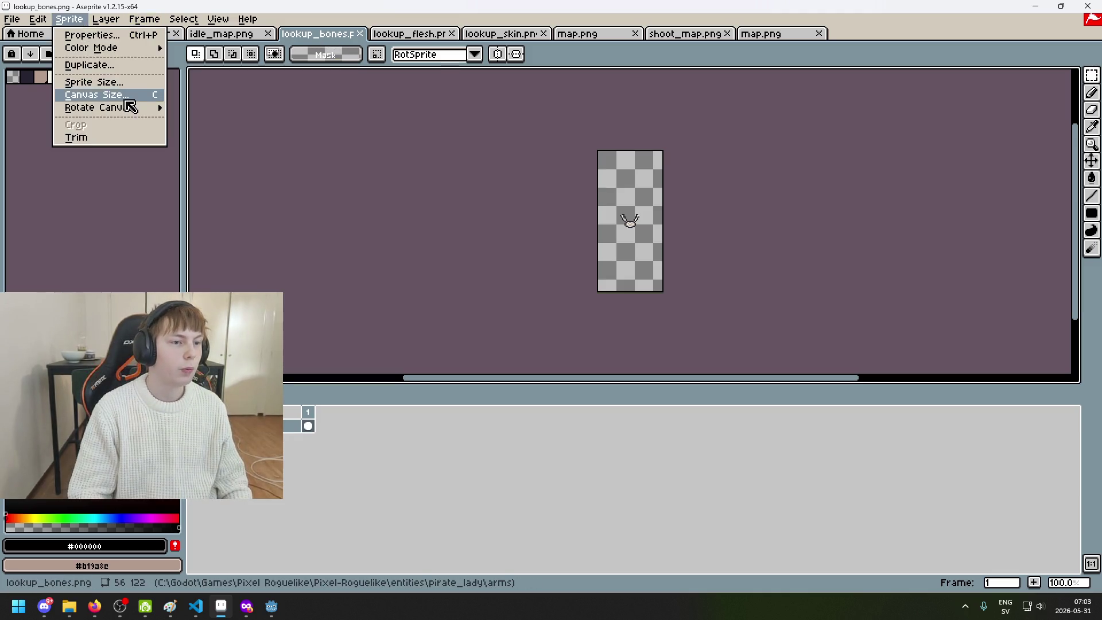
left_click(118, 95)
left_click(763, 125)
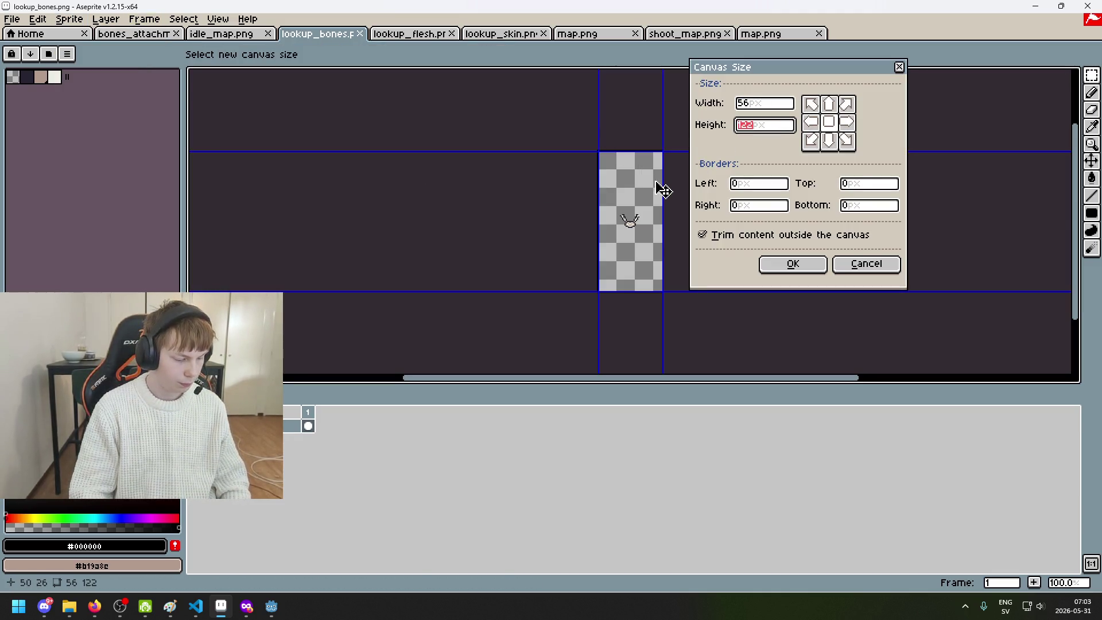
type("48")
left_click(792, 264)
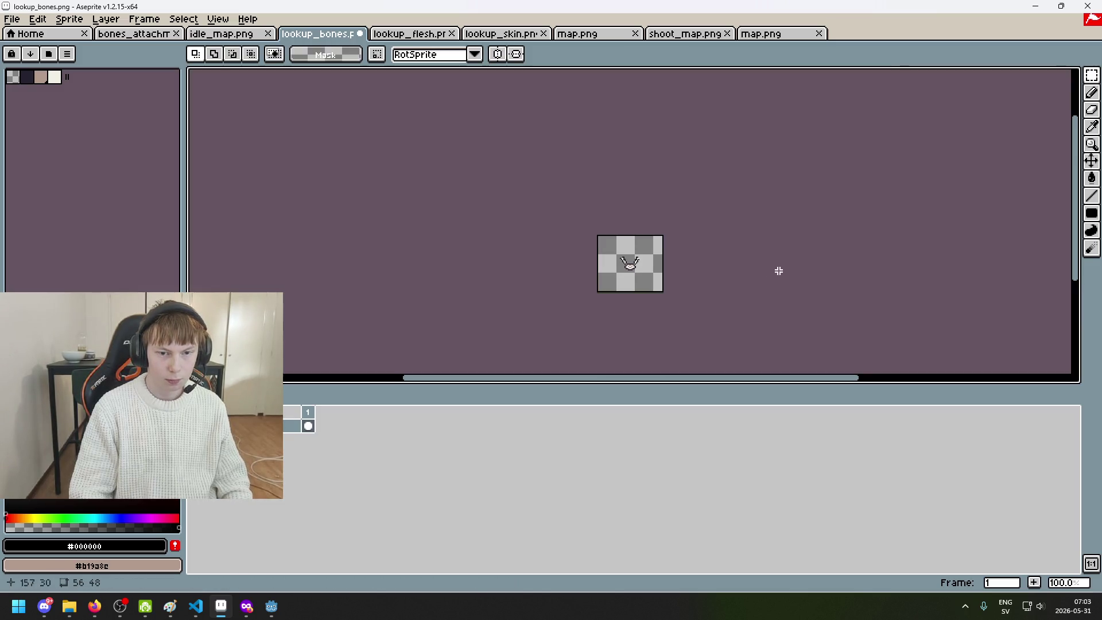
scroll(647, 281, "up", 2)
key("ctrl+a")
key("ctrl+d")
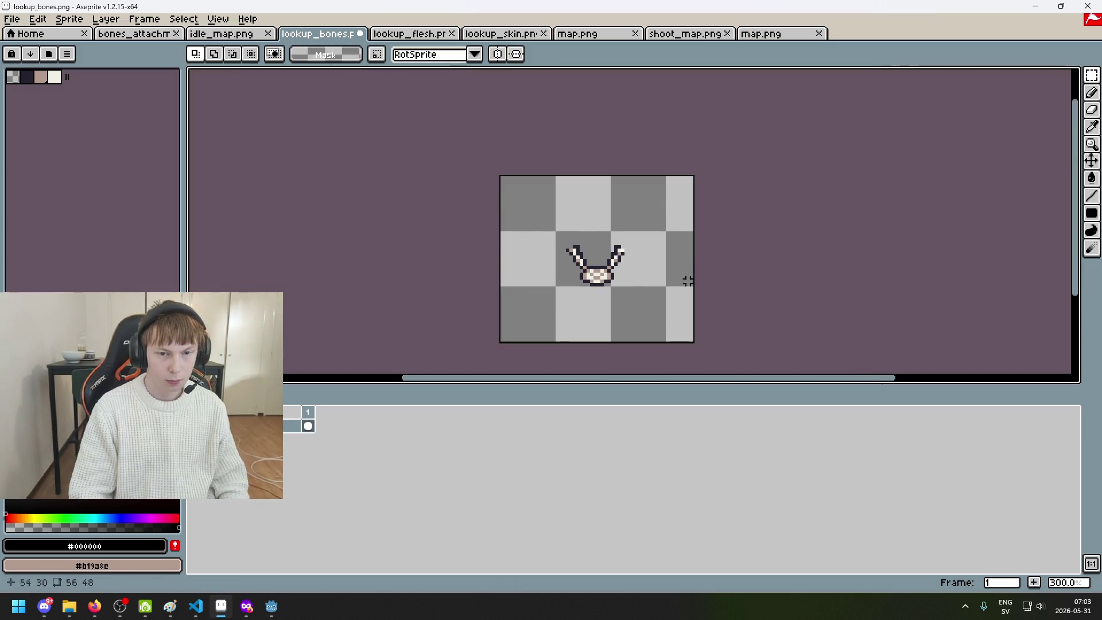
left_click(221, 34)
Paste the copied idle_map arm into bones_attachment
scroll(708, 238, "up", 3)
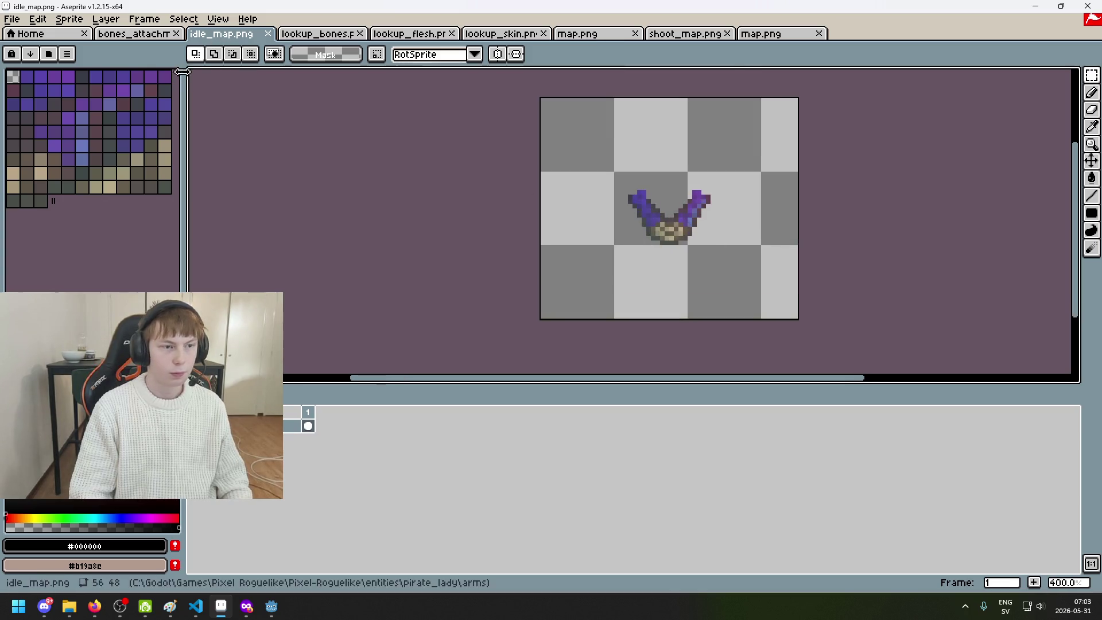
left_click(127, 36)
key("ctrl+Tab")
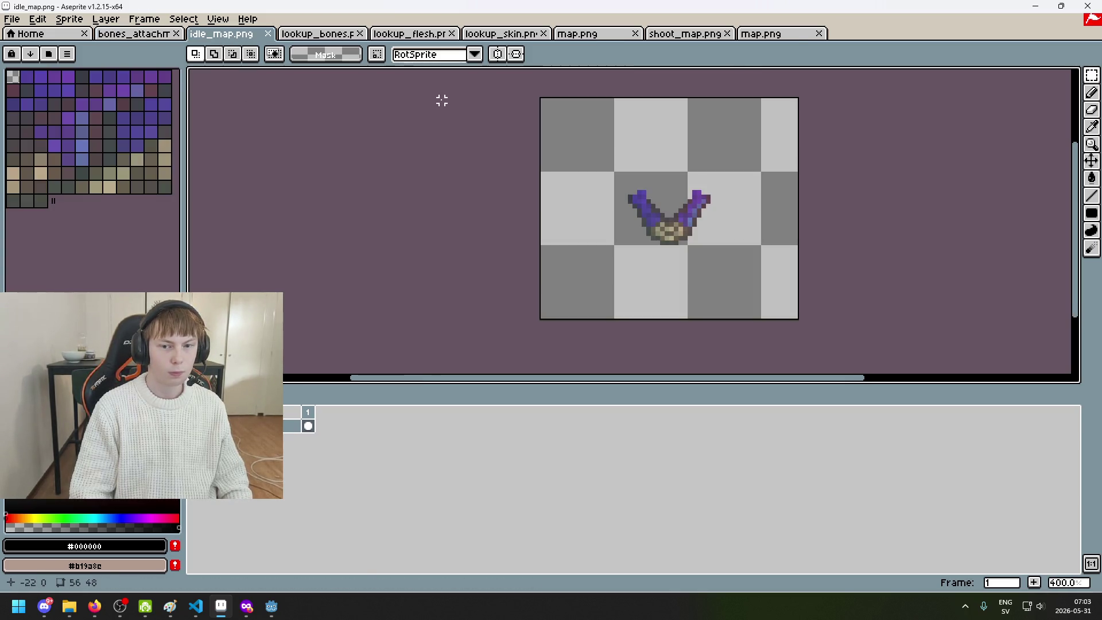
key("ctrl+shift+Tab")
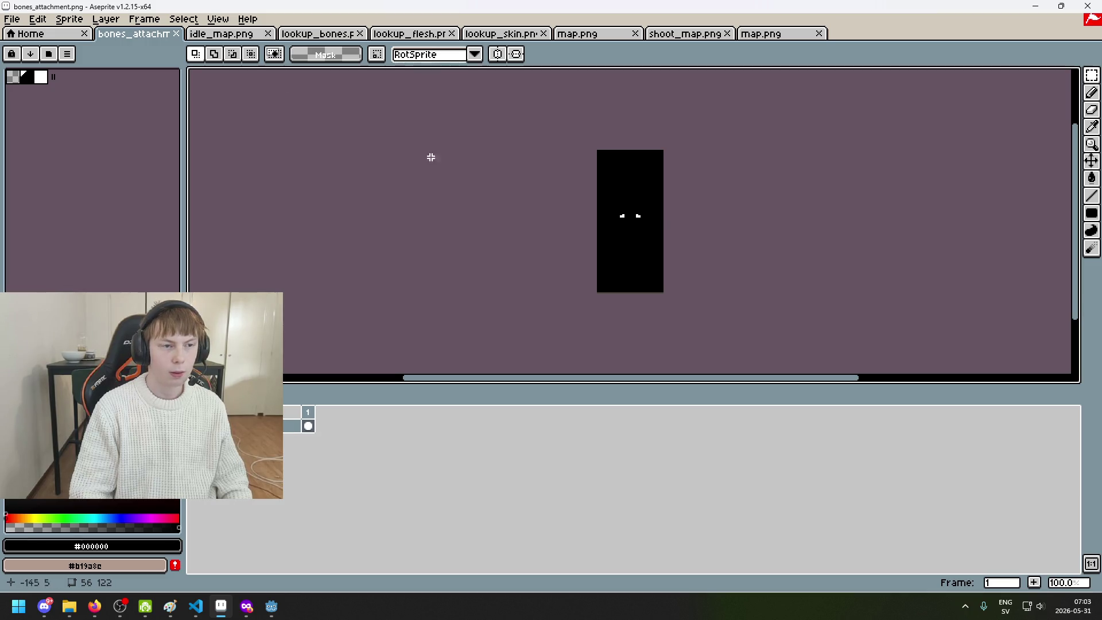
scroll(436, 164, "right", 3)
scroll(515, 194, "up", 1)
key("ctrl+v")
key("ctrl+z")
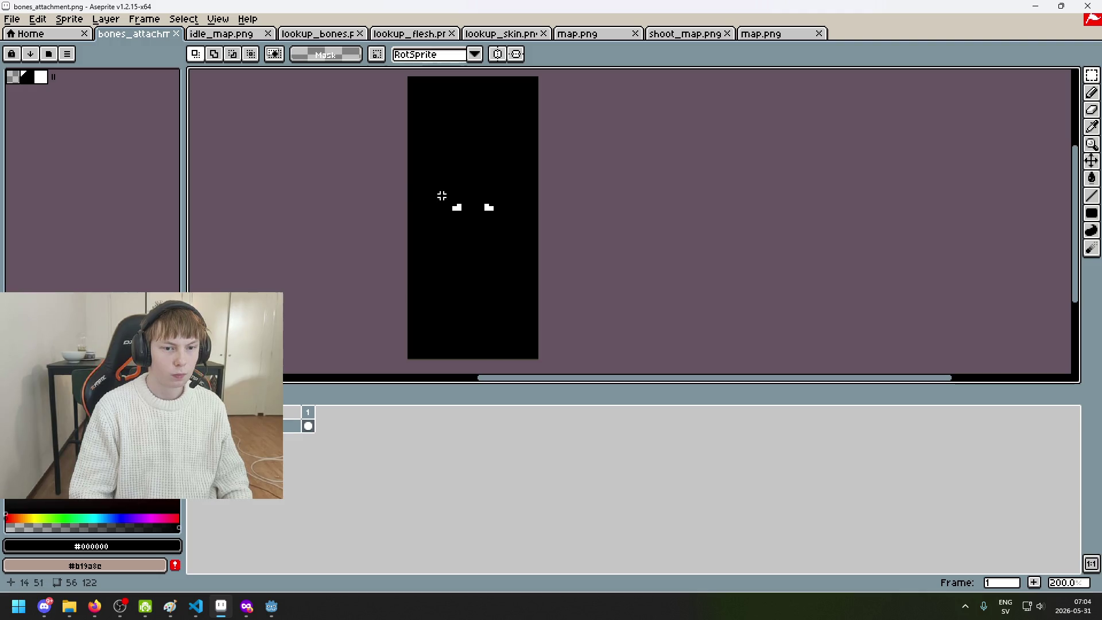
key("ctrl+v")
left_click(443, 198)
Raise the two white bone markers up to the tips of the pasted arm
mouse_move(435, 195)
left_mouse_down()
mouse_move(531, 235)
mouse_move(505, 152)
left_mouse_up()
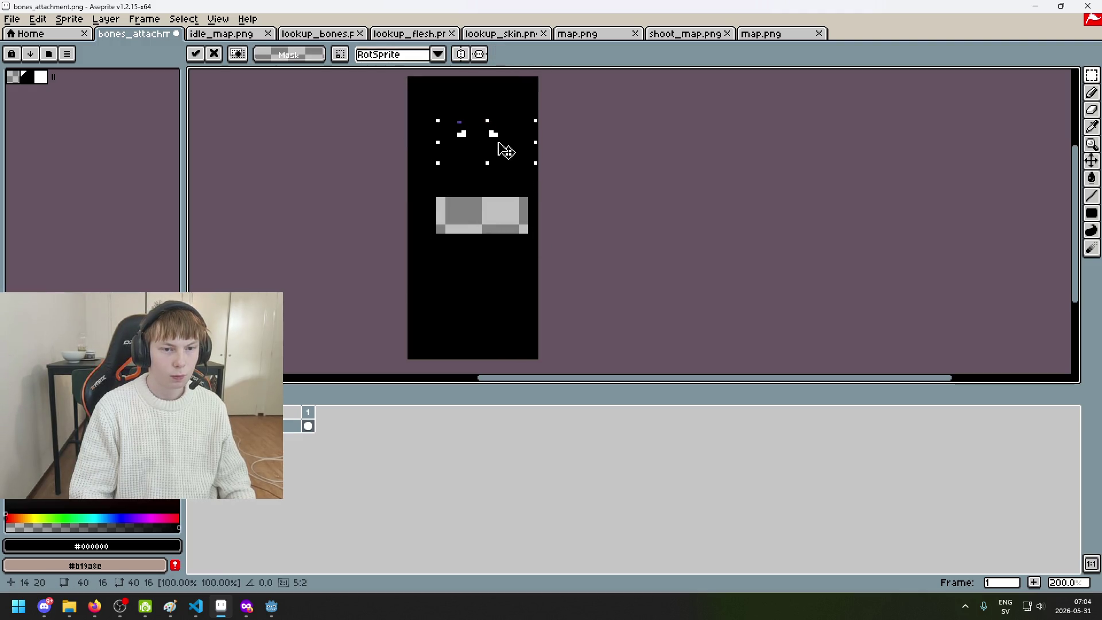
key("ctrl+z")
scroll(502, 179, "up", 1)
key("ctrl+d")
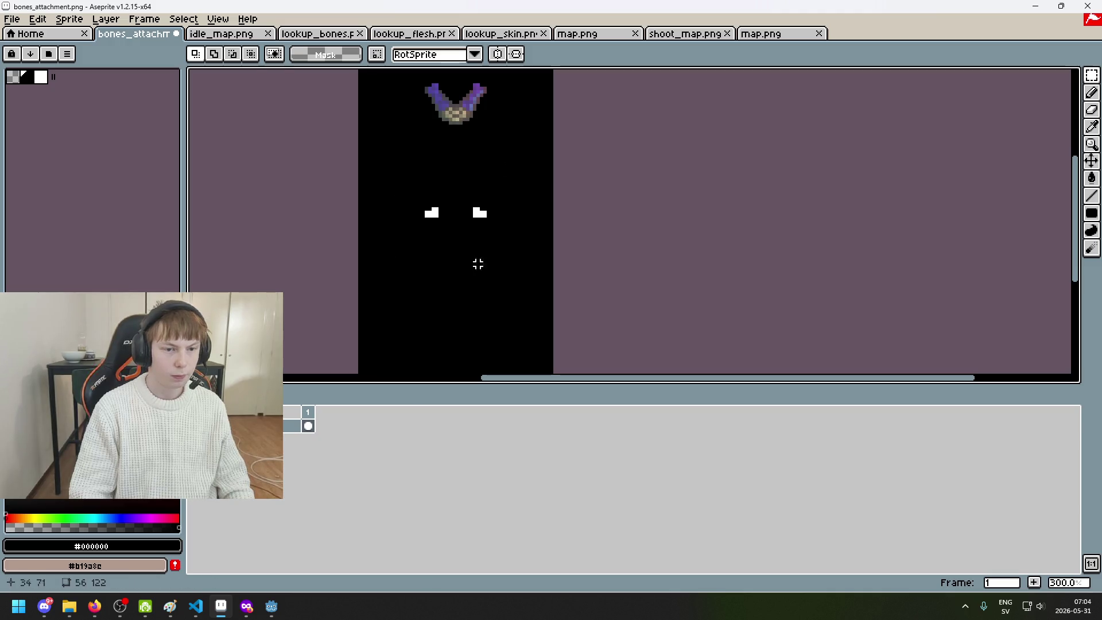
key("w")
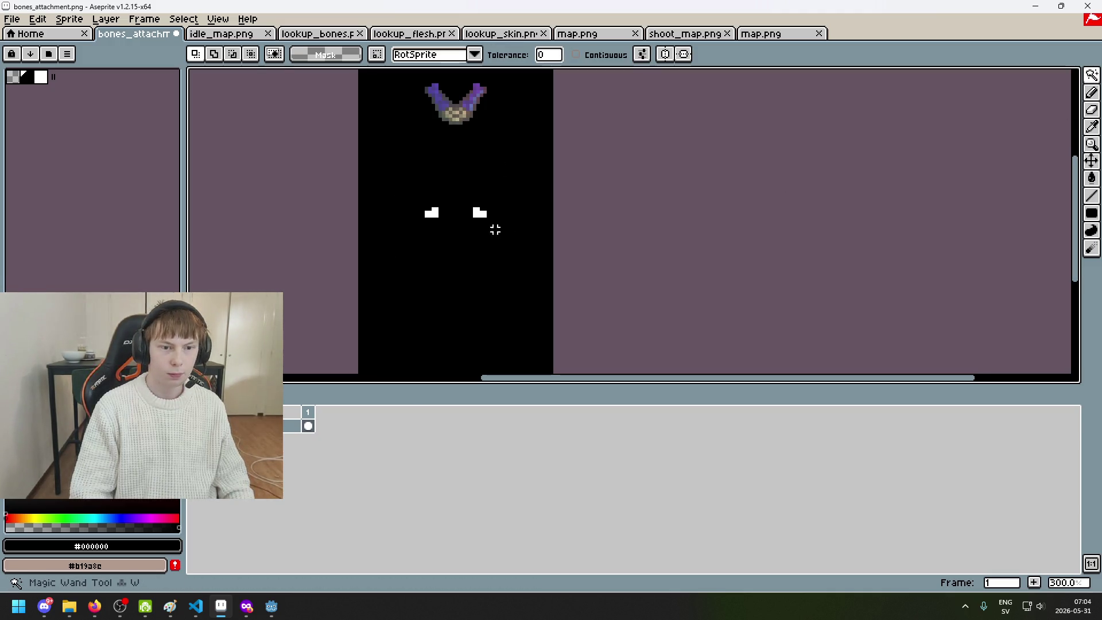
key("ctrl+d")
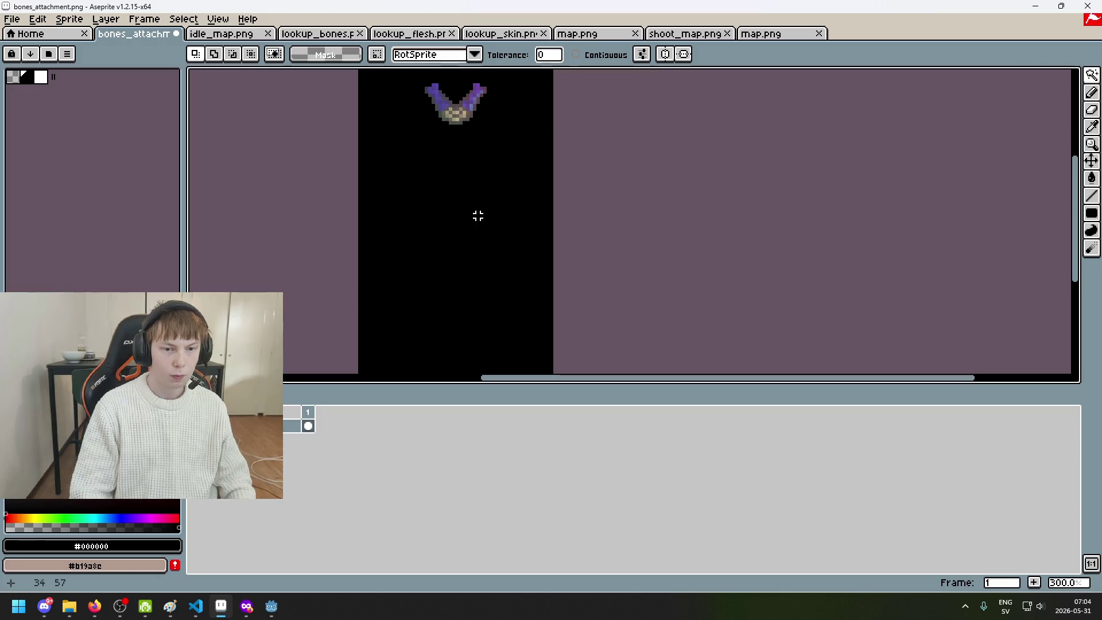
key("ctrl+z")
left_click_drag(480, 216, 482, 136)
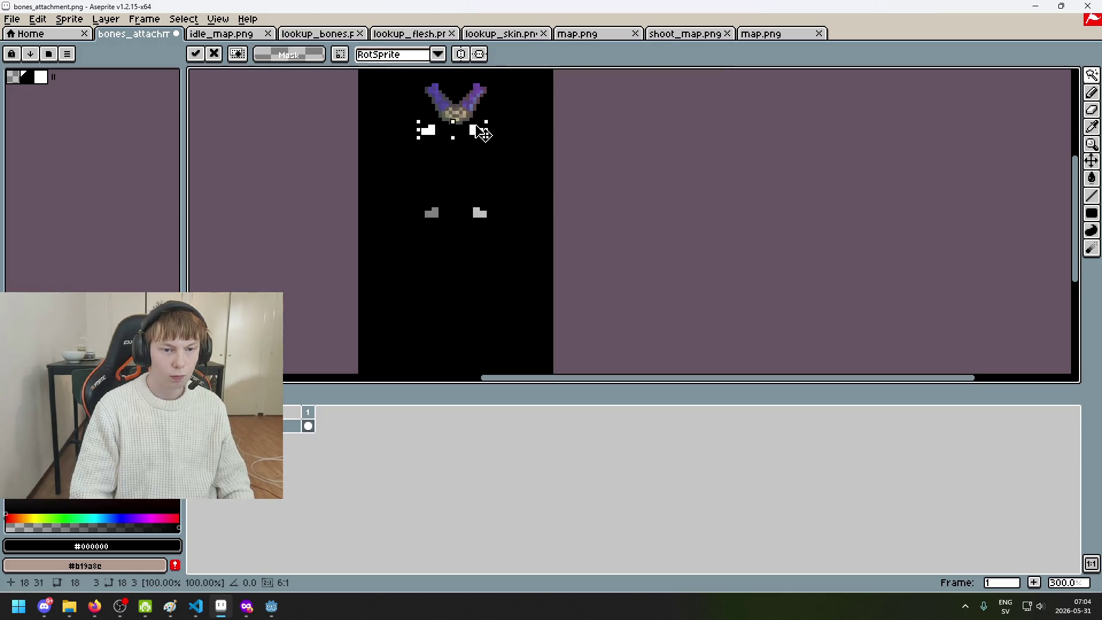
scroll(482, 115, "up", 6)
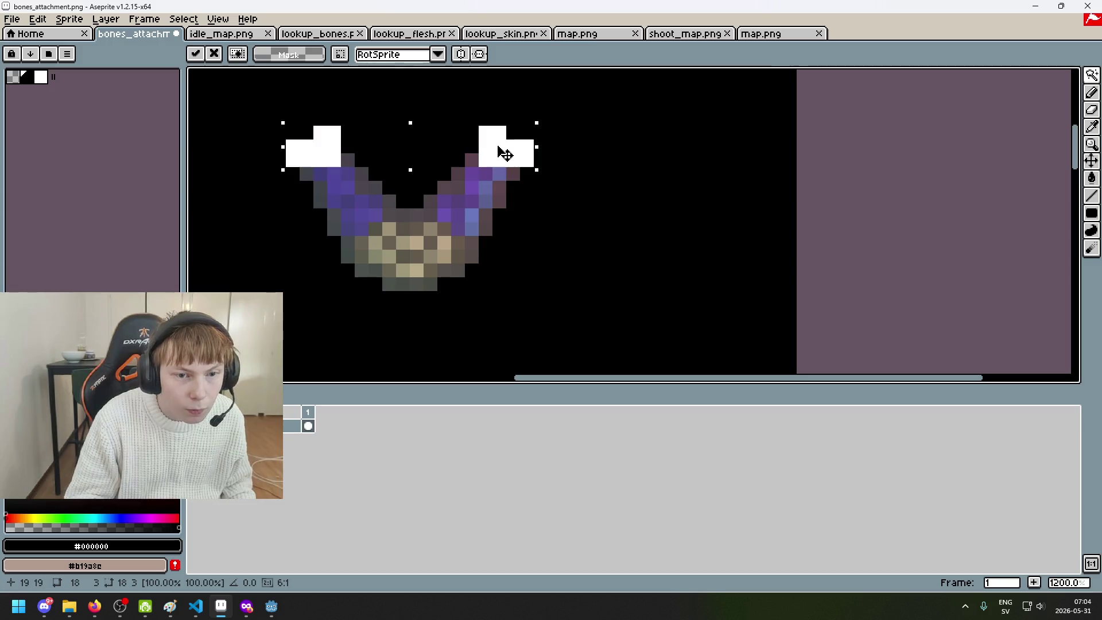
scroll(504, 156, "down", 4)
key("w")
left_click(561, 249)
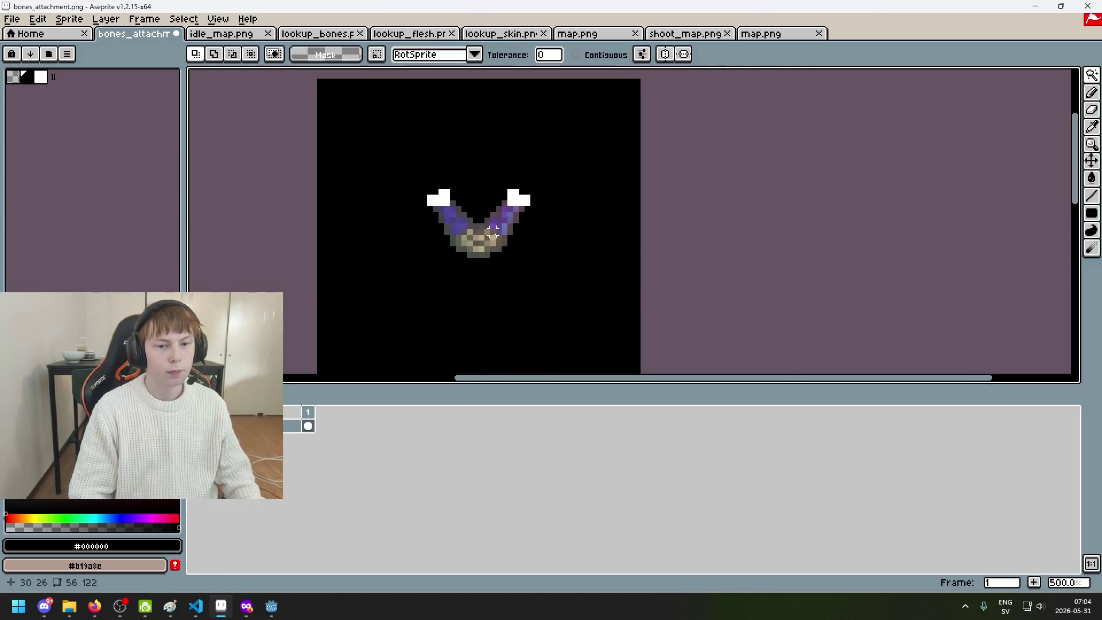
Paint over the pasted arm pixels in black with the Pencil
key("ctrl+d")
scroll(522, 247, "up", 5)
key("b")
mouse_move(373, 159)
left_mouse_down()
mouse_move(448, 162)
mouse_move(313, 190)
mouse_move(549, 146)
left_mouse_up()
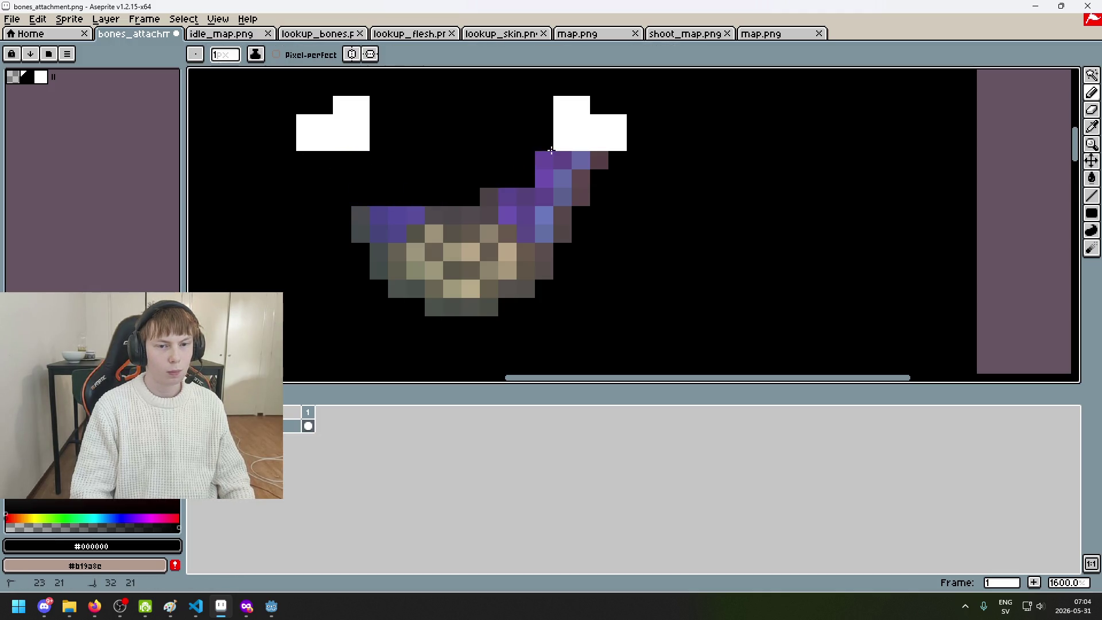
left_click(544, 179)
scroll(487, 239, "up", 6)
mouse_move(488, 239)
left_mouse_down()
mouse_move(394, 287)
mouse_move(393, 241)
left_mouse_up()
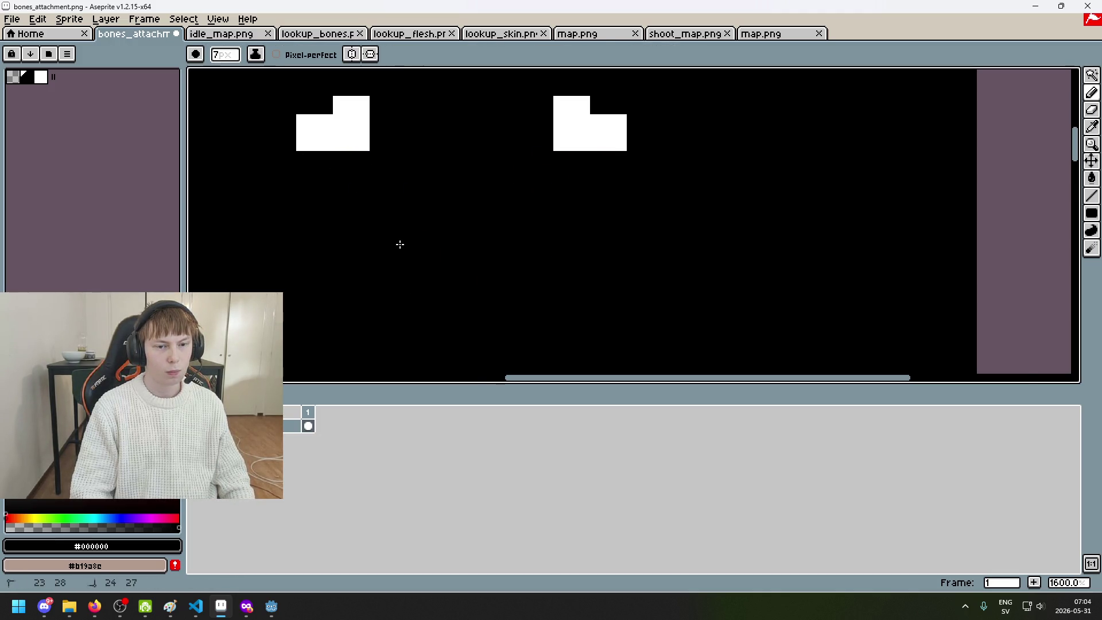
scroll(485, 248, "down", 6)
left_click(69, 19)
left_click(86, 94)
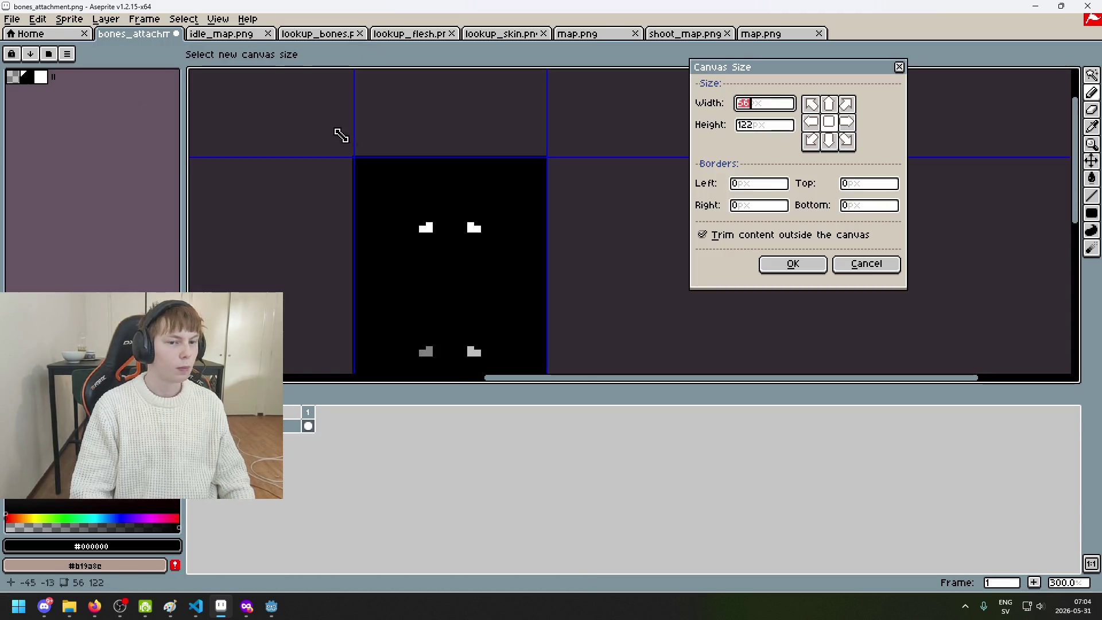
Crop bones_attachment to 56×48 anchored at the top, and save it
left_click(829, 104)
left_click(763, 125)
type("48")
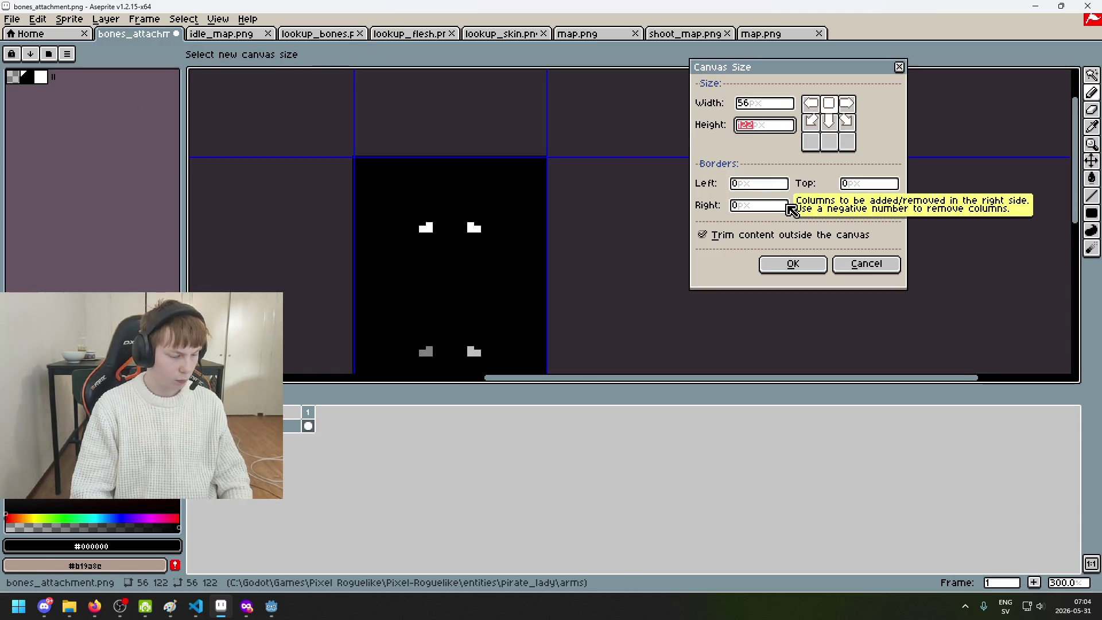
left_click(792, 263)
key("ctrl+s")
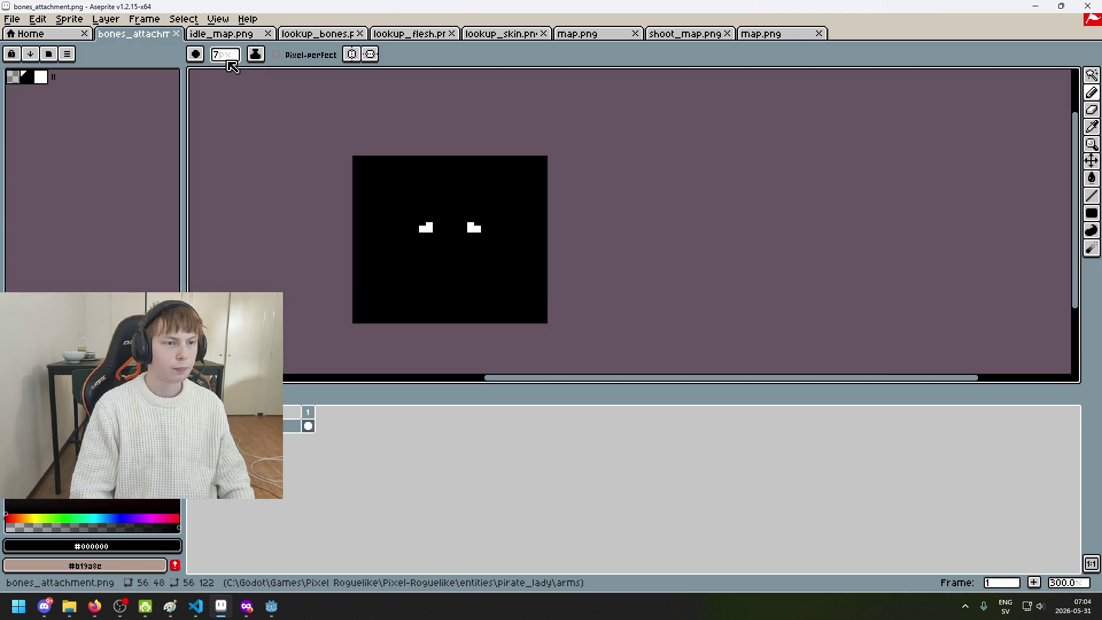
Paint the right white block black, leaving only the left block
left_click(12, 19)
mouse_move(37, 19)
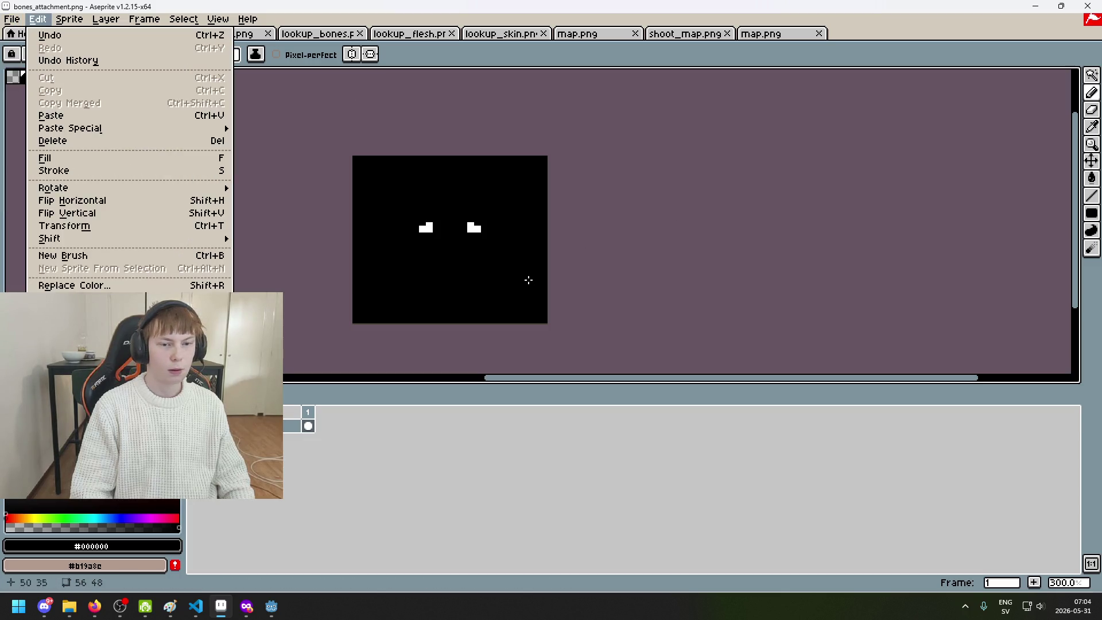
left_click(474, 241)
scroll(483, 225, "up", 3)
left_click_drag(472, 218, 470, 209)
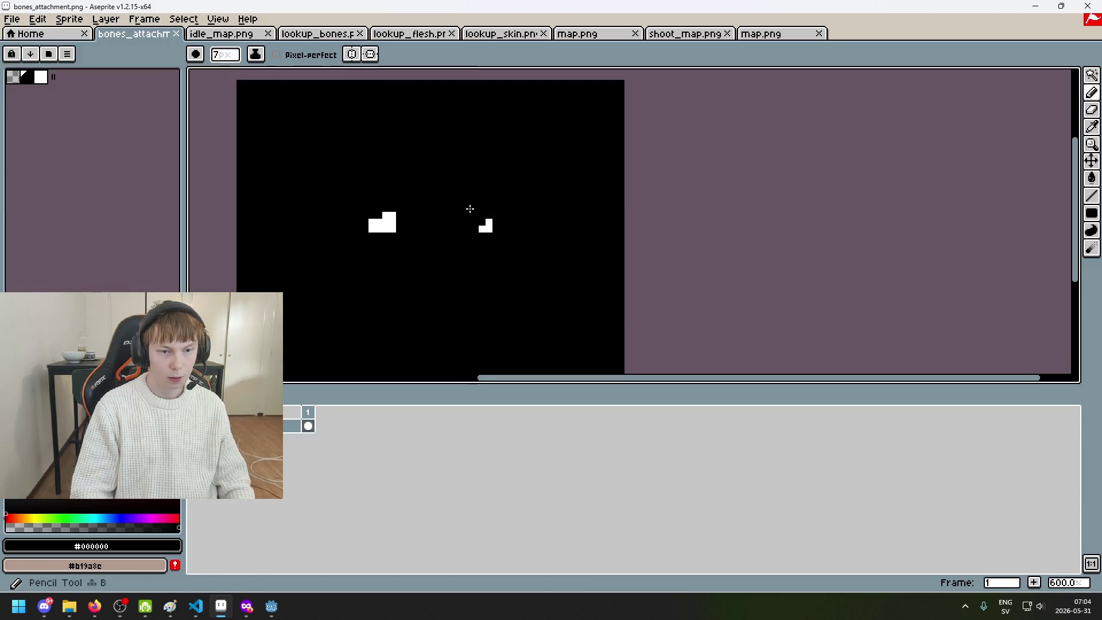
left_click(12, 19)
left_click(96, 102)
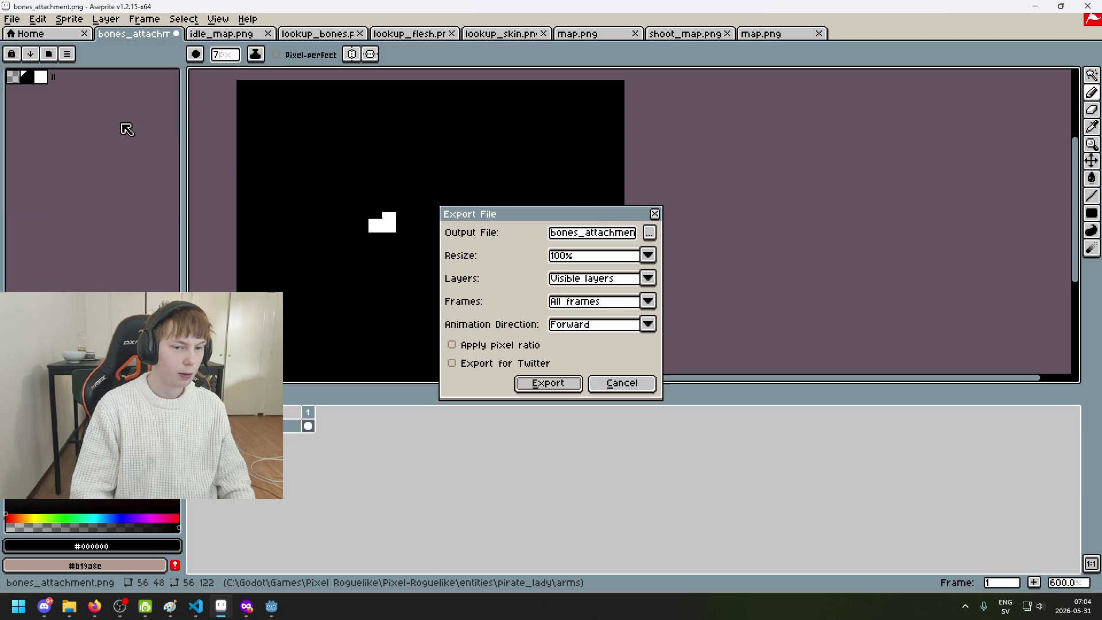
Export the image over bones_attachment.png in the right_arm folder
left_click(649, 233)
left_click(295, 81)
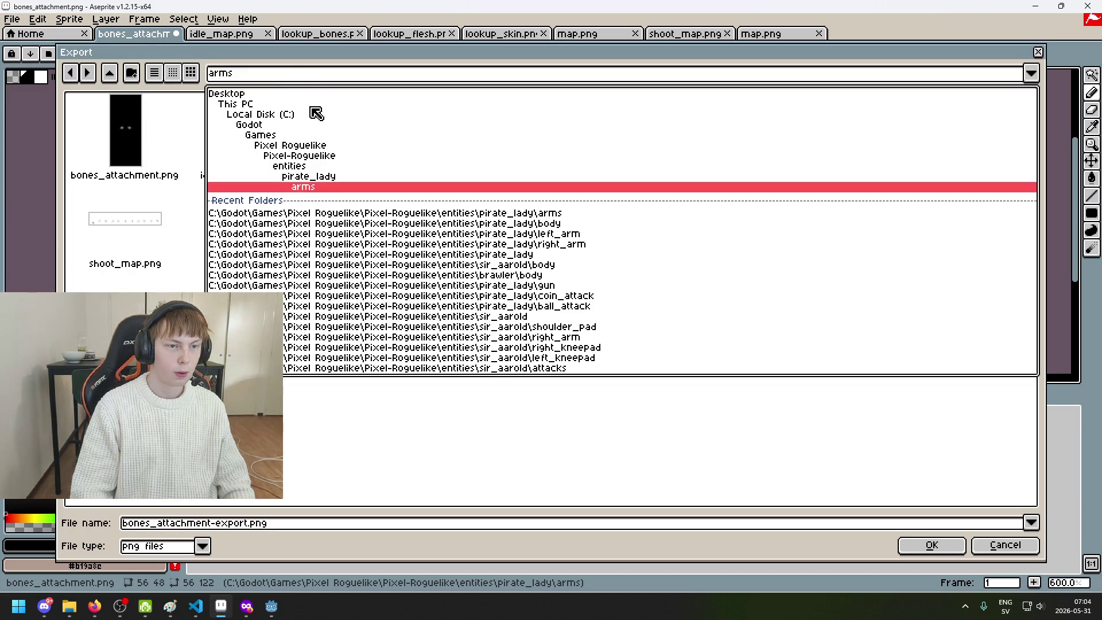
left_click(330, 177)
double_click(542, 147)
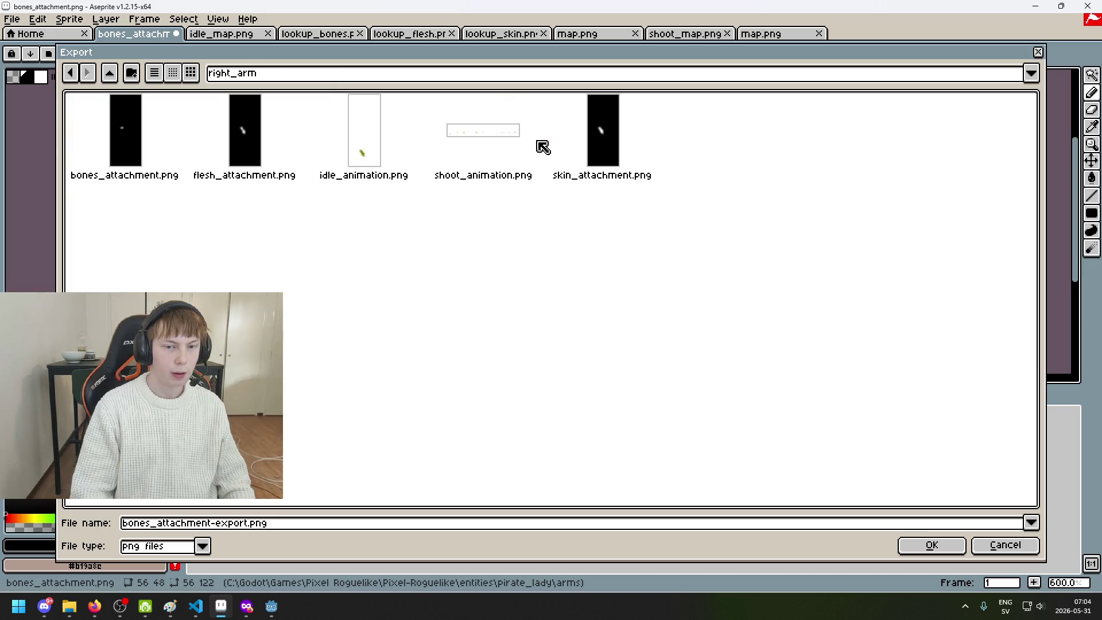
left_click(138, 160)
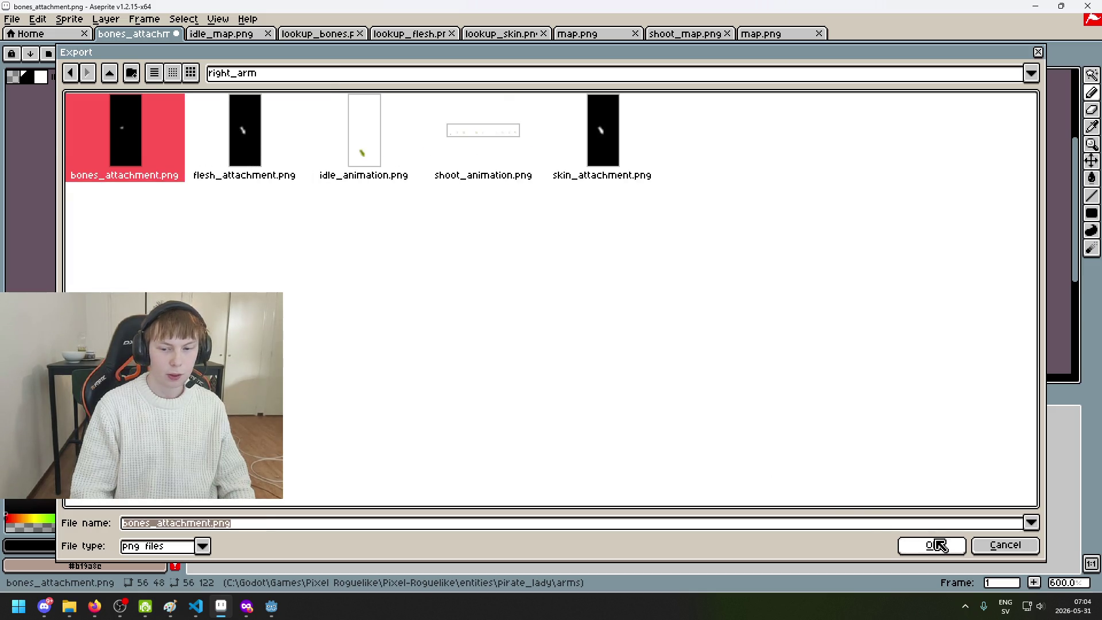
left_click(939, 545)
left_click(481, 340)
left_click(572, 398)
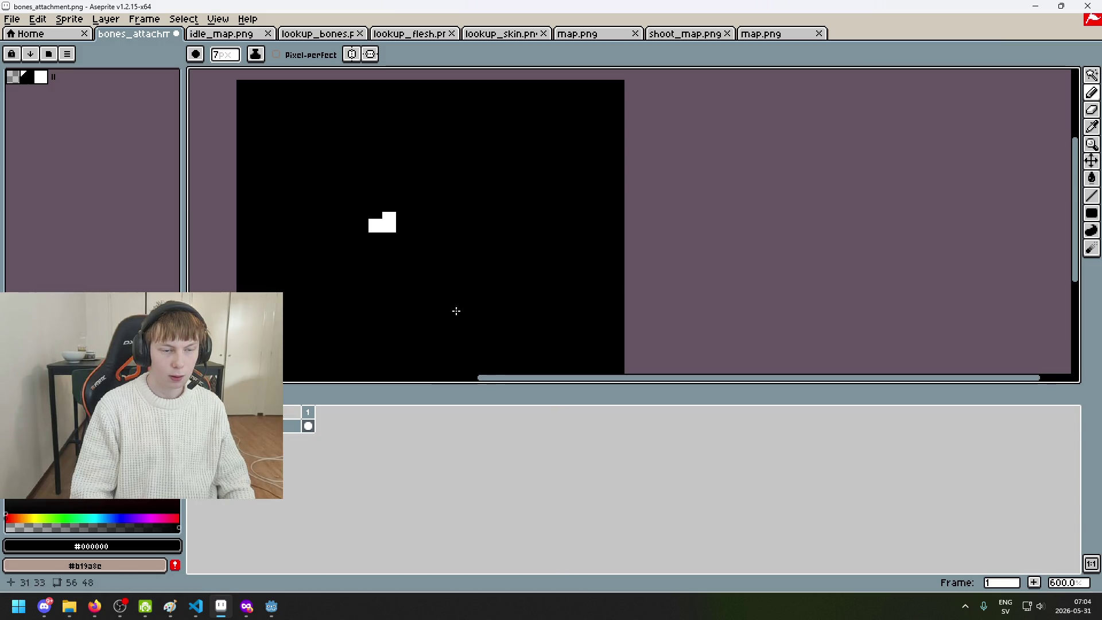
Move the white block right and export it over left_arm's bones_attachment.png
key("ctrl+v")
mouse_move(391, 221)
left_mouse_down()
mouse_move(364, 227)
mouse_move(372, 207)
left_mouse_up()
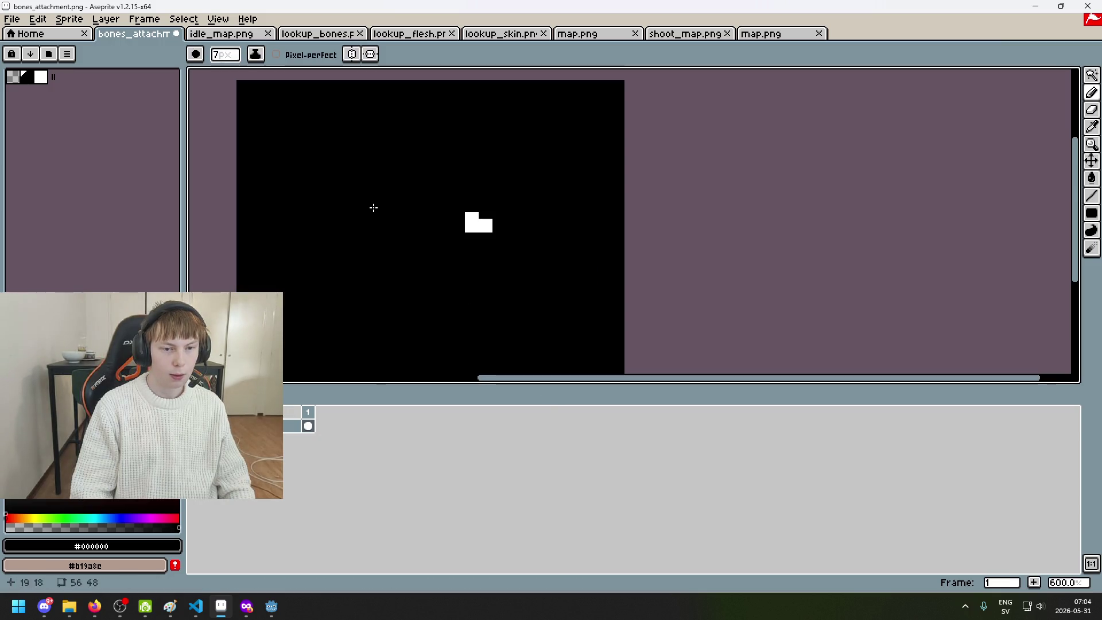
left_click(12, 19)
left_click(46, 101)
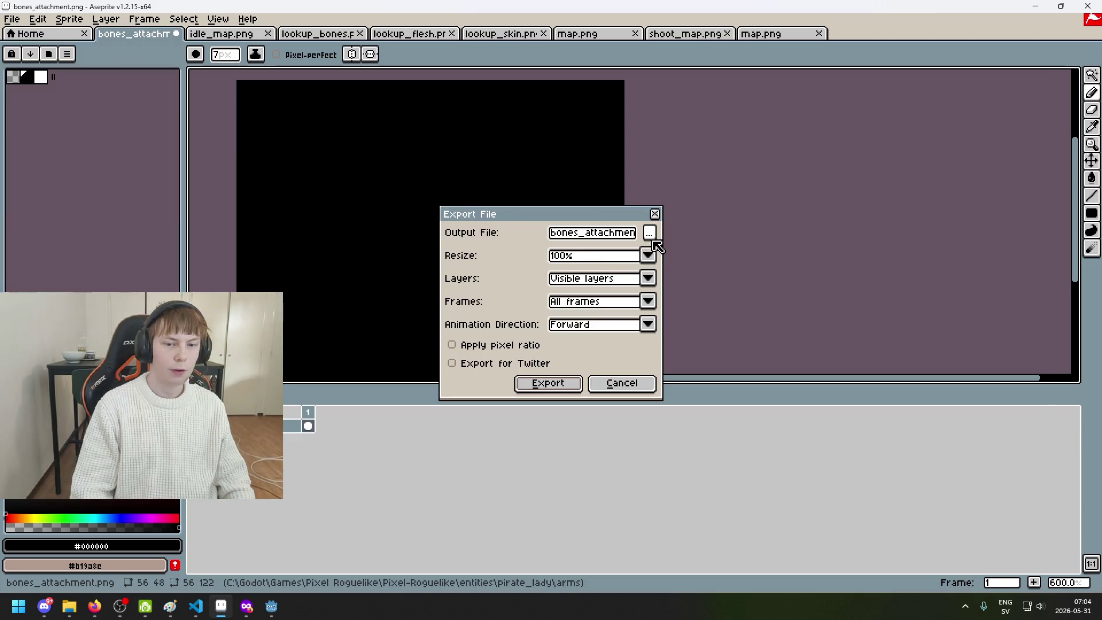
left_click(652, 238)
left_click(307, 77)
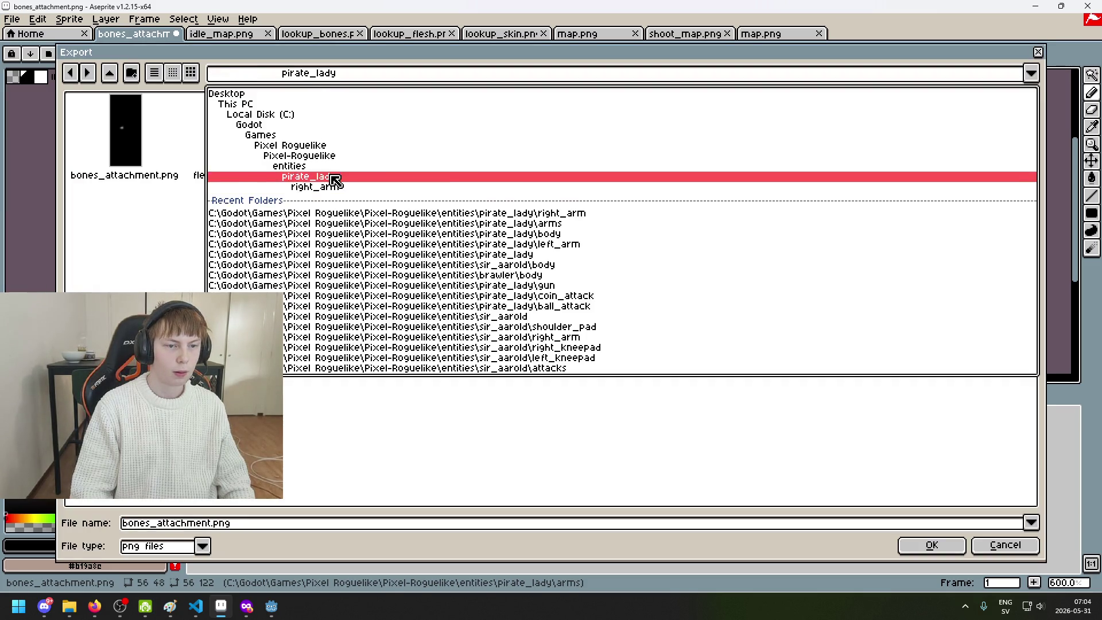
left_click(333, 179)
double_click(468, 153)
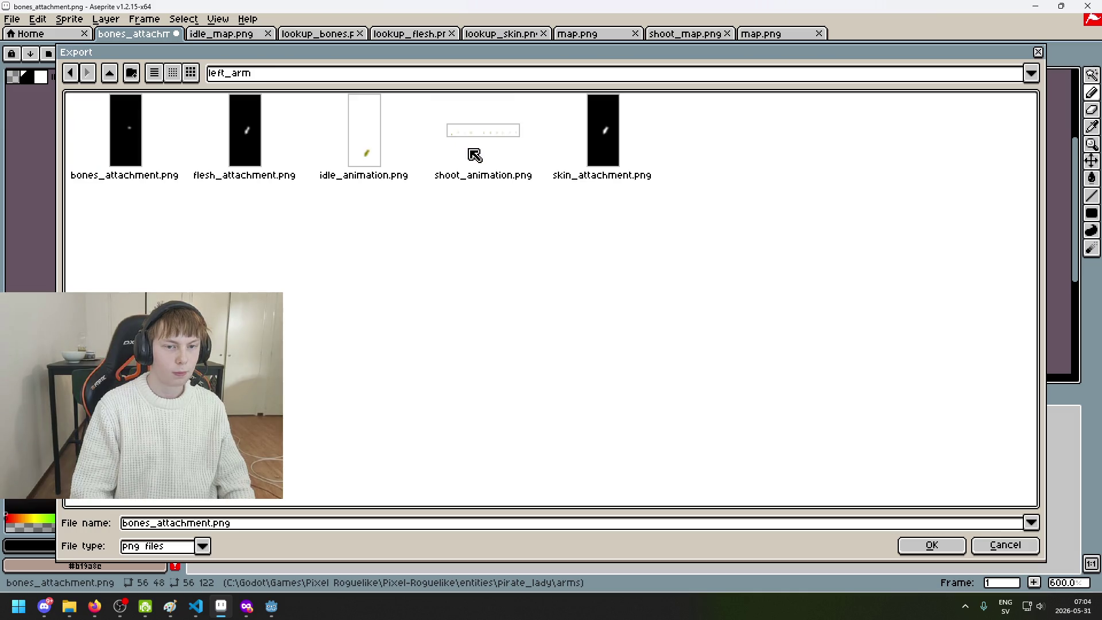
left_click(142, 141)
left_click(950, 548)
left_click(479, 330)
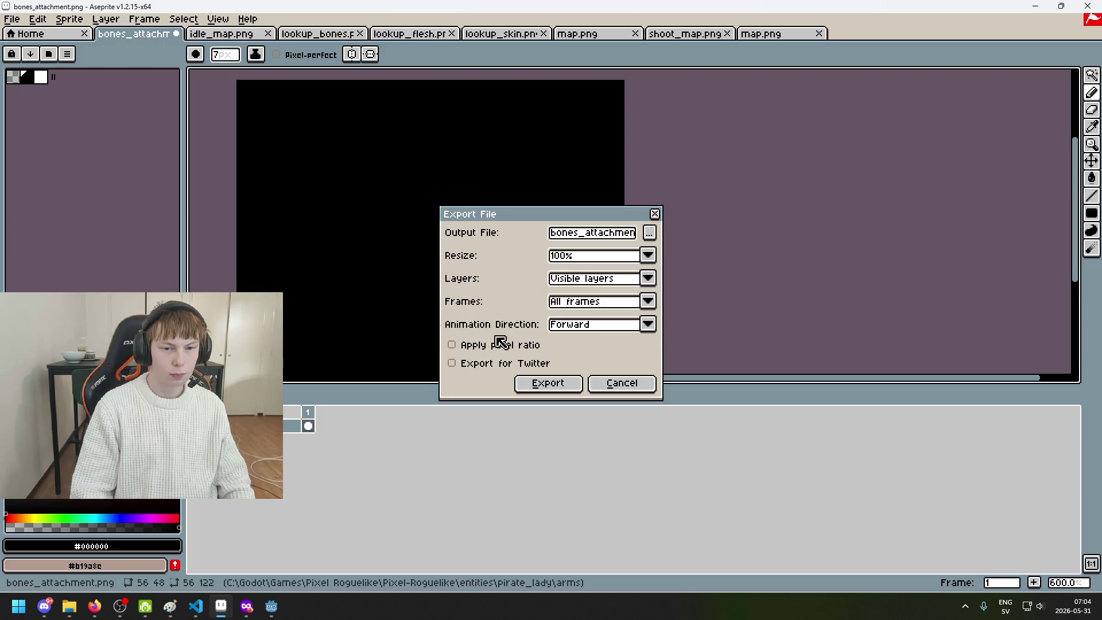
left_click(565, 395)
scroll(278, 218, "down", 1)
left_click(176, 34)
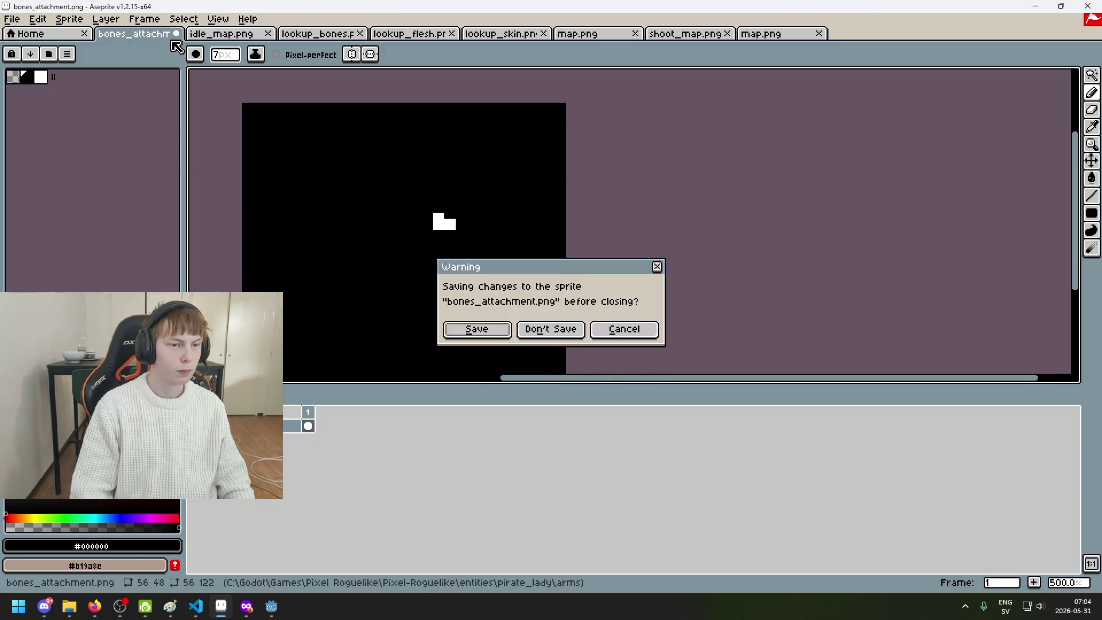
Discard bones_attachment changes and close all sprite tabs, leaving only Home
left_click(568, 328)
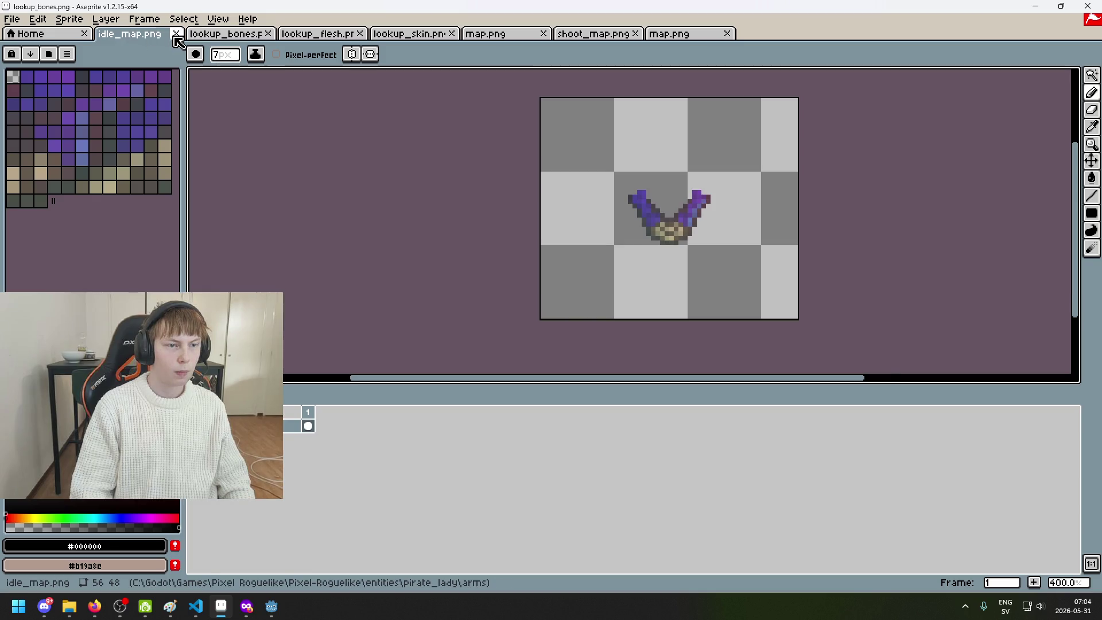
left_click(176, 34)
left_click(176, 34)
left_click(176, 34)
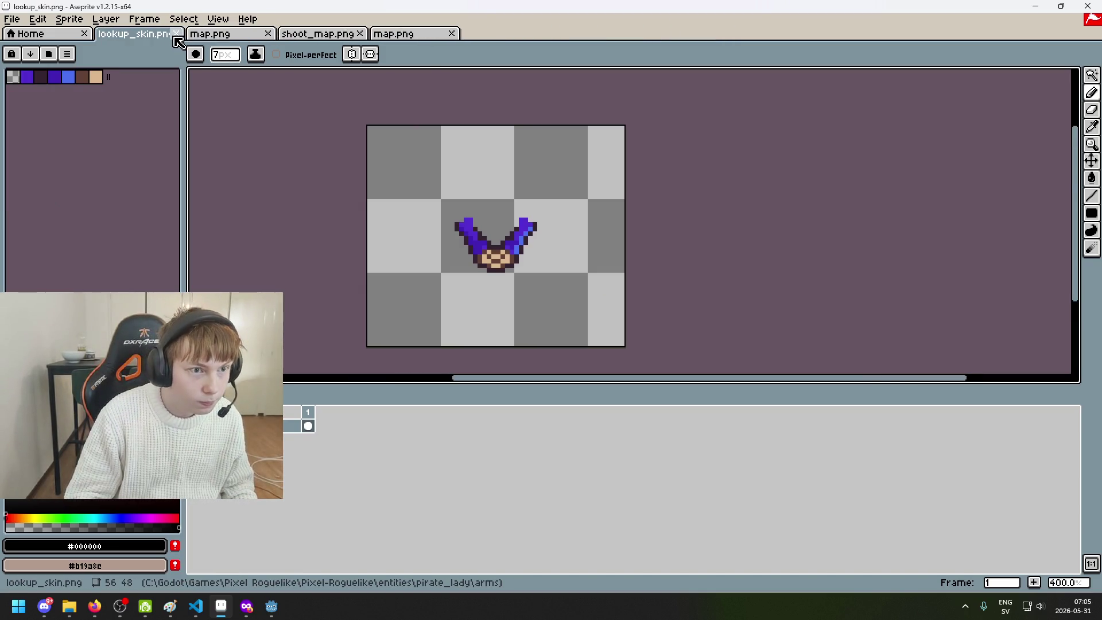
left_click(176, 34)
left_click(177, 34)
left_click(176, 34)
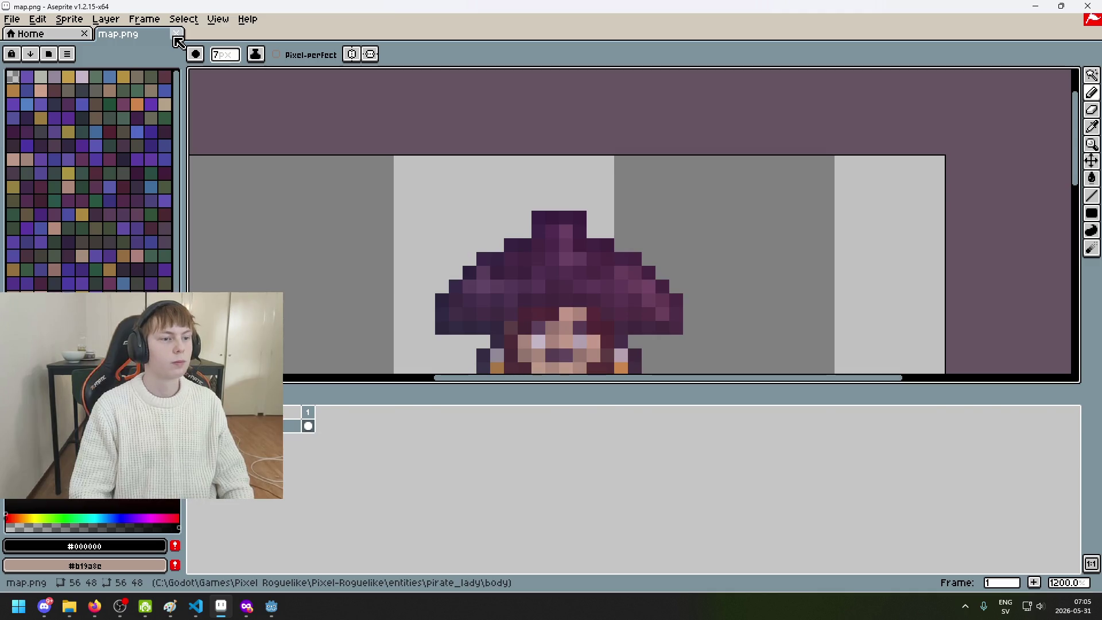
left_click(176, 34)
Start opening files and show the folder list in the Open dialog
left_click(22, 22)
left_click(49, 54)
left_click(244, 74)
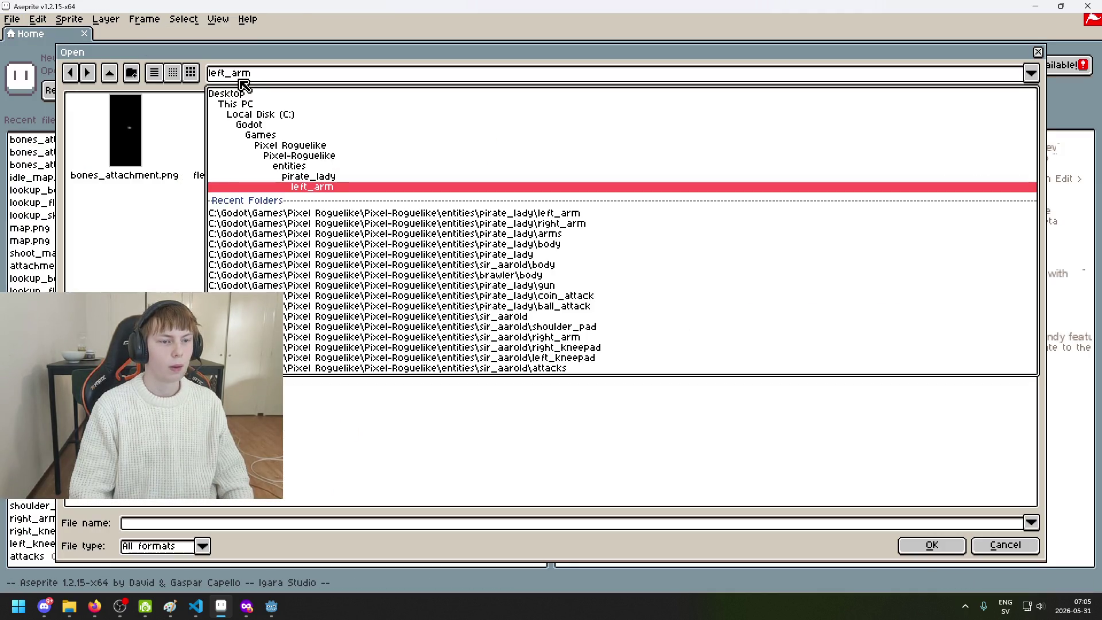
Open flesh_attachment.png and skin_attachment.png from the left_arm folder
left_click(177, 176)
left_click(99, 136)
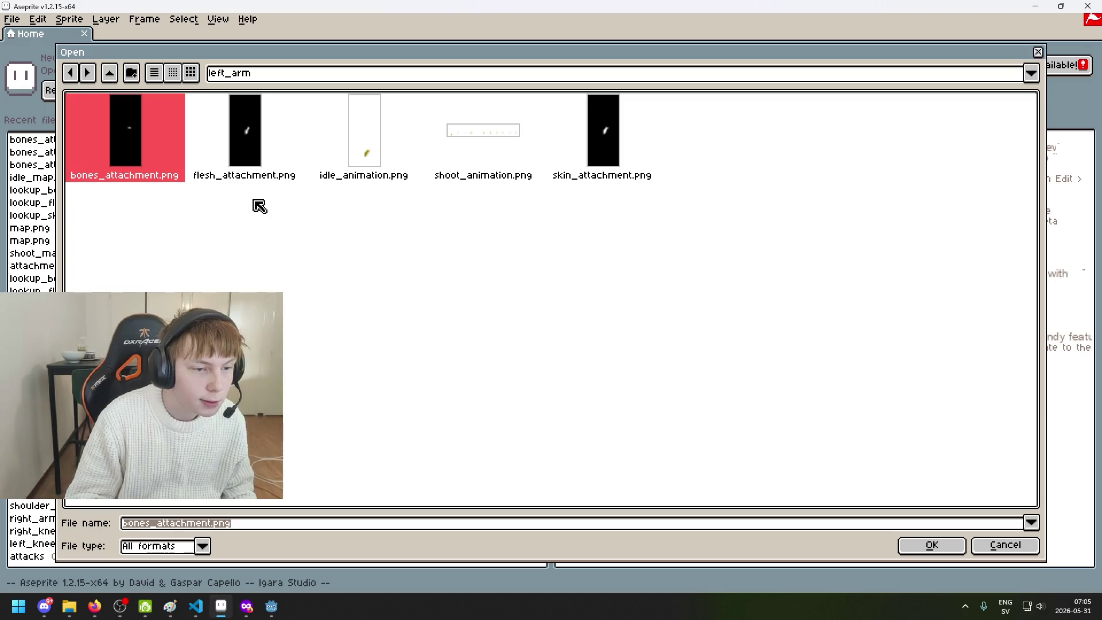
left_click(224, 161)
left_click(602, 144, "ctrl")
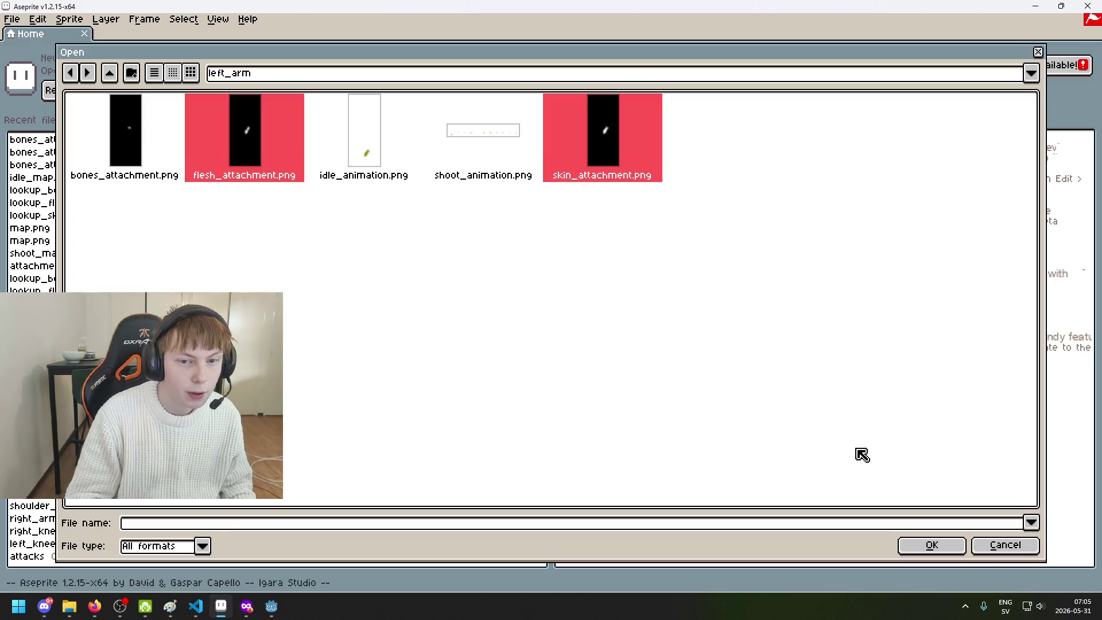
left_click(930, 545)
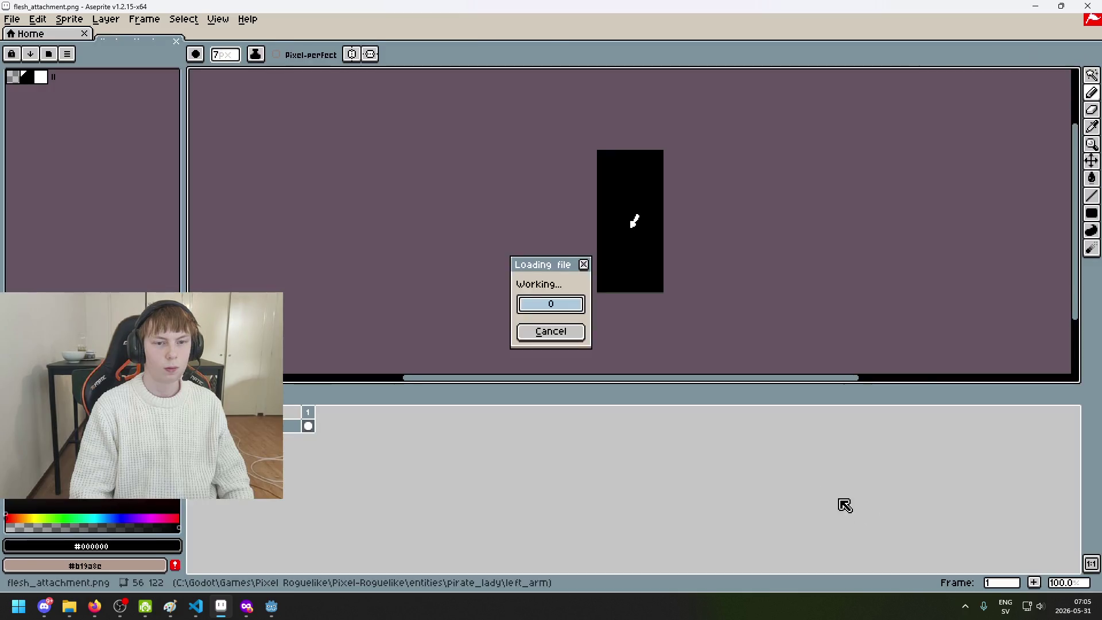
Open flesh_attachment.png and skin_attachment.png from right_arm, then view left_arm's flesh_attachment
left_click(12, 19)
left_click(26, 46)
left_click(245, 75)
left_click(334, 178)
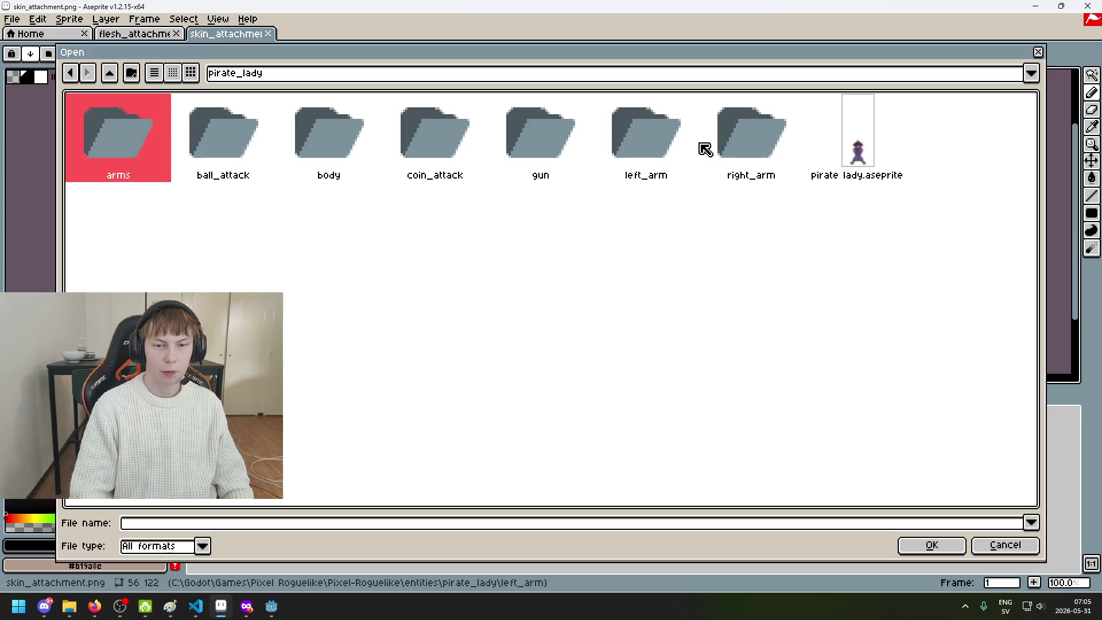
double_click(729, 145)
left_click(260, 133)
left_click(605, 160, "ctrl")
left_click(941, 545)
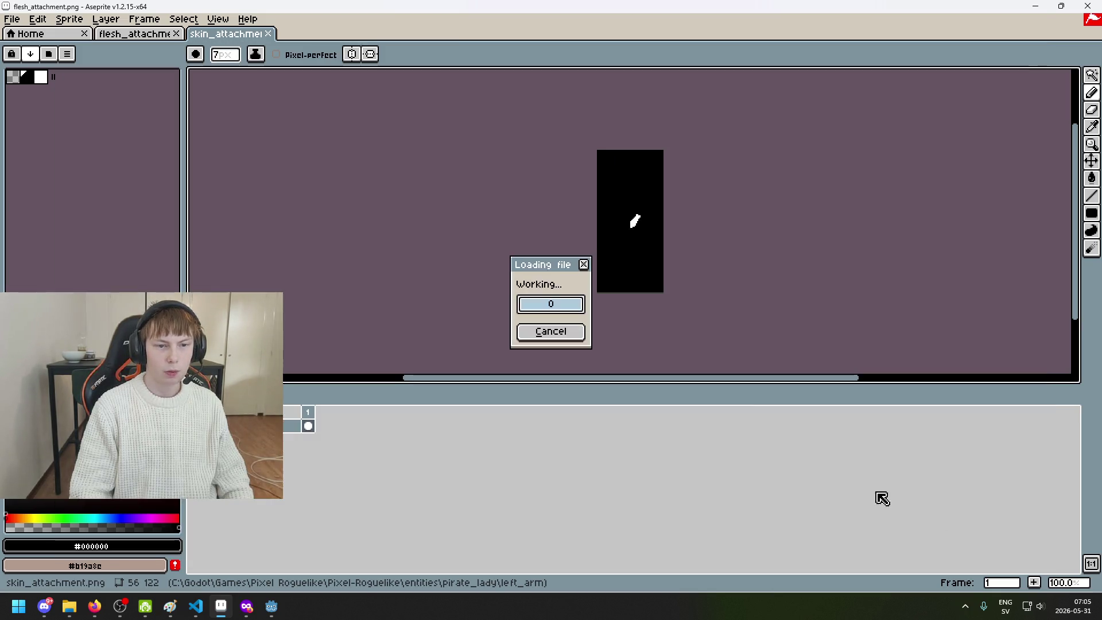
left_click(141, 38)
scroll(335, 165, "down", 3)
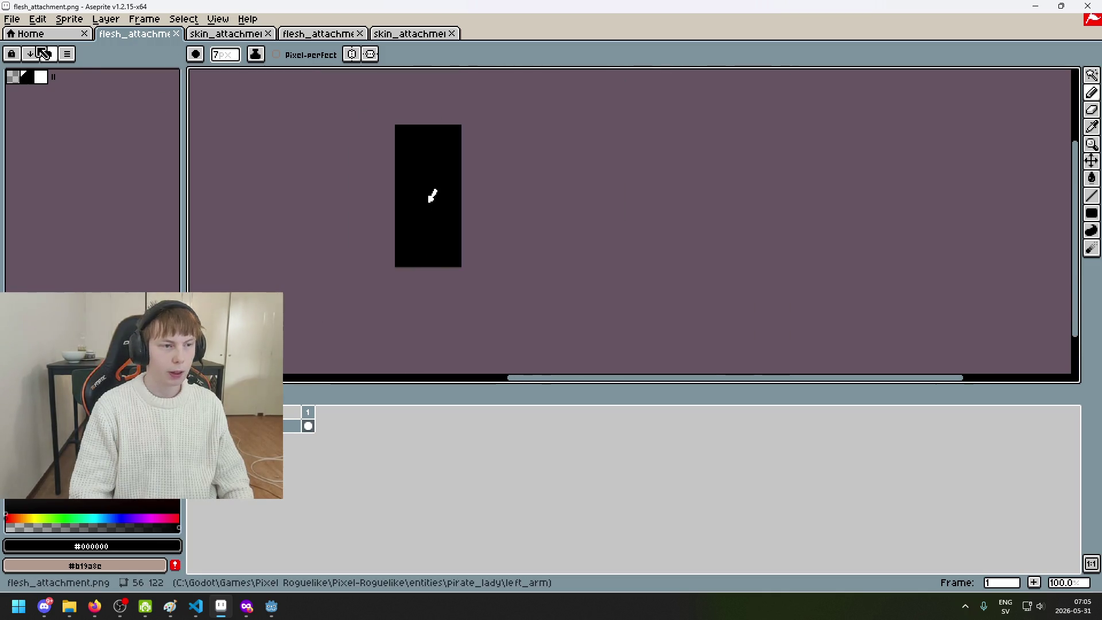
Paste the 56×48 wings image, commit it, and clear the wings area from this layer
left_click(69, 19)
left_click(95, 95)
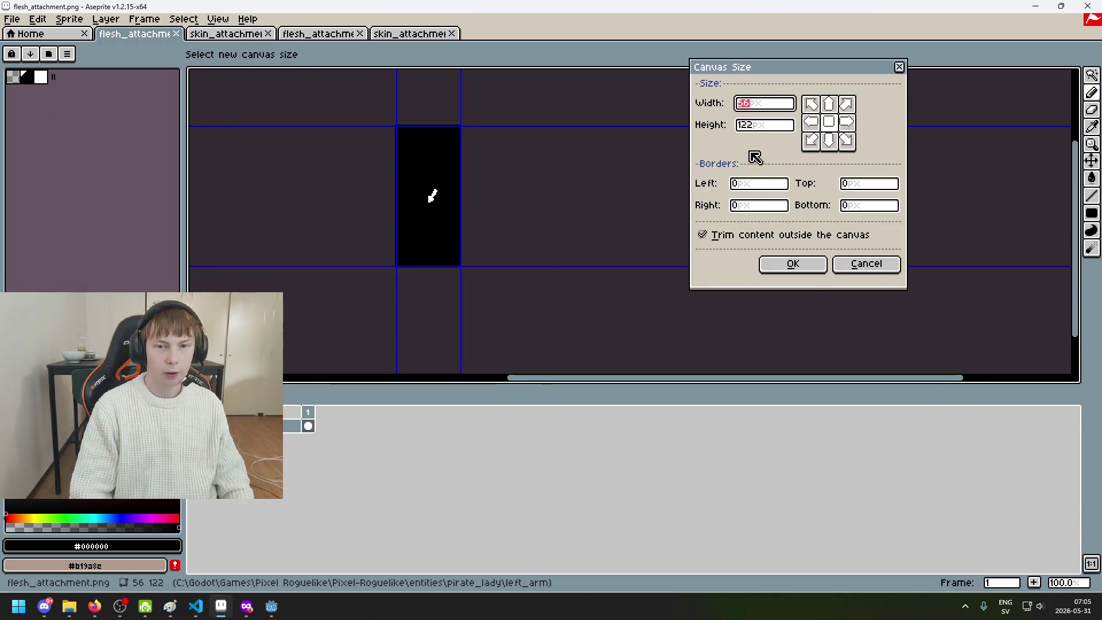
left_click(866, 266)
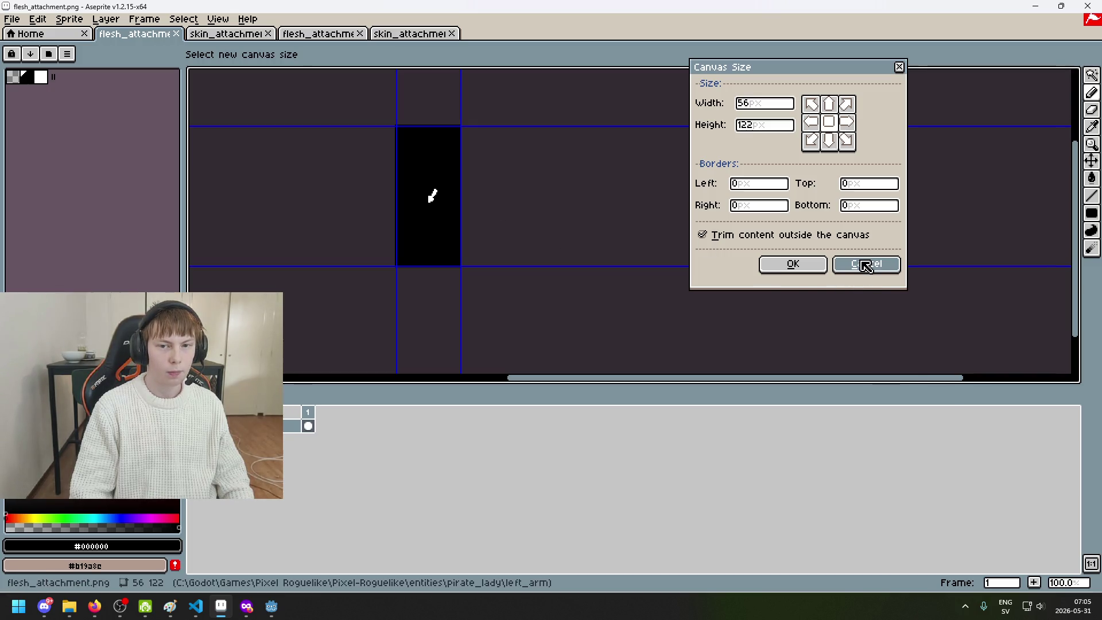
key("ctrl+v")
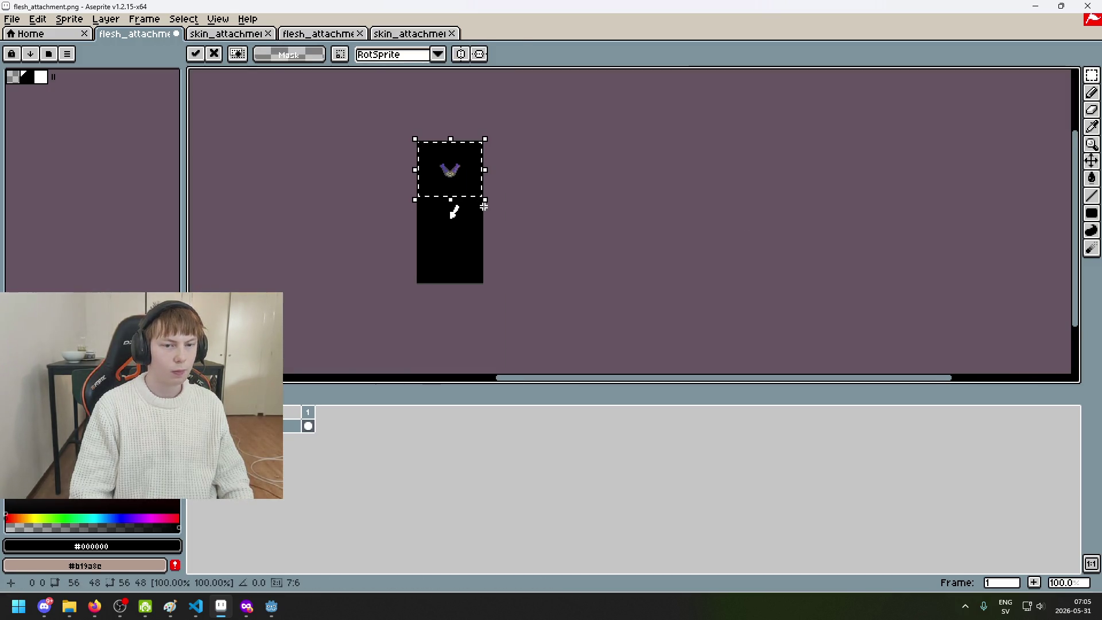
scroll(467, 202, "up", 3)
scroll(439, 216, "down", 2)
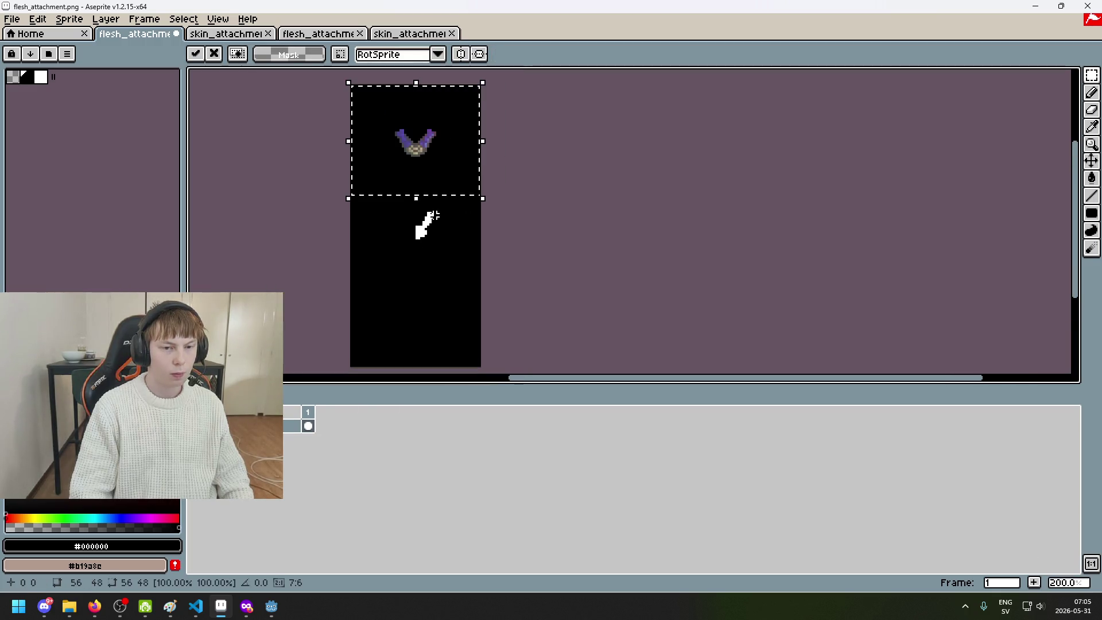
scroll(446, 225, "up", 1)
left_click(446, 225)
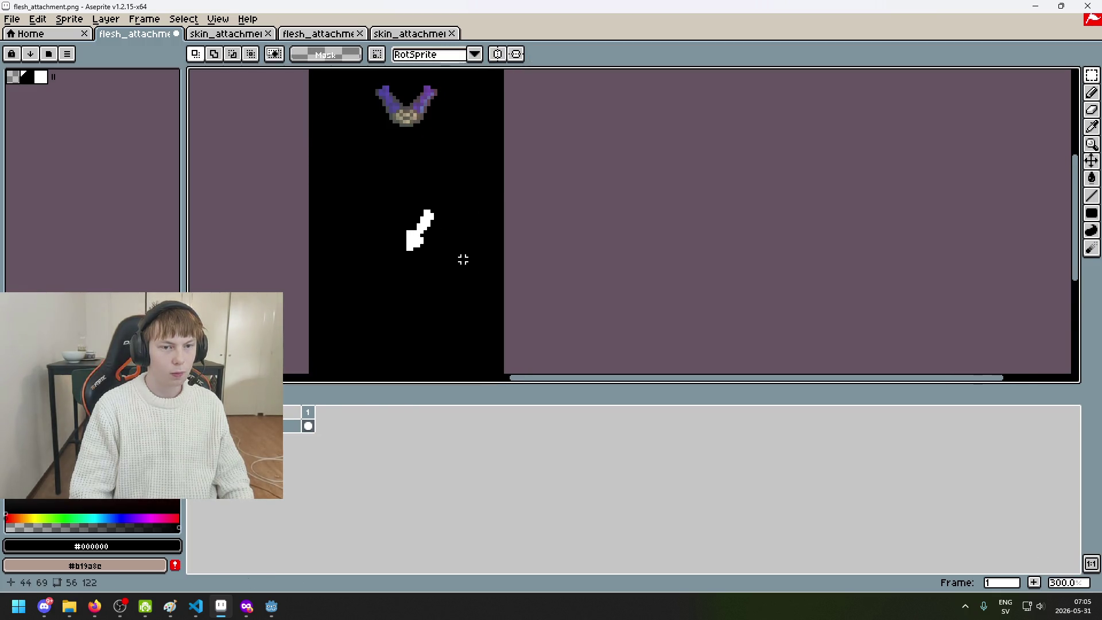
left_click_drag(505, 184, 307, 66)
key("Delete")
Add a new layer holding a pasted copy of the wings image, then deselect
right_click(263, 426)
left_click(328, 455)
key("ctrl+v")
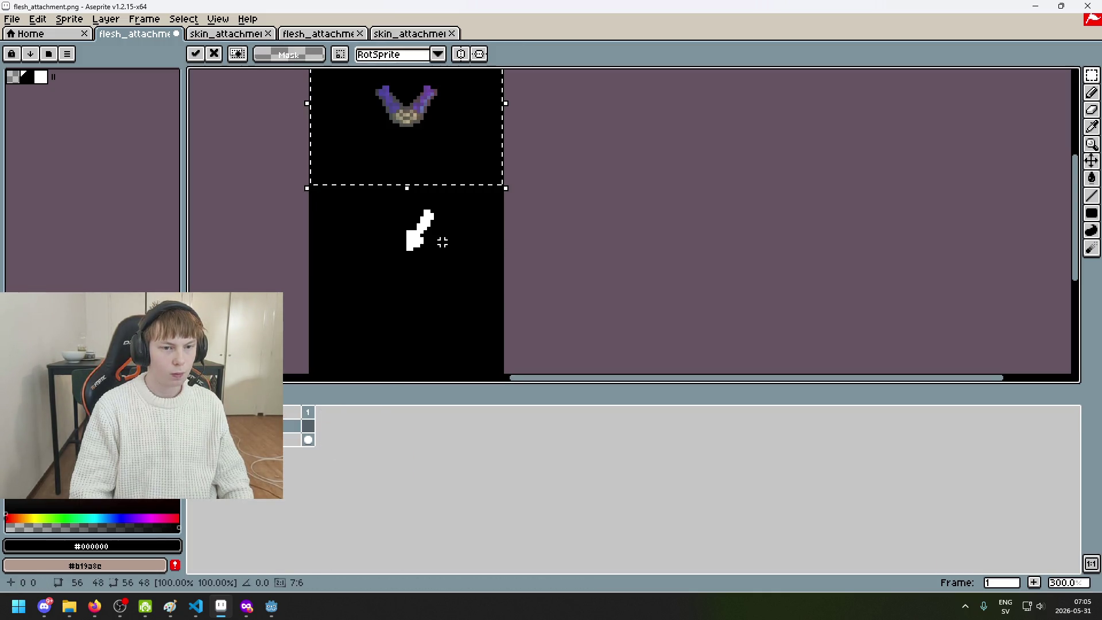
left_click_drag(442, 243, 467, 332)
left_click(290, 440)
key("ctrl+d")
Select the white arm shape with the Magic Wand, undoing an accidental transform
left_click_drag(1091, 75, 1004, 77)
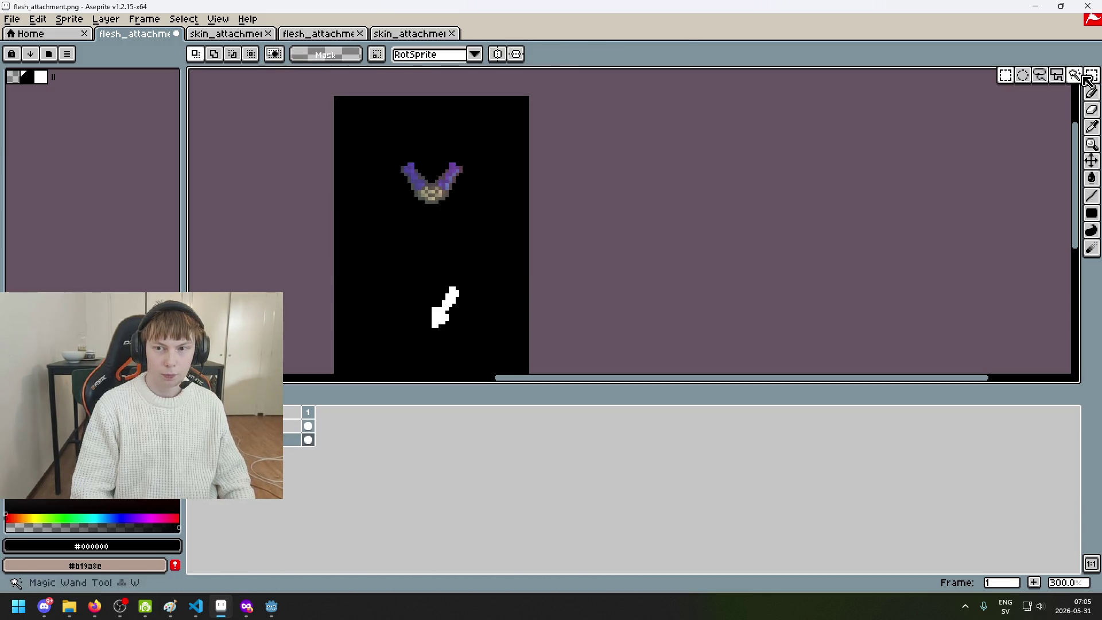
left_click(450, 323)
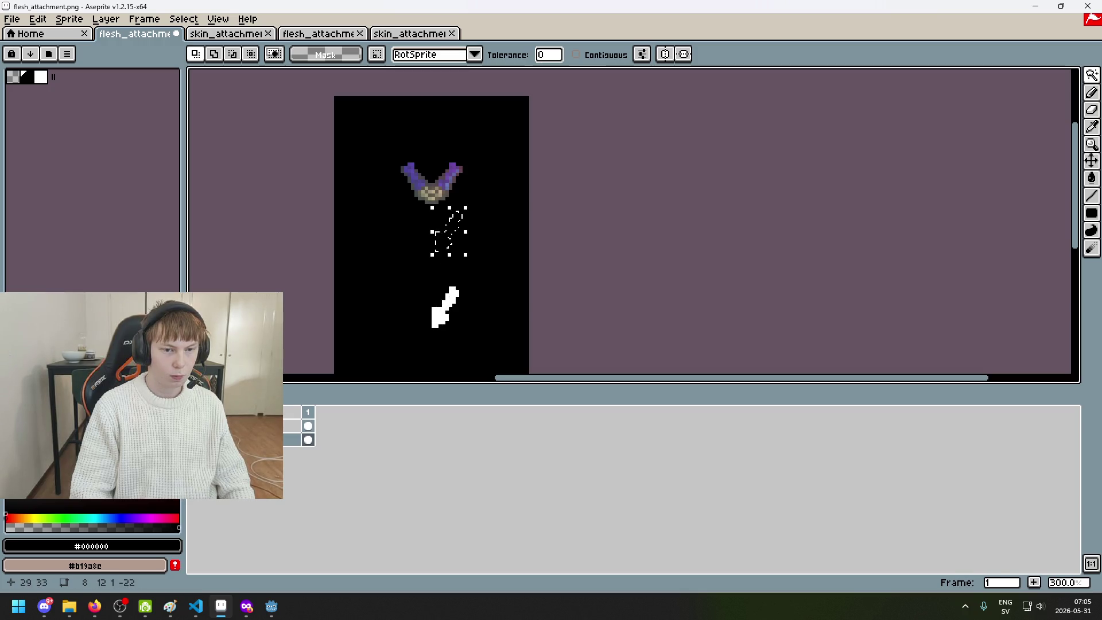
left_click(439, 316)
key("ctrl+z")
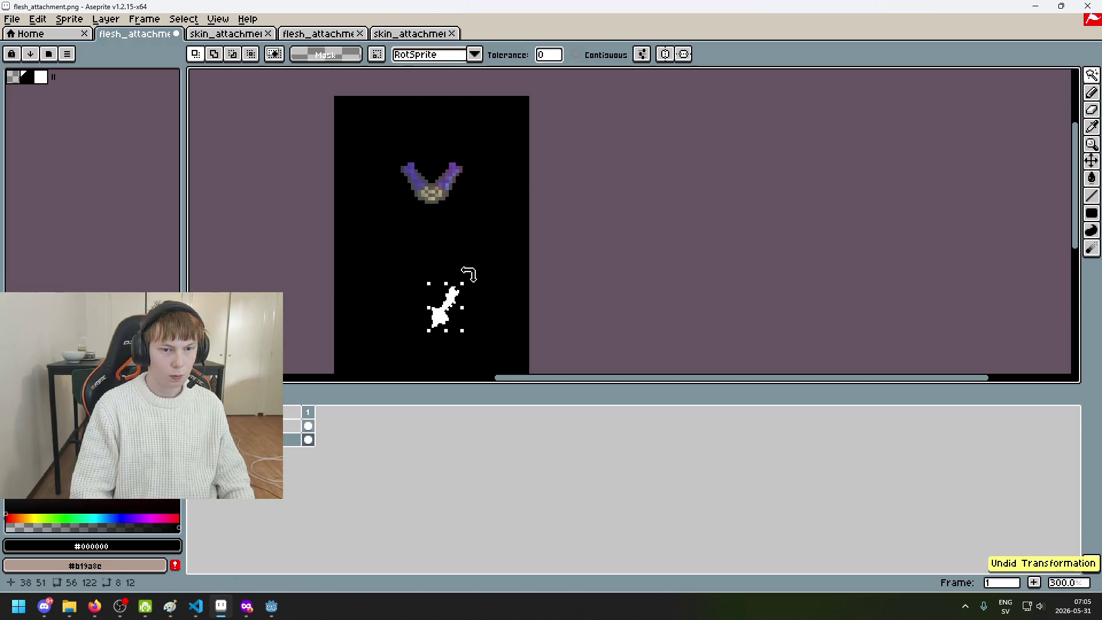
key("ctrl+z")
key("ctrl+z")
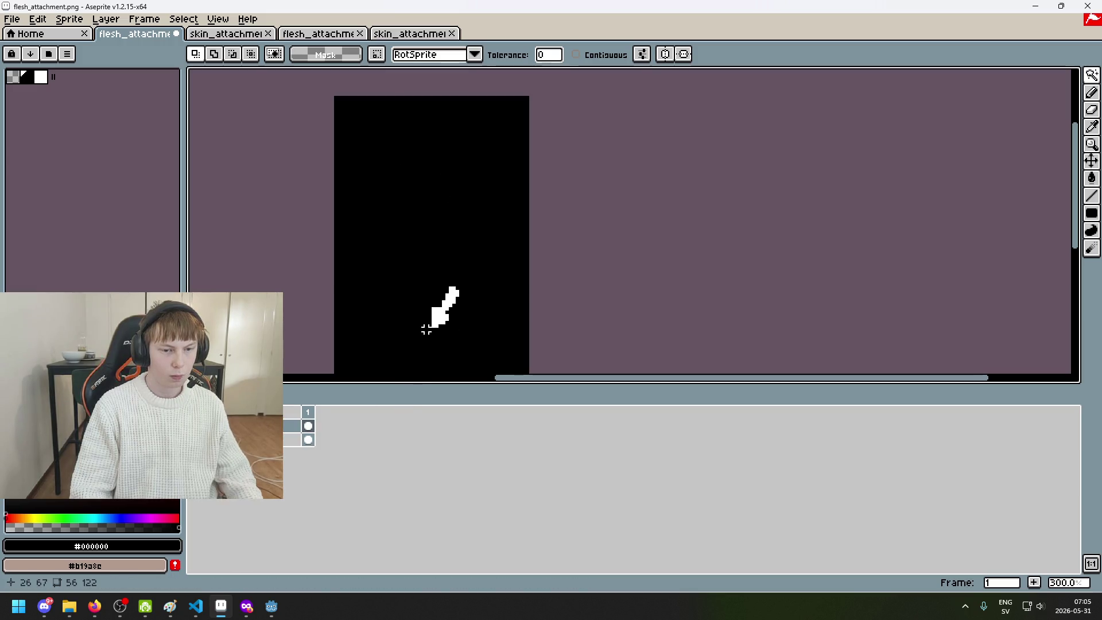
key("ctrl+z")
key("ctrl+z")
key("ctrl+z")
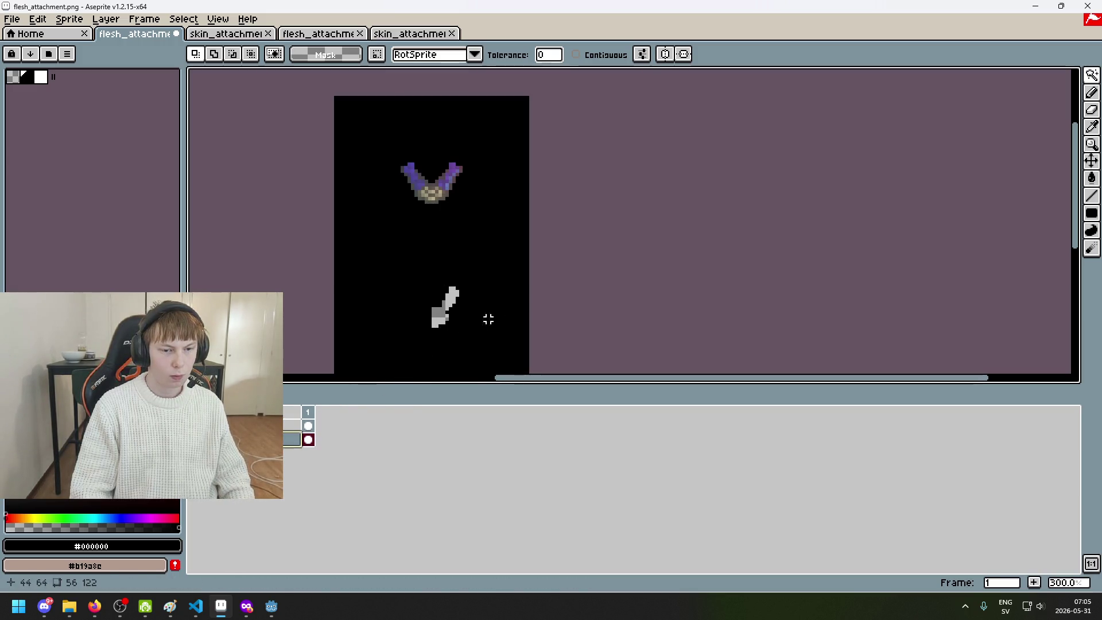
key("ctrl+y")
key("ctrl+y")
key("ctrl+y")
Re-paste the white arm shape, move it onto the V-shaped wings, and commit it
scroll(451, 189, "up", 4)
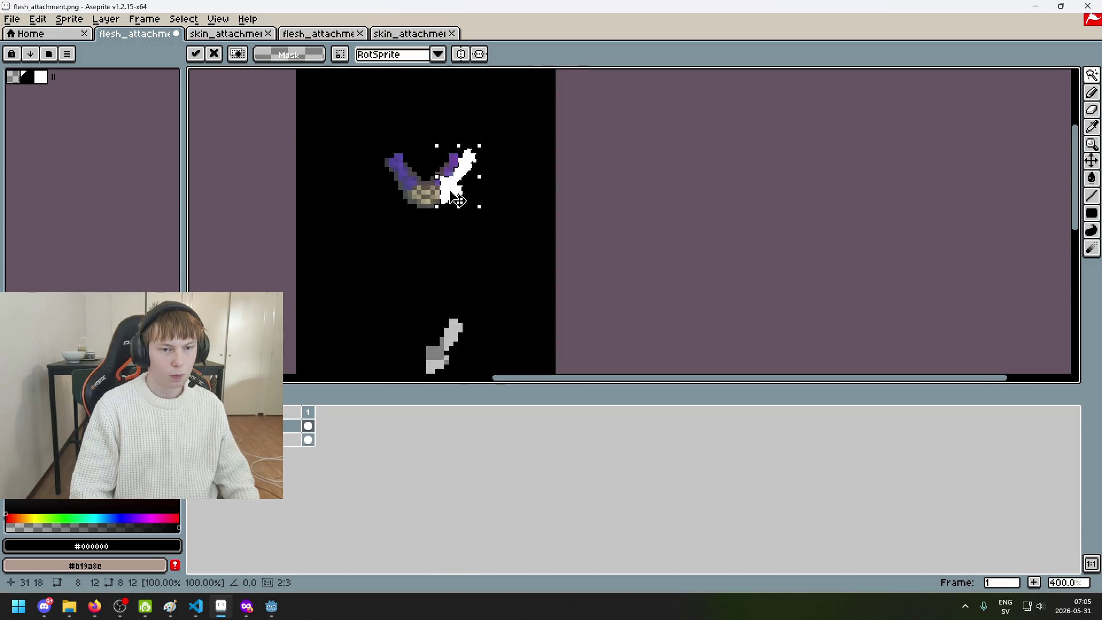
left_click_drag(457, 205, 432, 214)
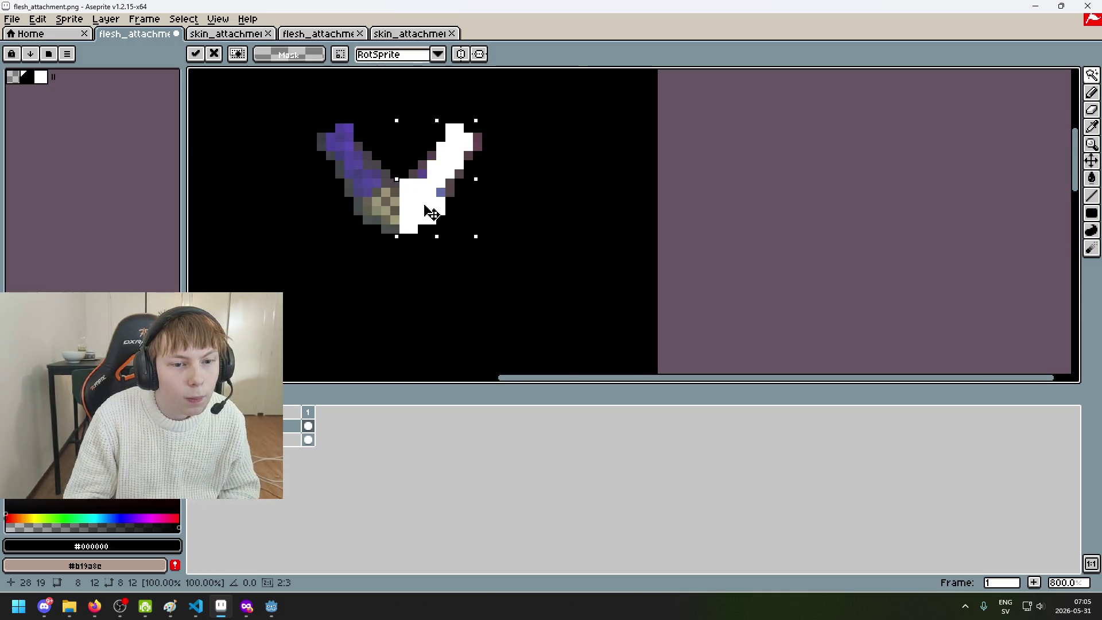
scroll(540, 134, "down", 2)
key("ctrl+z")
key("ctrl+v")
left_click_drag(468, 337, 470, 133)
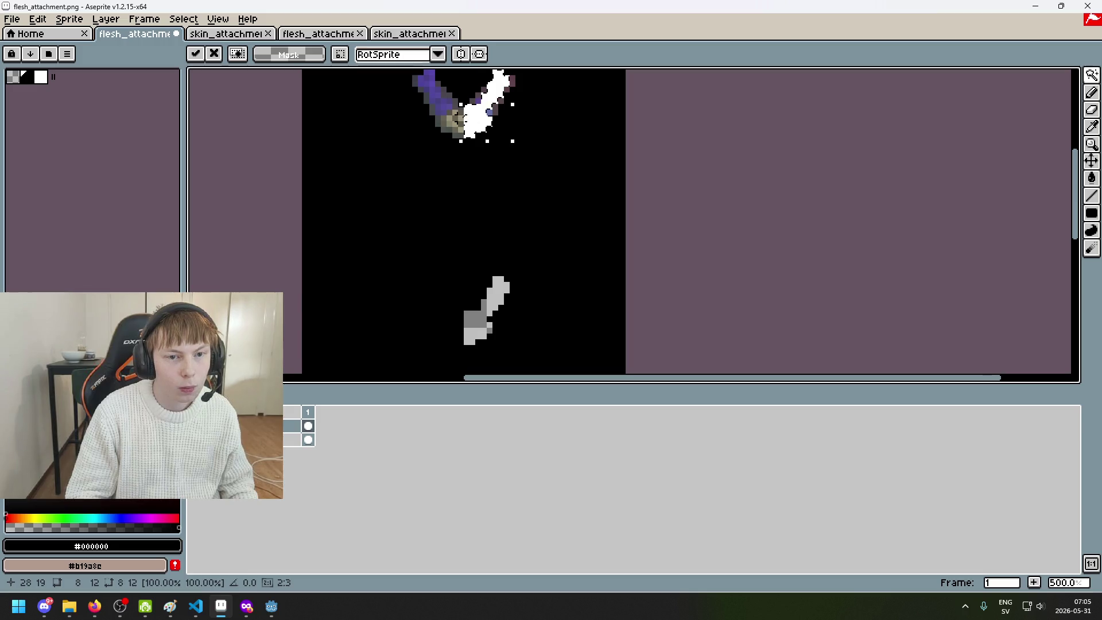
scroll(546, 162, "down", 2)
key("Return")
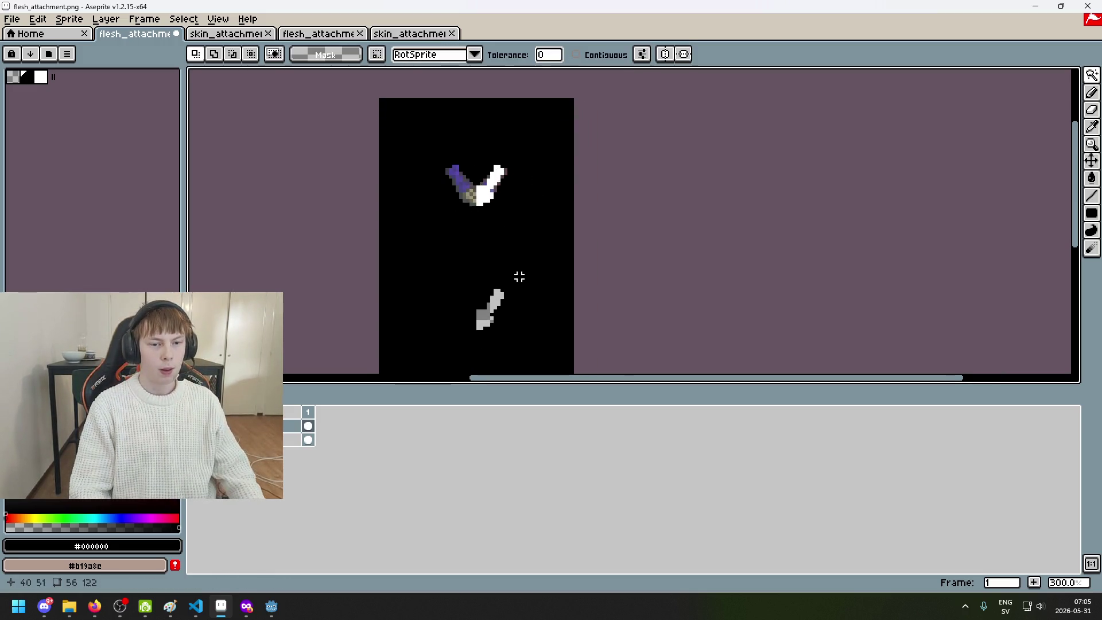
Erase the lower grey arm shape, then restore the erased pixels
key("i")
key("e")
left_click(493, 315)
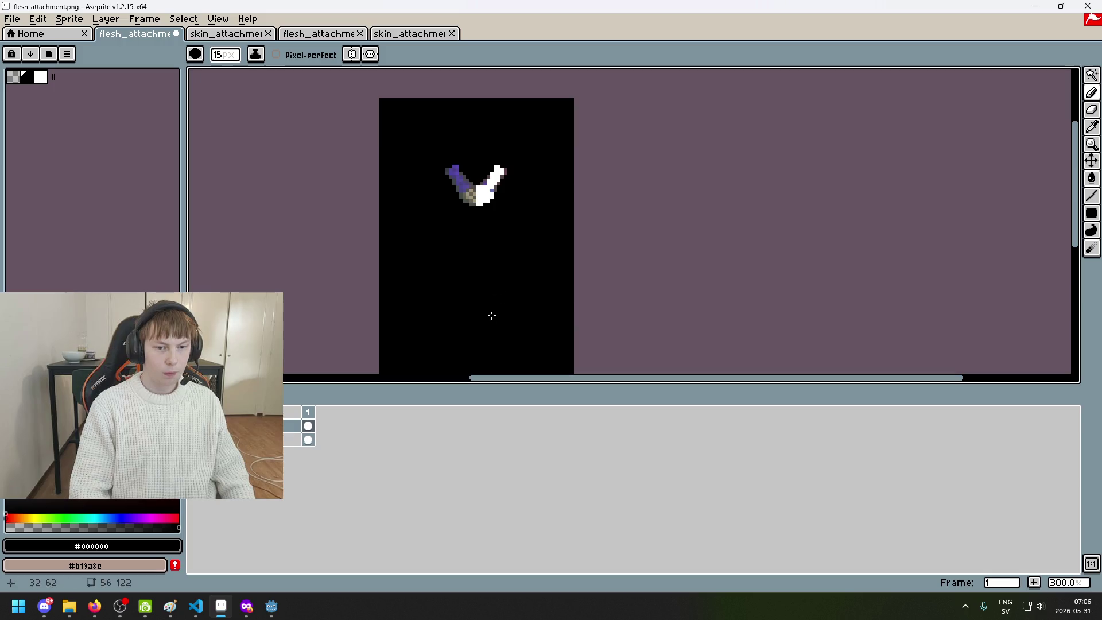
scroll(459, 230, "up", 6)
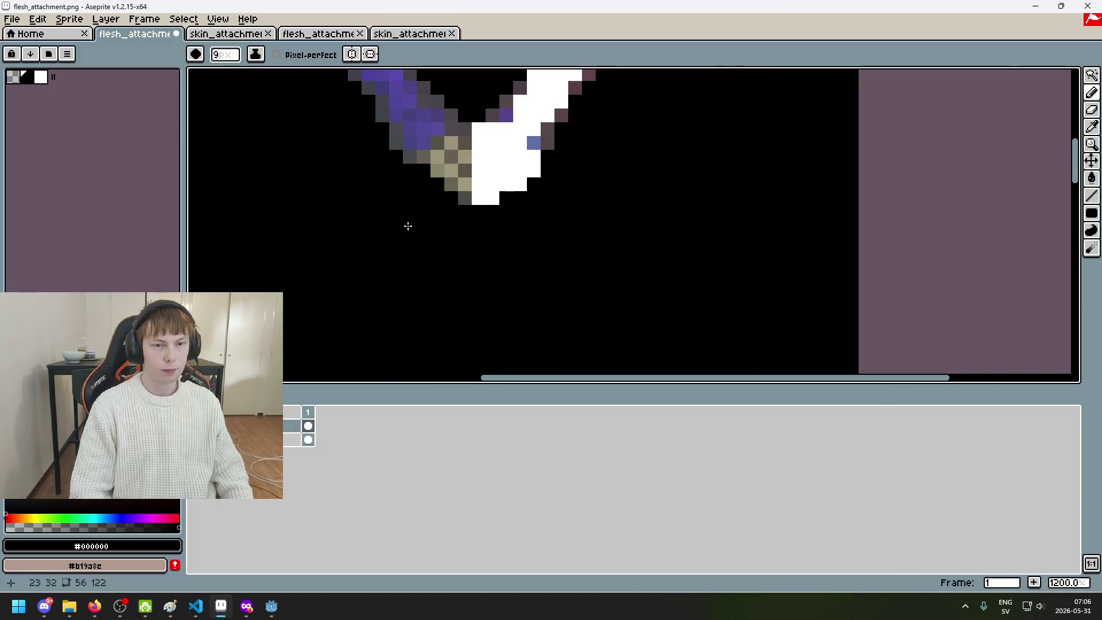
key("ctrl+z")
key("m")
scroll(530, 288, "down", 2)
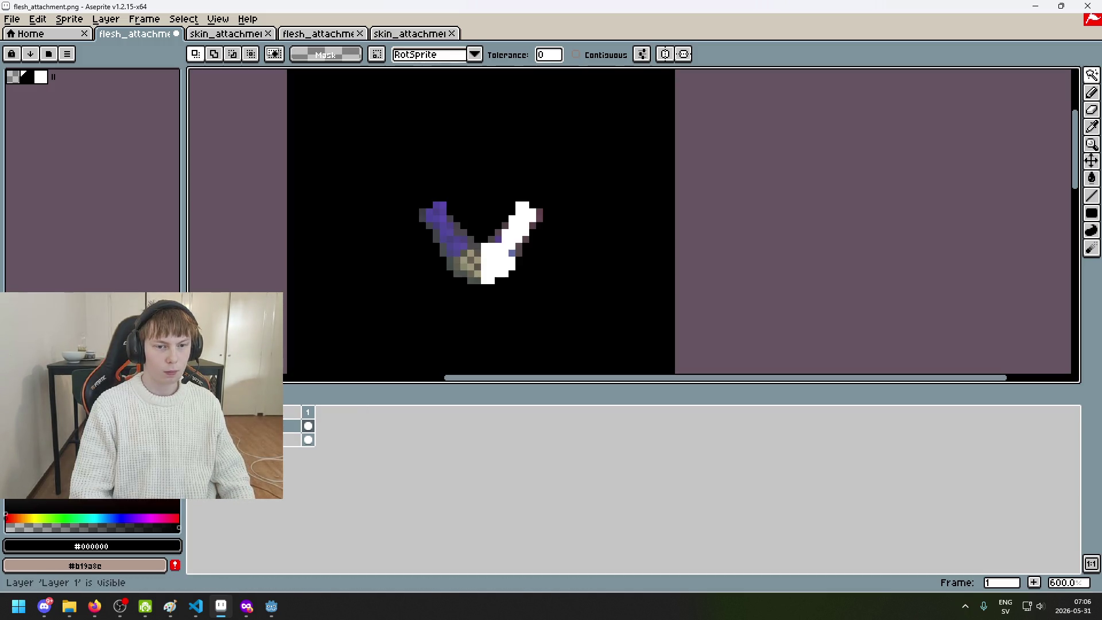
scroll(510, 262, "up", 2)
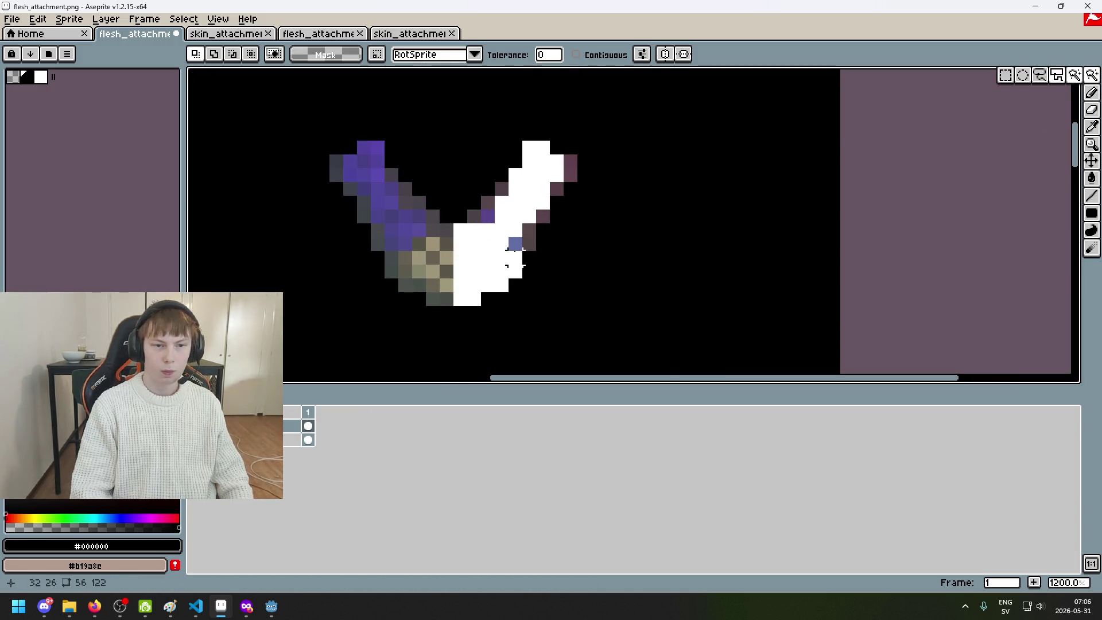
Delete the wing sprite layer
left_click(193, 426)
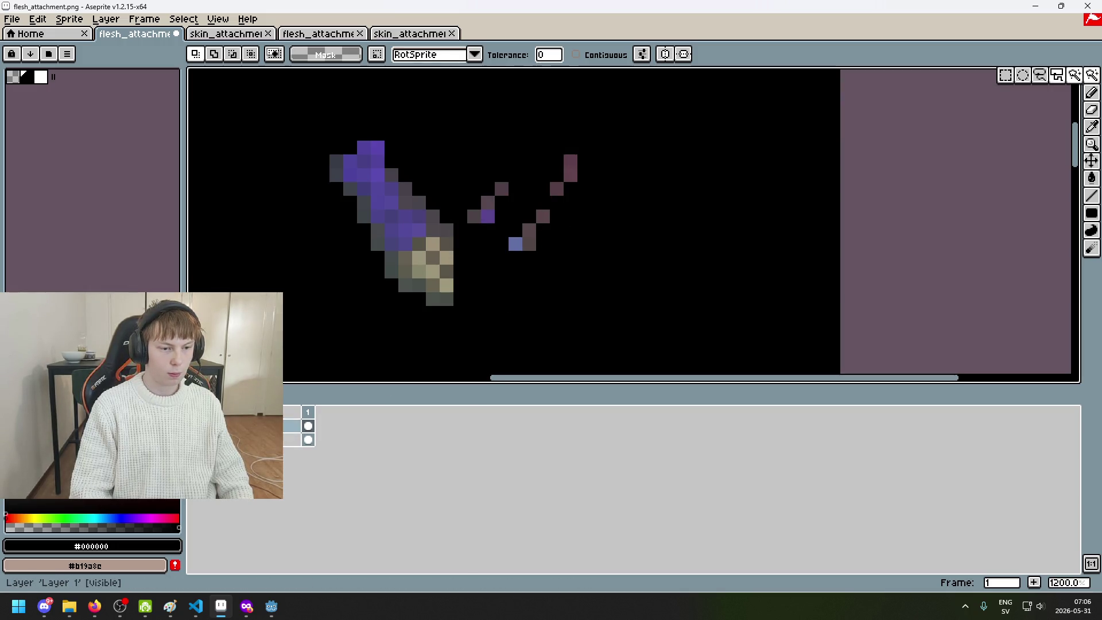
key("Delete")
scroll(474, 271, "down", 5)
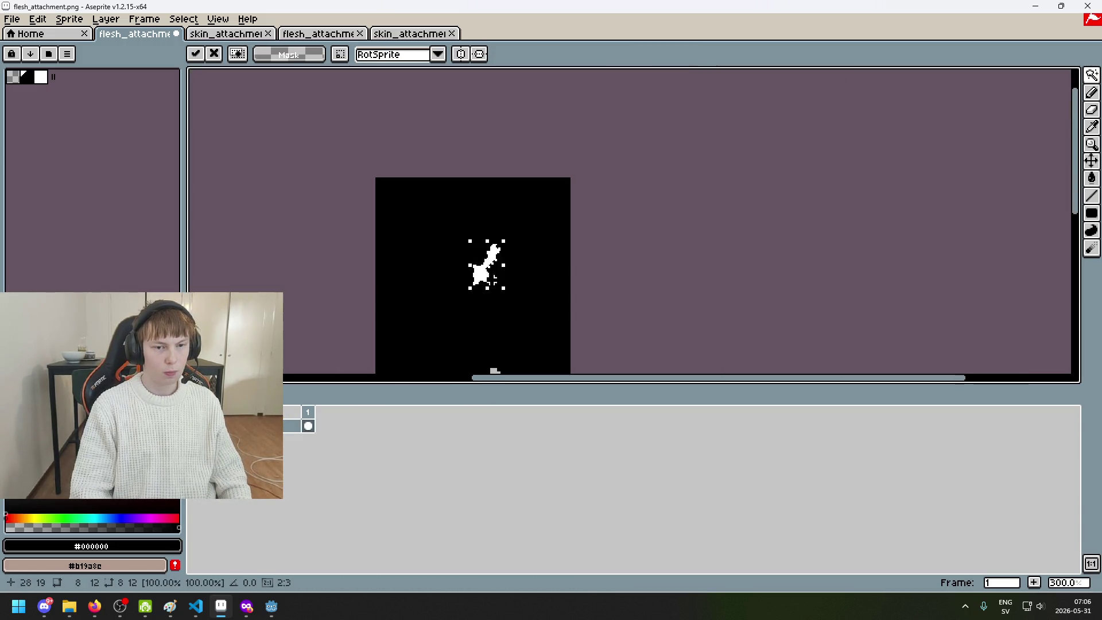
Resize the canvas to 56×48 by setting its height to 48
left_click(69, 19)
left_click(105, 95)
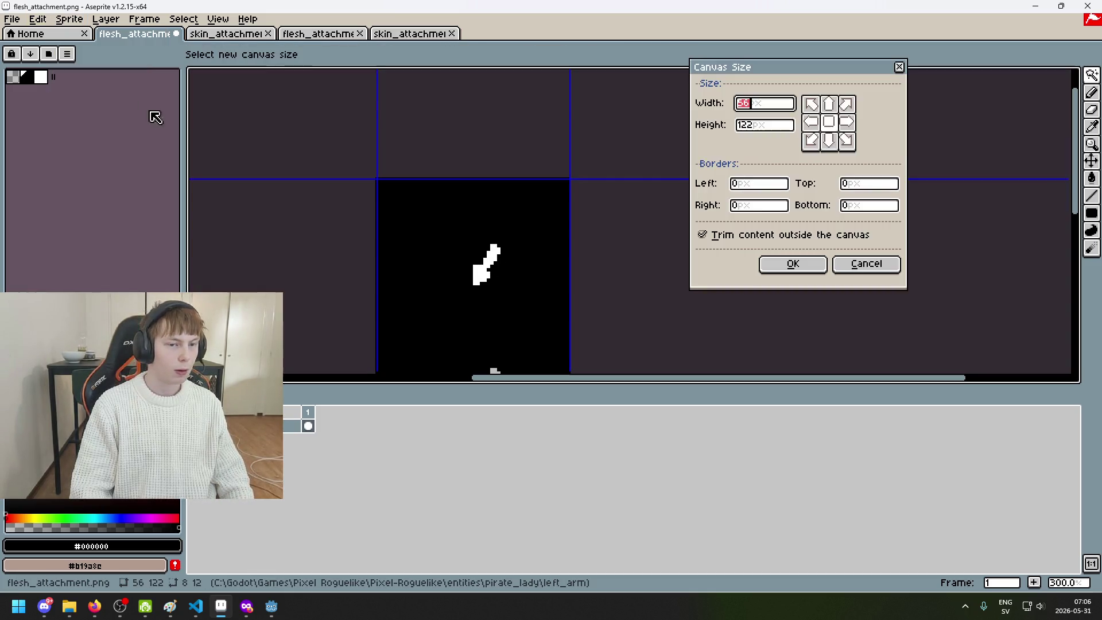
key("Tab")
type("48")
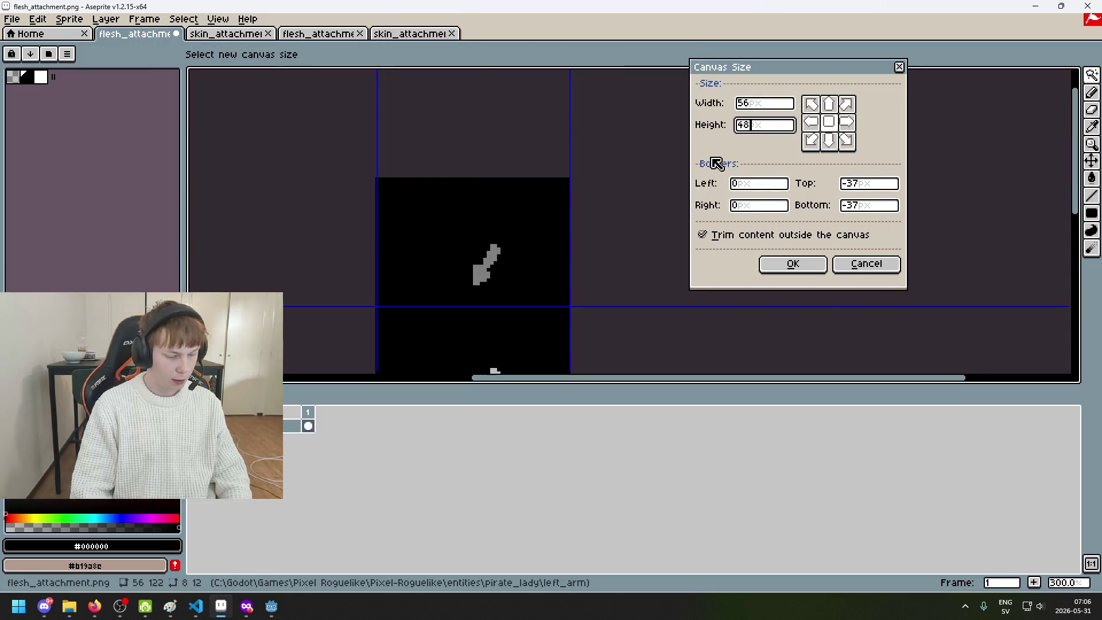
left_click(789, 265)
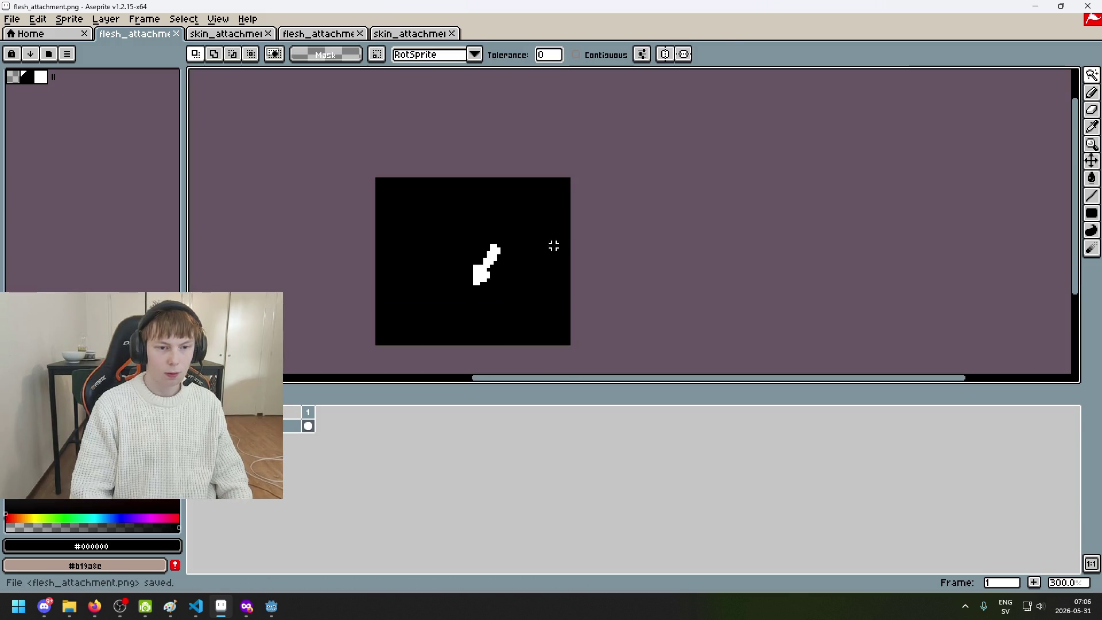
Paste the copied shape into skin_attachment, then undo it and compare the attachment tabs
key("ctrl+Tab")
scroll(635, 217, "up", 2)
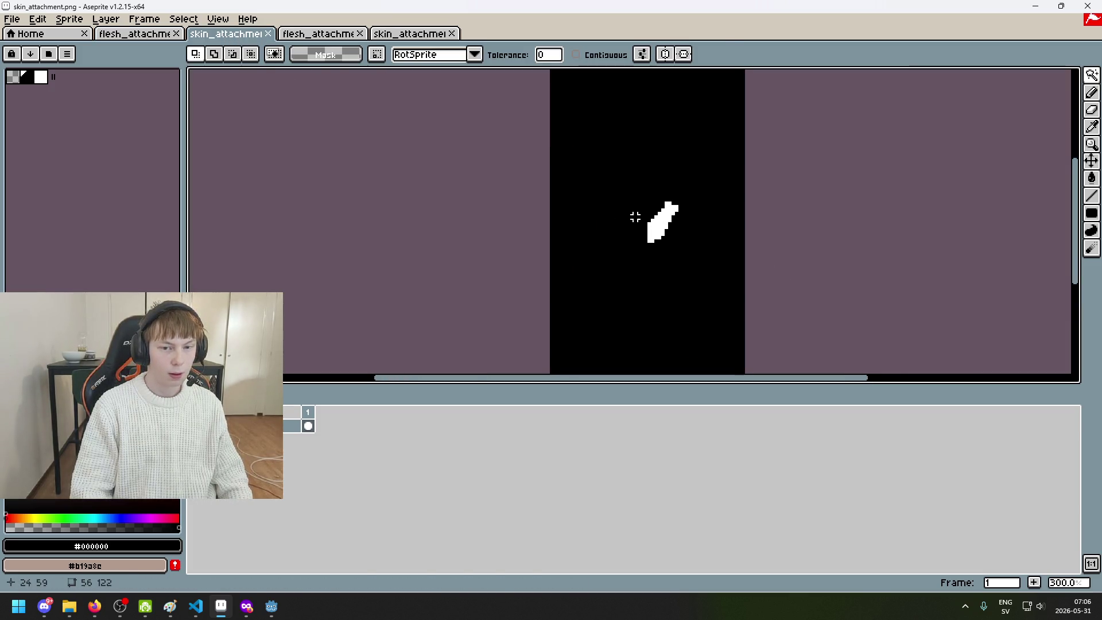
left_click_drag(635, 217, 480, 238)
scroll(493, 241, "up", 2)
scroll(510, 248, "down", 1)
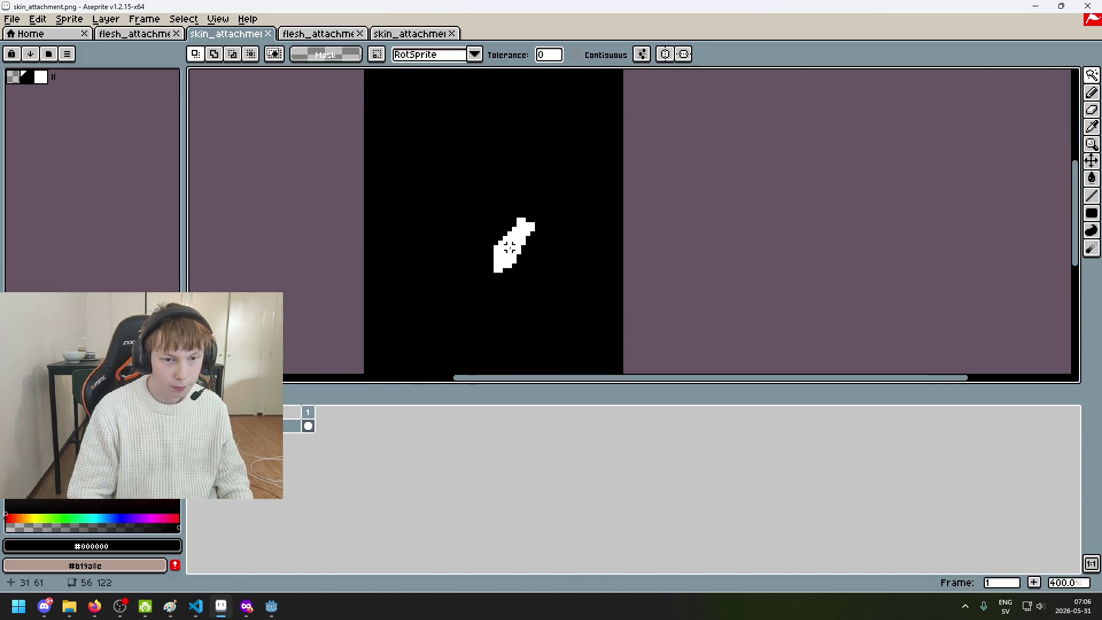
scroll(545, 255, "down", 2)
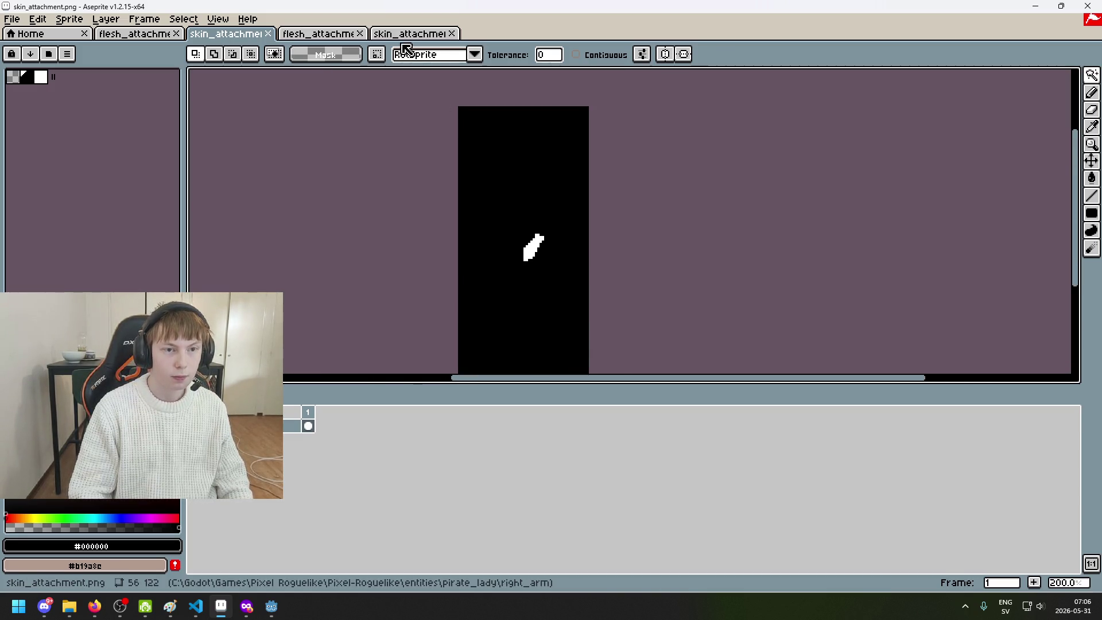
key("ctrl+v")
key("ctrl+z")
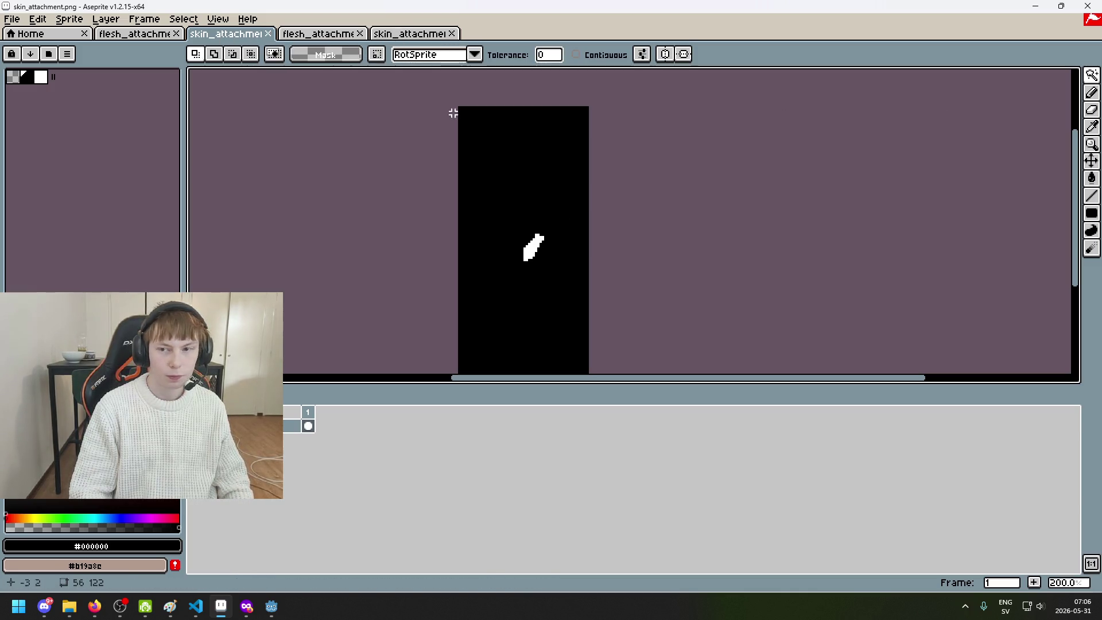
left_click(154, 37)
left_click(242, 37)
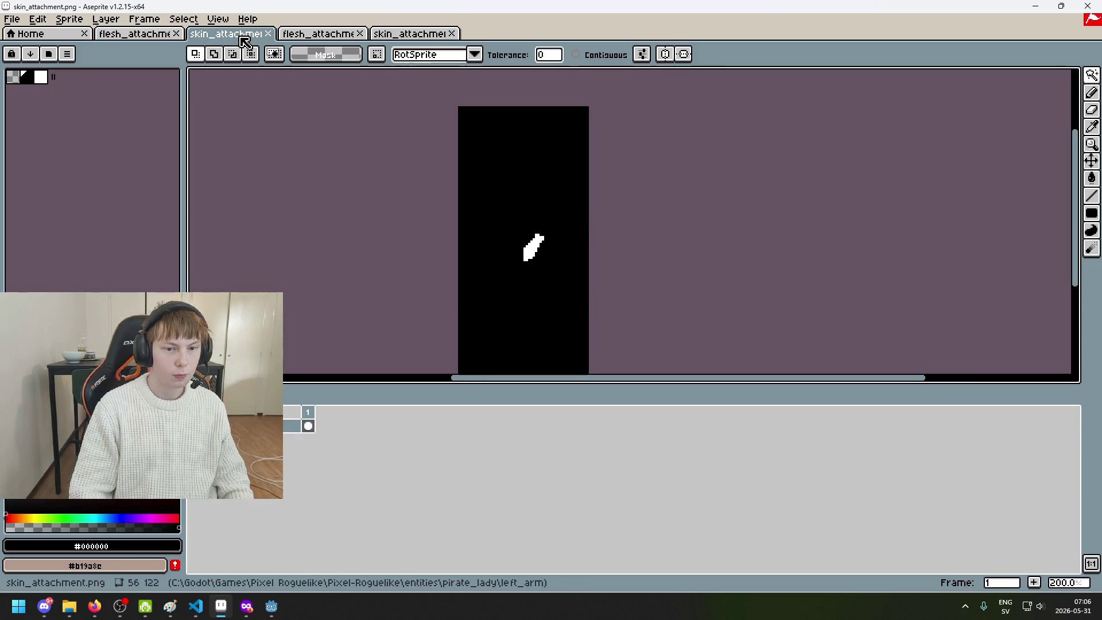
Open idle_animation.png from the pirate_lady right_arm folder, then close it
left_click(12, 19)
mouse_move(35, 52)
left_click(195, 98)
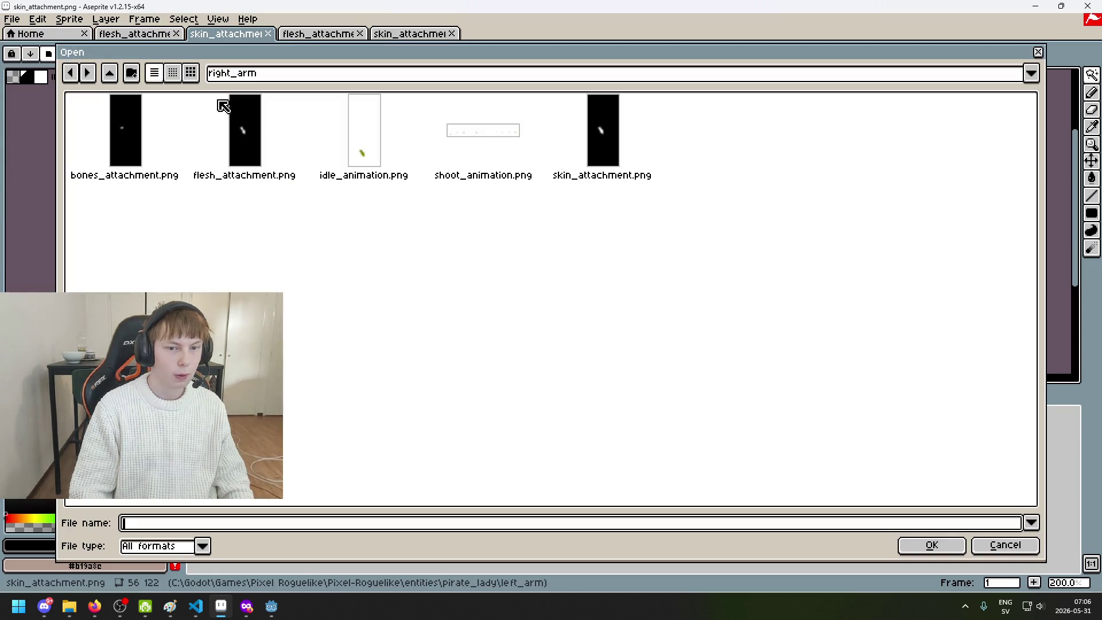
left_click(441, 73)
left_click(394, 178)
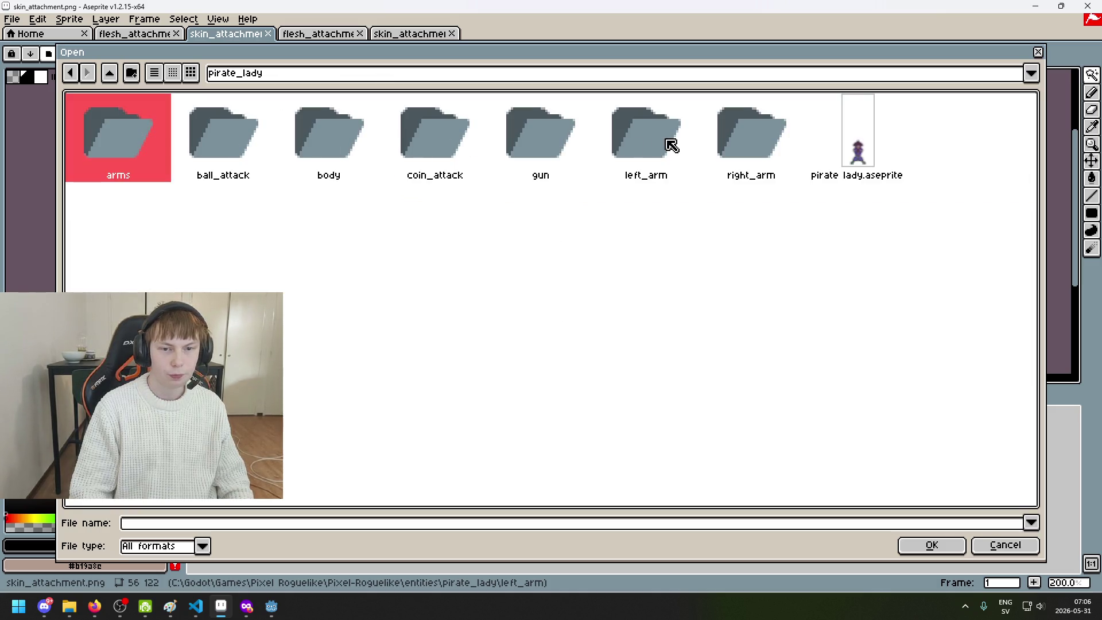
double_click(737, 141)
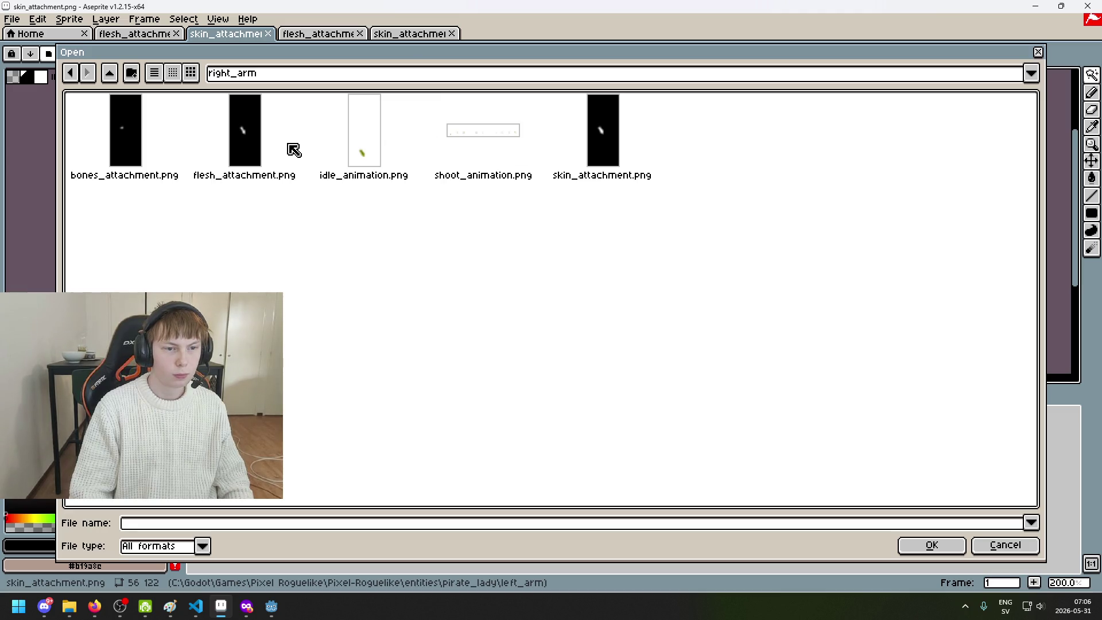
double_click(366, 146)
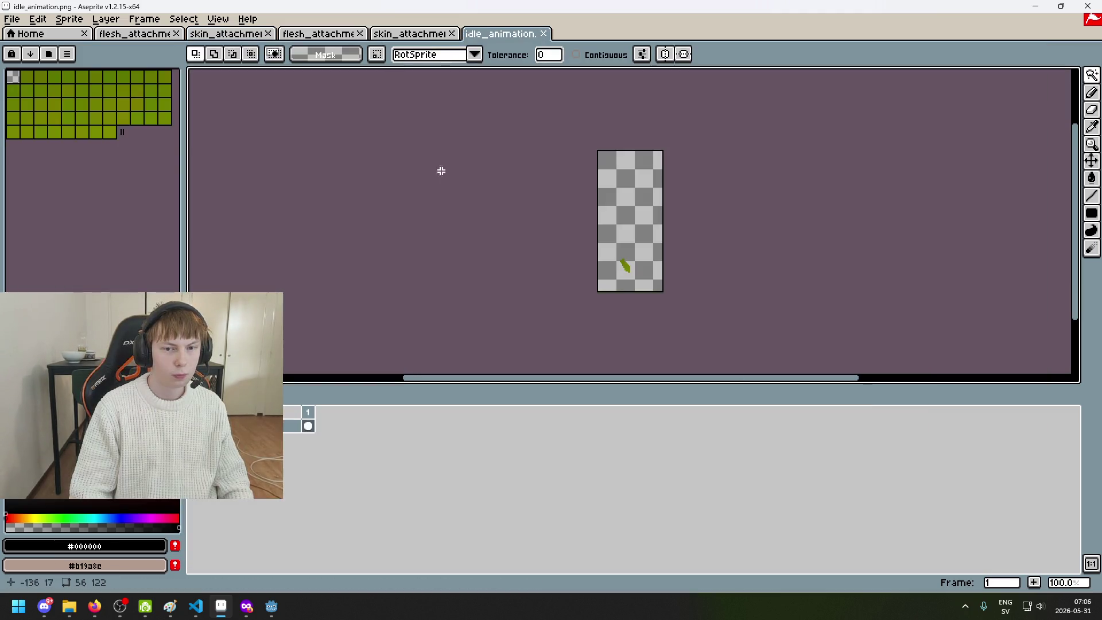
left_click(544, 36)
Open idle_map.png from the pirate_lady arms folder and select the whole image
left_click(21, 23)
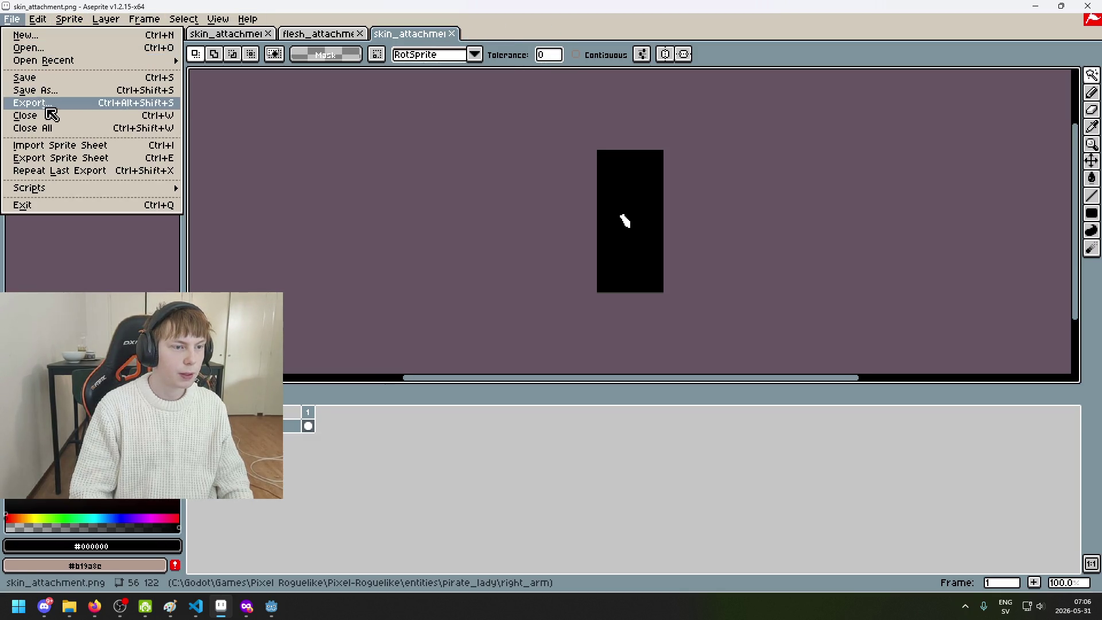
left_click(53, 48)
left_click(494, 144)
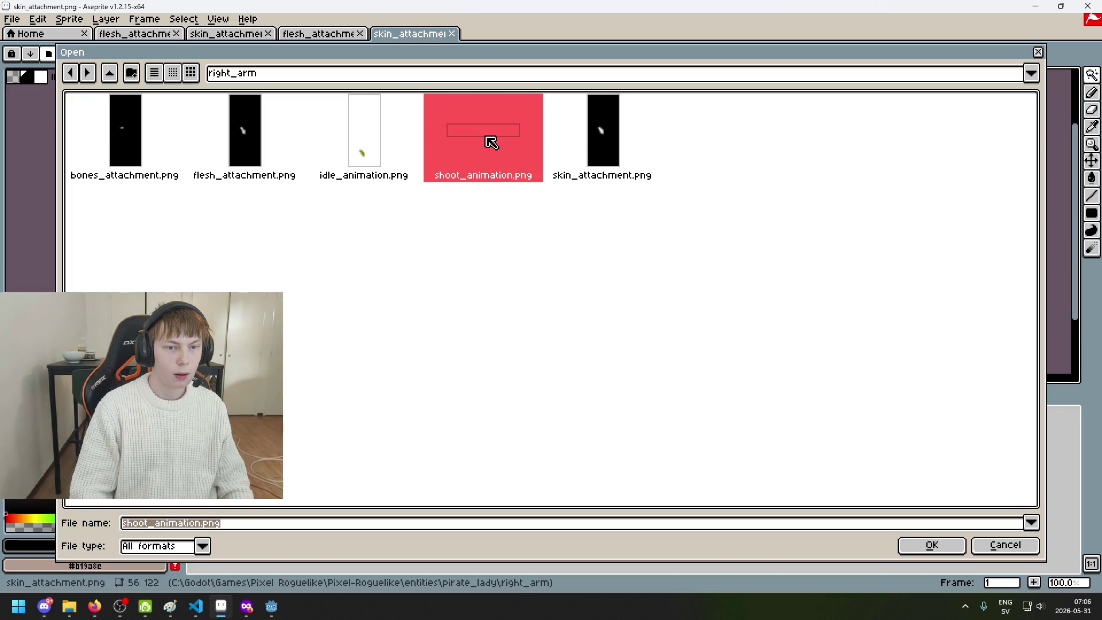
left_click(286, 78)
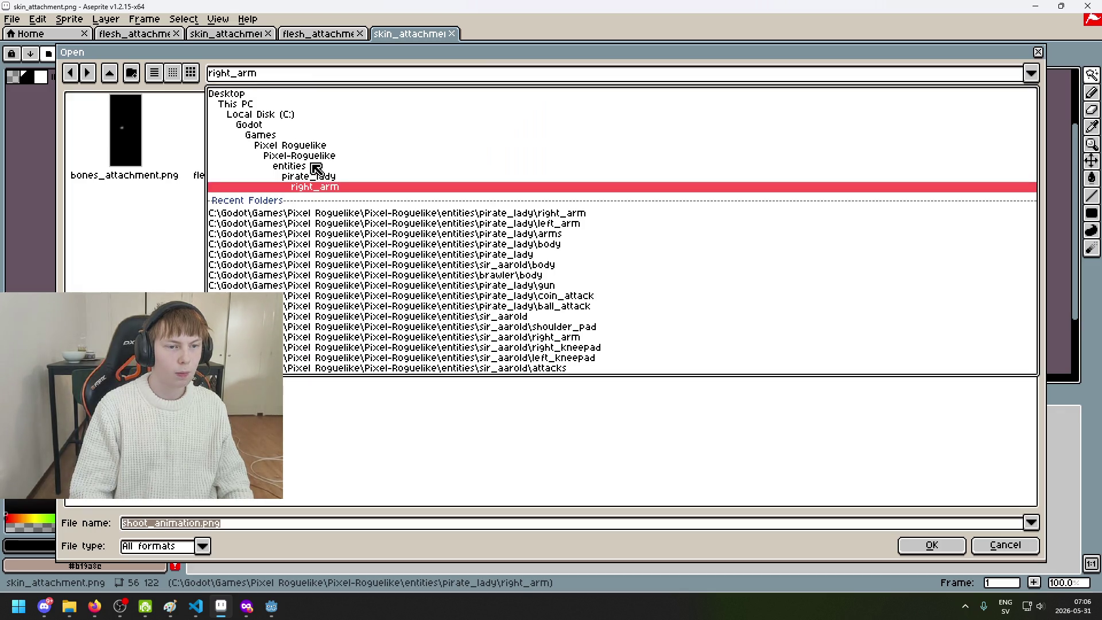
left_click(318, 173)
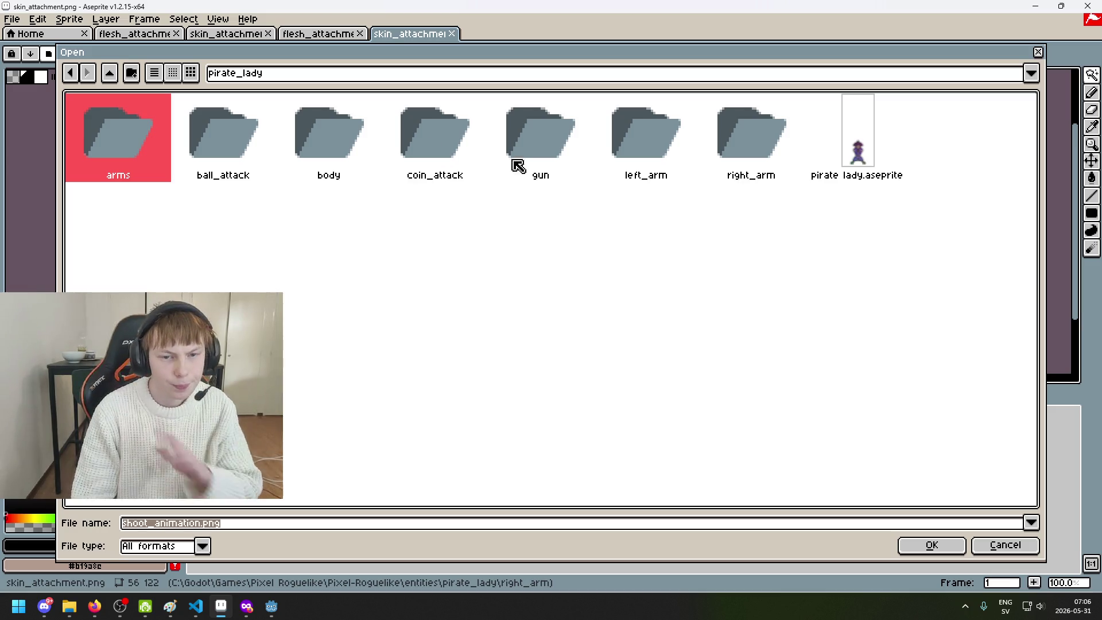
left_click(254, 146)
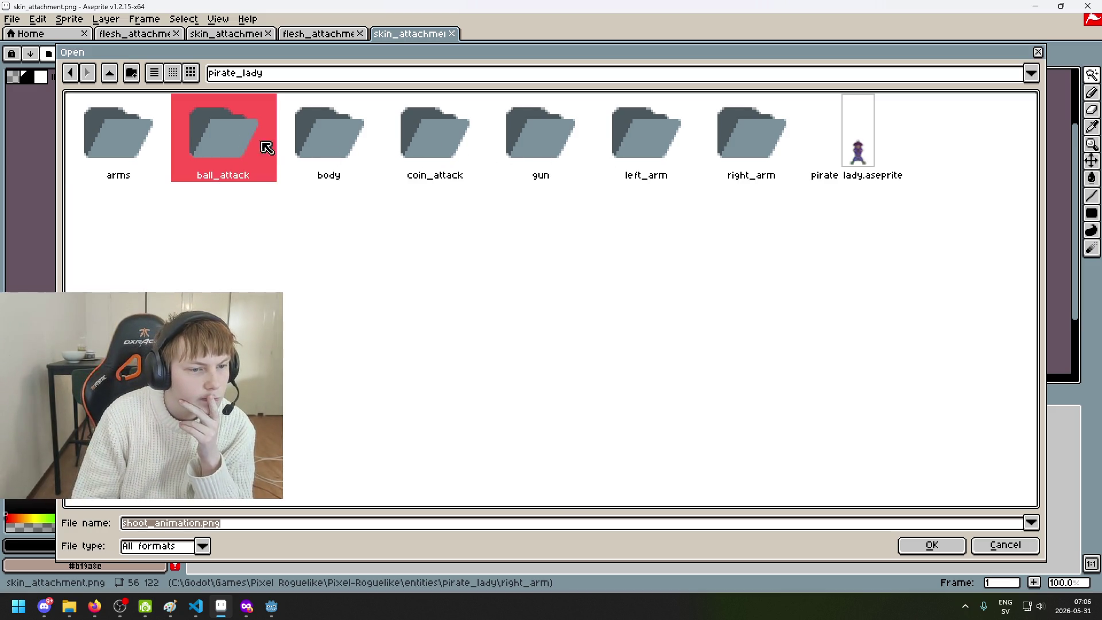
double_click(115, 133)
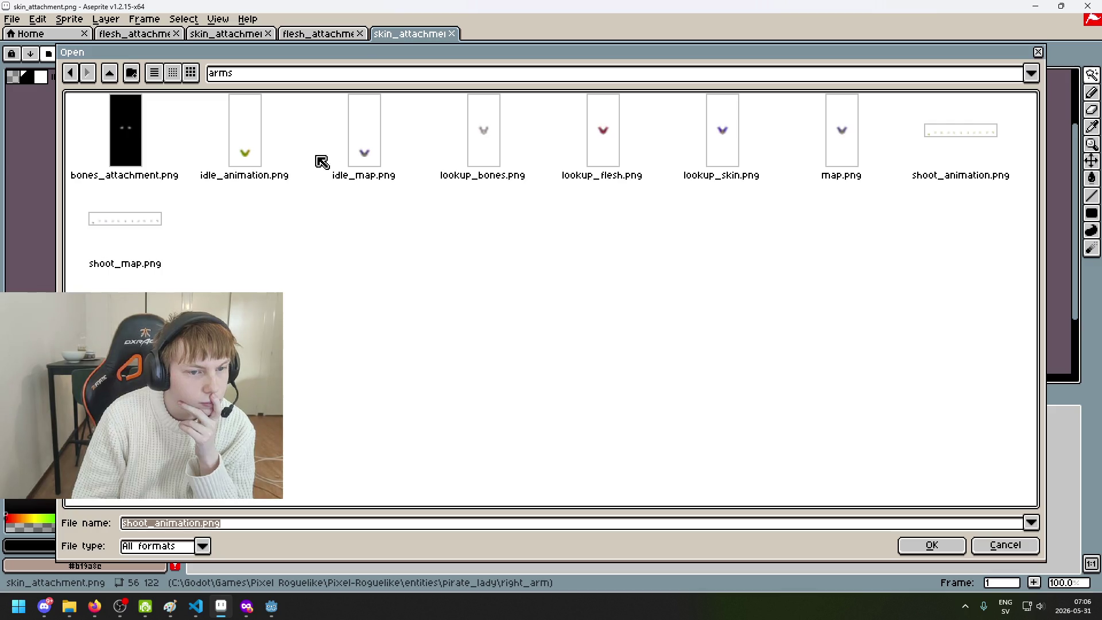
double_click(382, 157)
scroll(561, 233, "up", 2)
scroll(618, 237, "down", 2)
key("ctrl+a")
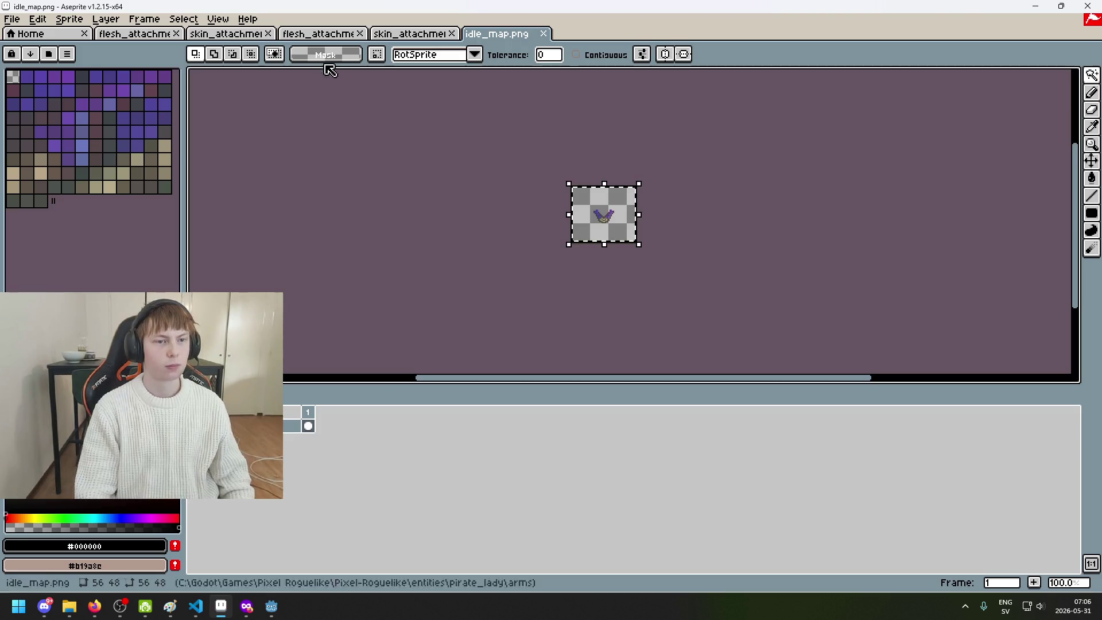
Paste the copied white arm shape into the left arm's skin_attachment
left_click(310, 35)
left_click(406, 34)
left_click(321, 34)
left_click(231, 35)
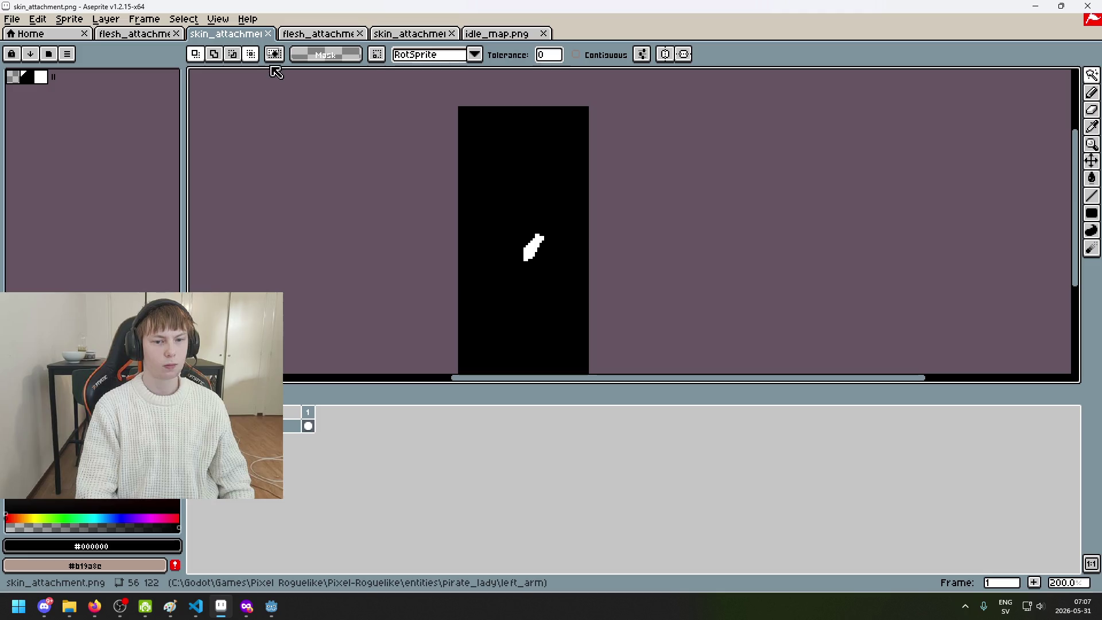
left_click(227, 33)
key("ctrl+v")
scroll(502, 194, "up", 2)
scroll(502, 292, "up", 1)
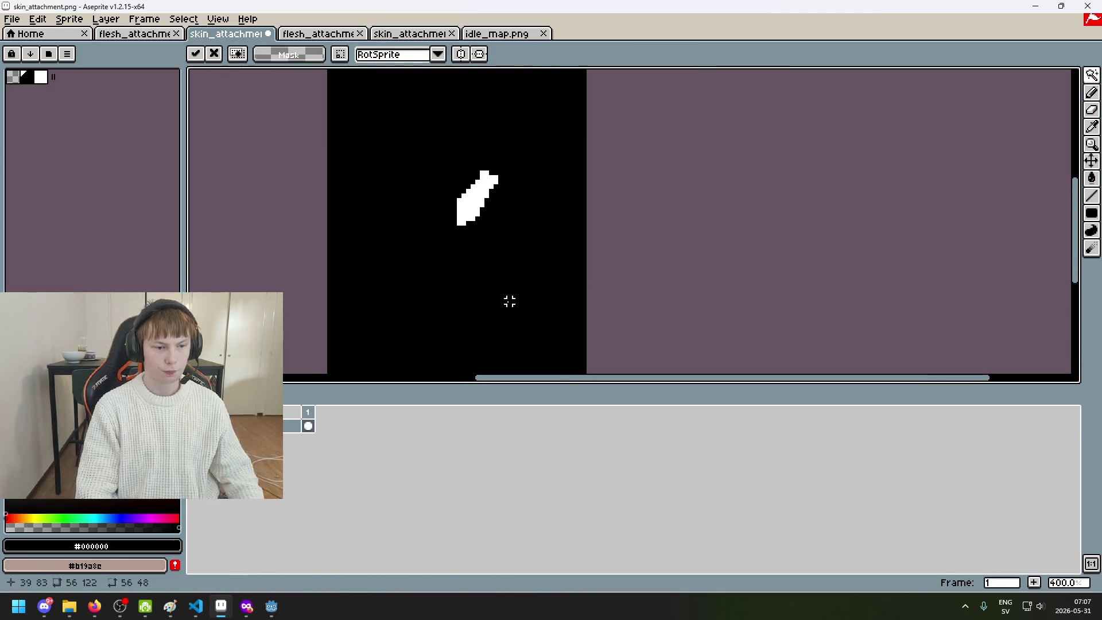
key("w")
Magic Wand-select the white shape and move it up beside the purple sword
left_click(501, 172)
scroll(501, 230, "up", 2)
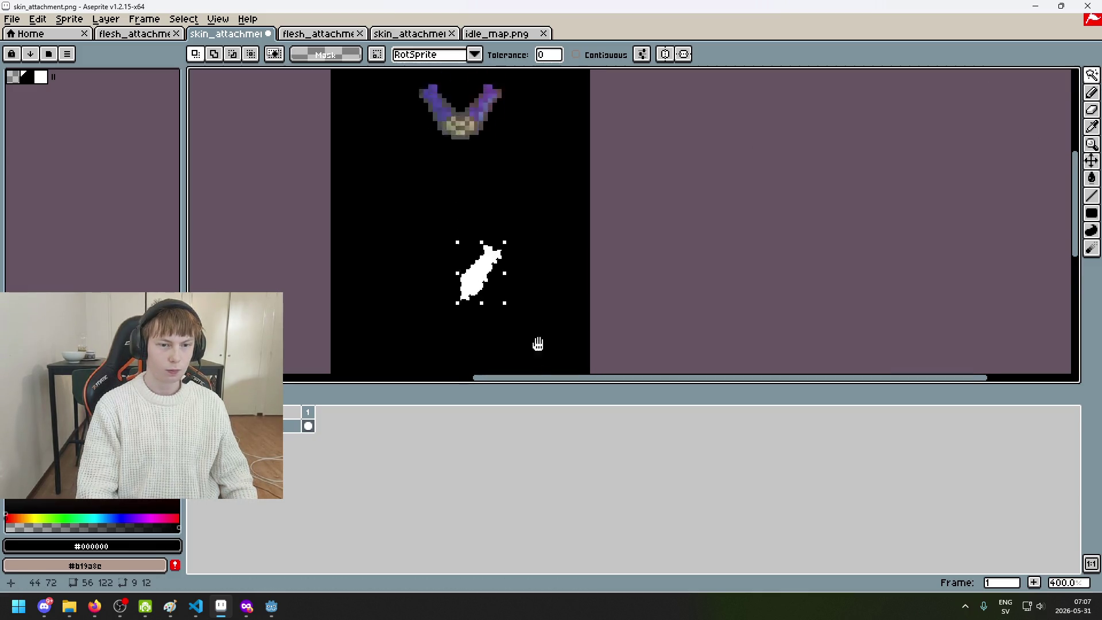
left_click_drag(485, 352, 467, 180)
key("Return")
scroll(514, 285, "down", 2)
Paint black over the purple sword pixels with a one-pixel-larger Pencil
key("b")
scroll(487, 258, "up", 3)
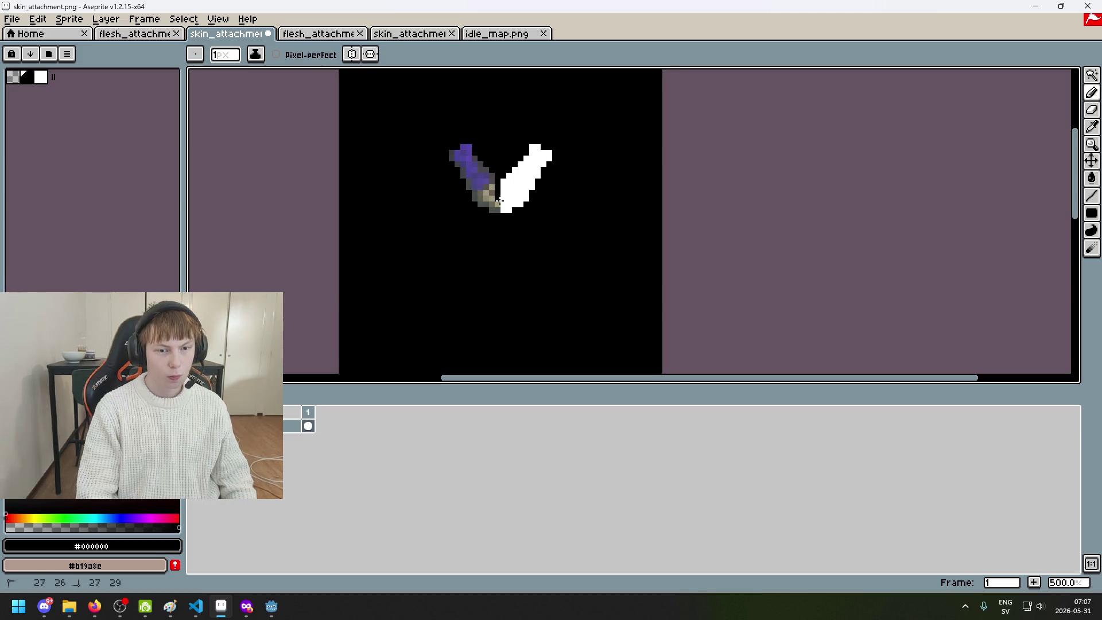
key("plus")
left_click_drag(460, 156, 465, 201)
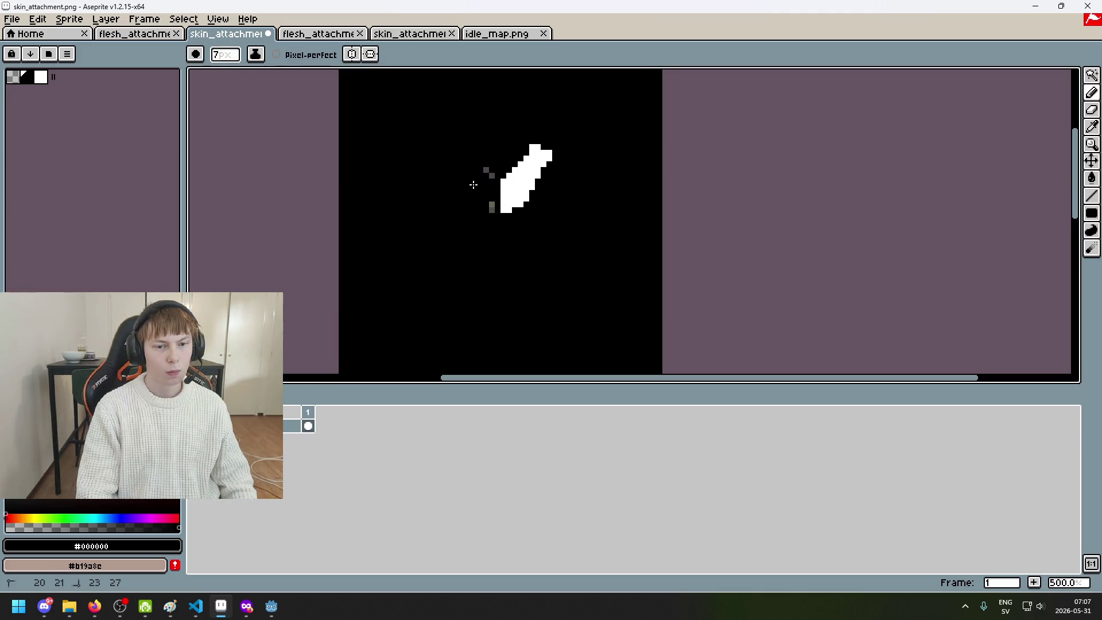
left_click(69, 19)
Set the canvas height to 48 with top-centre anchor and save skin_attachment
left_click(108, 98)
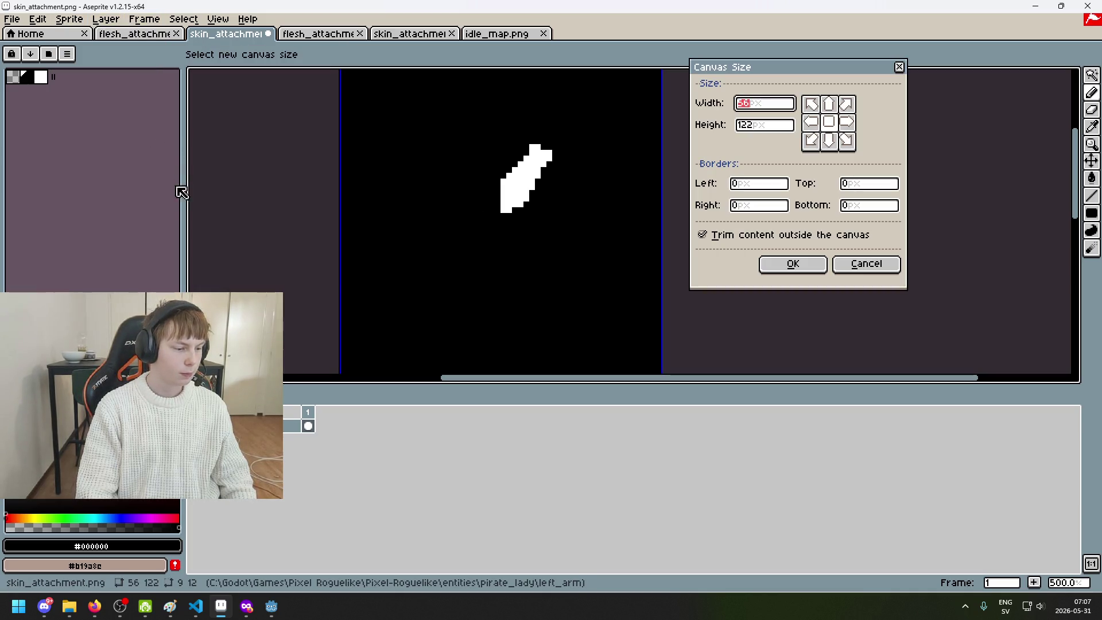
left_click(759, 125)
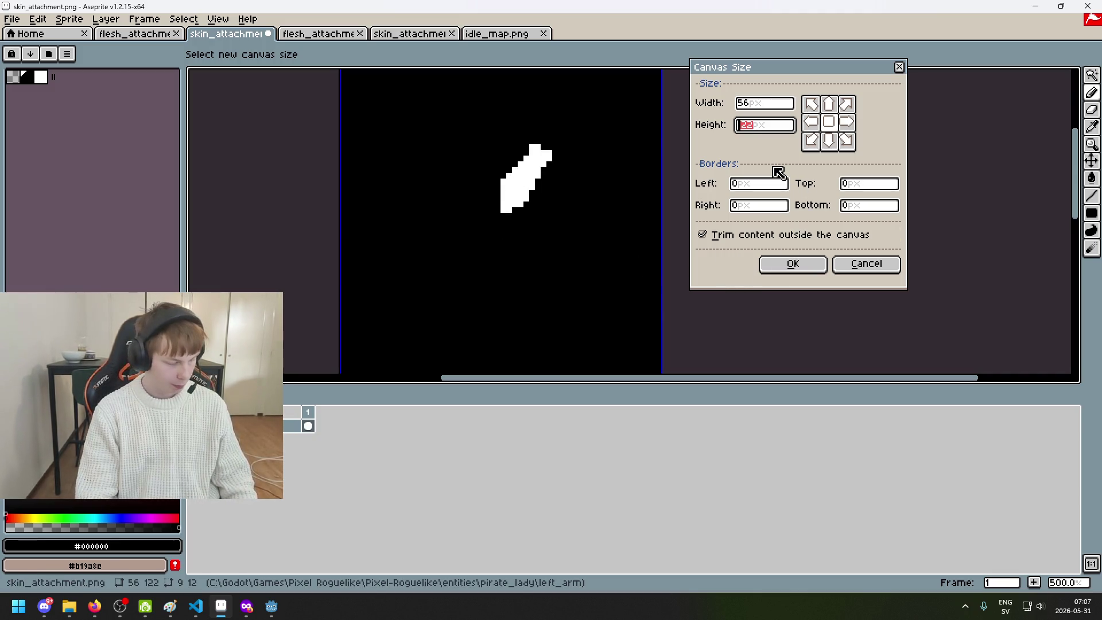
type("48")
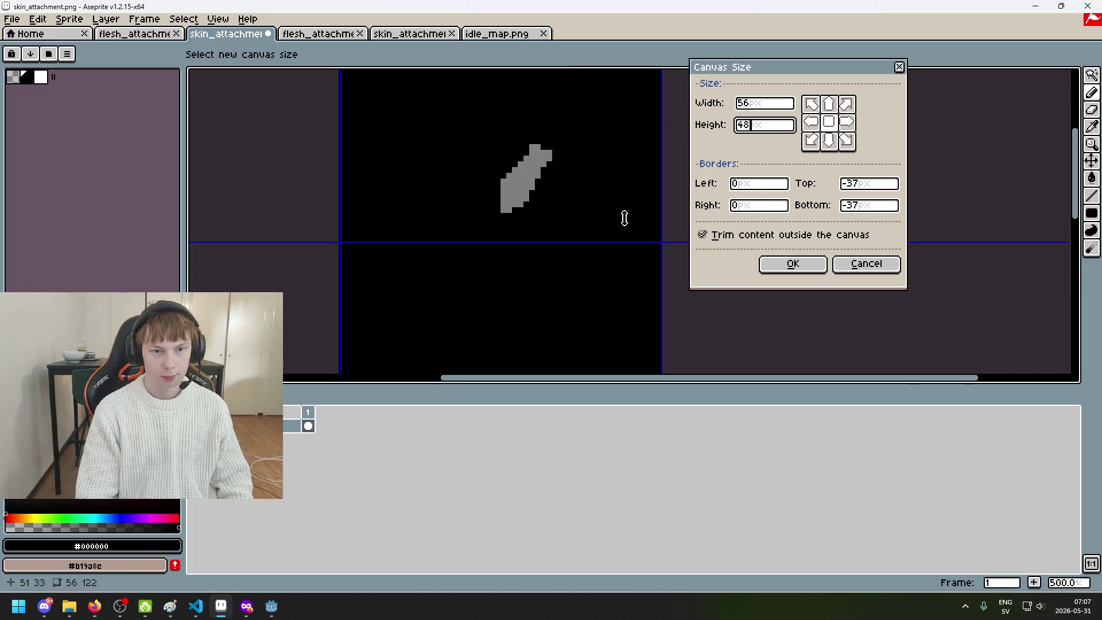
scroll(627, 217, "down", 3)
left_click(829, 105)
left_click(801, 265)
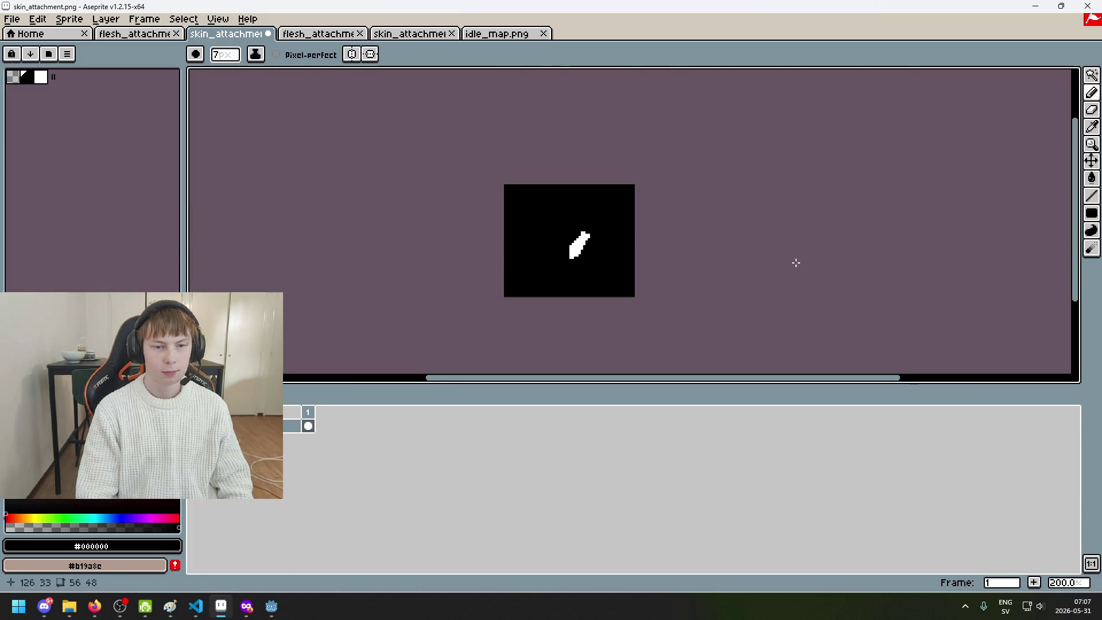
scroll(629, 229, "up", 2)
key("ctrl+s")
Switch to rectangular selection and bring up the right arm's flesh_attachment image
scroll(496, 220, "down", 1)
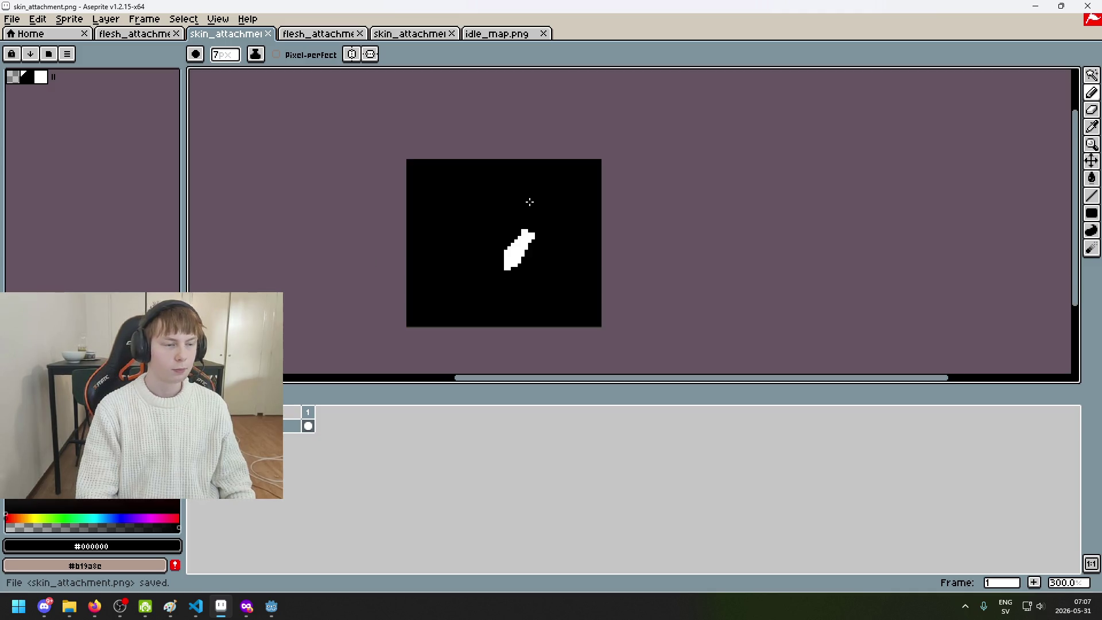
left_click_drag(569, 206, 614, 196)
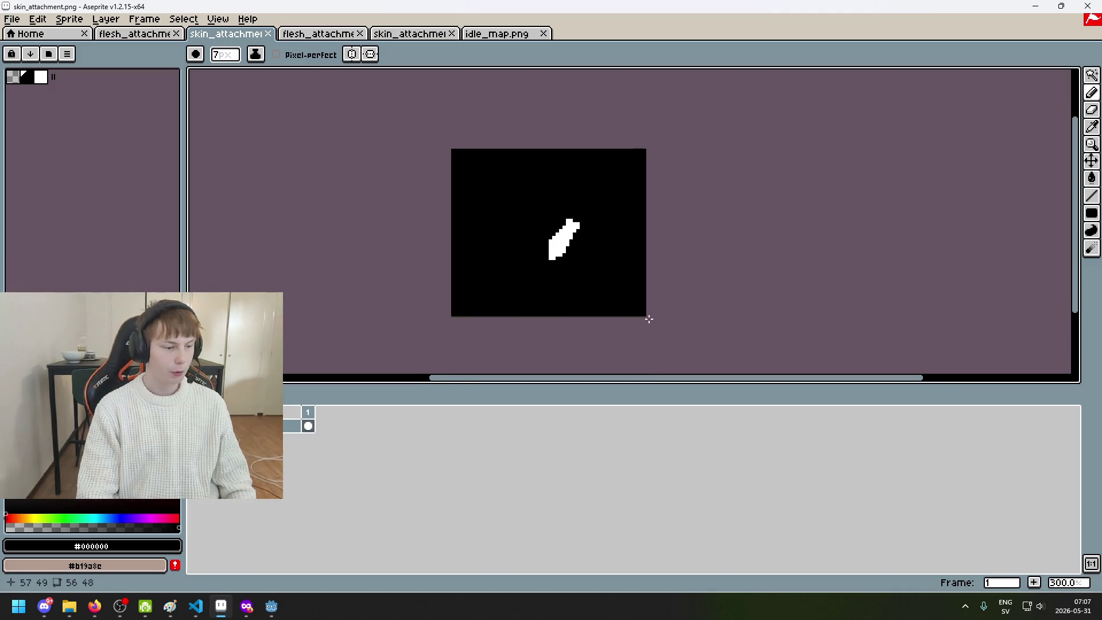
scroll(610, 284, "up", 1)
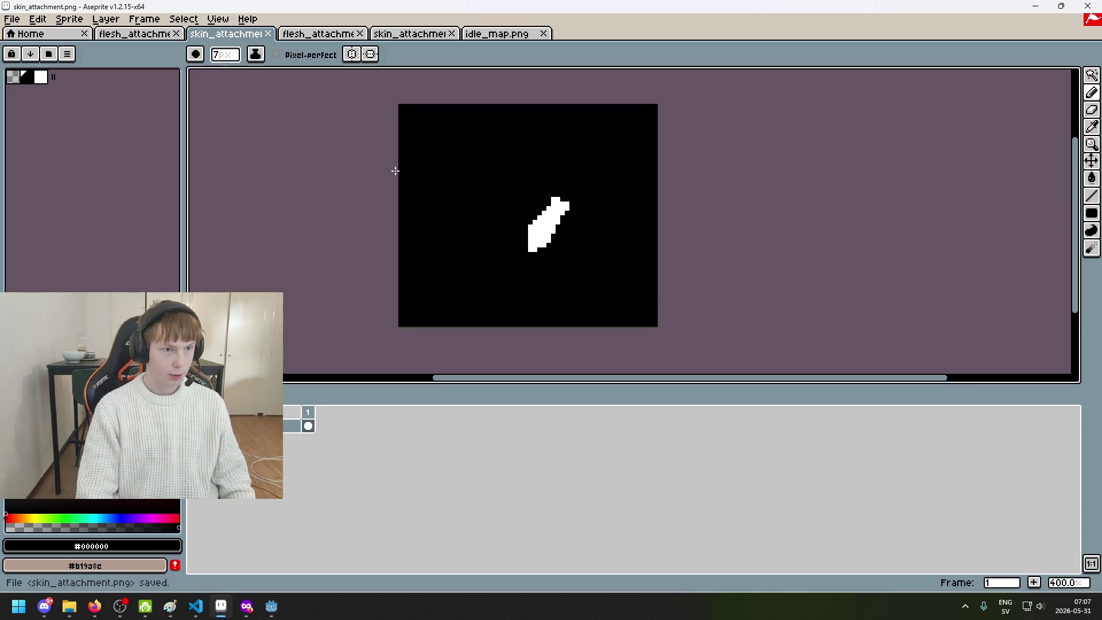
left_click(1092, 74)
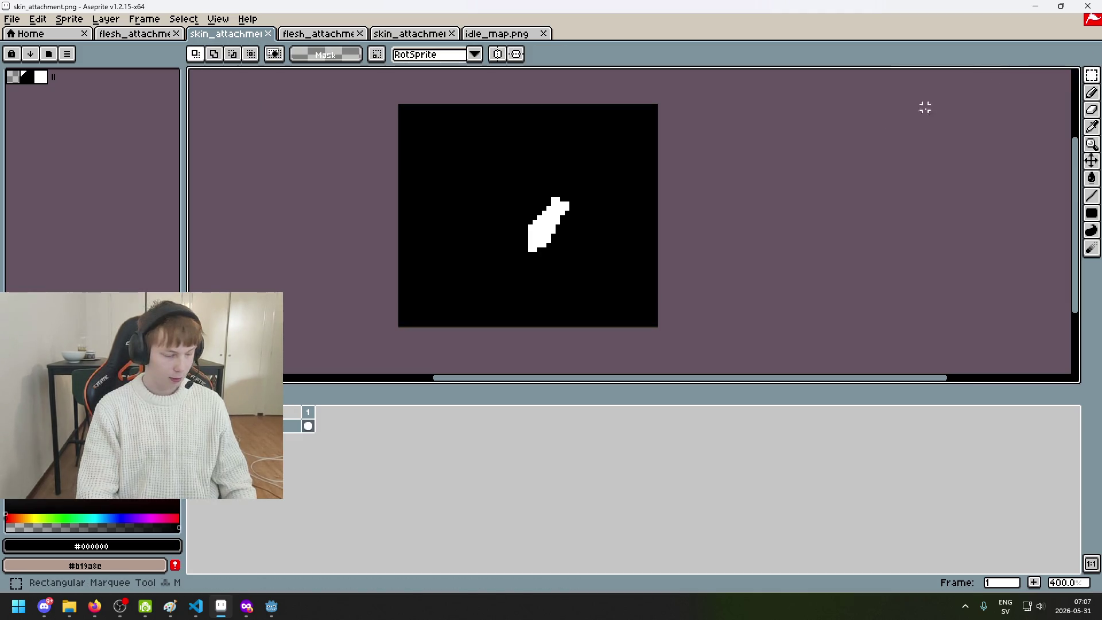
scroll(766, 136, "up", 1)
scroll(632, 157, "down", 1)
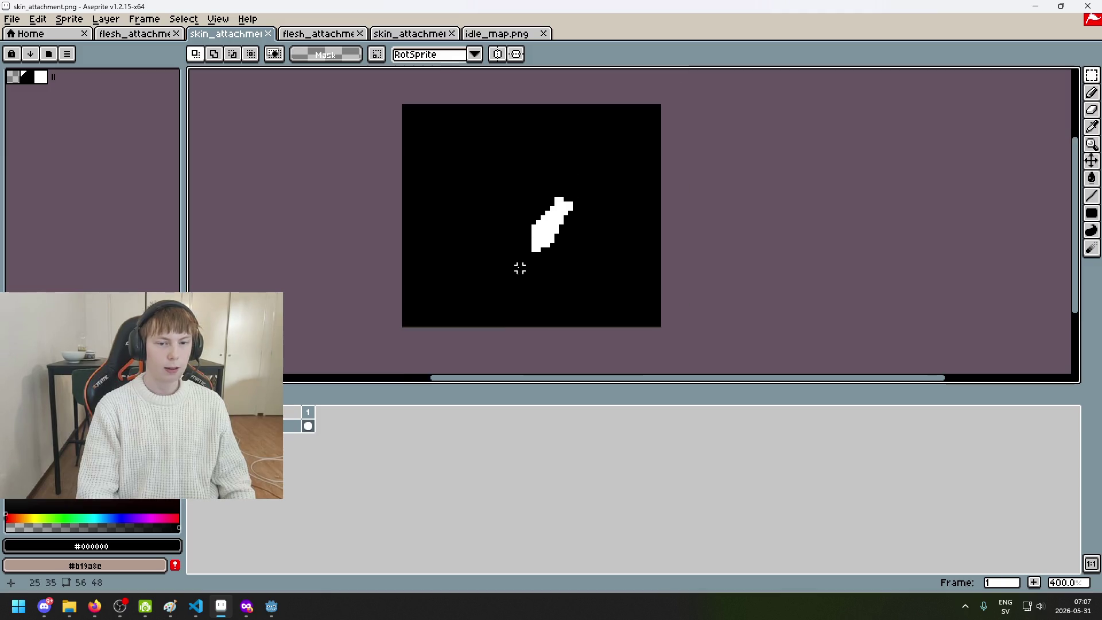
left_click(284, 33)
left_click(230, 34)
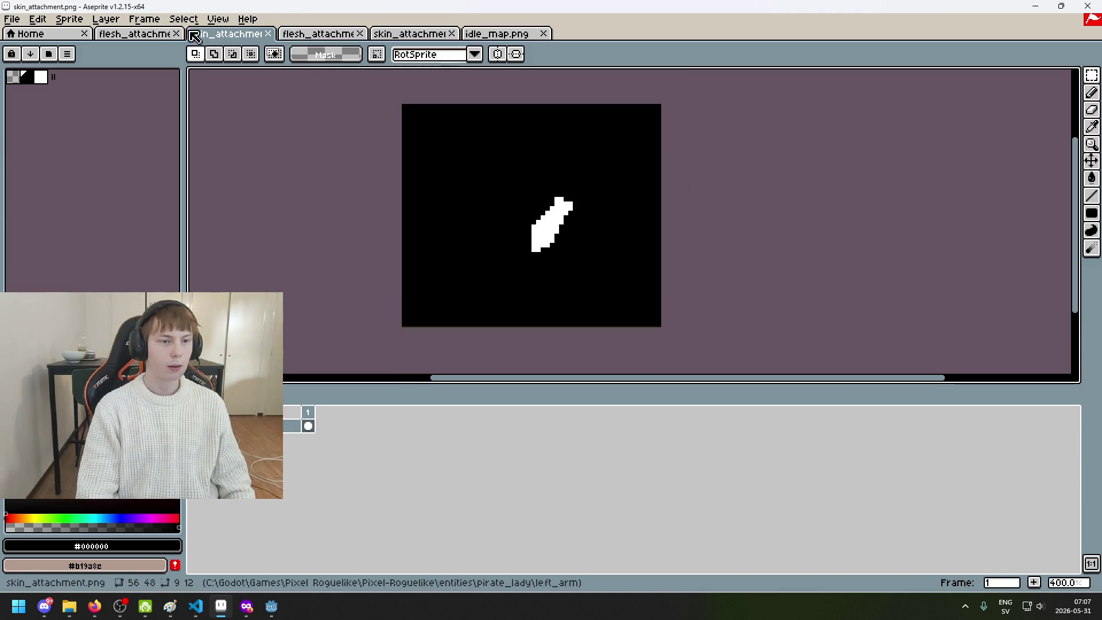
left_click(164, 34)
left_click(223, 35)
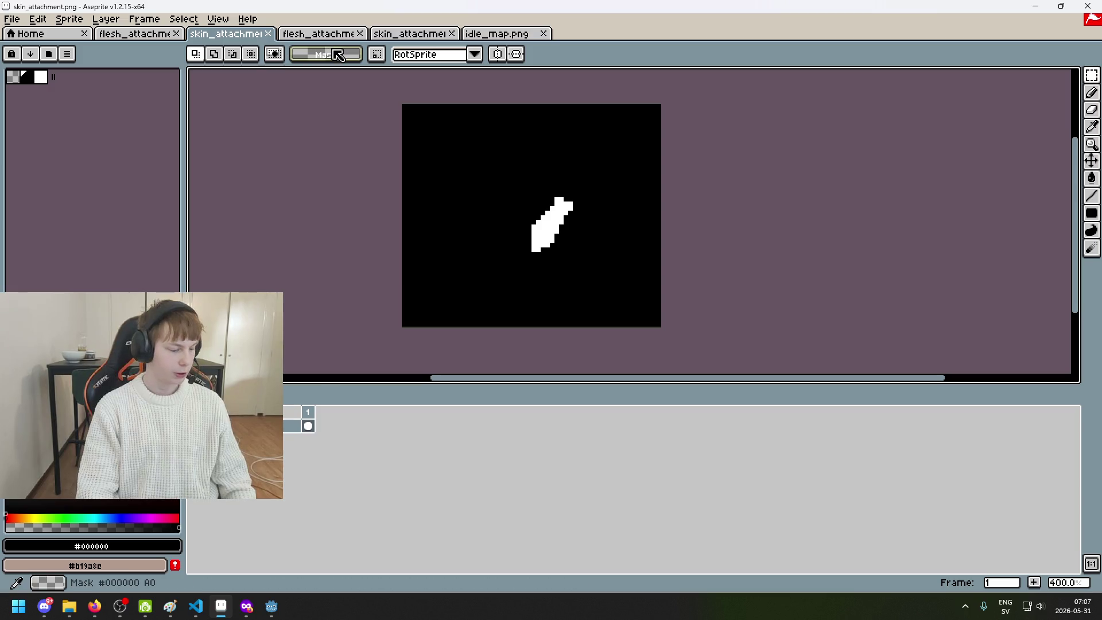
left_click(337, 39)
scroll(546, 140, "up", 2)
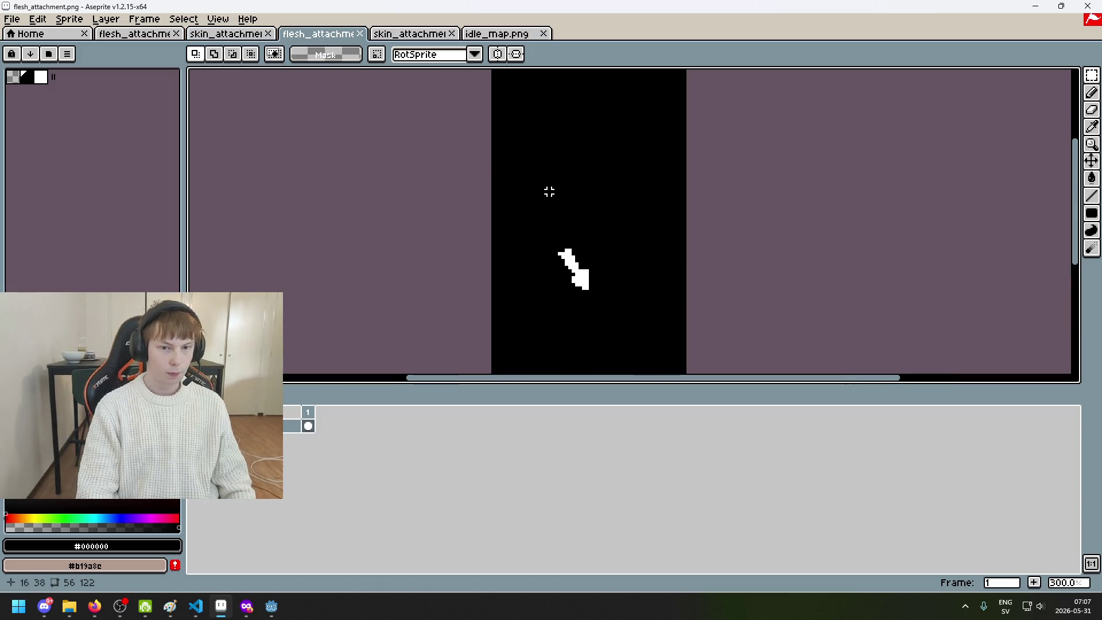
Compare against the already cropped left arm flesh_attachment, then return to the right arm's
scroll(402, 155, "right", 1)
left_click(143, 34)
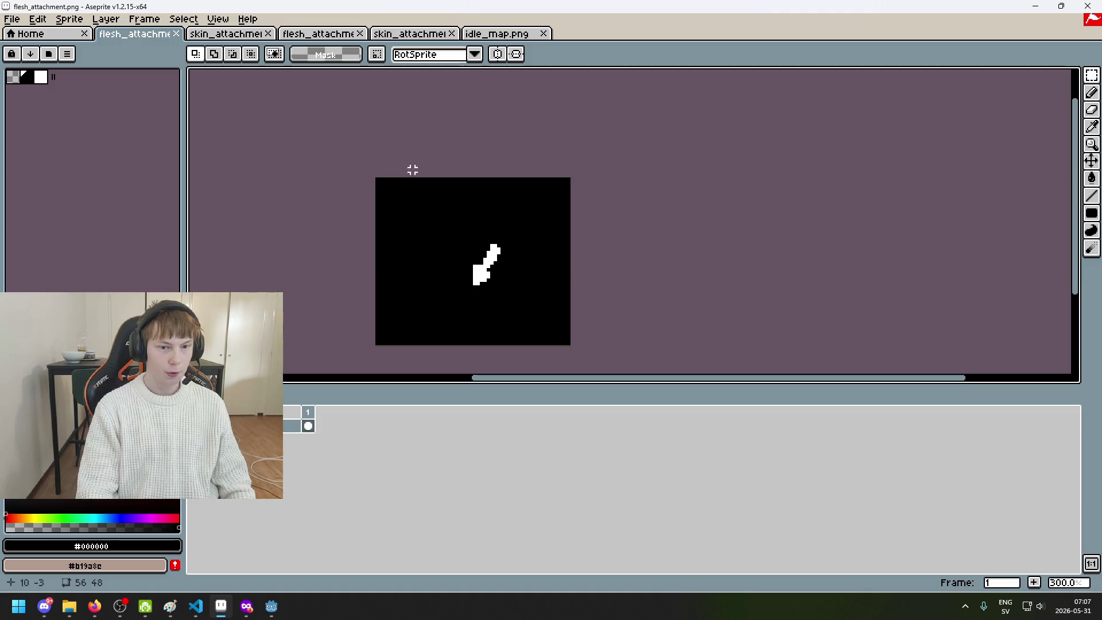
left_click(319, 34)
scroll(654, 228, "down", 2)
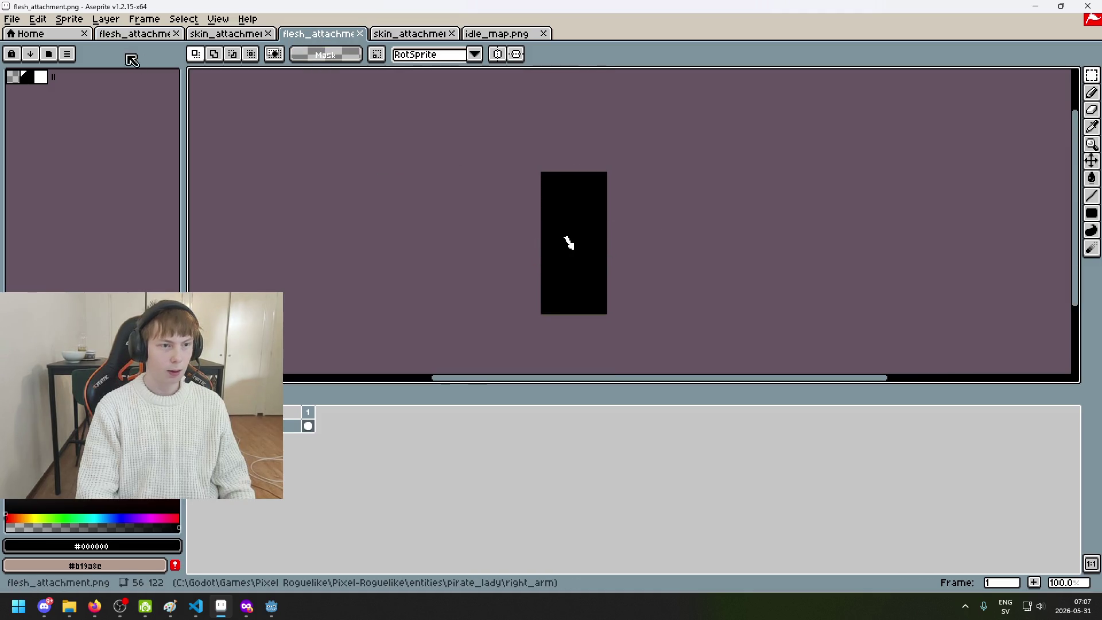
Crop the canvas to height 48 anchored top-centre, select all, and save
left_click(66, 22)
left_click(110, 95)
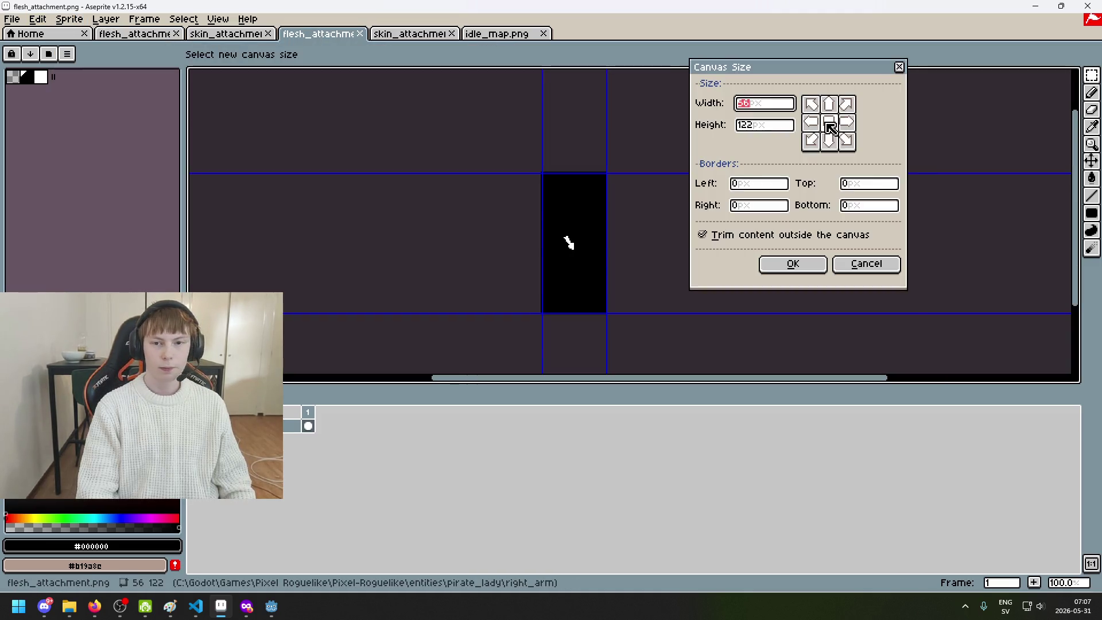
left_click(750, 106)
key("Tab")
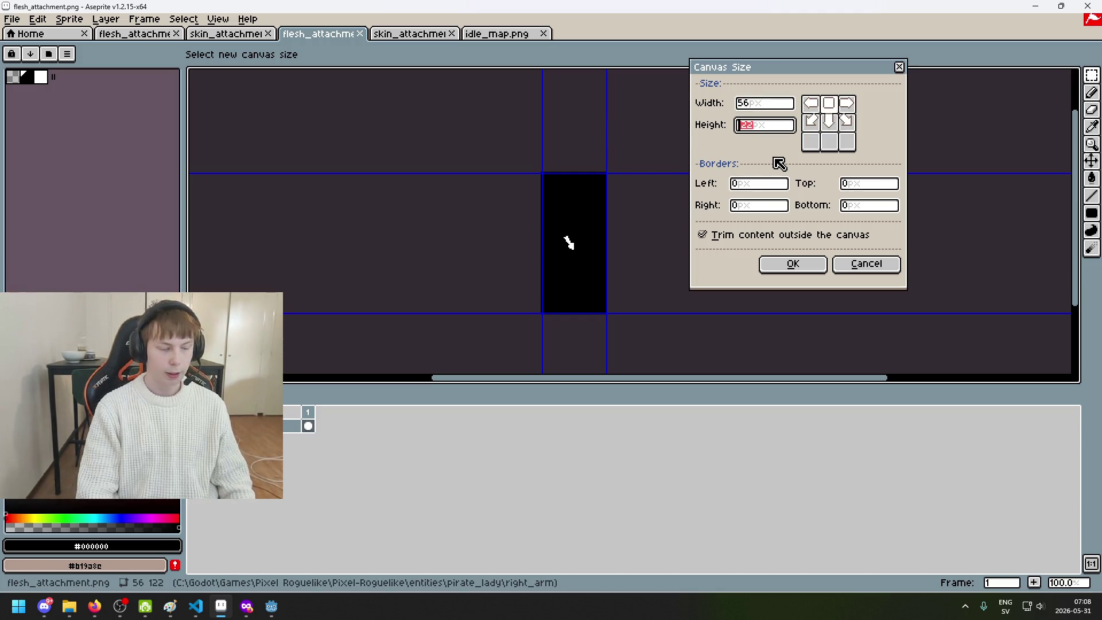
type("48")
left_click(792, 261)
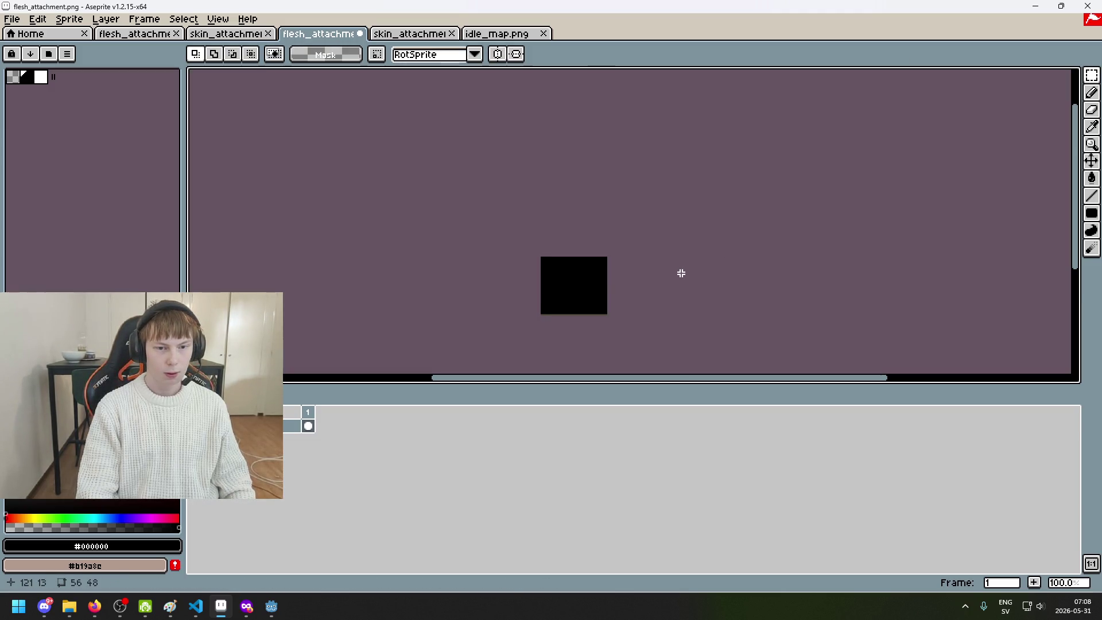
key("ctrl+t")
key("ctrl+s")
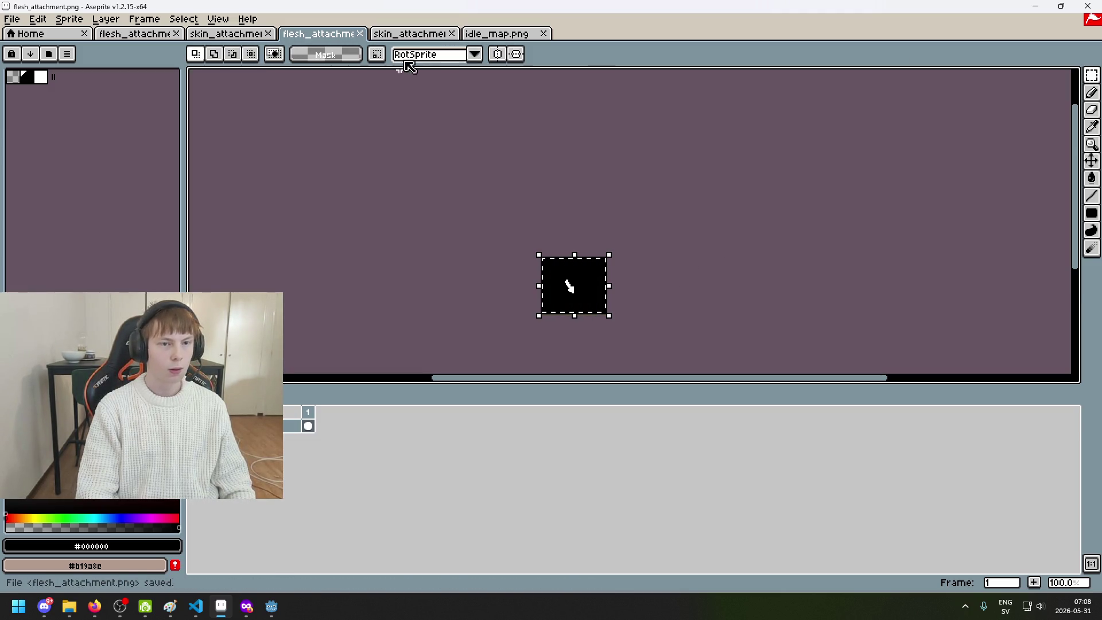
key("ctrl+Tab")
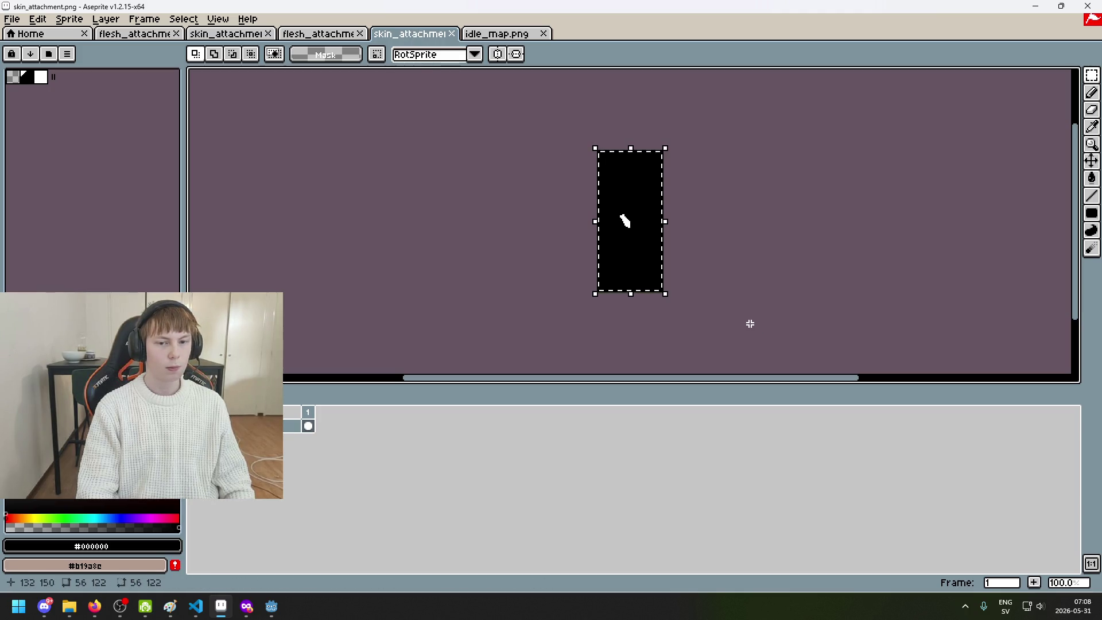
Bring up the right arm's skin_attachment sprite among the open tabs
left_click(311, 38)
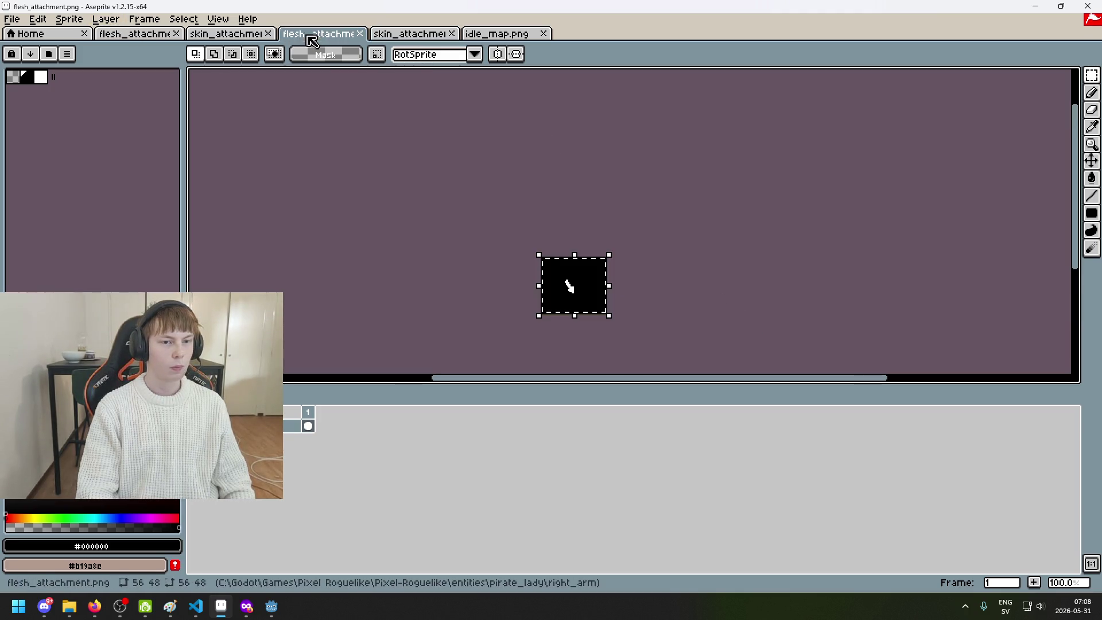
key("ctrl+shift+Tab")
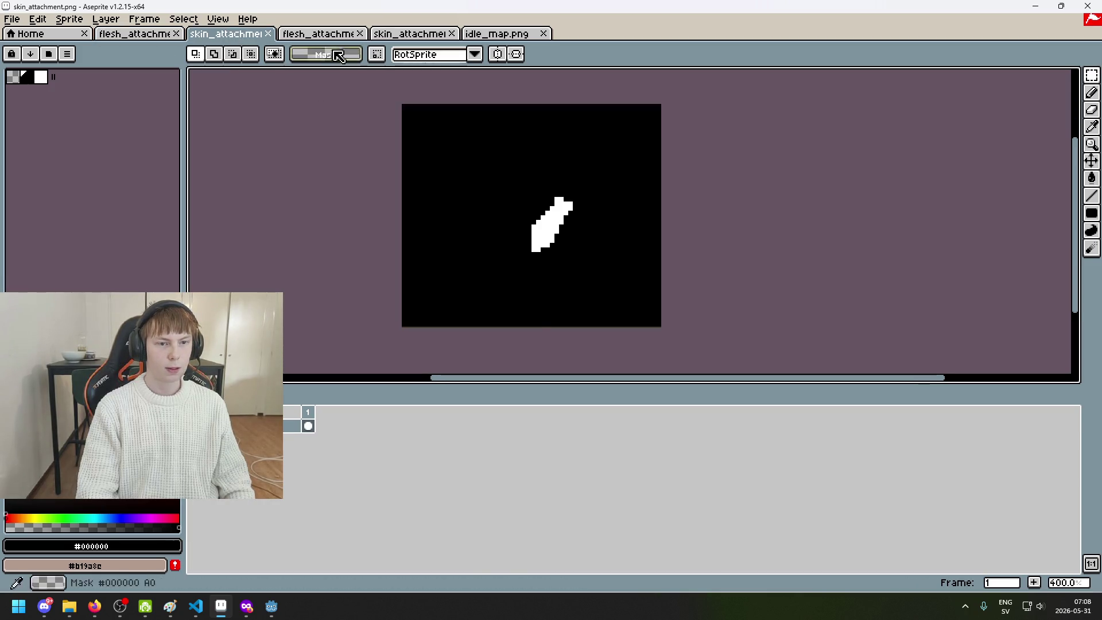
key("ctrl+Tab")
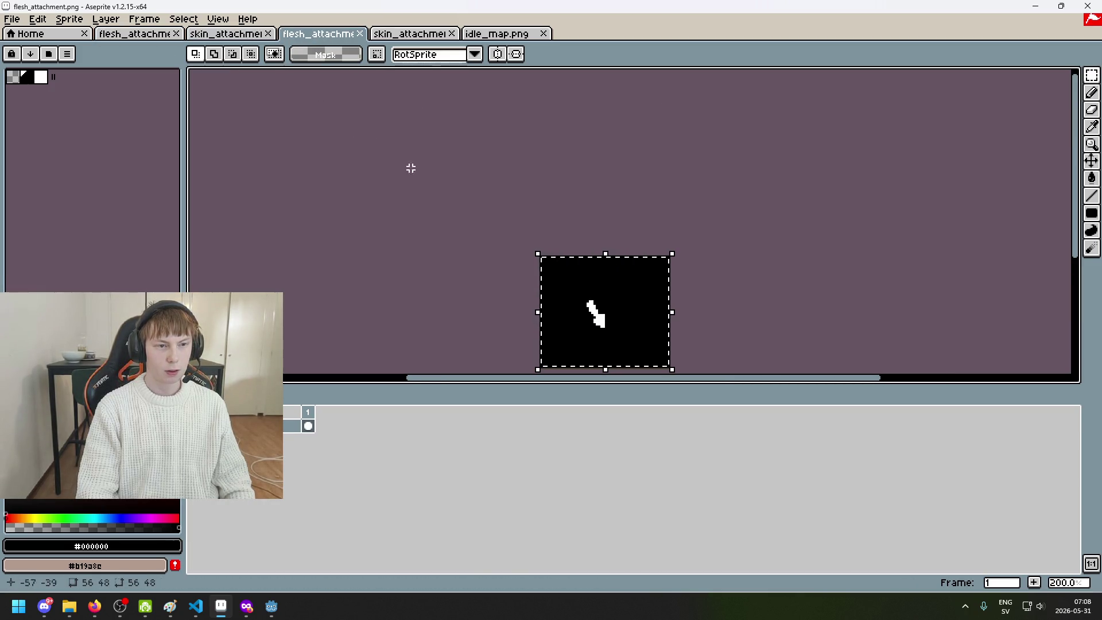
left_click(139, 34)
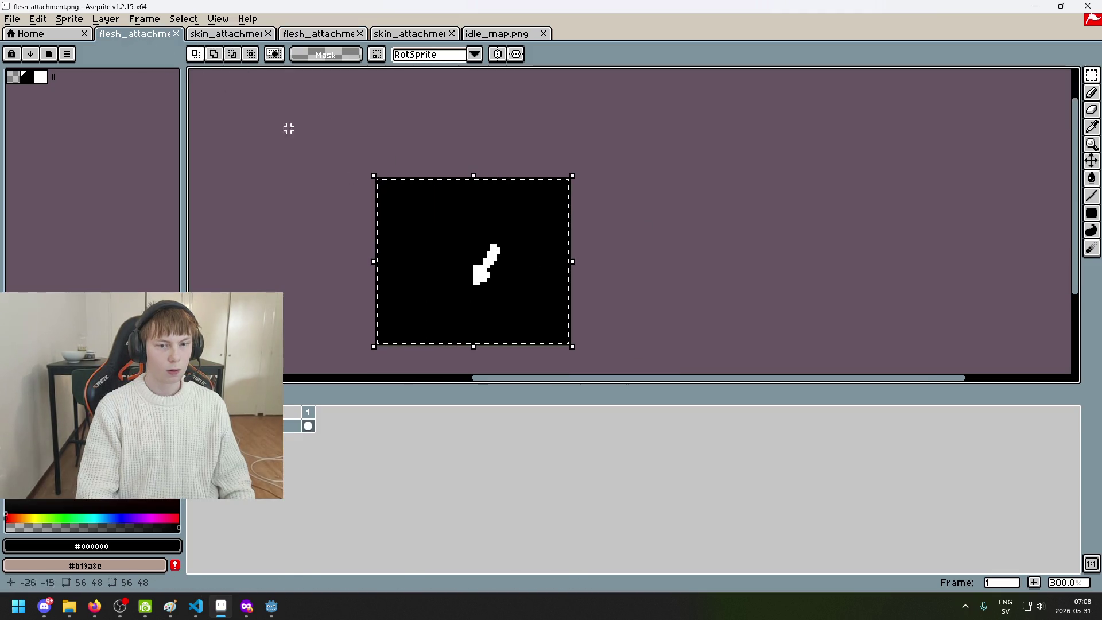
left_click(329, 34)
left_click(218, 19)
left_click(229, 34)
left_click(230, 34)
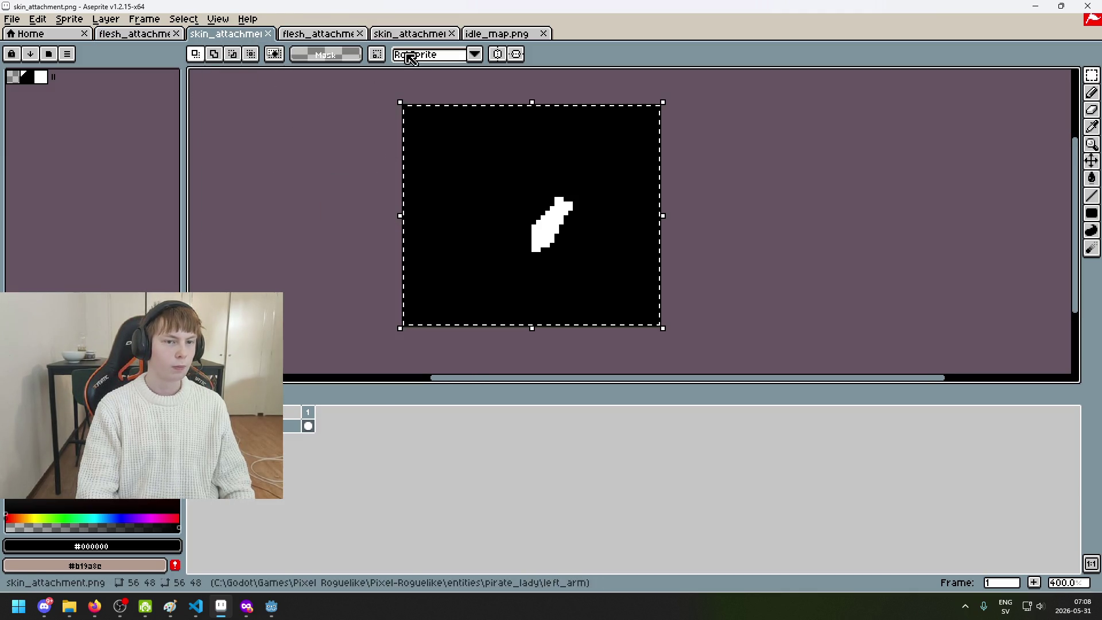
left_click(411, 34)
Select all and resize the canvas height to 48, anchored at top center
key("ctrl+a")
left_click(69, 19)
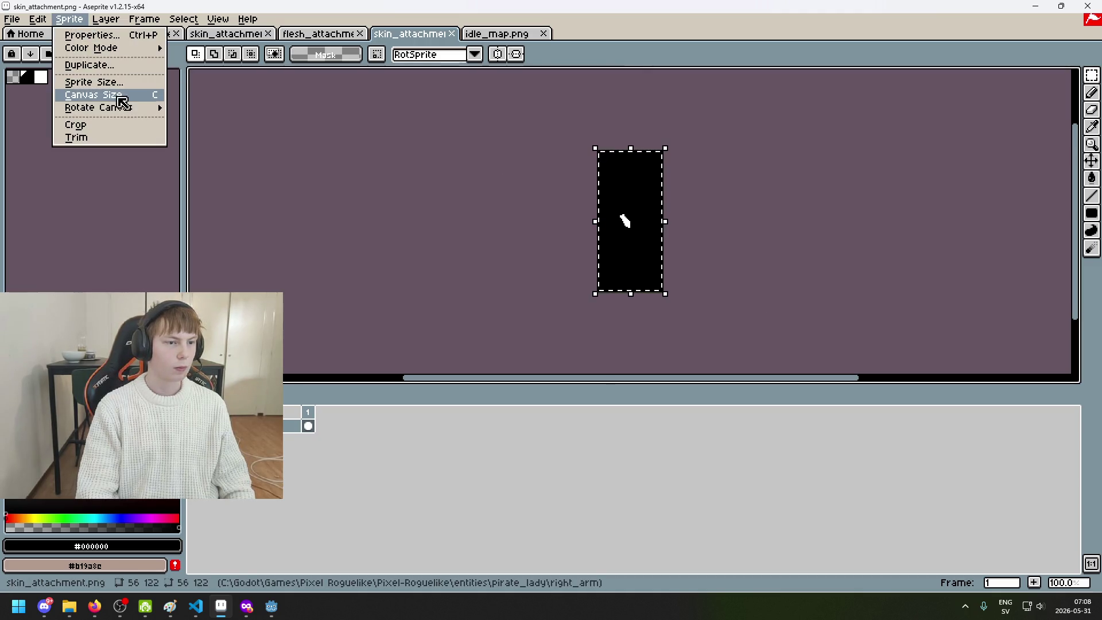
left_click(115, 95)
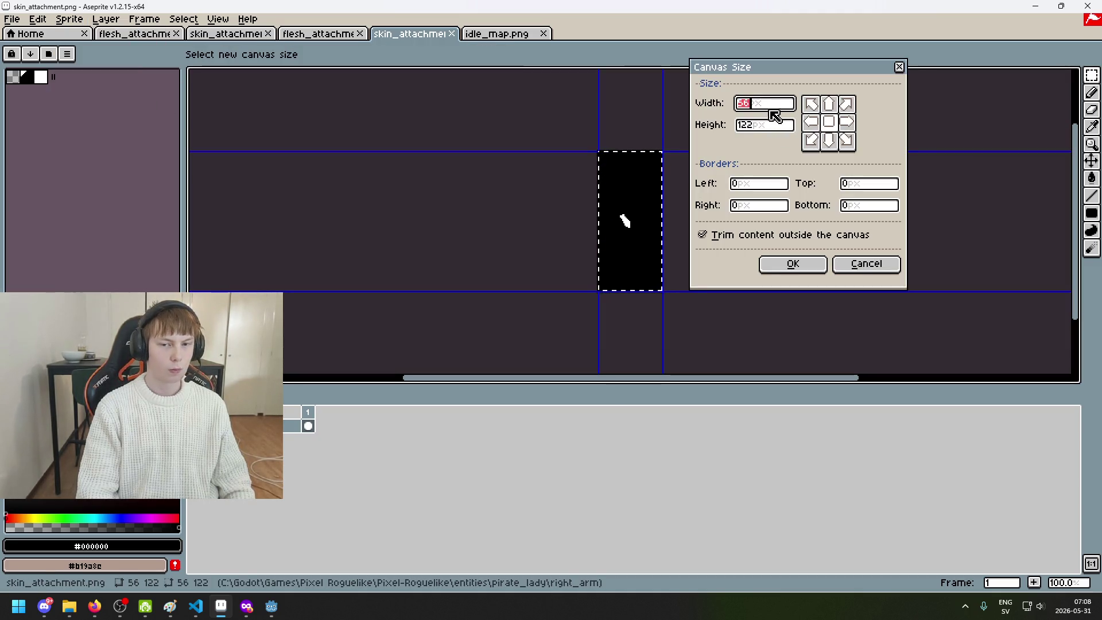
key("Tab")
type("48")
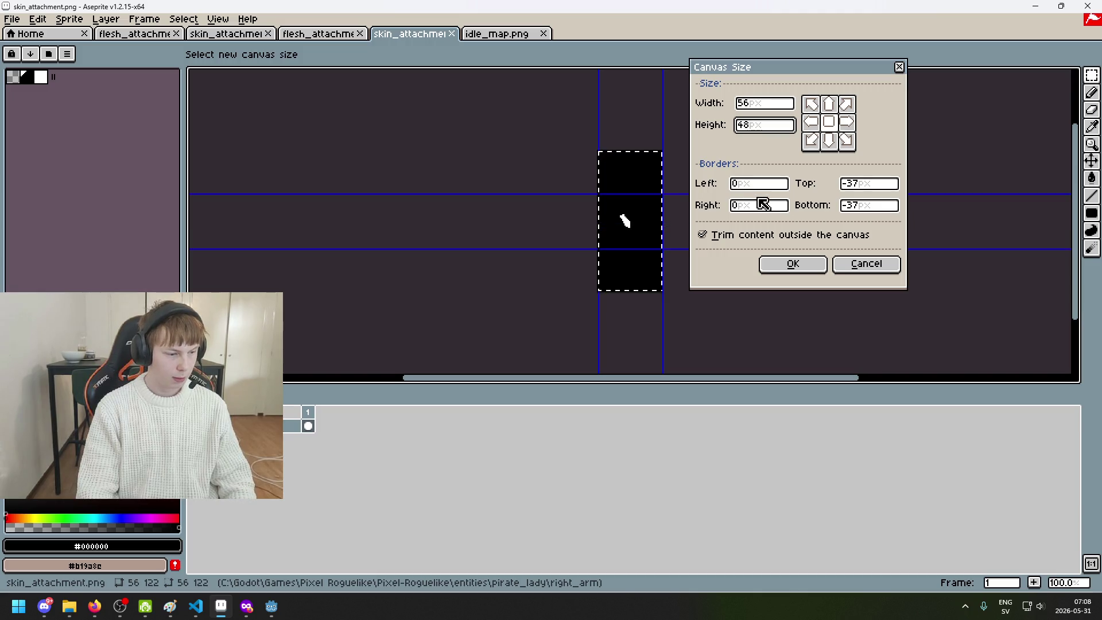
left_click(828, 104)
left_click(792, 264)
Paste the arm shape back into the cropped canvas and save skin_attachment
left_click(740, 231)
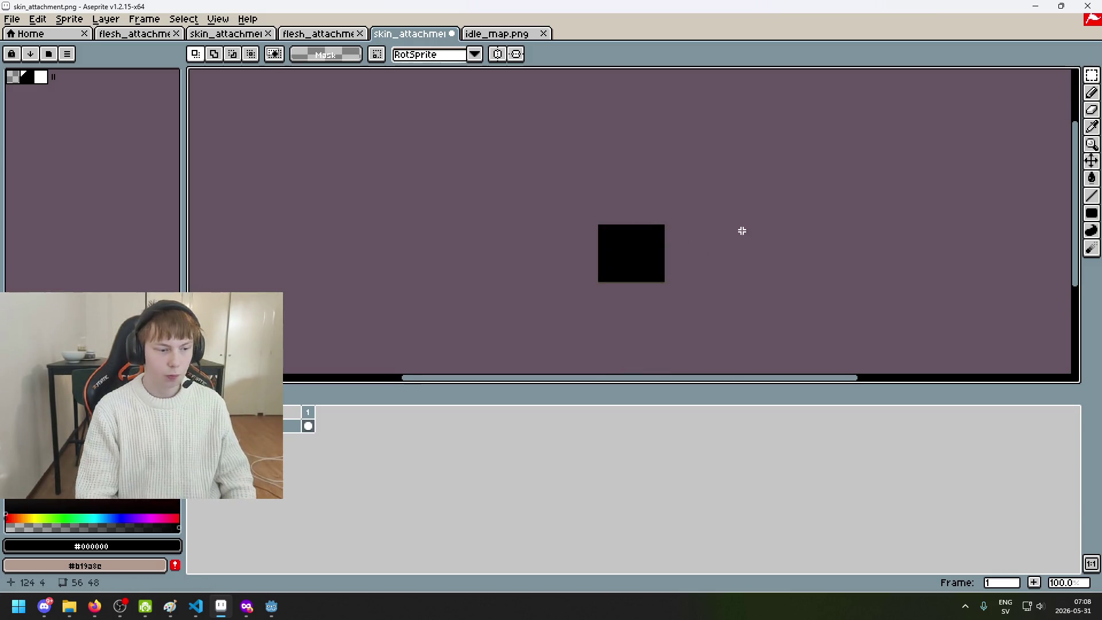
left_click_drag(741, 231, 655, 90)
scroll(650, 175, "up", 1)
key("ctrl+v")
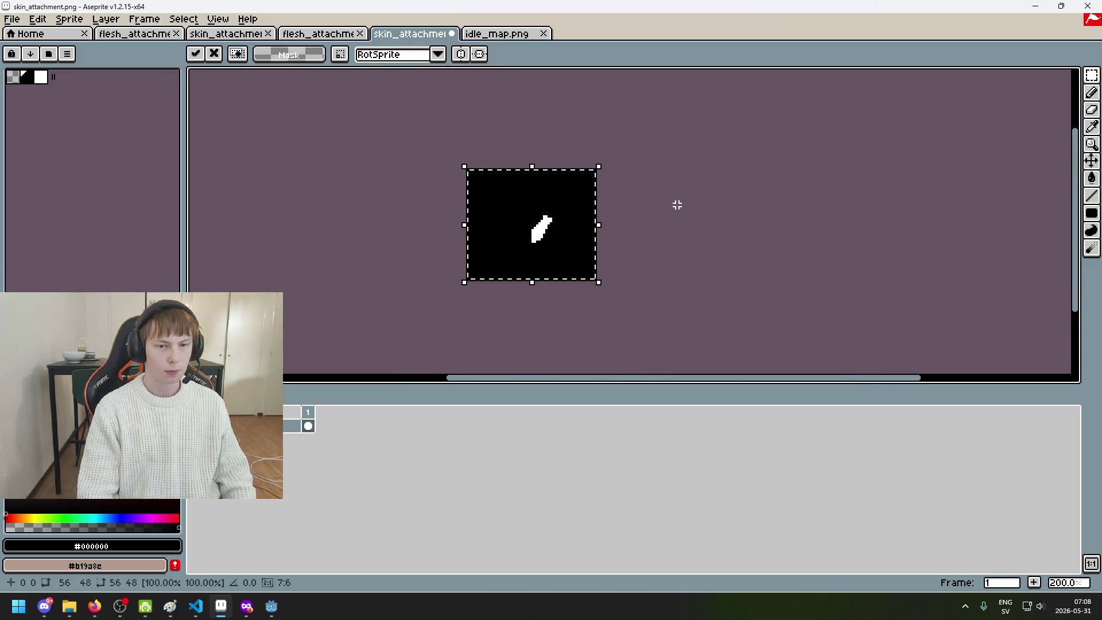
key("ctrl+s")
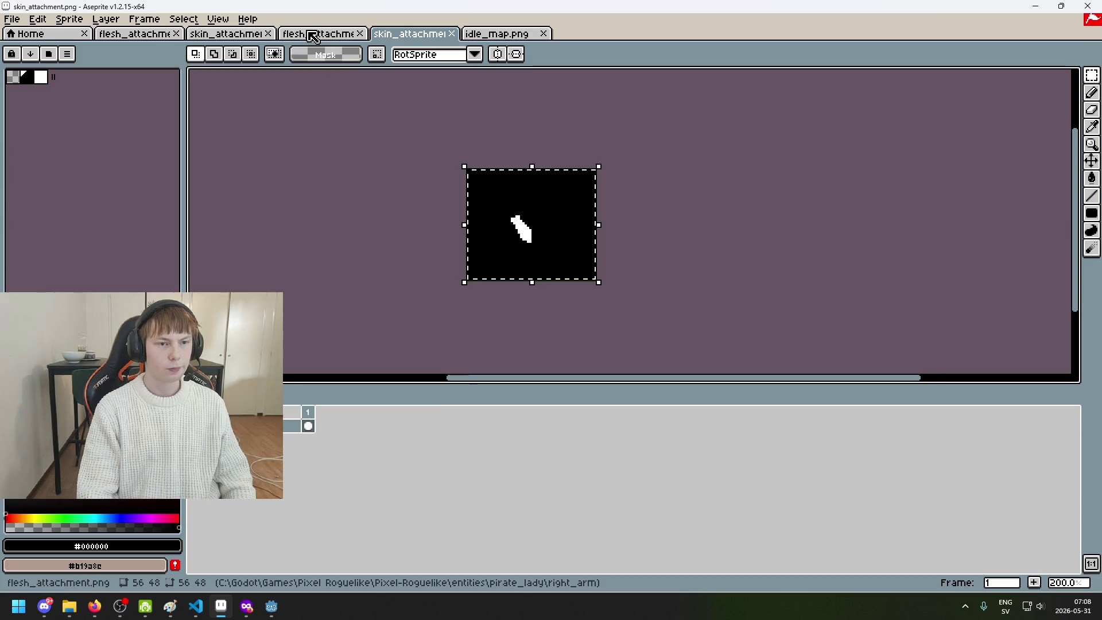
Look over the flesh_attachment sprite, then move on to idle_map
left_click(316, 34)
left_click(417, 53)
left_click(411, 33)
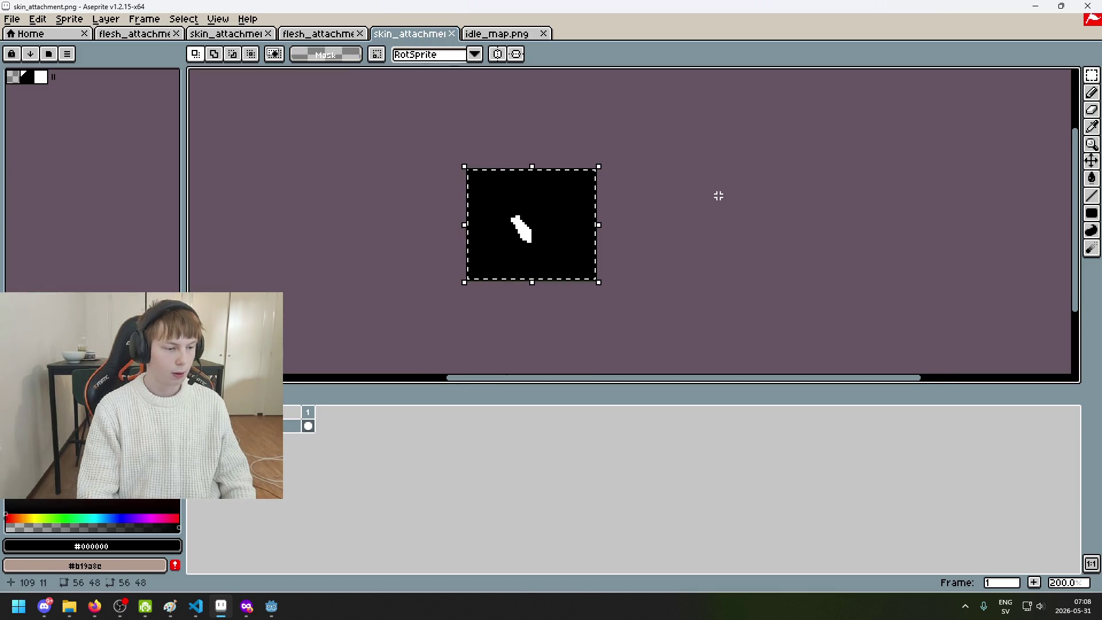
left_click(497, 34)
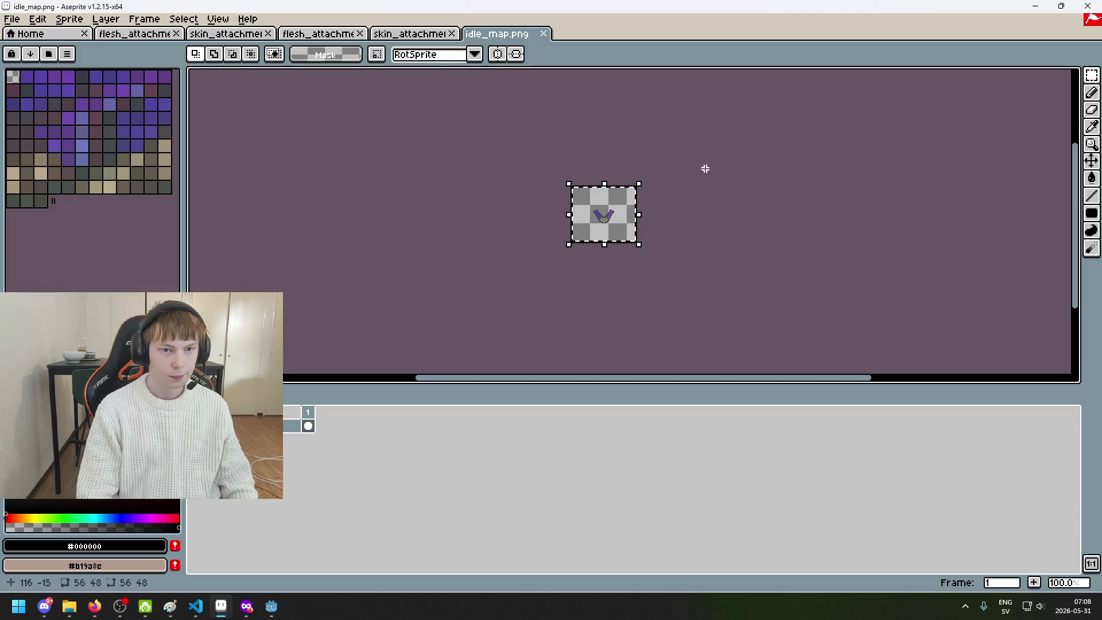
Close idle_map and all the open attachment sprites
left_click(543, 33)
left_click(12, 19)
left_click(500, 32)
left_click(176, 34)
left_click(176, 33)
left_click(176, 33)
left_click(176, 33)
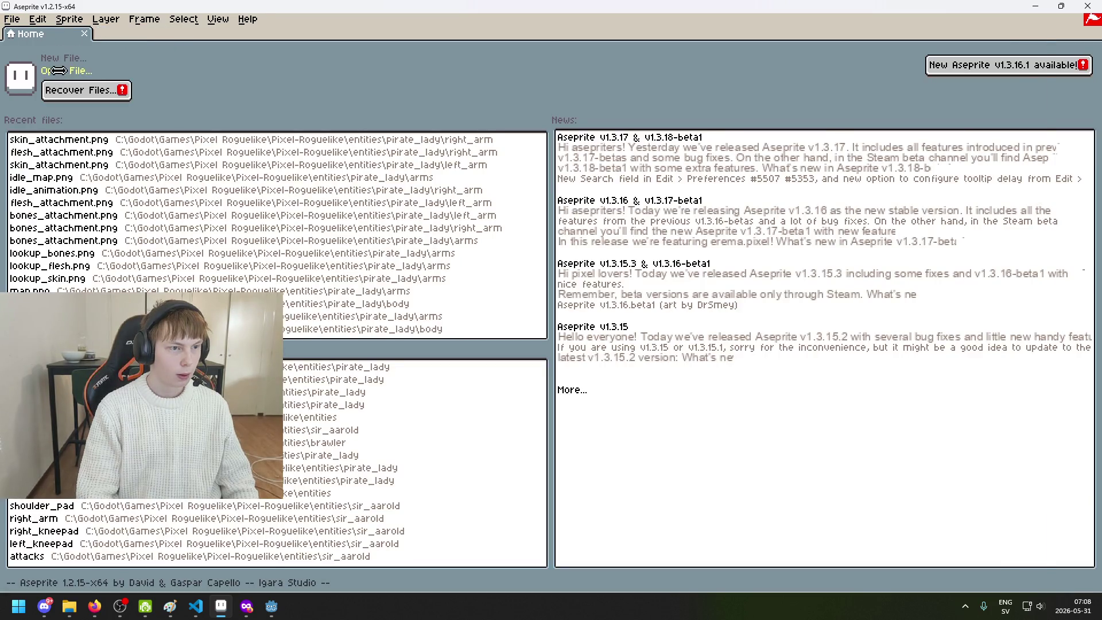
Open idle_map.png and lookup_flesh.png from the arms folder
left_click(61, 72)
left_click(354, 152)
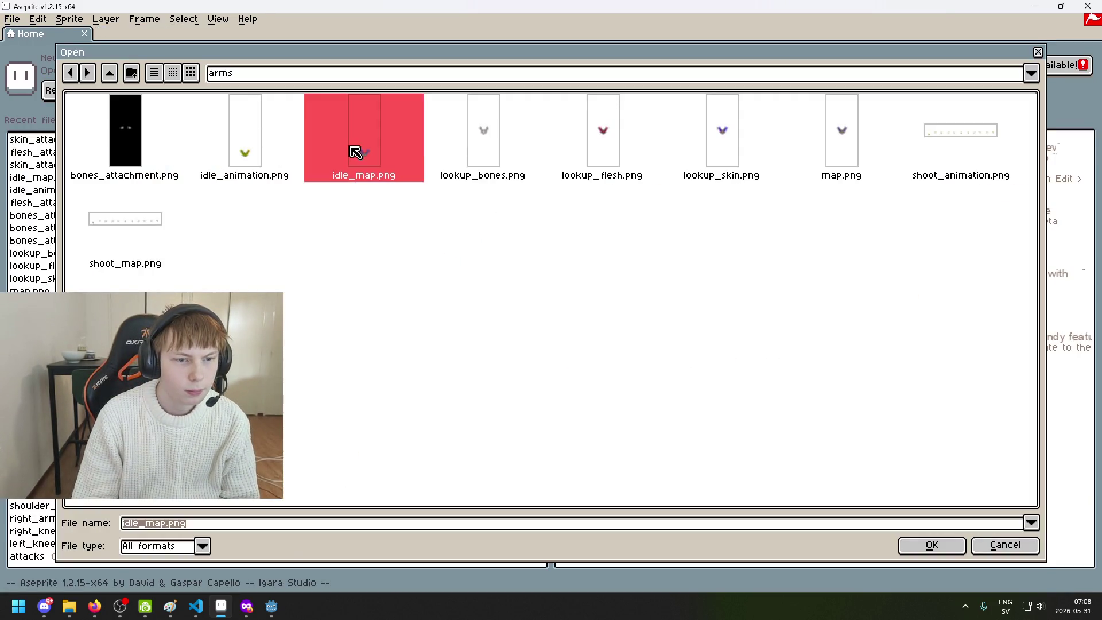
double_click(355, 151)
left_click(13, 19)
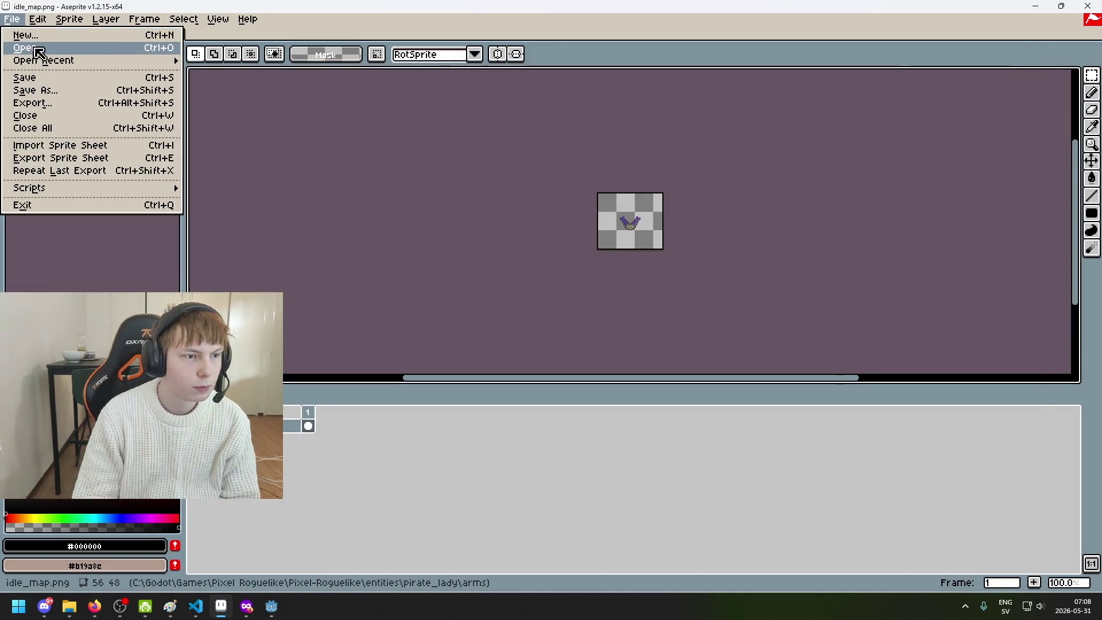
left_click(29, 51)
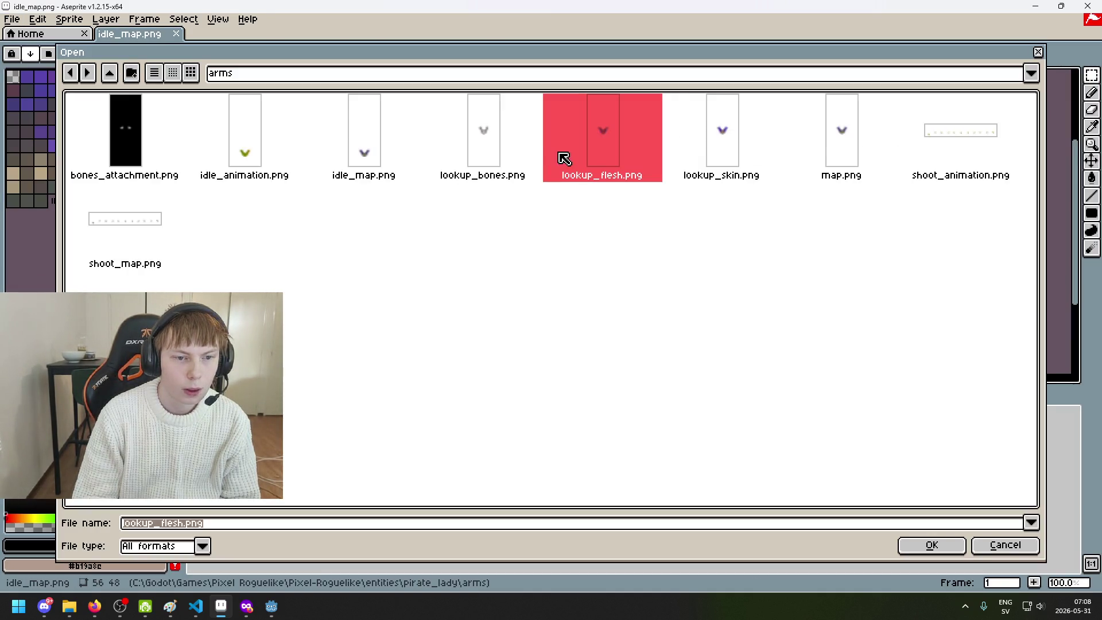
double_click(553, 155)
Return to the Home start page and switch over to the Godot editor
left_click(22, 33)
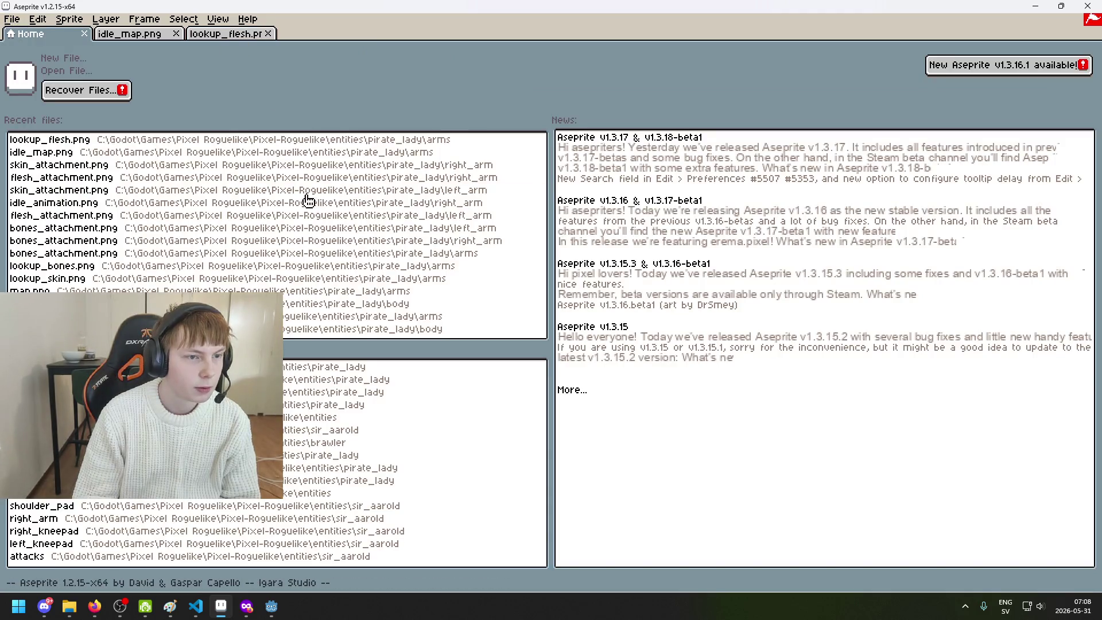
mouse_move(275, 609)
left_click(218, 548)
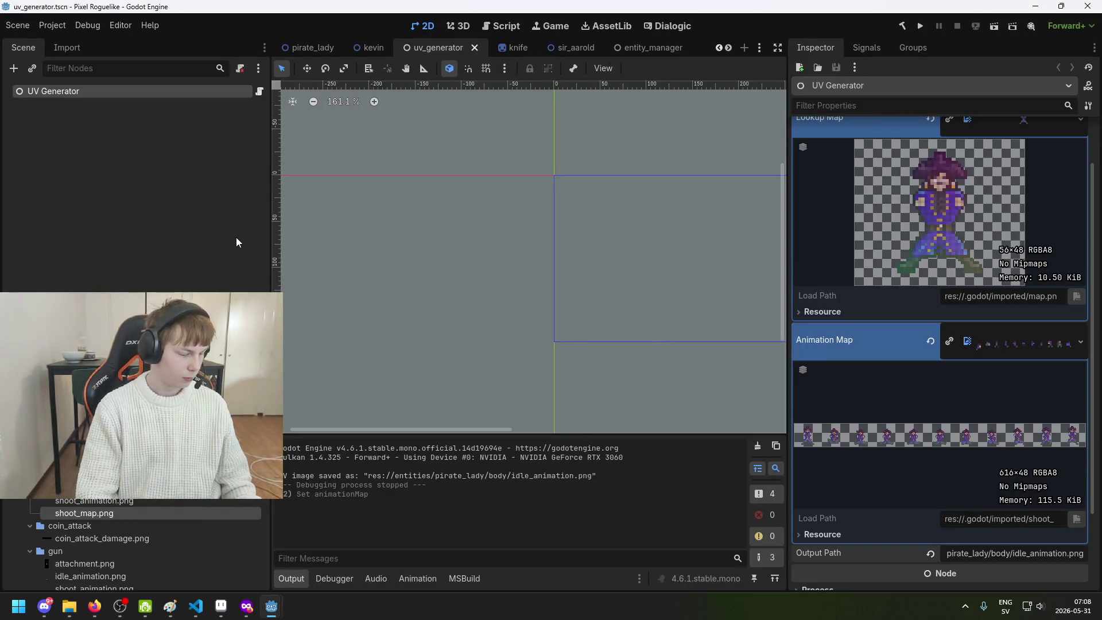
Select the UV Generator node and review its Lookup Map and Animation Map
left_click(316, 252)
left_click(102, 92)
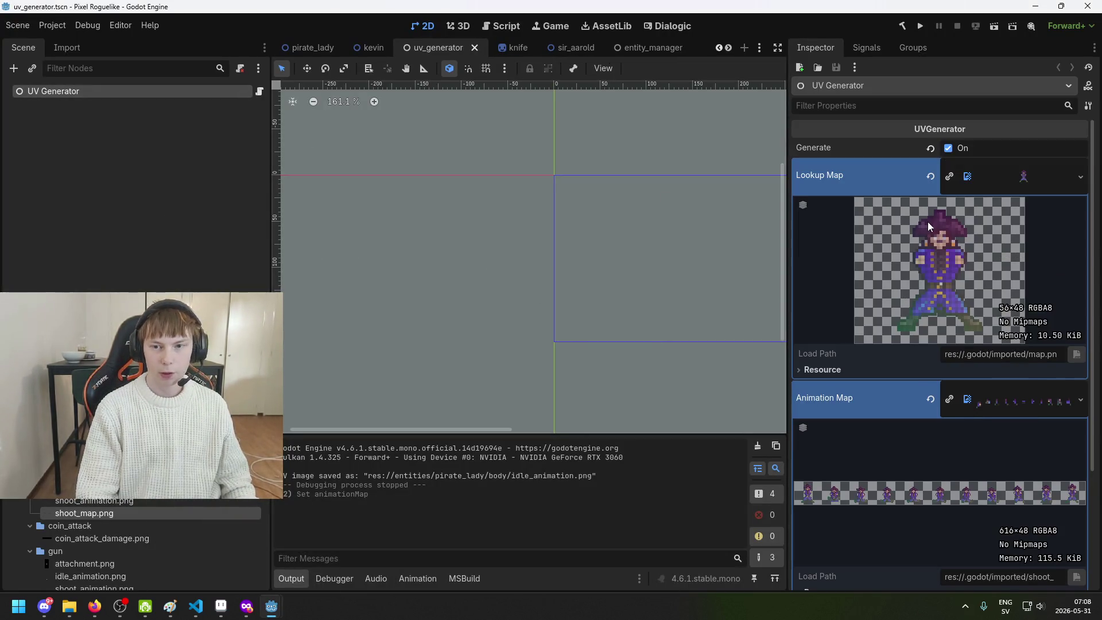
scroll(965, 314, "down", 3)
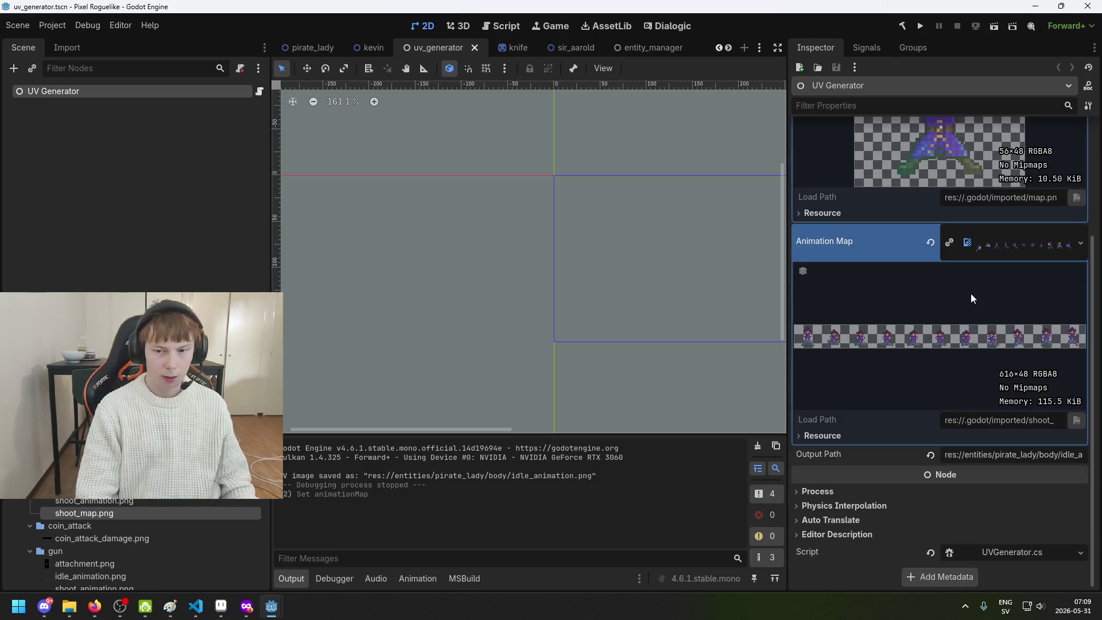
scroll(1048, 337, "up", 3)
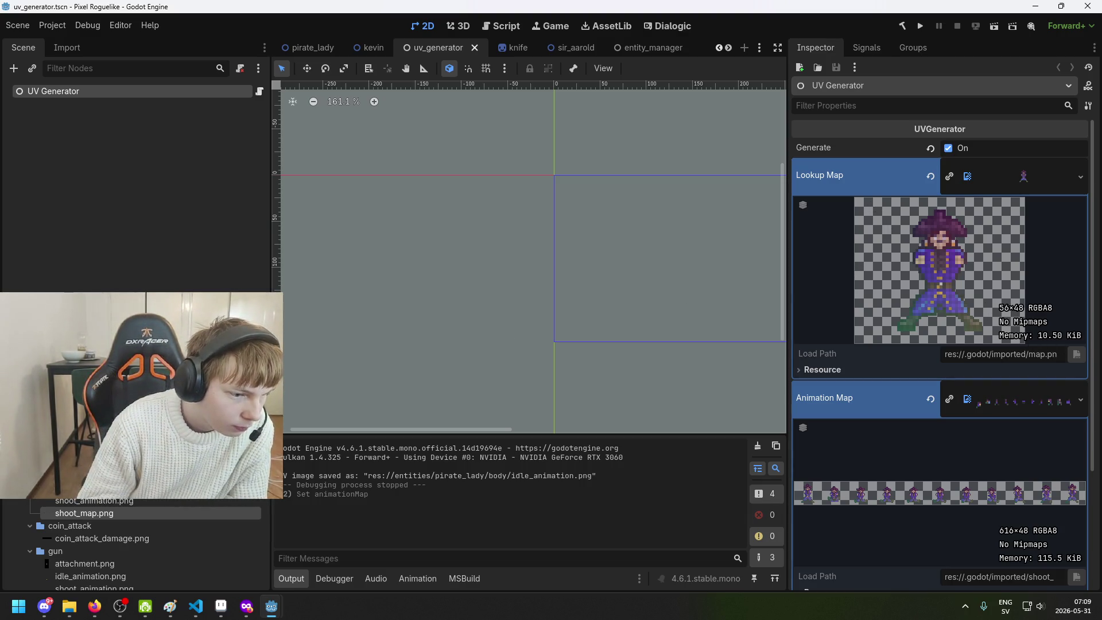
scroll(150, 546, "up", 1)
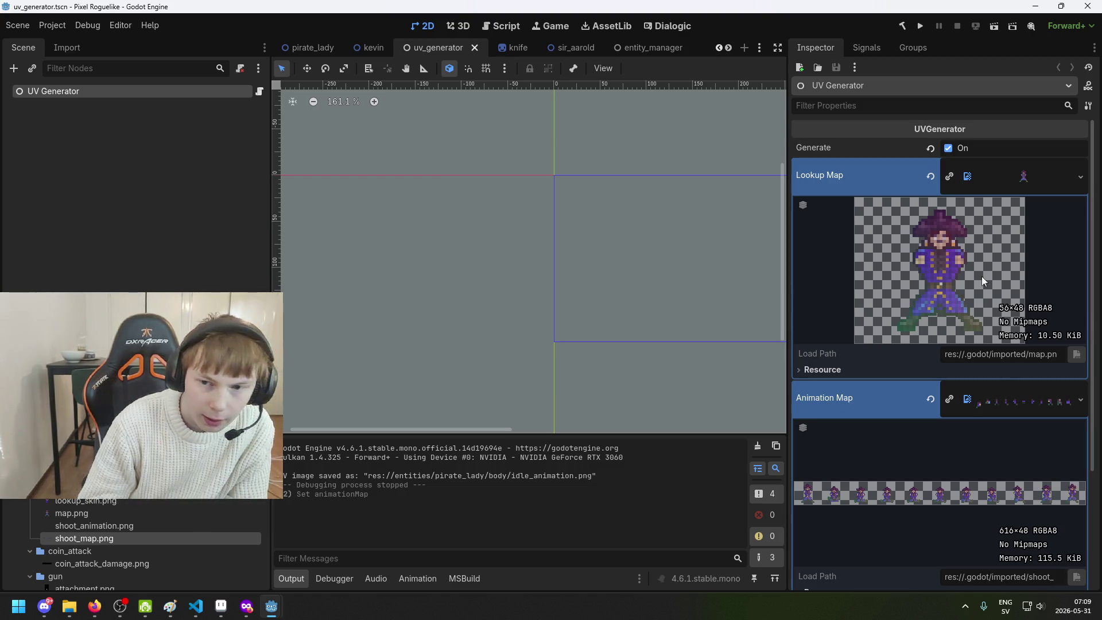
scroll(37, 510, "down", 1)
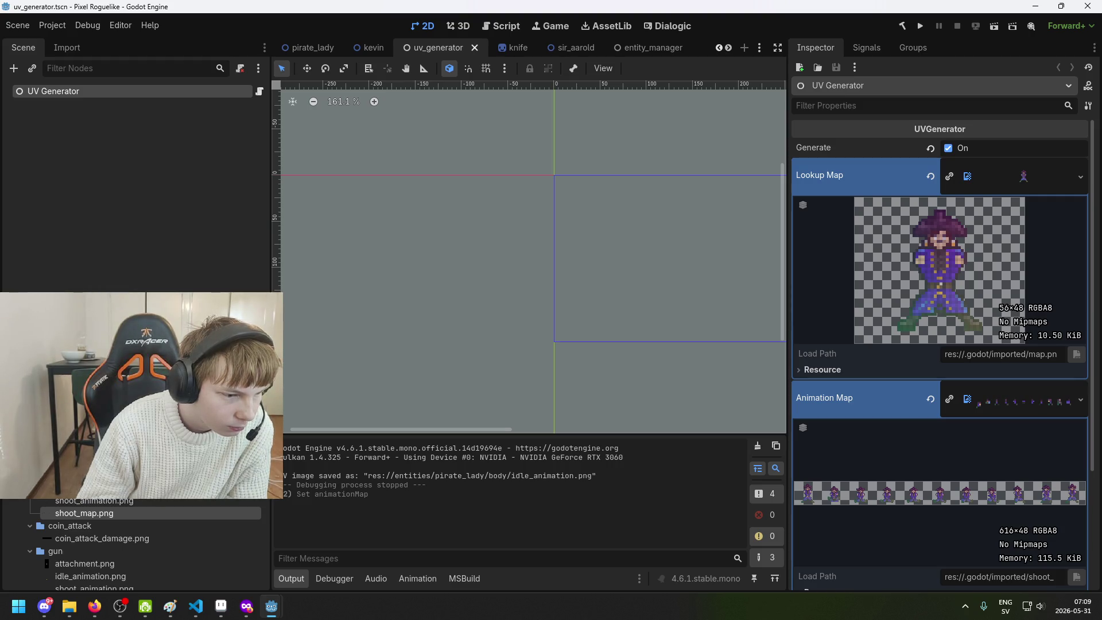
mouse_move(103, 514)
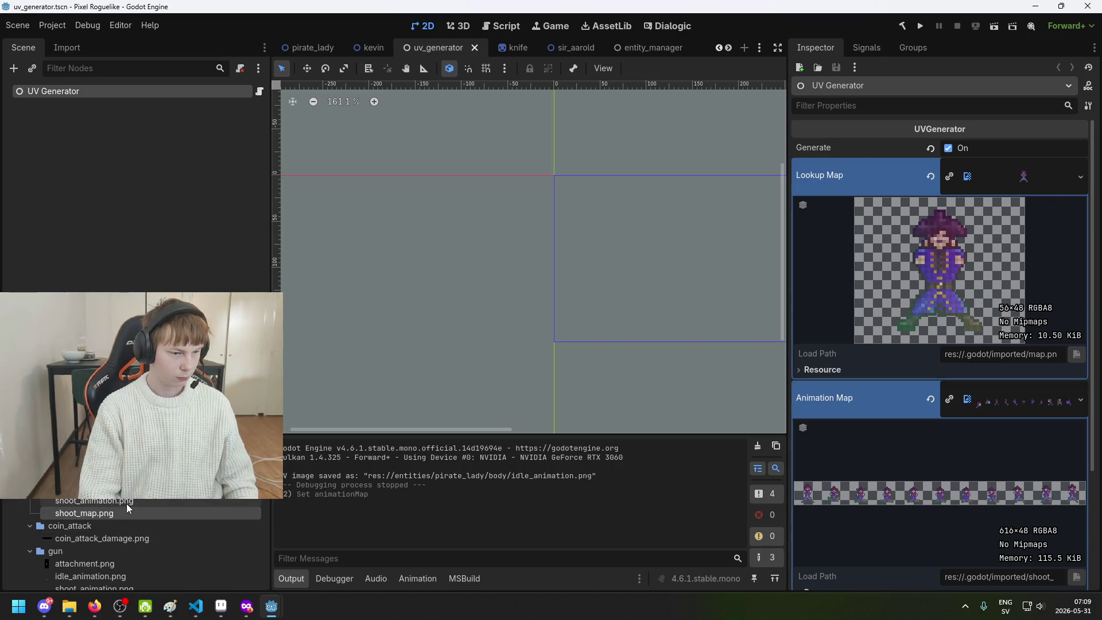
scroll(126, 507, "up", 2)
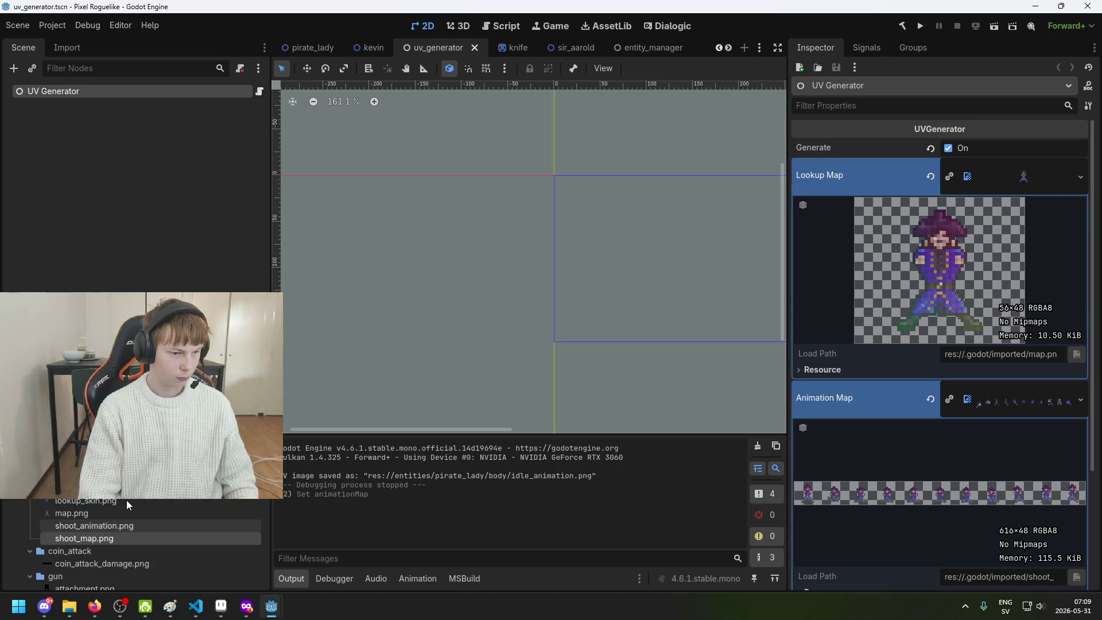
left_click(1038, 170)
left_click(1038, 171)
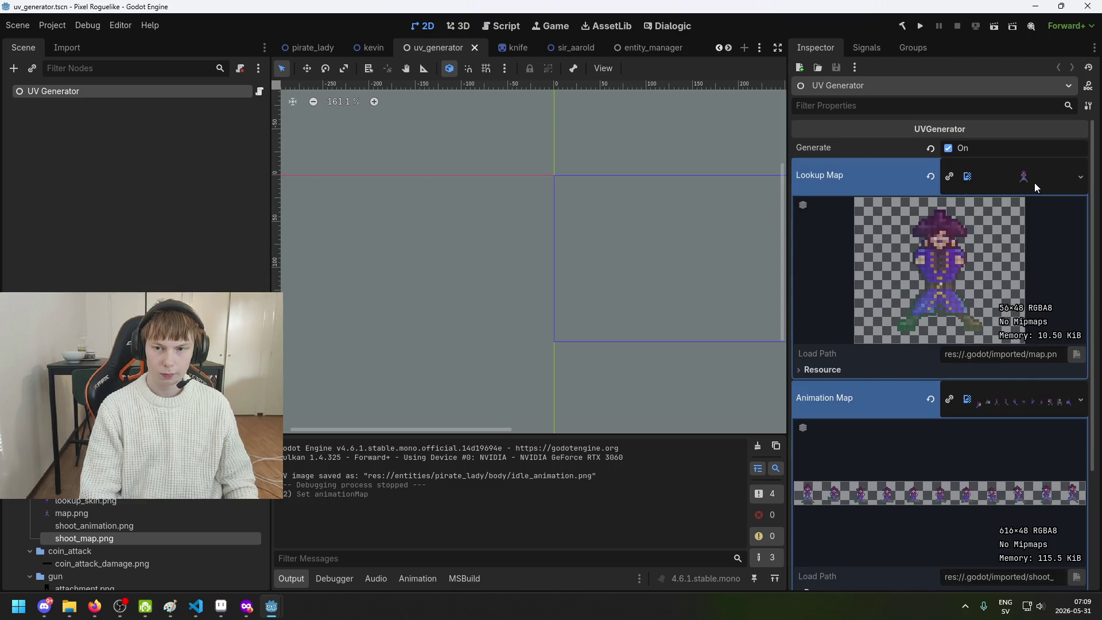
Check the end of the Output Path, then run the project
scroll(1021, 398, "down", 3)
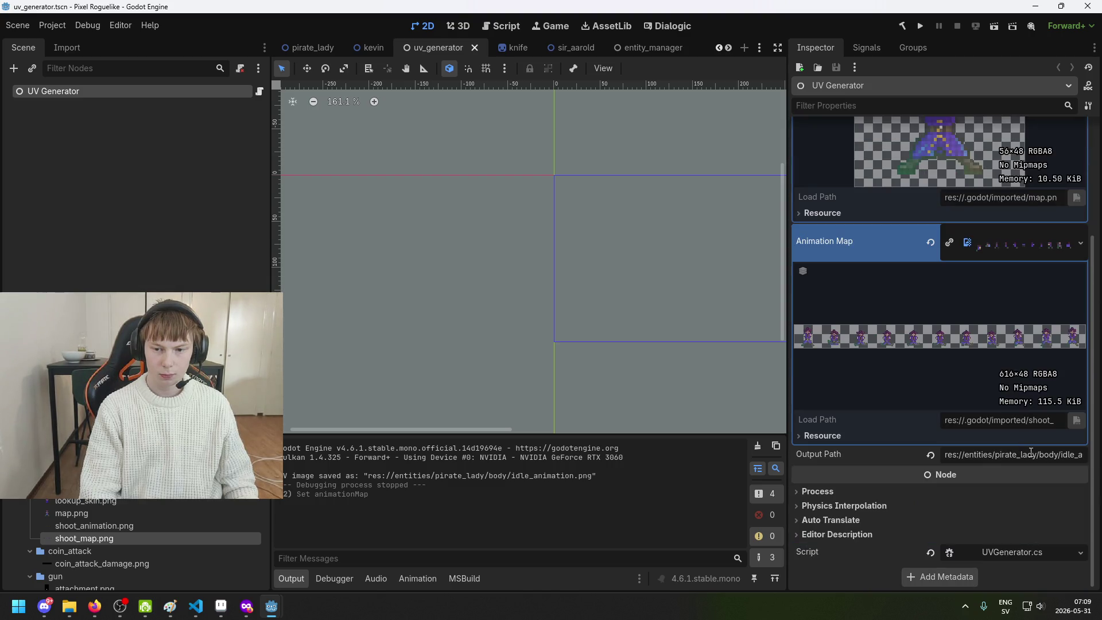
left_click_drag(1031, 459, 1100, 457)
scroll(1016, 374, "up", 3)
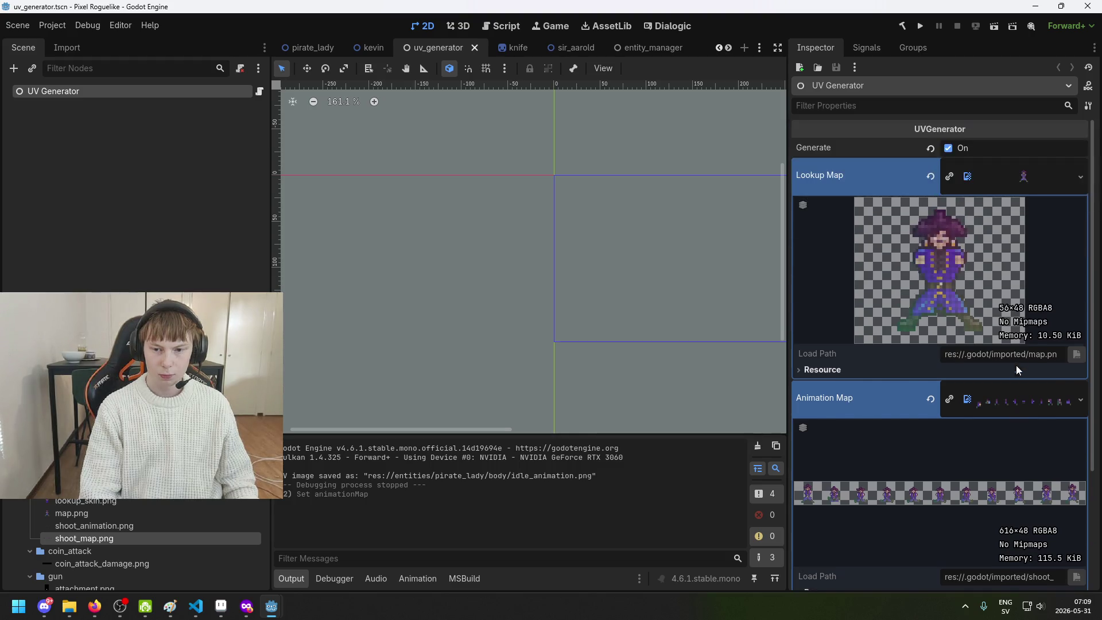
left_click(920, 26)
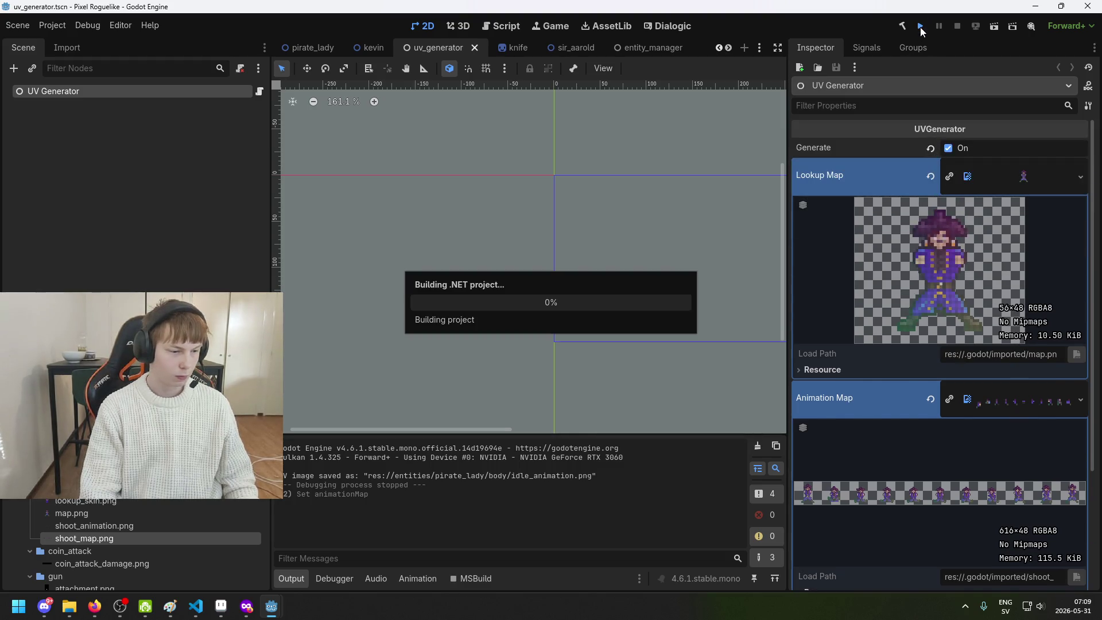
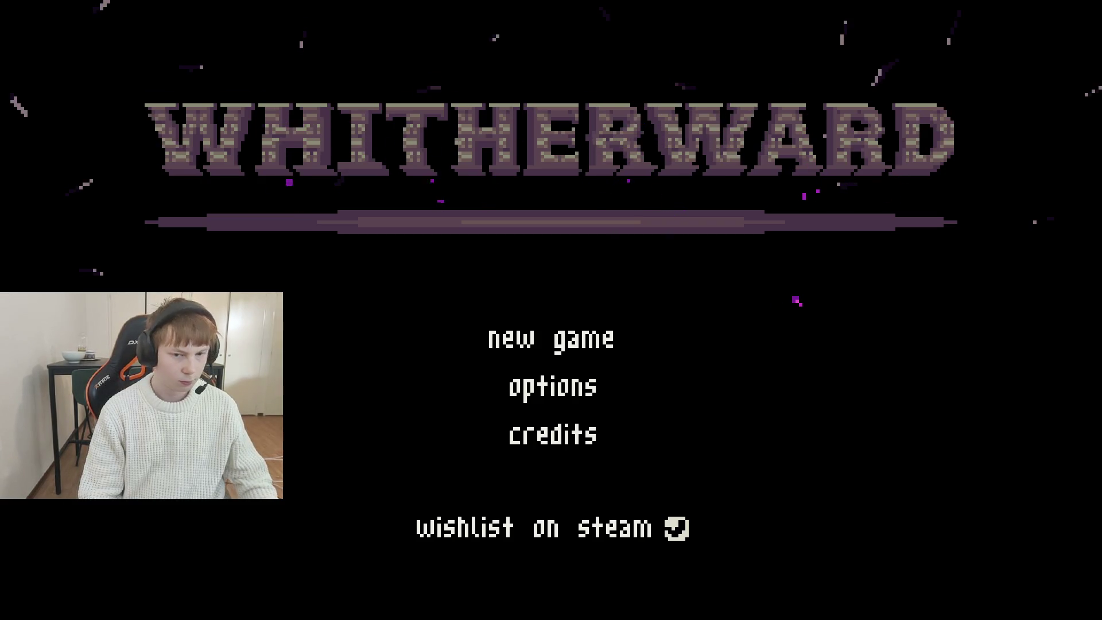
Close the running game and change the UV generator's output path to shoot_animation.png
key("alt+F4")
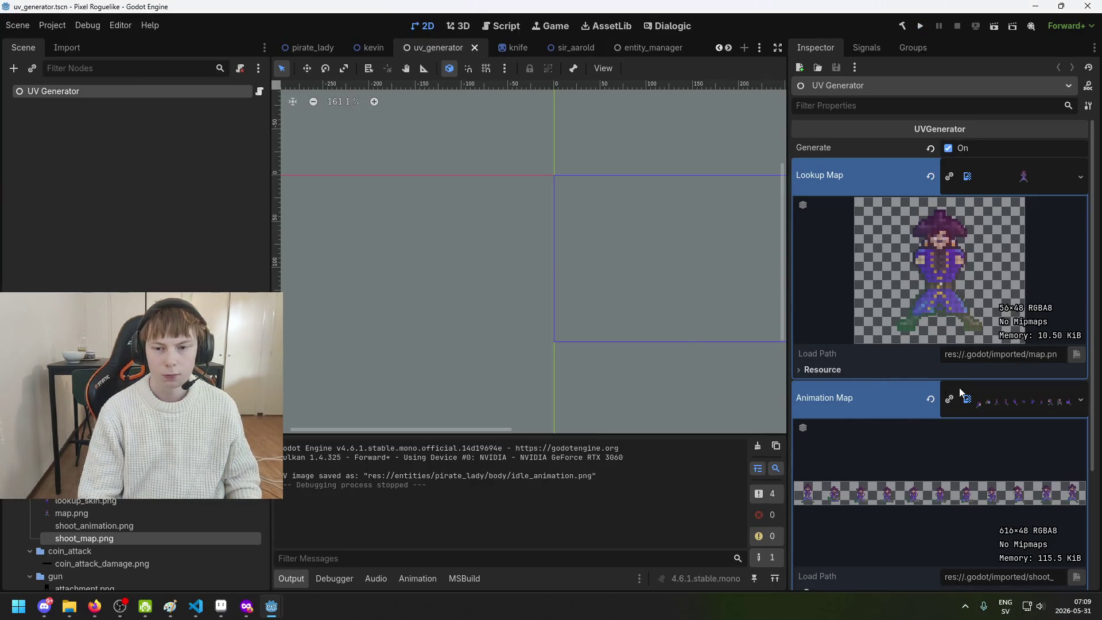
scroll(980, 319, "down", 2)
scroll(906, 392, "down", 3)
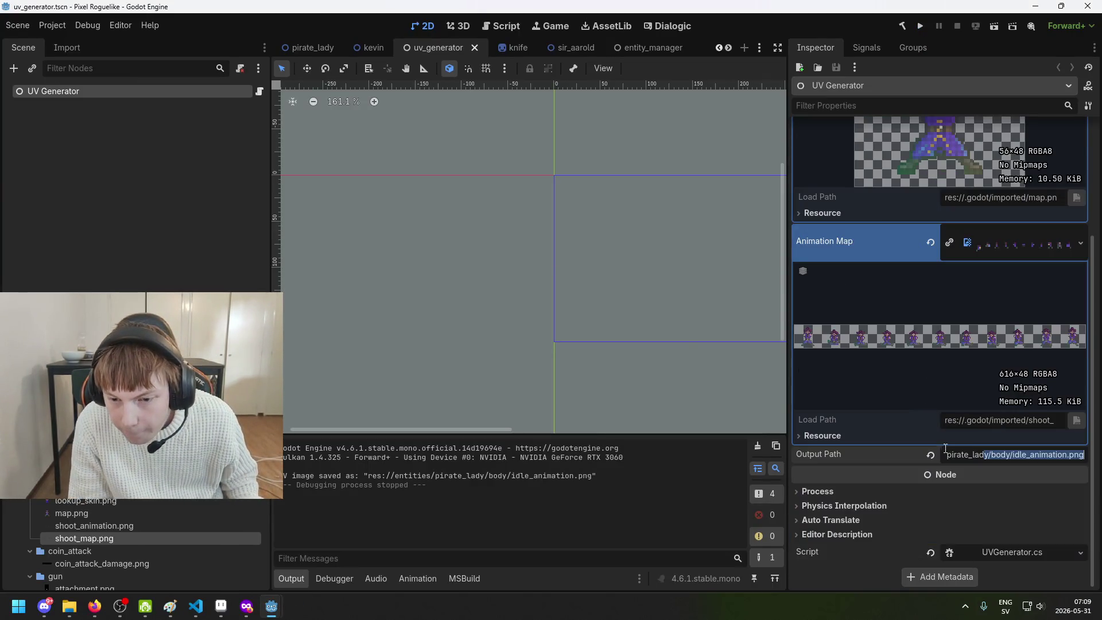
left_click(1002, 458)
left_click(1015, 454)
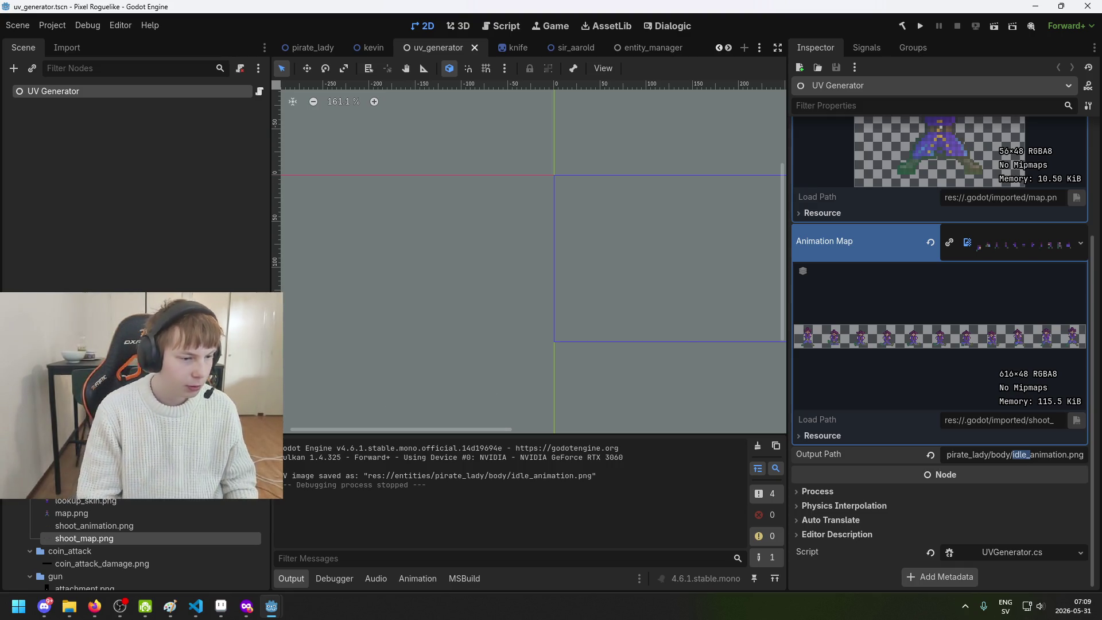
scroll(969, 362, "up", 3)
scroll(990, 342, "down", 2)
scroll(974, 352, "up", 3)
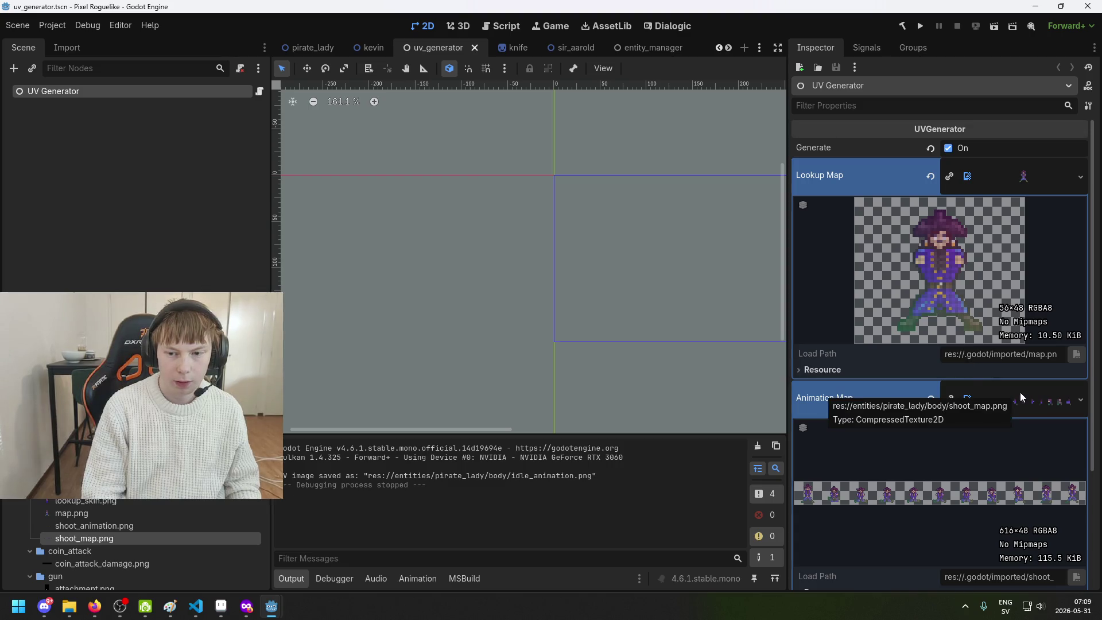
scroll(1033, 373, "down", 3)
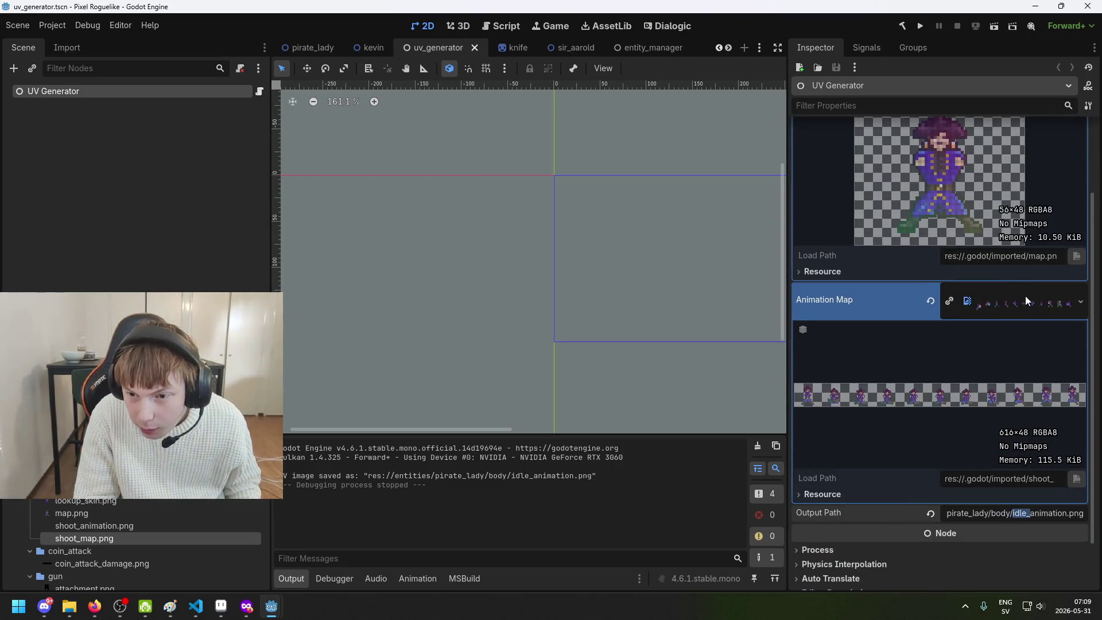
scroll(1040, 468, "down", 2)
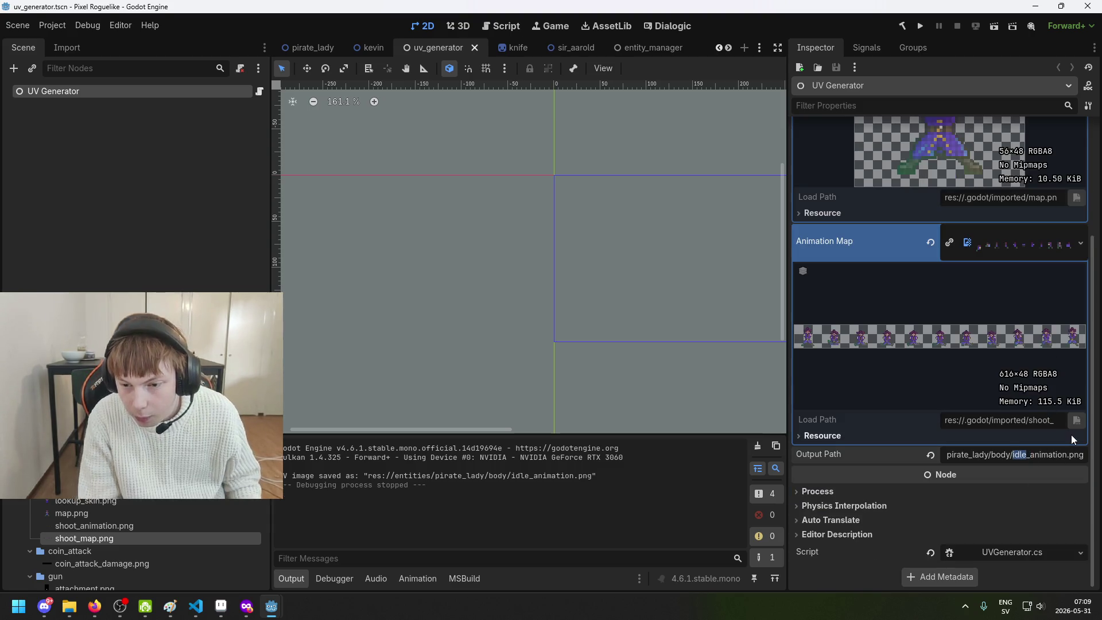
type("shoot")
key("Return")
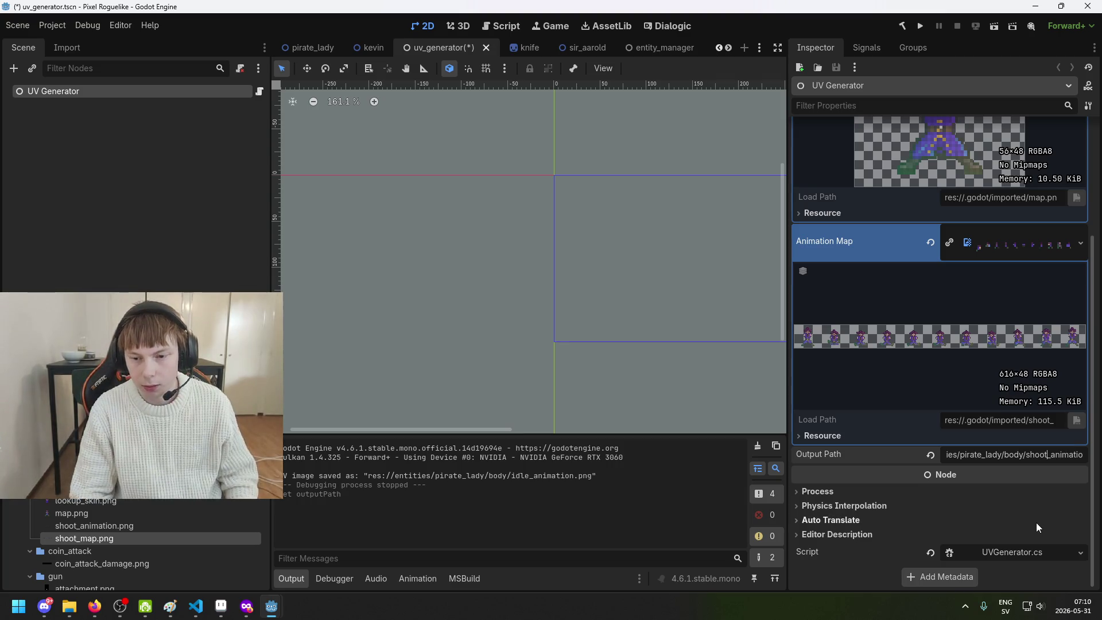
Save the scene and run the project to generate the body shoot_animation.png
scroll(1010, 353, "up", 4)
key("ctrl+s")
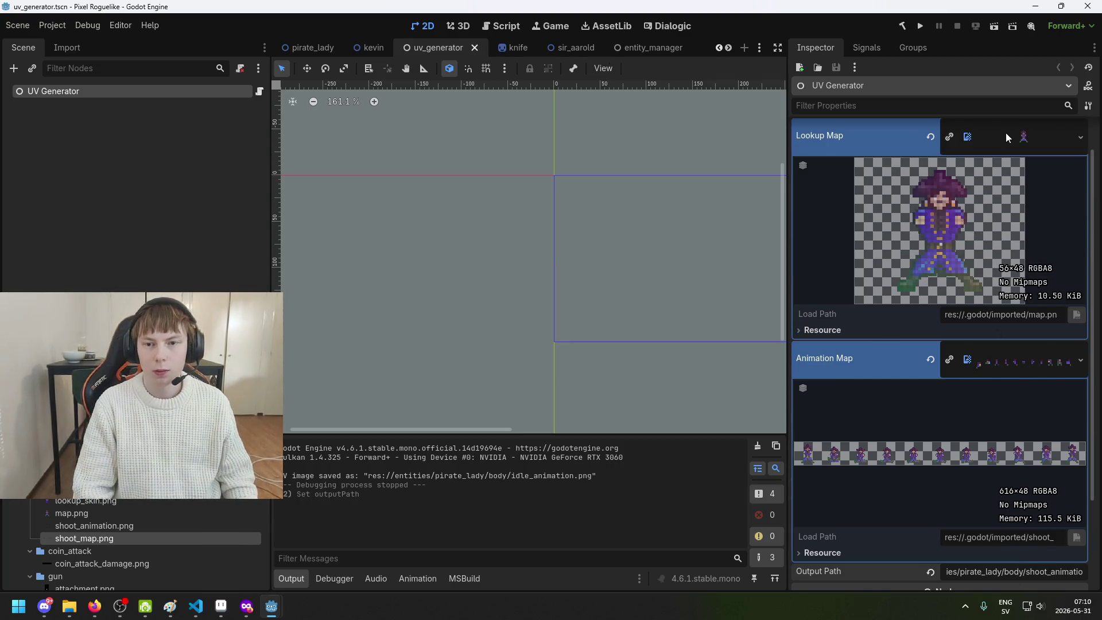
left_click(923, 27)
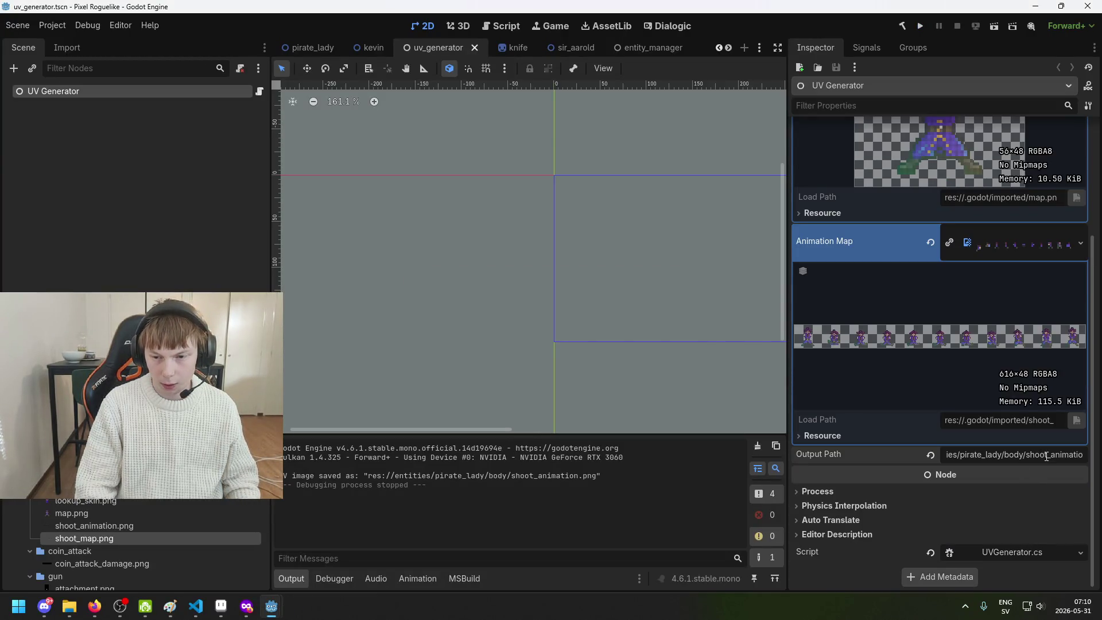
Revert the output path to idle_animation.png, save, and assign the body idle_map.png as animation map
key("BackSpace")
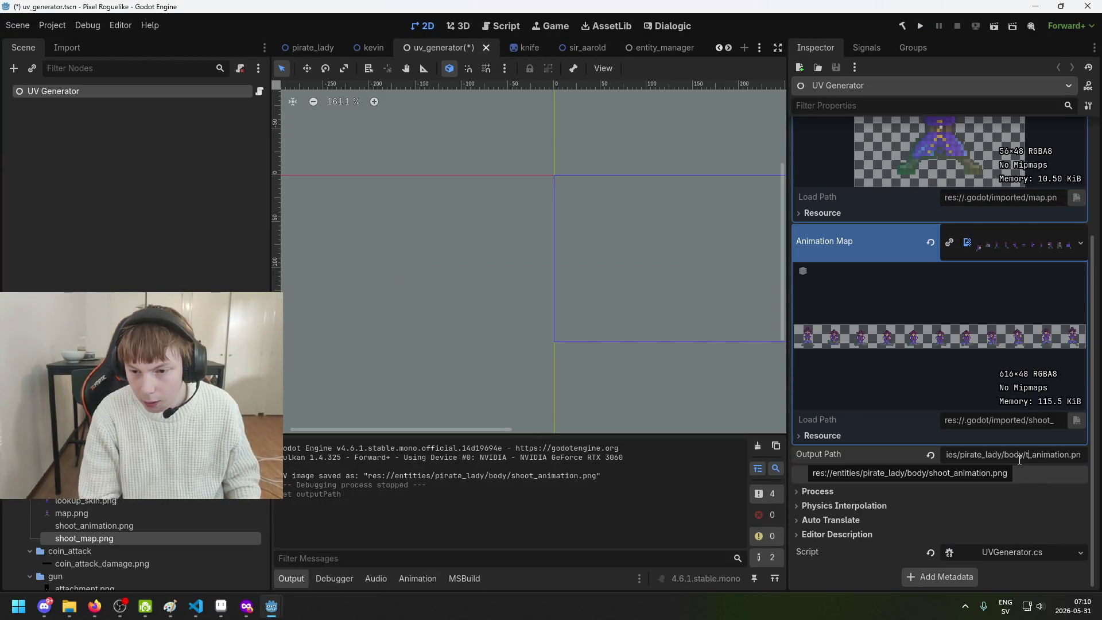
key("ctrl+s")
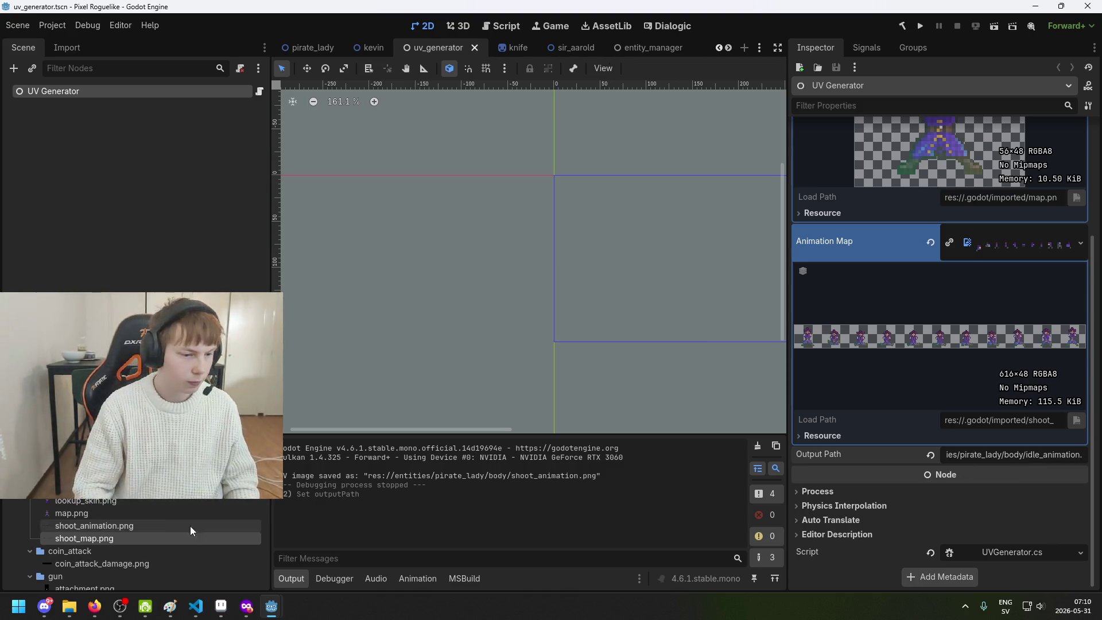
mouse_move(86, 539)
left_mouse_down()
mouse_move(976, 241)
mouse_move(976, 132)
mouse_move(726, 374)
mouse_move(52, 401)
mouse_move(253, 476)
left_mouse_up()
Drop the body idle_map.png onto Animation Map and run the project to regenerate idle_animation.png
left_click_drag(1025, 412, 1025, 411)
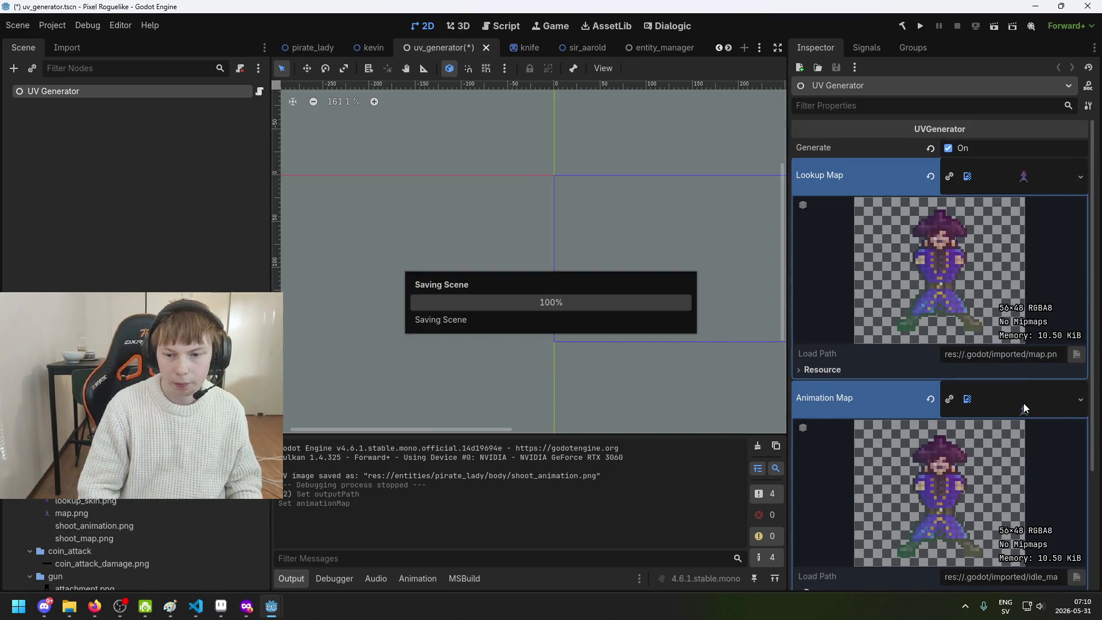
scroll(1017, 337, "down", 3)
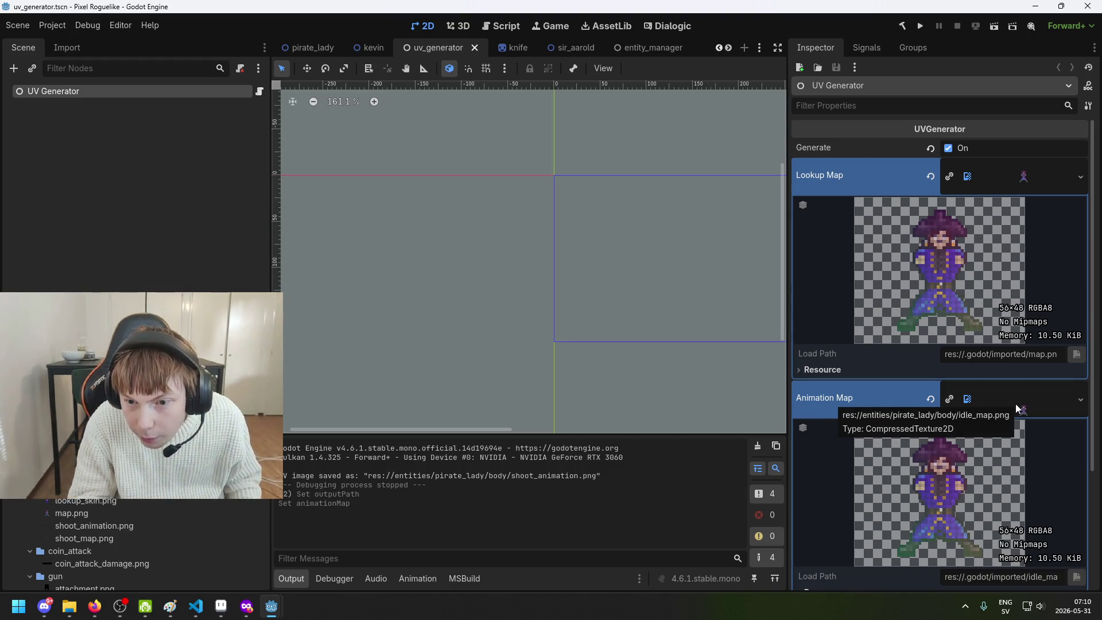
left_click(920, 26)
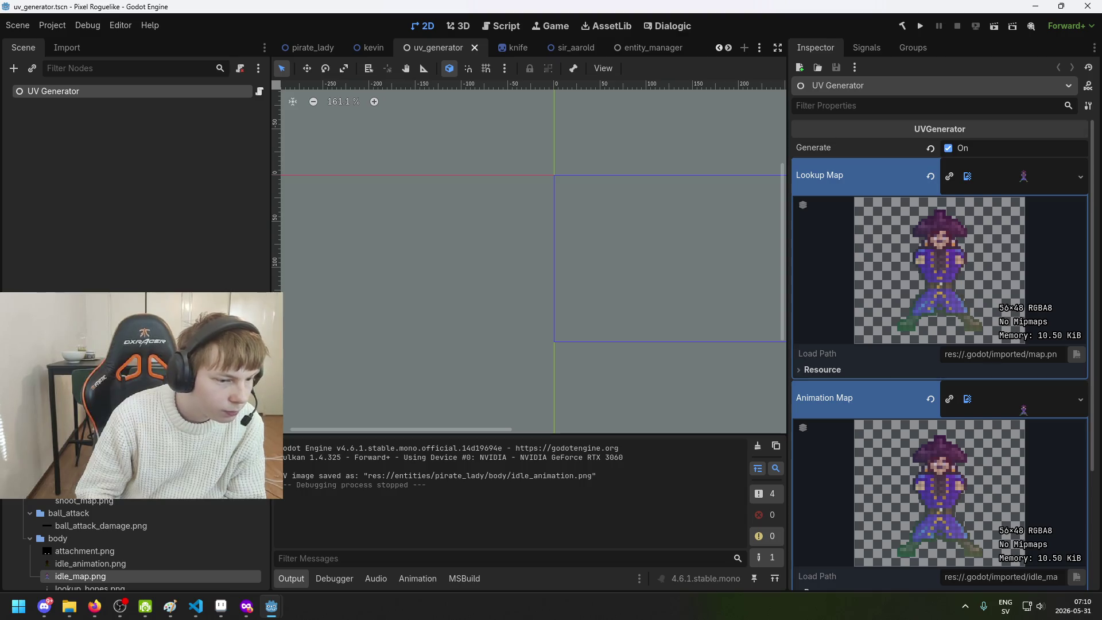
Use arms idle_map.png and map.png as Animation and Lookup maps, output to arms, and run
left_click_drag(80, 575, 953, 413)
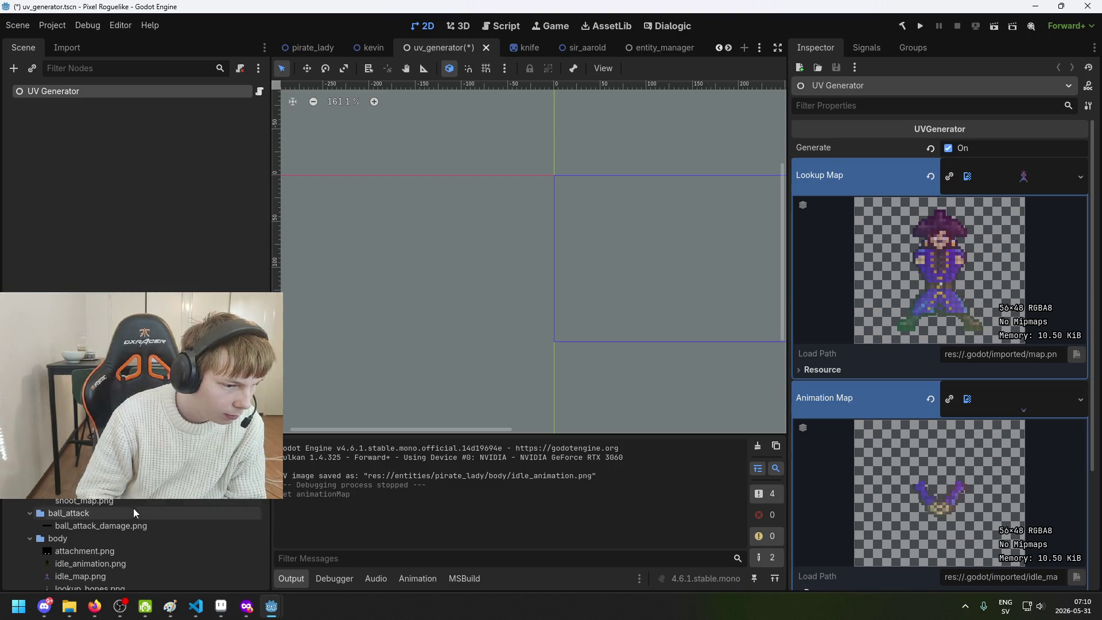
mouse_move(81, 575)
left_mouse_down()
mouse_move(713, 394)
mouse_move(1016, 177)
left_mouse_up()
scroll(1001, 320, "down", 3)
key("ctrl+s")
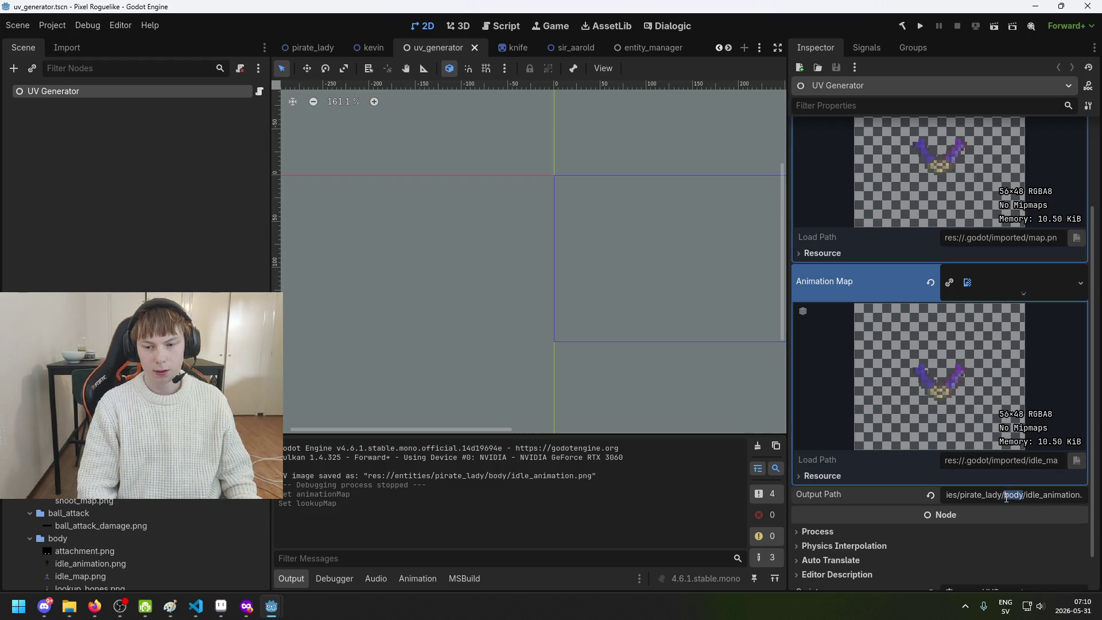
type("arms")
key("ctrl+s")
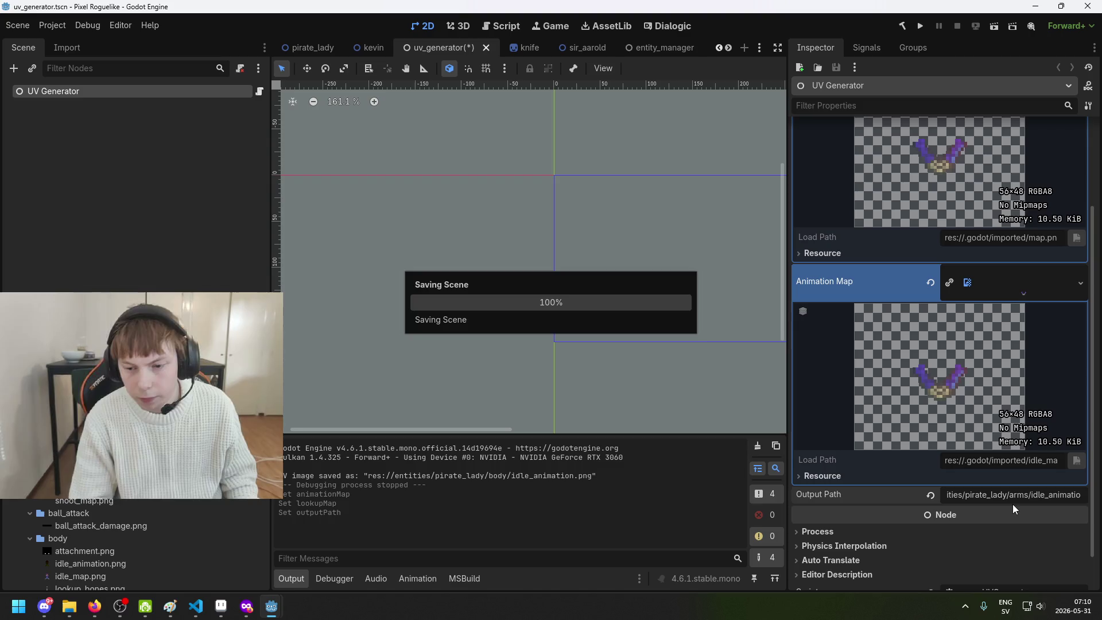
left_click(919, 26)
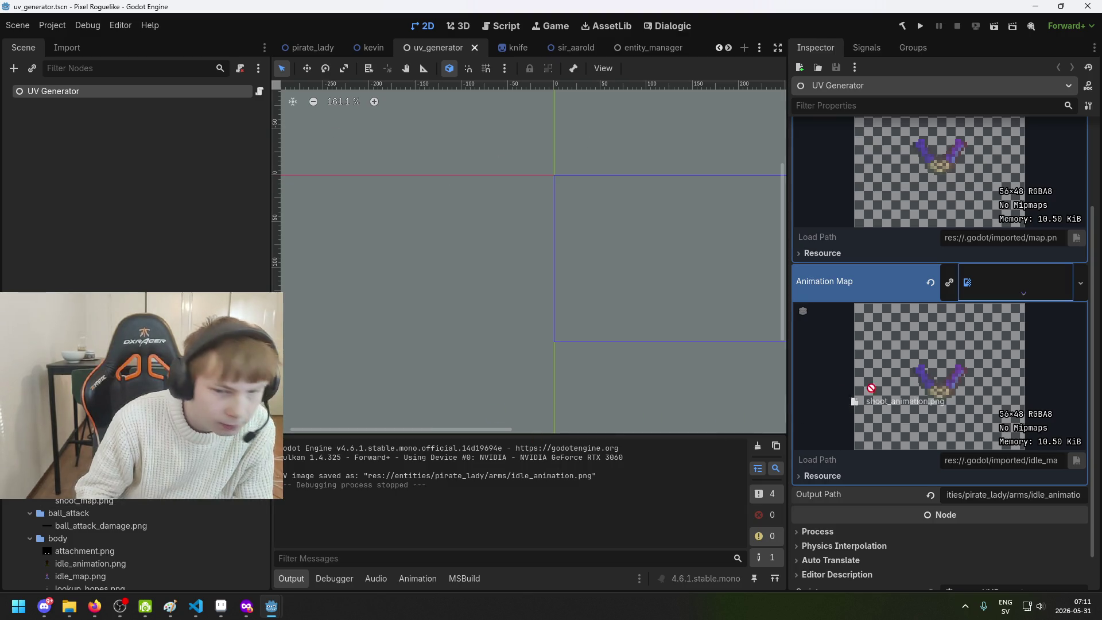
Set shoot_map.png as animation map, output to shoot_animation.png, save, and run the project
left_click_drag(1010, 284, 1010, 284)
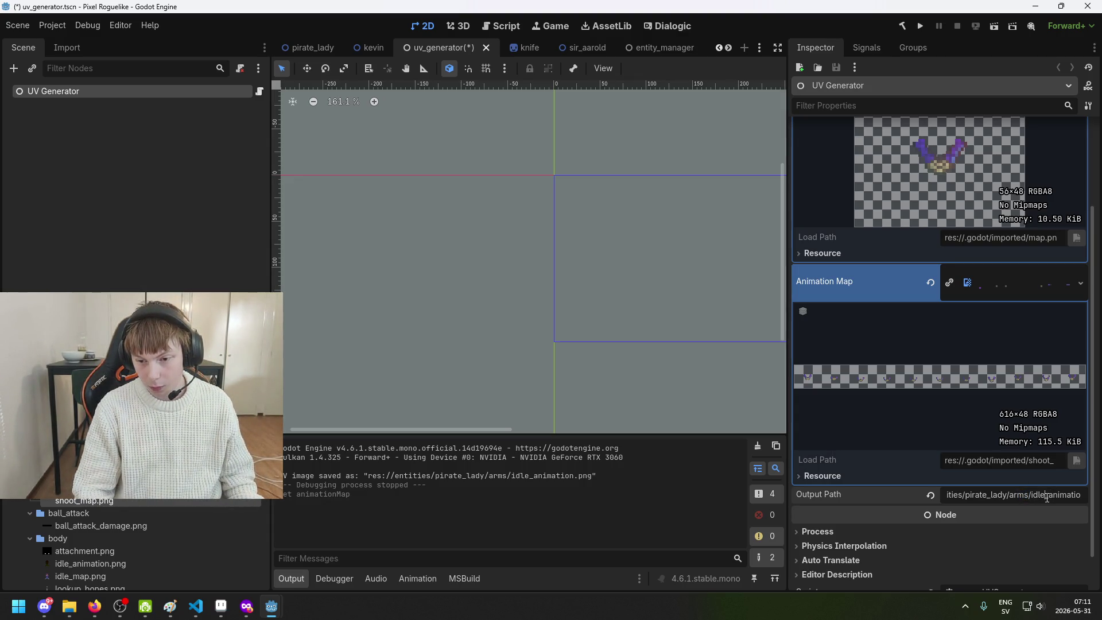
type("shoot")
key("Return")
key("ctrl+s")
left_click(921, 27)
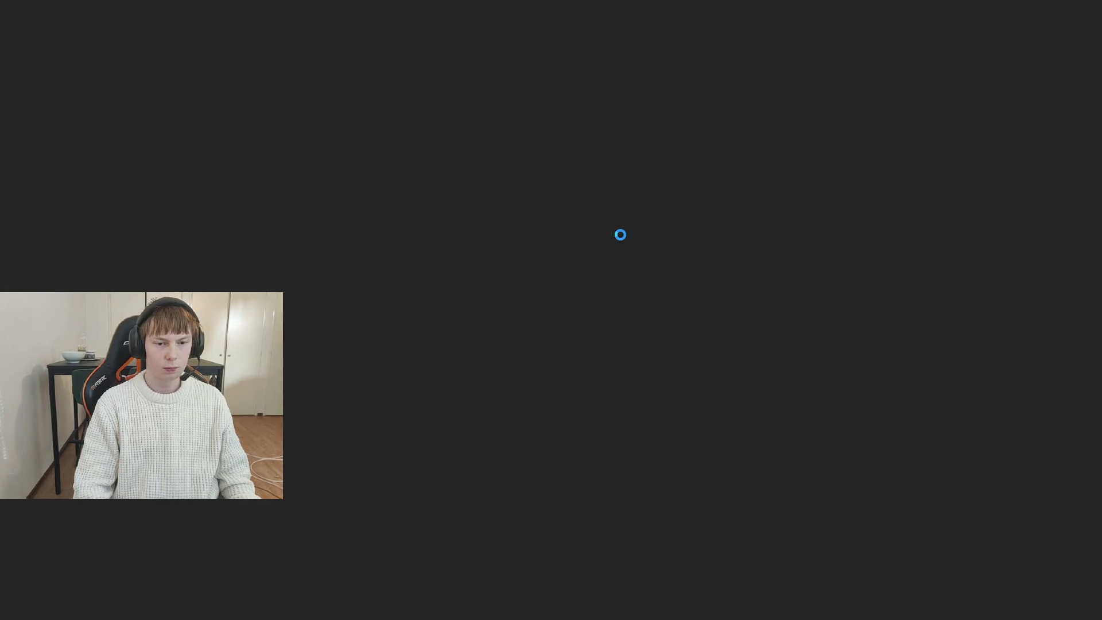
Close the game, turn off the Generate option, and save the scene
key("alt+F4")
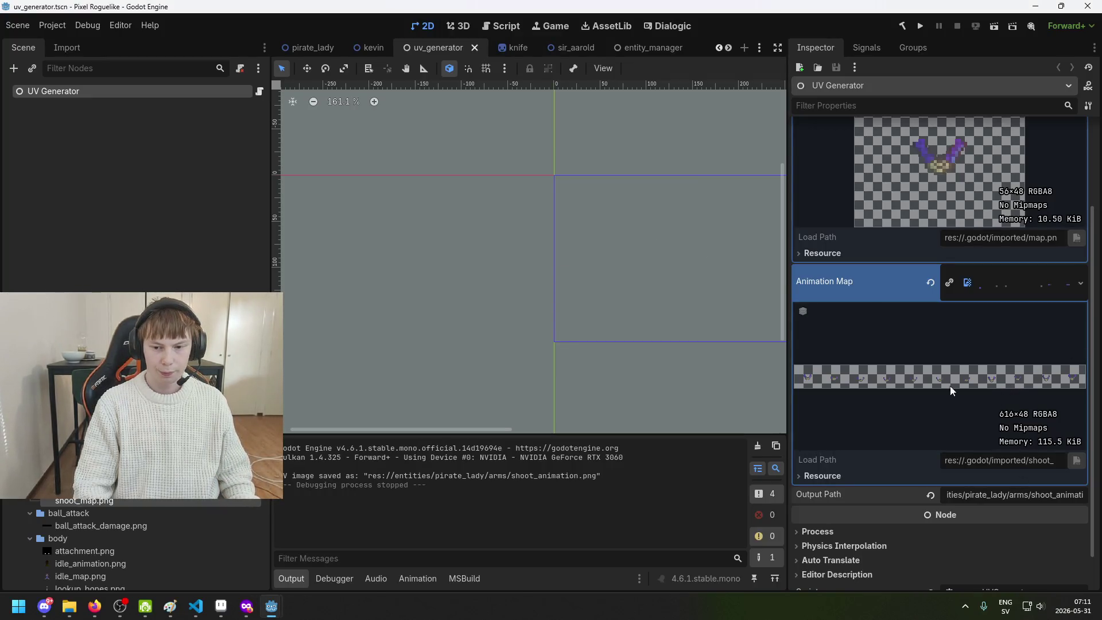
scroll(946, 287, "up", 3)
left_click(957, 150)
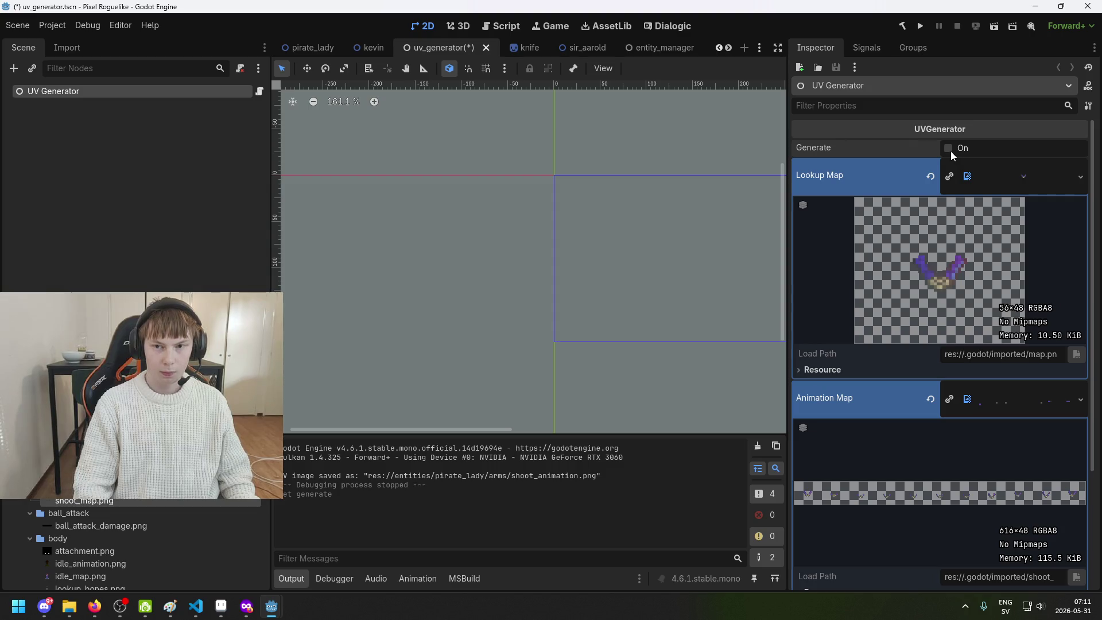
key("ctrl+s")
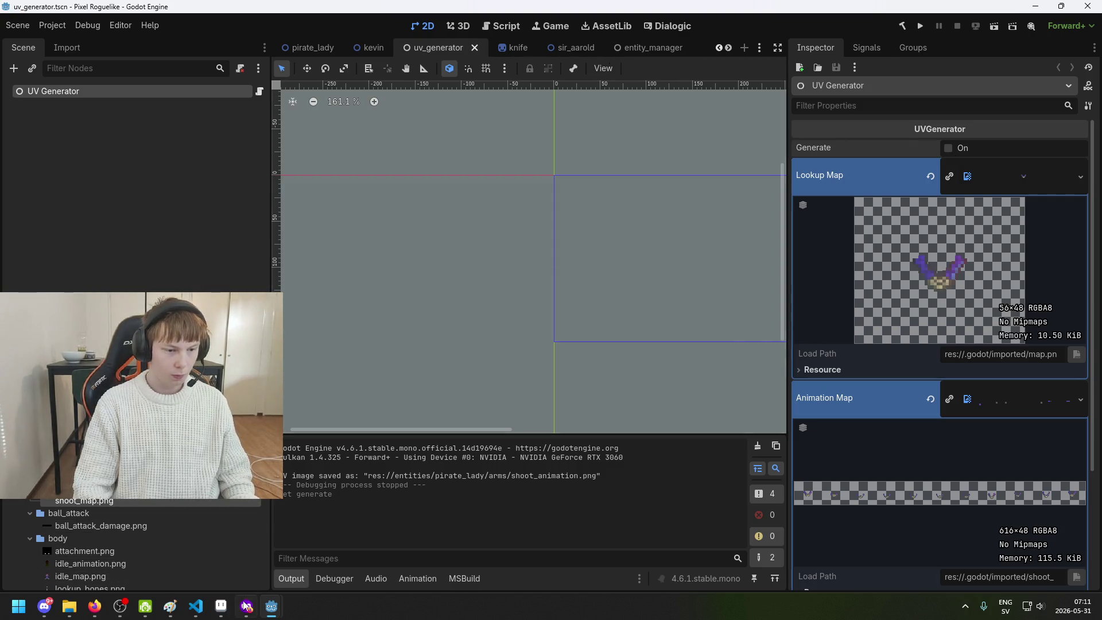
left_click(226, 612)
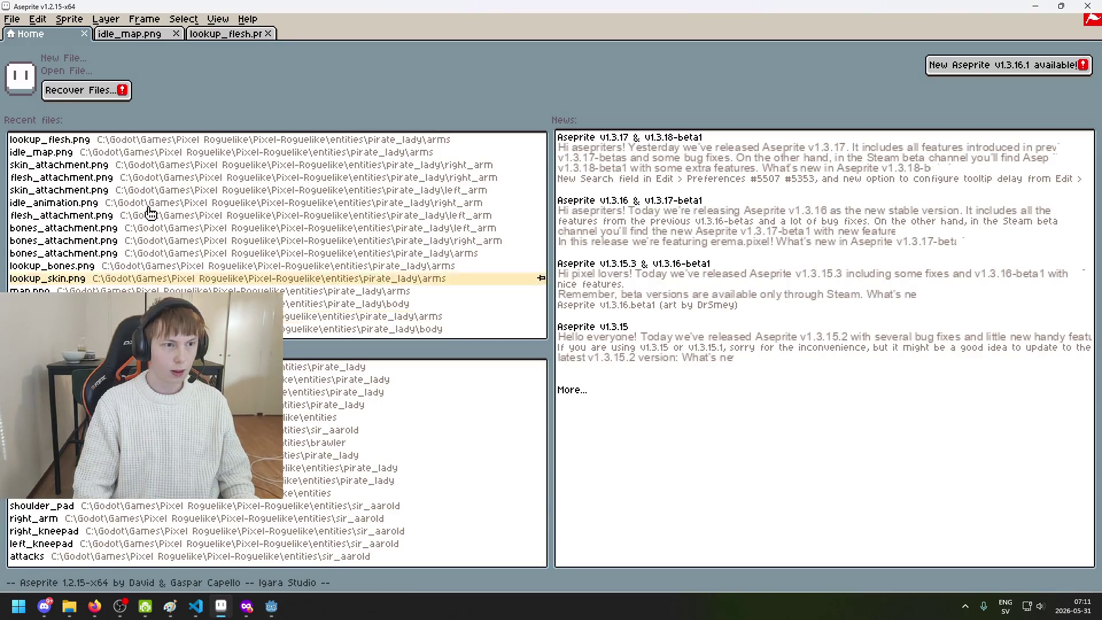
Close lookup_flesh and open shoot_map.png and shoot_animation.png from the arms folder
left_click(176, 34)
left_click(11, 18)
left_click(25, 58)
left_click(256, 75)
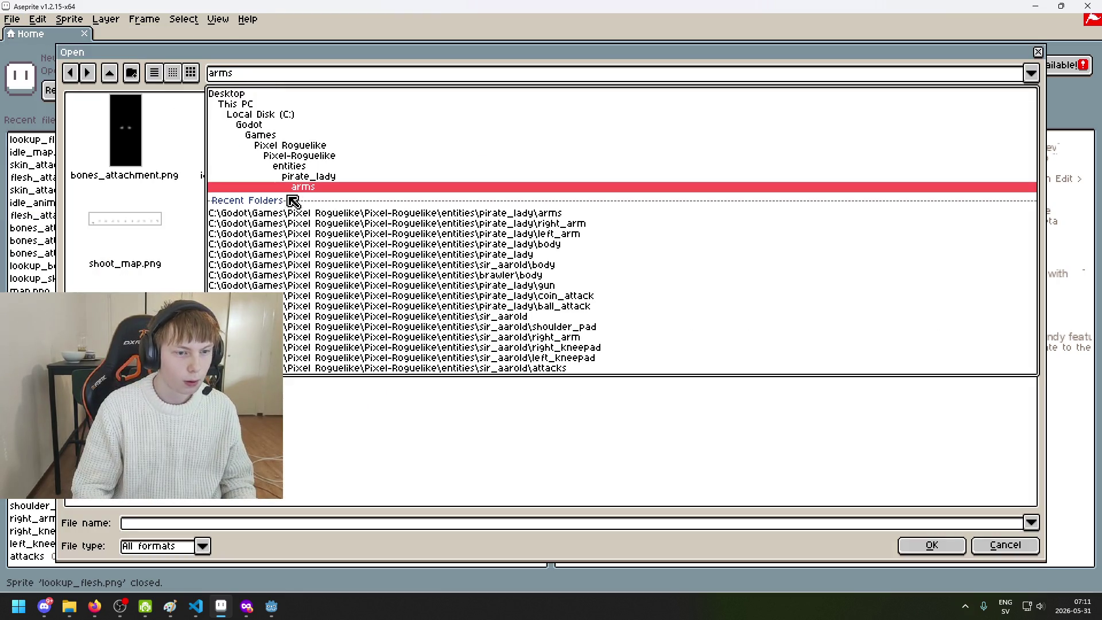
key("Escape")
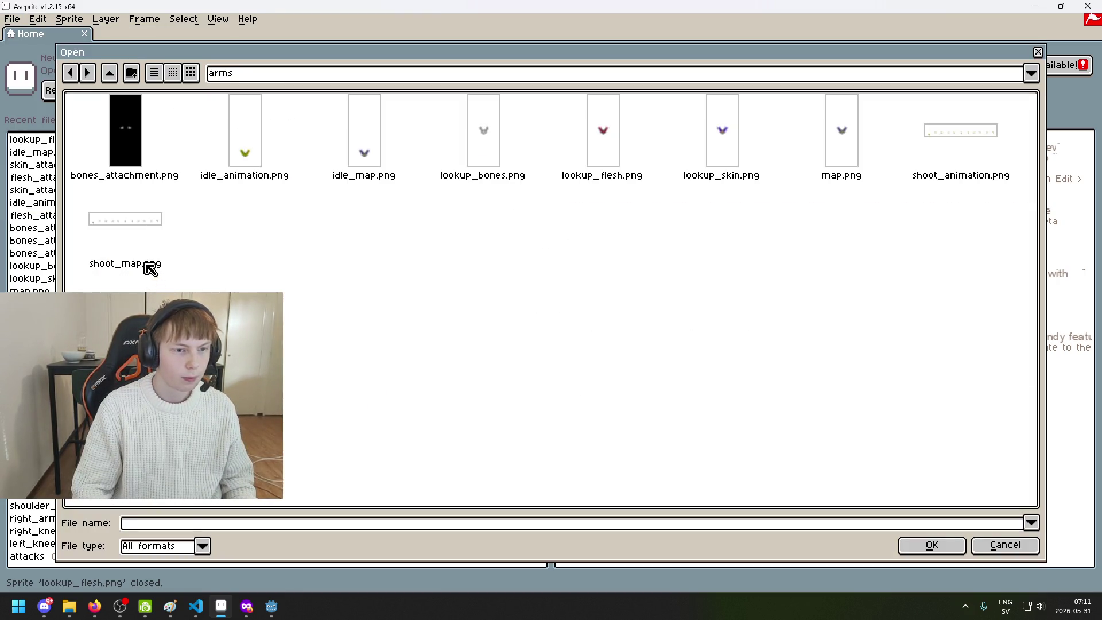
left_click(145, 269)
left_click(914, 179, "ctrl")
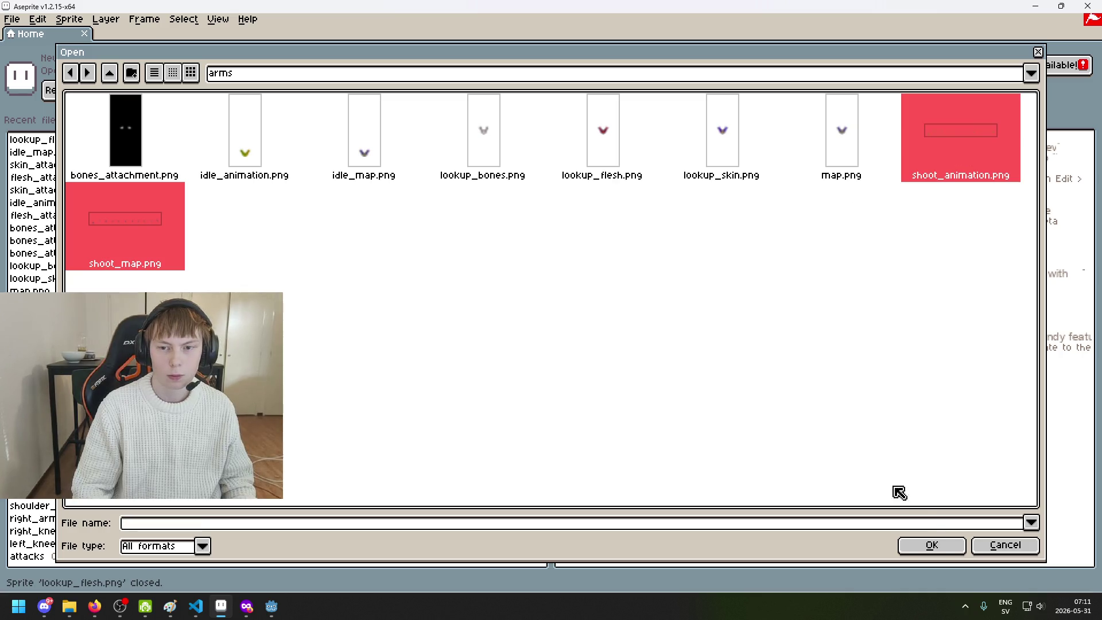
left_click(933, 545)
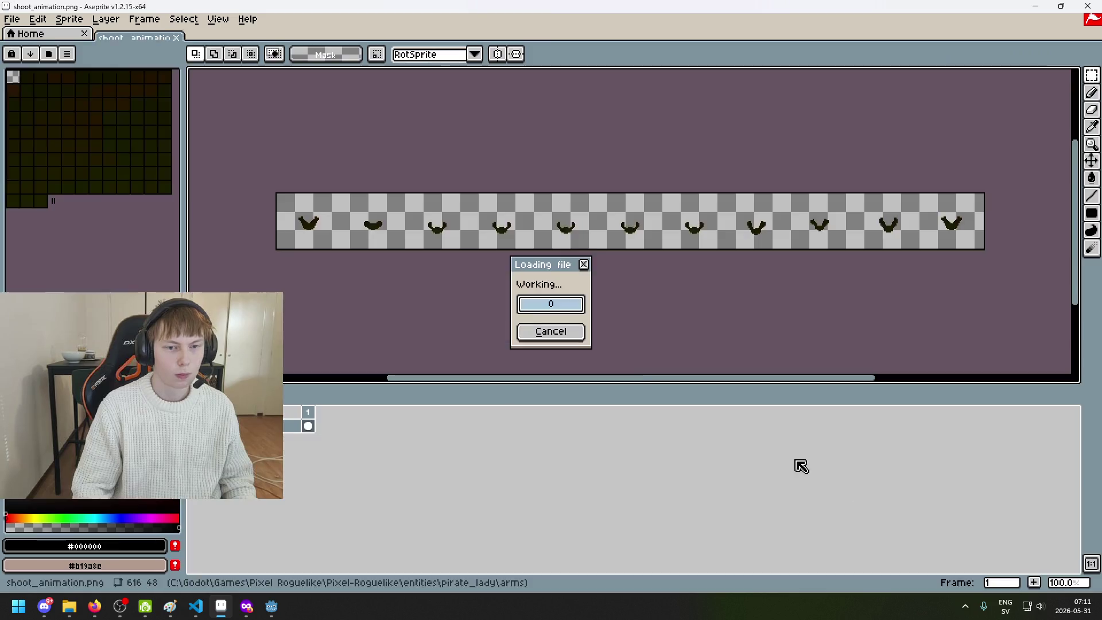
Close shoot_map.png and open the arms idle_animation.png
left_click(138, 35)
left_click(177, 34)
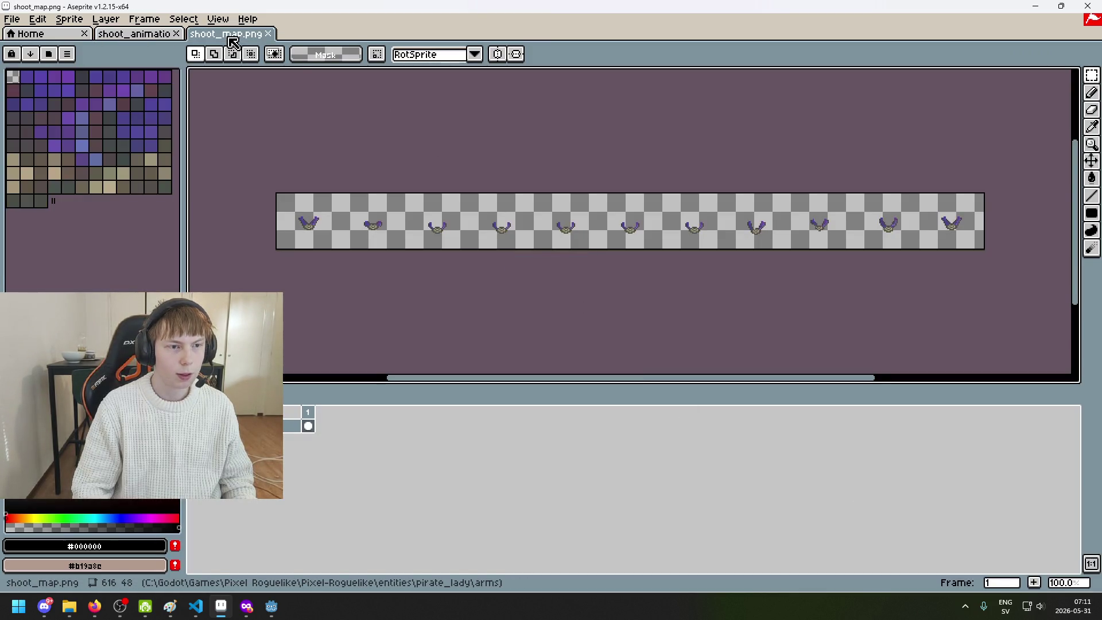
left_click(177, 35)
left_click(11, 19)
left_click(30, 48)
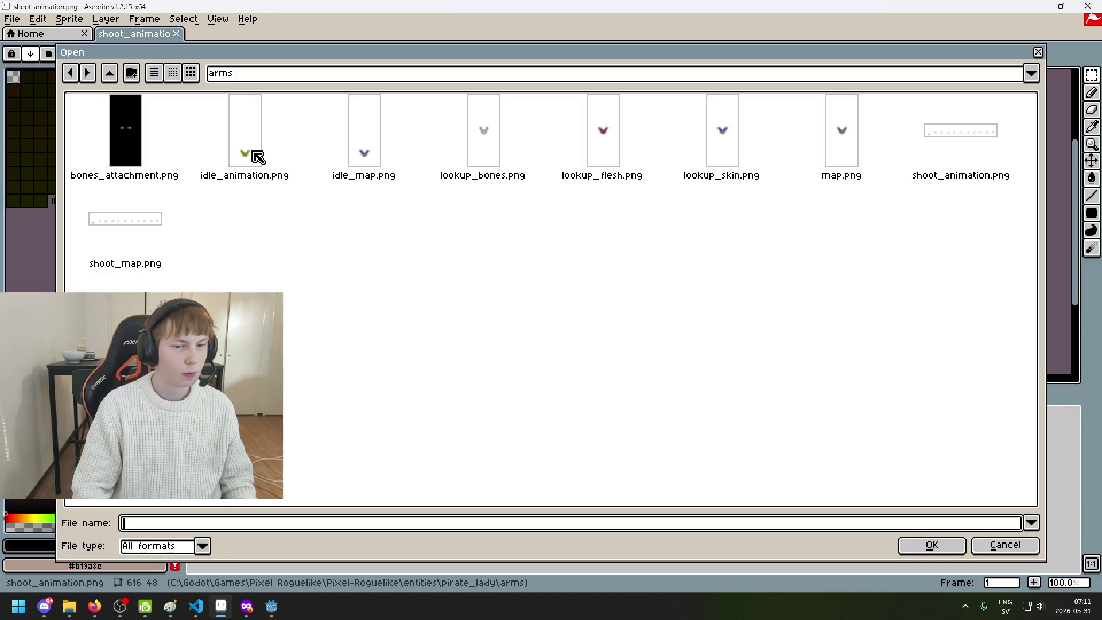
key("Tab")
left_click(733, 353)
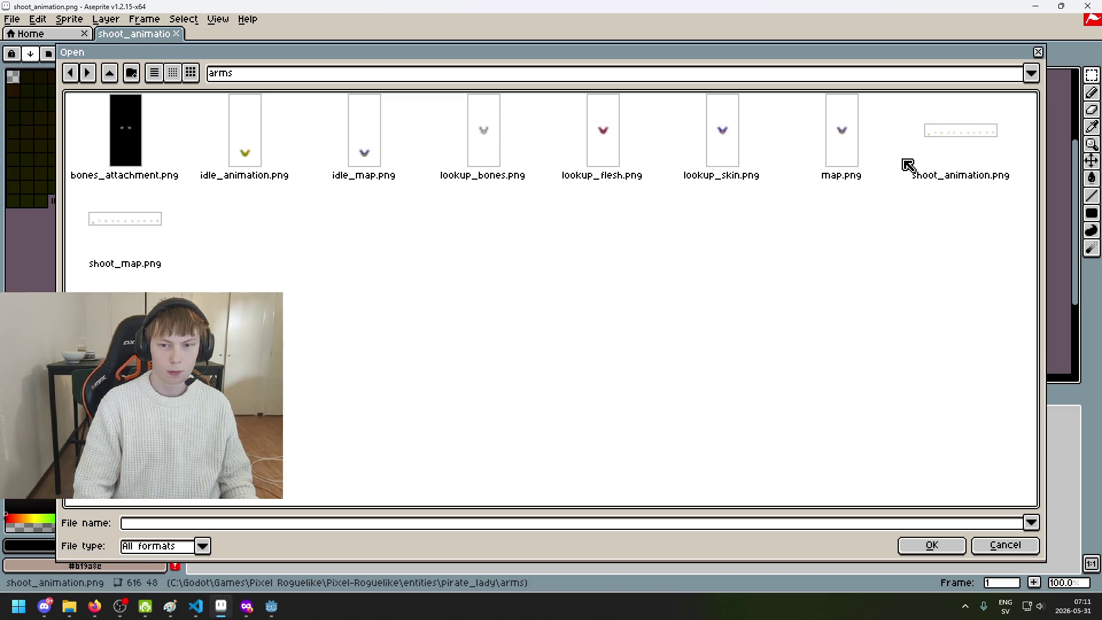
double_click(249, 157)
Center the idle arms sprite and erase its right arm
scroll(566, 239, "up", 3)
left_click_drag(566, 239, 435, 286)
scroll(656, 245, "up", 2)
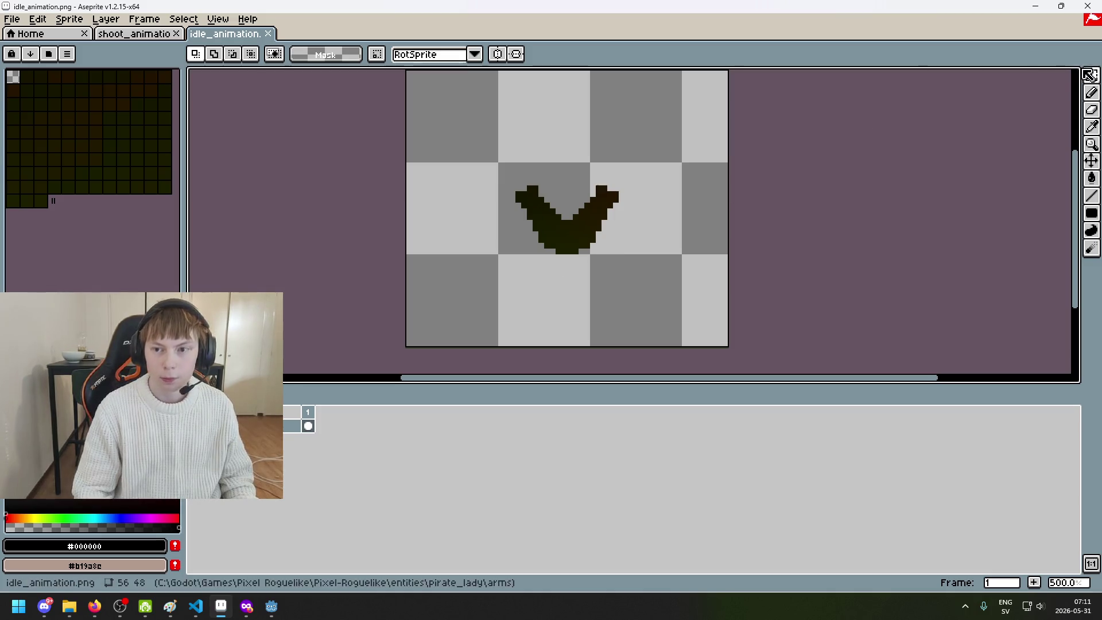
scroll(687, 229, "up", 2)
left_click_drag(484, 265, 652, 123)
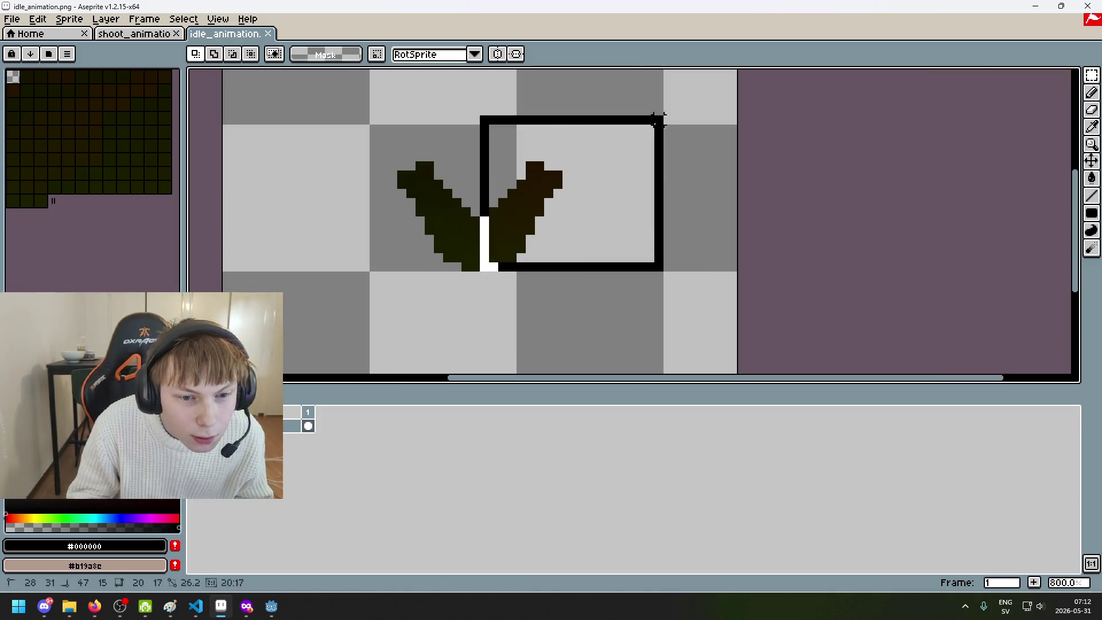
key("Delete")
Export the one-arm sprite as idle_animation.png into the right_arm folder, overwriting it
left_click(20, 19)
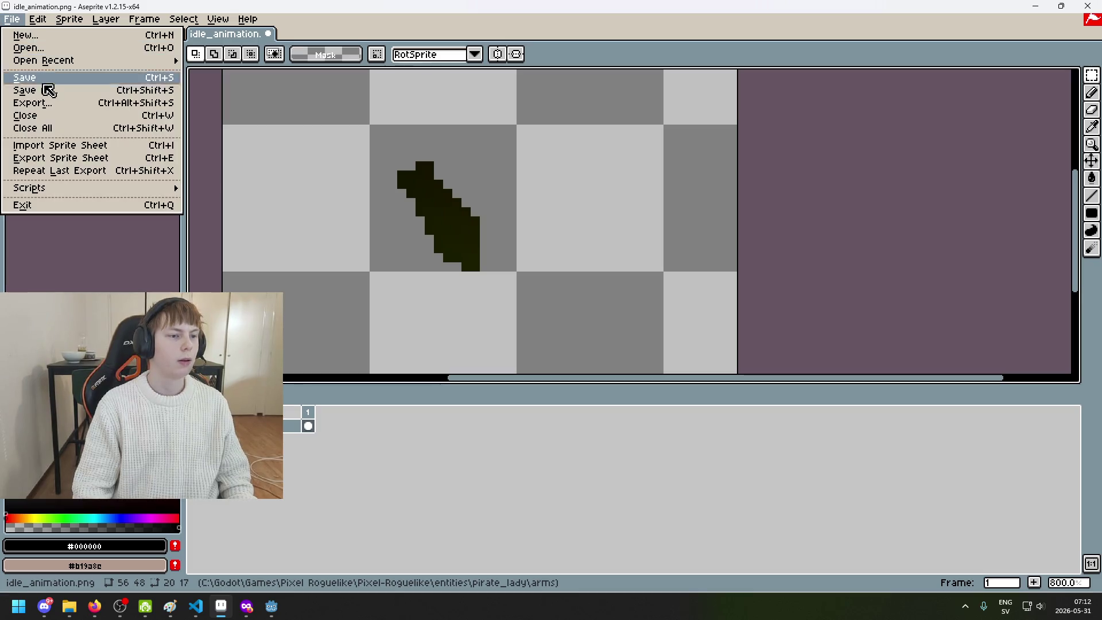
left_click(49, 99)
left_click(653, 230)
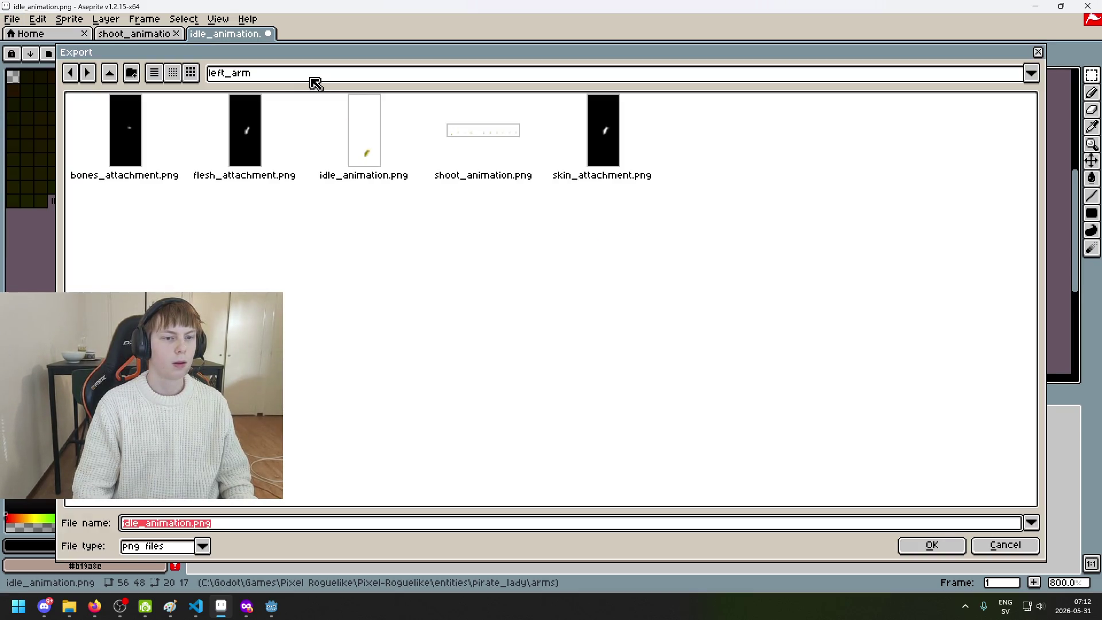
left_click(260, 81)
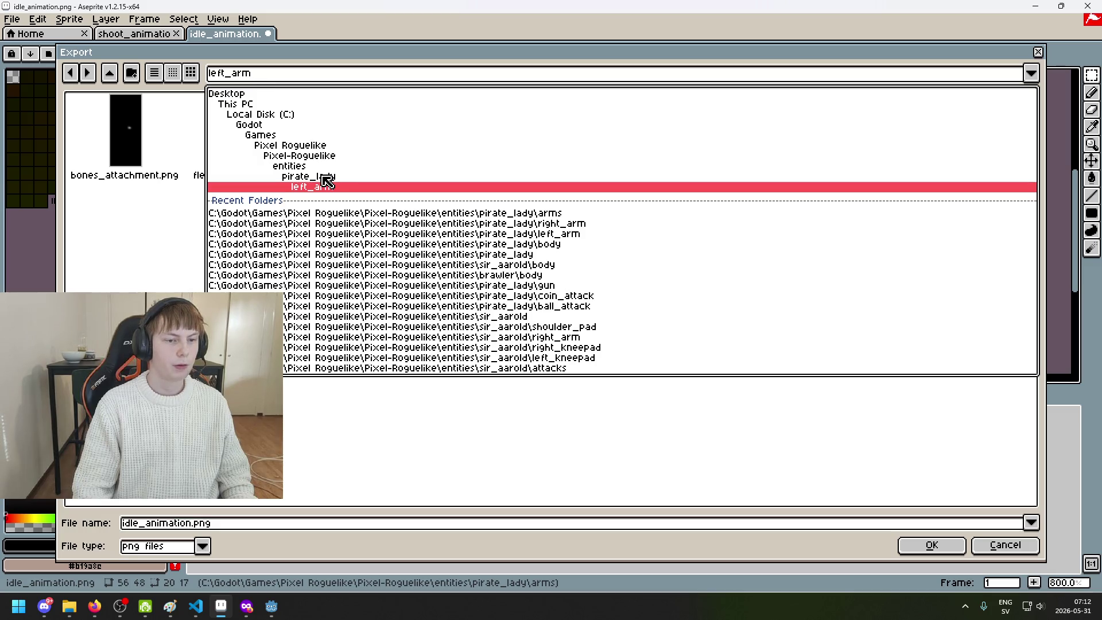
left_click(143, 243)
mouse_move(265, 54)
left_mouse_down()
mouse_move(332, 270)
mouse_move(332, 54)
left_mouse_up()
left_click(308, 83)
left_click(321, 189)
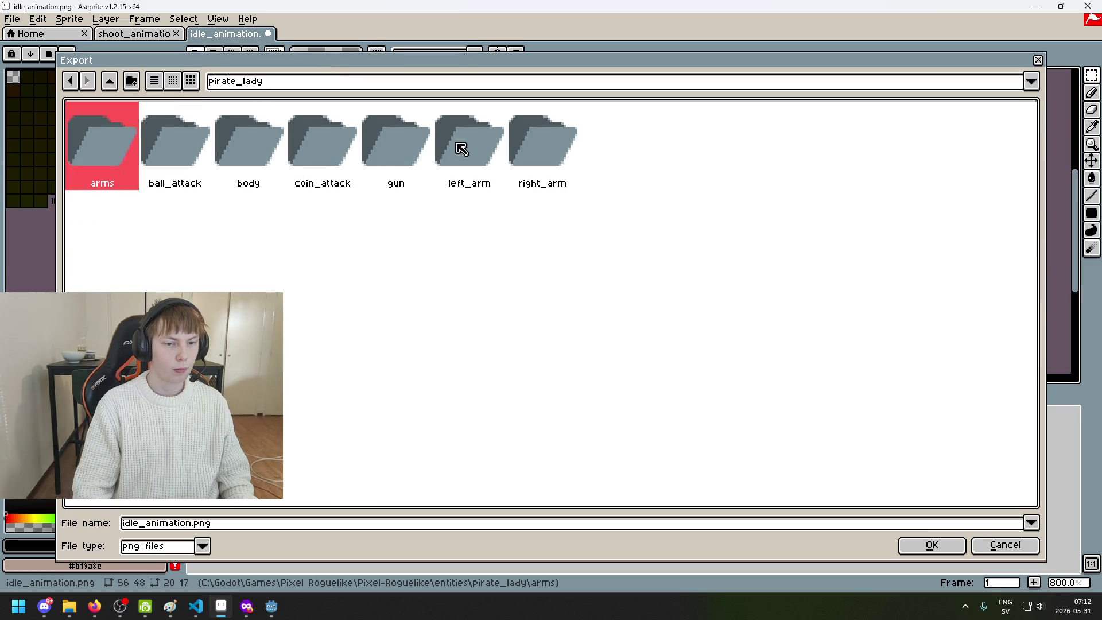
double_click(532, 149)
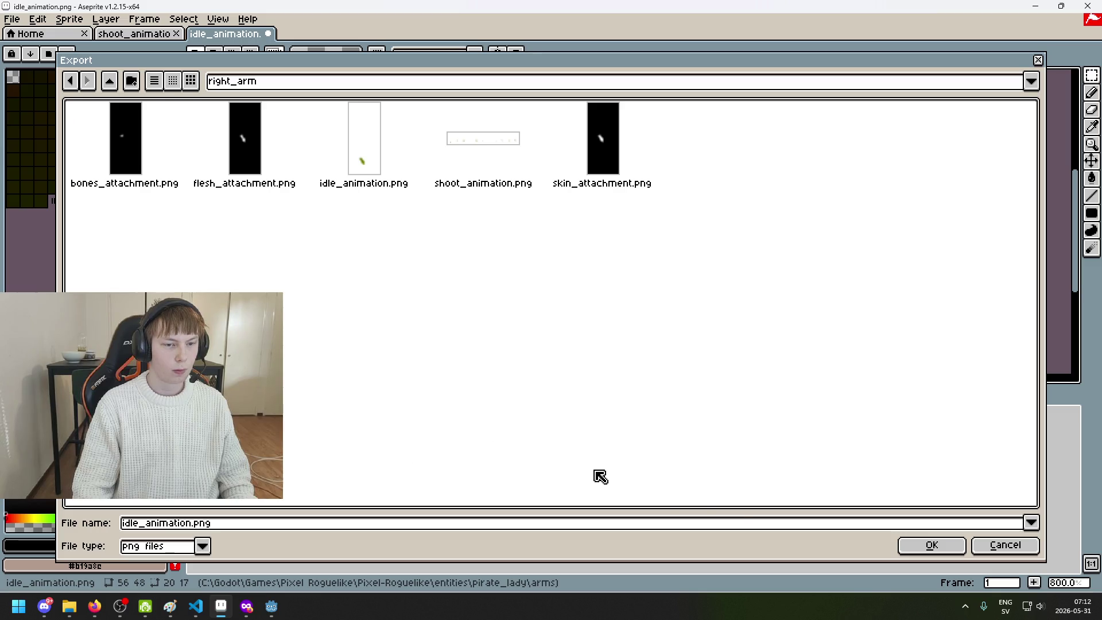
left_click(920, 556)
key("Return")
left_click(548, 382)
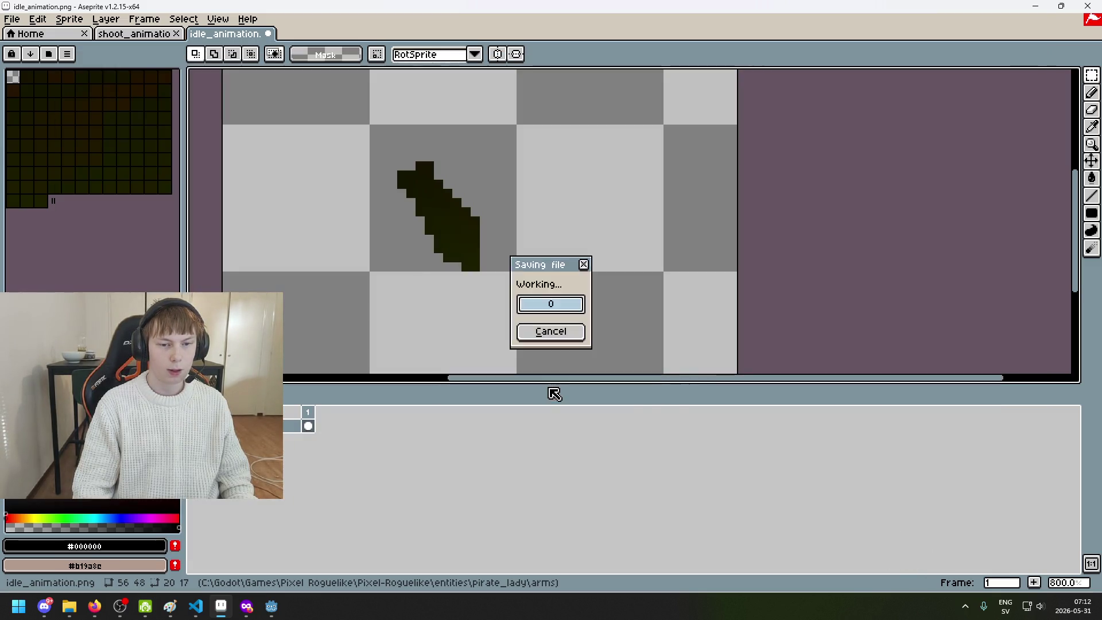
Restore the right arm, clear the selection, and erase the left arm instead
key("ctrl+z")
key("ctrl+d")
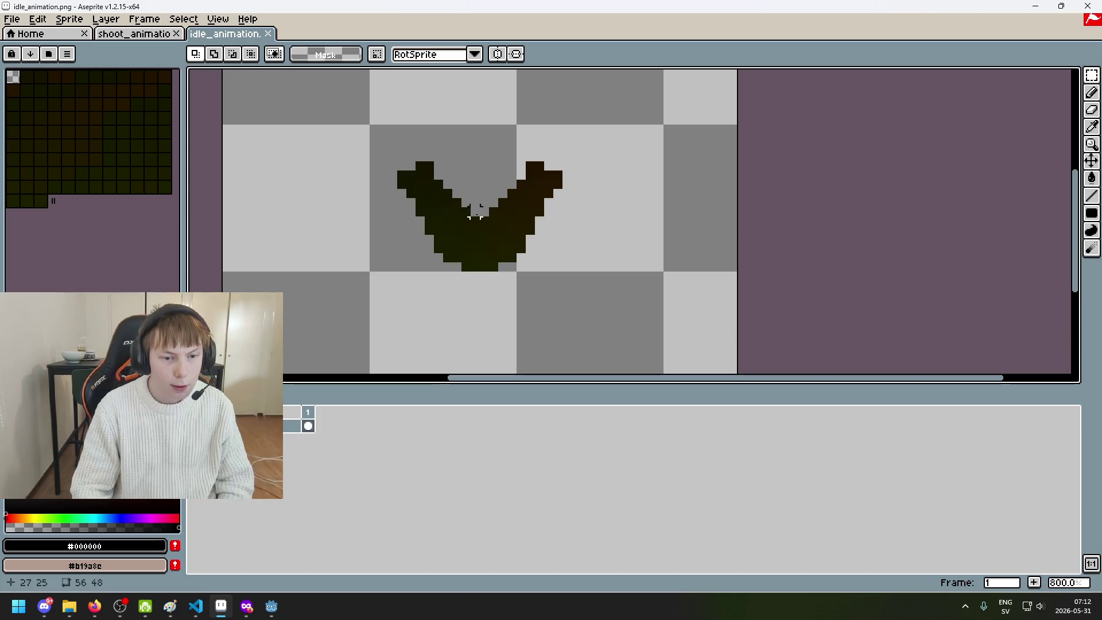
left_click_drag(476, 137, 401, 312)
key("Delete")
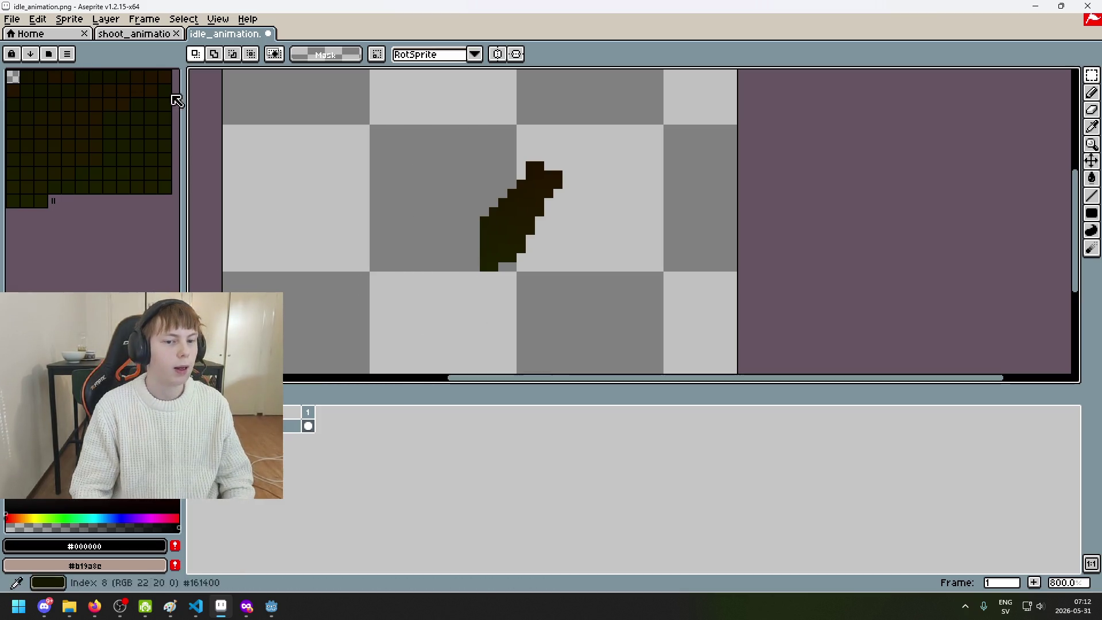
Export the remaining arm as idle_animation.png into the left_arm folder, overwriting it
left_click(11, 19)
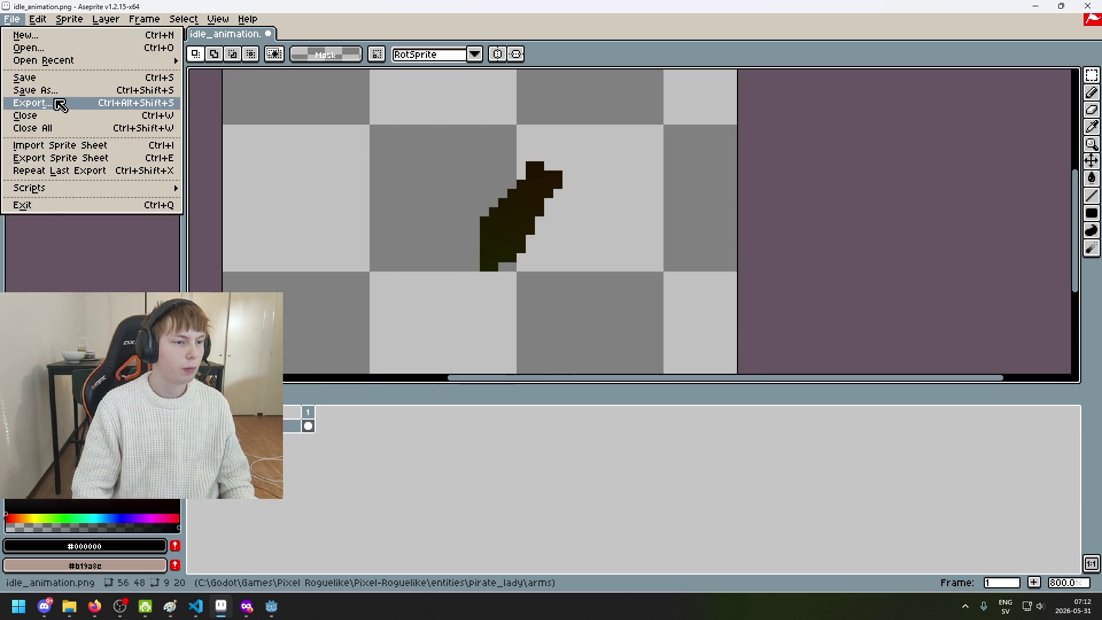
left_click(54, 101)
left_click(649, 235)
left_click(319, 75)
left_click(341, 189)
left_click(322, 73)
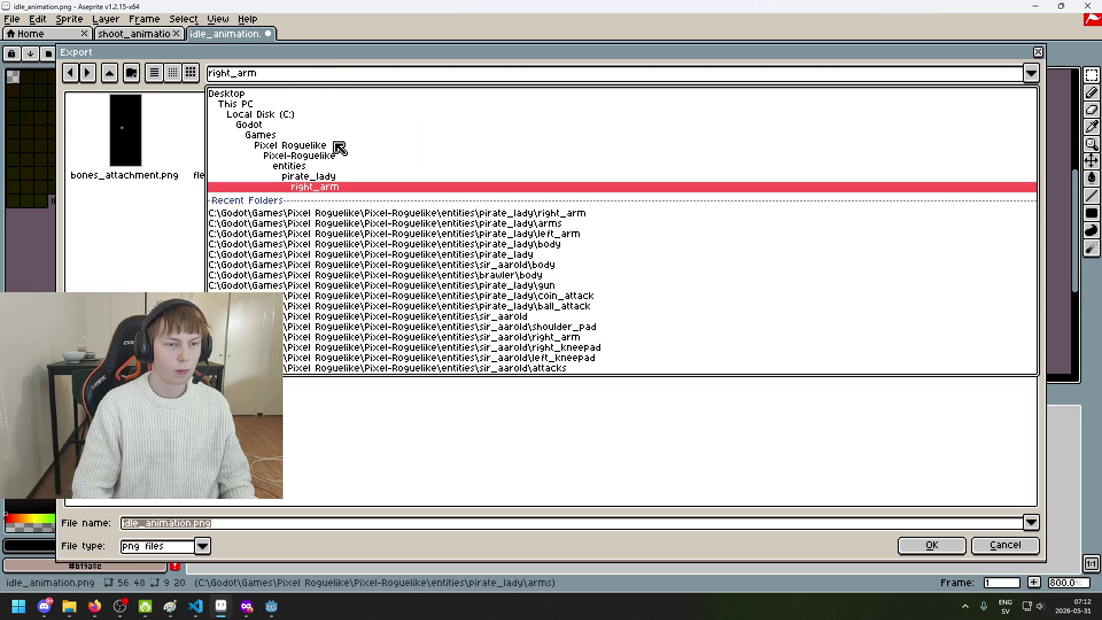
left_click(348, 191)
left_click(339, 82)
left_click(338, 177)
double_click(476, 142)
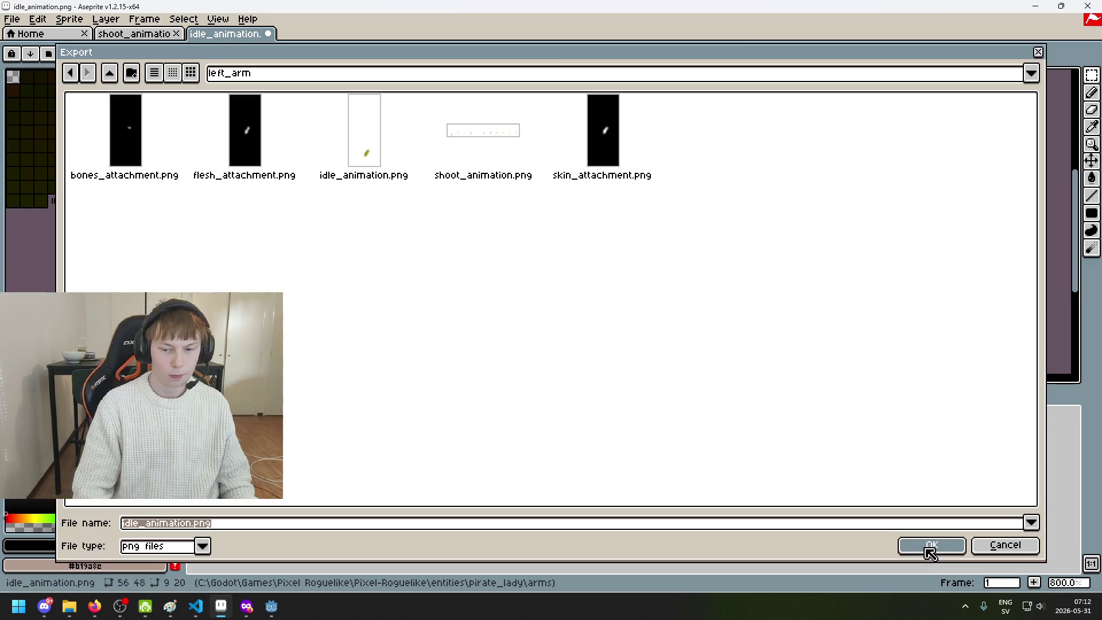
left_click(931, 545)
left_click(481, 331)
left_click(546, 382)
Close the idle_animation sprite without saving changes
left_click(247, 19)
left_click(439, 33)
left_click(267, 34)
left_click(553, 327)
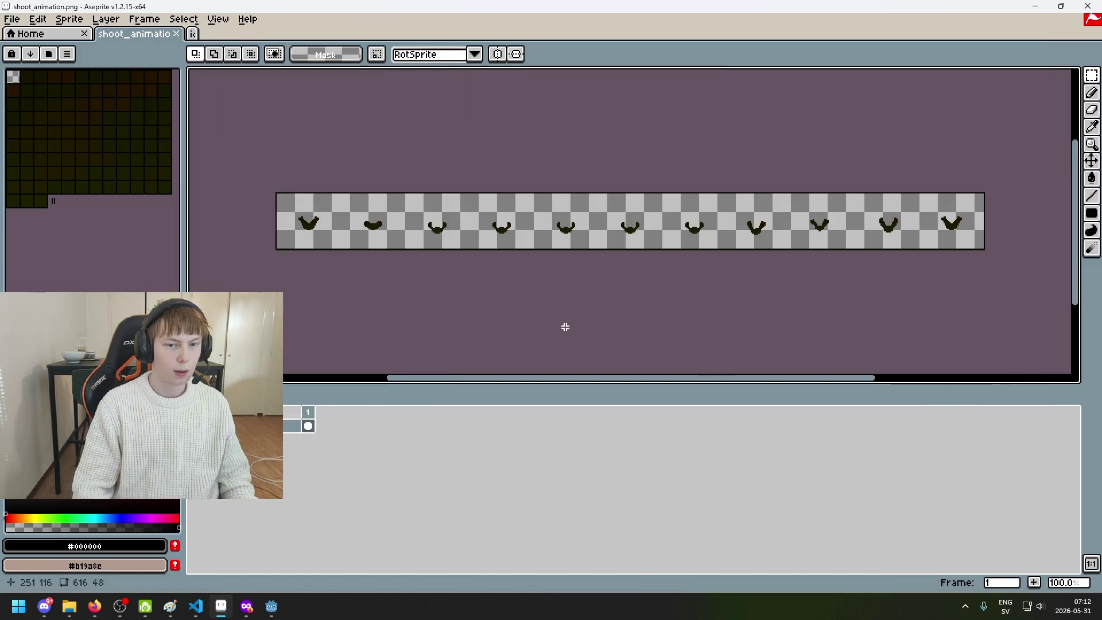
Zoom in and erase the right arm from the V-shaped and curved shoot frames
scroll(411, 264, "up", 4)
scroll(375, 254, "down", 1)
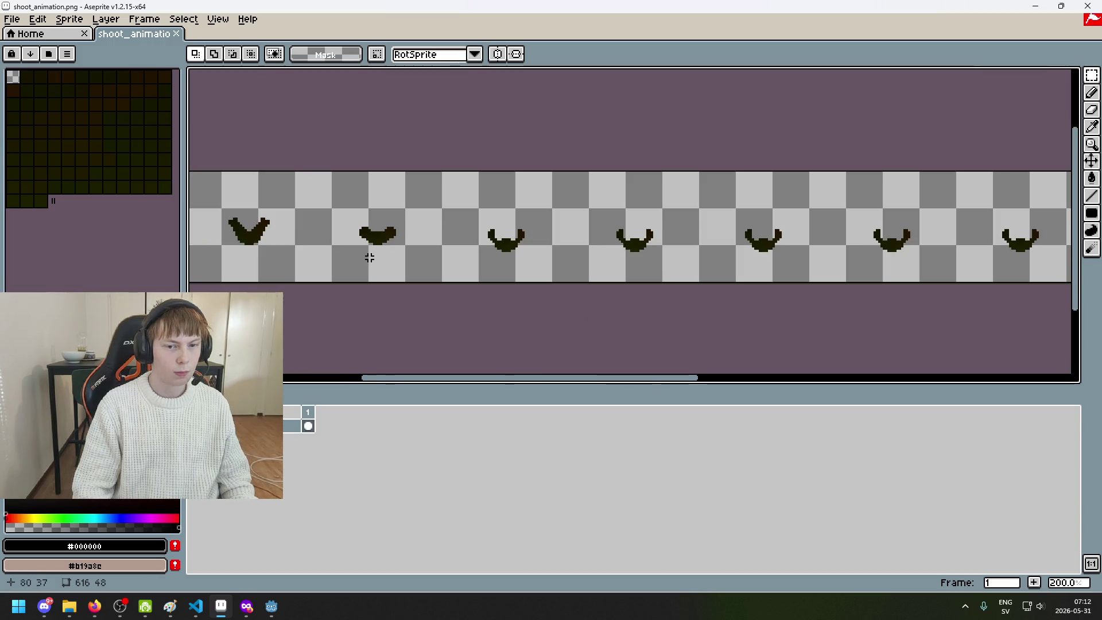
left_click_drag(369, 258, 558, 296)
scroll(378, 261, "up", 4)
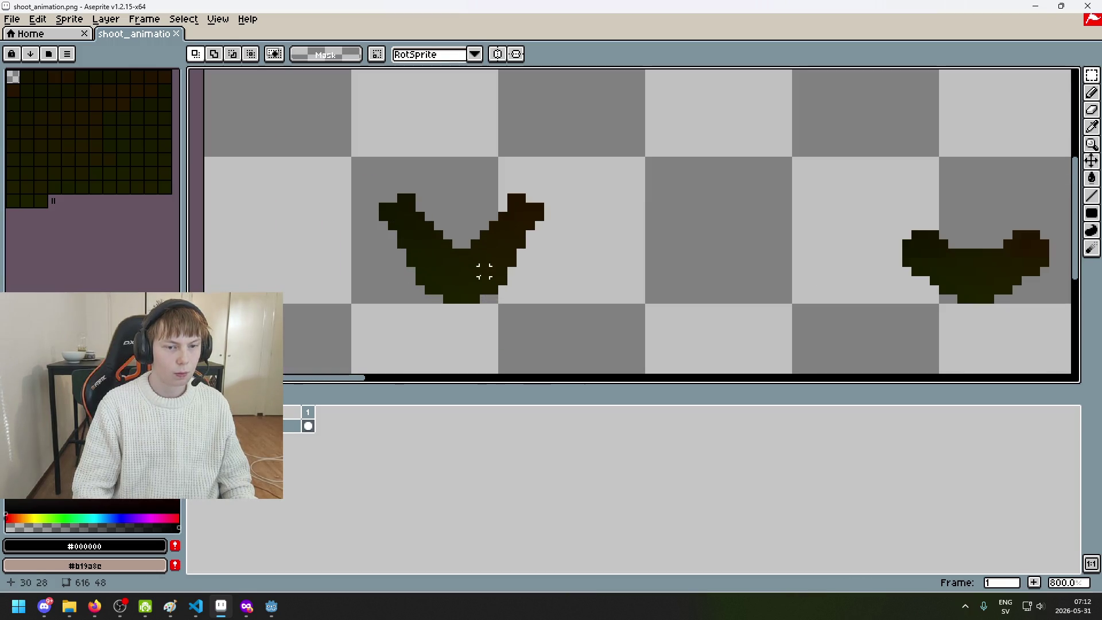
left_click_drag(459, 314, 565, 182)
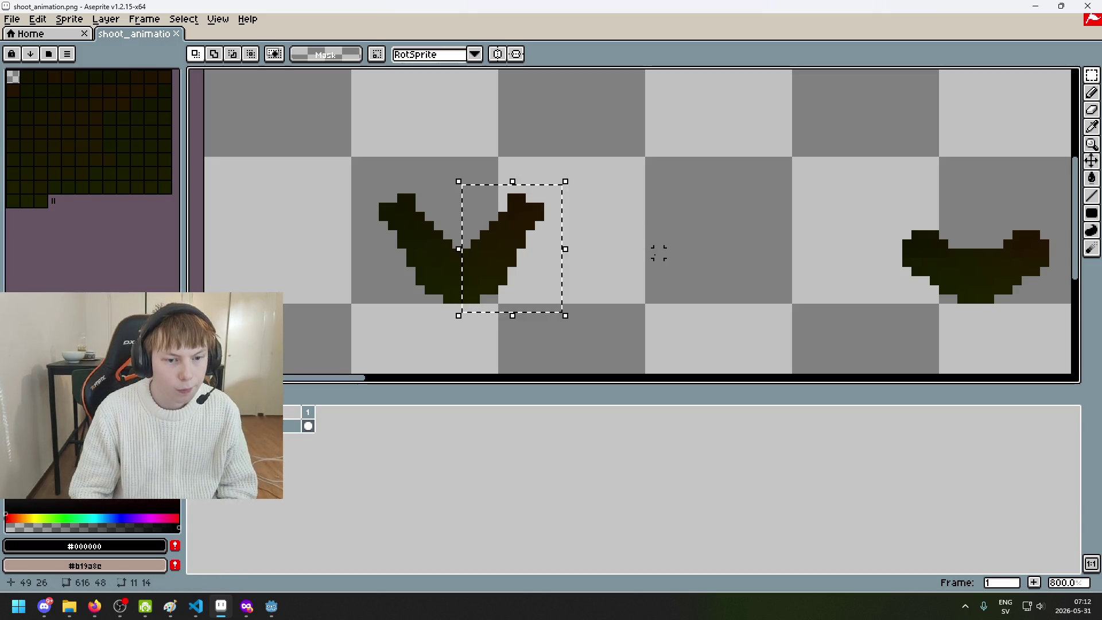
key("Delete")
scroll(653, 317, "right", 5)
left_click_drag(646, 301, 746, 187)
key("Delete")
Marquee-select the right arm in each following frame along the shoot strip
scroll(546, 280, "right", 5)
left_click_drag(601, 291, 738, 153)
left_click_drag(580, 273, 669, 154)
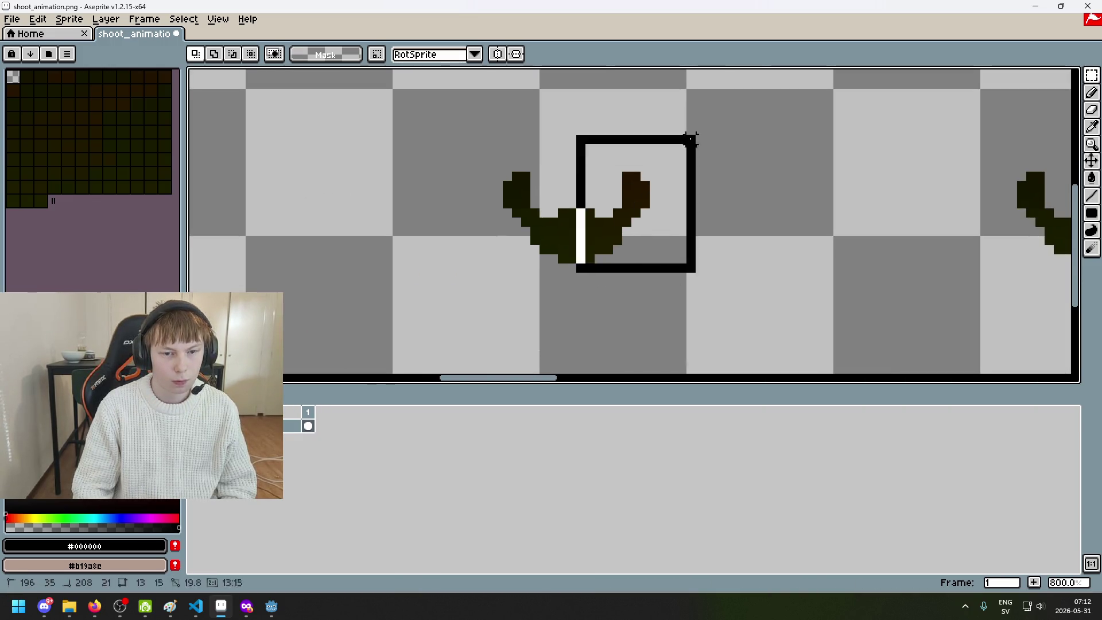
scroll(512, 226, "right", 3)
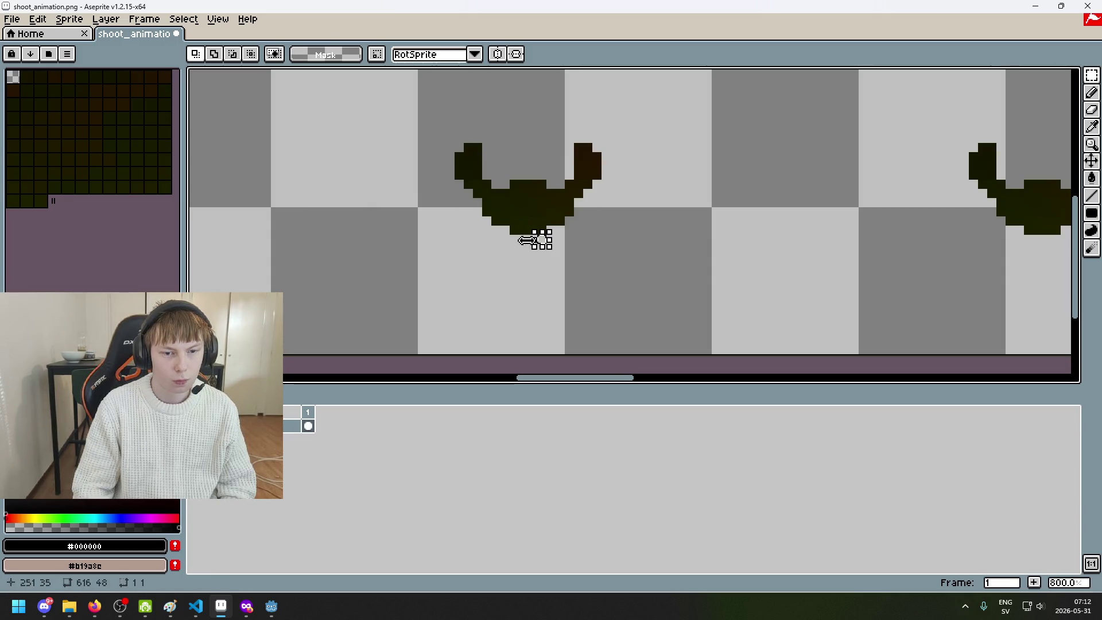
scroll(656, 214, "right", 5)
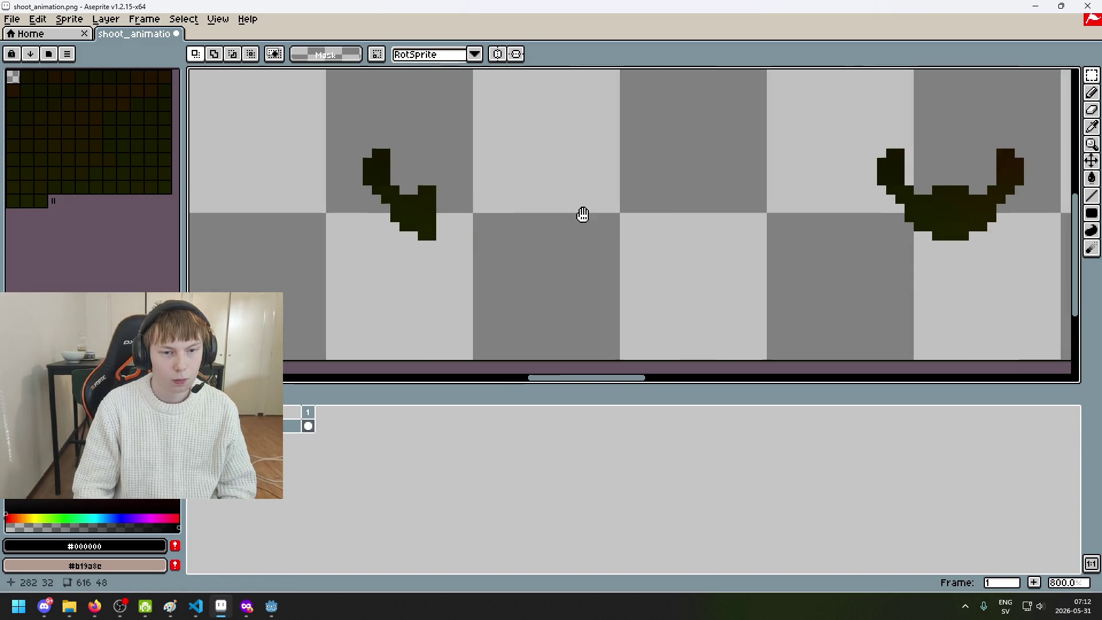
scroll(788, 211, "right", 3)
left_click_drag(561, 239, 699, 103)
scroll(512, 185, "right", 5)
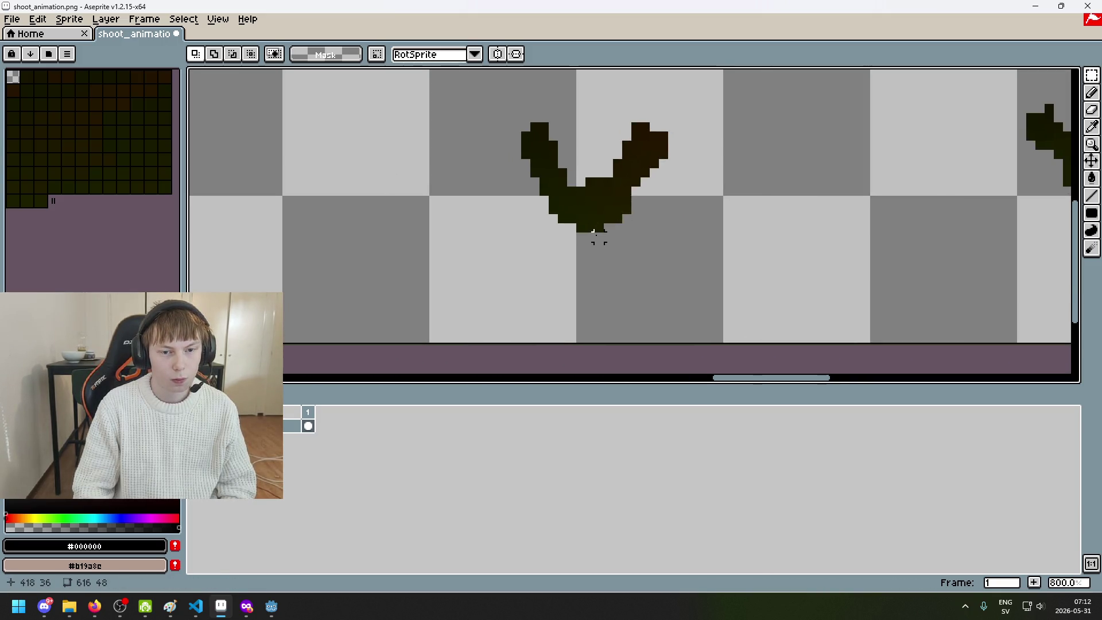
left_click_drag(597, 235, 734, 81)
left_click(618, 178)
left_click_drag(590, 242, 766, 74)
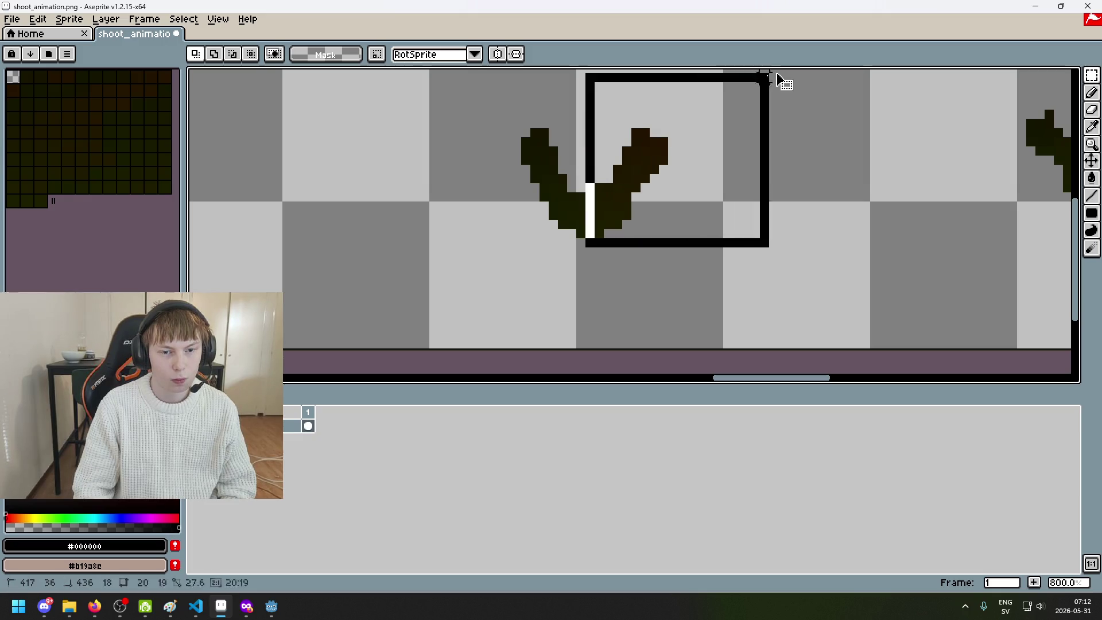
scroll(728, 167, "right", 5)
left_click(712, 227)
scroll(910, 185, "left", 3)
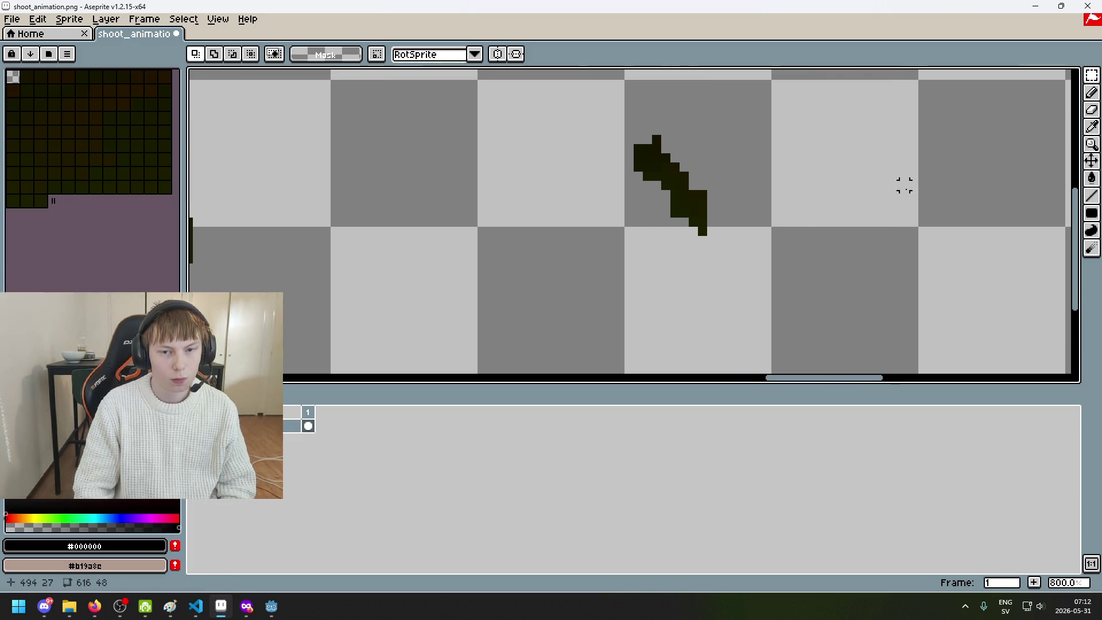
scroll(765, 246, "down", 4)
scroll(551, 249, "right", 2)
scroll(601, 214, "up", 2)
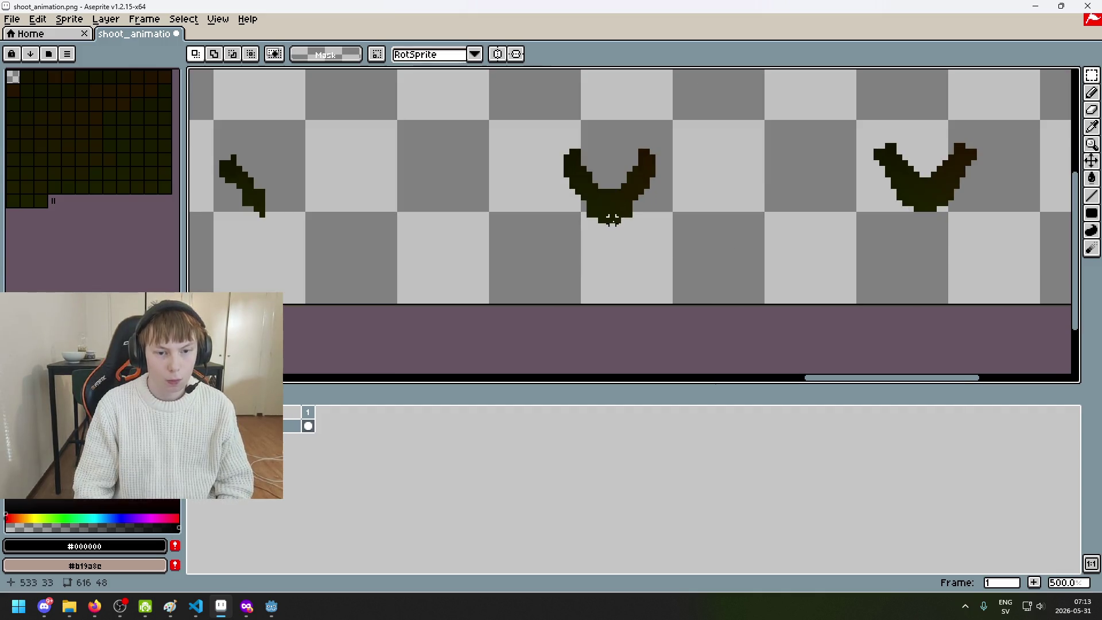
left_click_drag(610, 229, 664, 131)
left_click(664, 131)
scroll(675, 272, "up", 2)
scroll(648, 265, "down", 8)
scroll(247, 229, "up", 1)
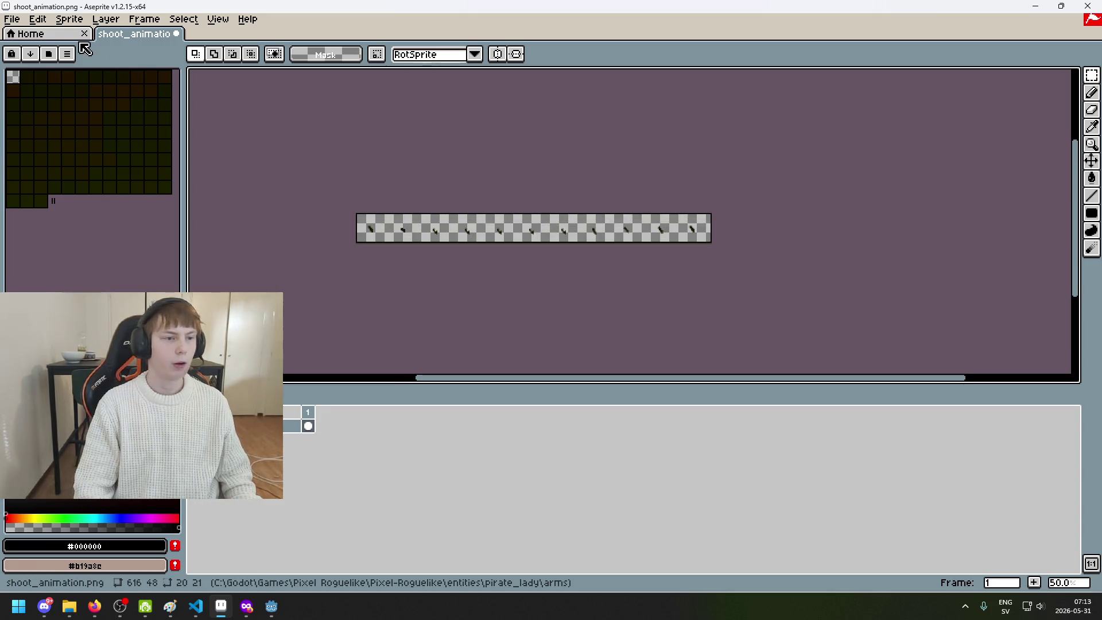
Export the strip over right_arm/shoot_animation.png, then undo the last erase
left_click(11, 19)
left_click(57, 104)
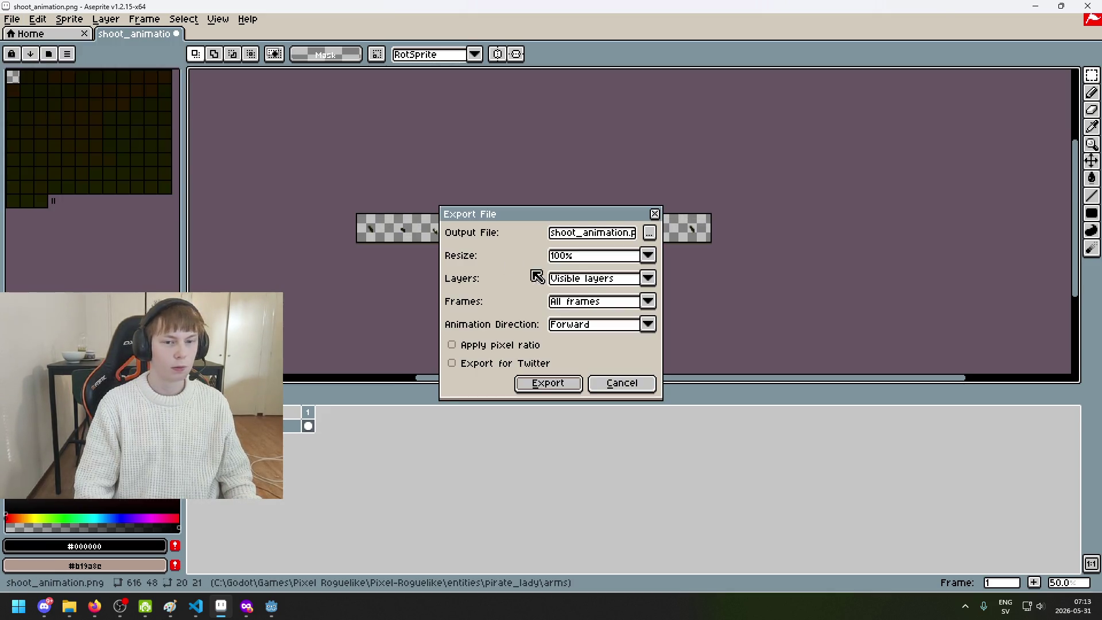
left_click(650, 233)
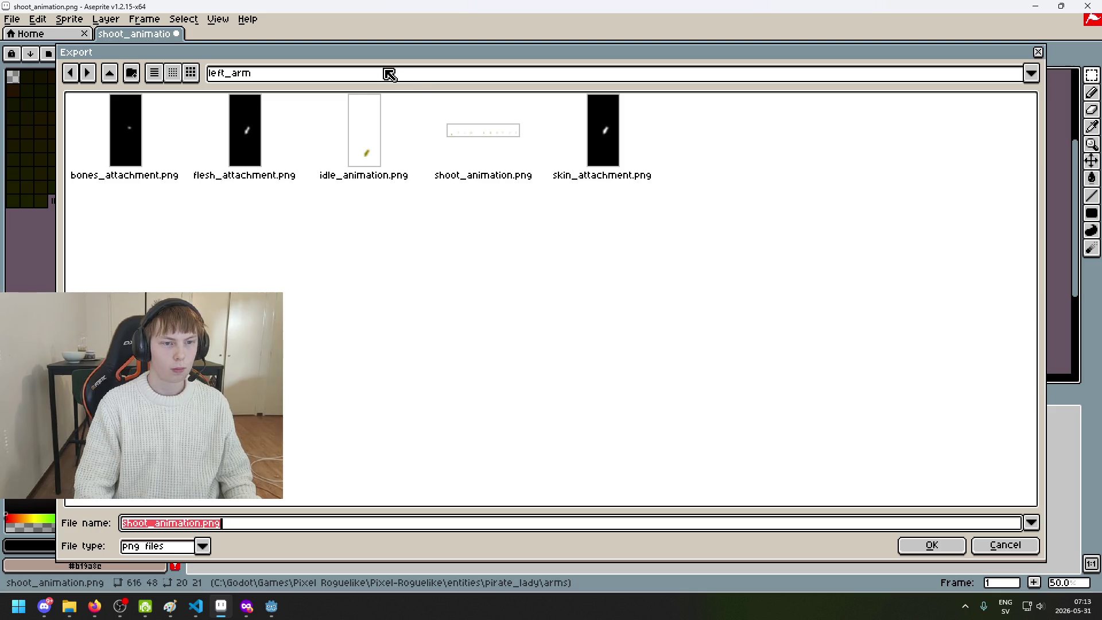
left_click(390, 75)
left_click(347, 177)
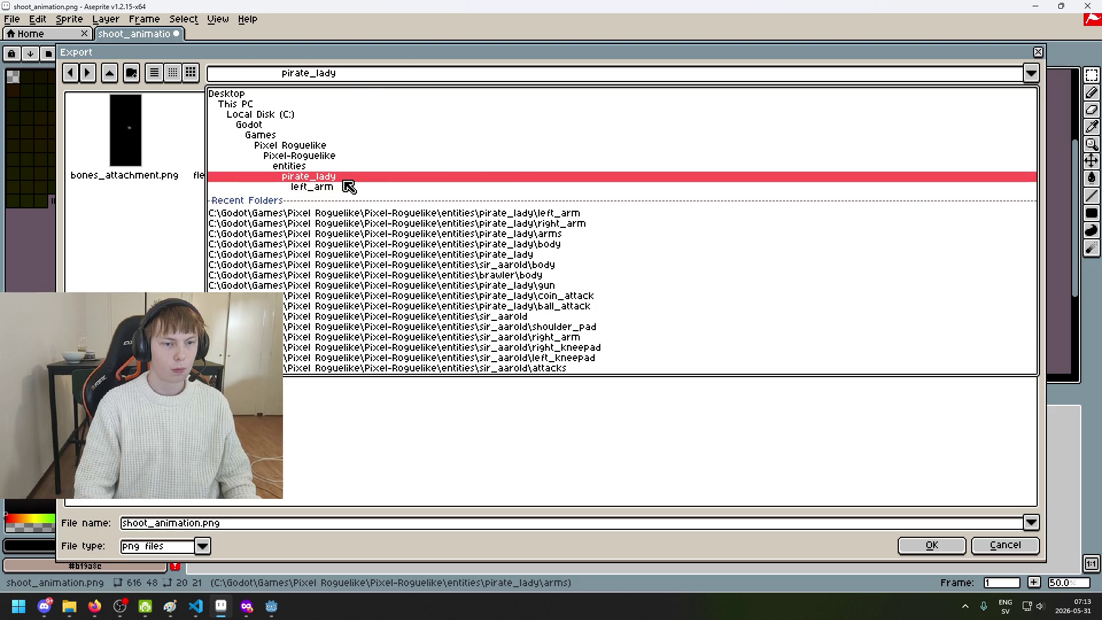
double_click(543, 153)
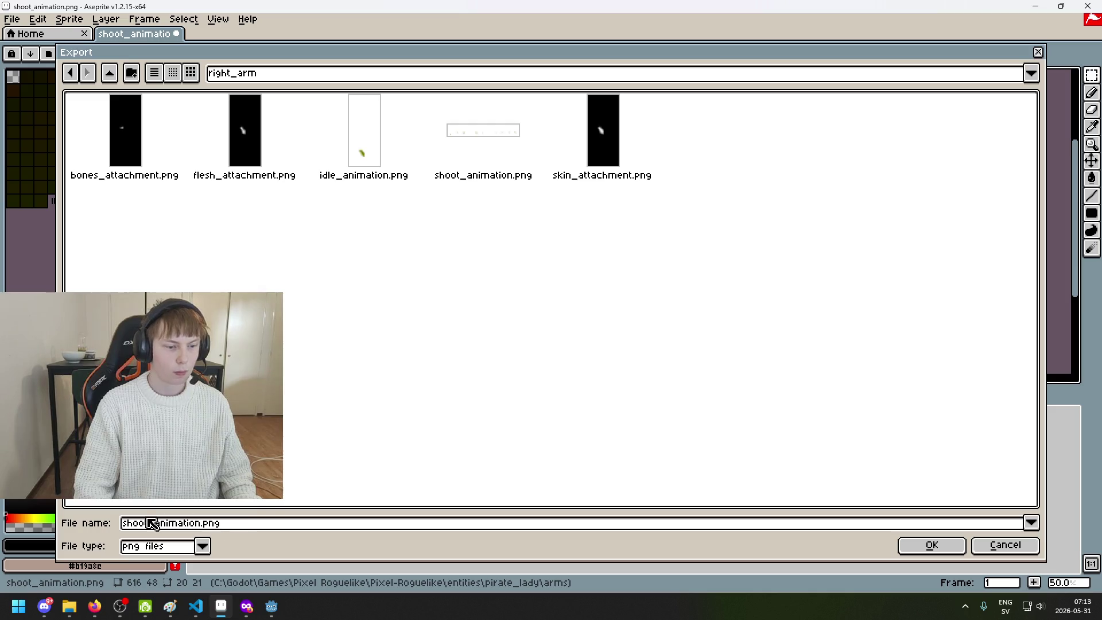
left_click(933, 552)
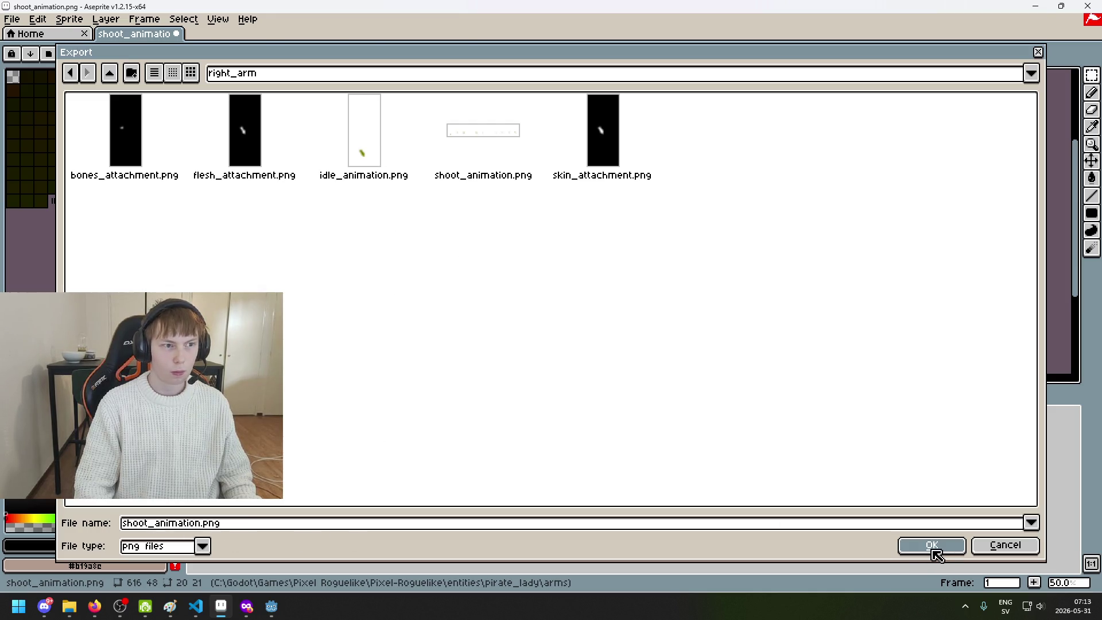
left_click(481, 331)
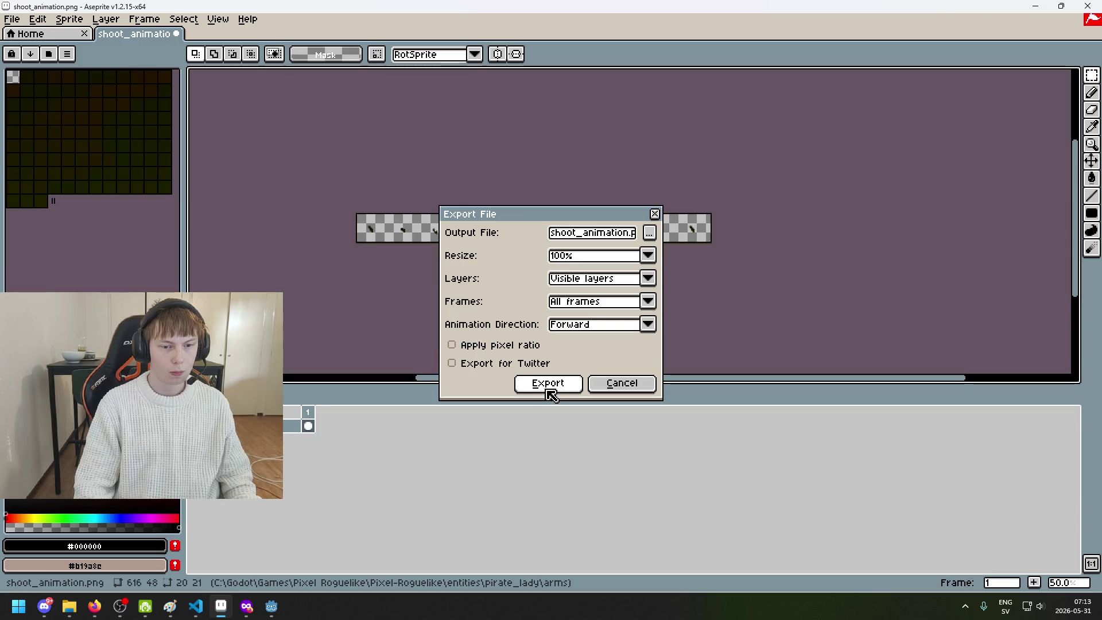
left_click(550, 386)
scroll(442, 281, "up", 1)
key("ctrl+z")
Undo the earlier clears to restore the original arm shapes in the frames
key("ctrl+z")
key("ctrl+z")
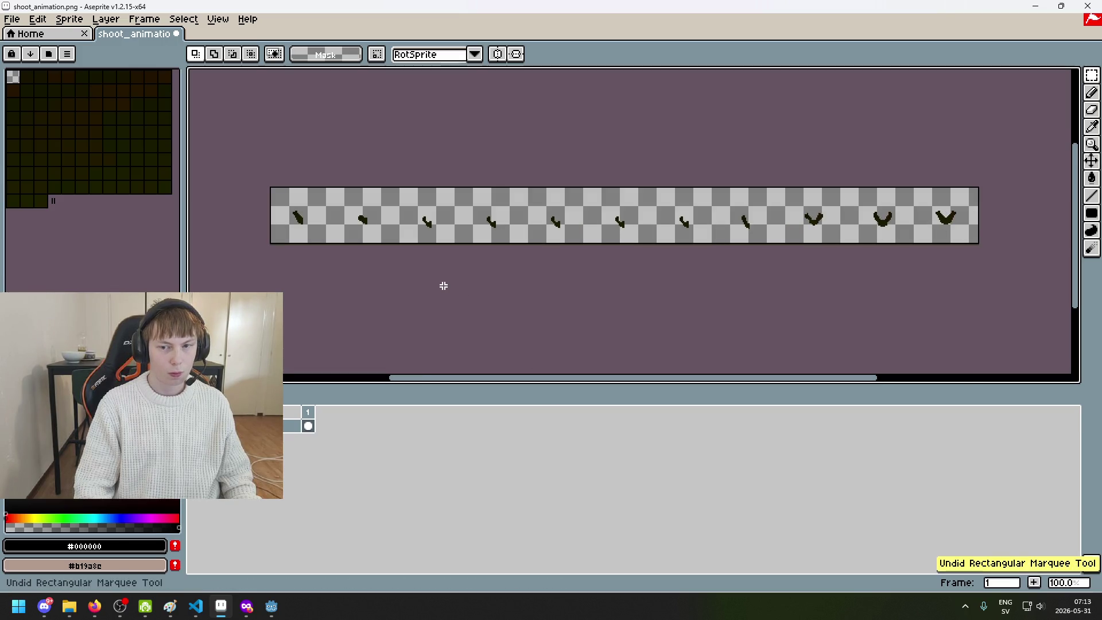
key("ctrl+z")
key("ctrl+z")
key("ctrl+z")
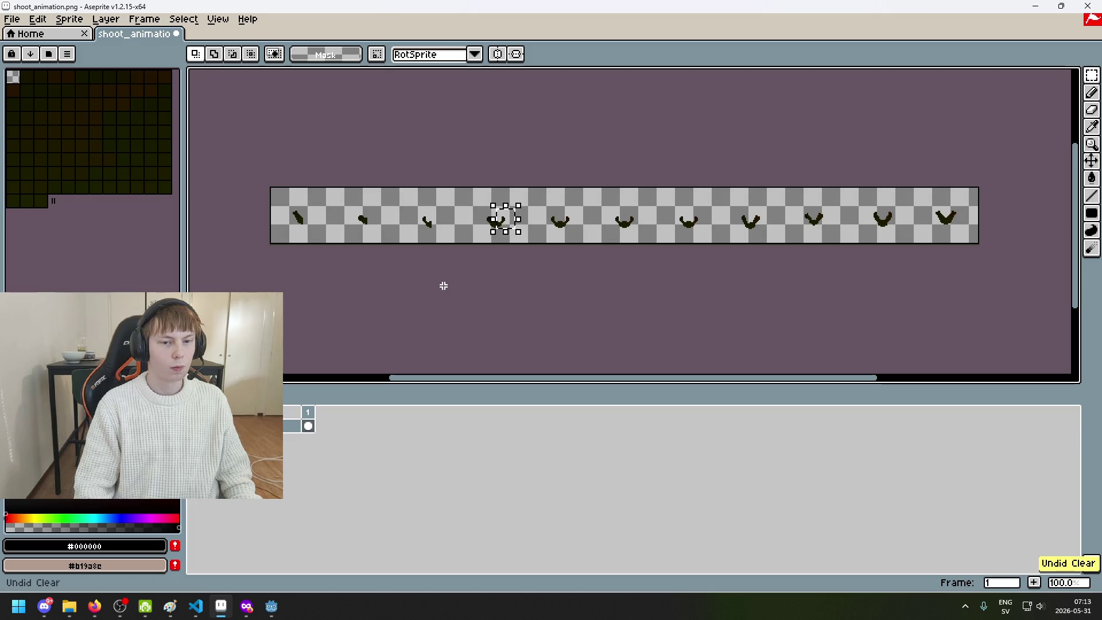
key("ctrl+z")
key("ctrl+z")
key("ctrl+z")
scroll(315, 222, "up", 4)
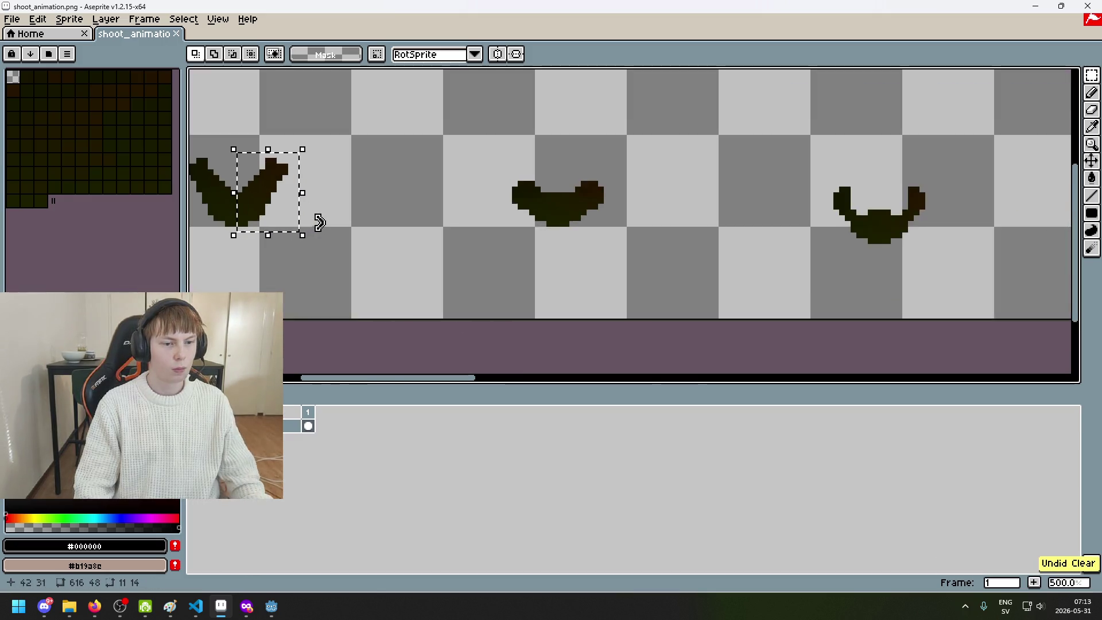
scroll(523, 234, "left", 3)
scroll(522, 235, "up", 4)
Erase the first frame's left arm; erase, then undo, a cut on the next sprite
key("ctrl+d")
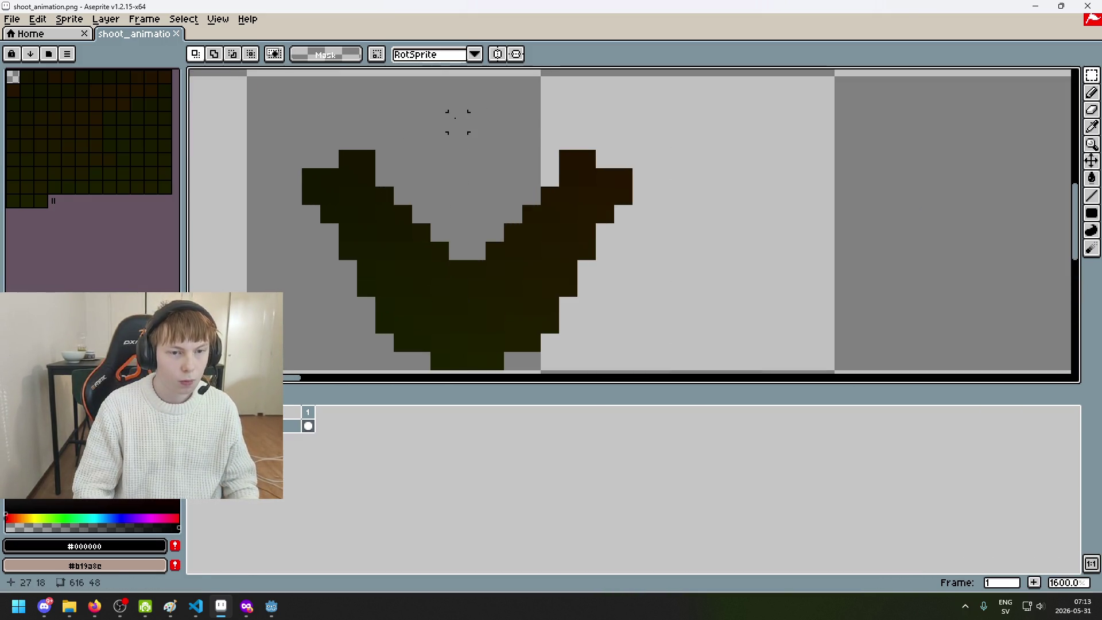
left_click_drag(455, 113, 321, 367)
key("Delete")
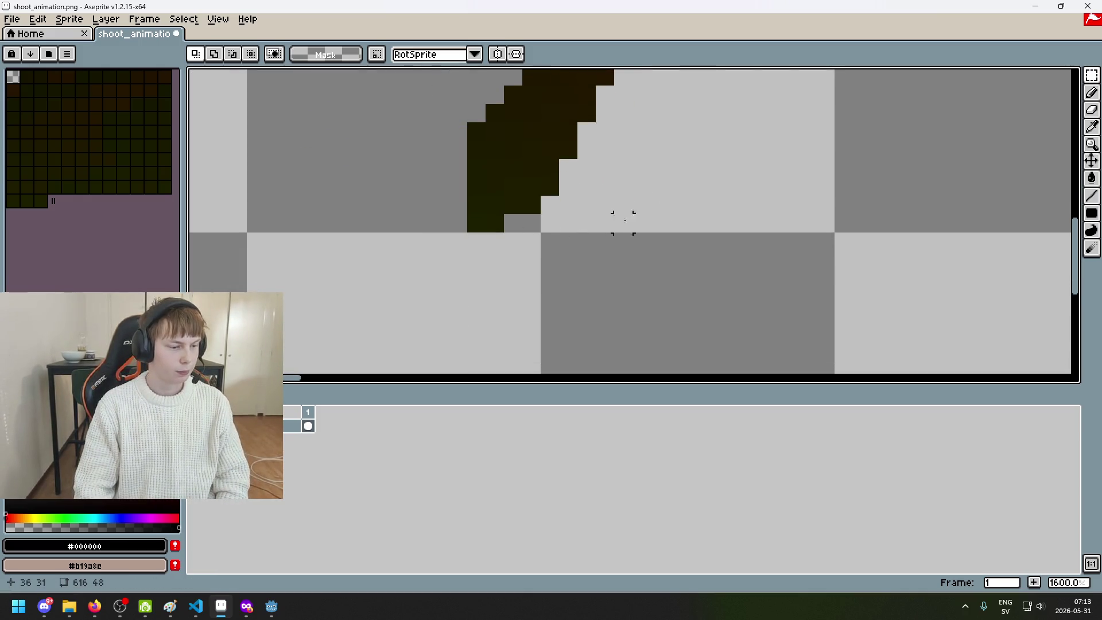
scroll(518, 221, "down", 3)
scroll(518, 221, "up", 1)
scroll(578, 201, "right", 3)
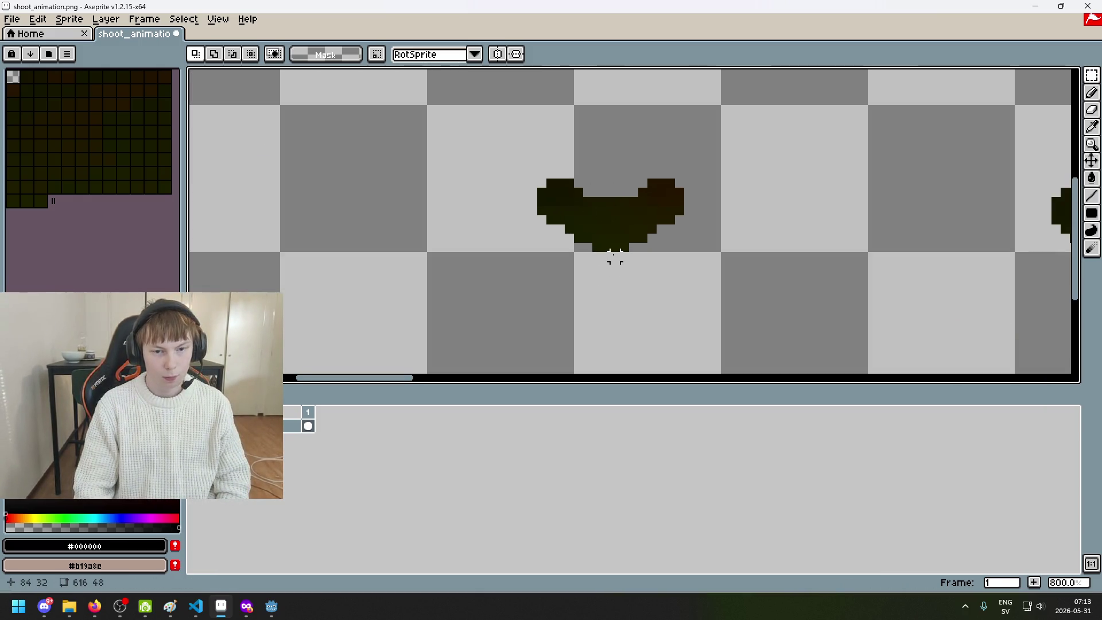
left_click_drag(613, 257, 539, 178)
key("Delete")
key("ctrl+z")
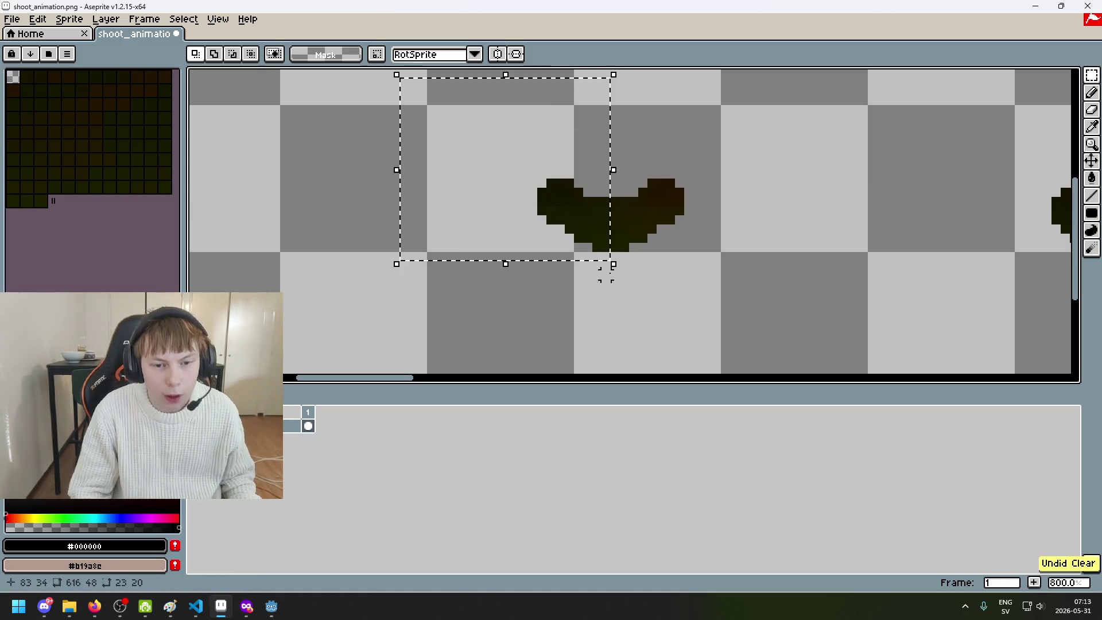
Step back two more edits on the following frames, including the arms-up sprite
scroll(517, 246, "down", 2)
scroll(786, 264, "up", 4)
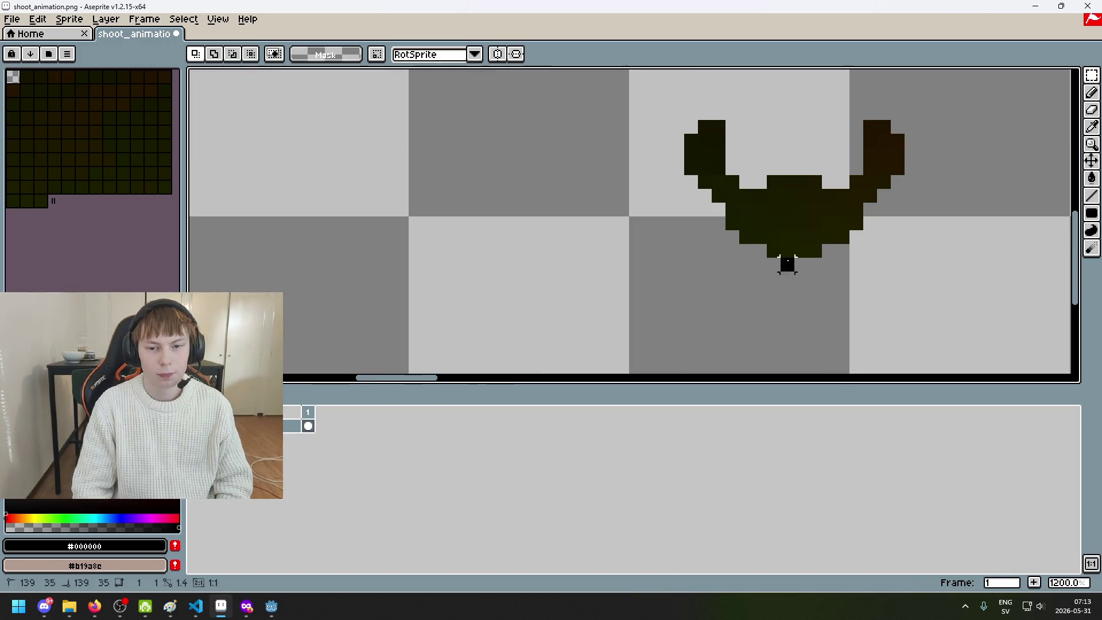
scroll(792, 241, "right", 3)
scroll(796, 207, "up", 2)
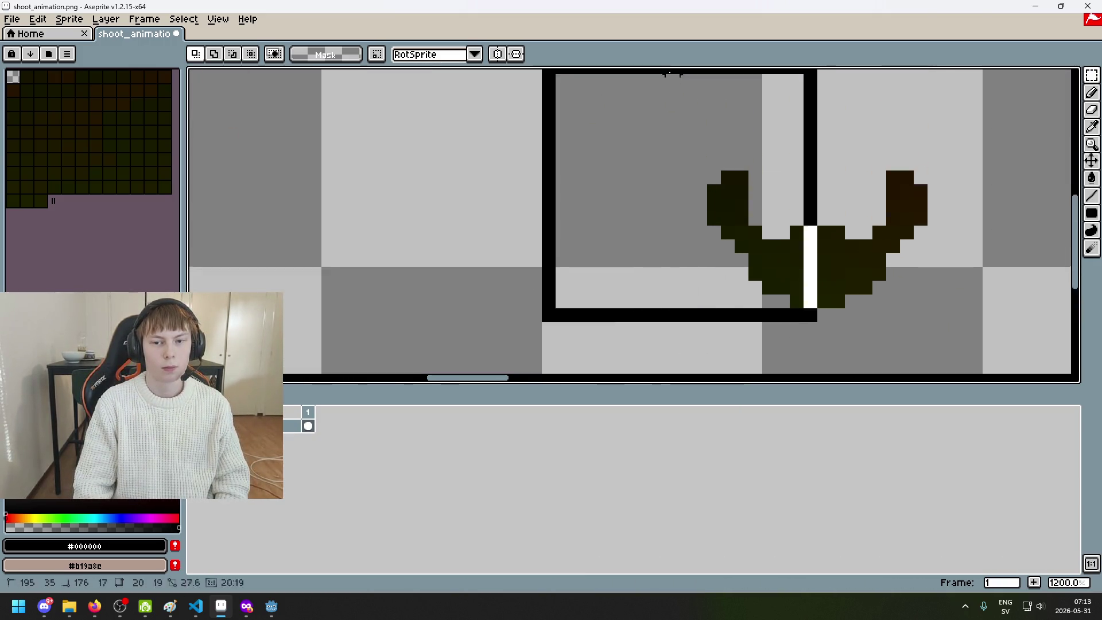
scroll(930, 309, "left", 3)
scroll(632, 224, "down", 1)
scroll(561, 234, "up", 1)
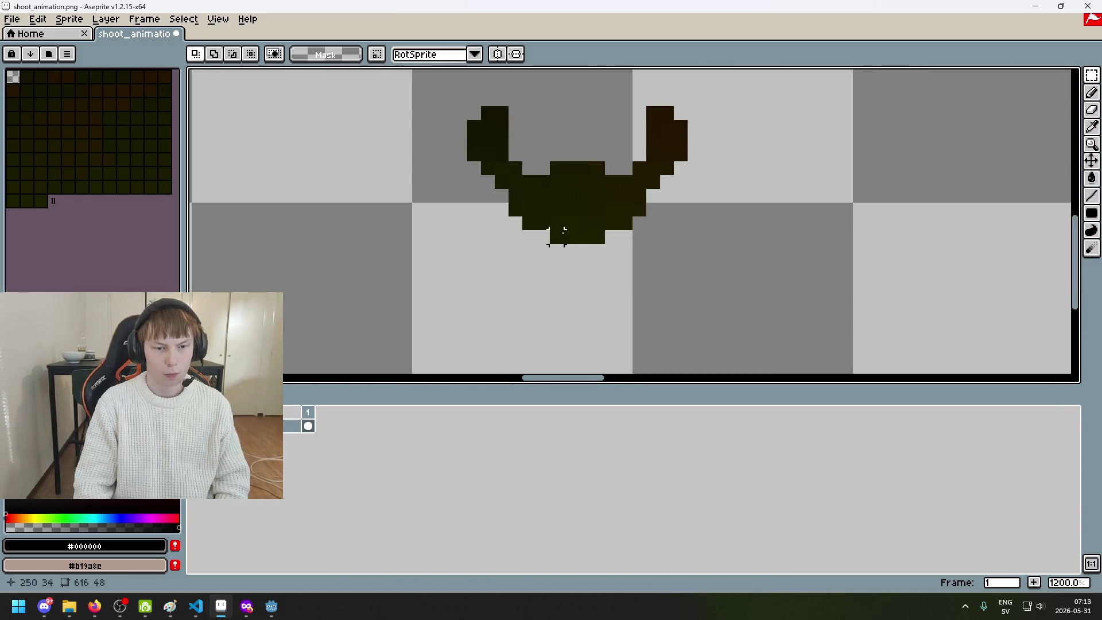
scroll(569, 238, "left", 4)
scroll(637, 268, "right", 3)
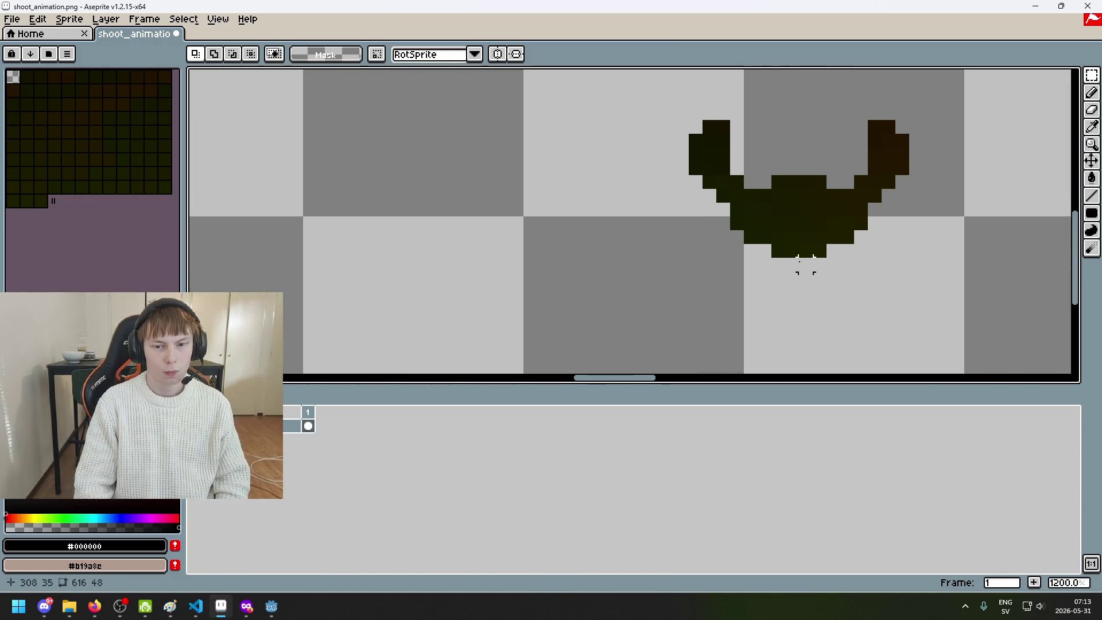
key("ctrl+z")
scroll(913, 278, "down", 1)
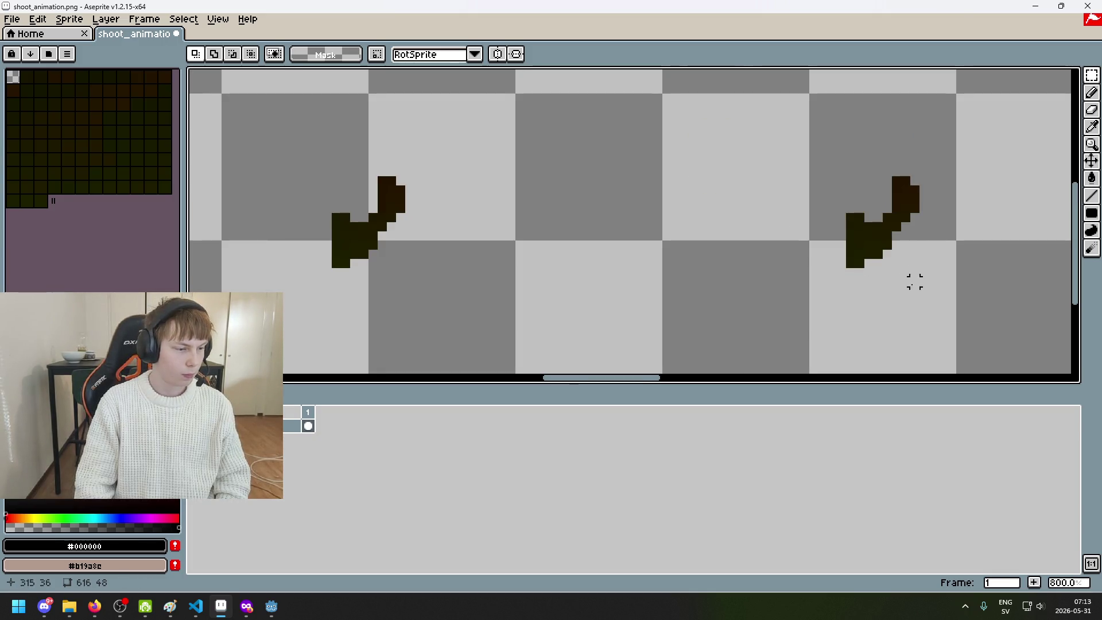
scroll(691, 260, "right", 6)
scroll(642, 226, "up", 1)
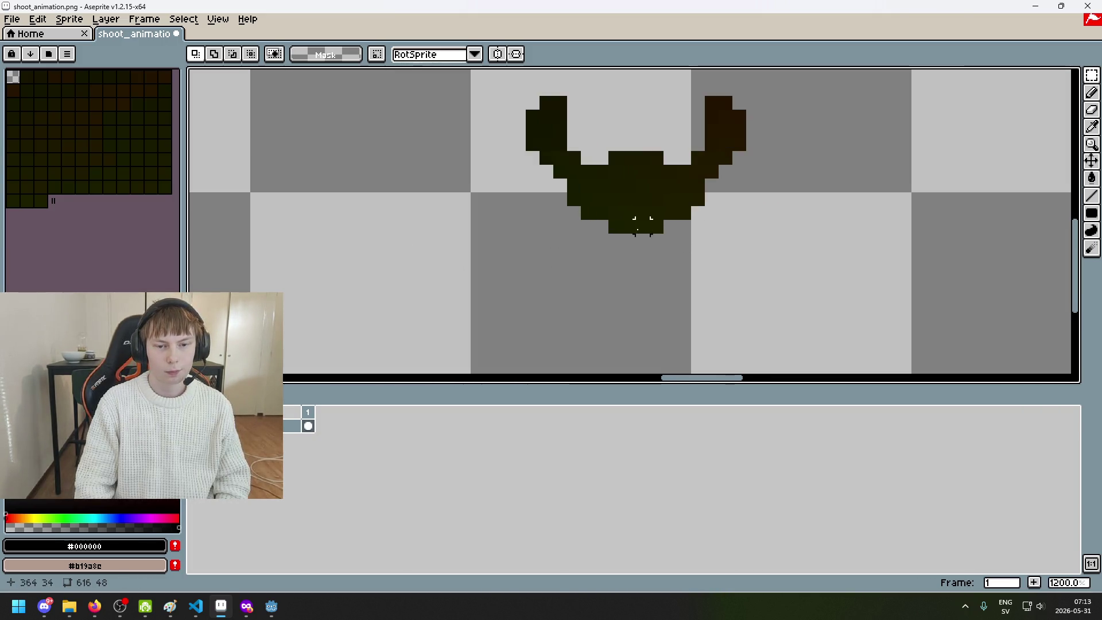
scroll(835, 281, "up", 1)
key("ctrl+z")
Erase the V-pose sprite's left arm and save shoot_animation.png
scroll(385, 221, "down", 2)
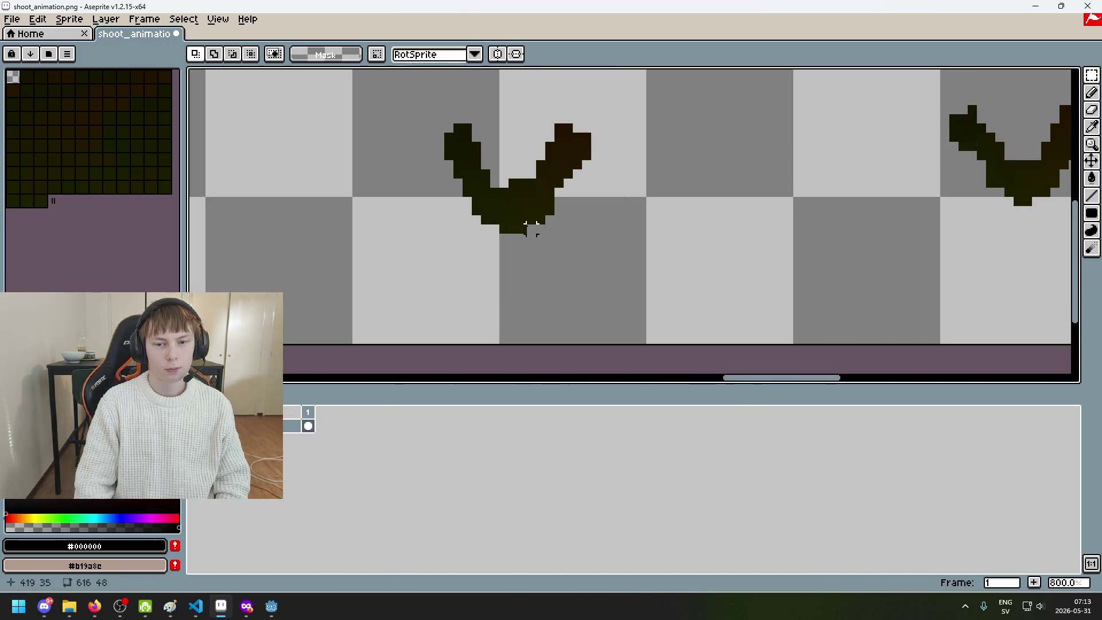
scroll(512, 238, "up", 2)
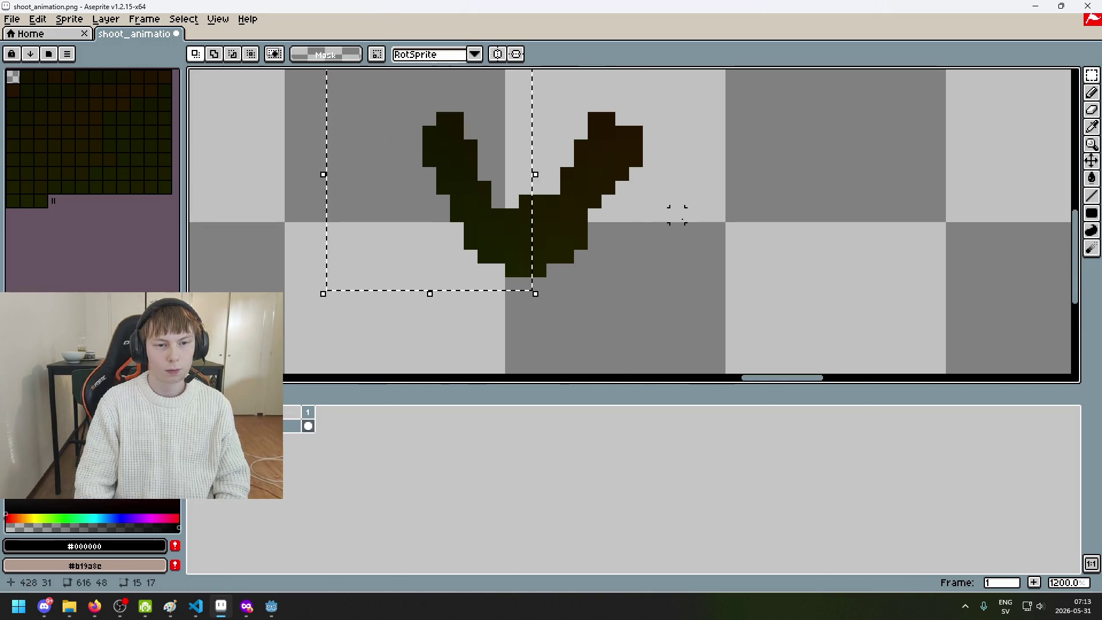
scroll(671, 215, "down", 2)
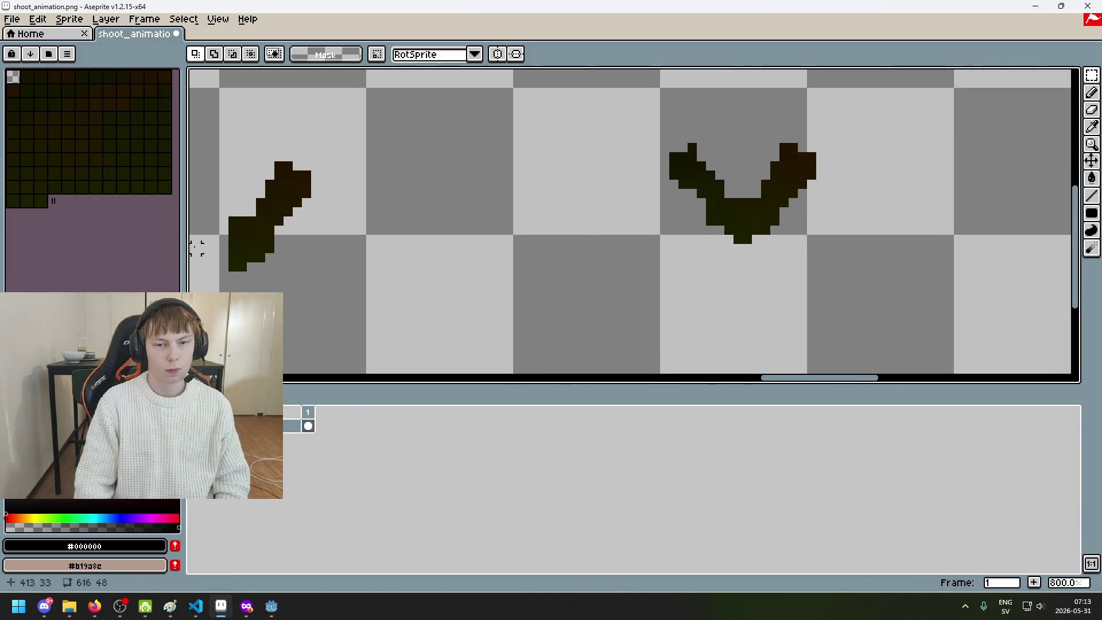
scroll(705, 241, "up", 3)
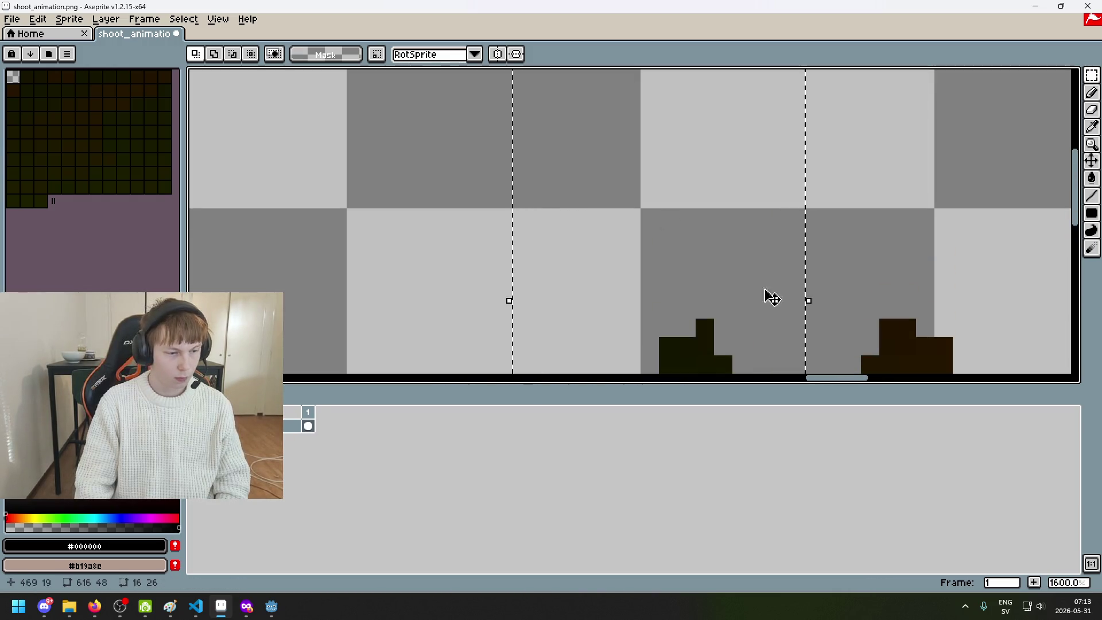
scroll(797, 259, "down", 2)
scroll(717, 256, "up", 1)
left_click_drag(717, 256, 457, 73)
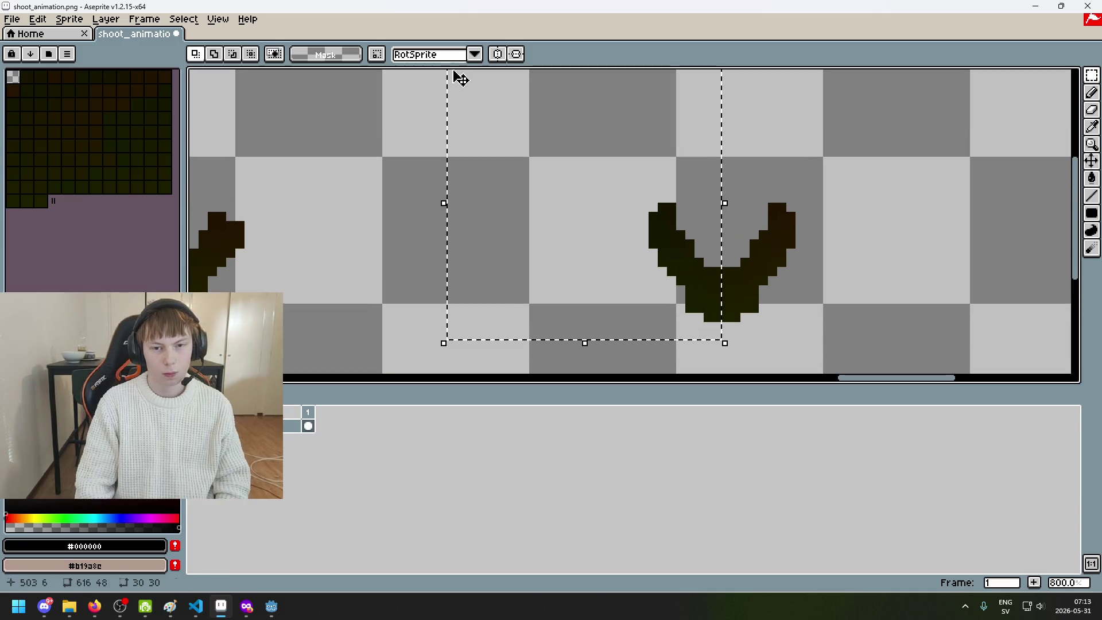
key("ctrl+d")
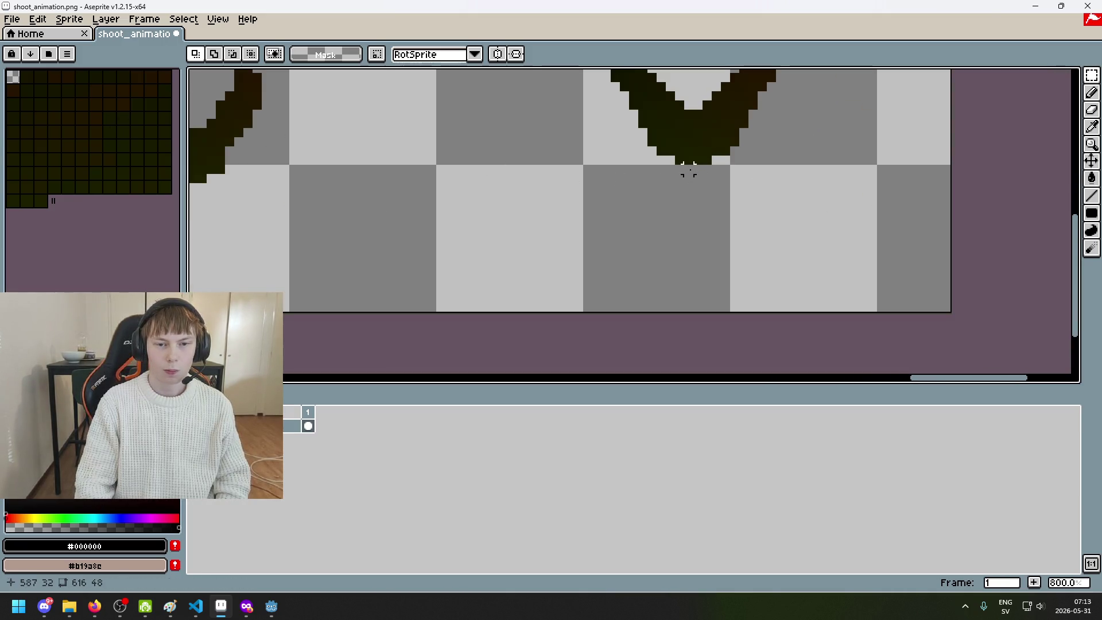
left_click_drag(688, 170, 419, 70)
key("Delete")
scroll(738, 277, "down", 4)
key("ctrl+s")
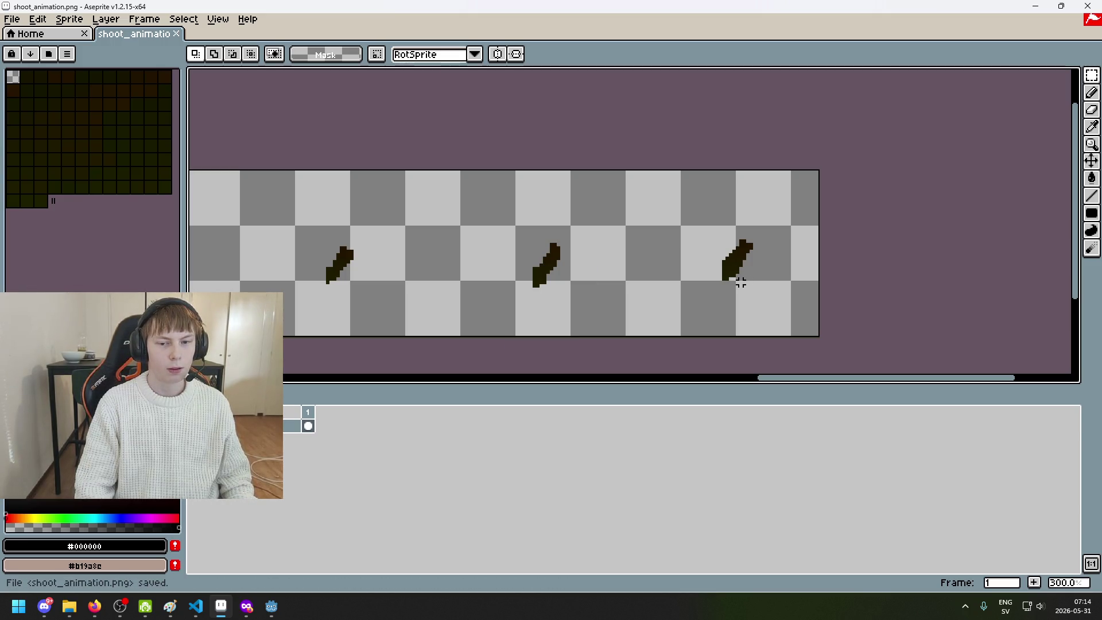
Export the one-arm frames over shoot_animation.png in the pirate_lady/left_arm folder
left_click(12, 19)
left_click(84, 103)
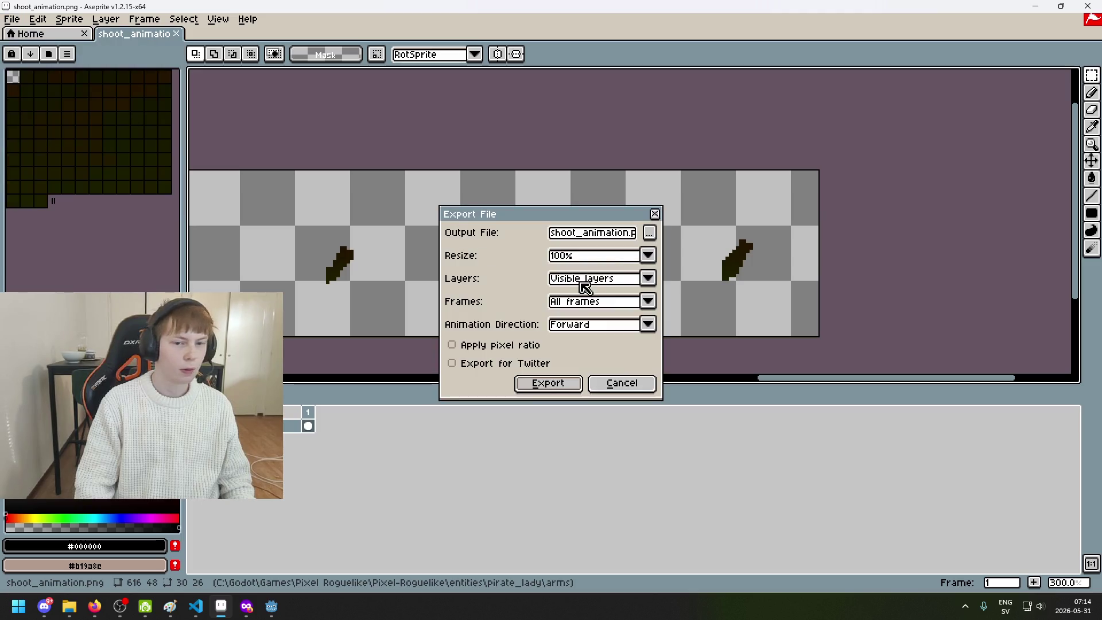
left_click(649, 236)
left_click(255, 75)
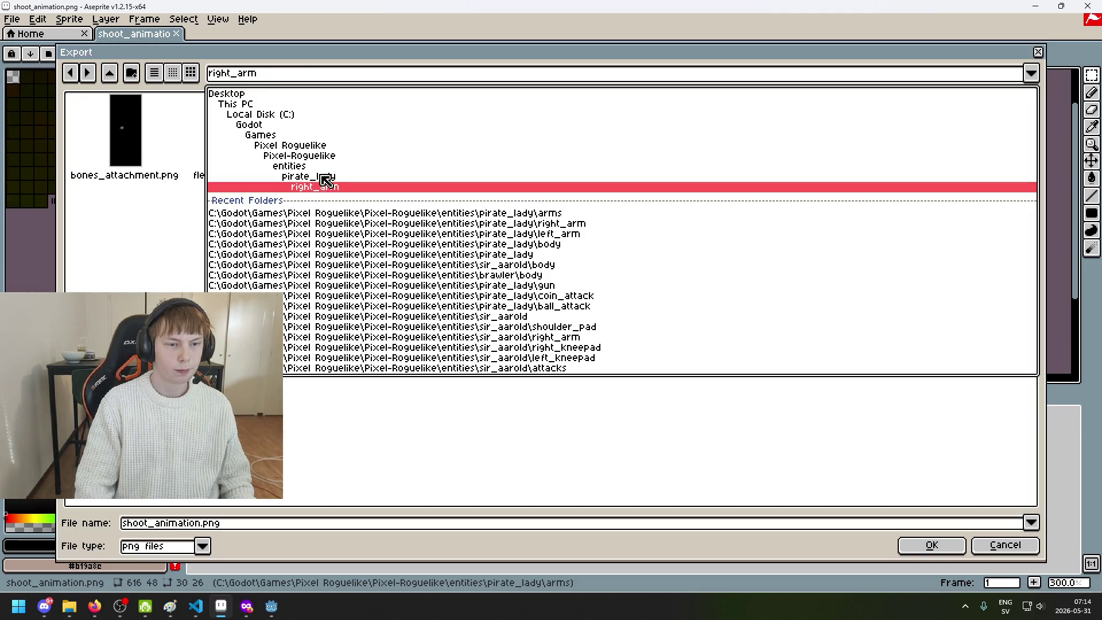
left_click(320, 179)
double_click(482, 150)
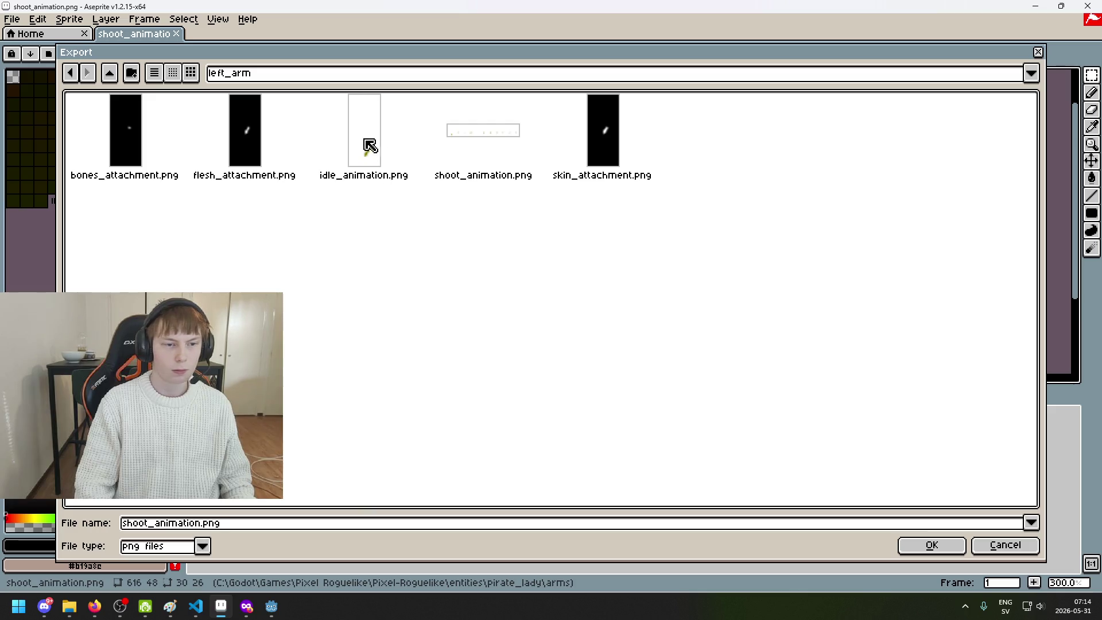
left_click(300, 464)
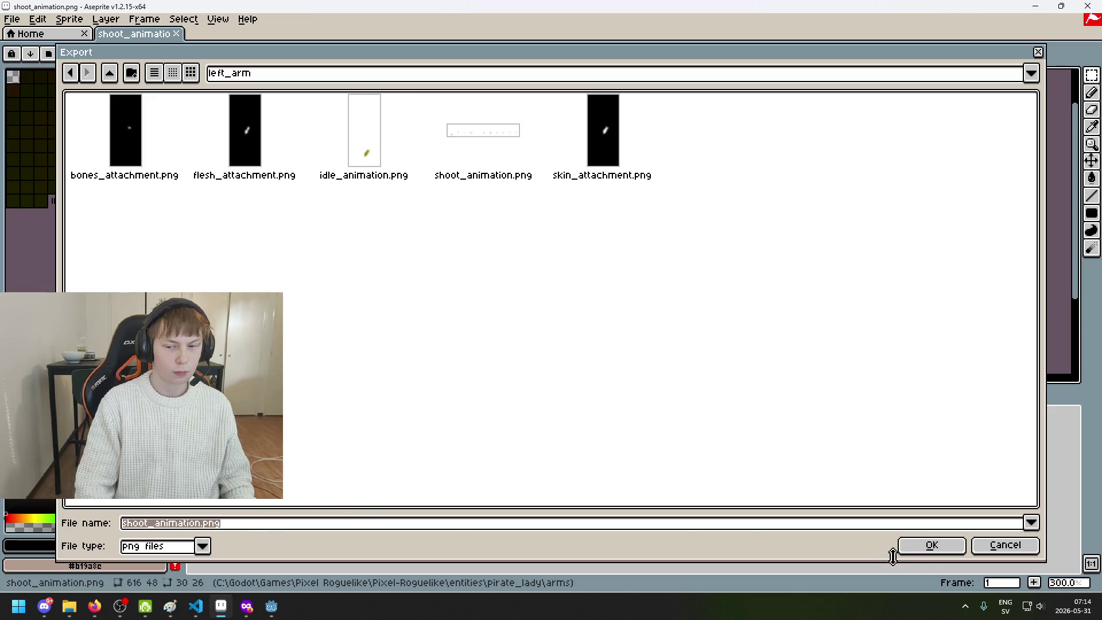
left_click(925, 549)
left_click(468, 329)
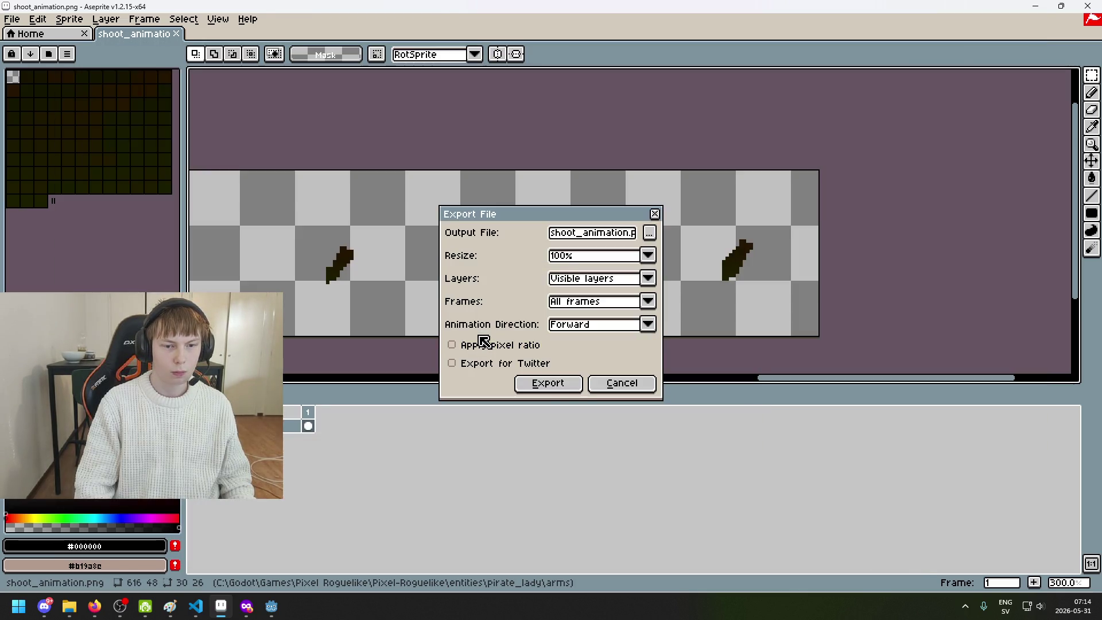
left_click(545, 383)
Undo the erases to restore both arms, then close the shoot_animation sprite
scroll(512, 342, "down", 3)
key("ctrl+z")
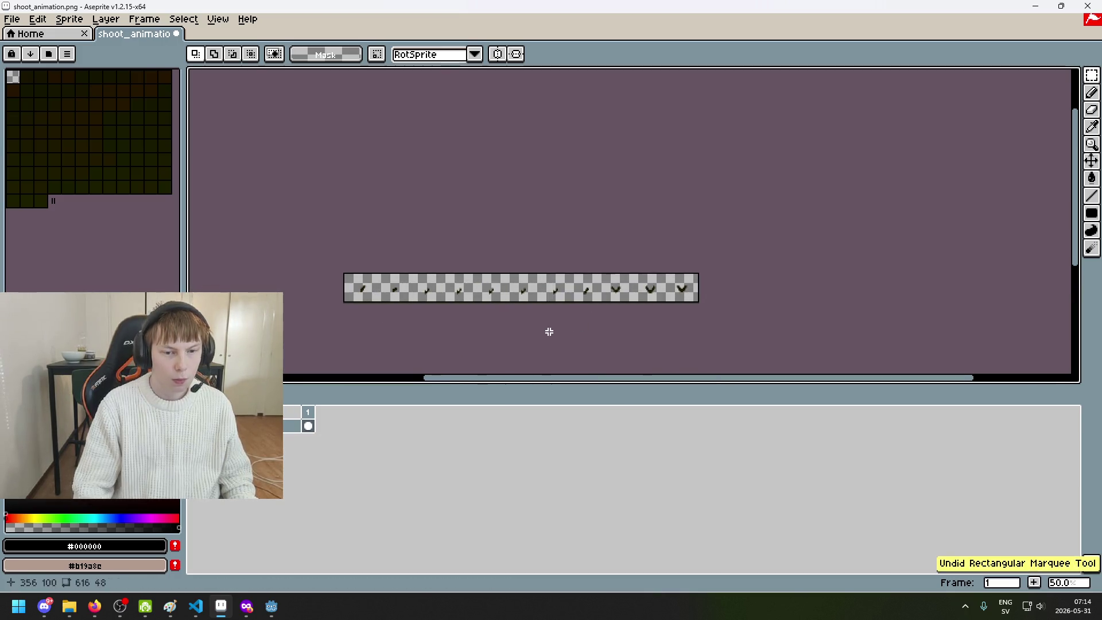
key("ctrl+z")
key("ctrl+z")
key("ctrl+z")
key("ctrl+z")
key("ctrl+z")
key("ctrl+z")
key("ctrl+z")
key("ctrl+z")
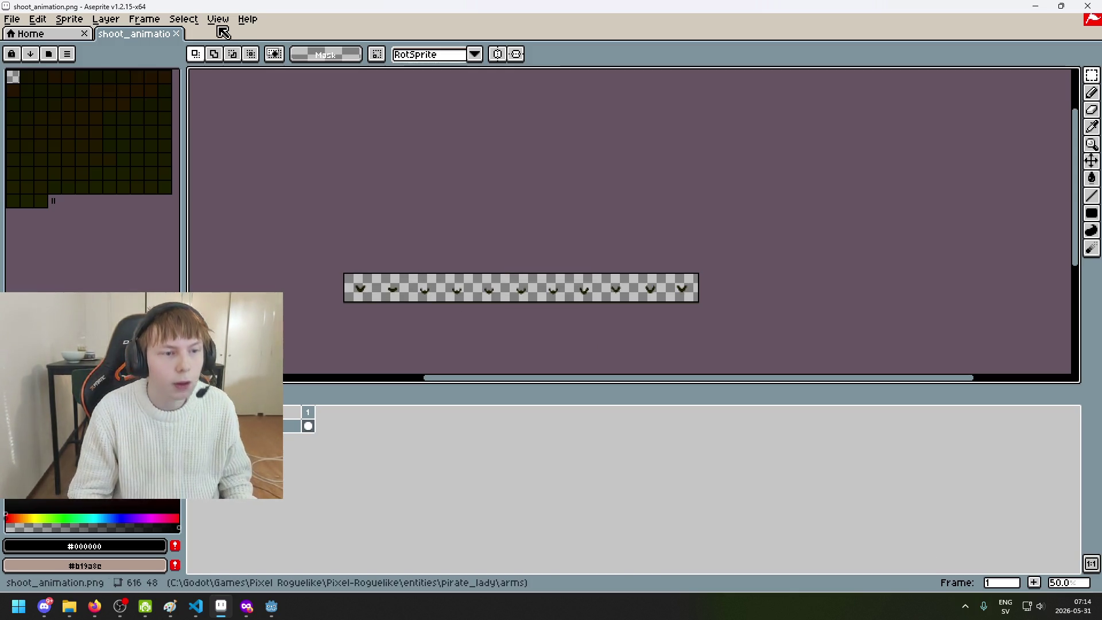
left_click(176, 34)
Back in Godot, select the UV Generator node in the 3D view and save uv_generator
mouse_move(271, 606)
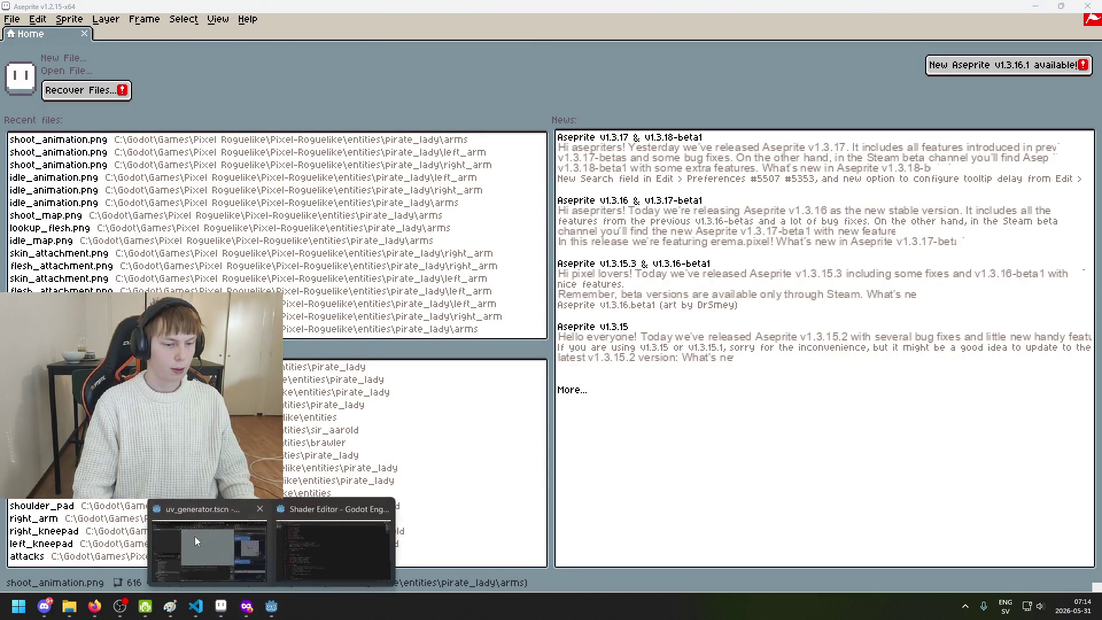
left_click(194, 537)
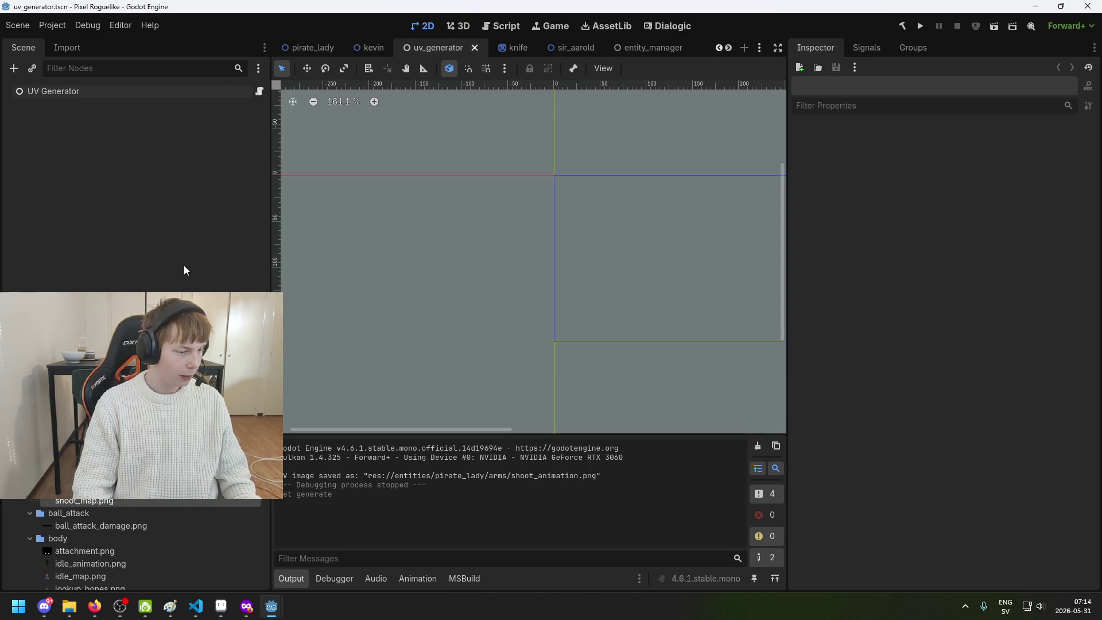
left_click(105, 92)
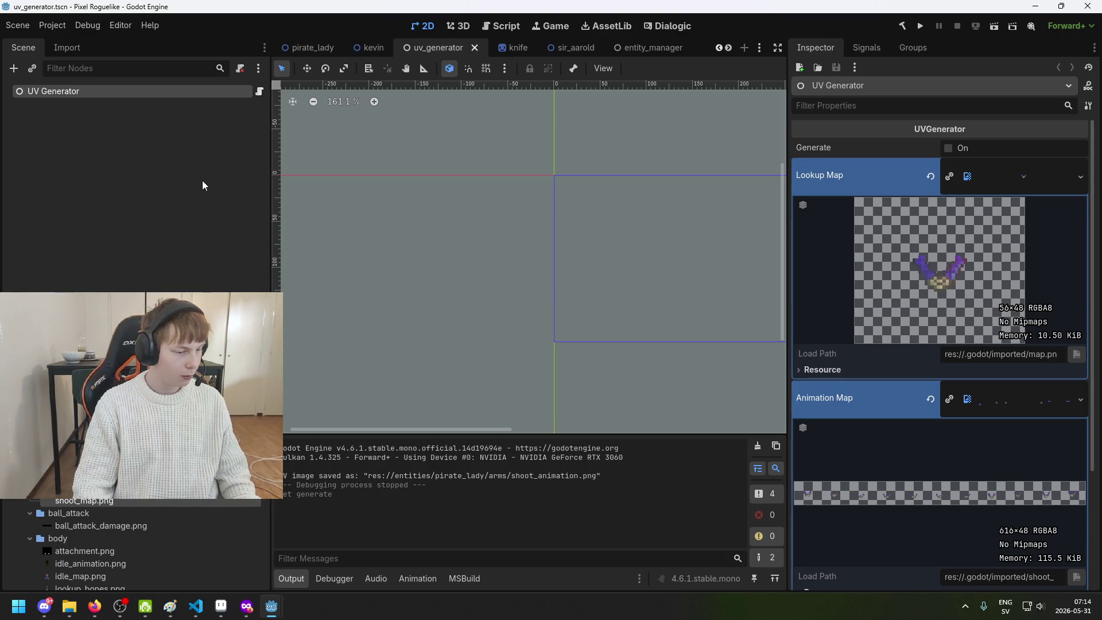
left_click(172, 198)
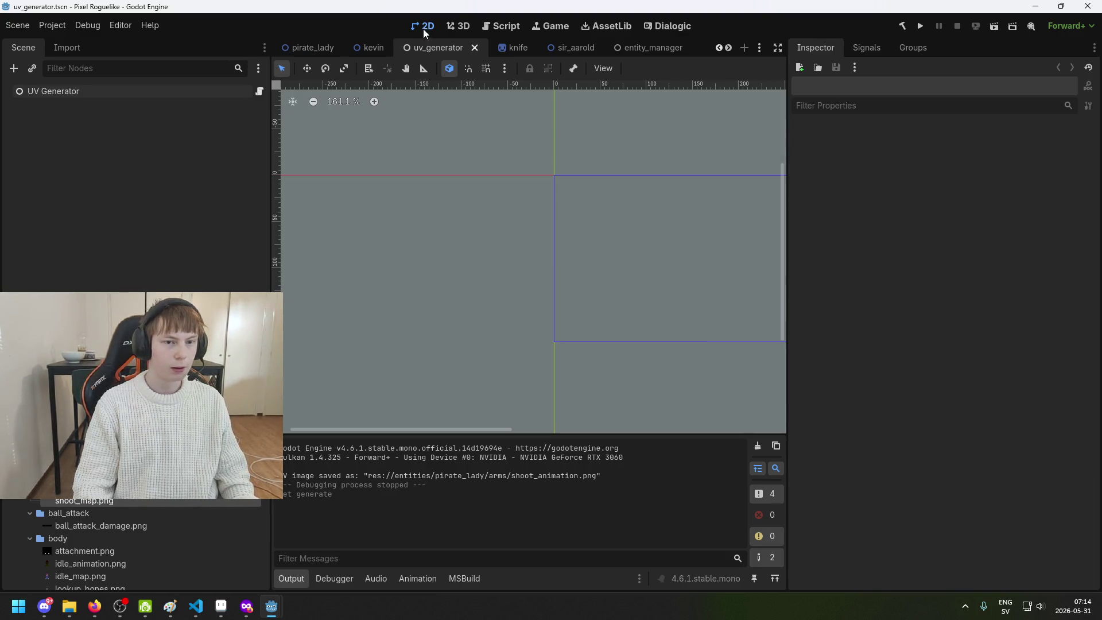
left_click(446, 26)
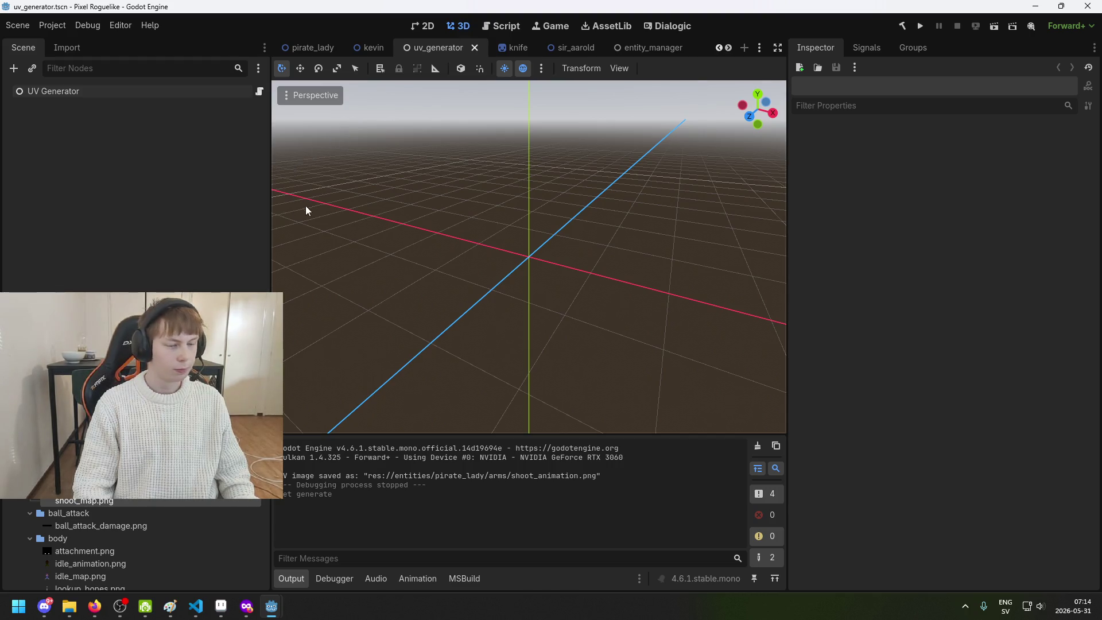
left_click(98, 96)
key("ctrl+s")
Reselect UV Generator, save the scene again, and switch to the pirate_lady scene
left_click(101, 126)
left_click(103, 94)
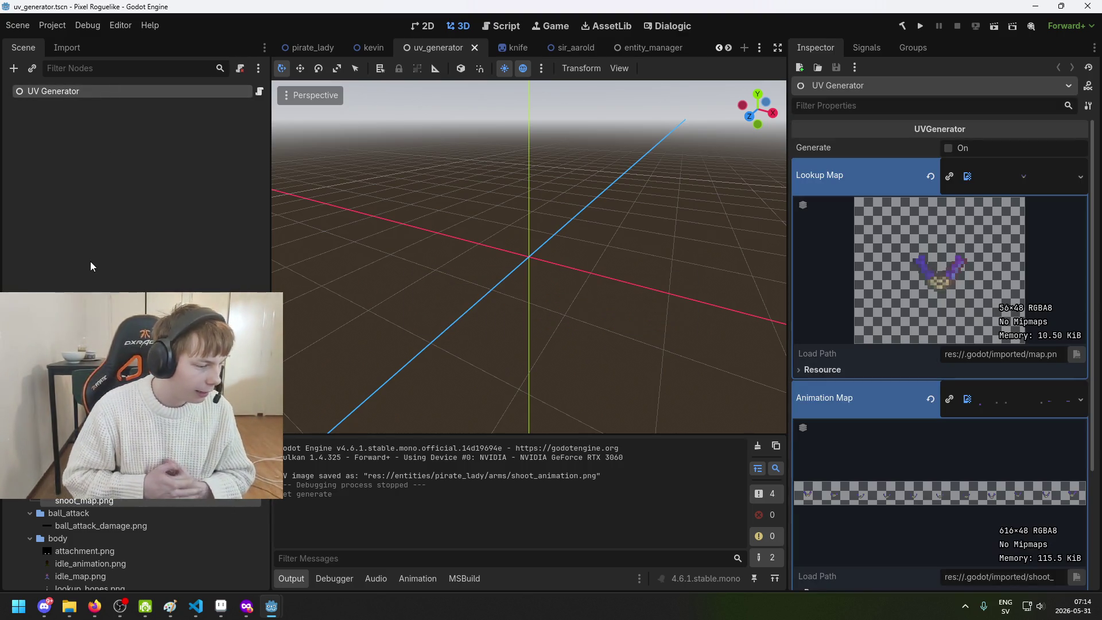
key("ctrl+s")
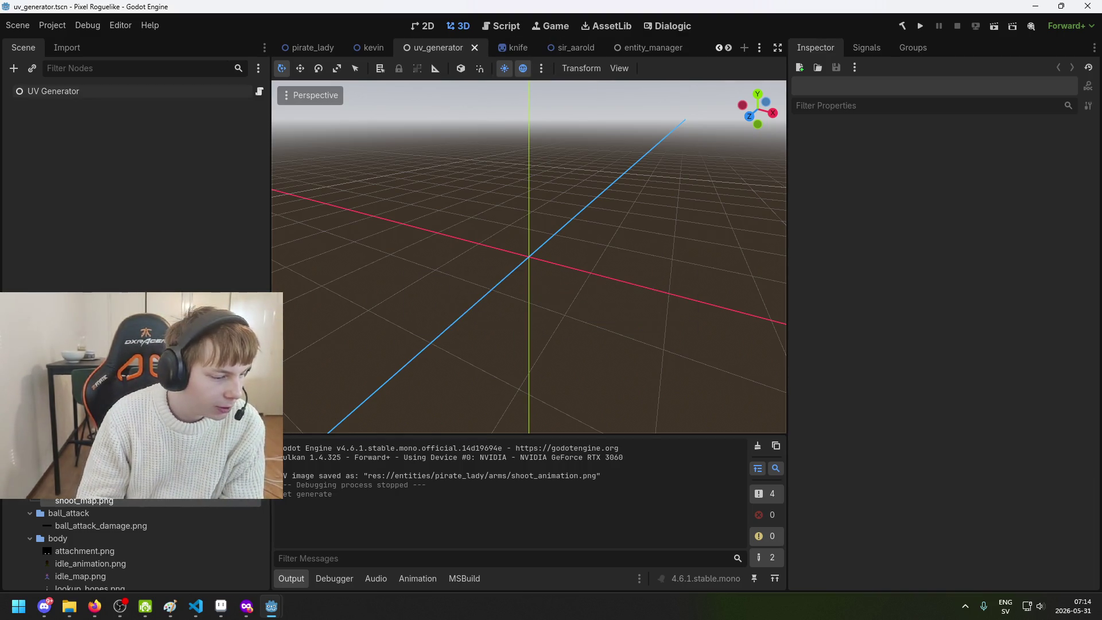
left_click(298, 48)
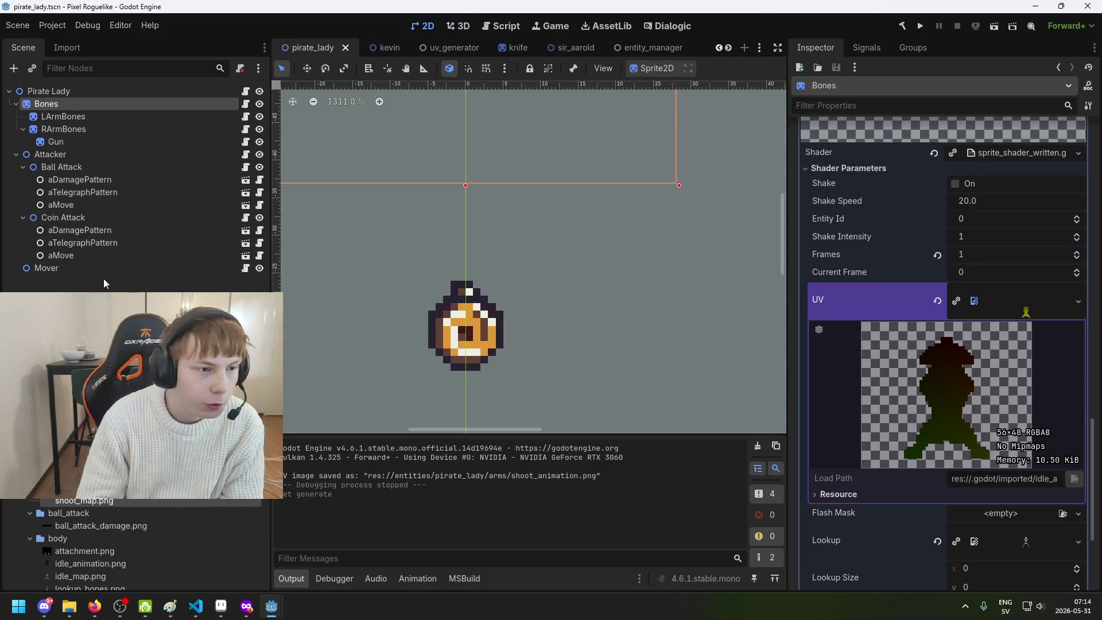
Select the Bones node and locate its shader's UV parameter in the Inspector
left_click(103, 277)
left_click(98, 117)
left_click(95, 105)
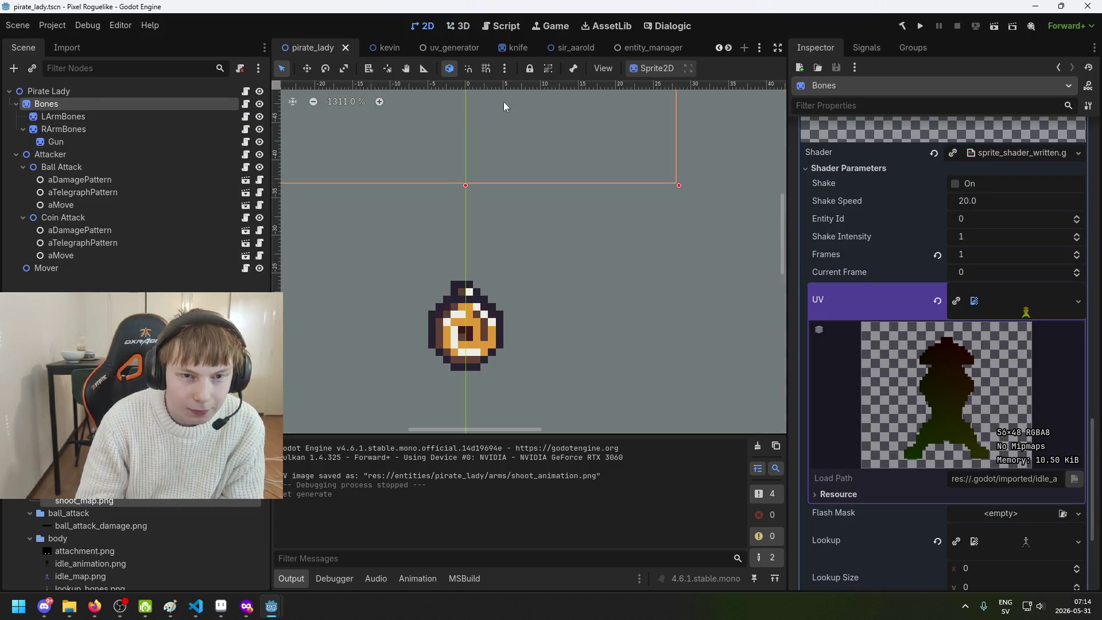
scroll(975, 327, "up", 2)
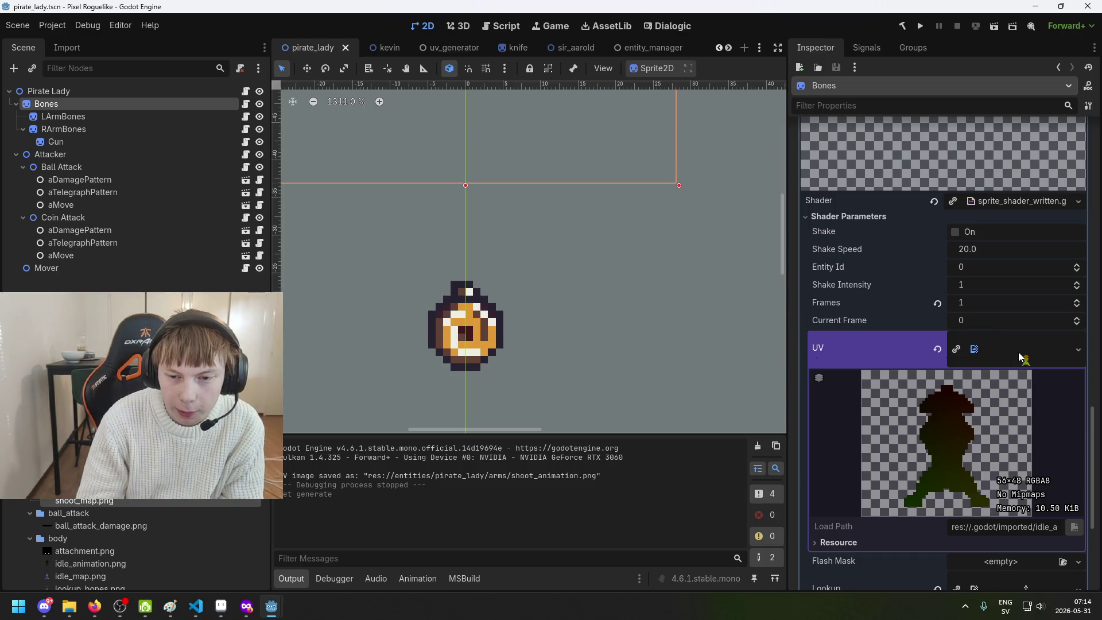
scroll(1019, 356, "down", 5)
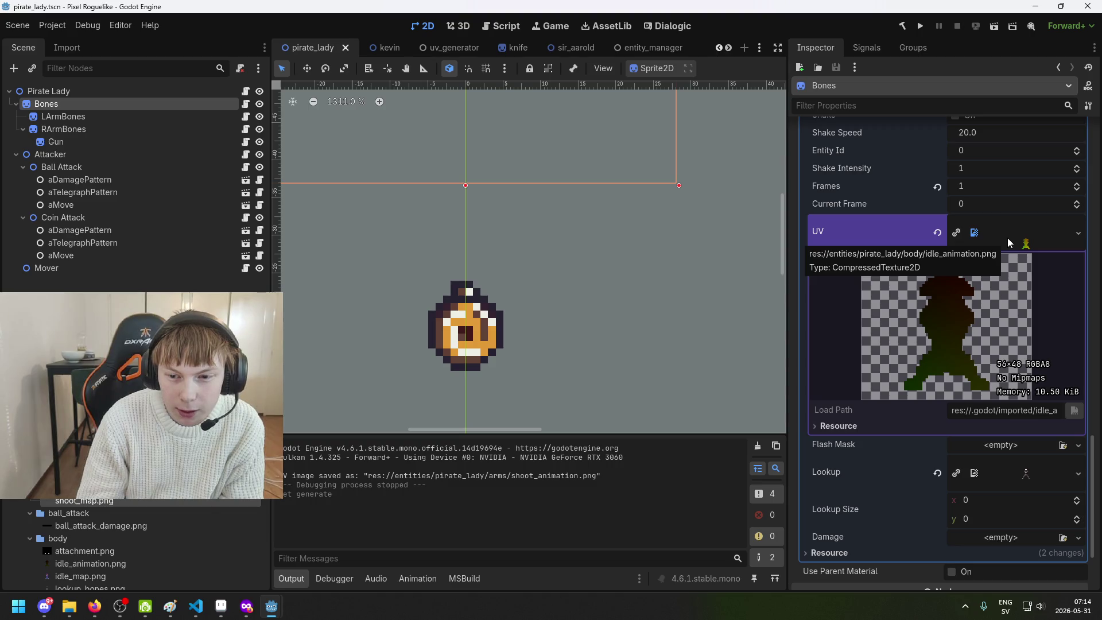
scroll(1011, 259, "up", 3)
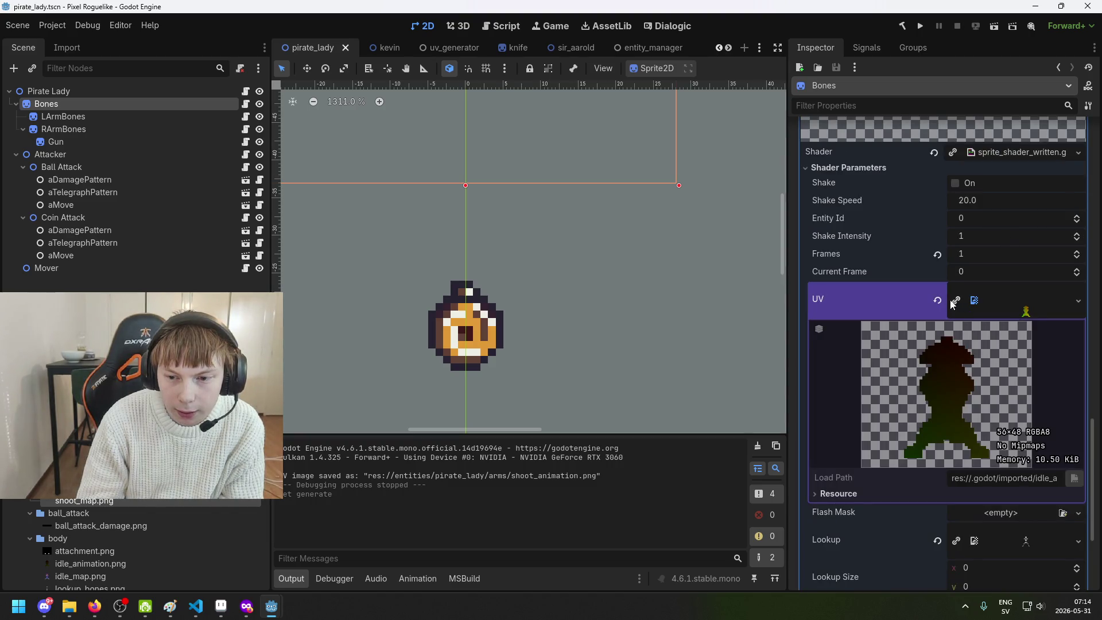
scroll(143, 545, "up", 2)
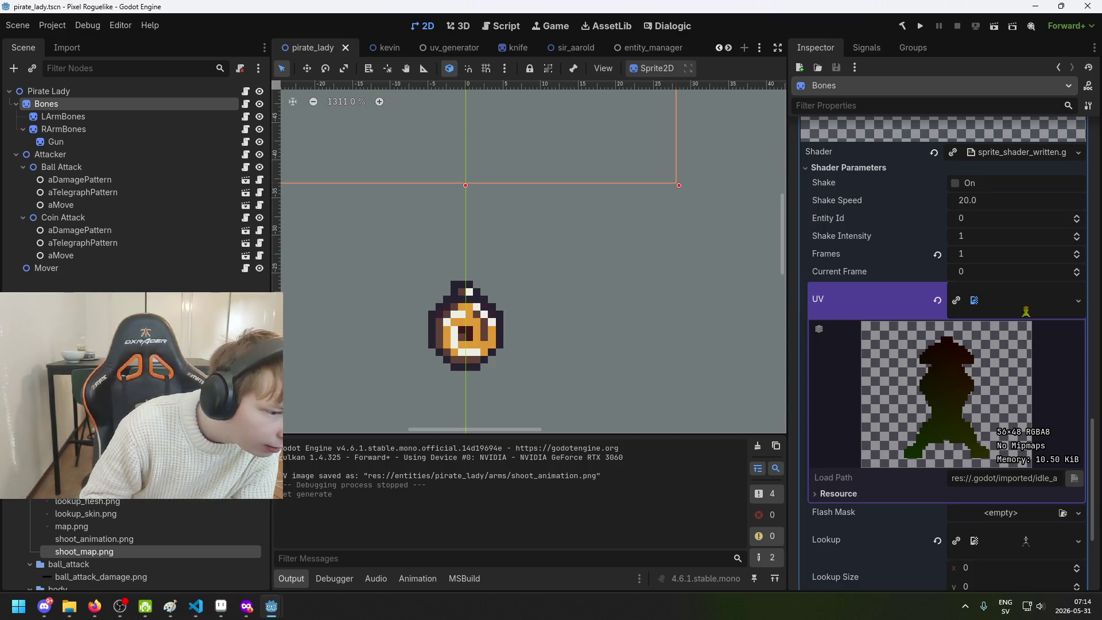
scroll(101, 504, "down", 1)
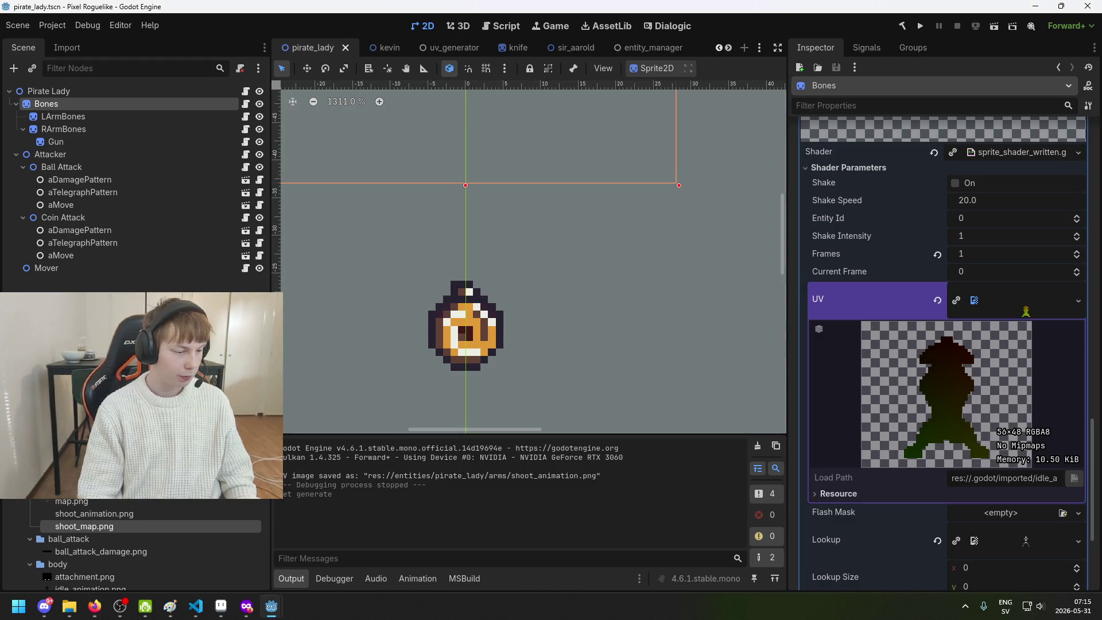
scroll(149, 545, "up", 2)
scroll(149, 522, "down", 3)
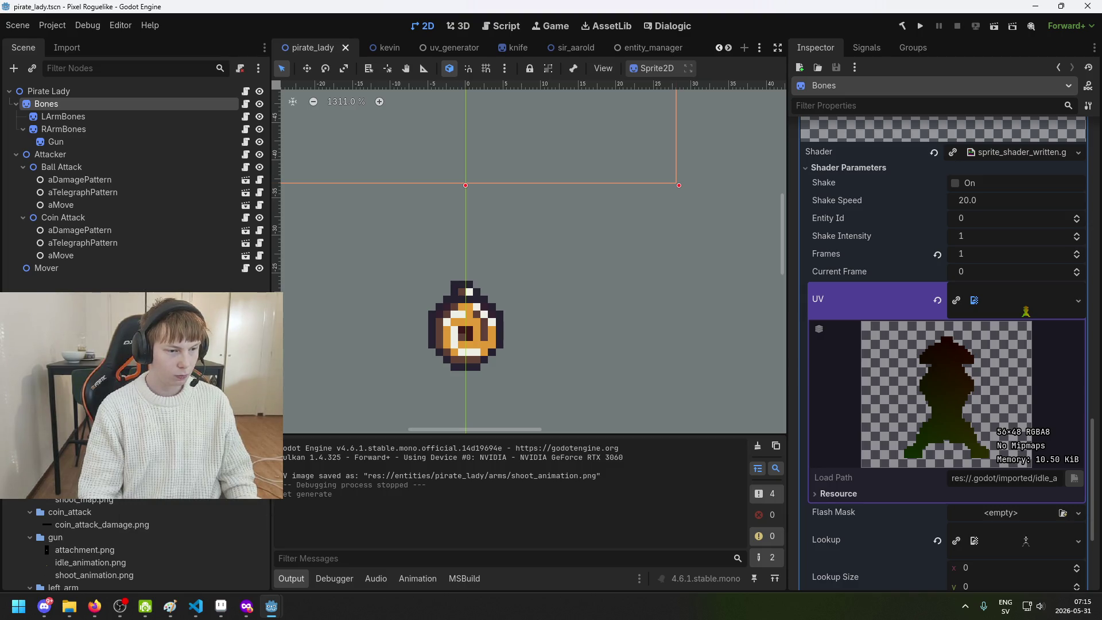
Assign the image file as the Bones UV texture and save the pirate_lady scene
left_click_drag(1033, 308, 1033, 309)
scroll(859, 425, "up", 1)
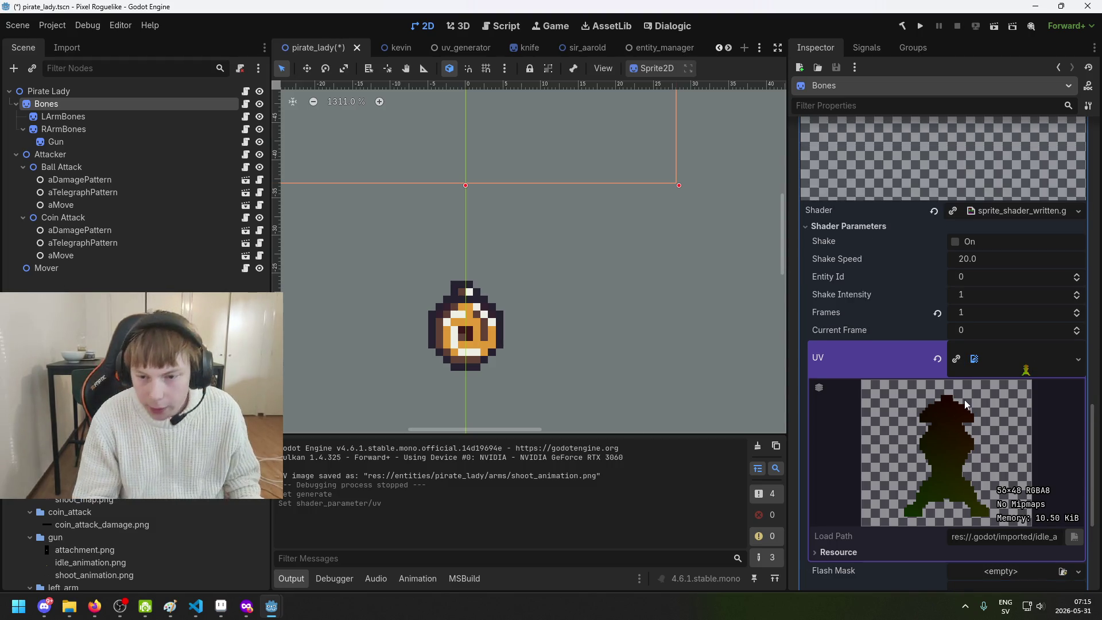
key("ctrl+s")
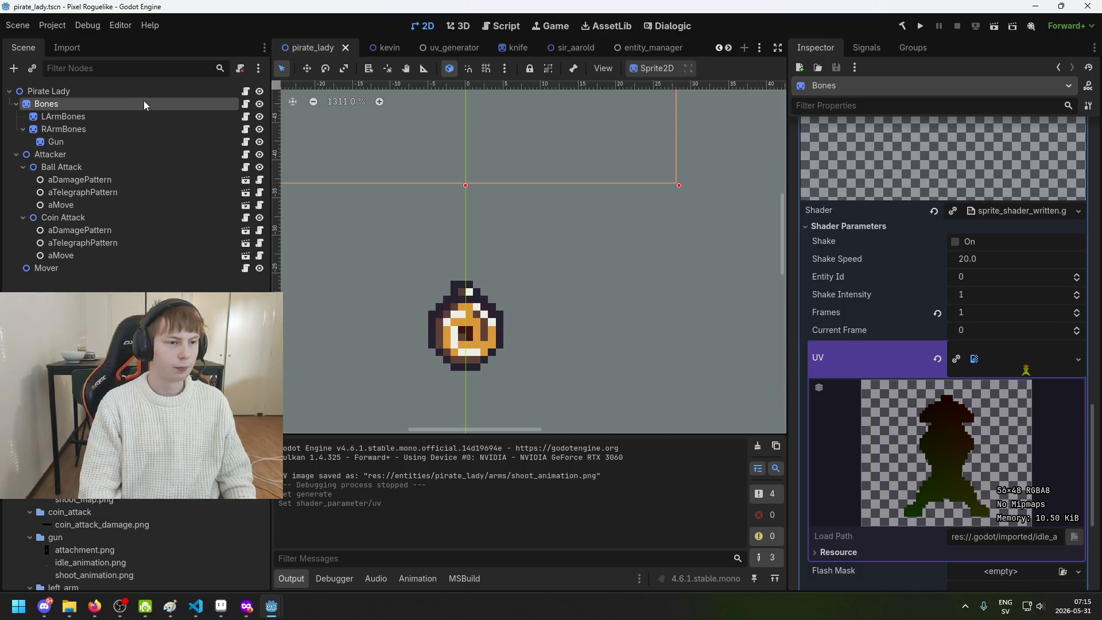
left_click(136, 117)
scroll(948, 346, "up", 4)
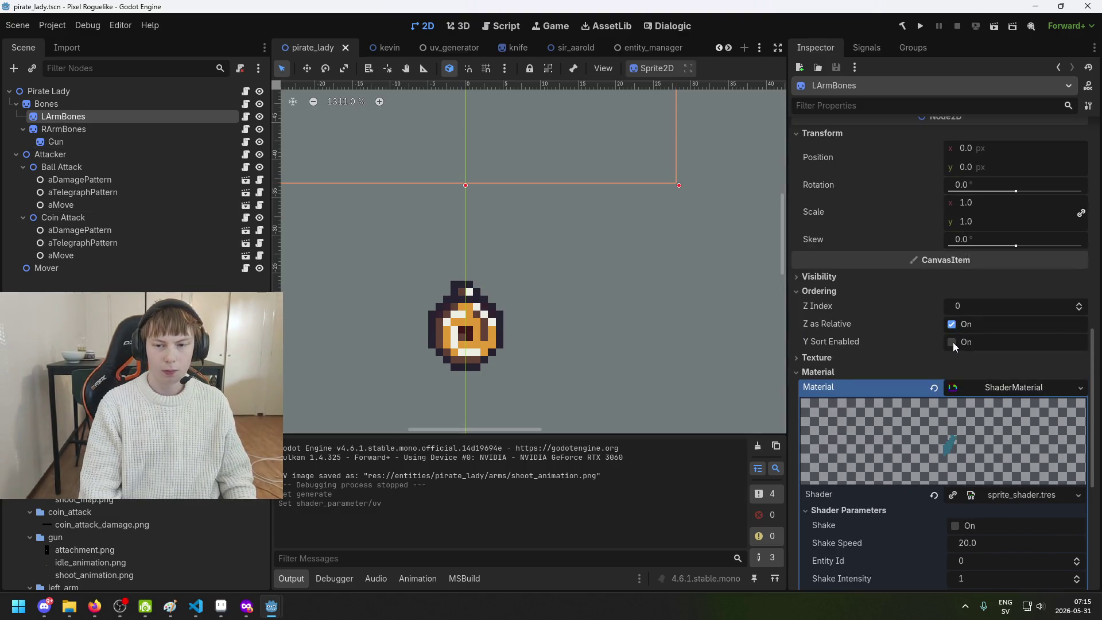
scroll(948, 346, "down", 3)
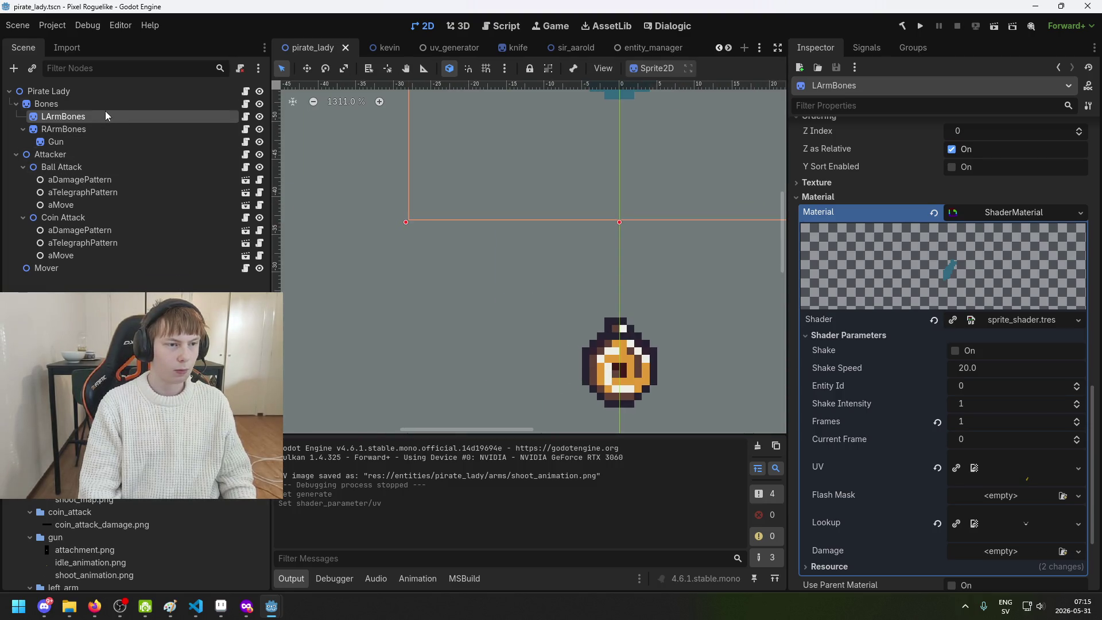
left_click(102, 107, "ctrl")
left_click(84, 107)
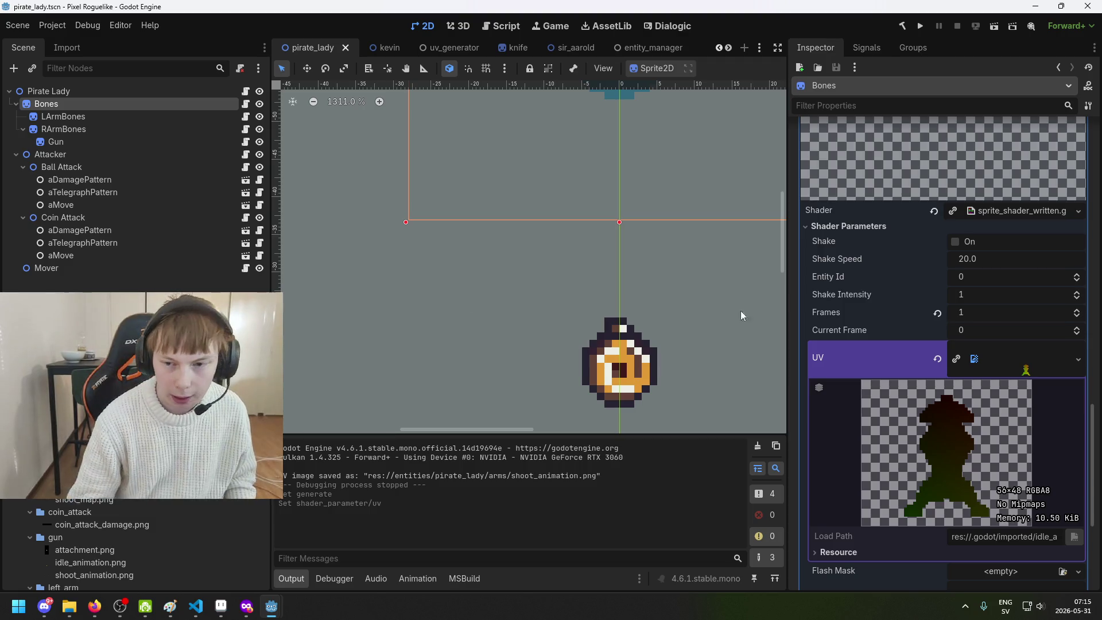
Review the Bones node's shader parameters and save the pirate_lady scene
scroll(925, 289, "up", 3)
scroll(935, 308, "down", 3)
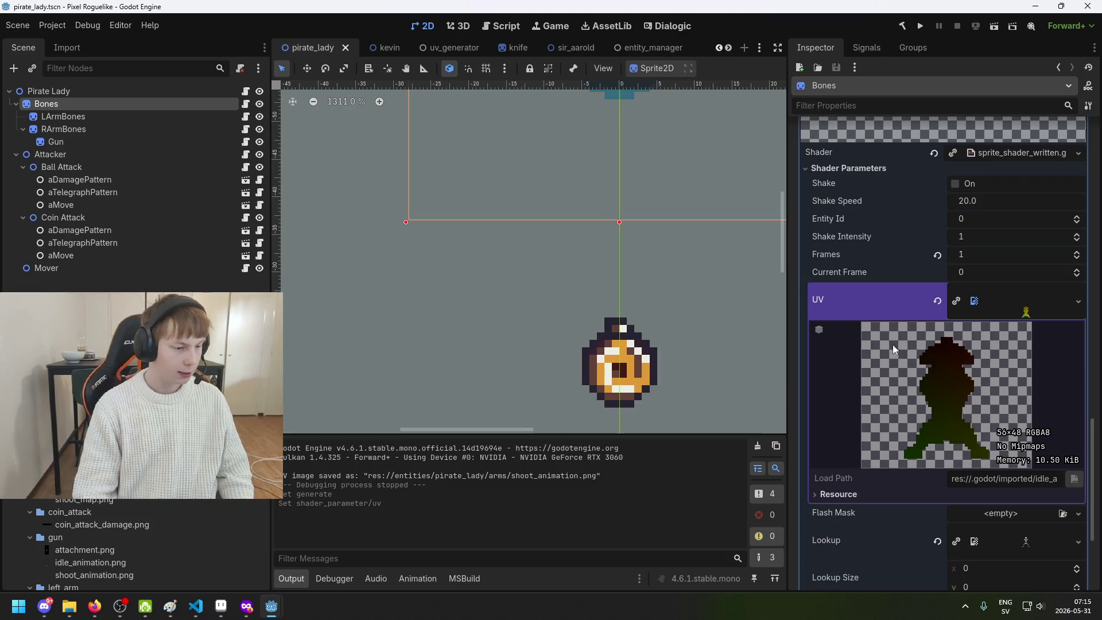
scroll(911, 381, "down", 3)
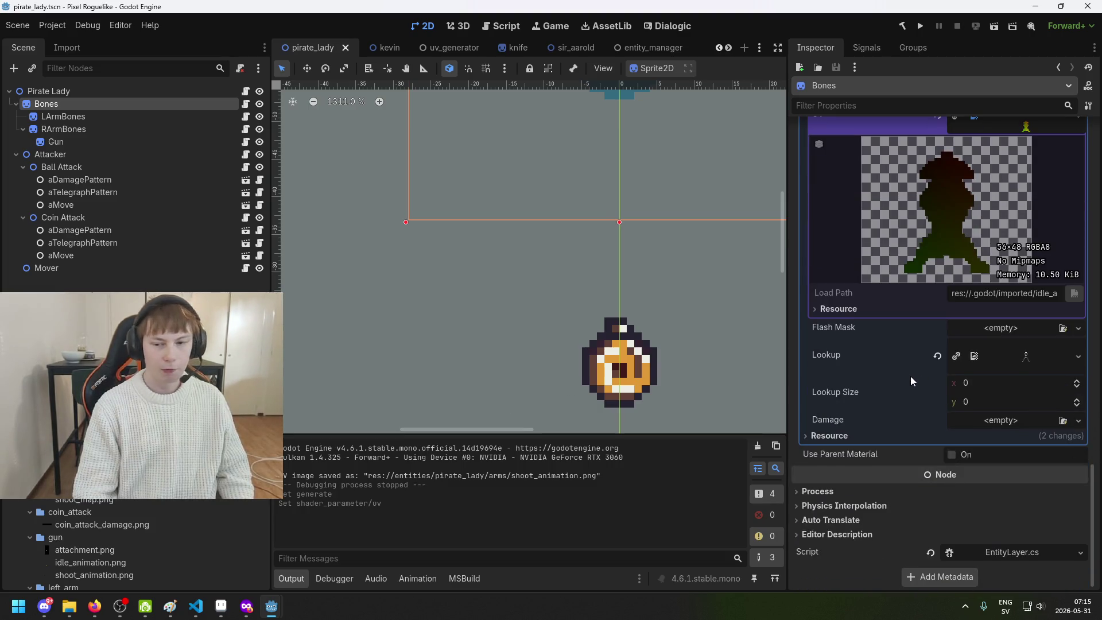
scroll(947, 347, "up", 3)
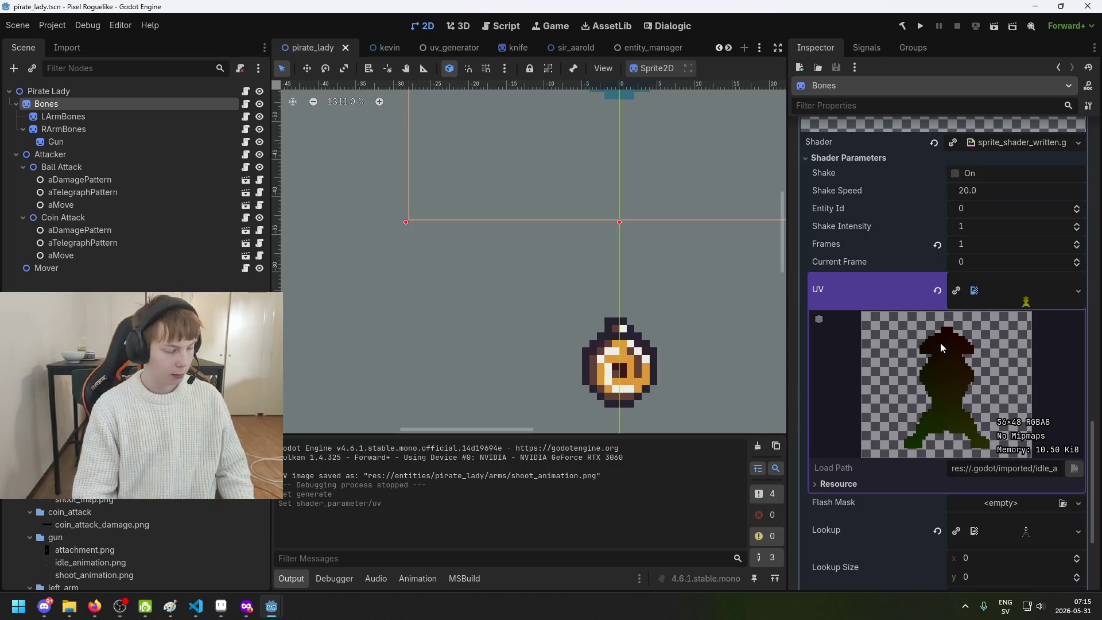
scroll(939, 343, "up", 6)
scroll(970, 372, "up", 4)
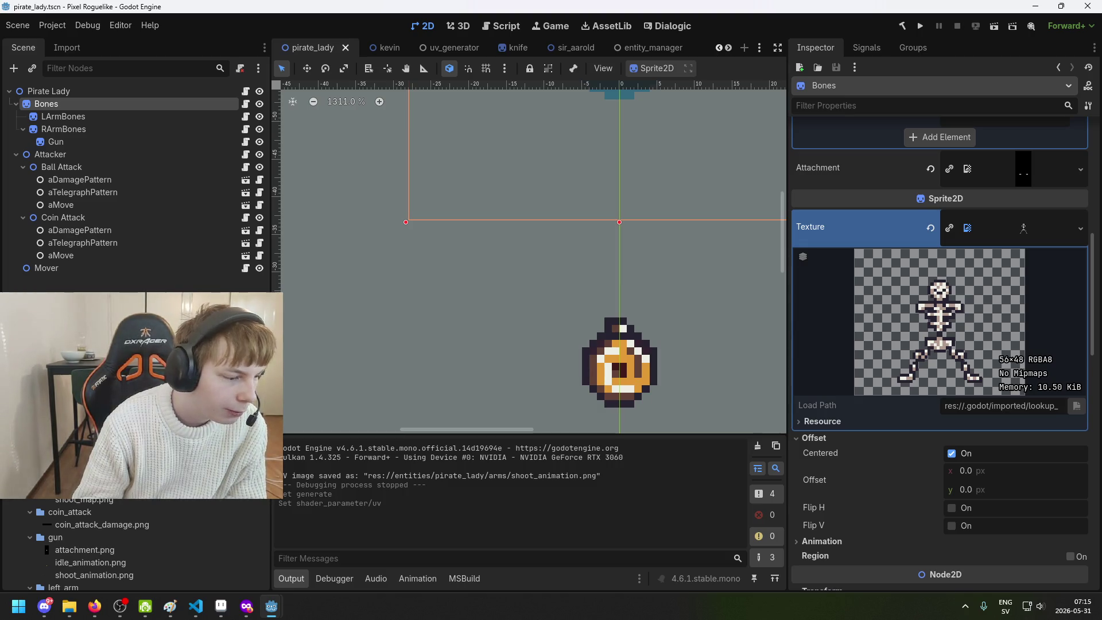
scroll(513, 359, "down", 5)
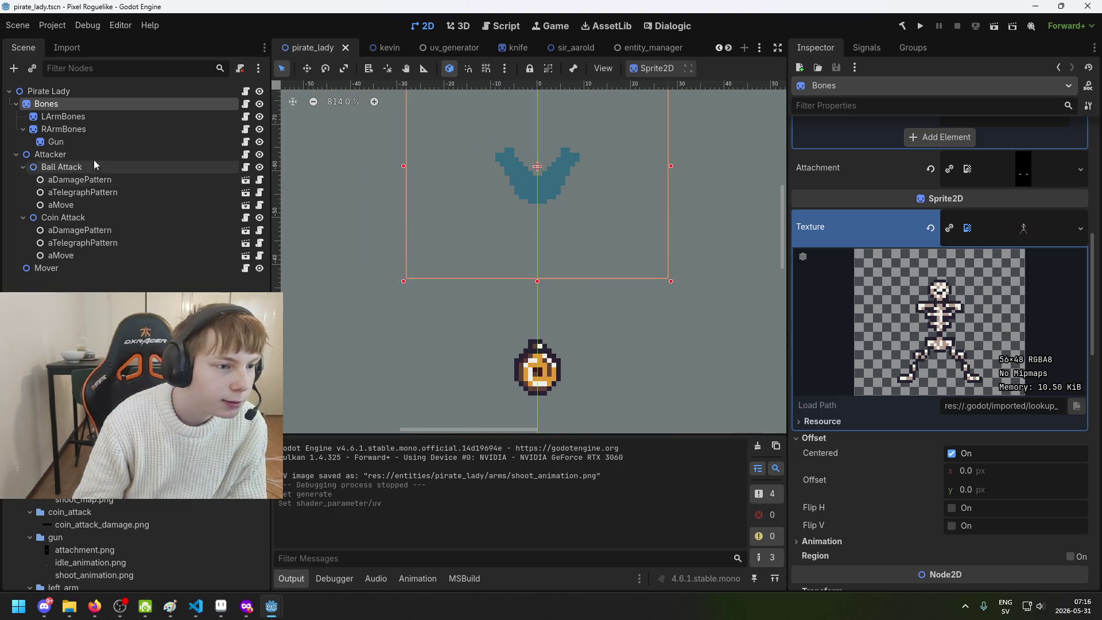
scroll(991, 267, "up", 3)
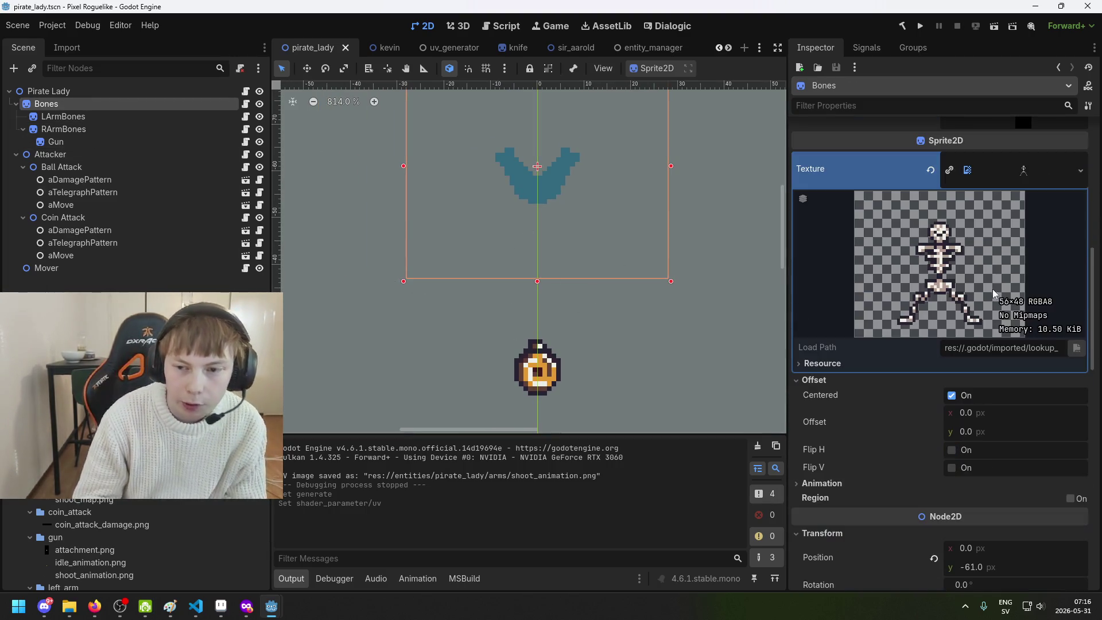
scroll(992, 270, "down", 4)
scroll(973, 325, "down", 4)
key("ctrl+s")
Compare the Gun and LArmBones nodes with Bones, then save the scene
scroll(975, 390, "down", 7)
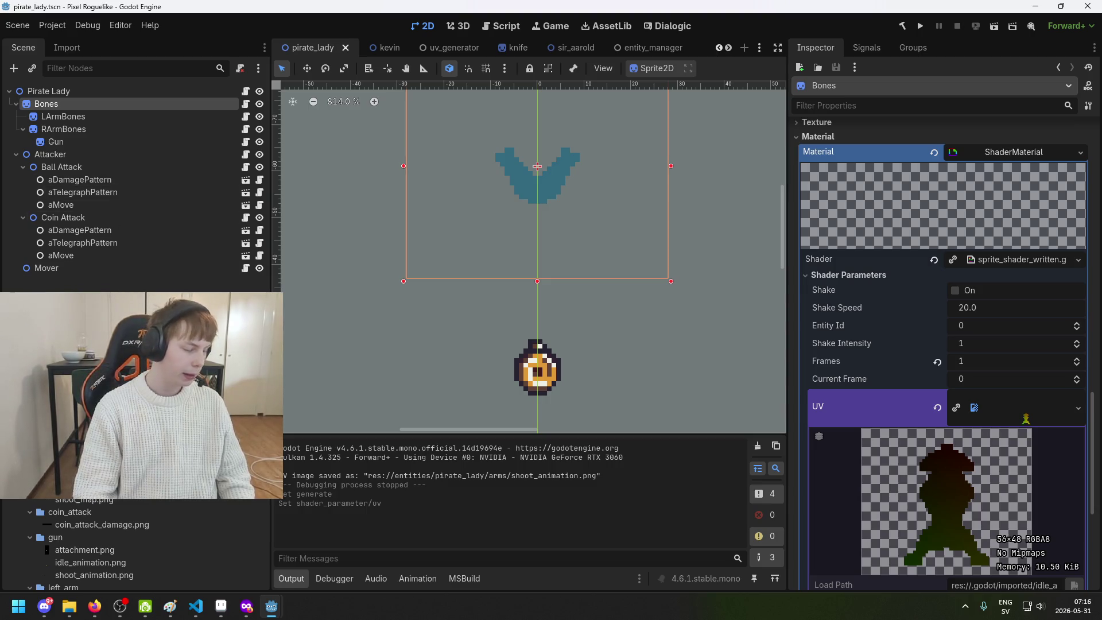
left_click(63, 138)
left_click(66, 116)
left_click(70, 102)
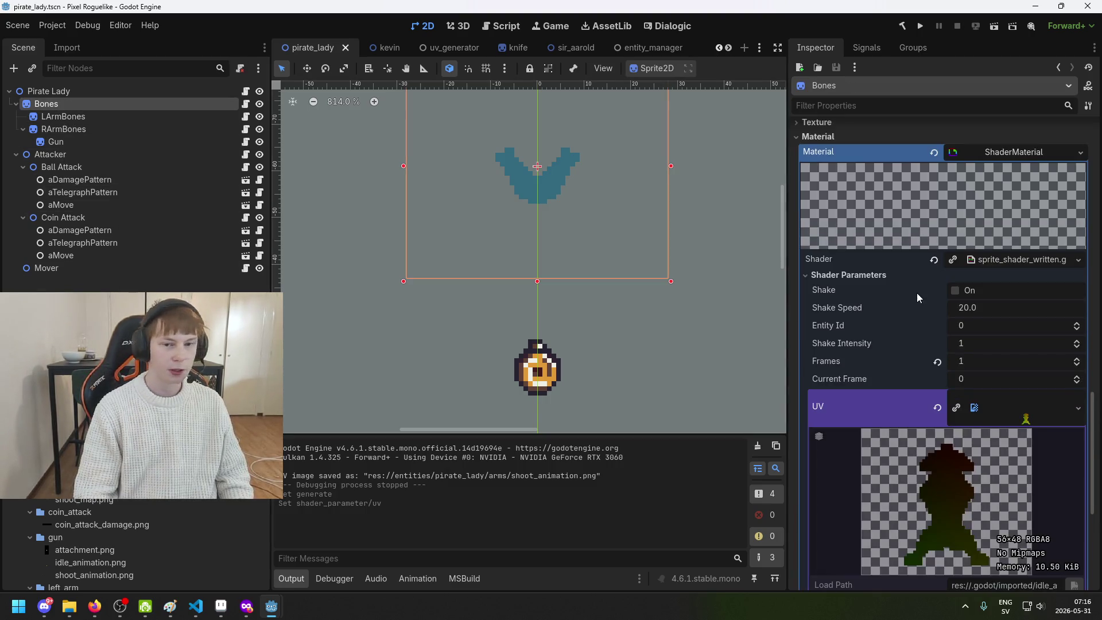
scroll(924, 310, "down", 4)
scroll(939, 343, "down", 1)
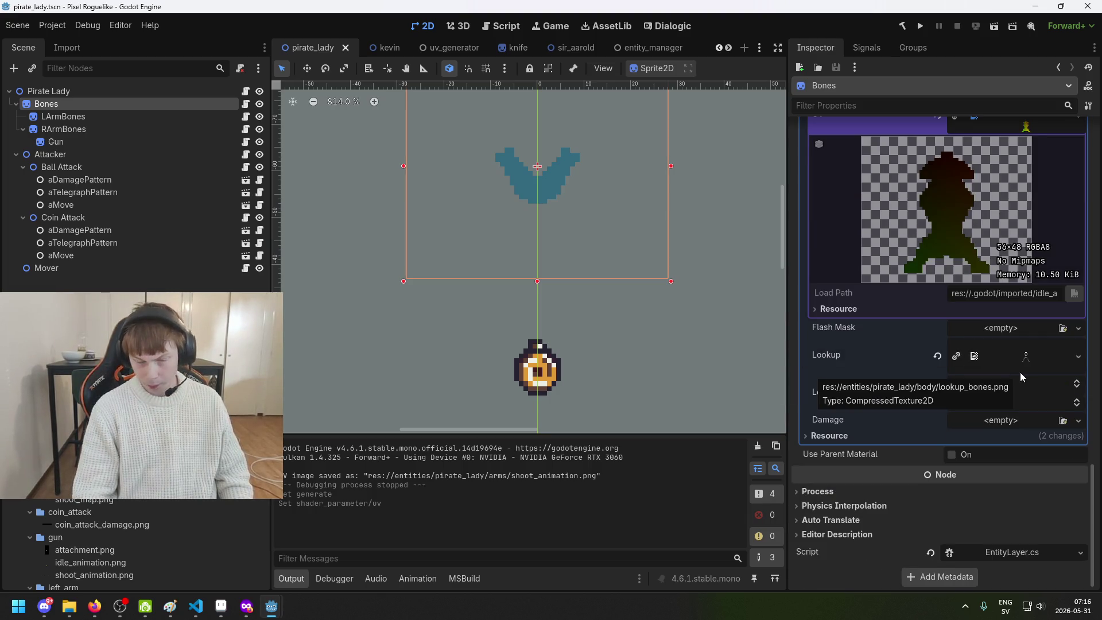
key("ctrl+s")
Switch between LArmBones and Bones to compare their material settings
scroll(1036, 364, "up", 1)
scroll(1036, 364, "down", 1)
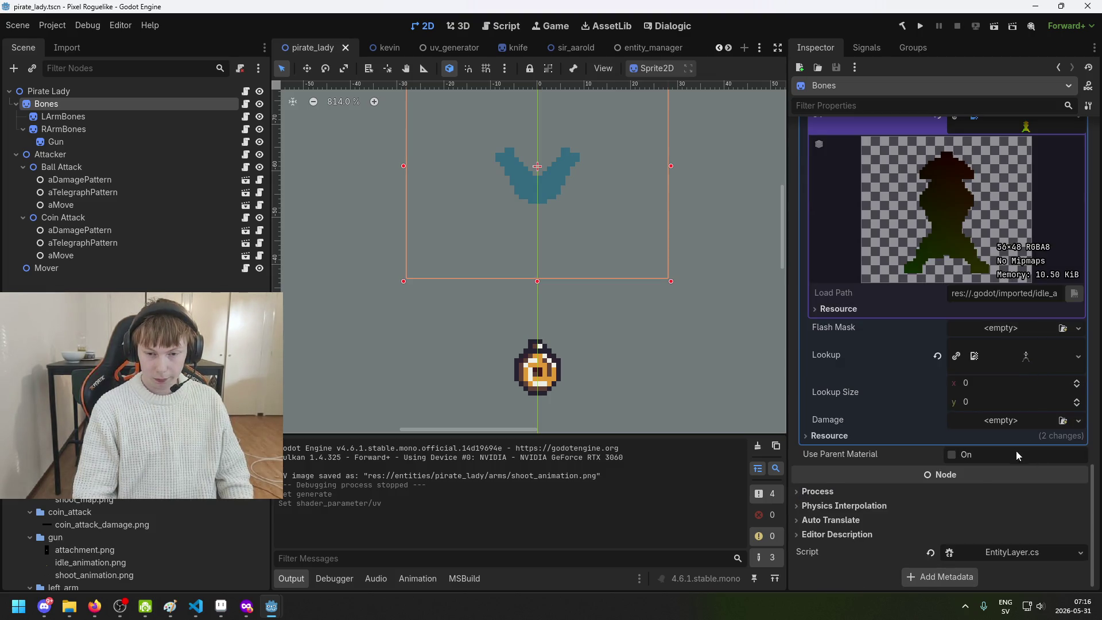
scroll(1018, 452, "up", 4)
scroll(1016, 409, "up", 15)
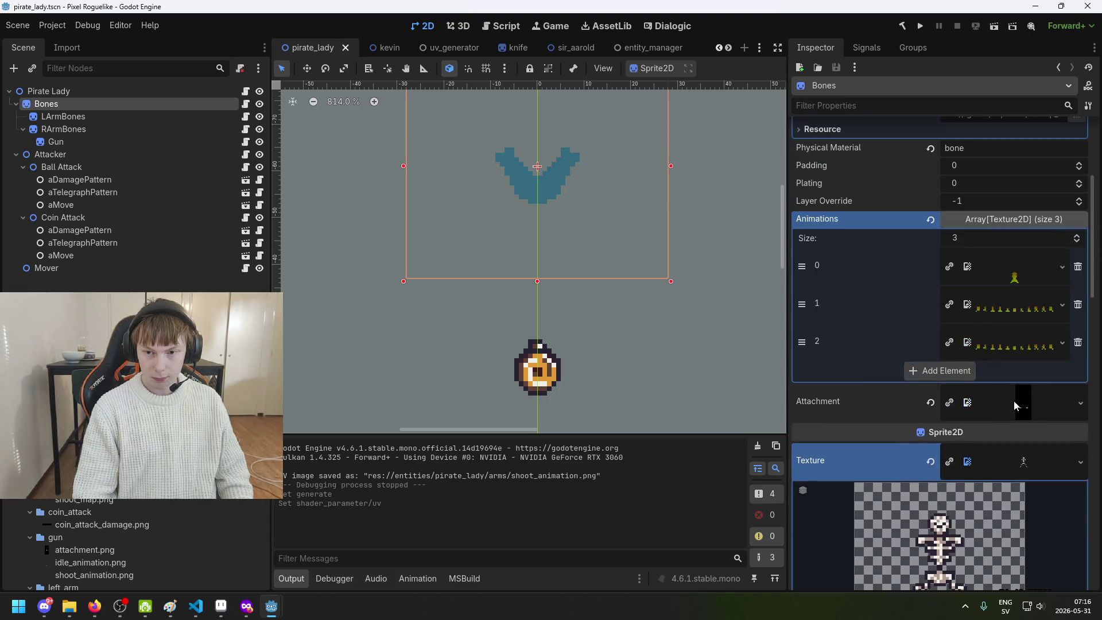
scroll(1018, 397, "down", 3)
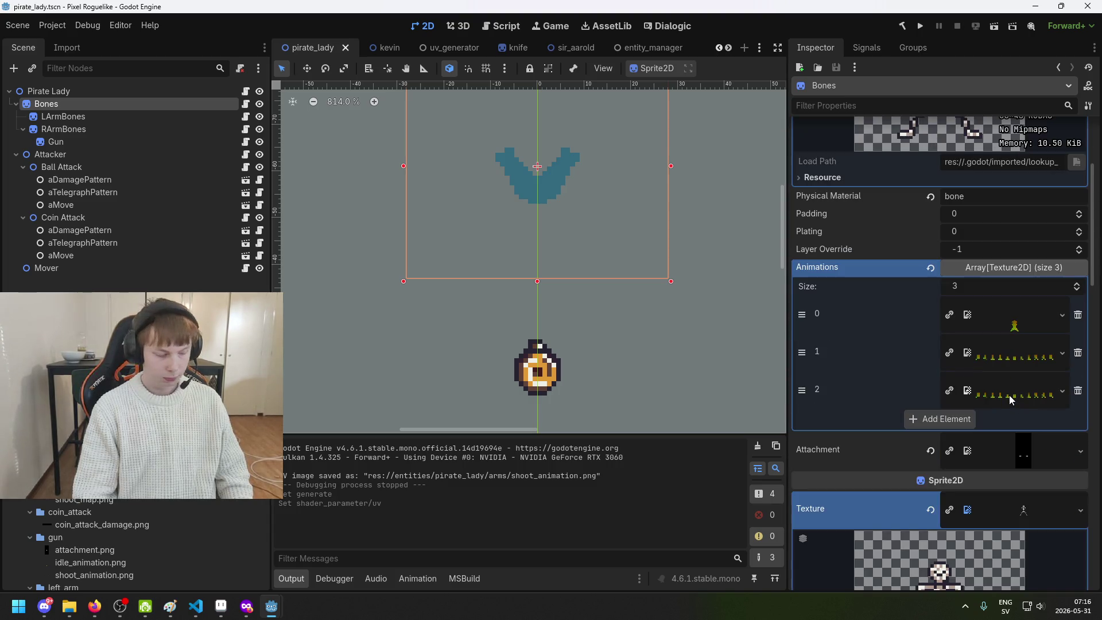
left_click(101, 117)
left_click(92, 103)
scroll(636, 340, "down", 2)
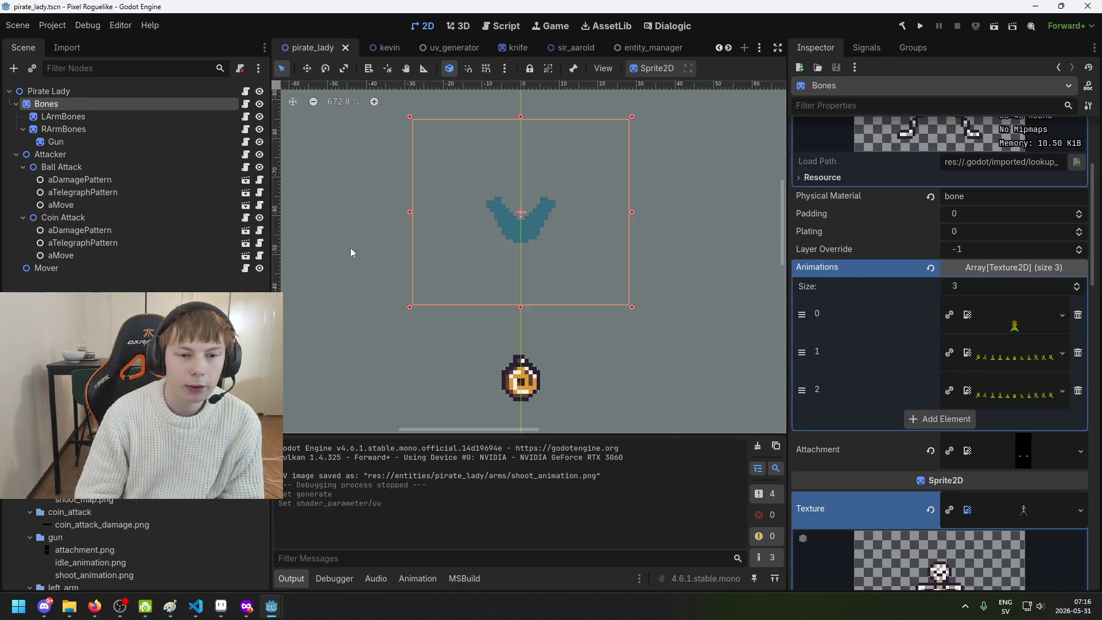
left_click(59, 118)
left_click(63, 106)
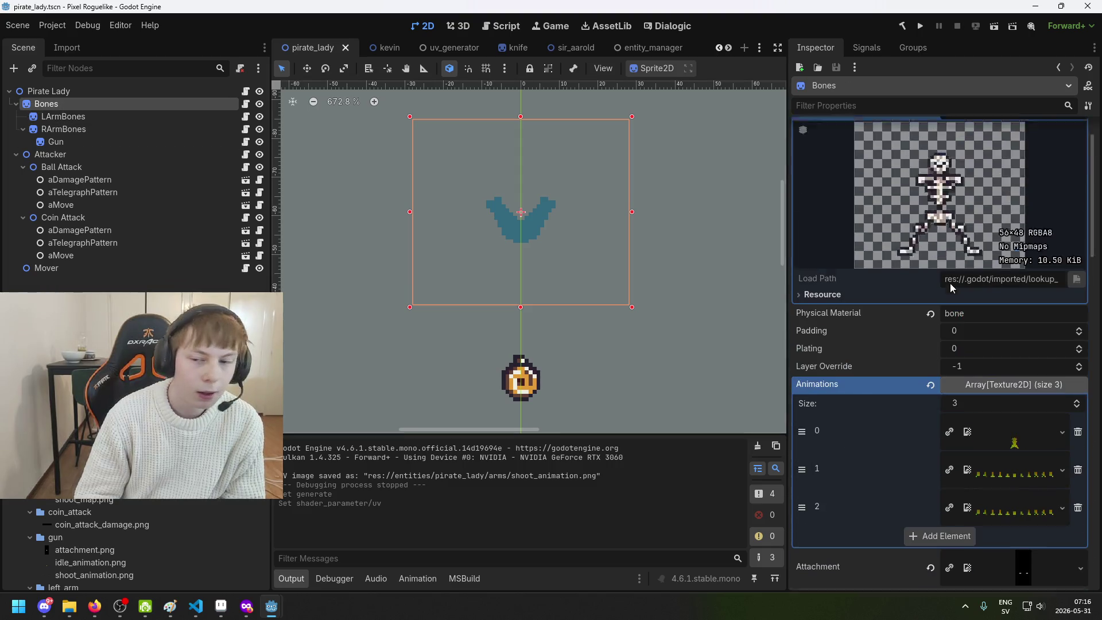
Recheck LArmBones' material against Bones' properties and save the scene
scroll(949, 285, "down", 2)
scroll(950, 289, "down", 6)
scroll(969, 292, "up", 4)
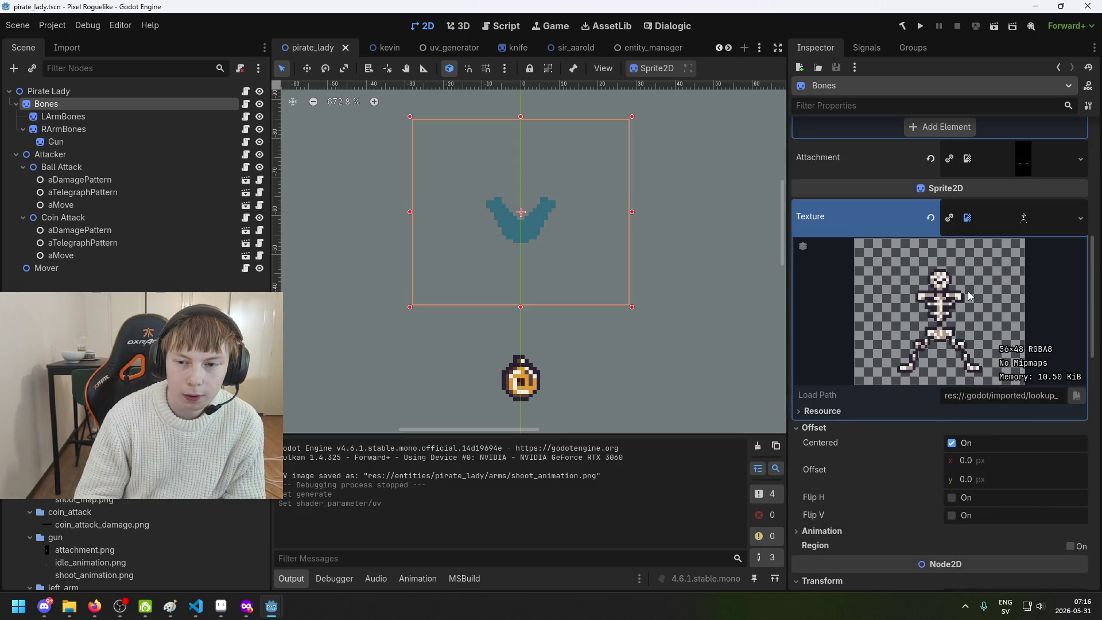
scroll(981, 287, "up", 2)
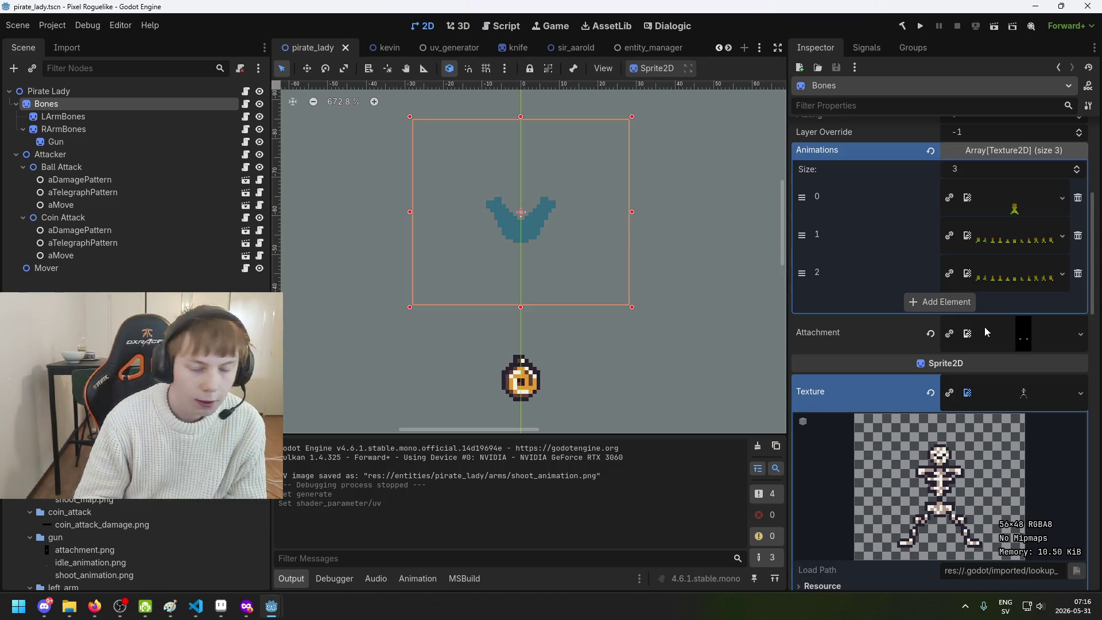
scroll(985, 326, "down", 8)
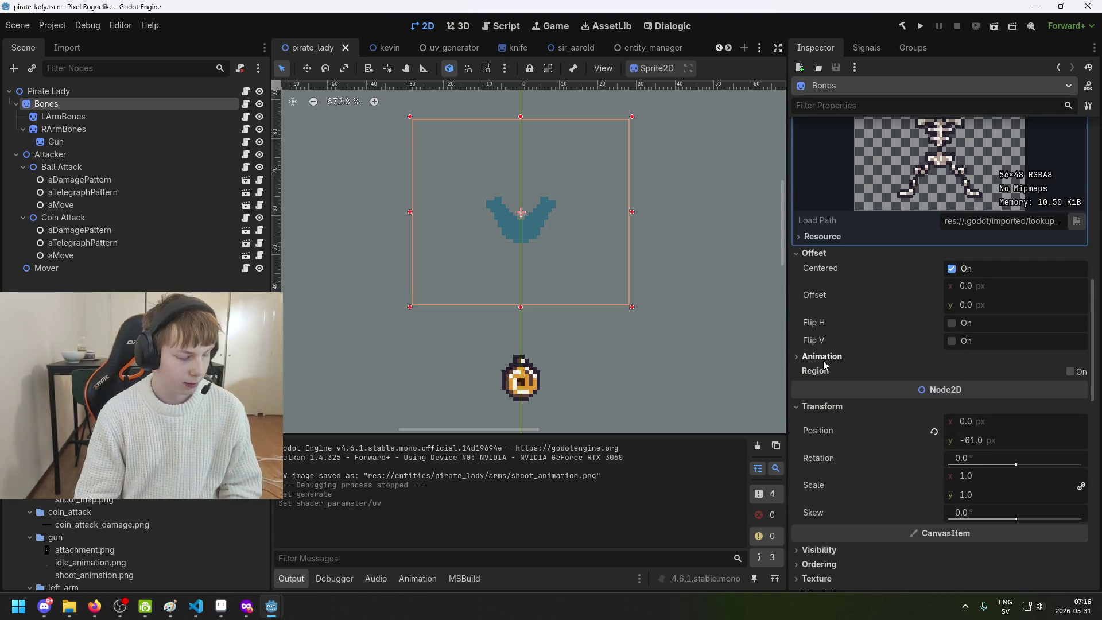
left_click(91, 118)
left_click(89, 104)
scroll(997, 363, "down", 10)
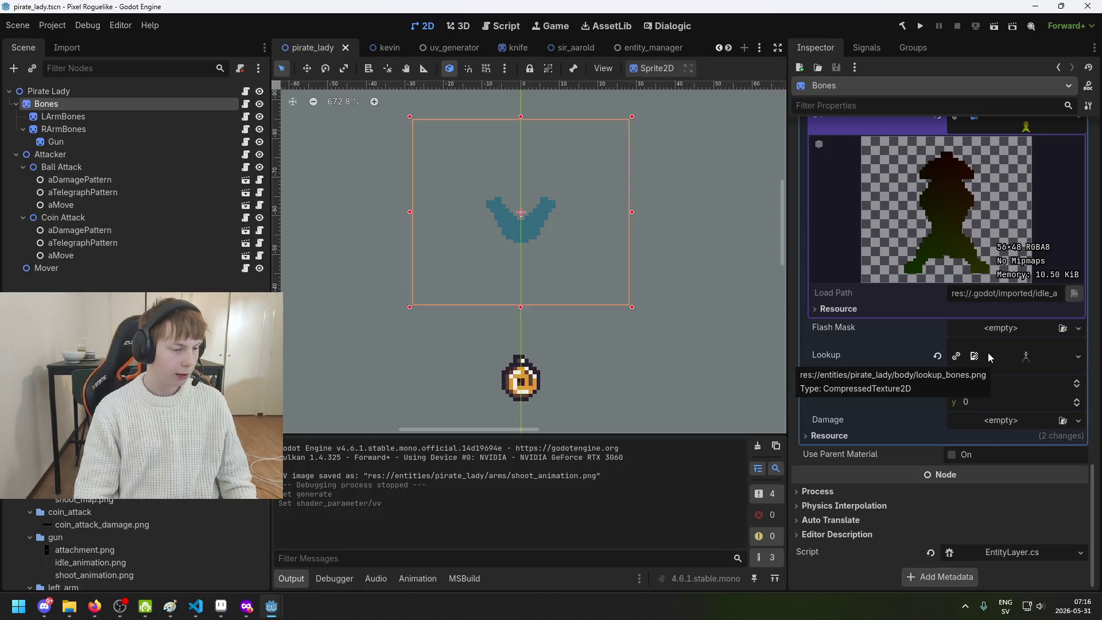
key("ctrl+s")
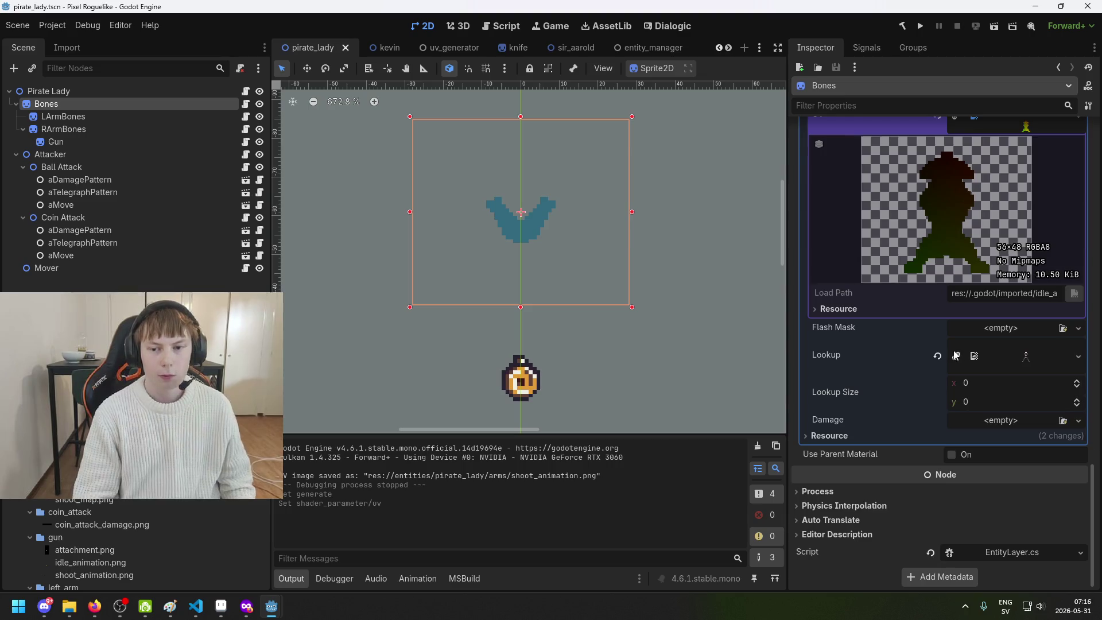
Pan the canvas to the scene origin, inspect LArmBones' shader parameters, and save
scroll(960, 319, "up", 5)
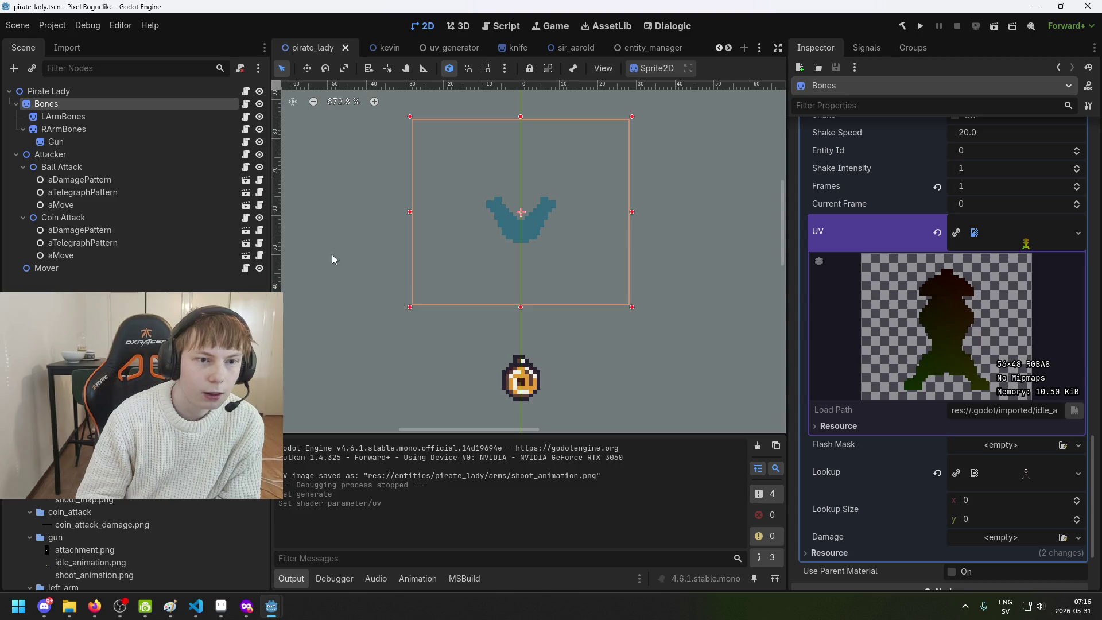
scroll(390, 253, "down", 2)
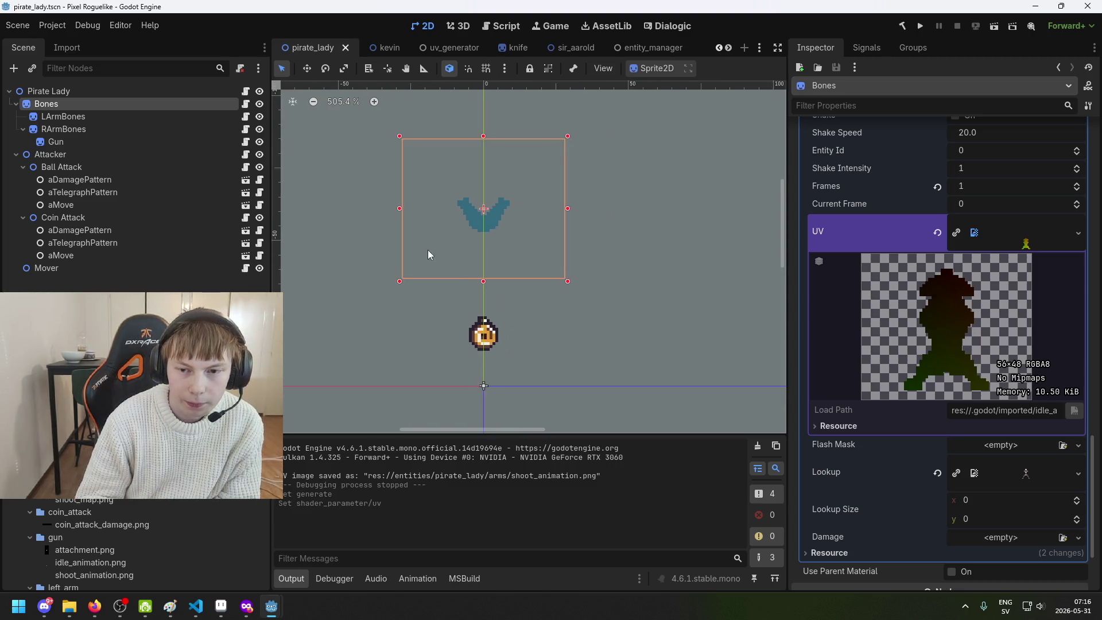
left_click_drag(429, 250, 563, 219)
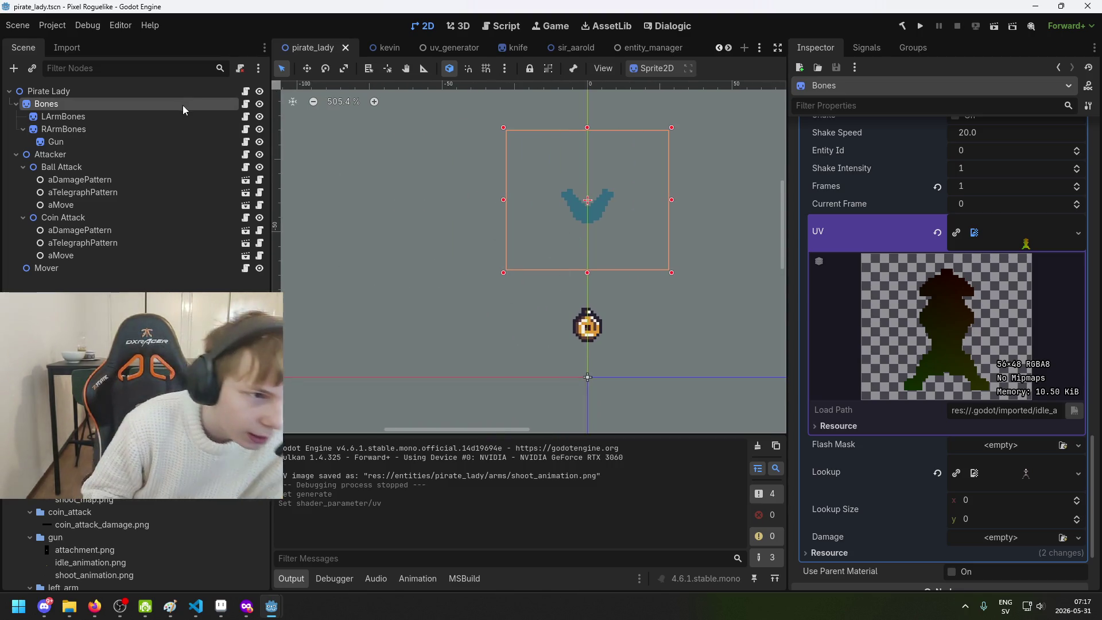
left_click(144, 117)
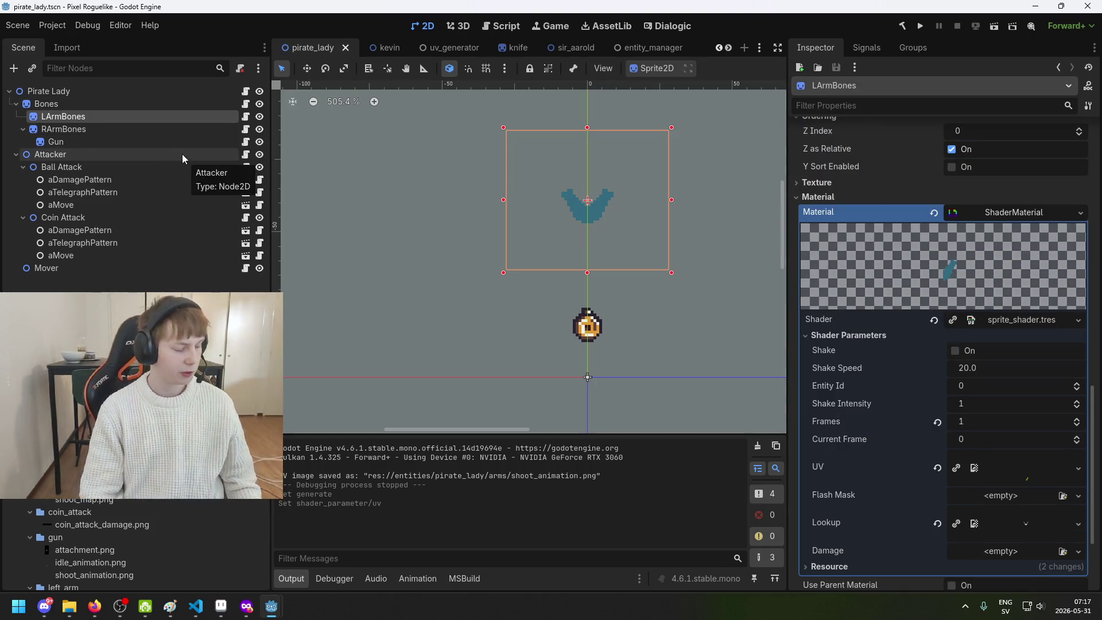
key("ctrl+s")
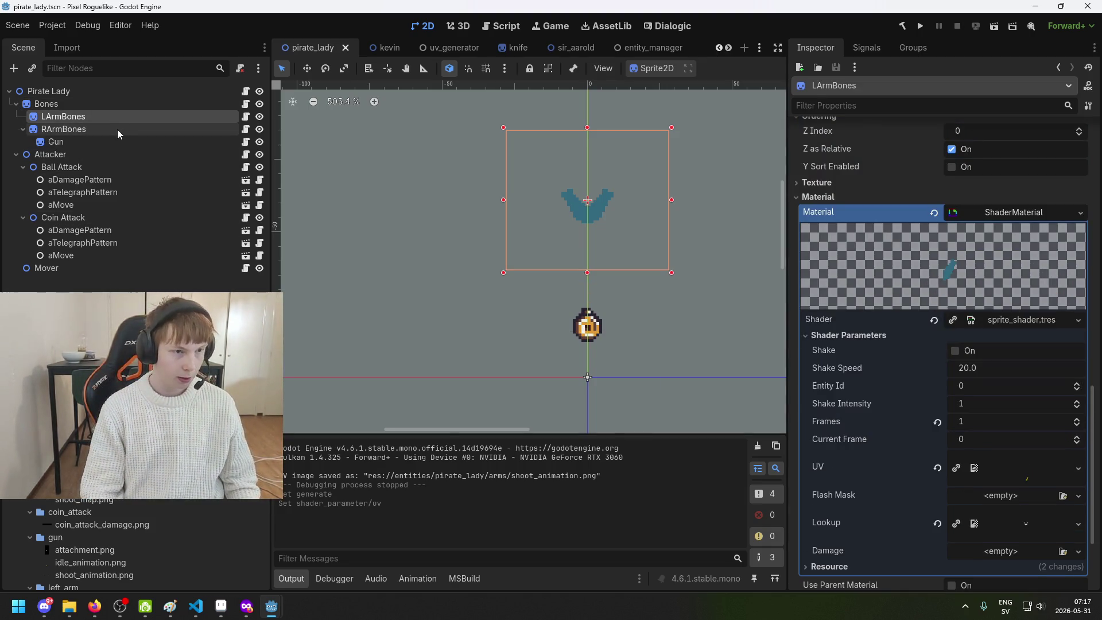
left_click(107, 105)
key("ctrl+s")
Compare the LArmBones and RArmBones shader materials with Bones
scroll(974, 305, "down", 3)
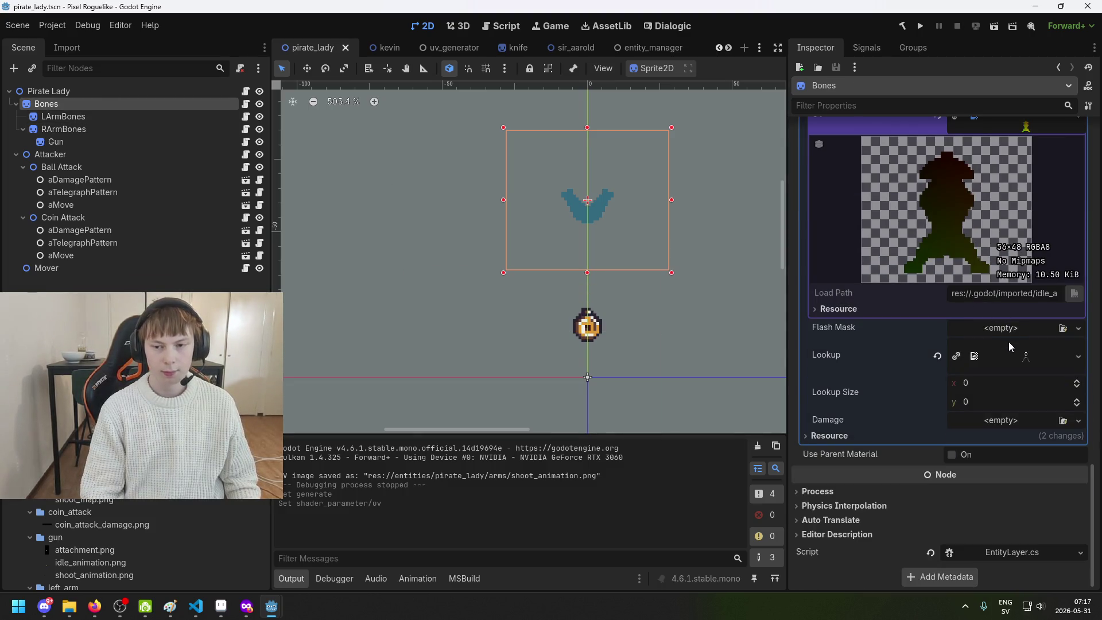
left_click(104, 117)
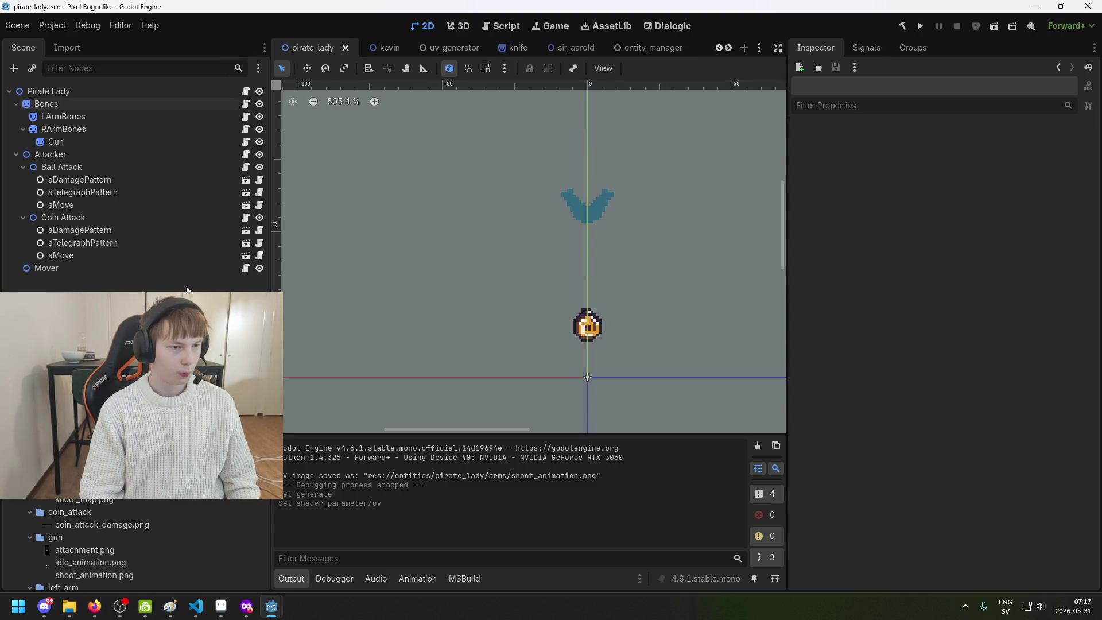
left_click(110, 101)
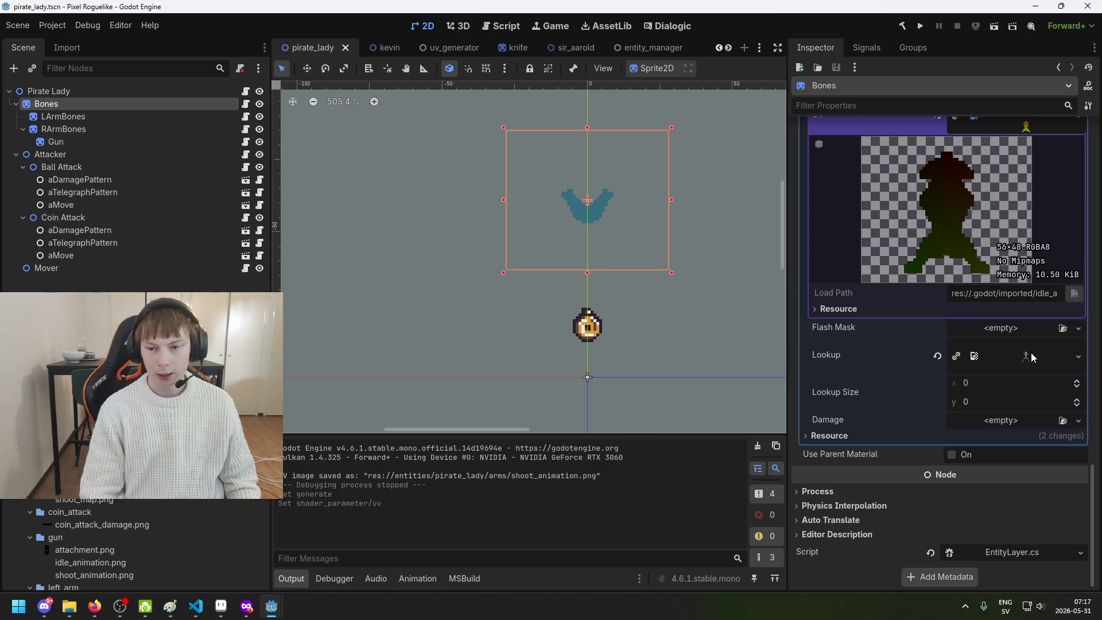
left_click(109, 130)
left_click(99, 105)
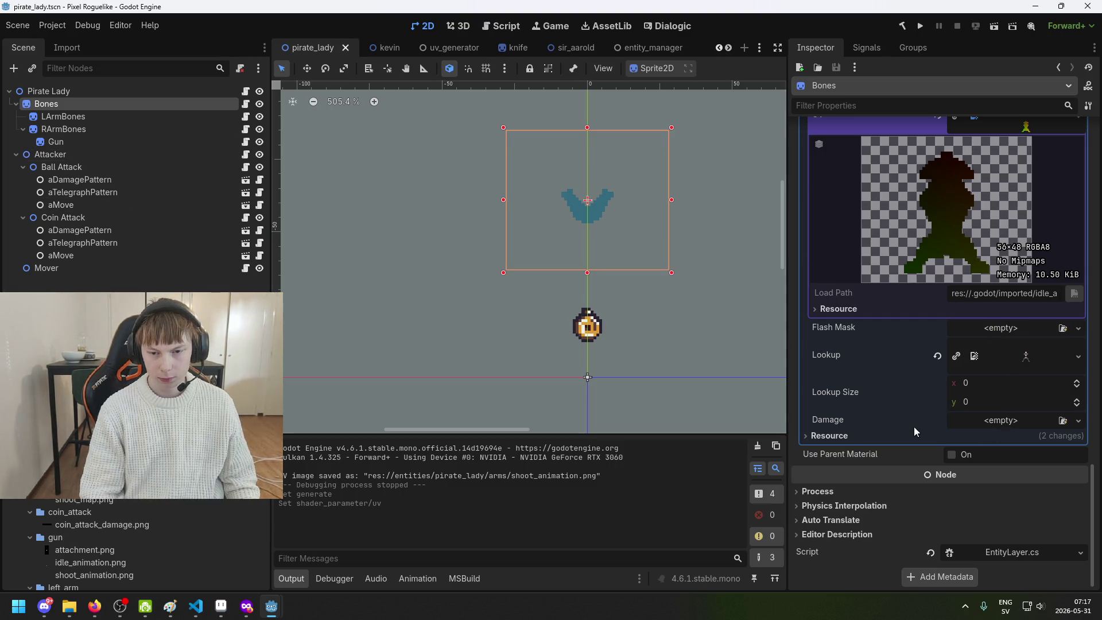
scroll(1008, 418, "up", 8)
scroll(1011, 408, "down", 3)
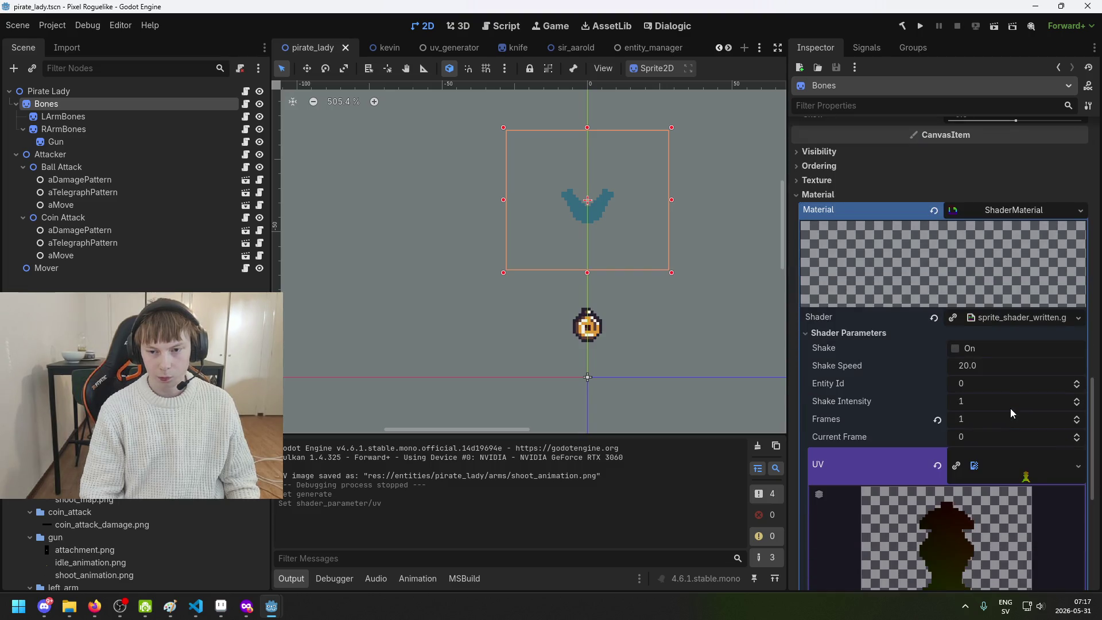
scroll(1005, 408, "down", 3)
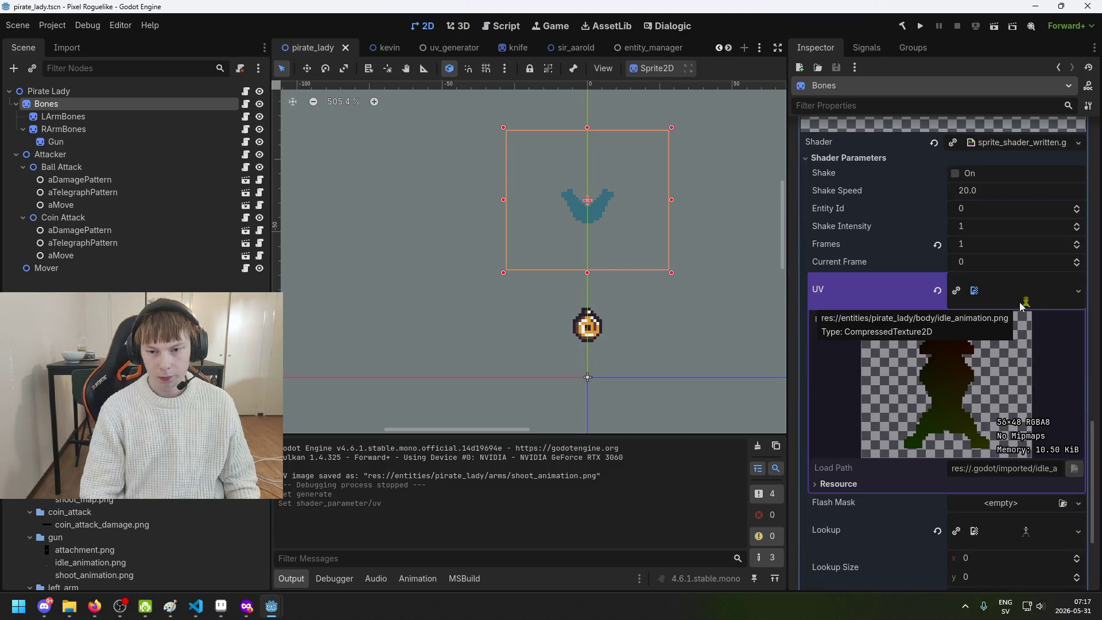
left_click(109, 116)
left_click(106, 133)
left_click(102, 104)
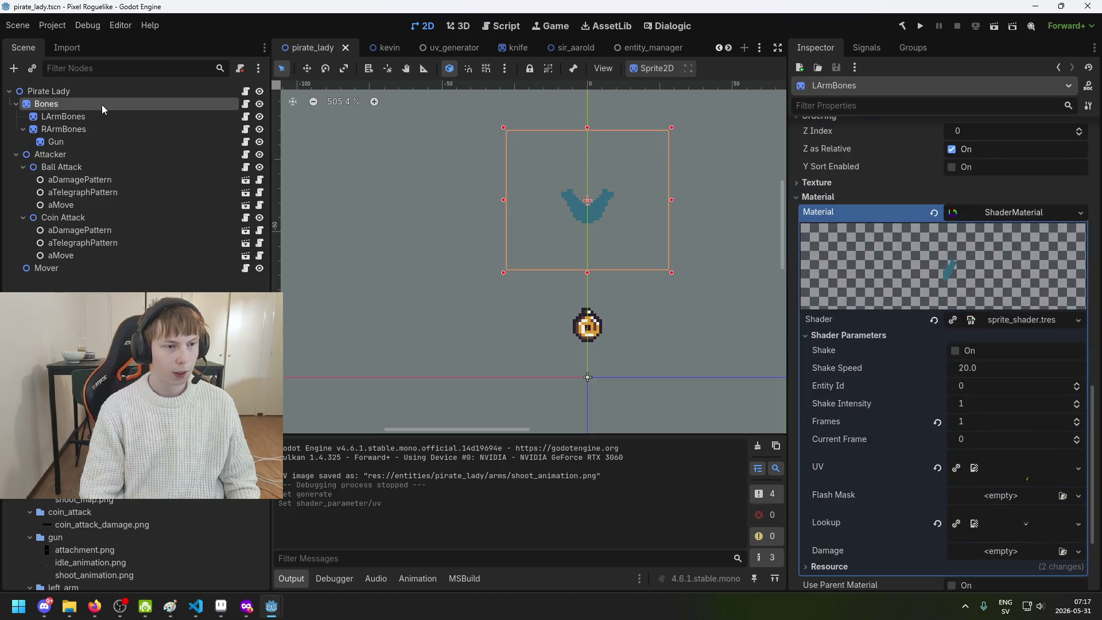
Preview the textures of Bones' animation elements 0 and 1
scroll(878, 274, "up", 8)
scroll(947, 281, "up", 10)
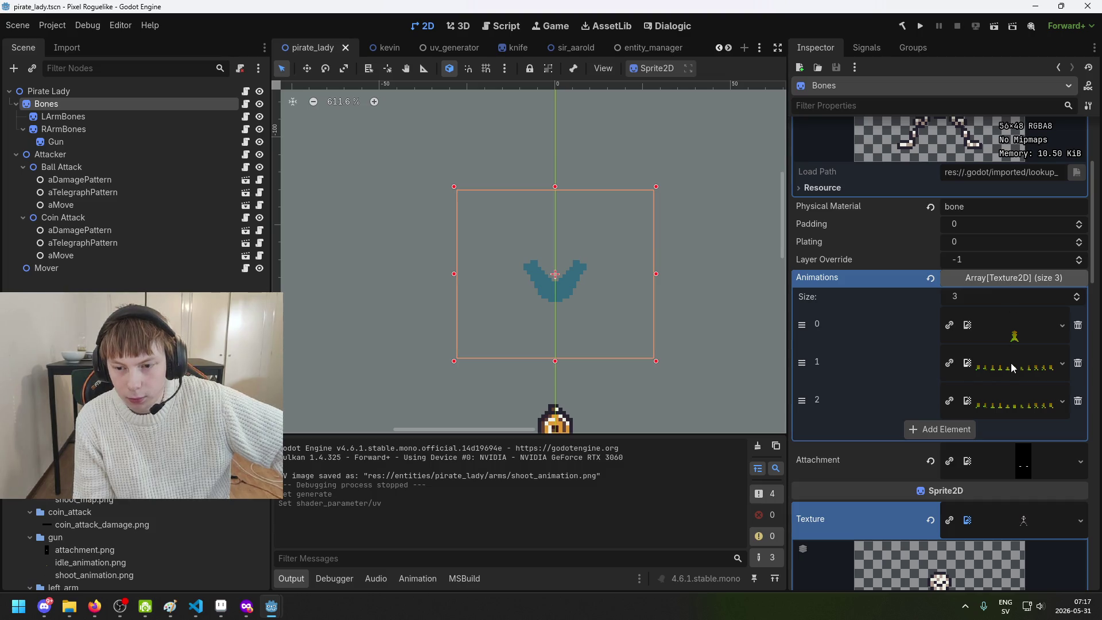
left_click(1011, 363)
left_click(1013, 338)
left_click(1013, 338)
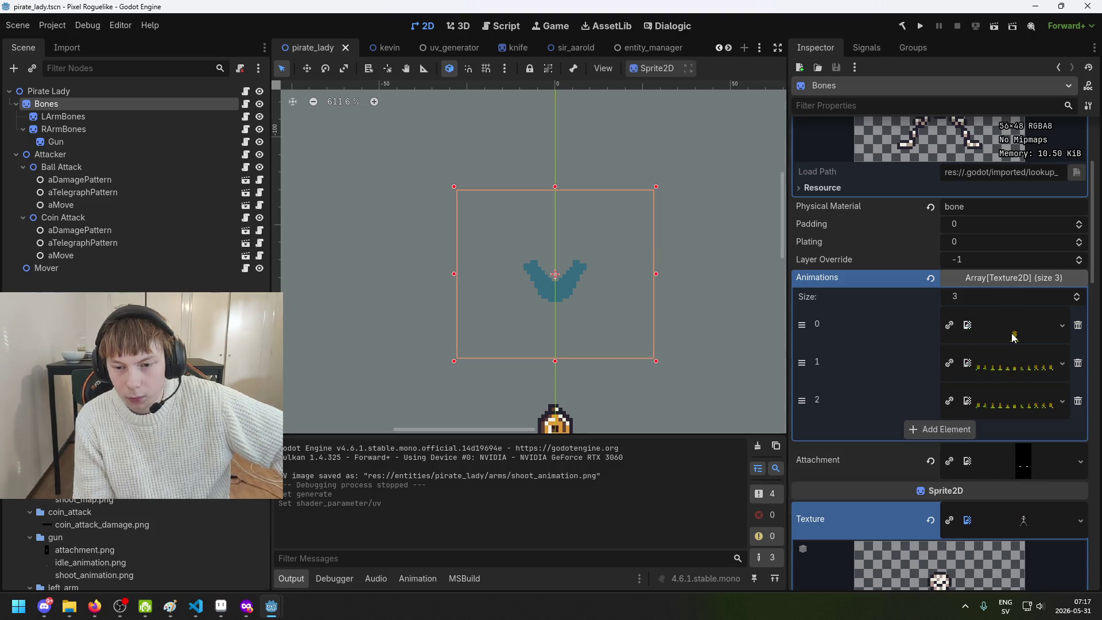
scroll(988, 285, "up", 4)
scroll(971, 221, "down", 4)
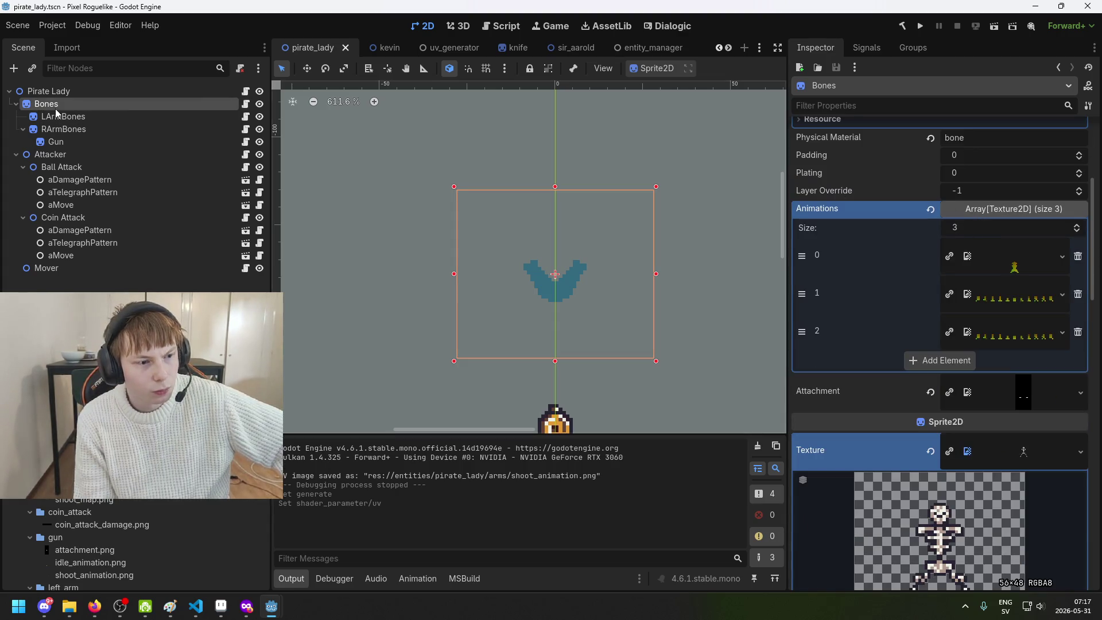
Select the root Pirate Lady node, abandon a rename, and view LArmBones' material and shader
left_click(74, 115)
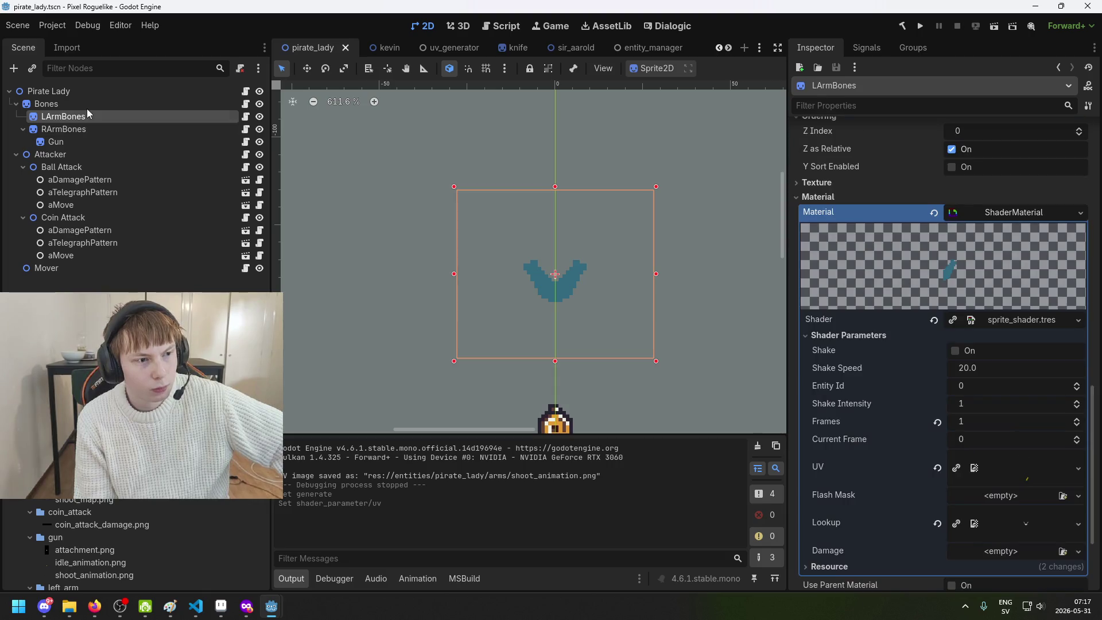
left_click(93, 92)
left_click(94, 96)
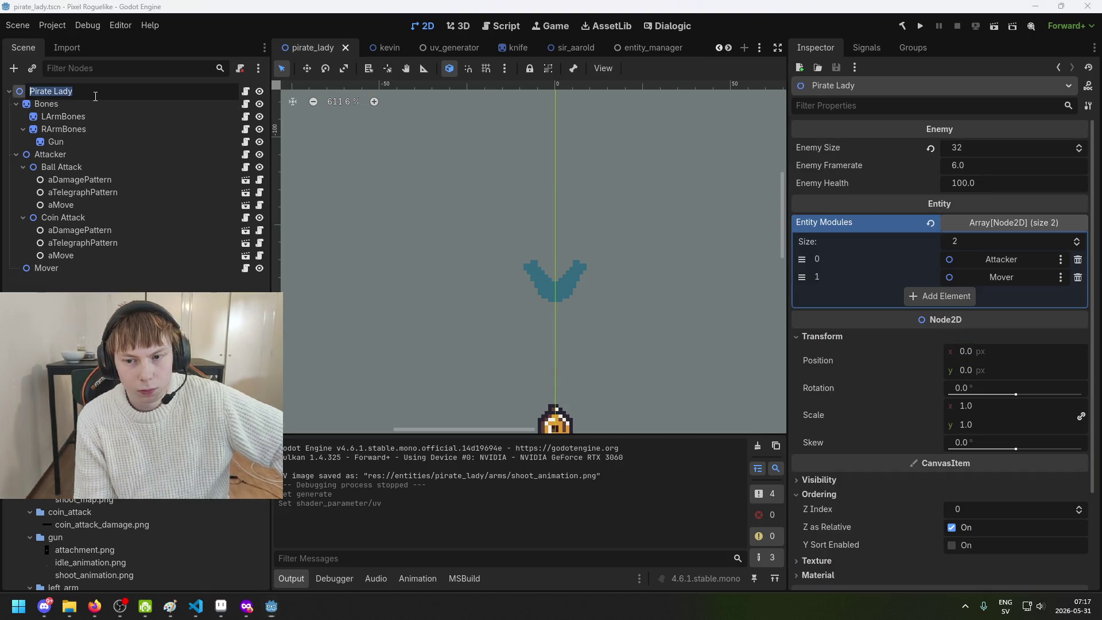
left_click(95, 98)
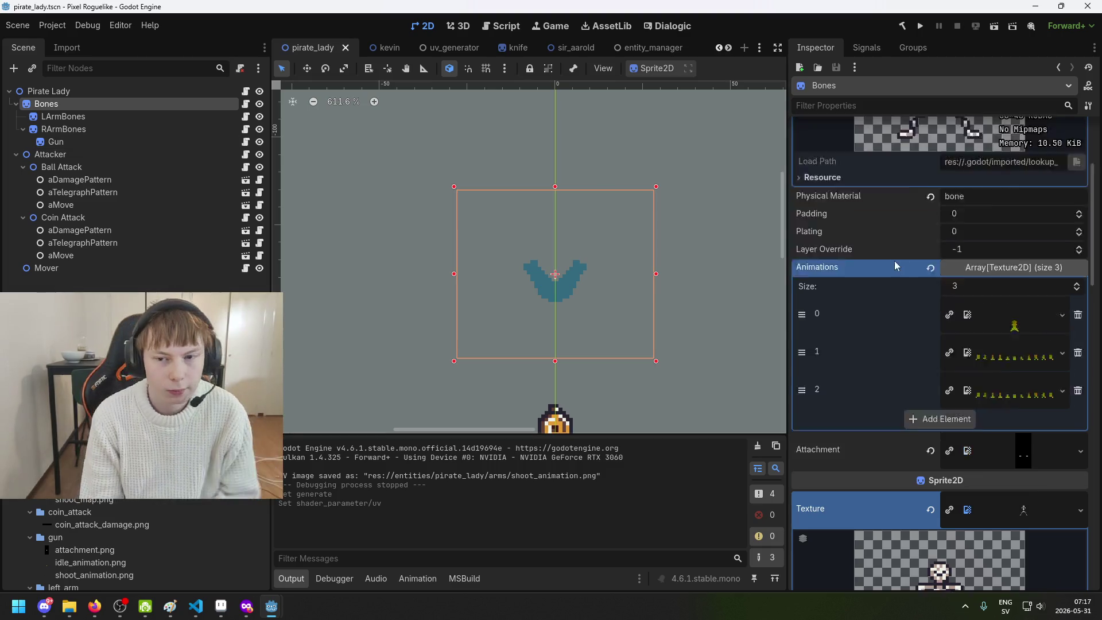
scroll(907, 244, "down", 6)
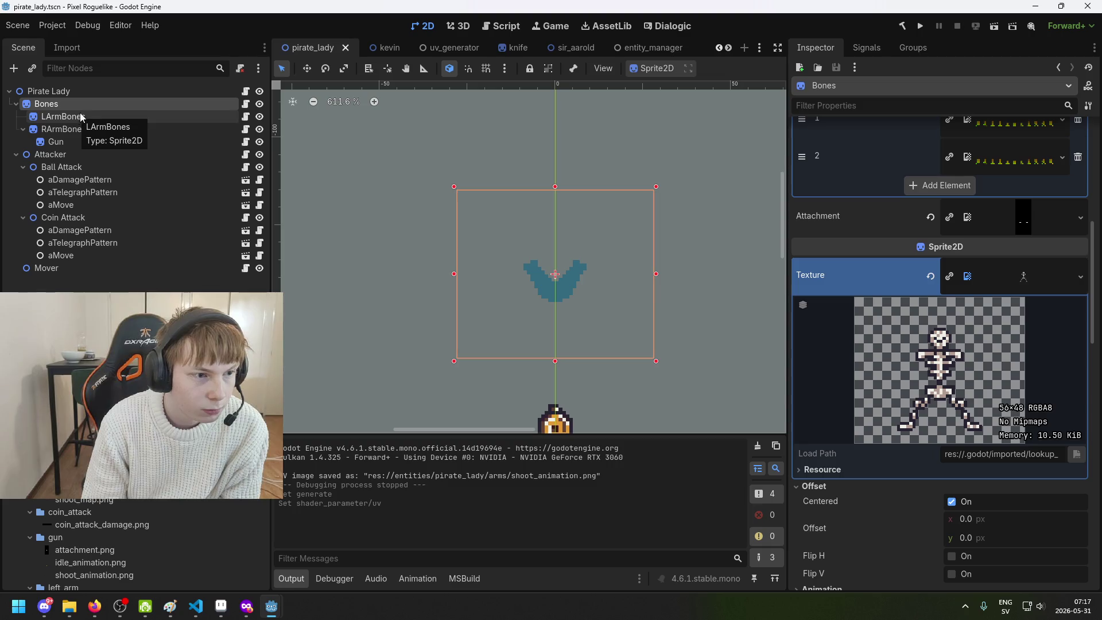
scroll(997, 354, "down", 10)
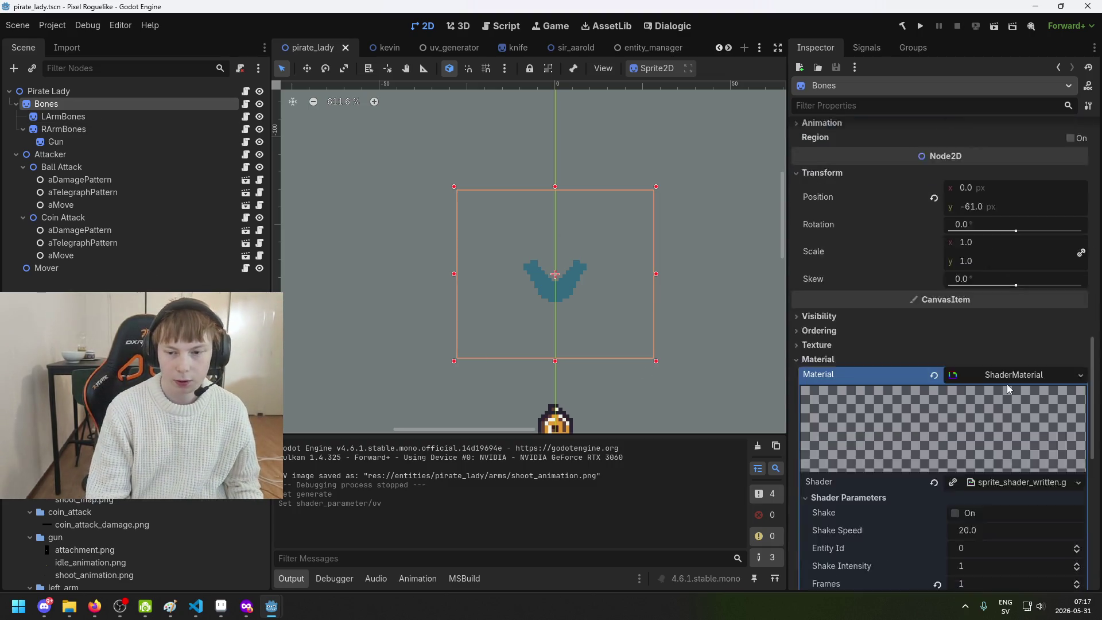
left_click(125, 112)
scroll(1031, 378, "down", 3)
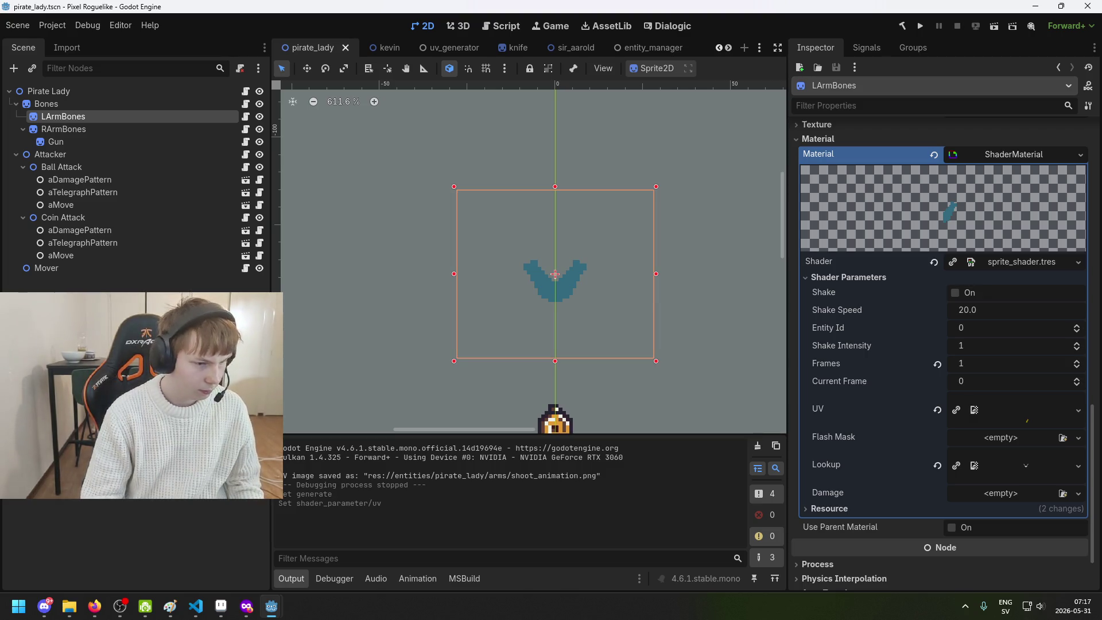
Give LArmBones the written sprite shader, repeat the drag on RArmBones, and save
mouse_move(143, 497)
left_mouse_down()
mouse_move(998, 333)
mouse_move(1026, 265)
left_mouse_up()
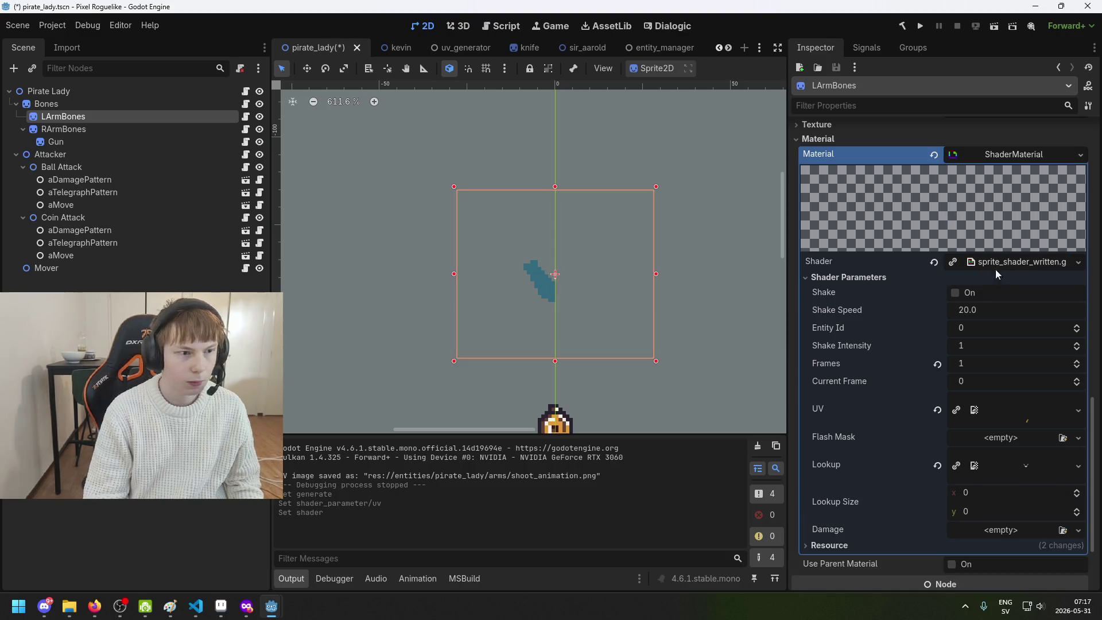
left_click(161, 133)
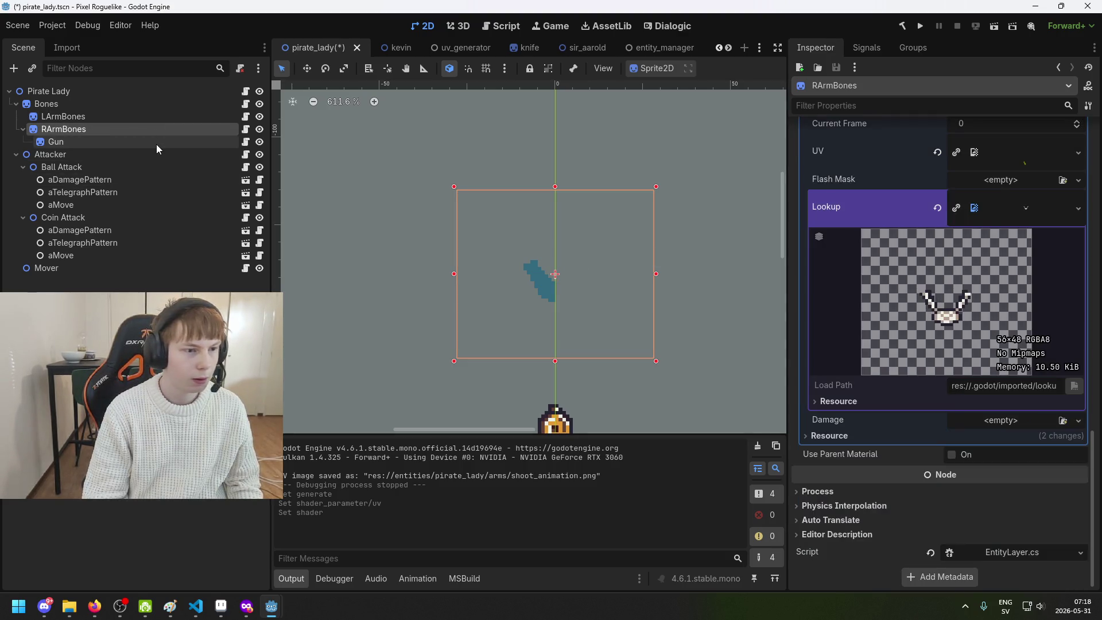
mouse_move(392, 444)
left_mouse_down()
mouse_move(1042, 357)
mouse_move(1039, 415)
mouse_move(1043, 343)
mouse_move(1023, 183)
left_mouse_up()
scroll(1039, 402, "up", 3)
key("ctrl+s")
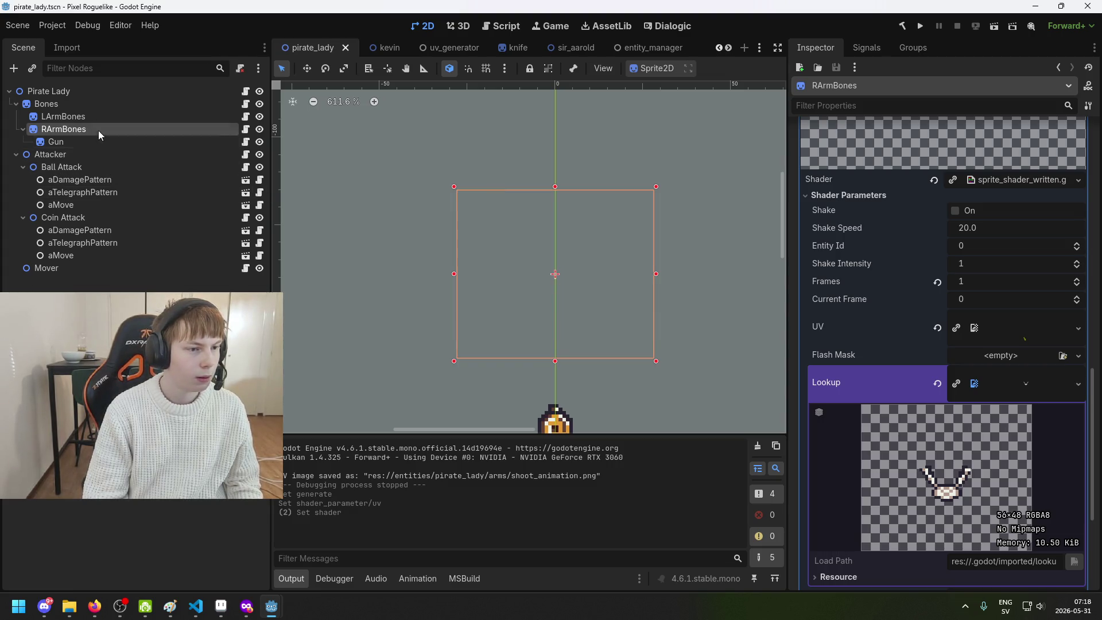
On Bones, preview the UV texture and begin editing the Lookup Size x value
left_click(100, 105)
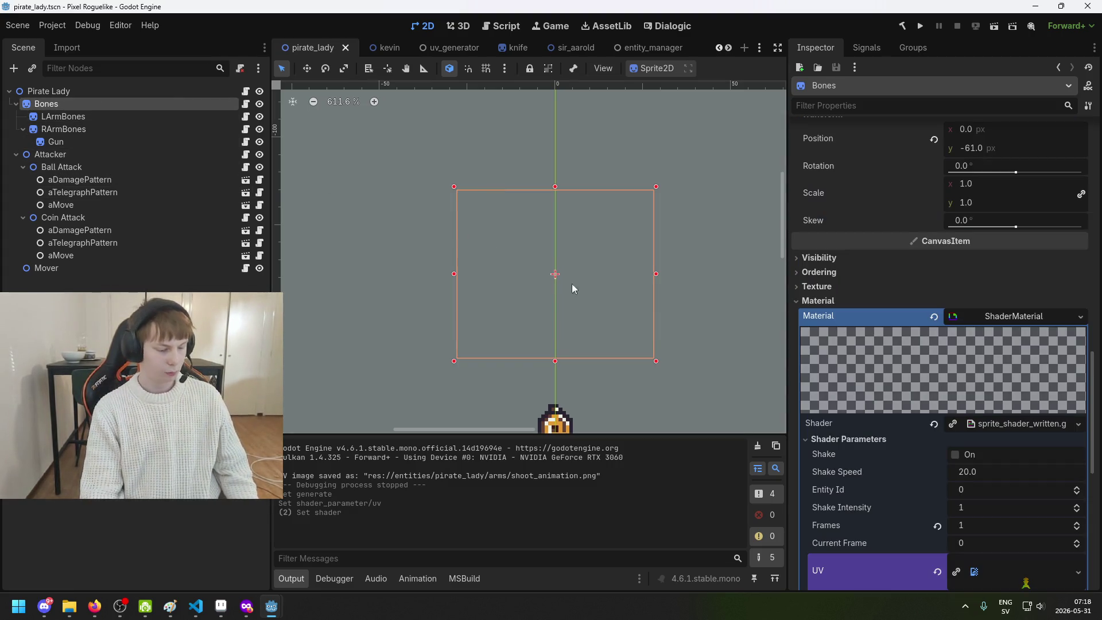
left_click(1051, 570)
scroll(1051, 367, "down", 4)
scroll(1022, 350, "down", 2)
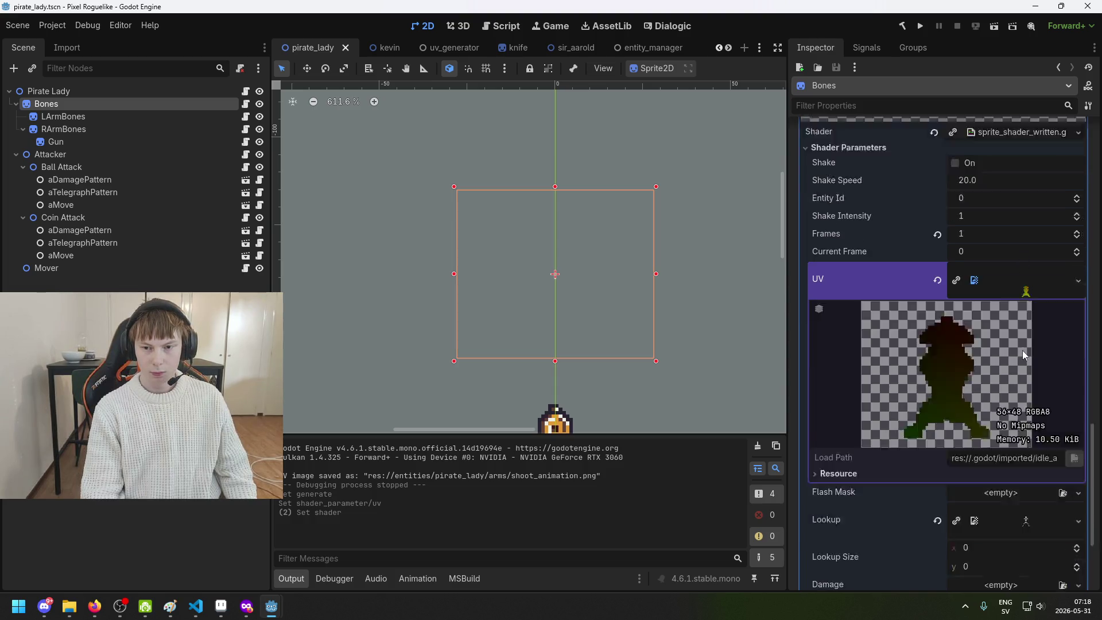
scroll(539, 267, "down", 2)
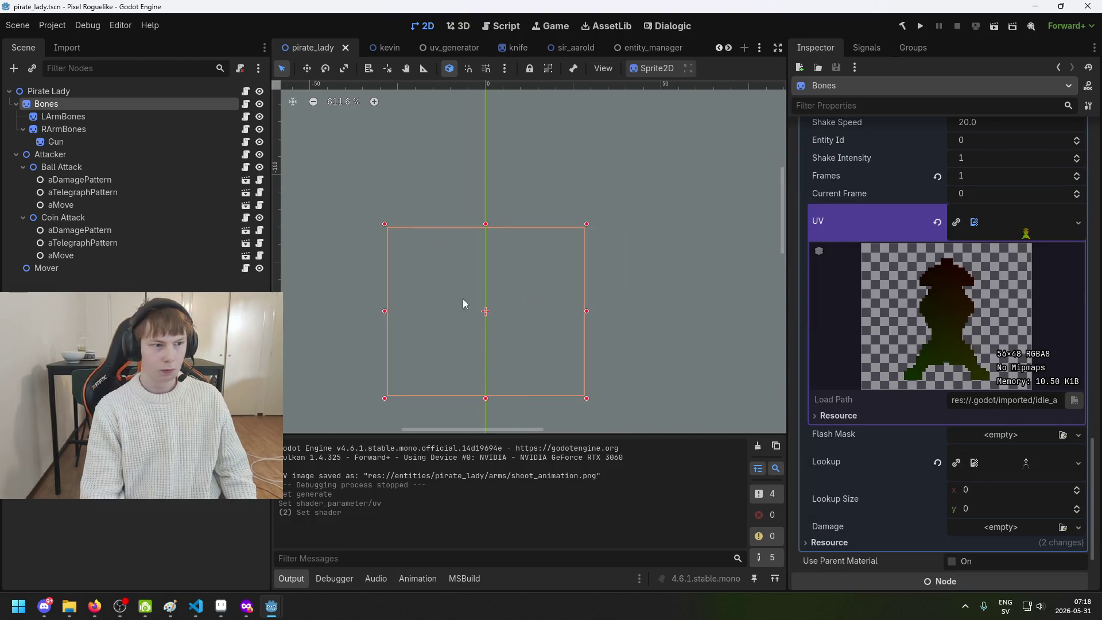
scroll(1076, 318, "up", 4)
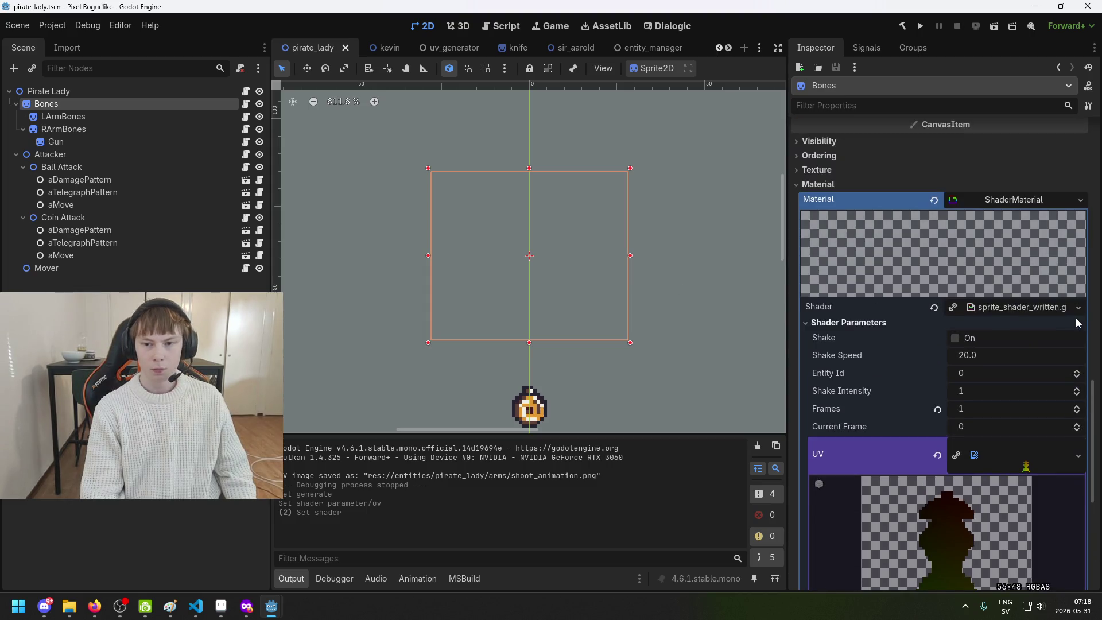
scroll(1060, 328, "down", 3)
left_click(1046, 287)
left_click(1043, 312)
scroll(1039, 380, "down", 2)
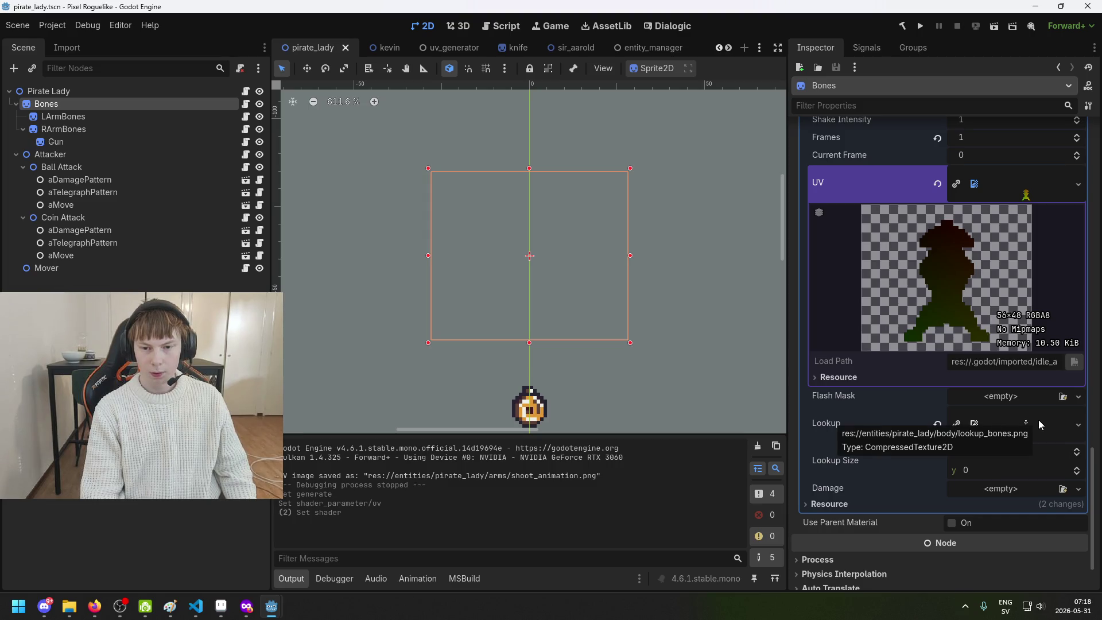
scroll(1004, 303, "up", 3)
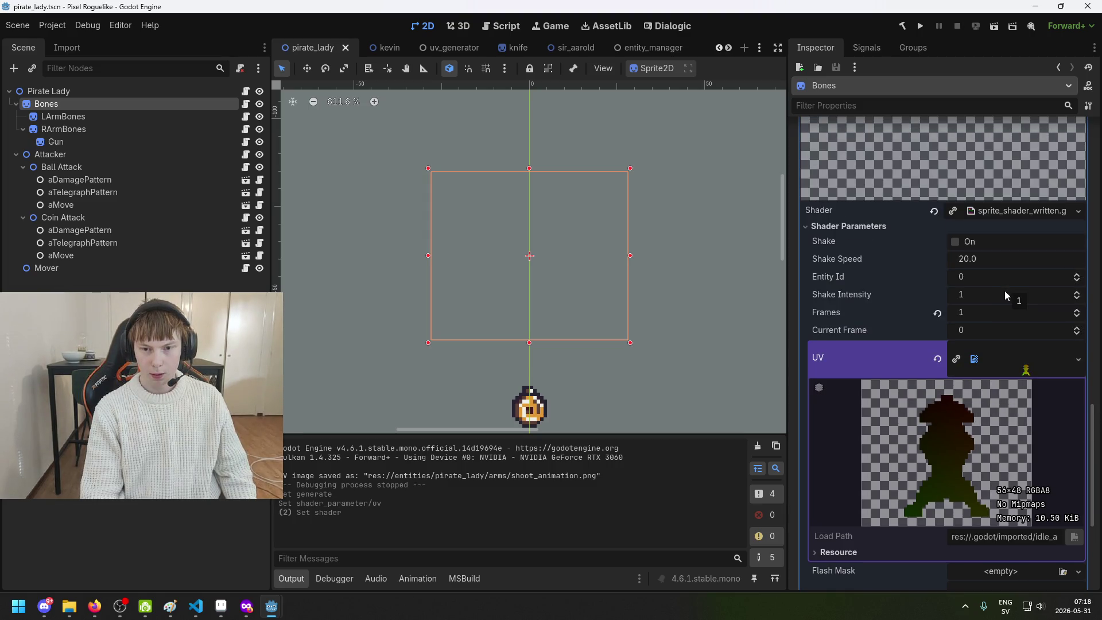
scroll(1007, 327, "down", 3)
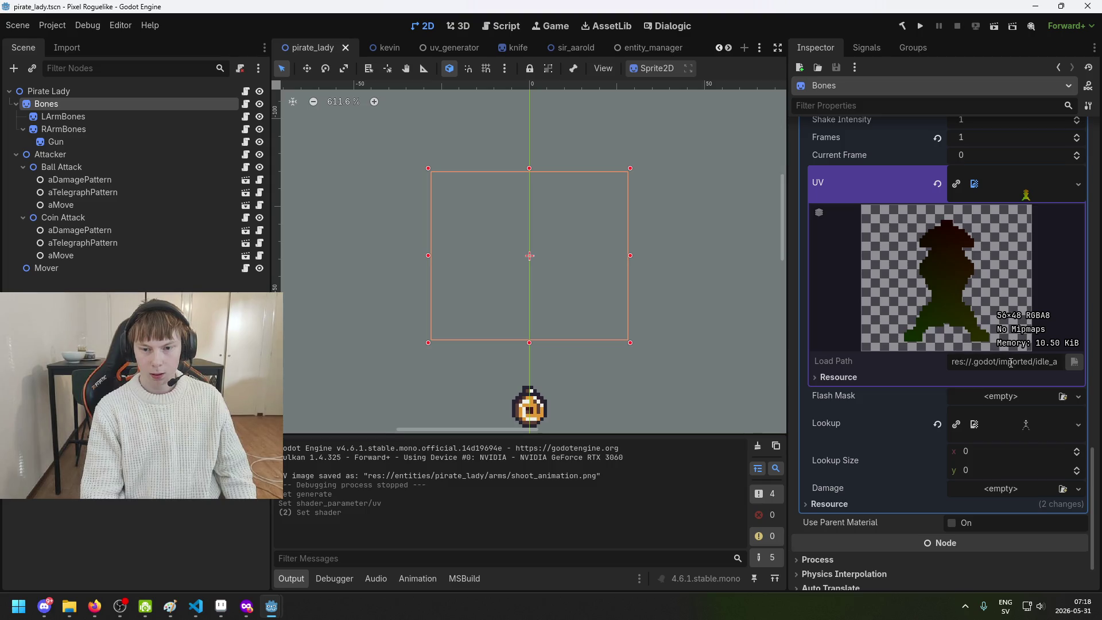
left_click(1010, 451)
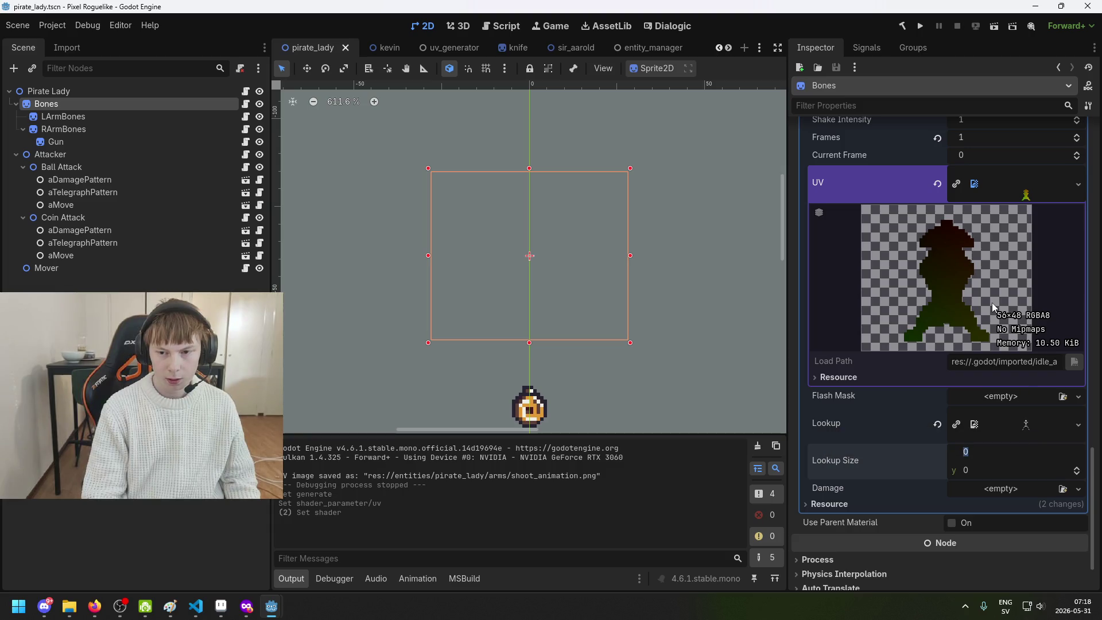
type("56")
Set Bones' shader Lookup Size to 56 × 48
left_click(998, 474)
type("48")
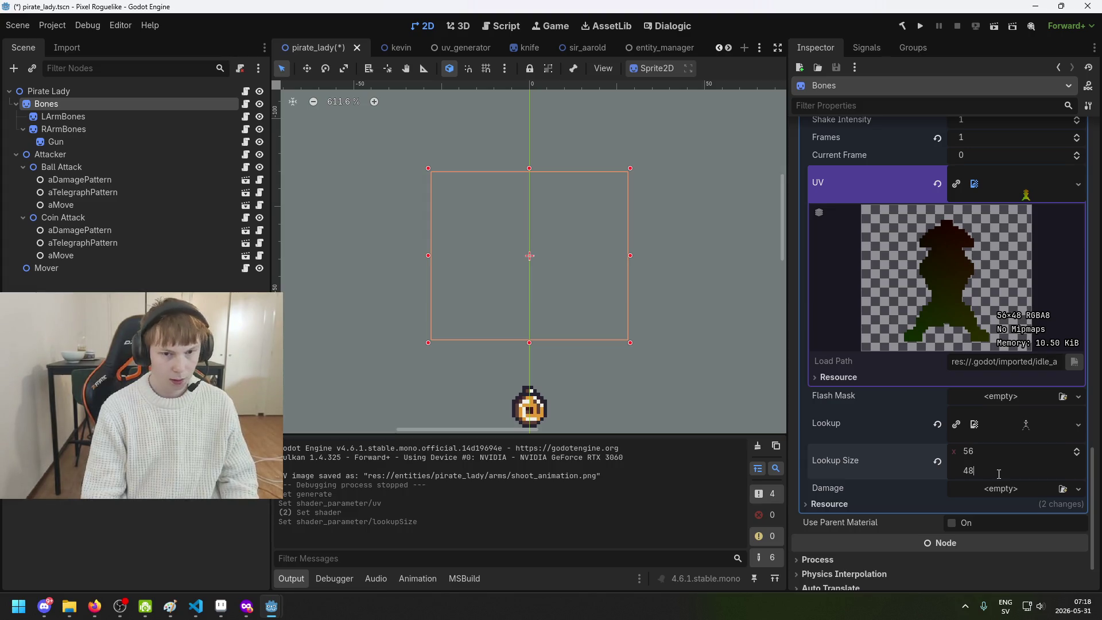
key("Return")
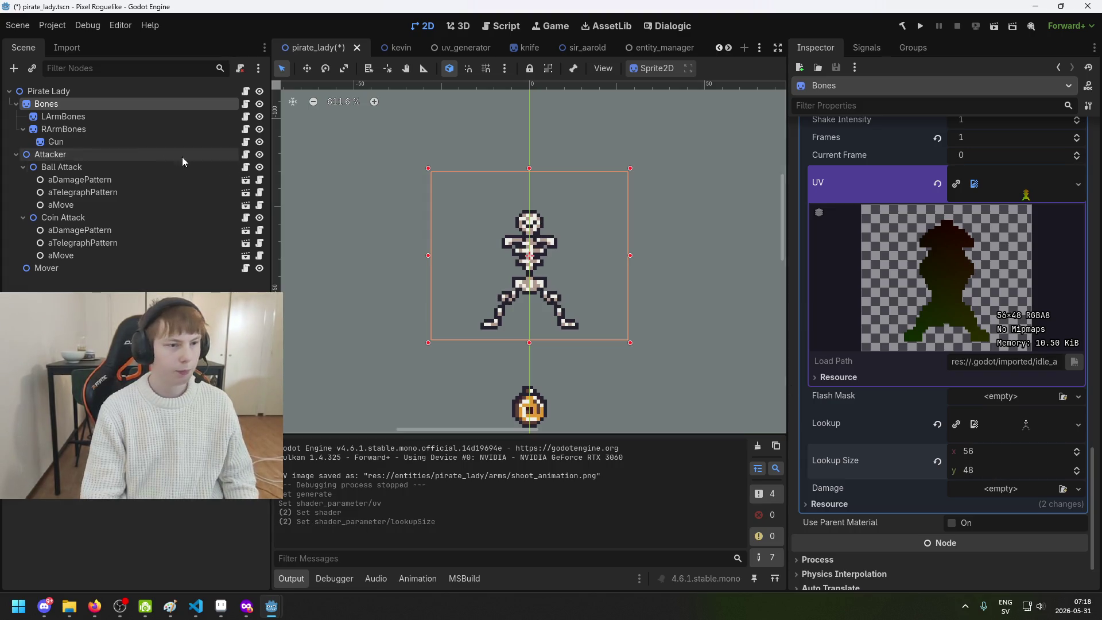
Select both LArmBones and RArmBones and expand their material's shader parameters
left_click(91, 130)
left_click(89, 119)
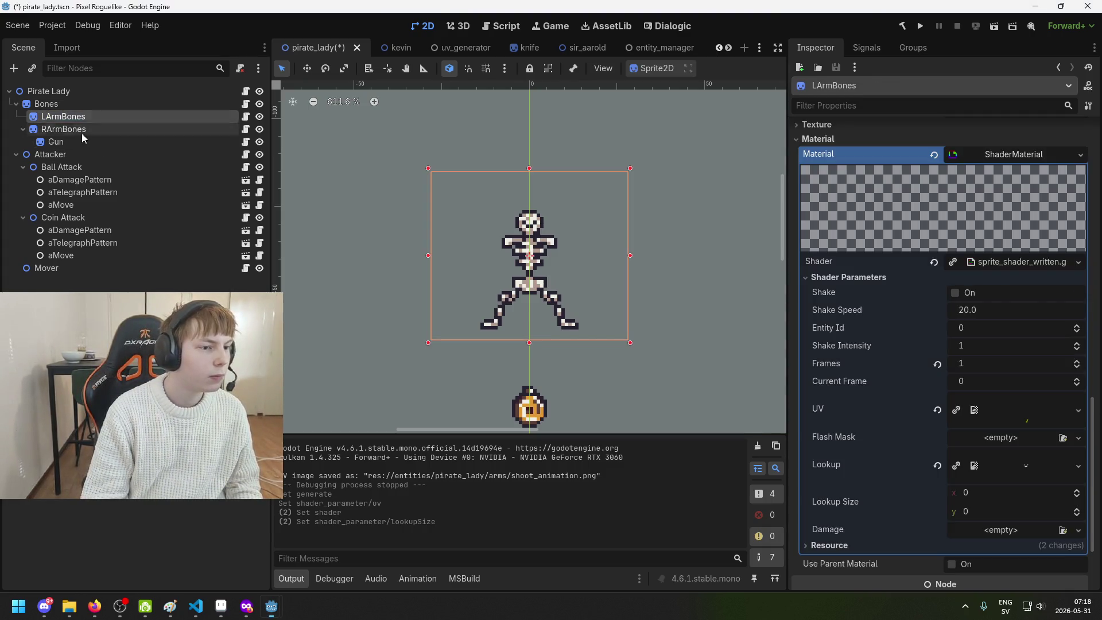
left_click(91, 128)
left_click(89, 121, "ctrl")
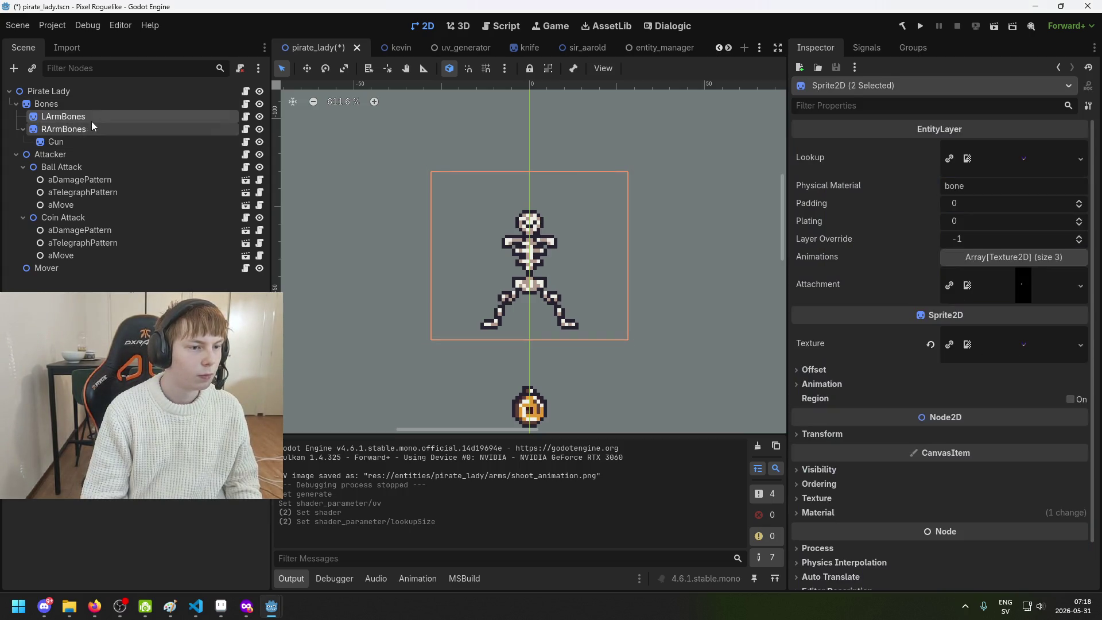
scroll(965, 350, "down", 2)
left_click(915, 463)
left_click(993, 481)
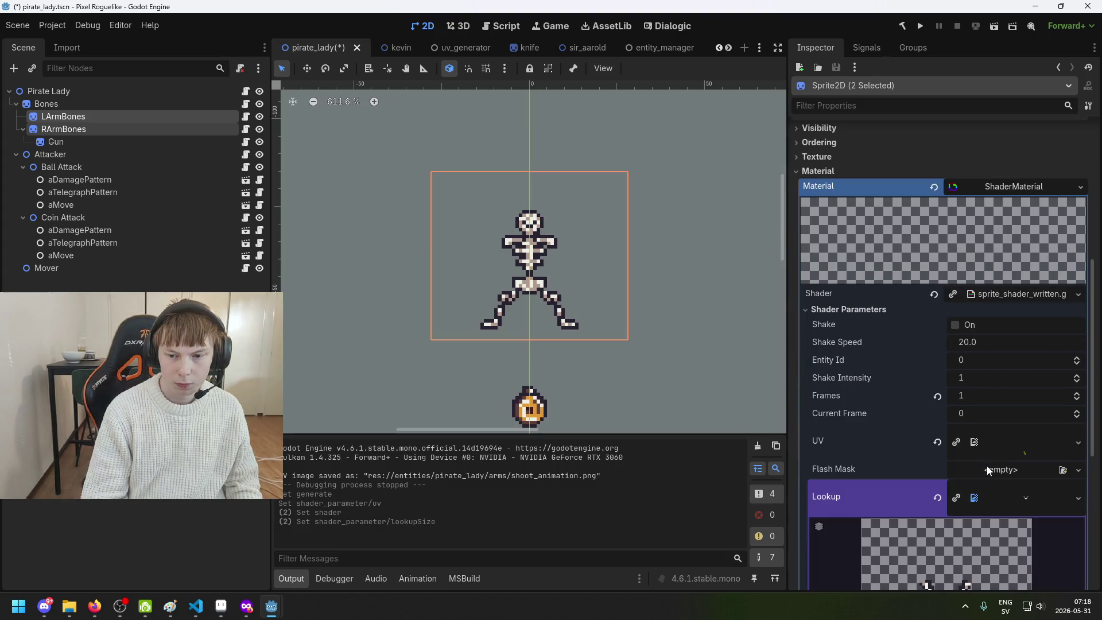
Set both arm sprites' Lookup Size to 56 × 48
scroll(990, 501, "down", 3)
left_click(990, 531)
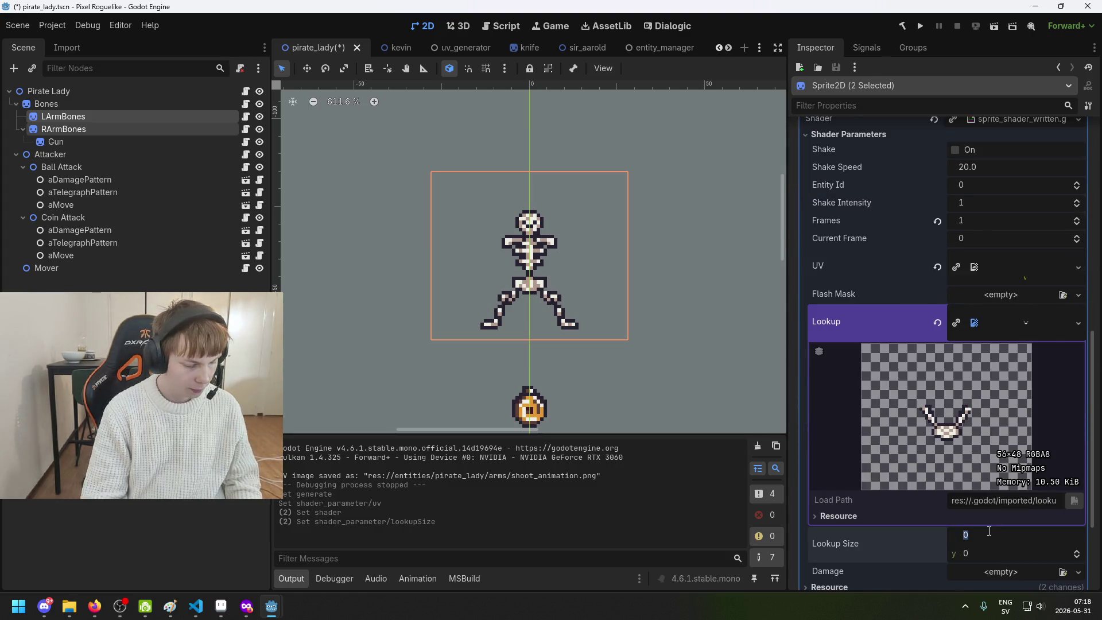
type("6")
left_click(993, 553)
type("8")
key("Return")
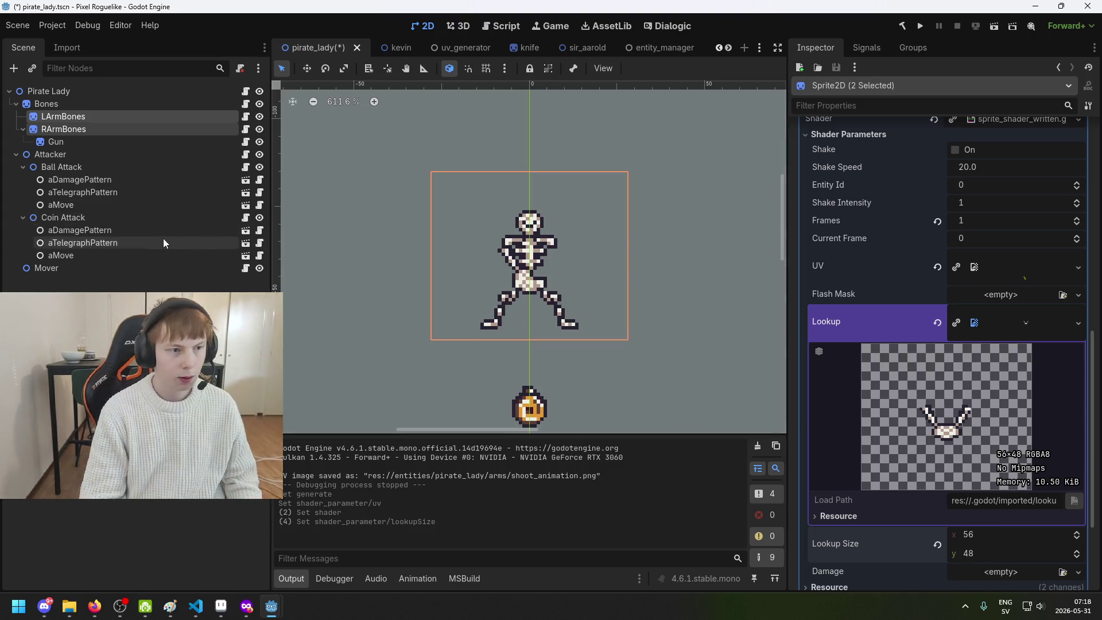
left_click(109, 116)
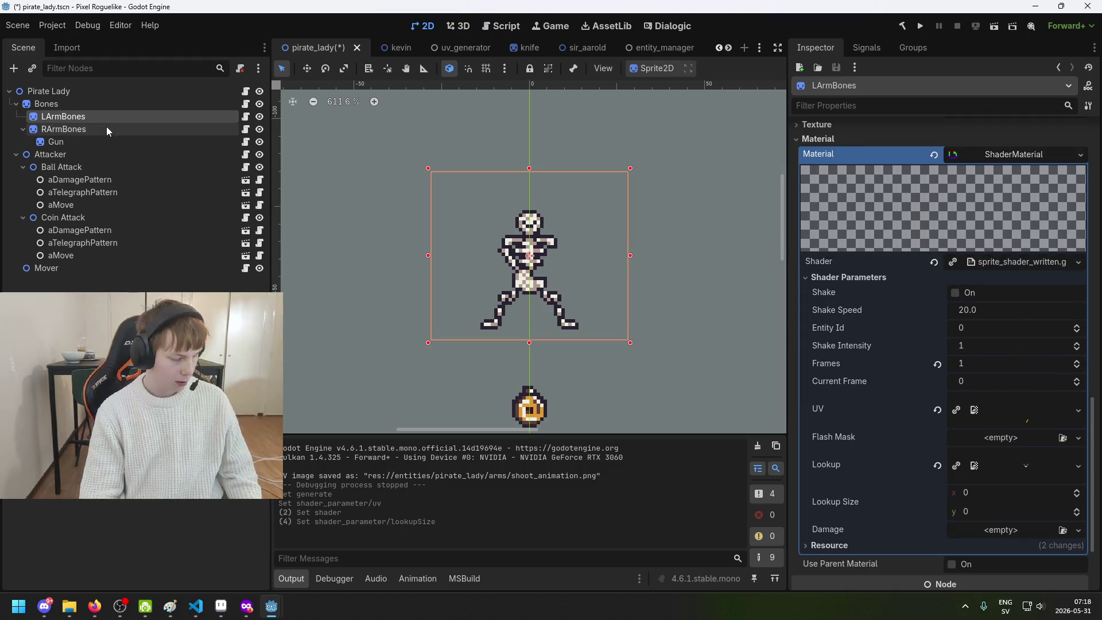
Save the scene and preview the left arm's UV texture
scroll(1023, 356, "down", 3)
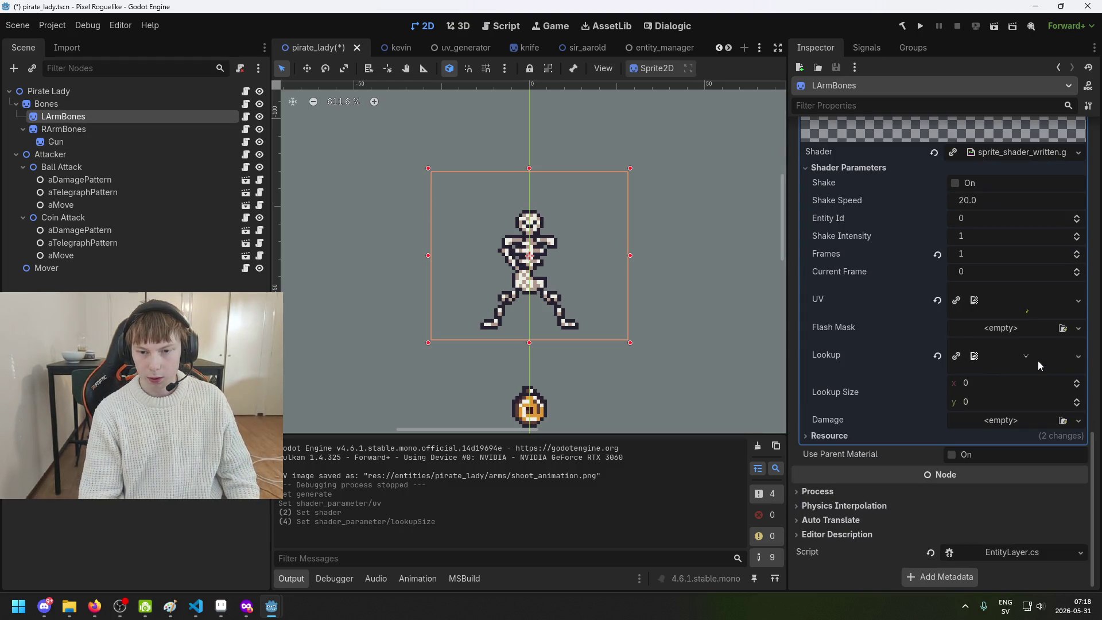
scroll(1039, 356, "up", 5)
scroll(1041, 364, "down", 5)
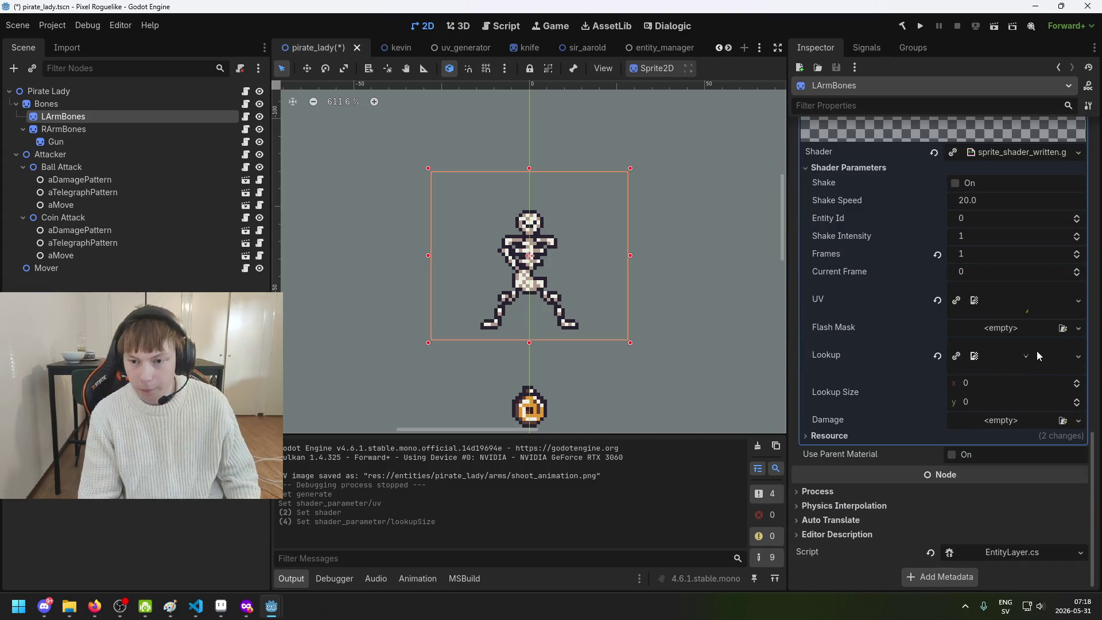
key("ctrl+s")
left_click(1022, 310)
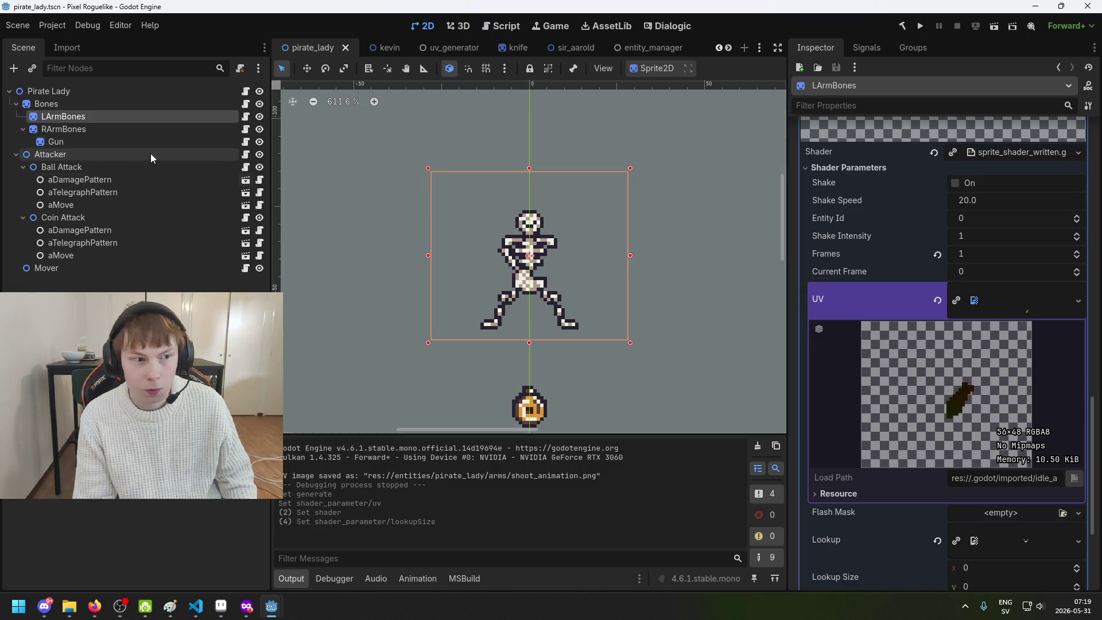
scroll(899, 318, "up", 5)
scroll(899, 318, "up", 8)
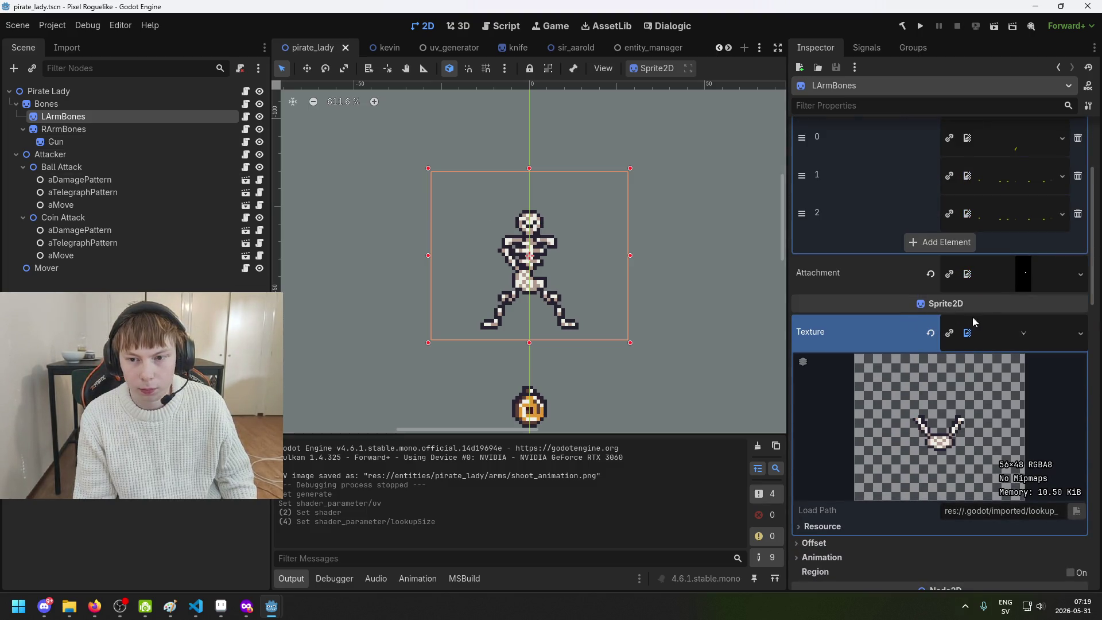
Toggle the Attachment texture preview, save again, and begin editing Lookup Size x
left_click(1017, 277)
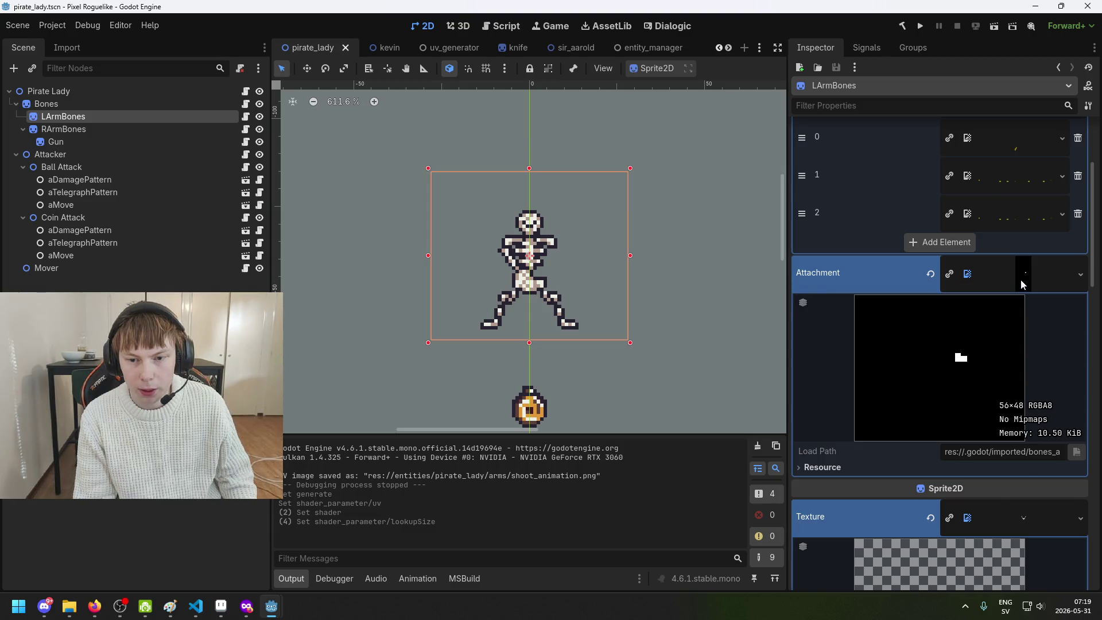
left_click(1021, 281)
scroll(1022, 287, "down", 2)
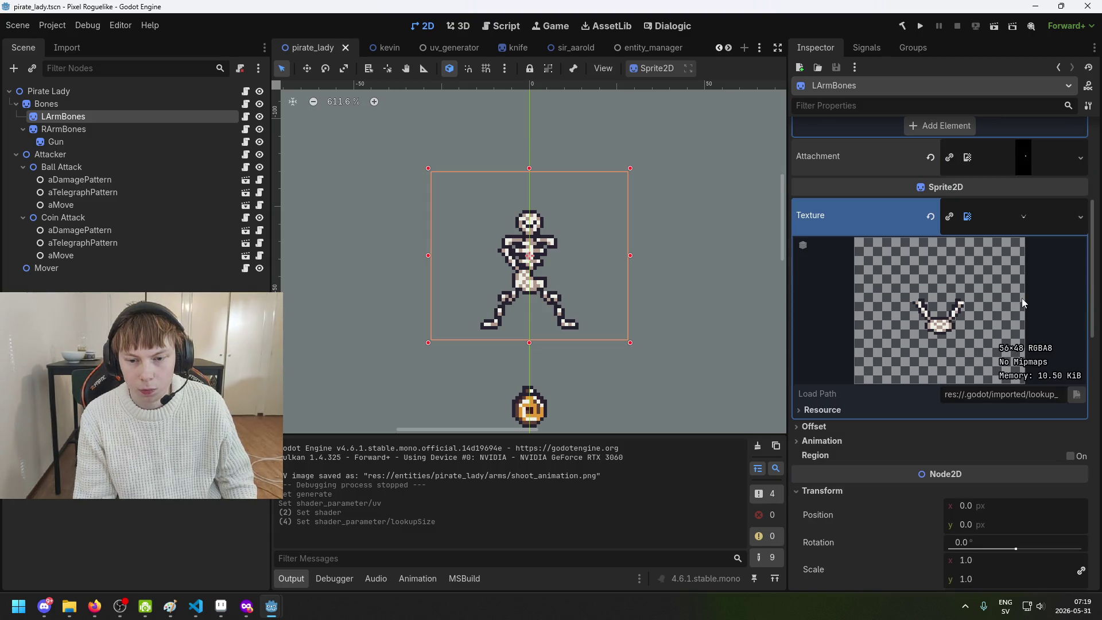
scroll(1022, 298, "up", 4)
scroll(1037, 407, "up", 1)
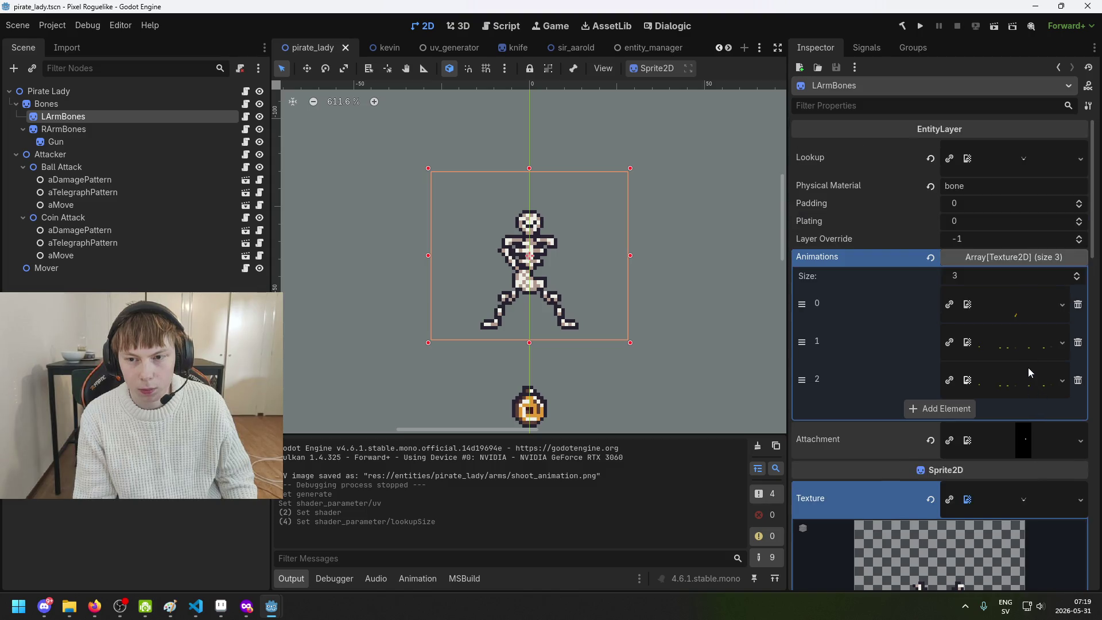
key("ctrl+s")
scroll(1021, 345, "down", 10)
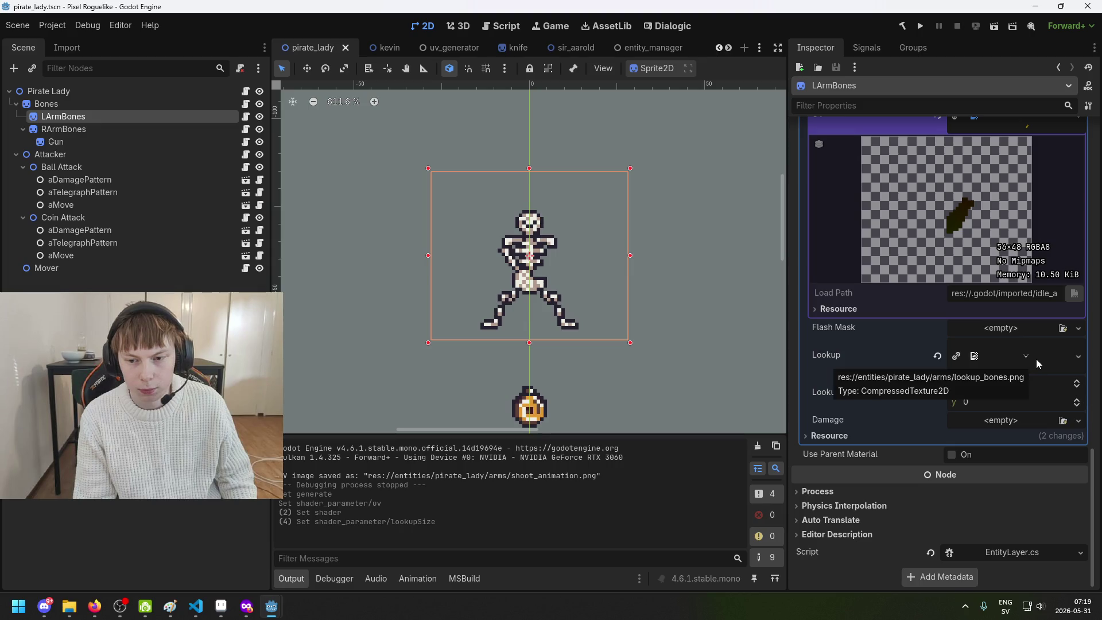
scroll(1035, 344, "up", 6)
scroll(1031, 315, "down", 5)
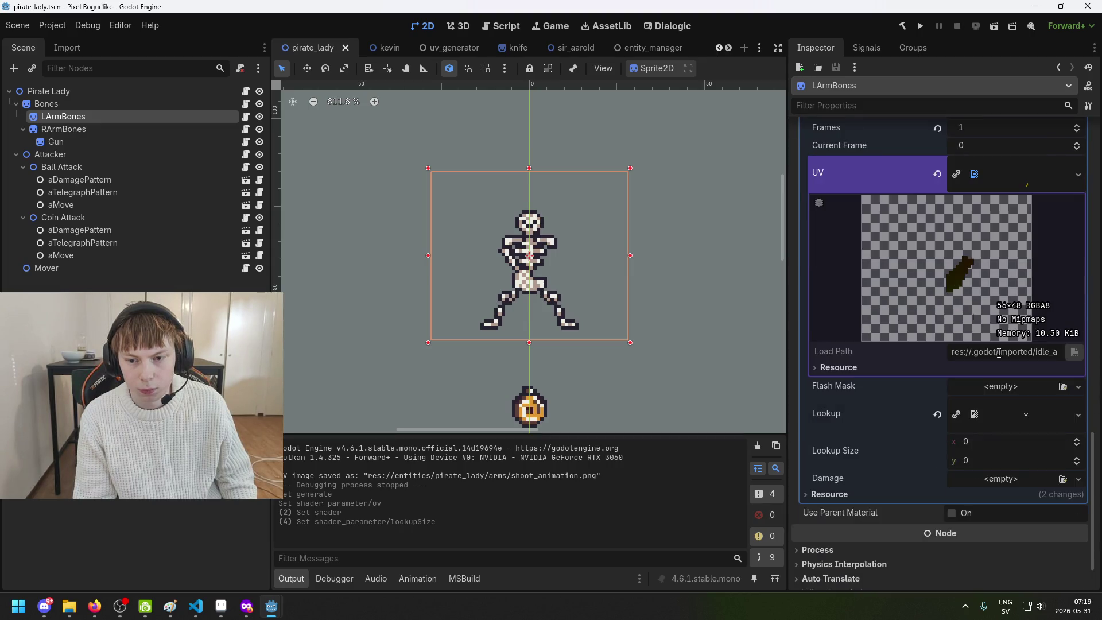
left_click(1014, 438)
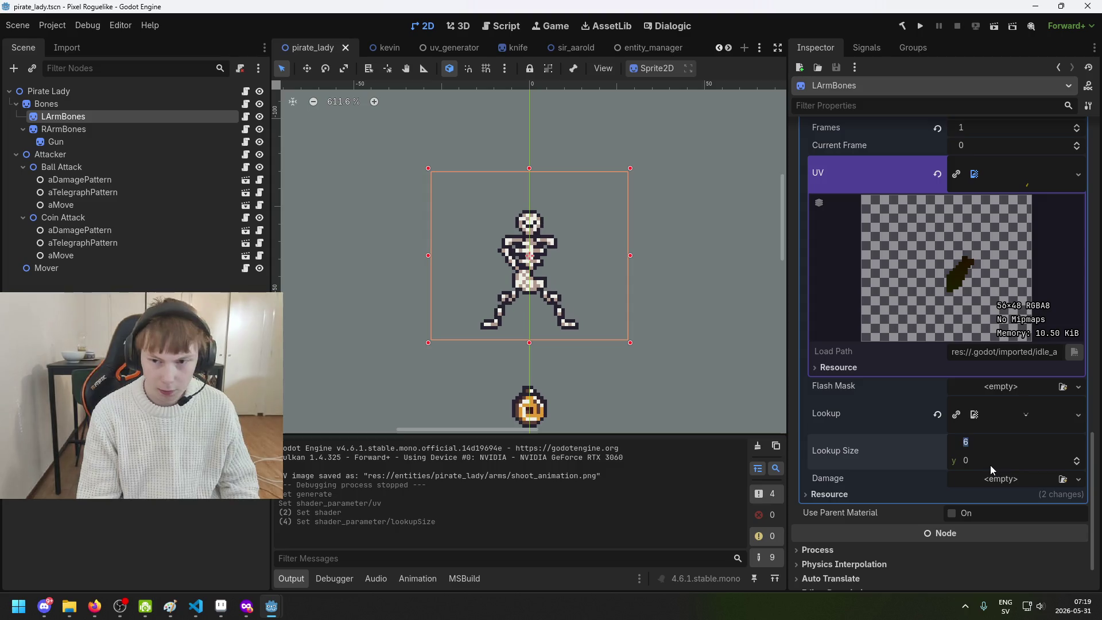
type("56")
Enter 56 × 48 as LArmBones' Lookup Size and save the pirate_lady scene
left_click(994, 457)
key("Return")
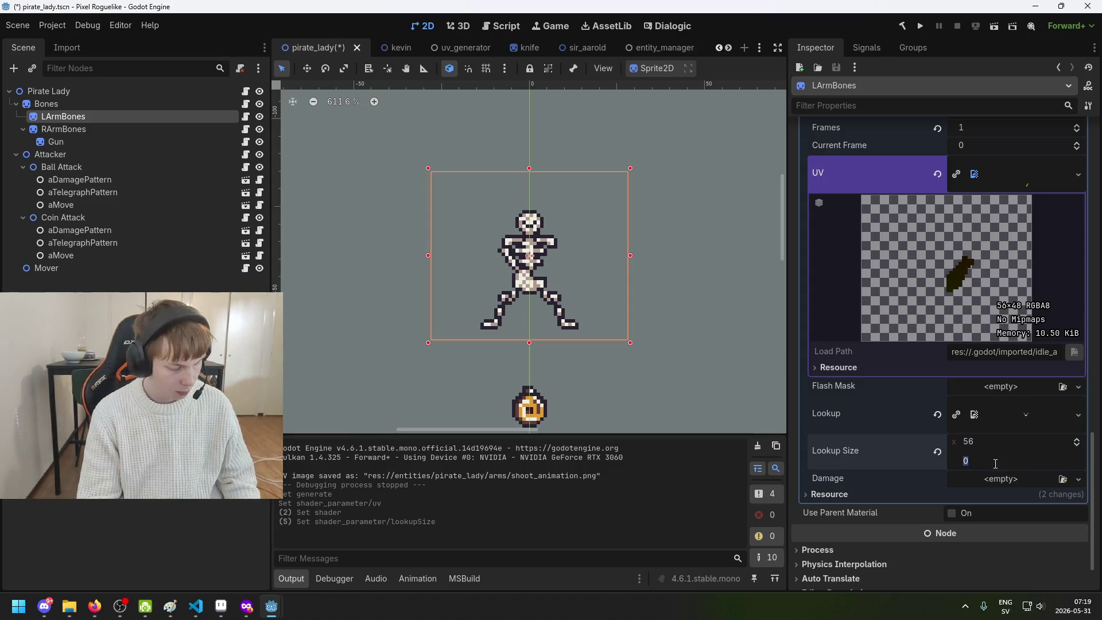
type("48")
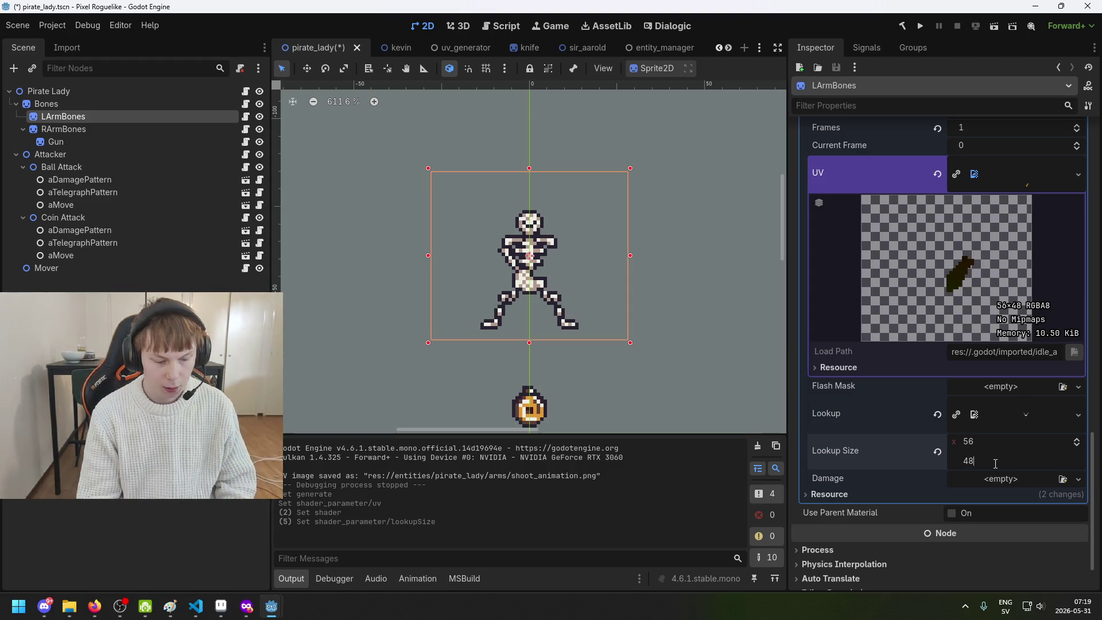
key("Return")
scroll(586, 298, "up", 1)
key("ctrl+s")
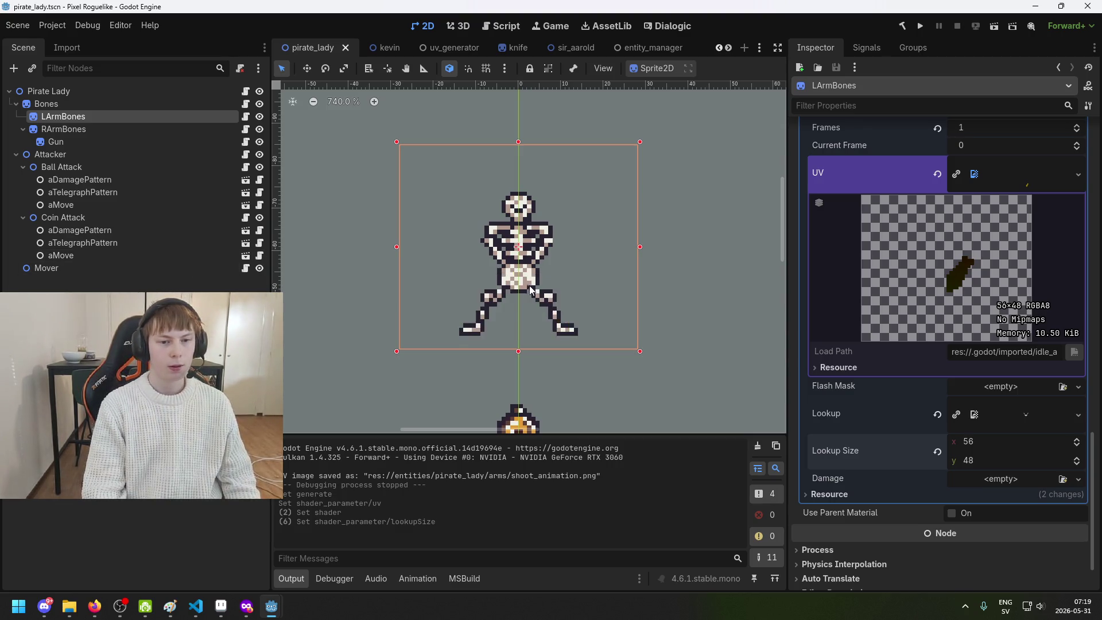
scroll(525, 273, "up", 5)
scroll(508, 282, "down", 1)
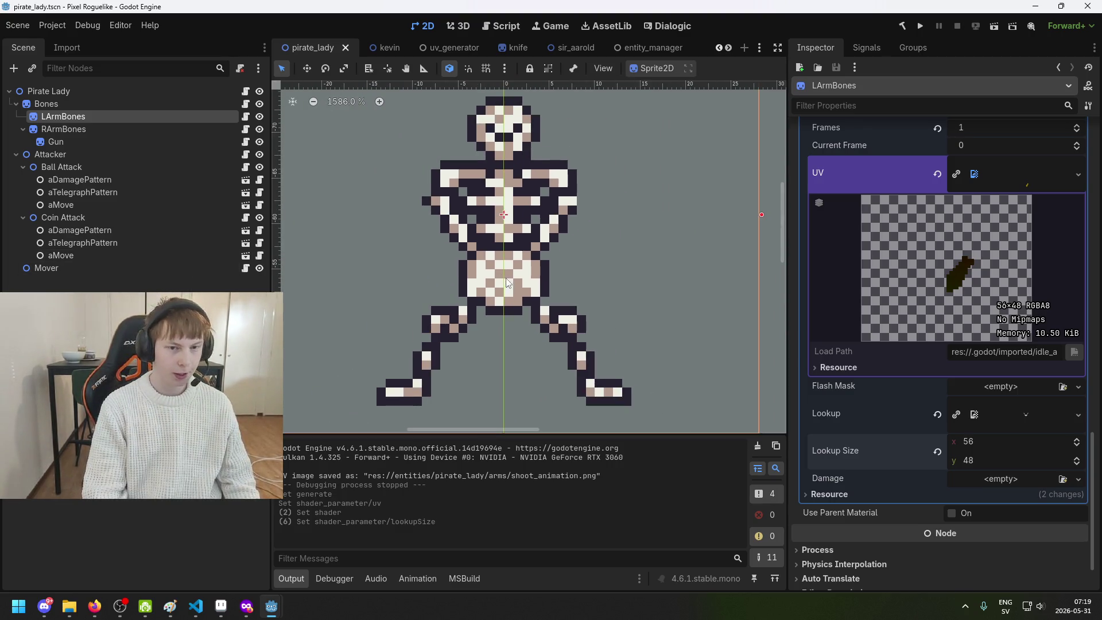
scroll(443, 333, "down", 1)
scroll(487, 315, "down", 1)
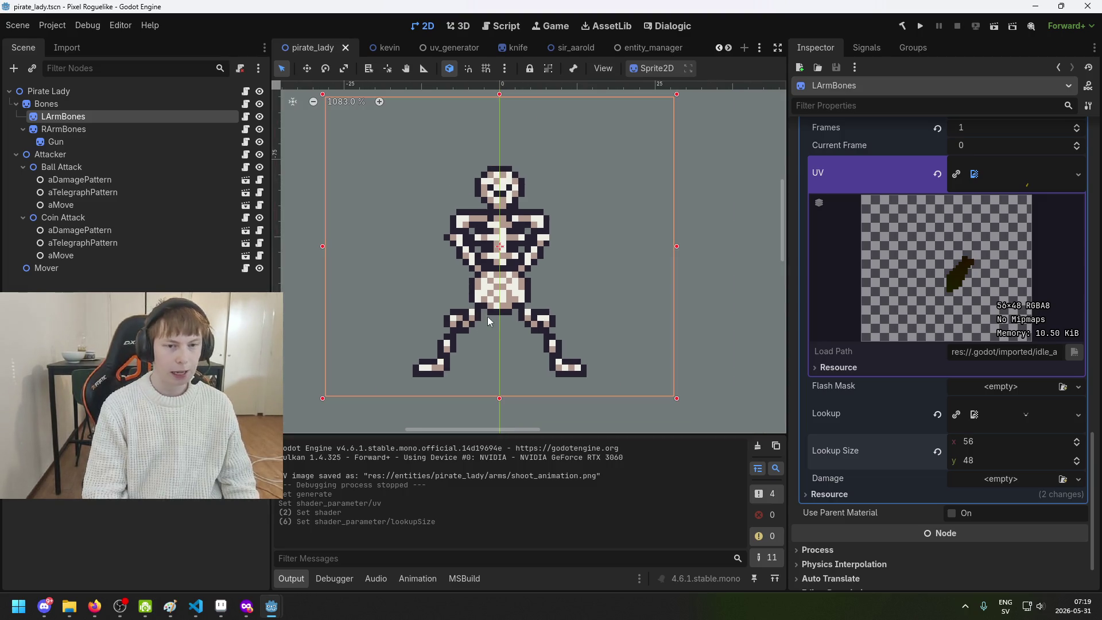
scroll(355, 316, "down", 1)
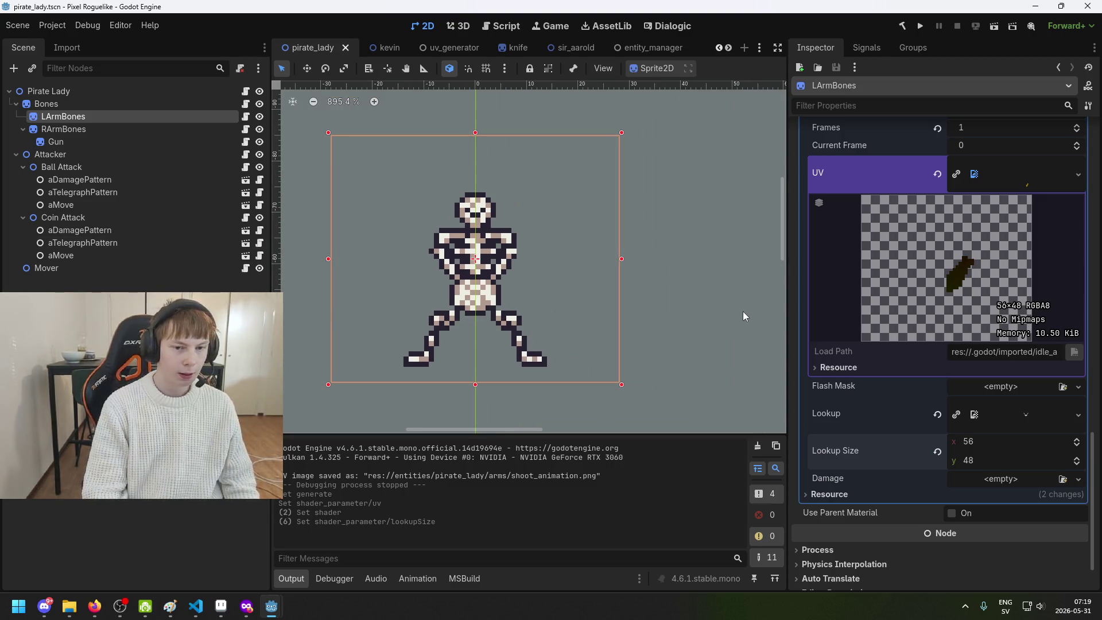
Preview the Gun node's 56×122 idle_animation.png UV texture, then switch to Aseprite
left_click(137, 144)
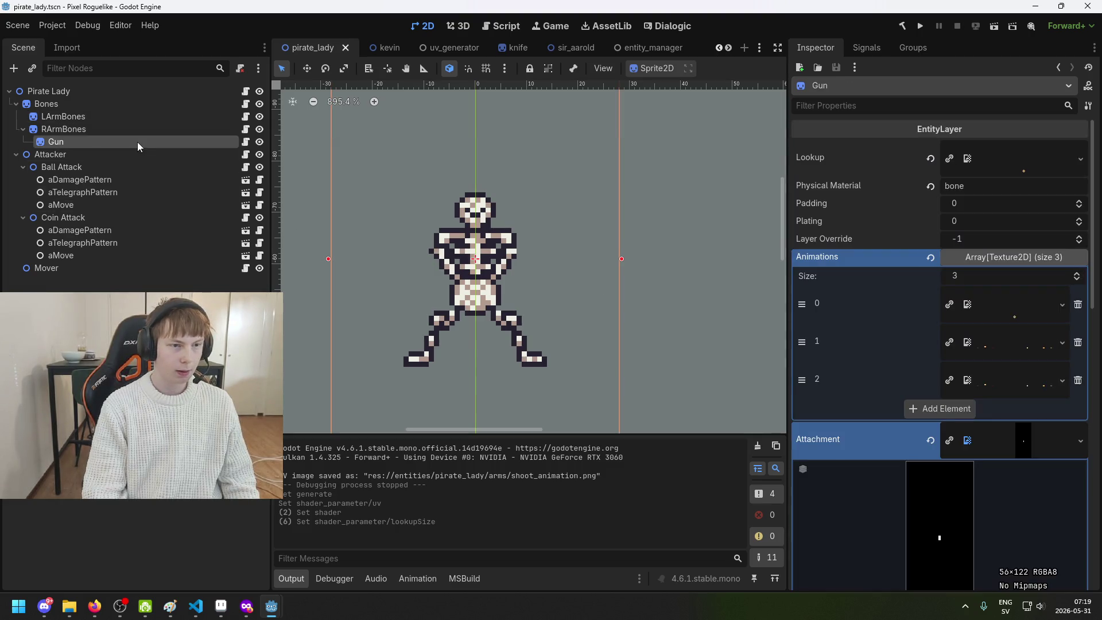
scroll(935, 338, "down", 6)
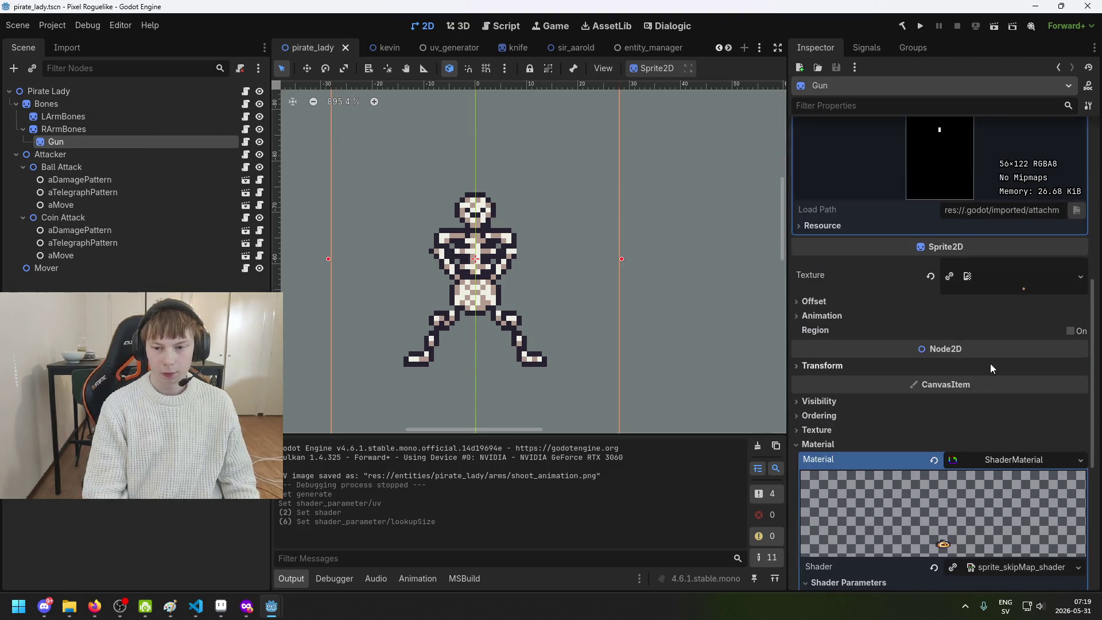
scroll(987, 363, "down", 5)
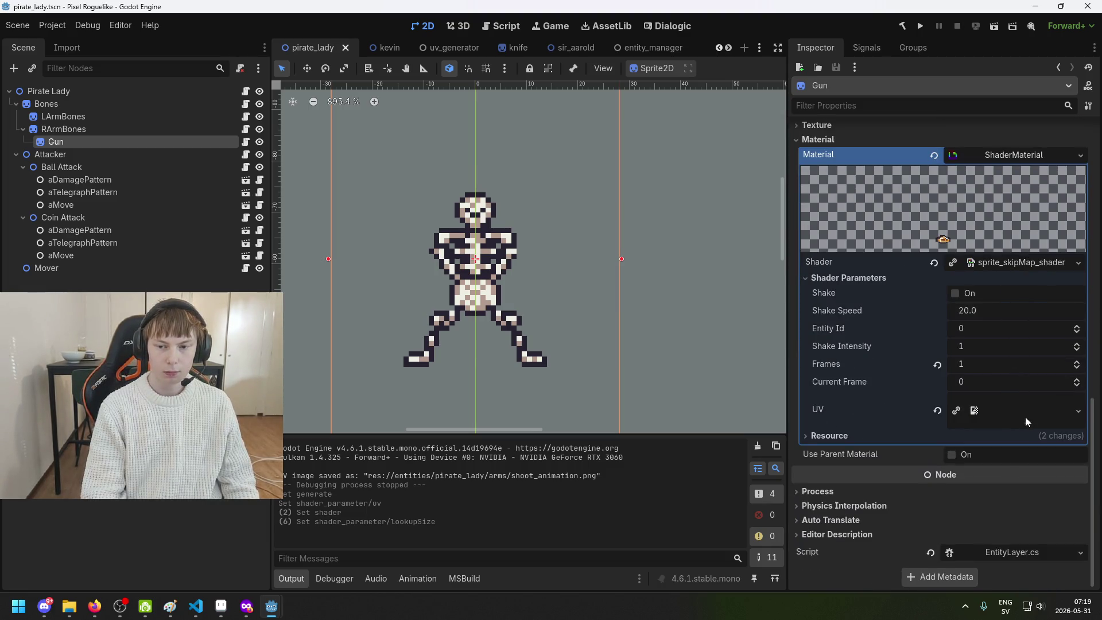
left_click(1025, 416)
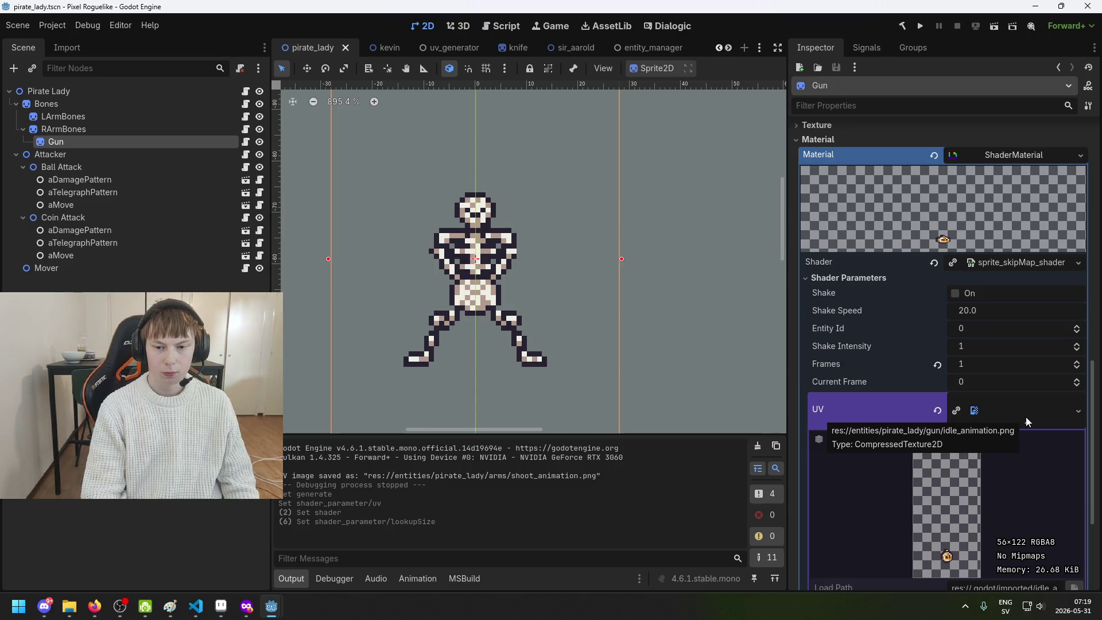
left_click(221, 607)
Open attachment.png, idle_animation.png and shoot_animation.png together from the pirate_lady/gun folder
left_click(67, 73)
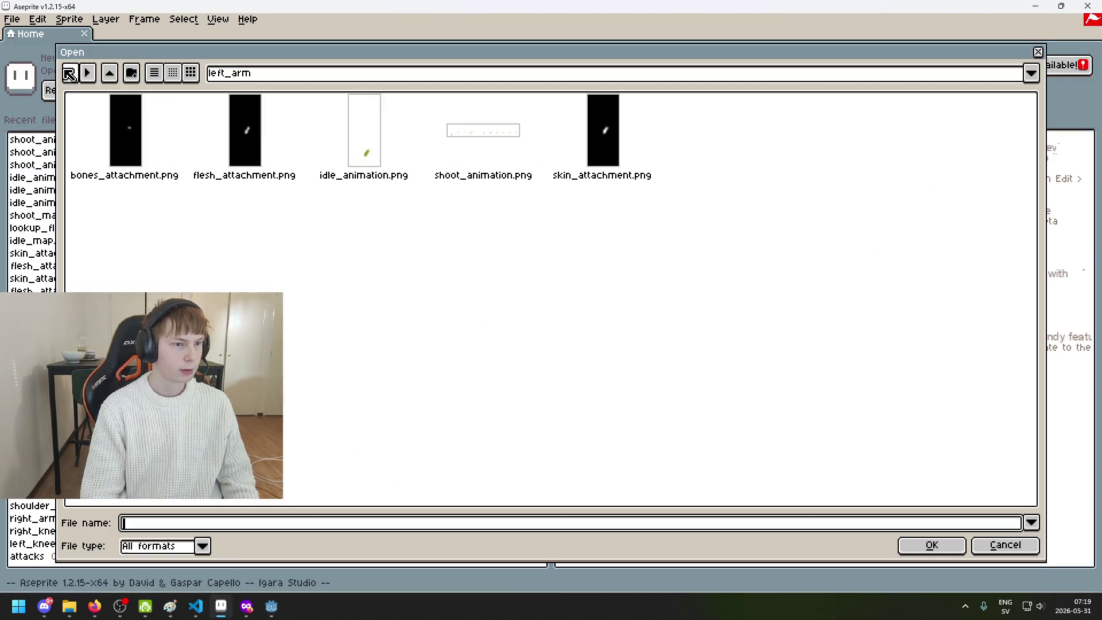
left_click(276, 73)
left_click(334, 177)
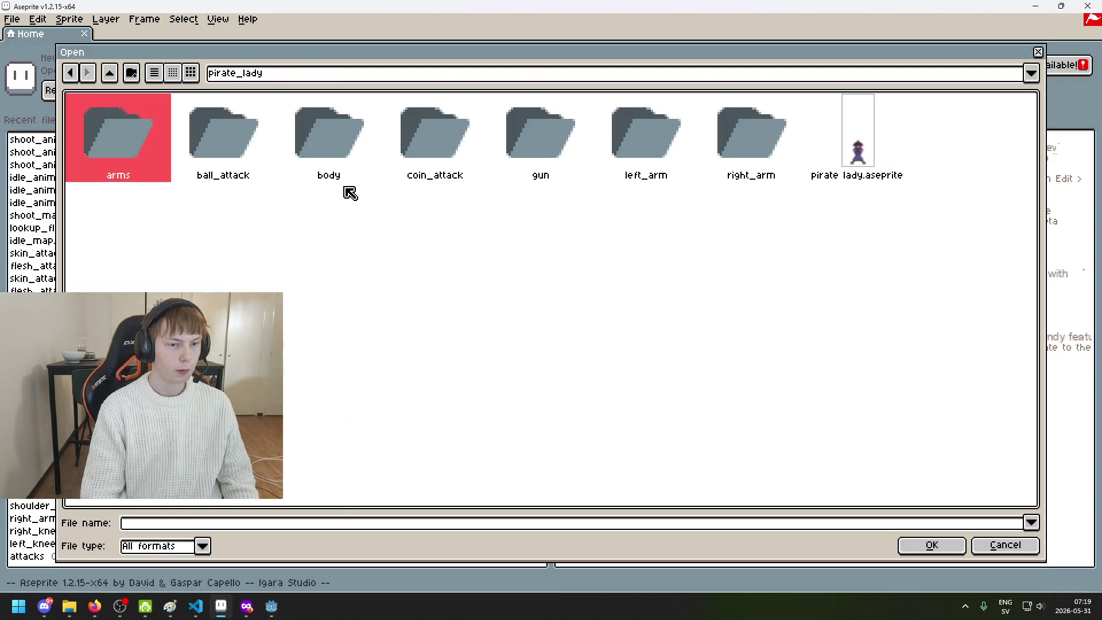
double_click(549, 151)
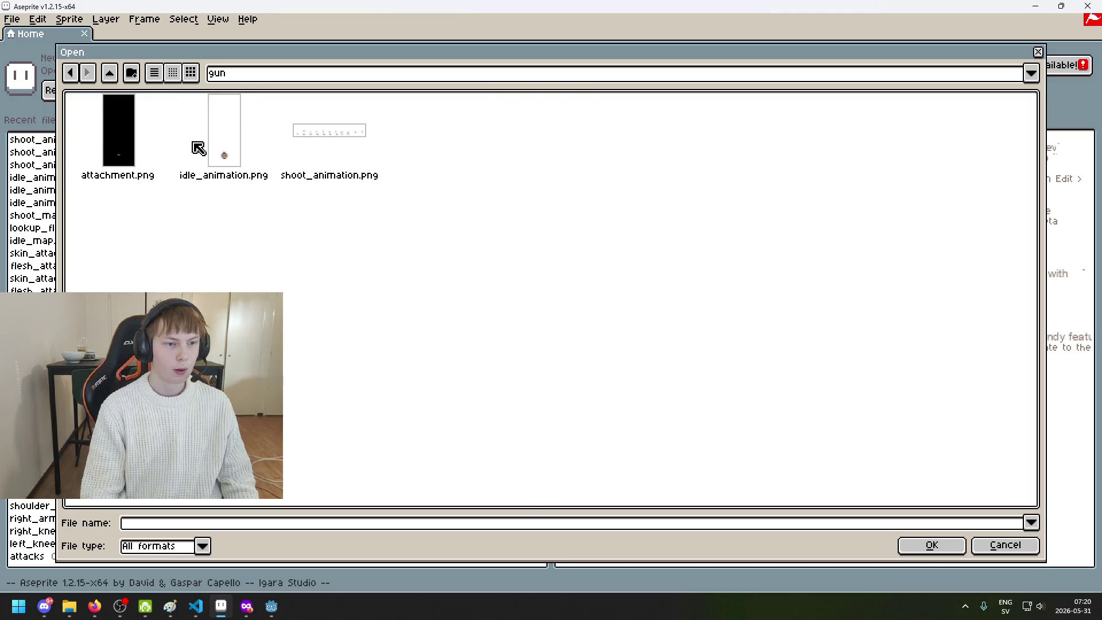
left_click(98, 141)
left_click(233, 150, "shift")
left_click(353, 152, "shift")
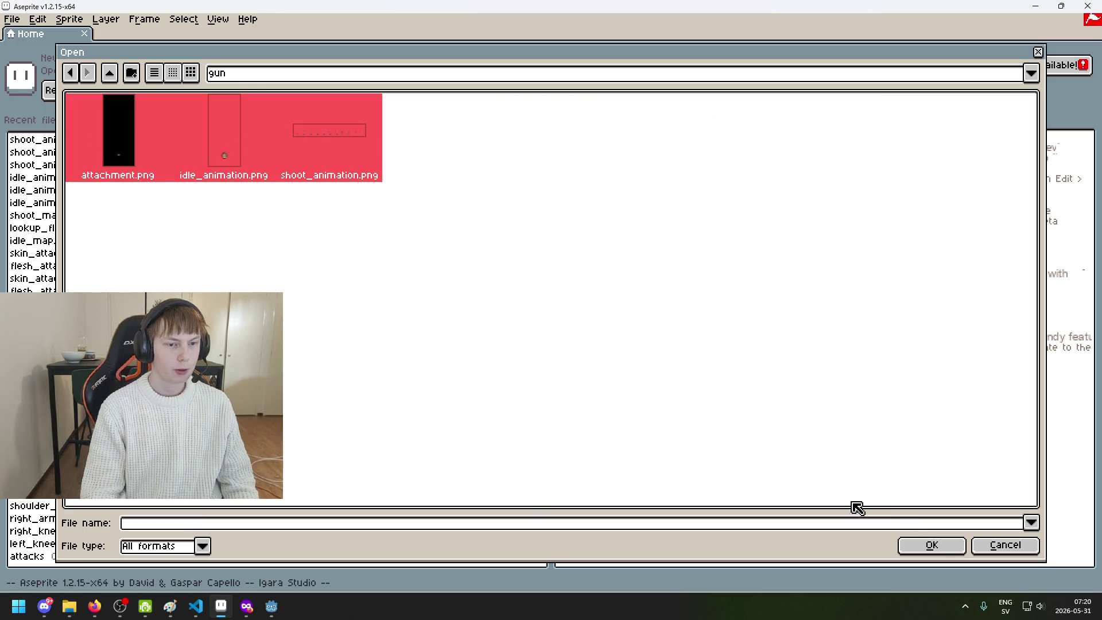
left_click(937, 544)
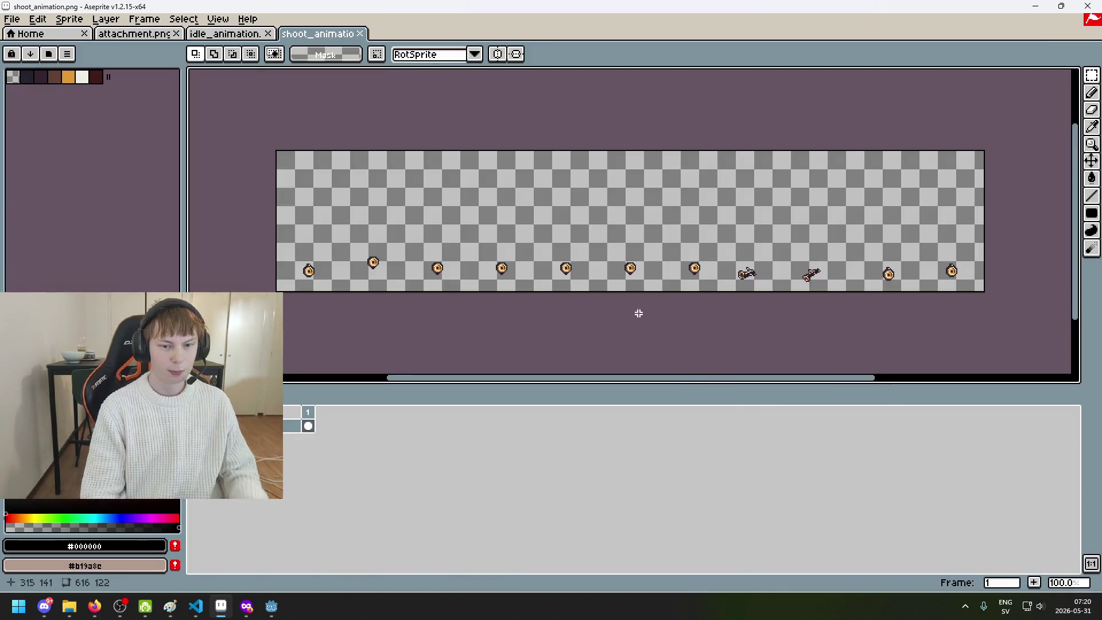
Bring up idle_animation.png and pan over the idle sprite to inspect it
left_click(224, 34)
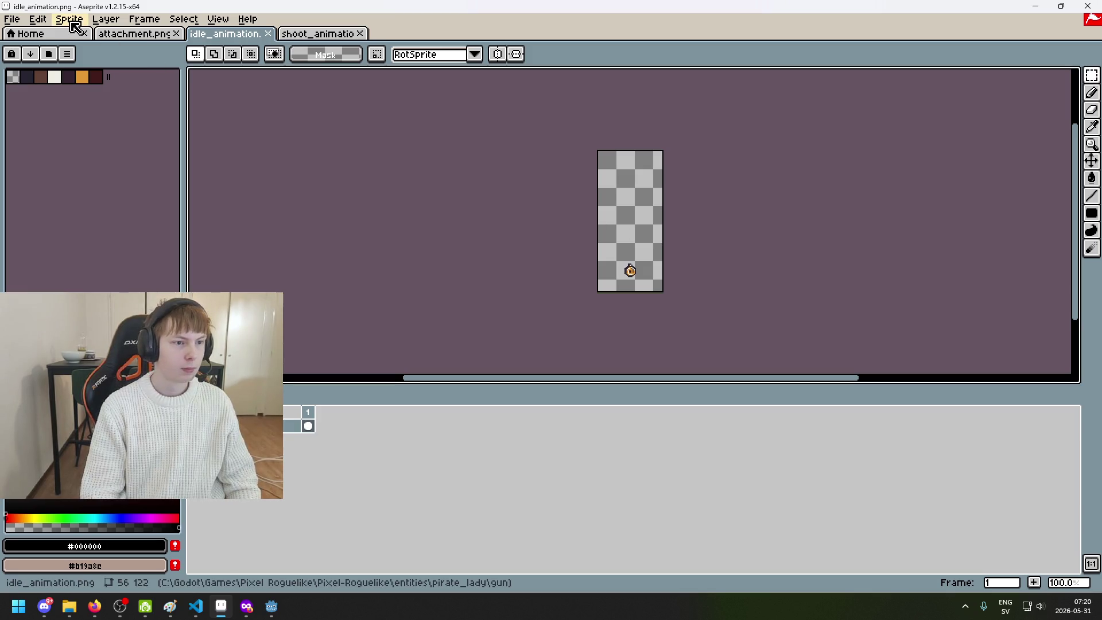
scroll(231, 130, "right", 2)
scroll(402, 204, "up", 2)
scroll(501, 224, "down", 1)
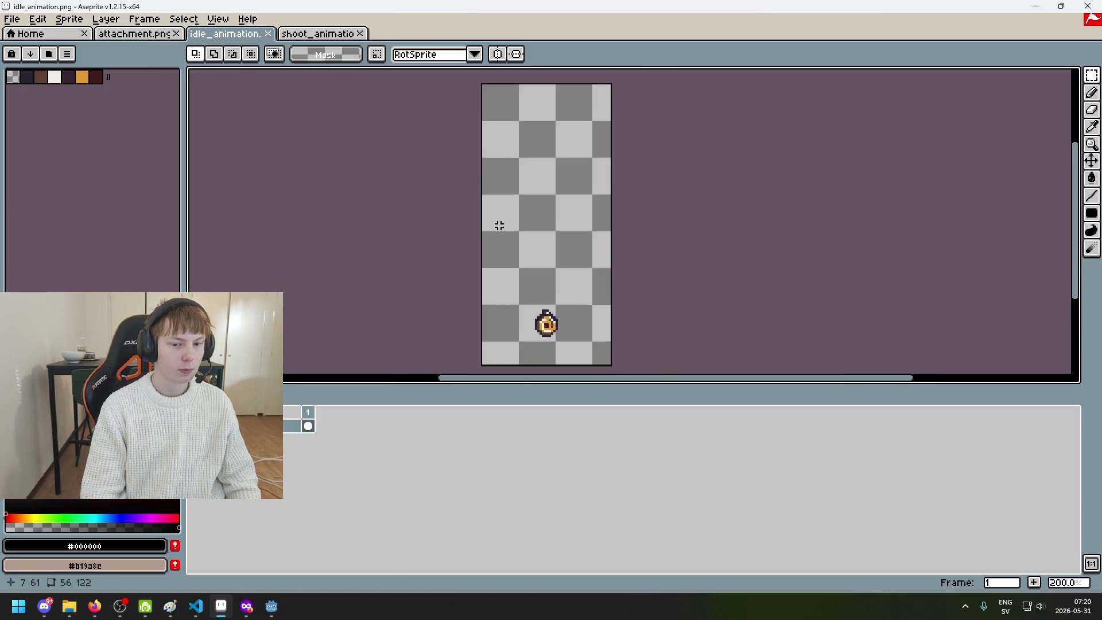
left_click_drag(501, 224, 423, 182)
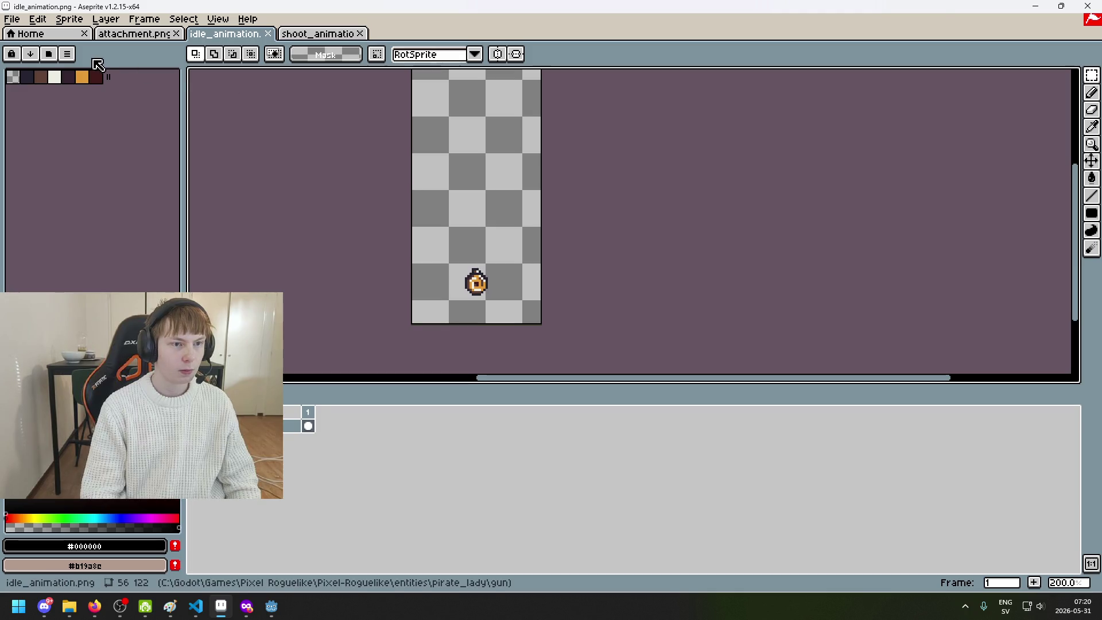
Open pirate lady.aseprite from the pirate_lady folder
left_click(12, 19)
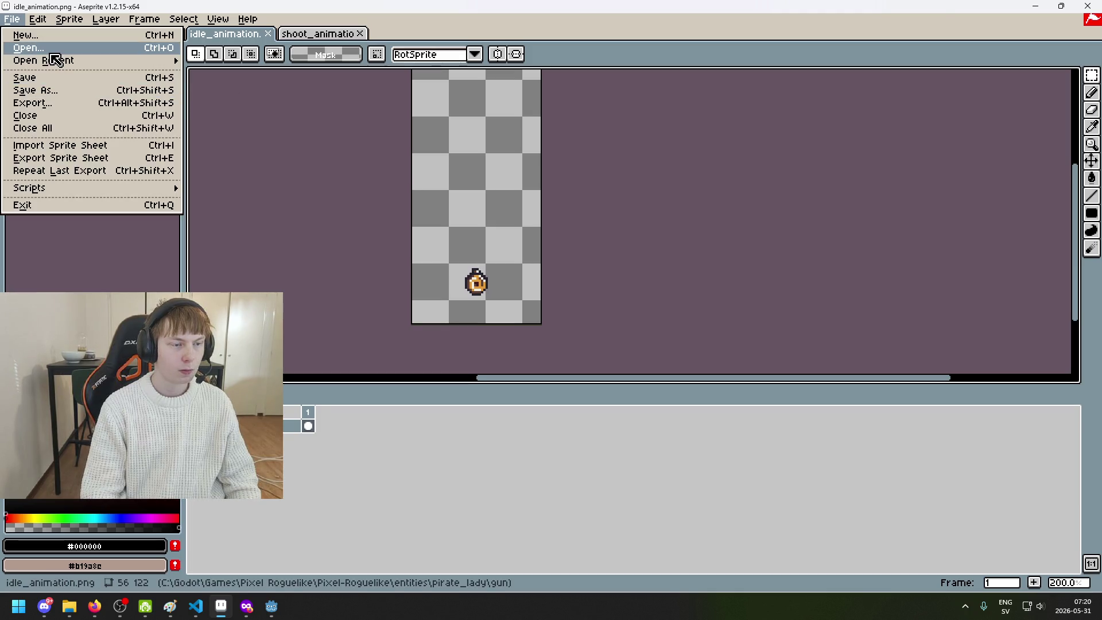
left_click(51, 51)
left_click(236, 77)
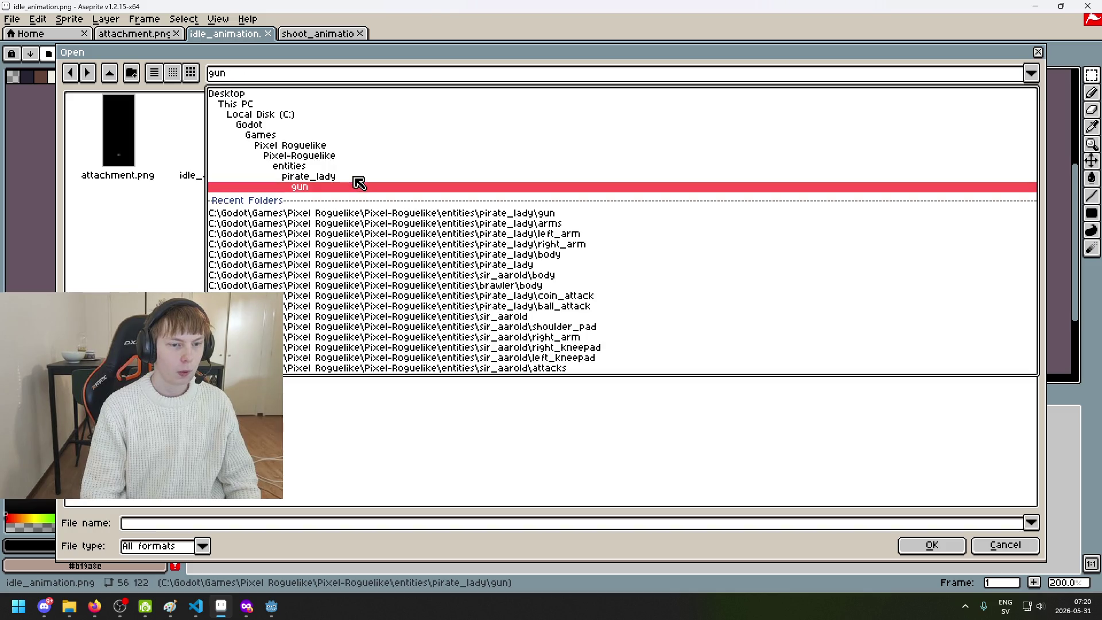
left_click(357, 177)
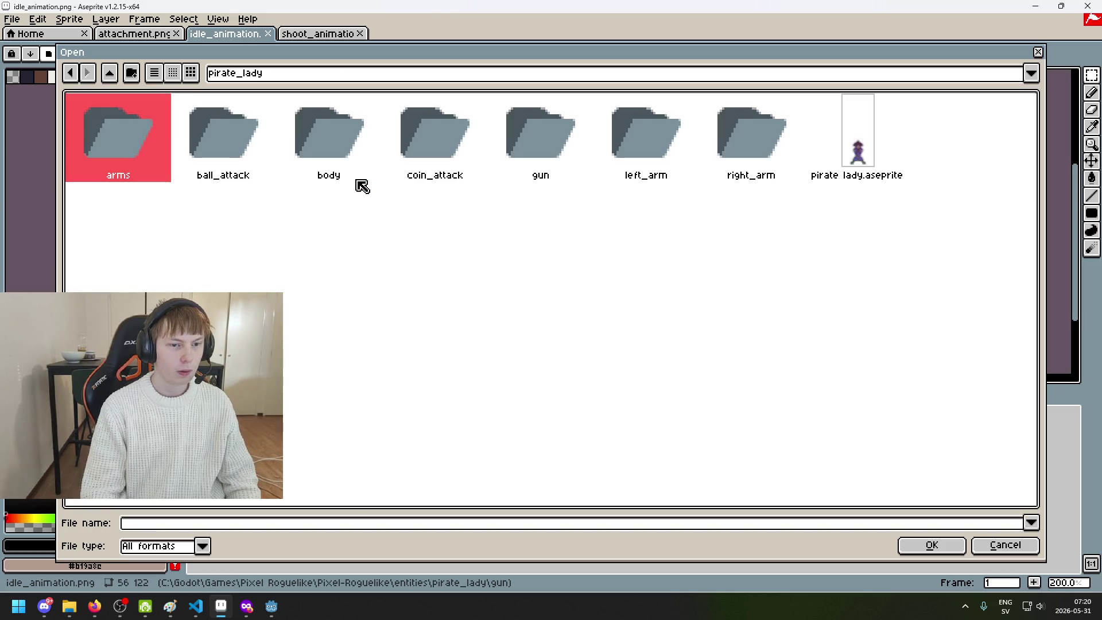
left_click(538, 147)
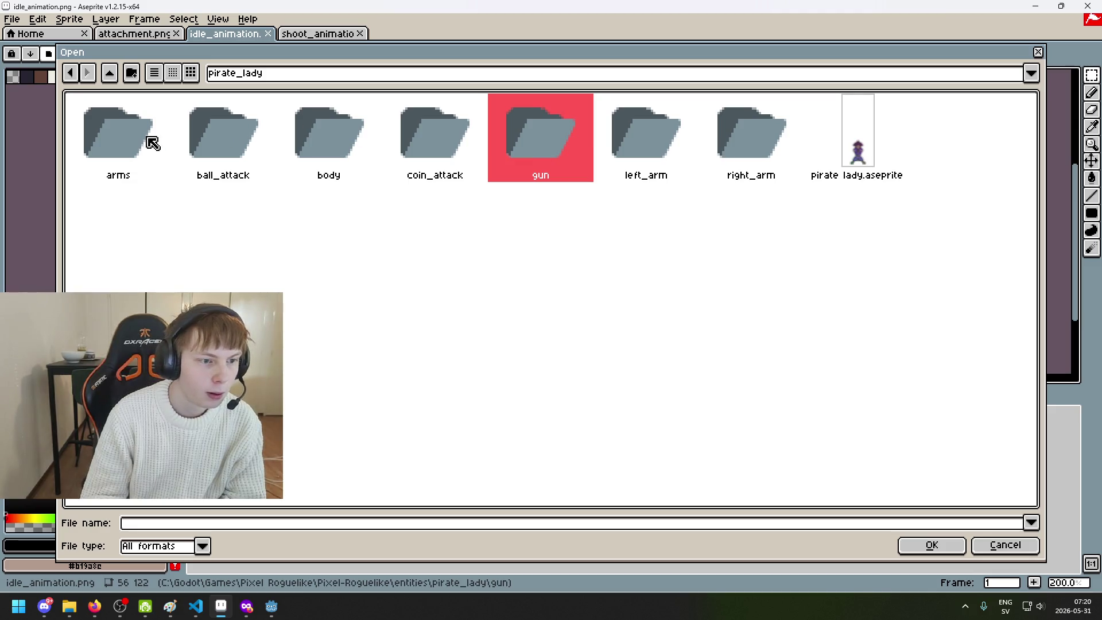
double_click(855, 153)
scroll(633, 301, "up", 1)
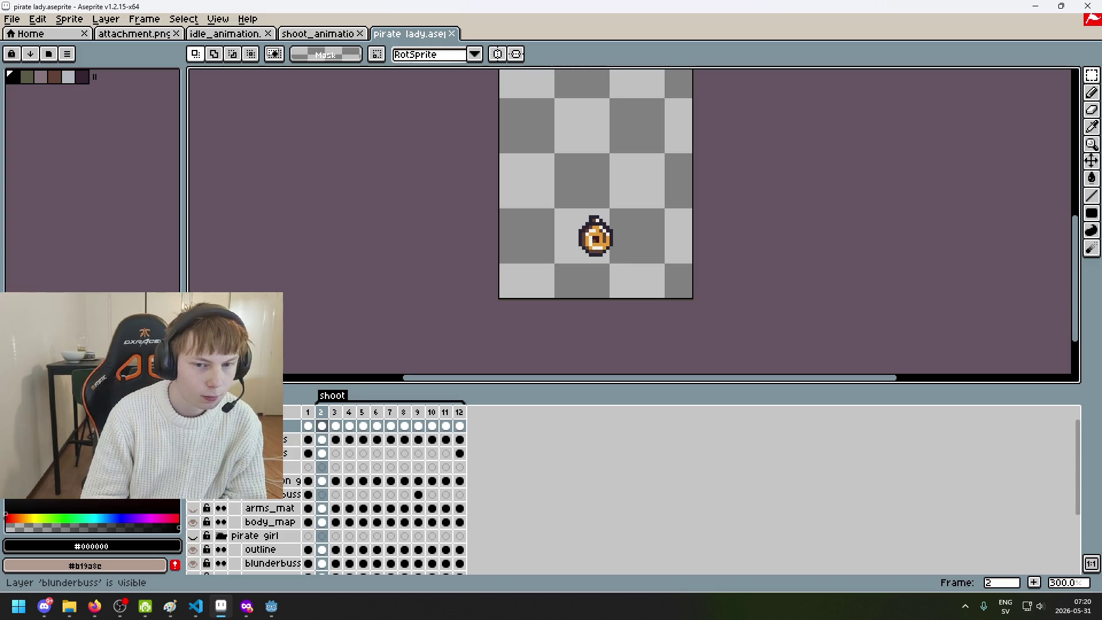
scroll(193, 494, "down", 1)
Unhide the pirate girl layers, then view the 616×122 shoot_animation strip
left_click(193, 497)
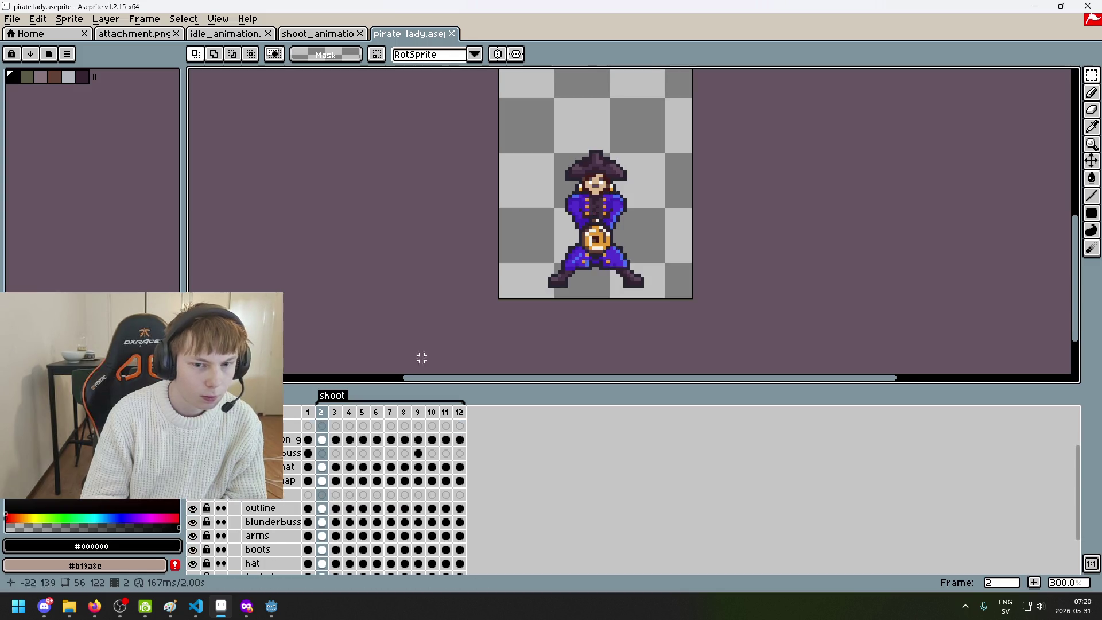
scroll(597, 221, "up", 2)
scroll(609, 218, "up", 5)
scroll(541, 192, "down", 5)
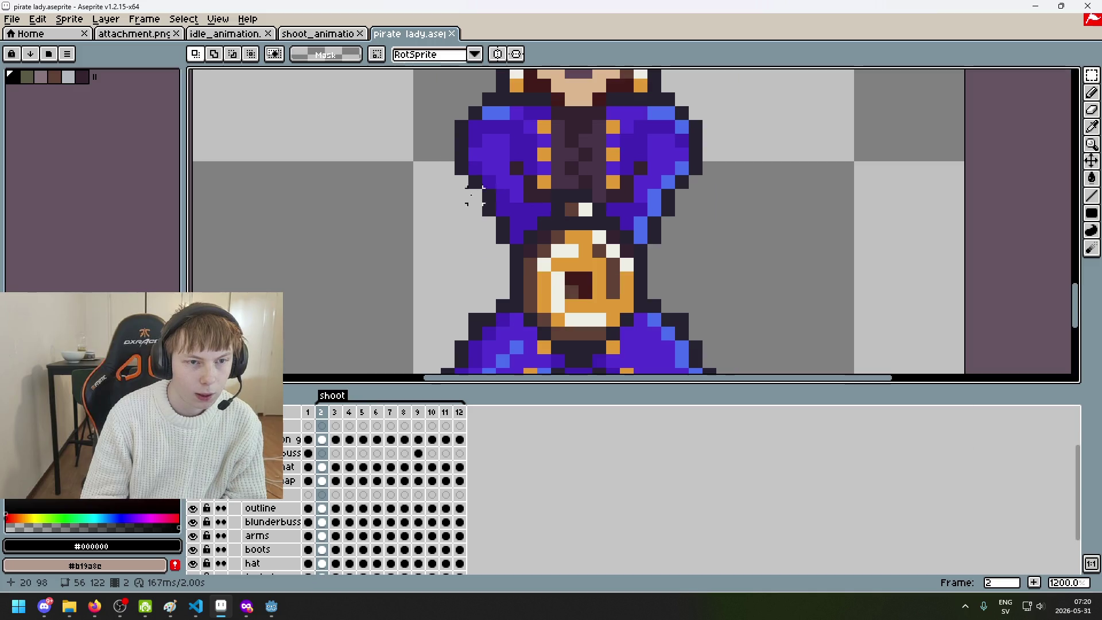
left_click(319, 33)
left_click(12, 19)
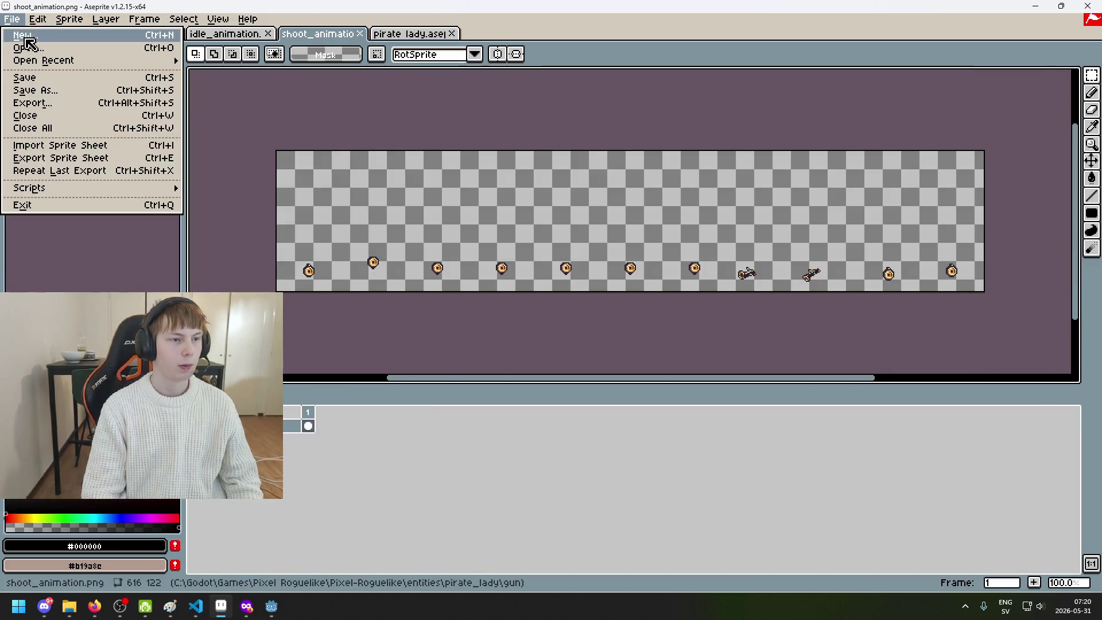
Open lookup_skin.png from the pirate_lady/arms folder
left_click(26, 45)
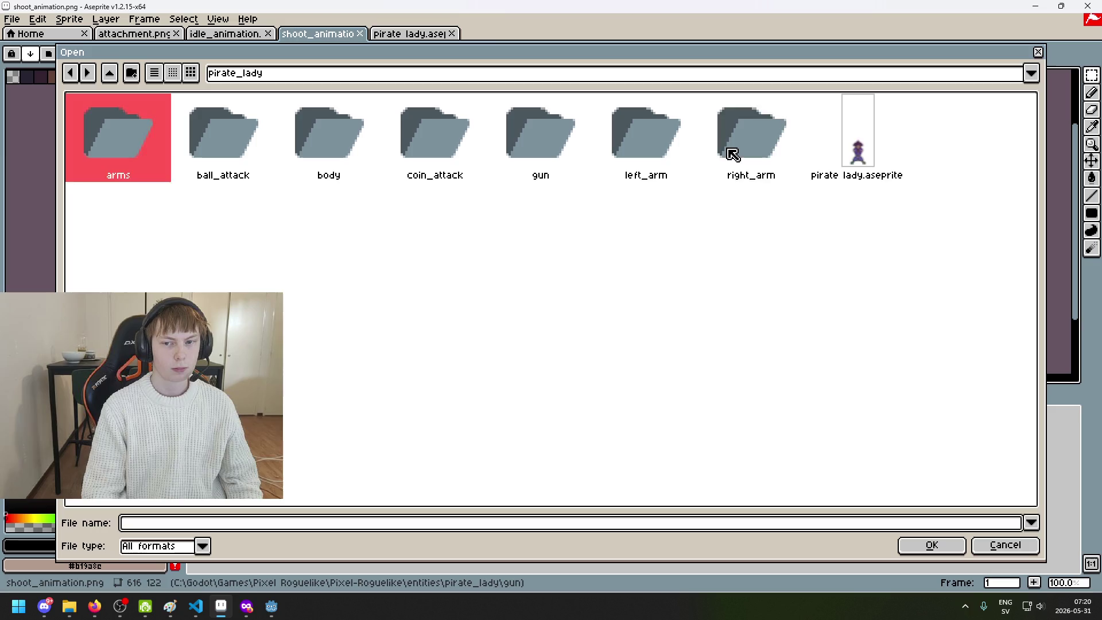
double_click(733, 155)
left_click(110, 74)
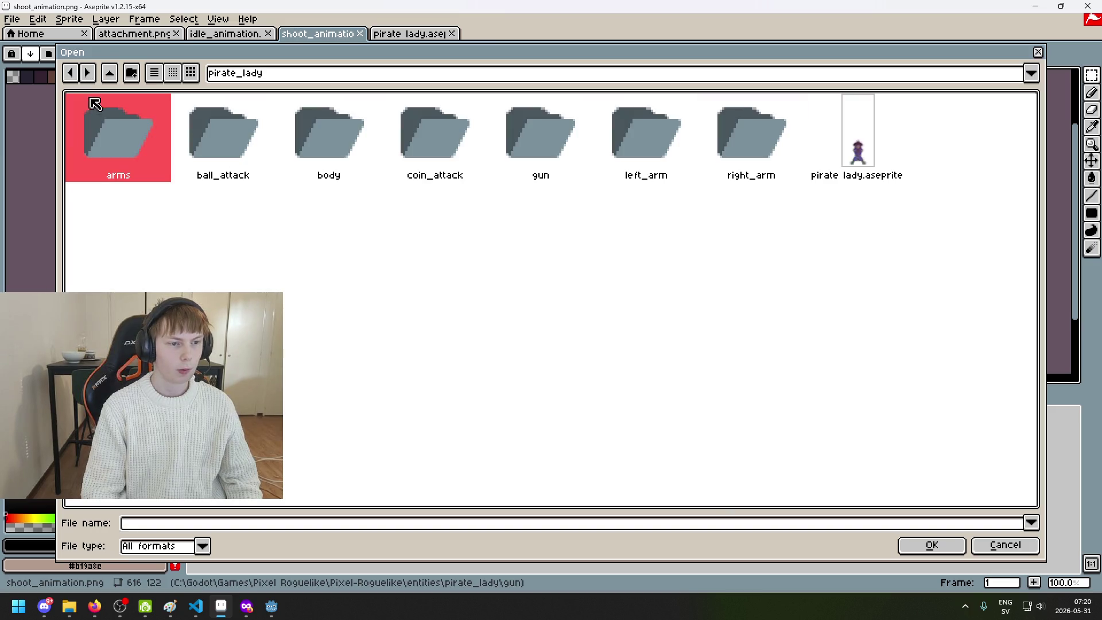
double_click(151, 151)
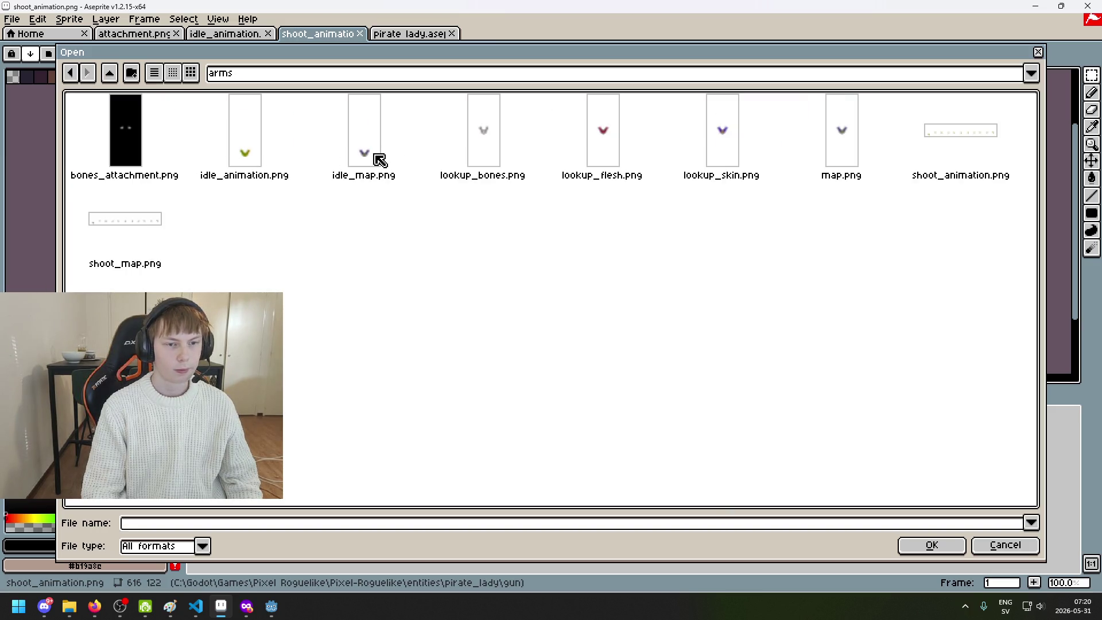
double_click(715, 146)
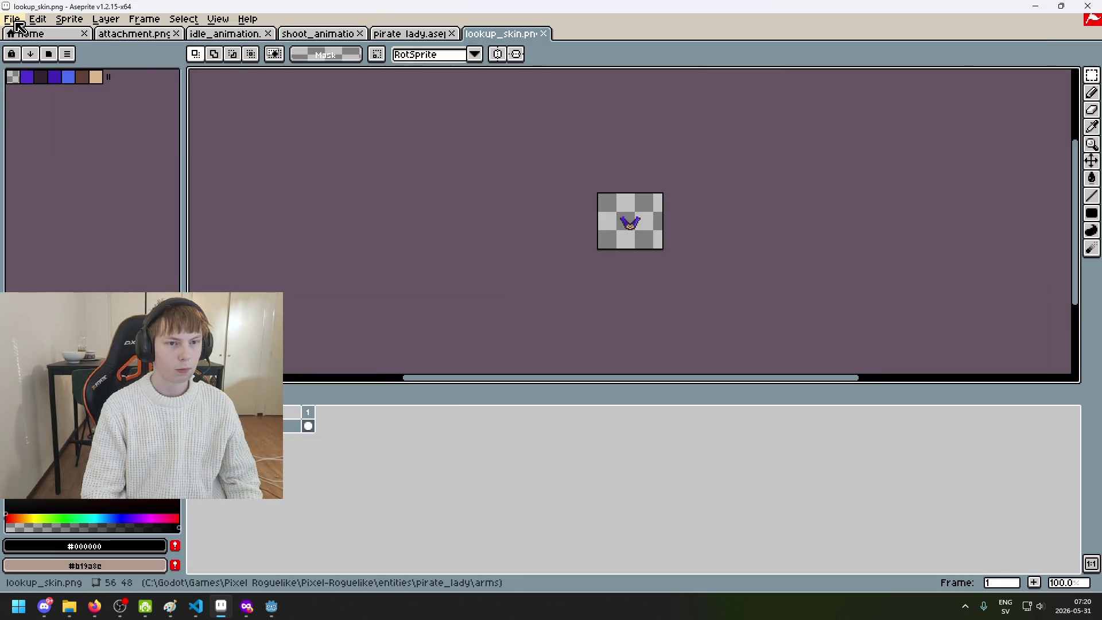
scroll(658, 157, "up", 1)
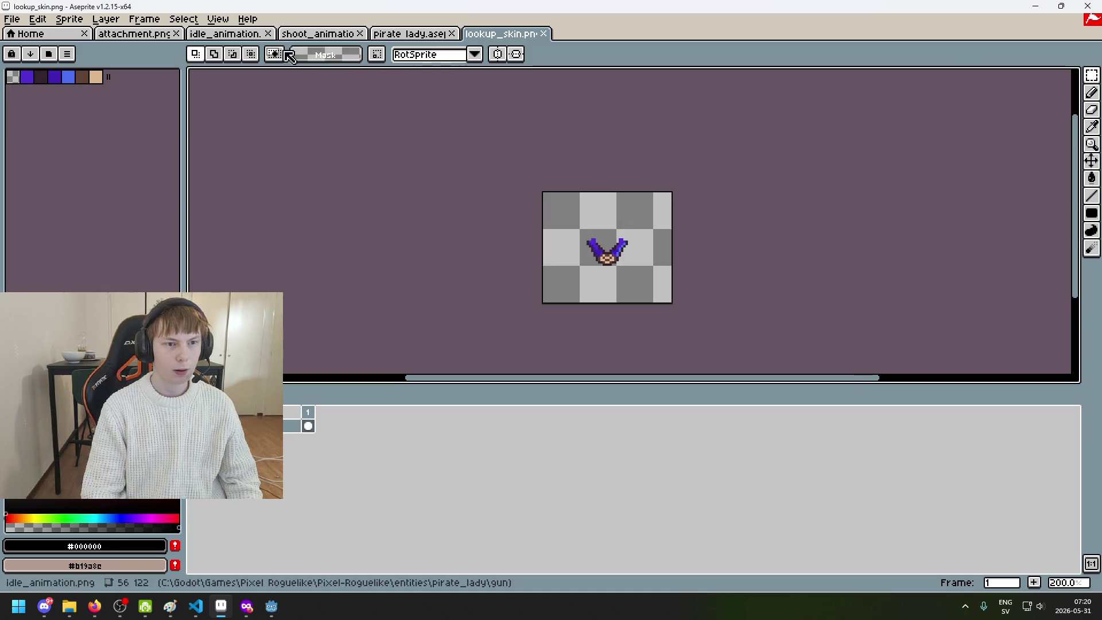
Cycle through the attachment, shoot_animation, idle_animation and lookup_skin tabs
left_click(9, 19)
left_click(21, 52)
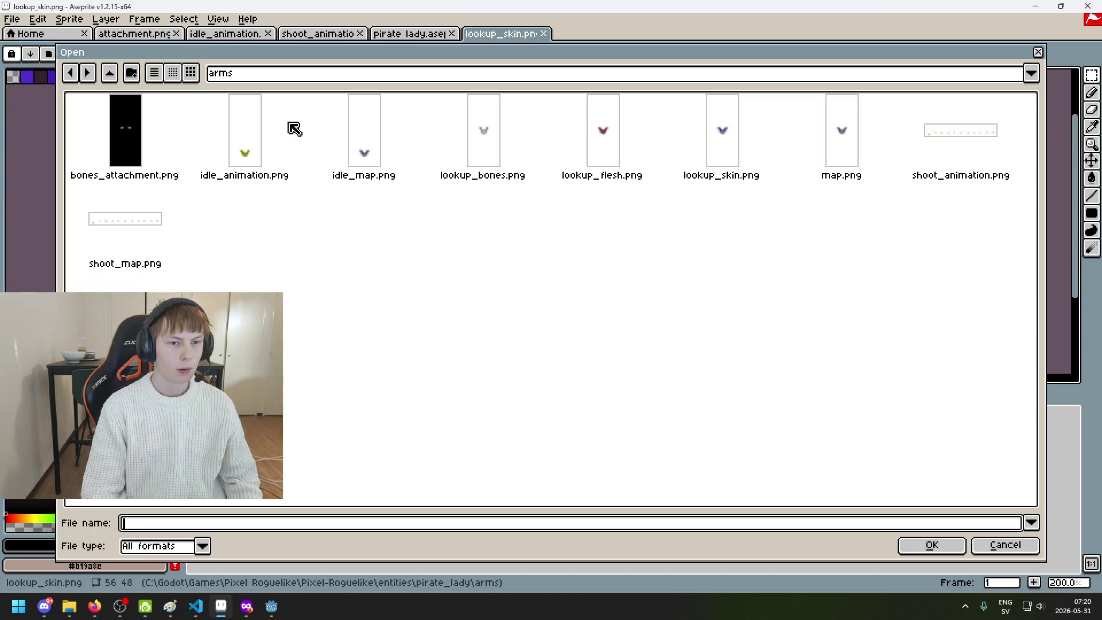
key("Escape")
left_click(225, 33)
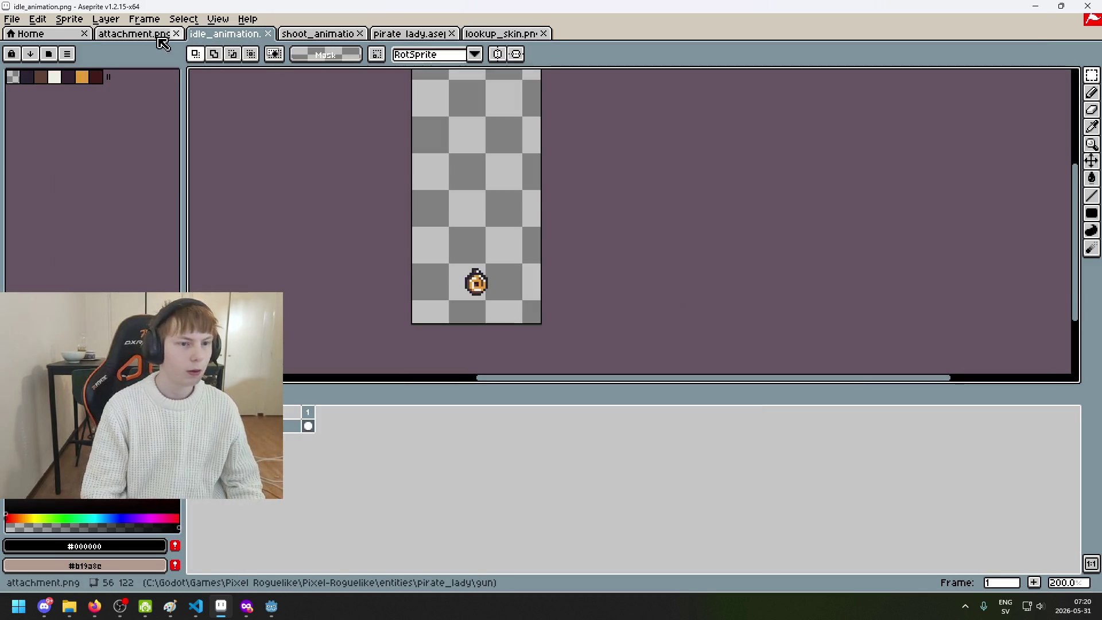
left_click(166, 35)
left_click(299, 34)
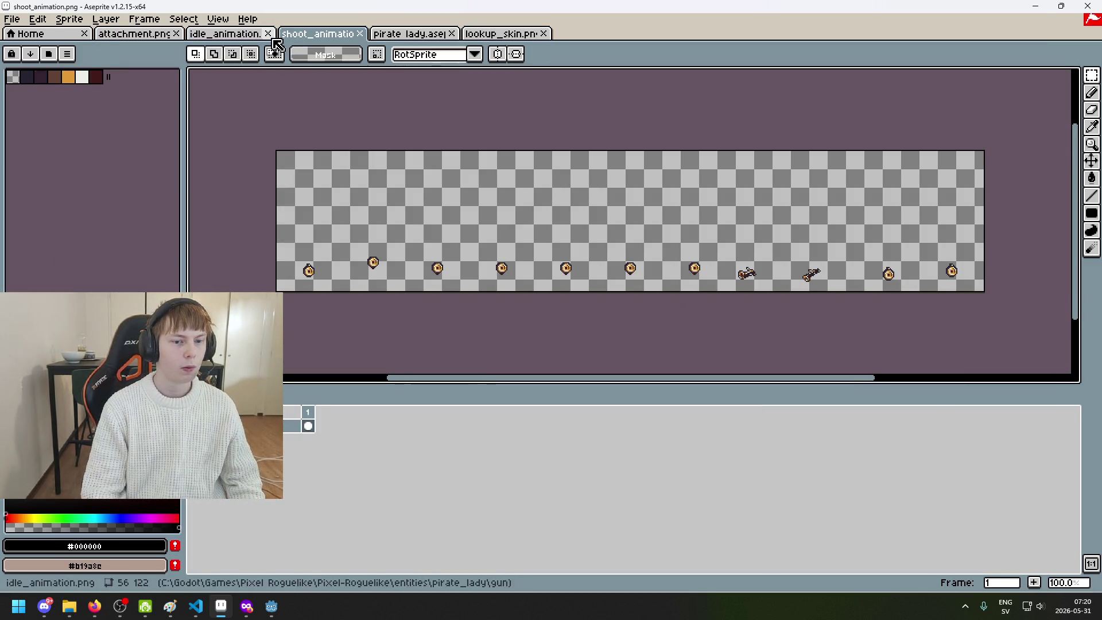
left_click(232, 34)
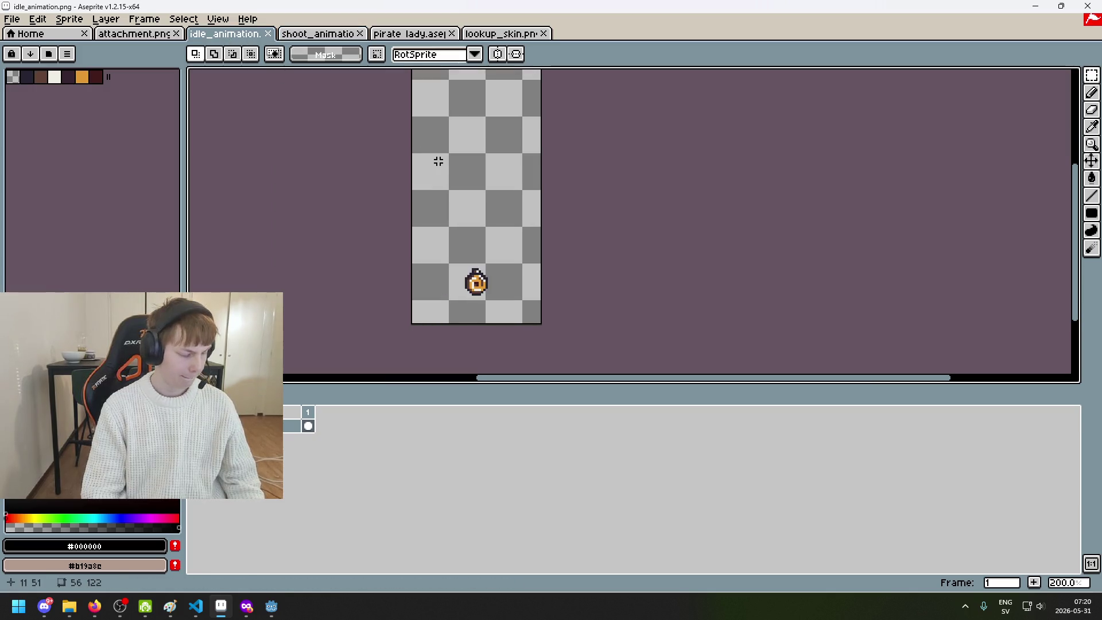
scroll(429, 158, "right", 1)
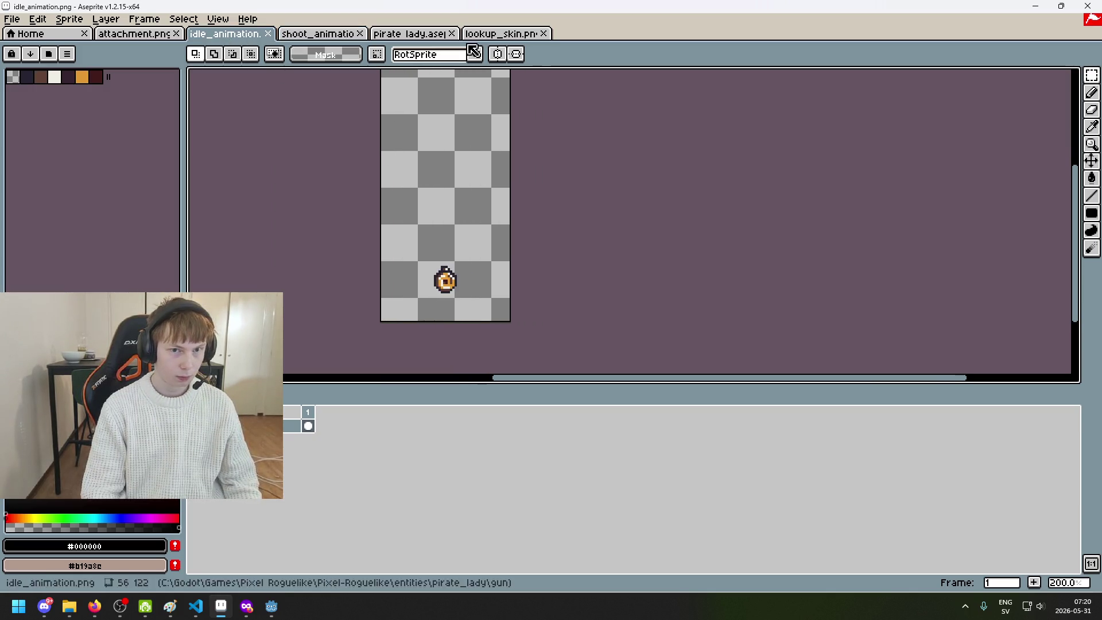
left_click(490, 36)
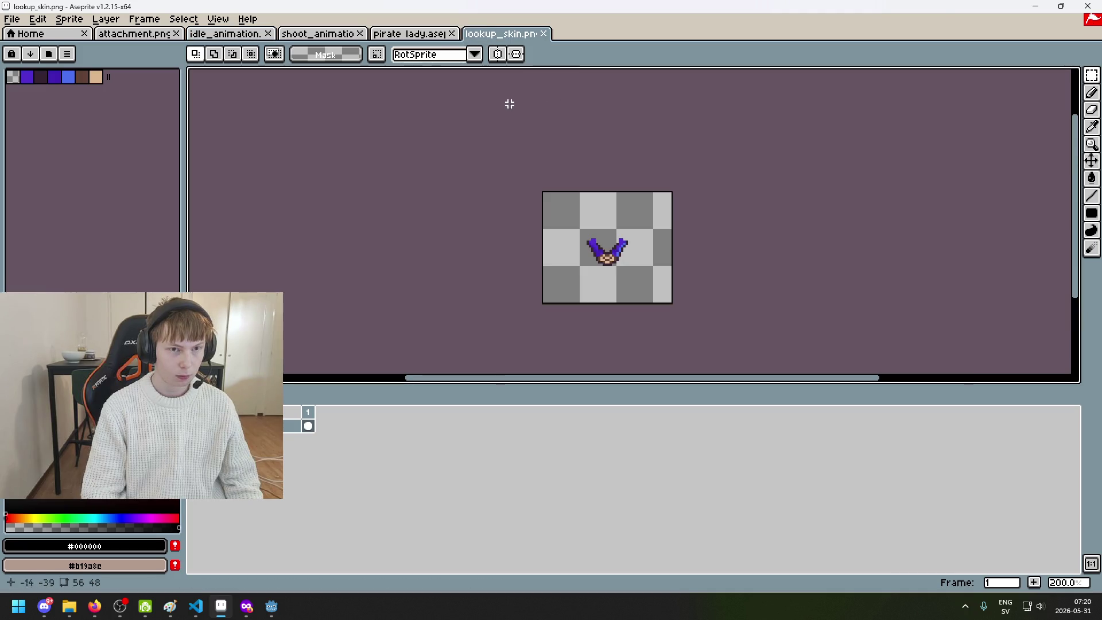
Browse the open-file window to the pirate_lady/gun folder, then switch to Godot
left_click(13, 18)
left_click(26, 48)
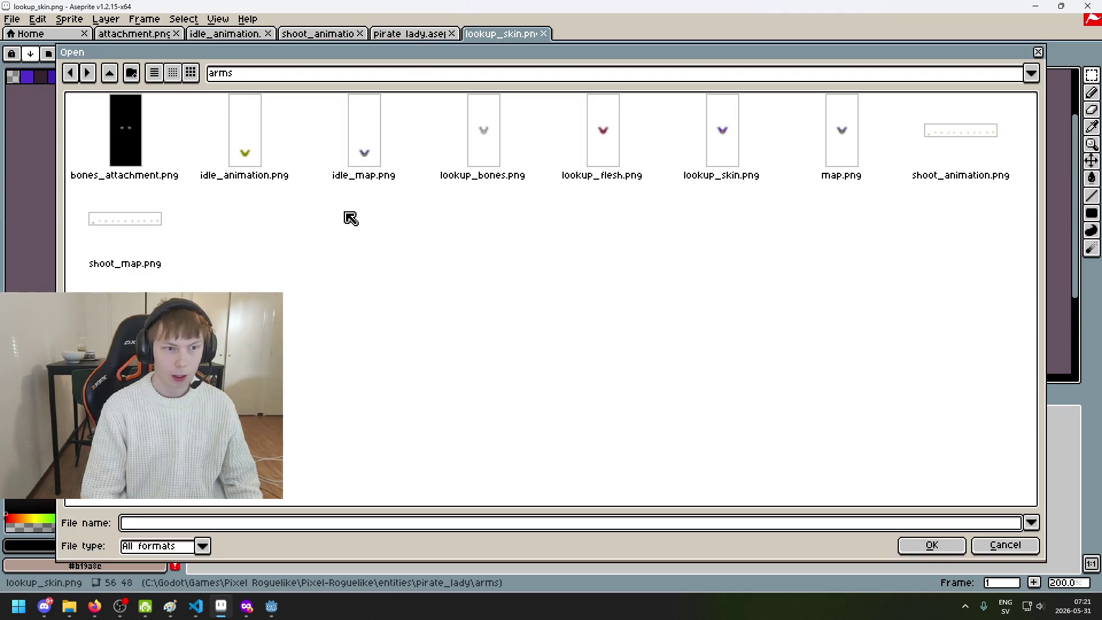
left_click(264, 75)
left_click(331, 182)
double_click(571, 136)
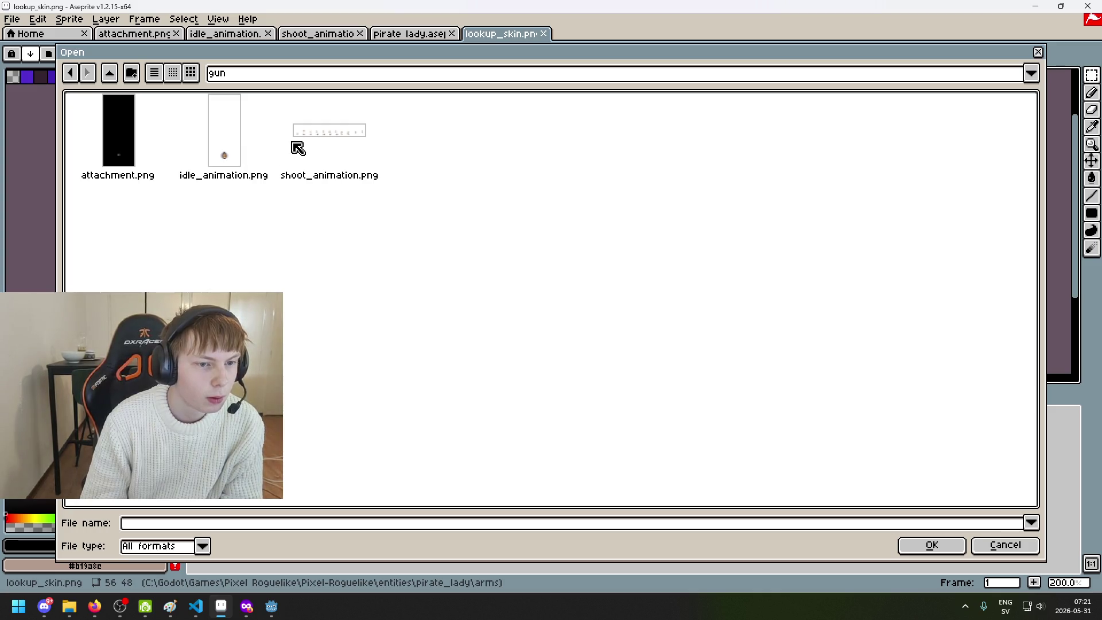
mouse_move(268, 612)
left_click(246, 565)
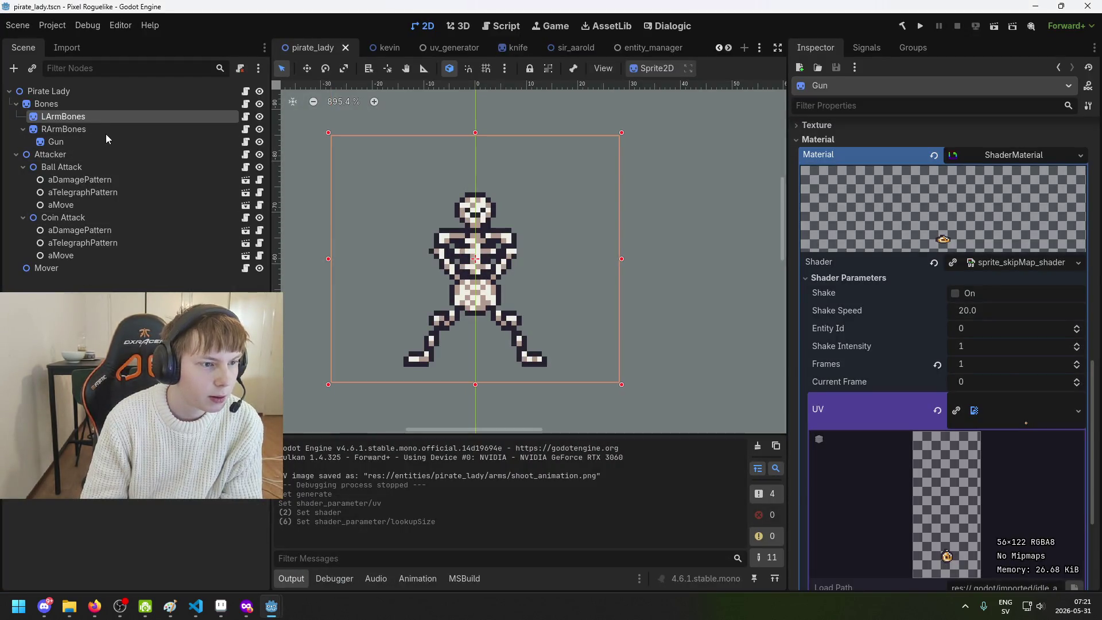
Check the Gun node's three Animations textures and Attachment texture in the Inspector
left_click(105, 140)
scroll(990, 302, "up", 10)
scroll(1020, 264, "up", 1)
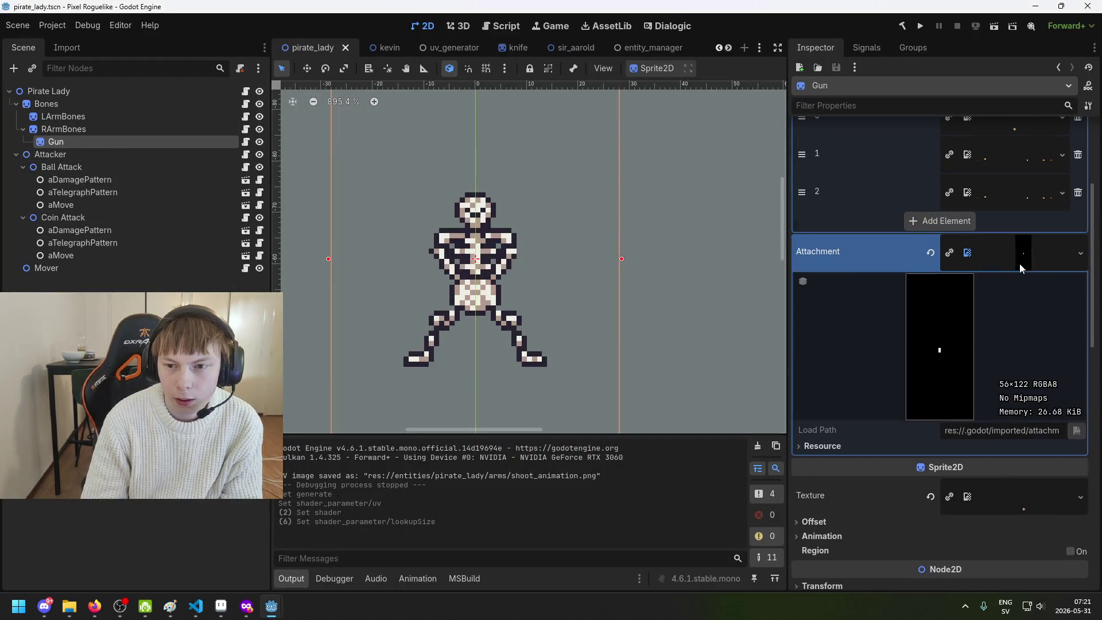
scroll(1016, 268, "up", 2)
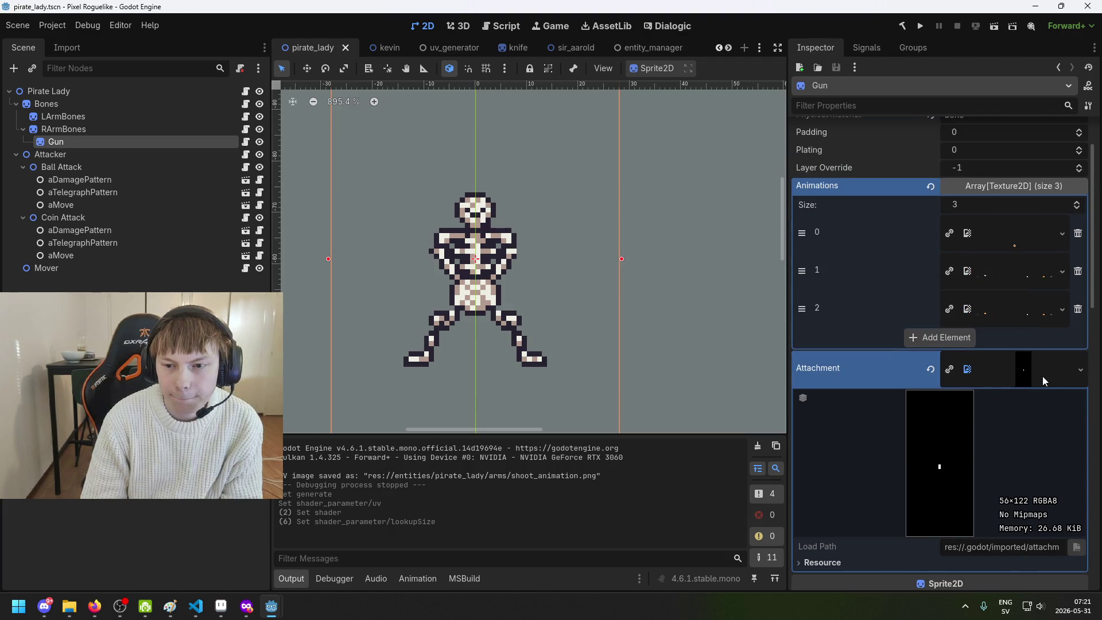
scroll(1033, 390, "down", 3)
mouse_move(269, 614)
left_click(223, 607)
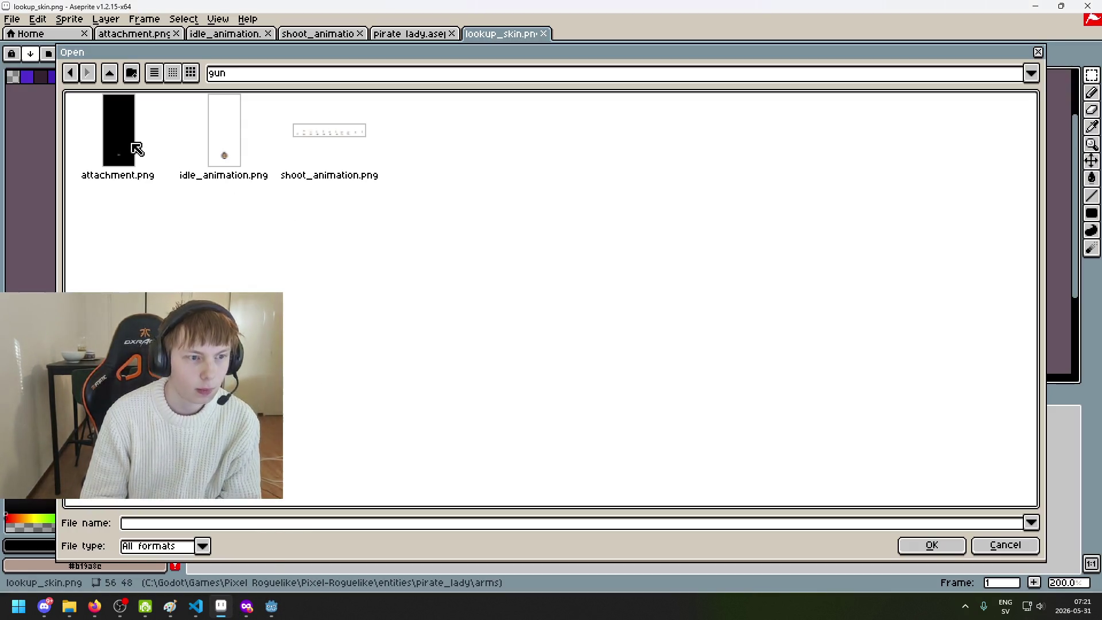
Paste the copied lookup_skin arms into attachment.png and commit them in place
key("Escape")
left_click(148, 34)
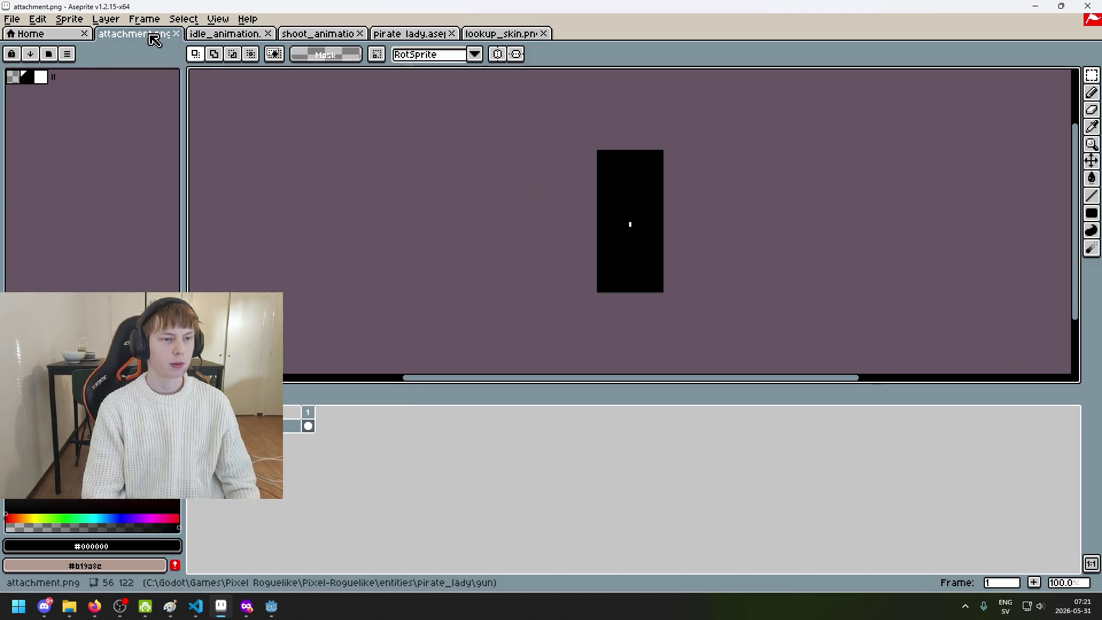
scroll(629, 196, "up", 1)
left_click(500, 34)
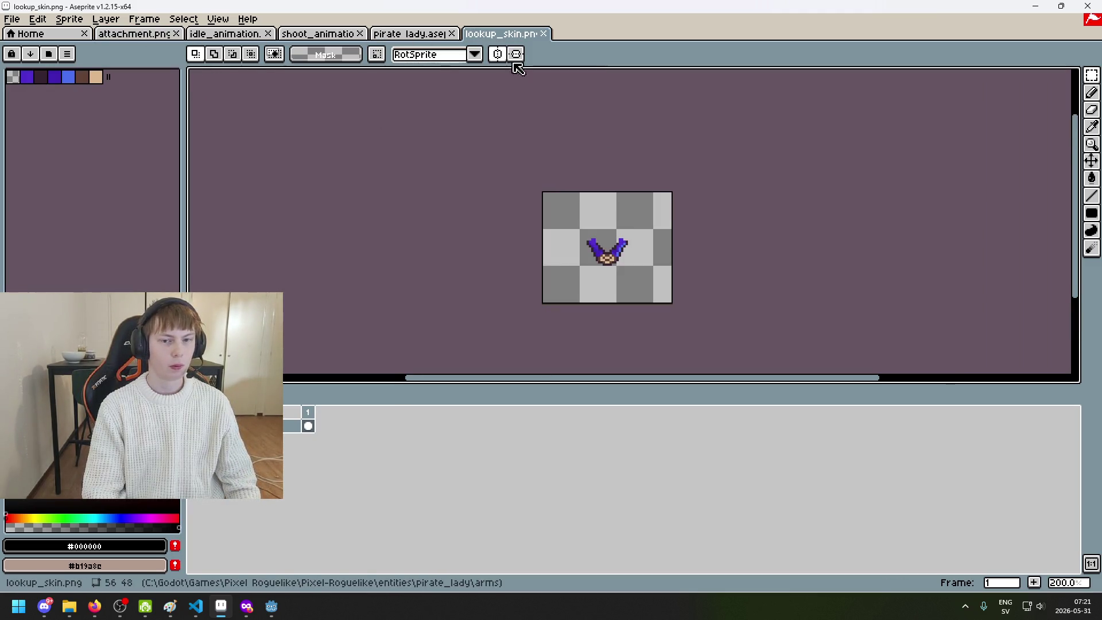
left_click(129, 35)
key("ctrl+v")
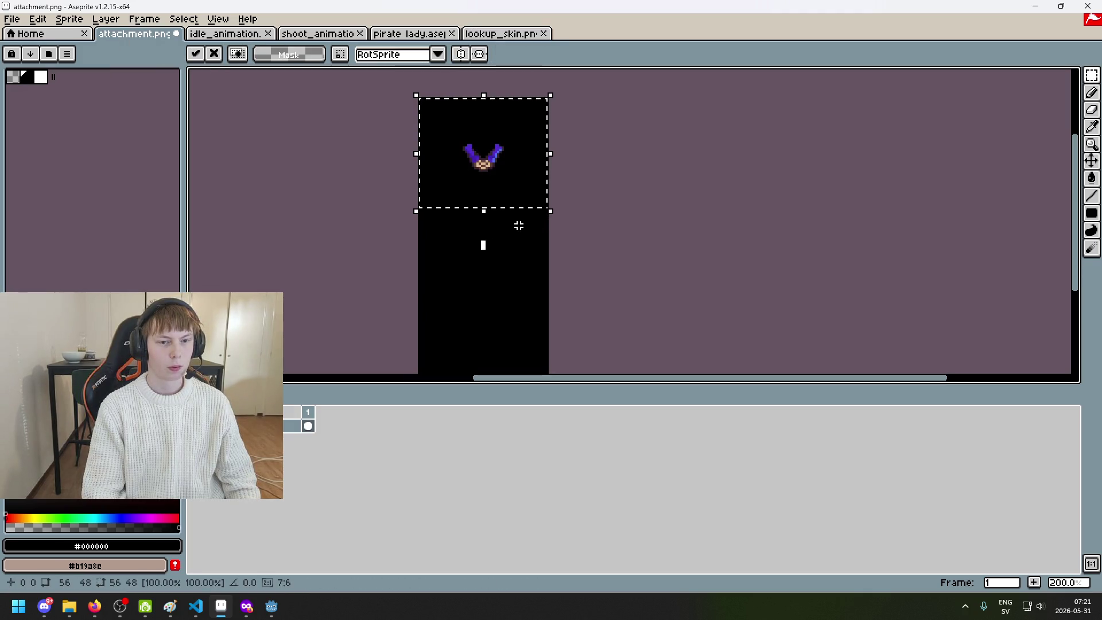
scroll(519, 226, "up", 1)
key("Return")
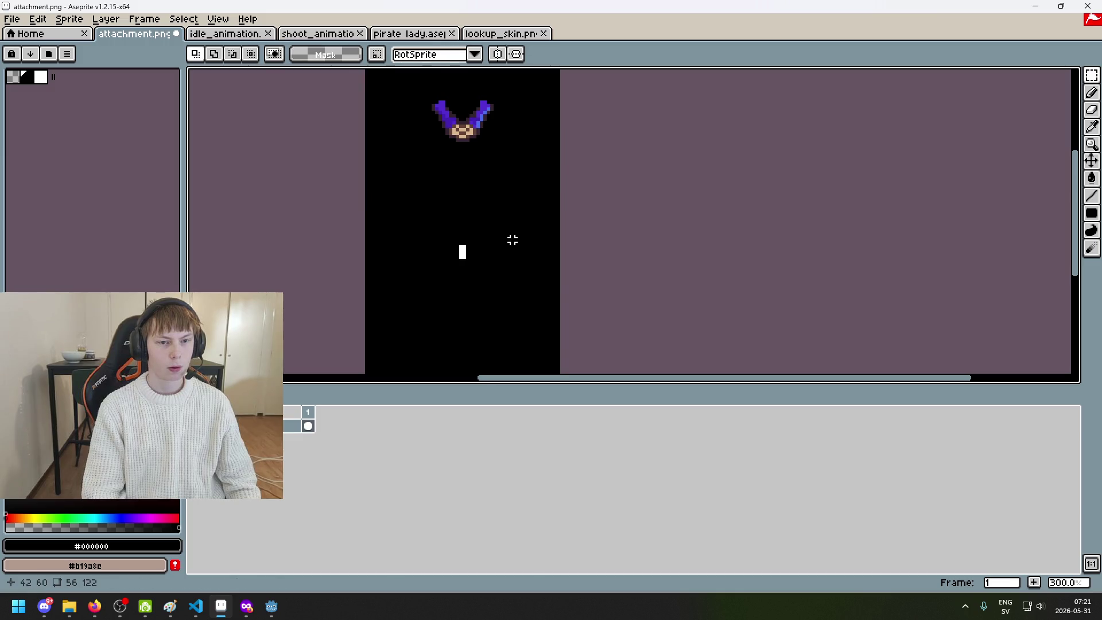
left_click_drag(479, 263, 479, 142)
key("ctrl+z")
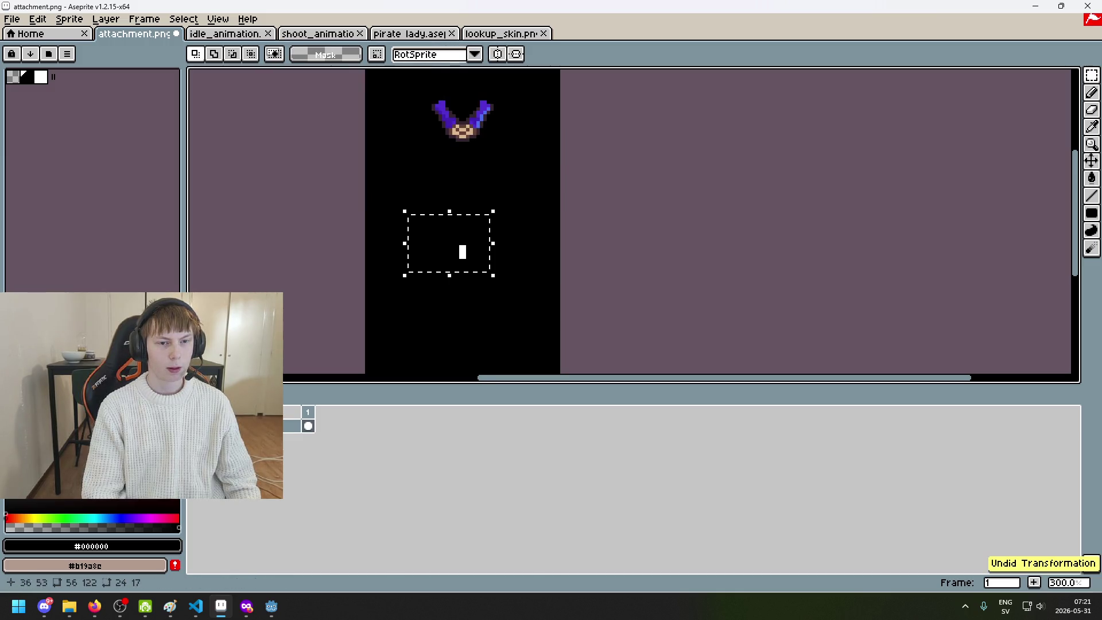
Pick white from the canvas and add a new layer above the current one
scroll(502, 206, "up", 3)
key("i")
left_click(420, 285)
key("m")
key("ctrl+z")
key("ctrl+z")
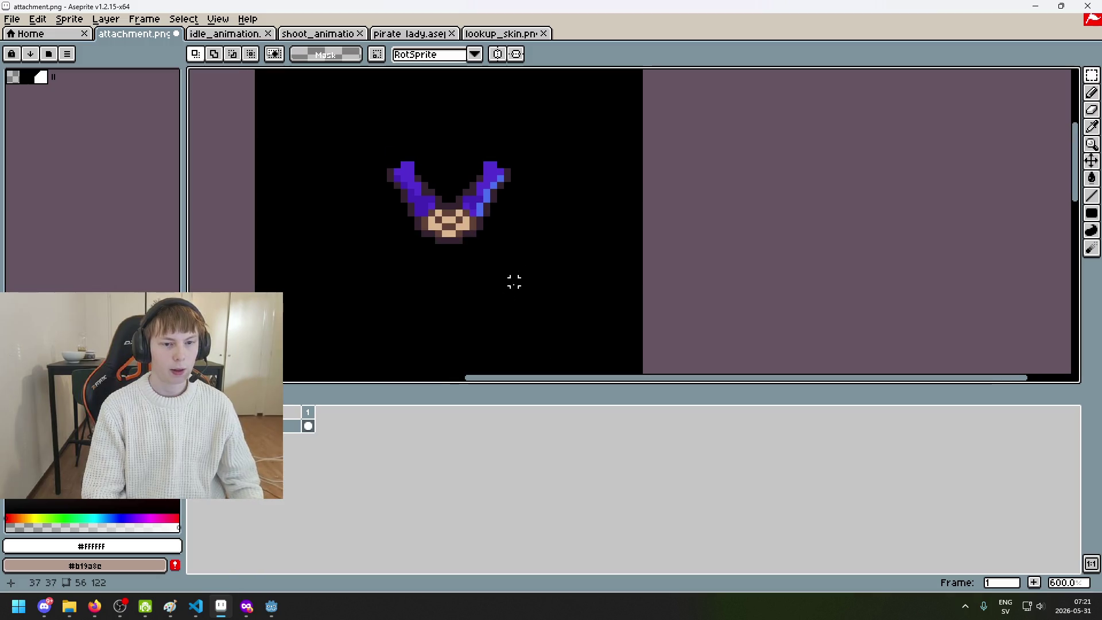
right_click(259, 423)
left_click(310, 453)
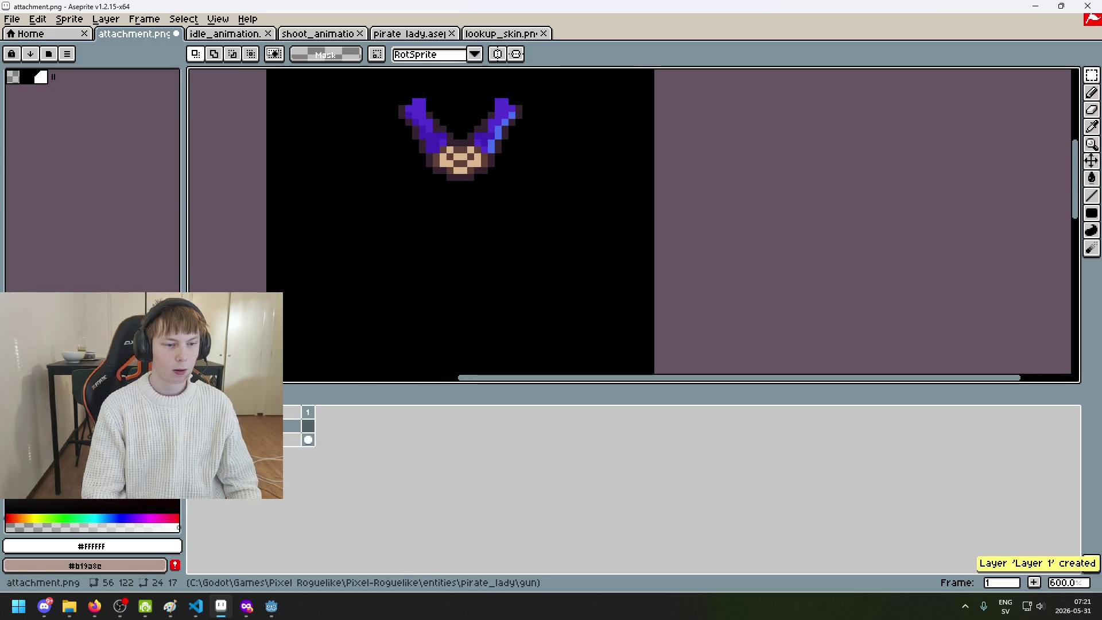
Paint over the white block in black with an enlarged pencil brush
scroll(485, 205, "down", 1)
key("b")
scroll(493, 252, "up", 5)
key("minus")
key("minus")
key("minus")
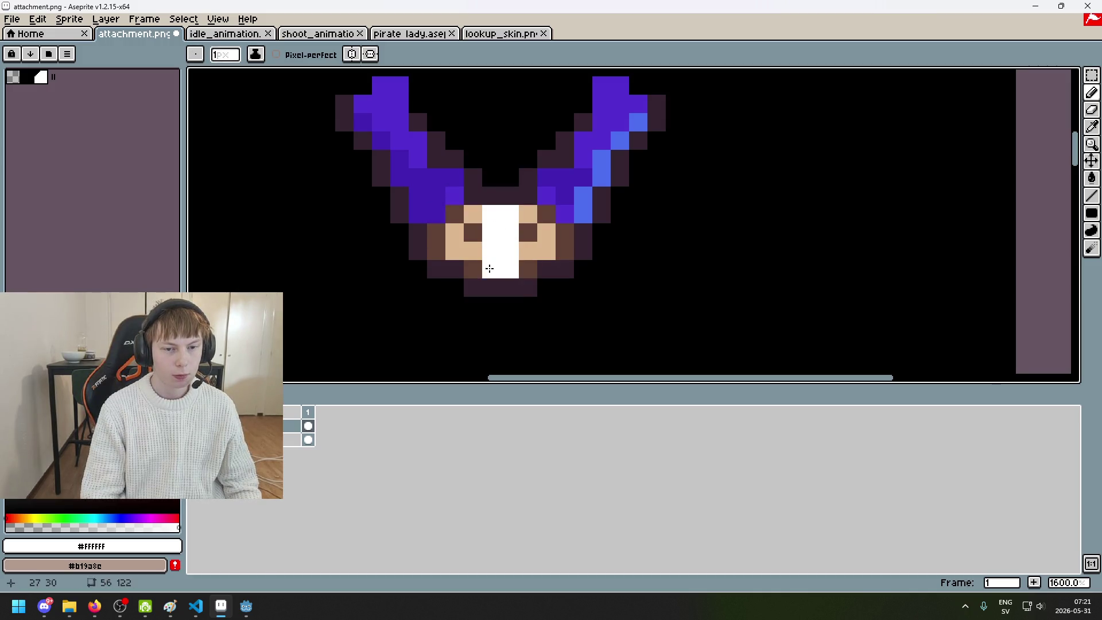
scroll(489, 269, "down", 5)
key("plus")
key("plus")
key("plus")
key("x")
left_click_drag(509, 361, 508, 348)
Paint the dark bottom pixels of the arms black with a one-pixel pencil
scroll(549, 153, "up", 7)
key("minus")
key("minus")
key("minus")
left_click_drag(389, 194, 595, 290)
key("h")
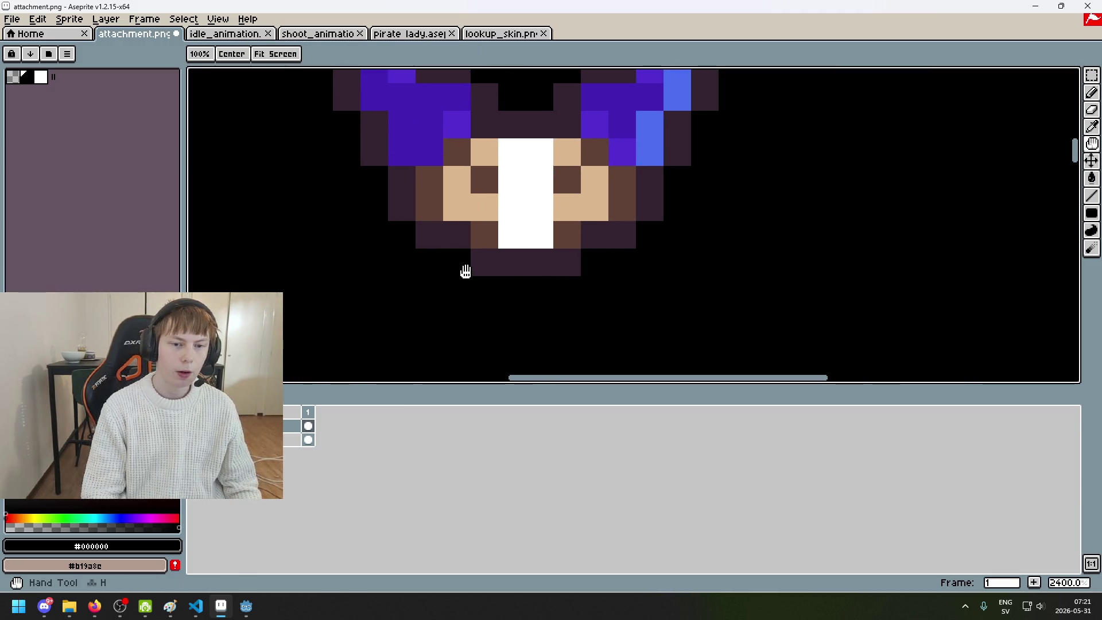
key("b")
mouse_move(476, 264)
left_mouse_down()
mouse_move(594, 255)
mouse_move(574, 177)
mouse_move(580, 103)
mouse_move(468, 123)
mouse_move(468, 233)
left_mouse_up()
scroll(463, 197, "up", 1)
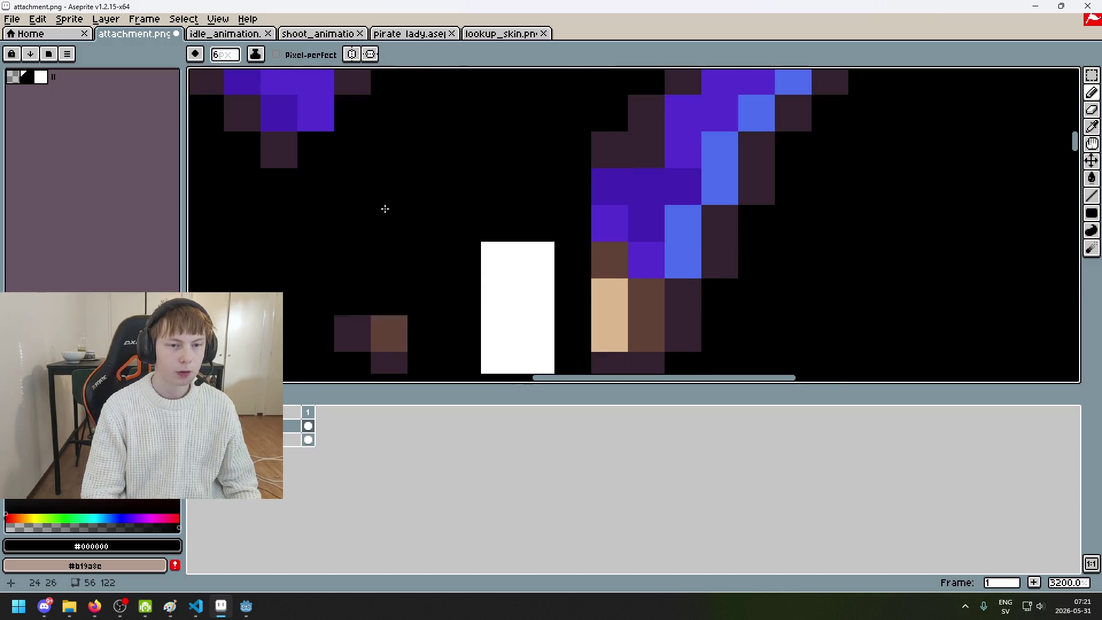
scroll(348, 170, "down", 4)
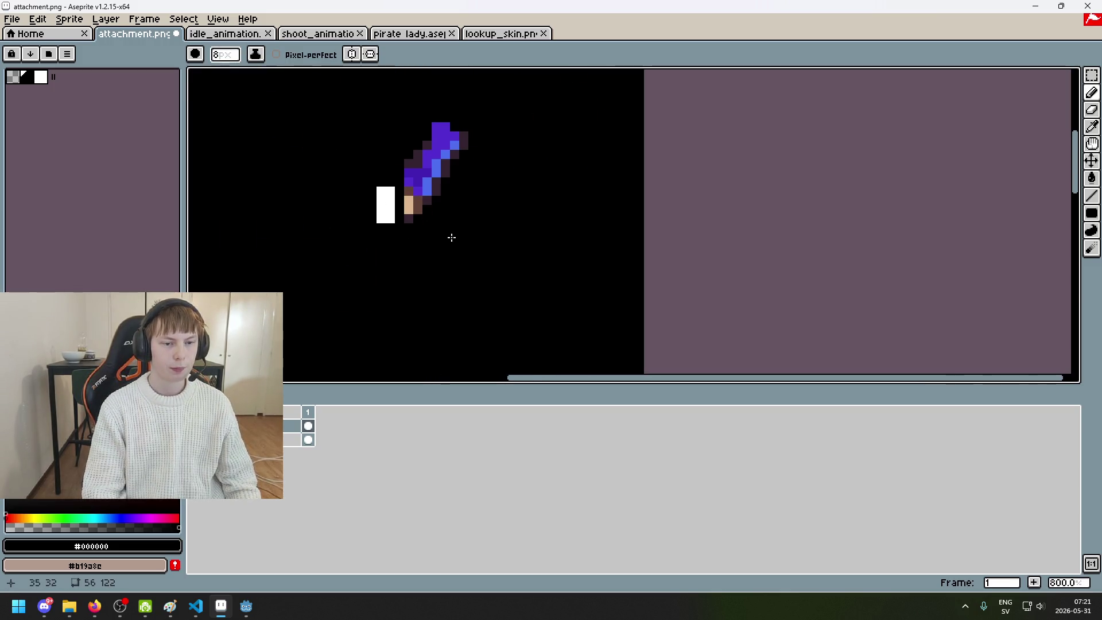
scroll(444, 220, "up", 1)
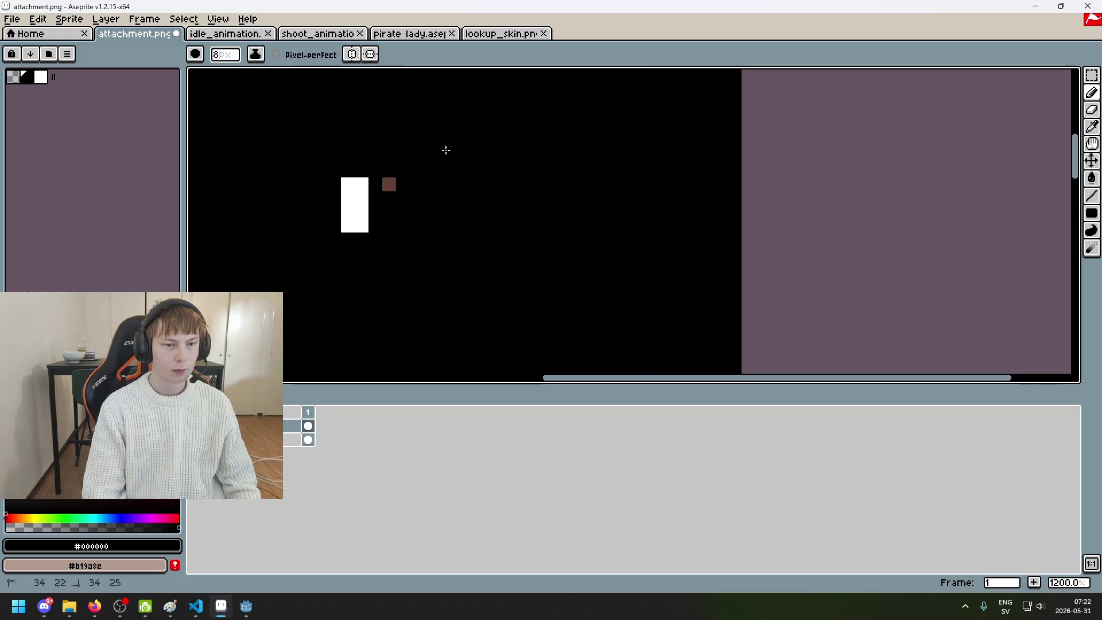
scroll(455, 174, "down", 5)
Resize attachment.png's canvas to 56×48, anchored at the top
left_click(69, 19)
left_click(109, 94)
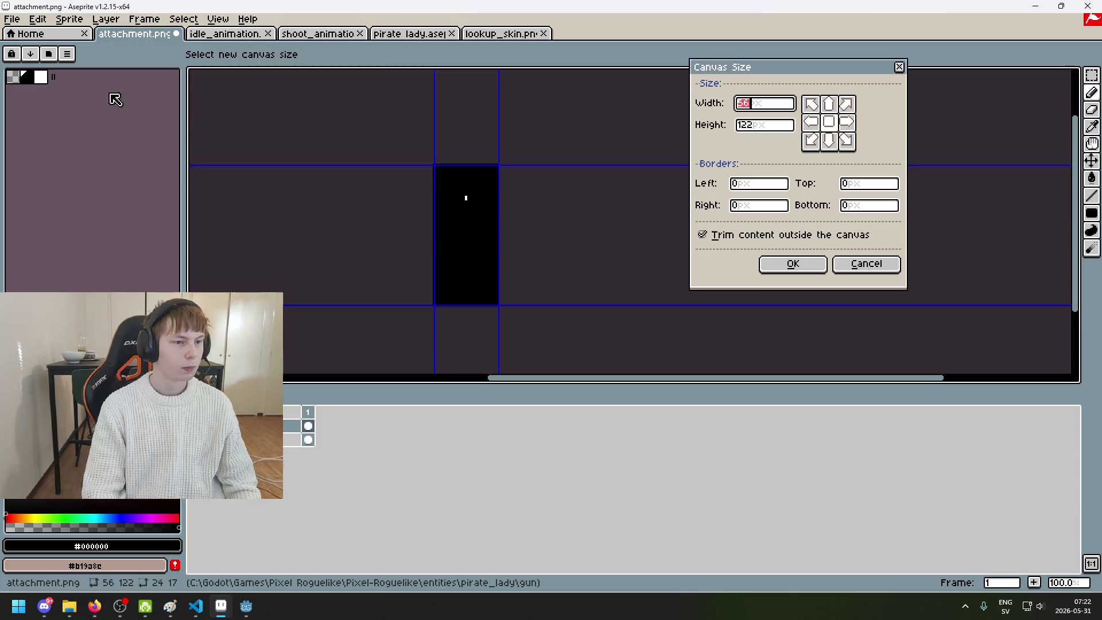
left_click(829, 104)
left_click(750, 124)
type("48")
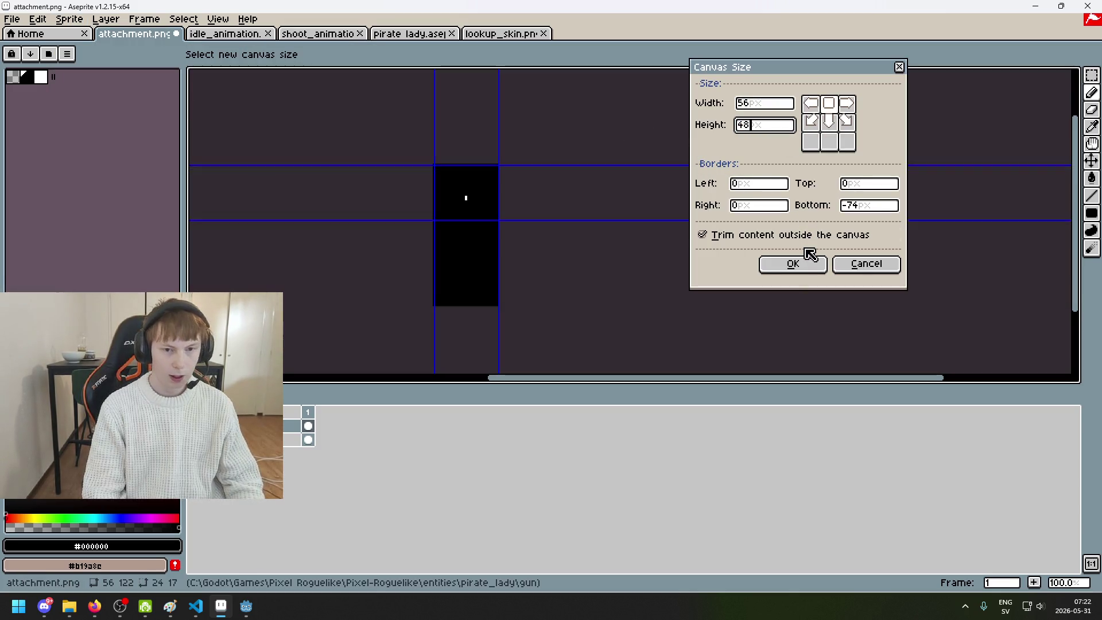
left_click(795, 267)
Save attachment.png as a flattened PNG
key("ctrl+s")
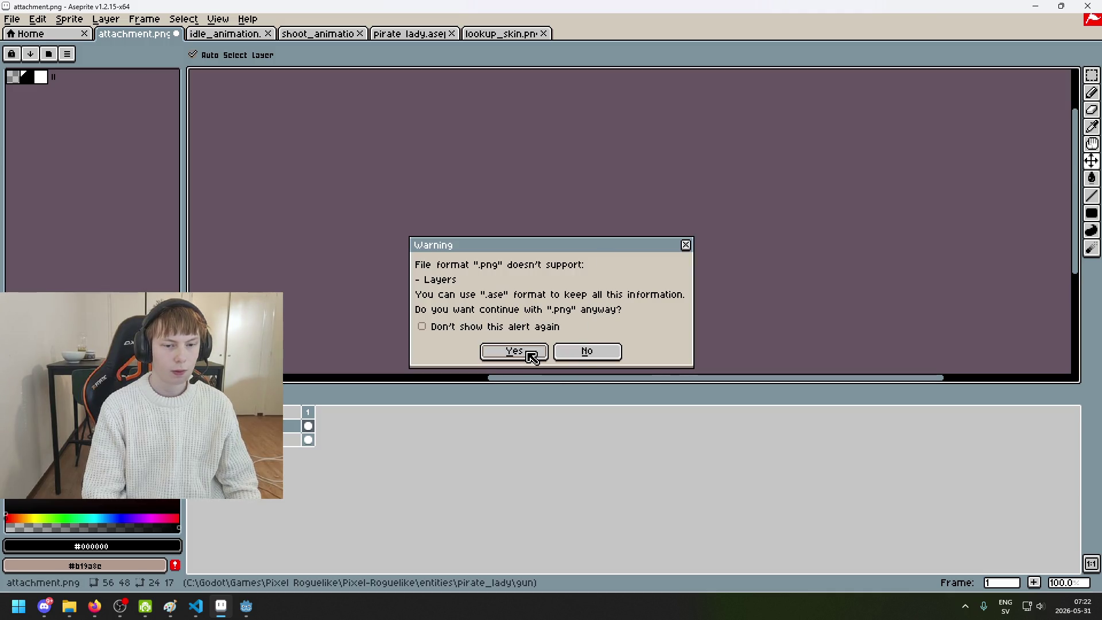
left_click(532, 357)
left_click(225, 35)
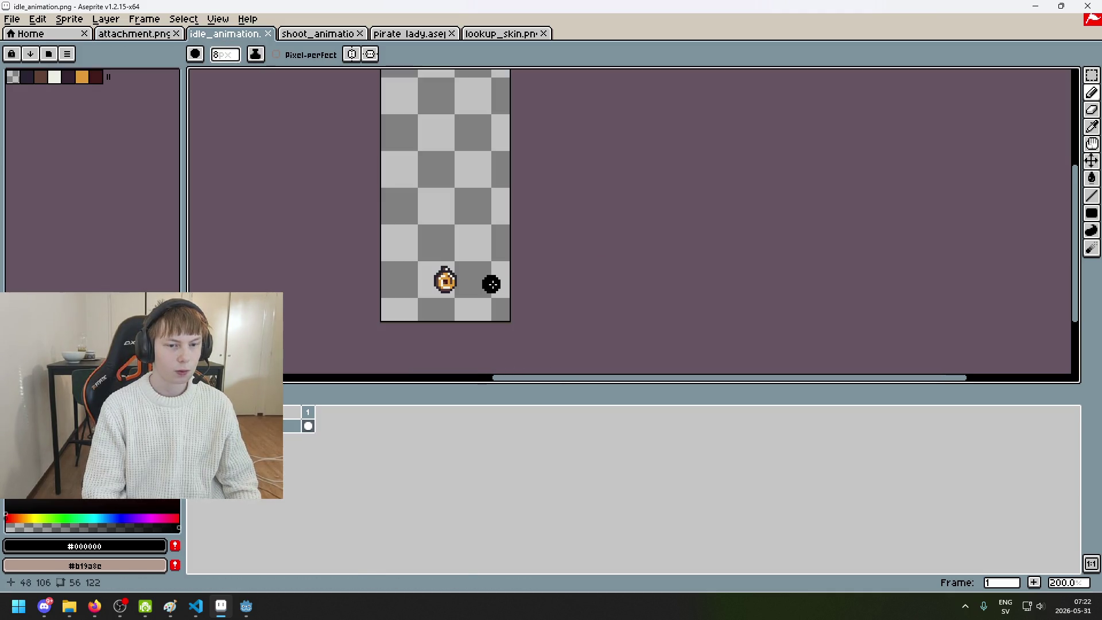
Paste the copied arms into idle_animation and move them onto the character's head
key("ctrl+v")
mouse_move(558, 231)
left_mouse_down()
mouse_move(572, 297)
mouse_move(591, 230)
mouse_move(587, 270)
left_mouse_up()
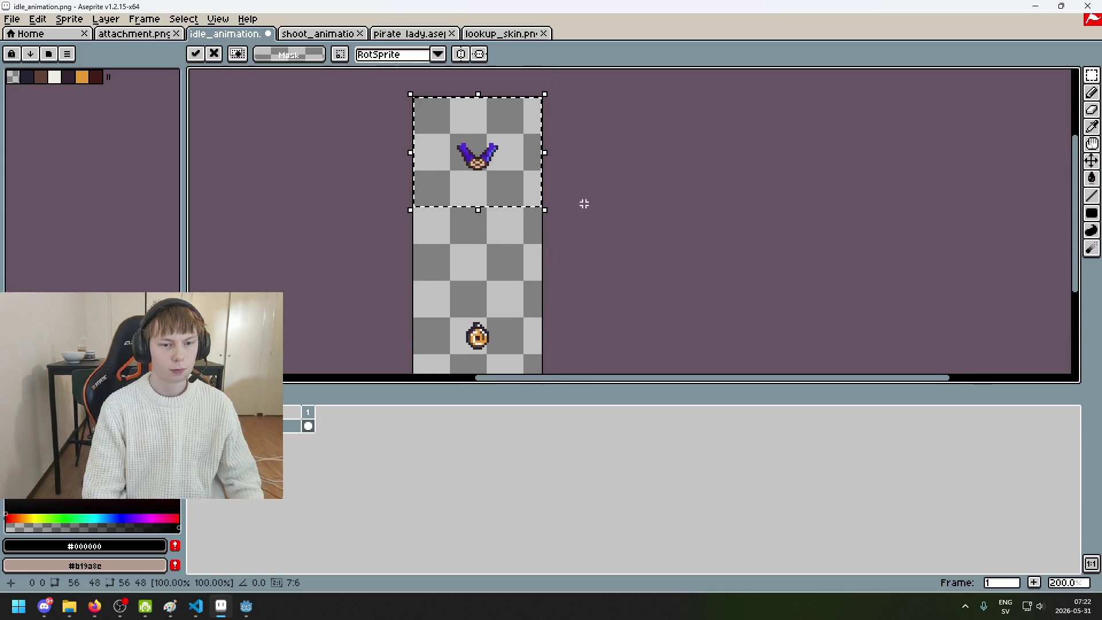
mouse_move(479, 160)
left_mouse_down()
mouse_move(487, 327)
mouse_move(556, 212)
mouse_move(539, 198)
left_mouse_up()
scroll(539, 212, "up", 1)
scroll(585, 229, "up", 1)
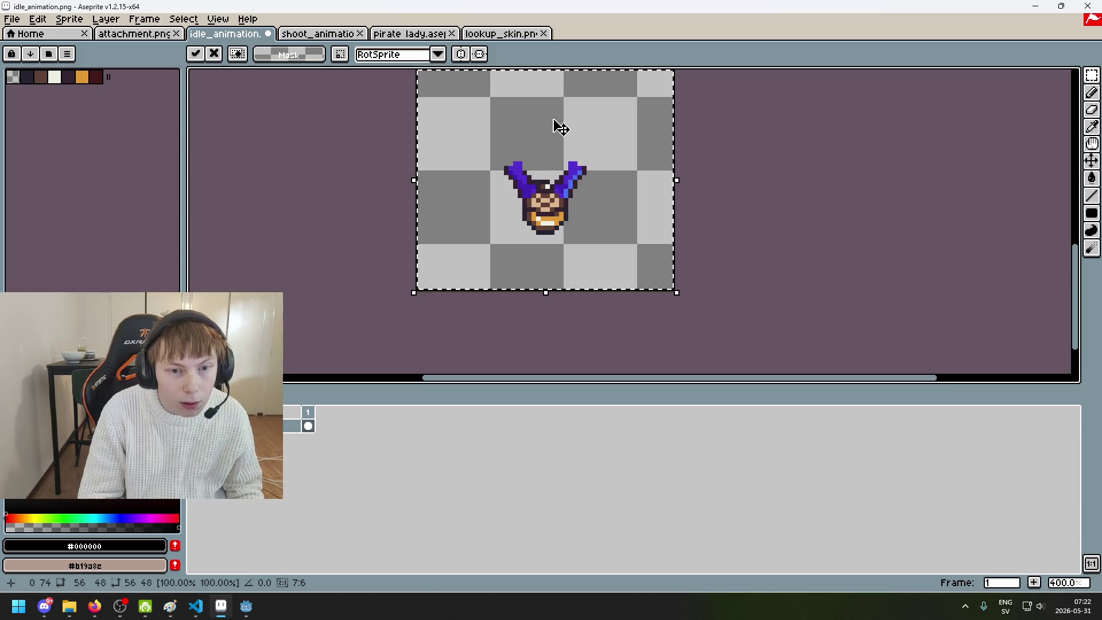
Compare against the pirate lady.aseprite document, then return to idle_animation
left_click(508, 34)
left_click(419, 34)
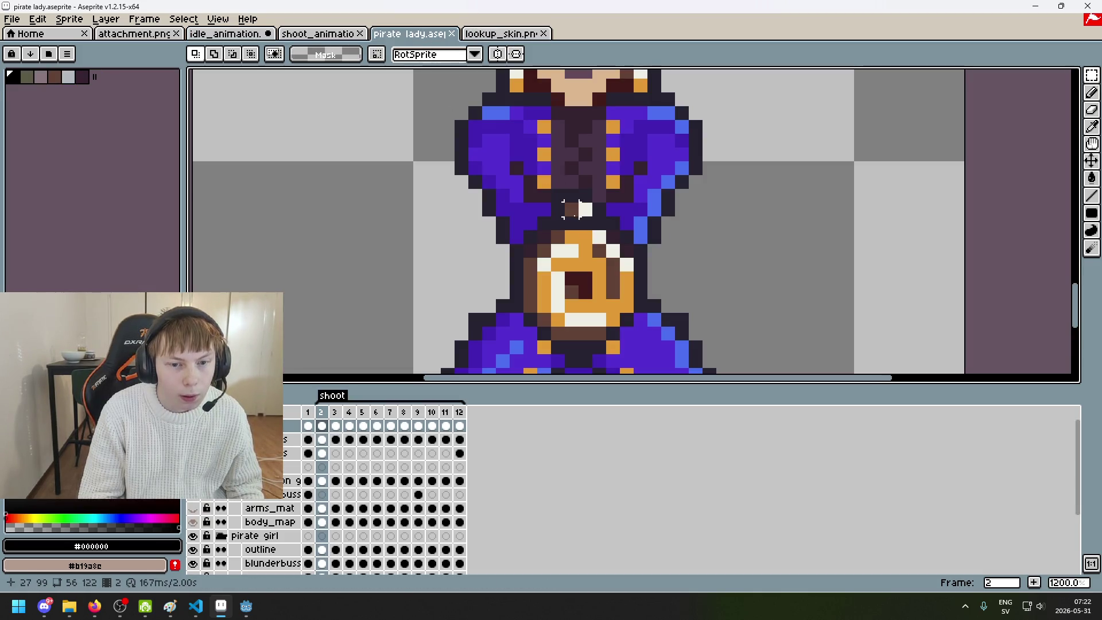
scroll(584, 225, "up", 3)
scroll(533, 193, "down", 2)
scroll(534, 195, "up", 2)
scroll(536, 198, "down", 3)
scroll(546, 209, "up", 6)
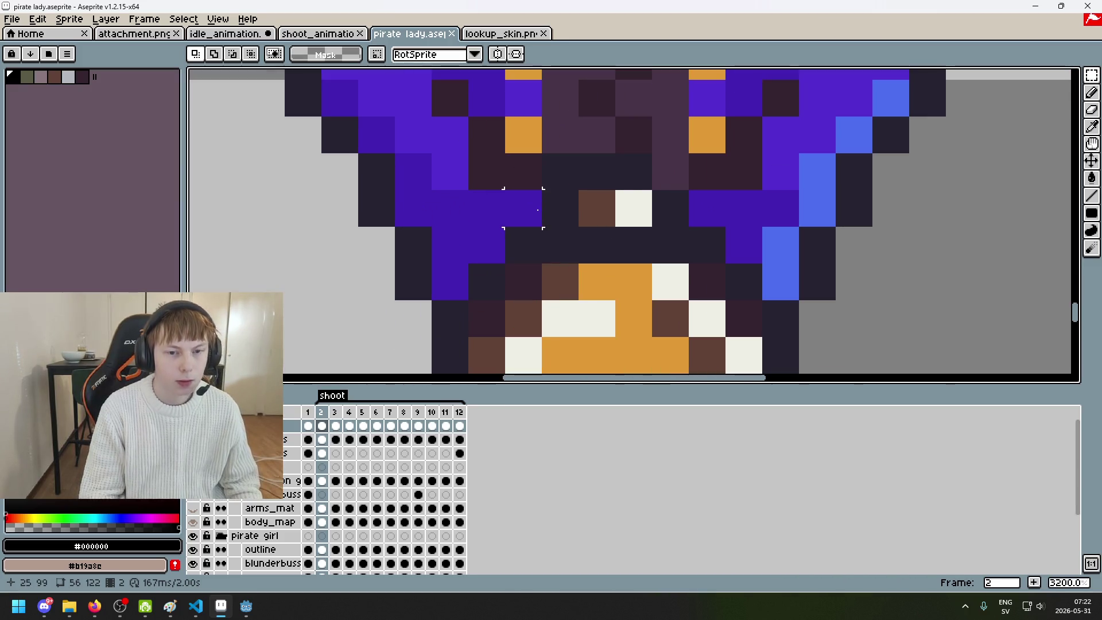
left_click(227, 34)
scroll(487, 197, "up", 2)
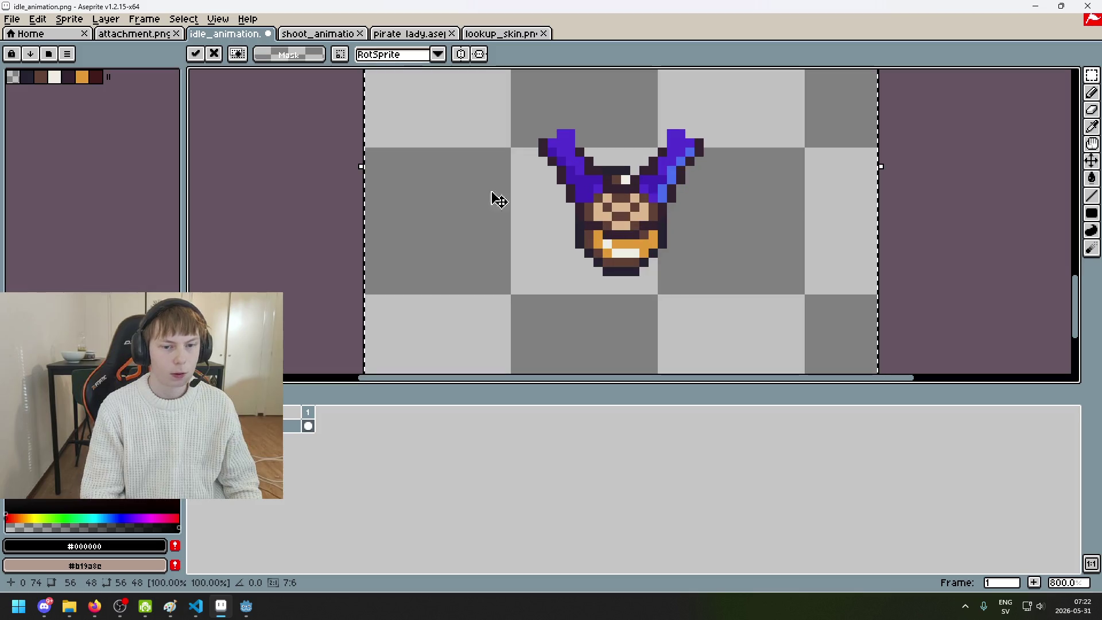
scroll(566, 290, "down", 3)
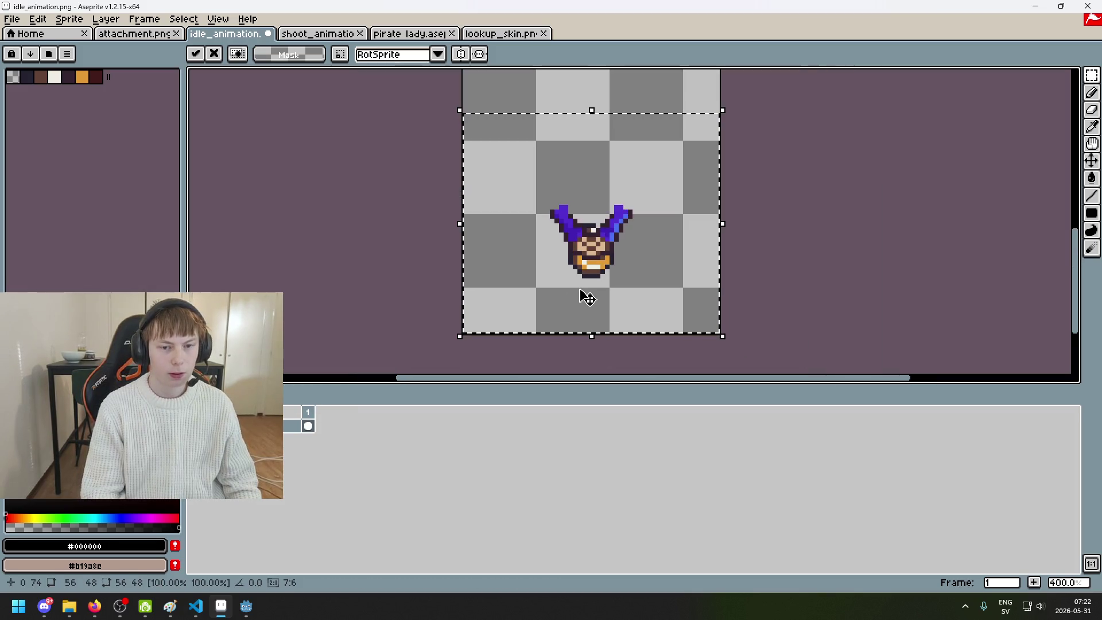
Undo the hat paste and paste the purple arm pieces onto a new layer below the original
key("ctrl+z")
right_click(270, 427)
left_click(290, 457)
left_click_drag(282, 425, 290, 450)
key("ctrl+v")
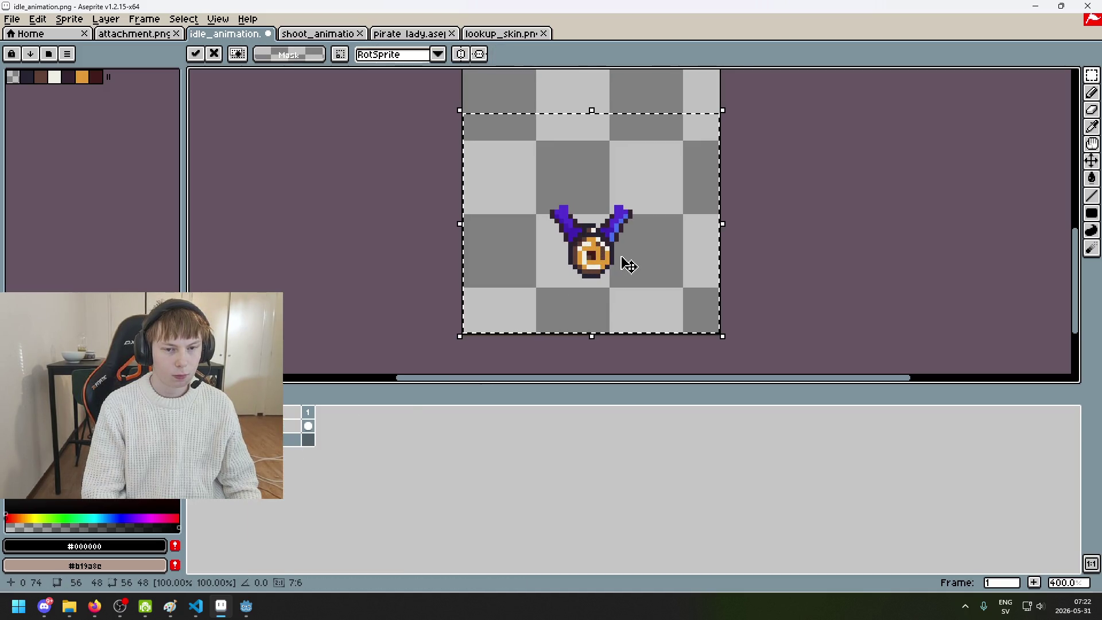
scroll(615, 252, "up", 2)
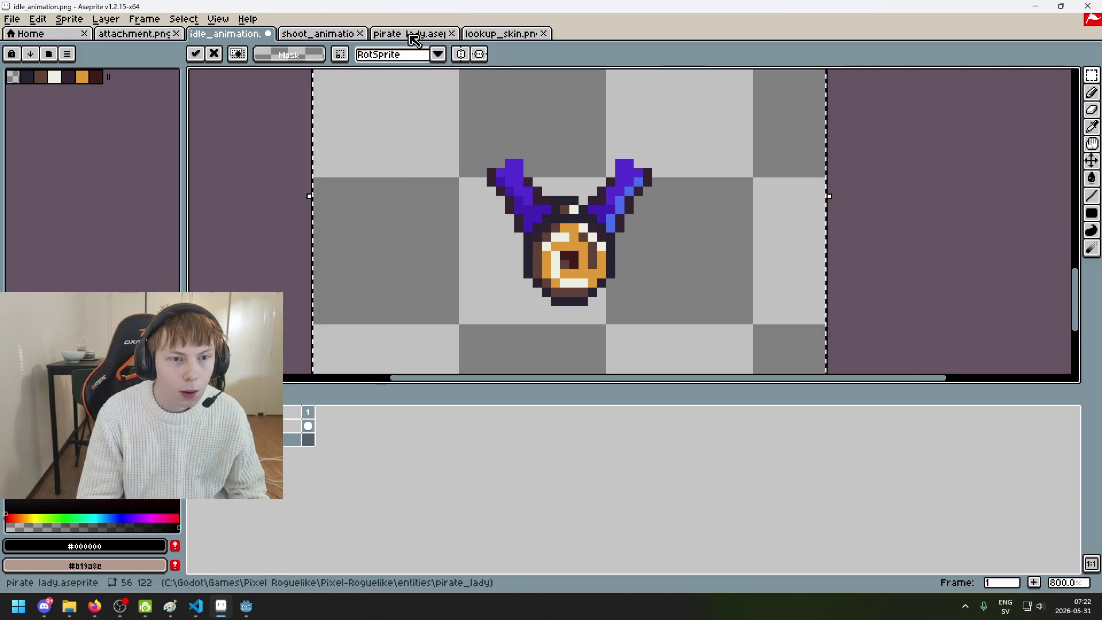
Reorder the pirate lady tab and commit the pasted arms on idle_animation
left_click(394, 37)
left_click_drag(395, 37, 320, 34)
left_click(263, 33)
left_click(315, 34)
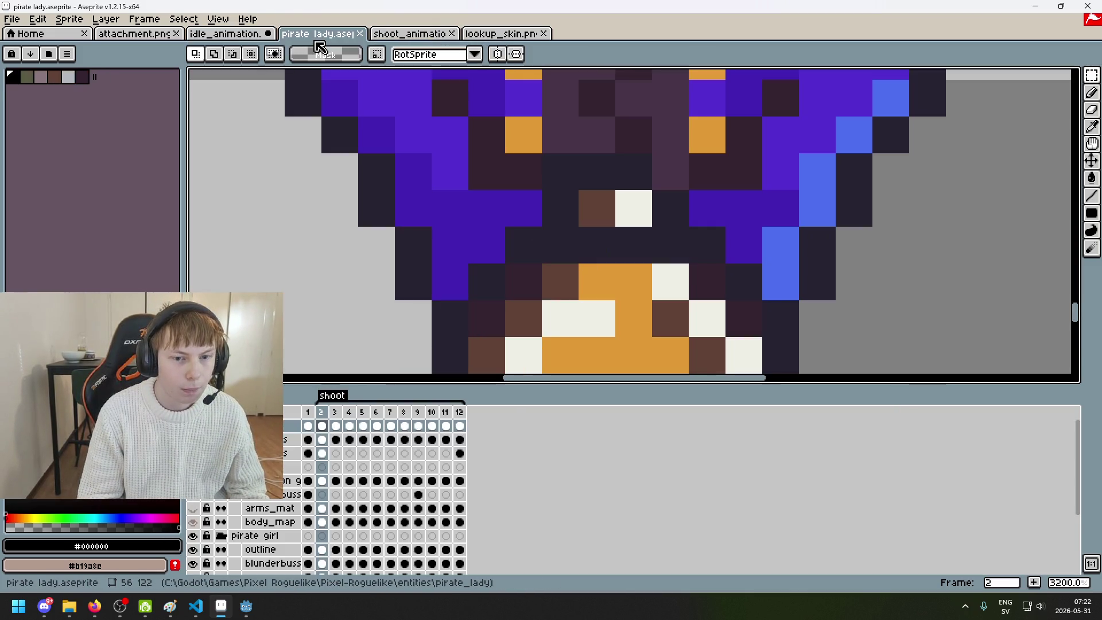
scroll(349, 122, "down", 5)
left_click(229, 33)
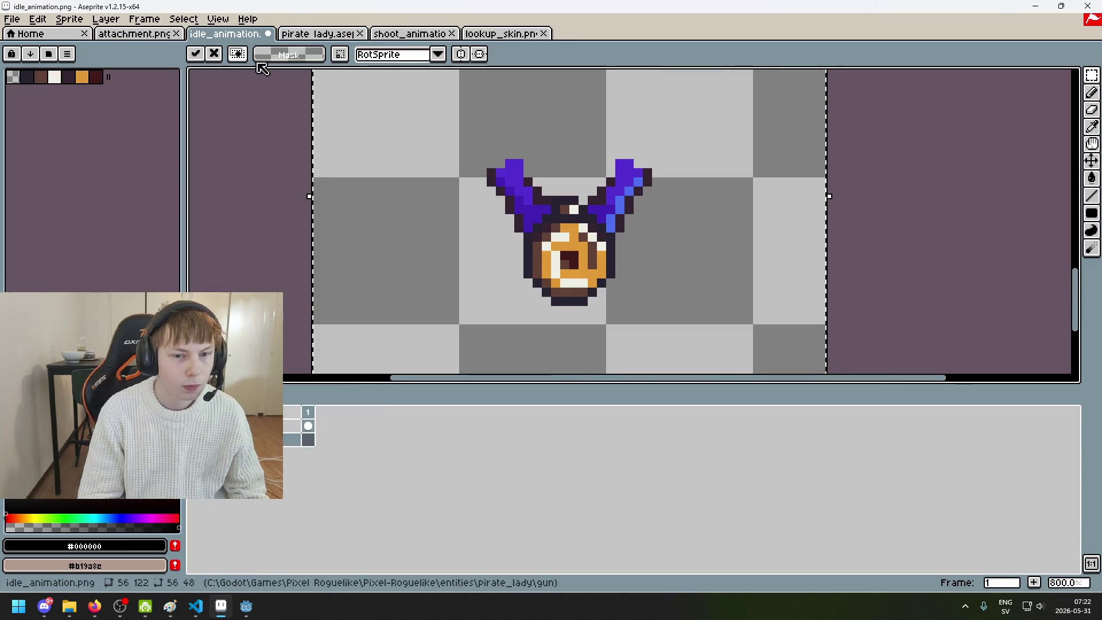
scroll(420, 205, "down", 5)
left_click(539, 182)
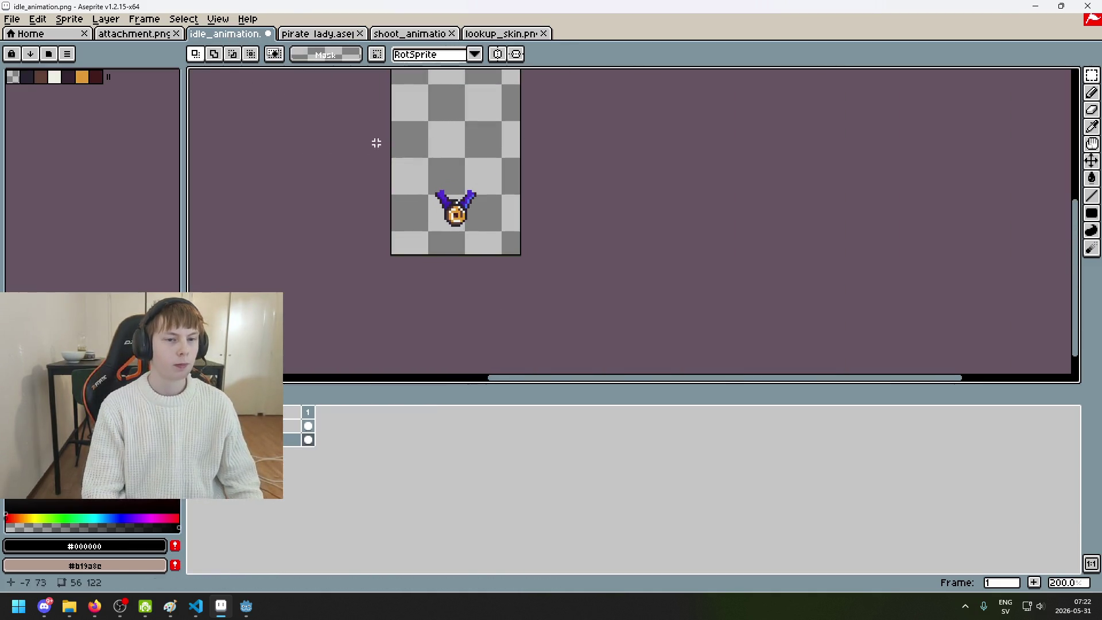
Delete the purple arm layer, crop idle_animation to 56x48 anchored at the bottom, and save
key("Delete")
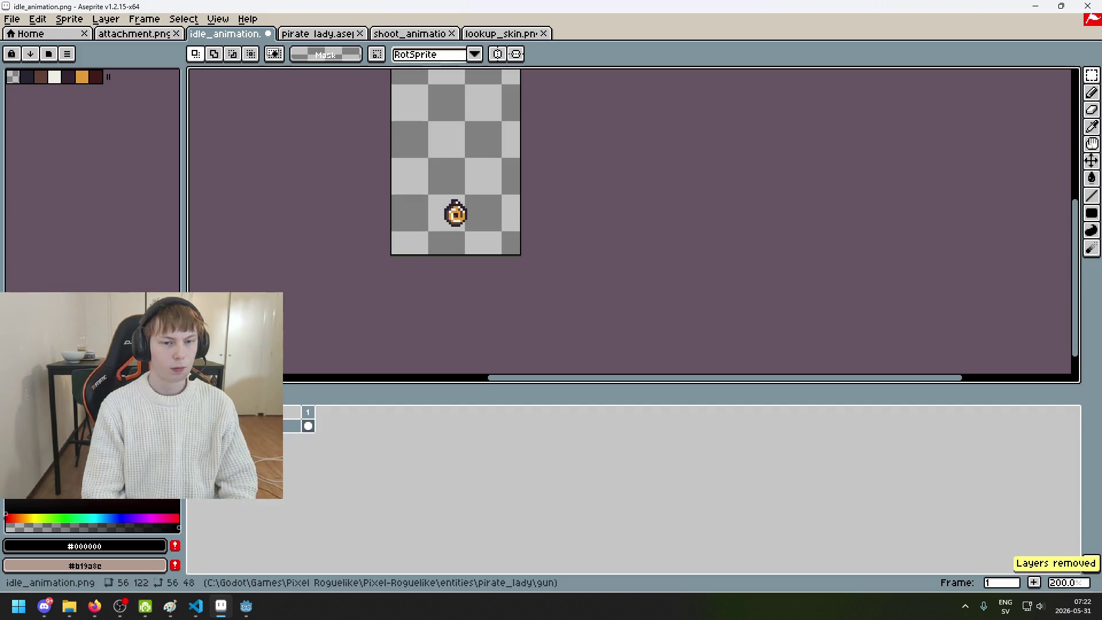
left_click(68, 19)
left_click(119, 101)
left_click(828, 141)
left_click(780, 124)
type("48")
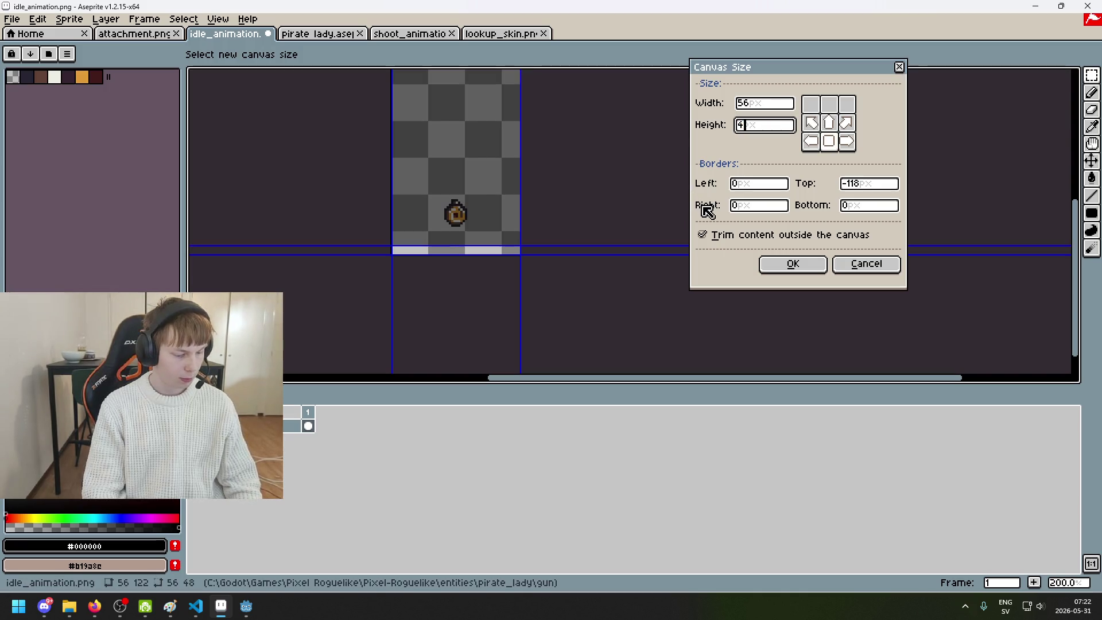
left_click(768, 267)
key("ctrl+s")
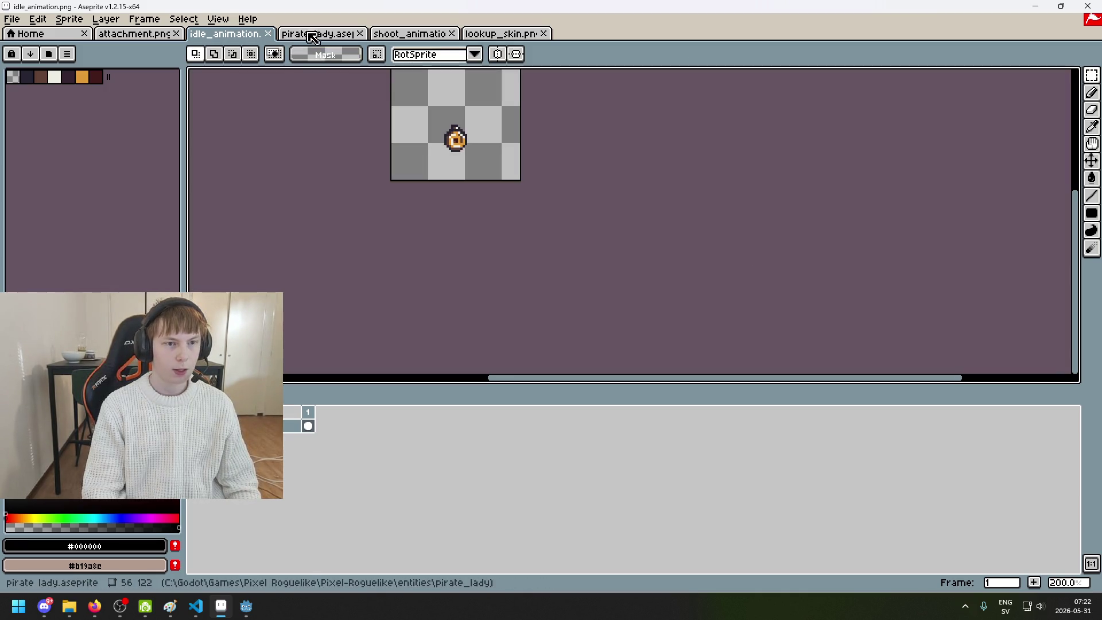
Crop shoot_animation to 48 px tall (616×48), keeping the bottom row of gun sprites
left_click(333, 34)
left_click(404, 36)
left_click_drag(404, 41, 319, 35)
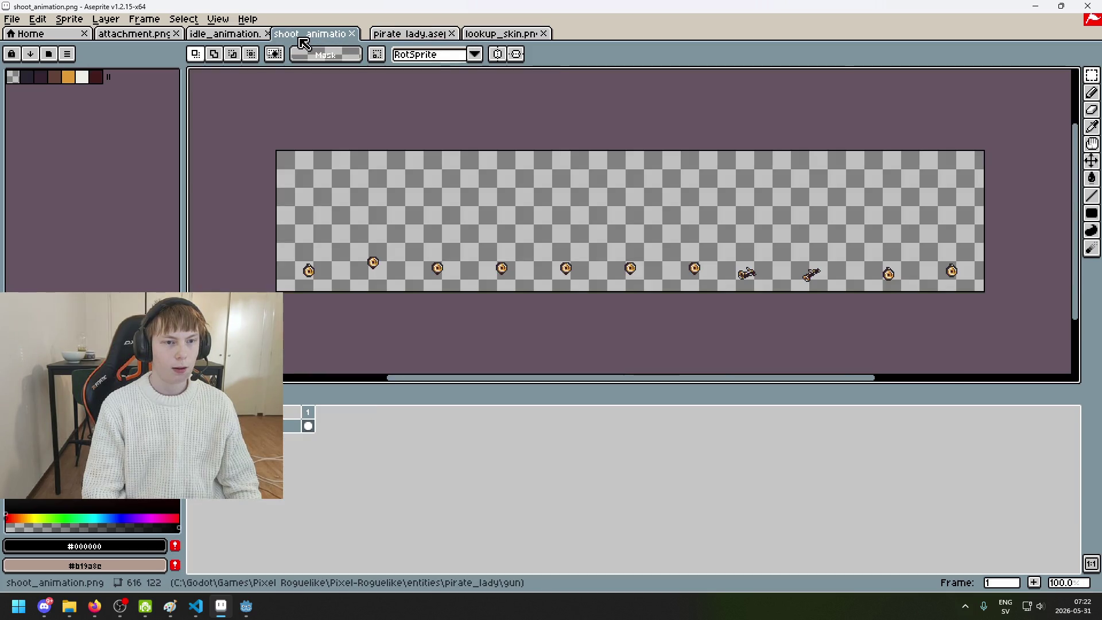
left_click(69, 19)
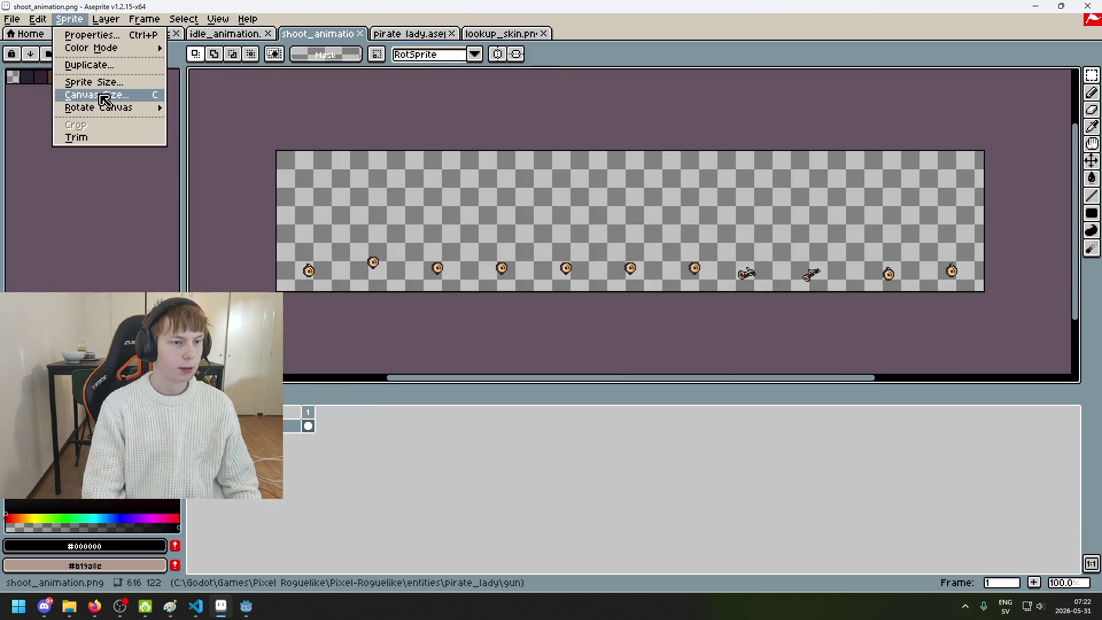
left_click(105, 96)
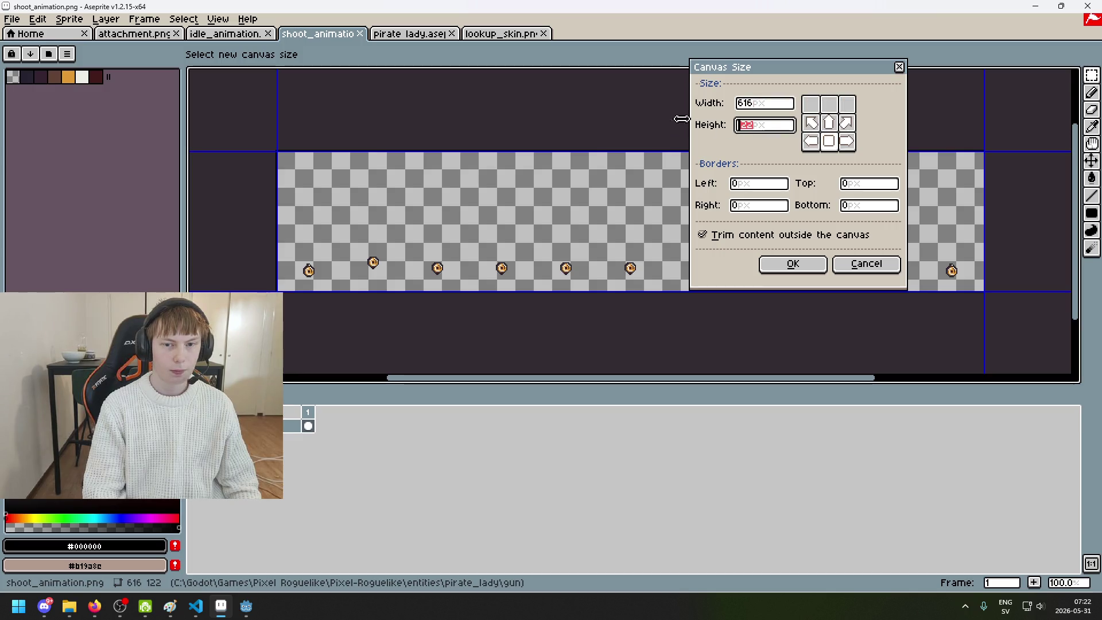
type("48")
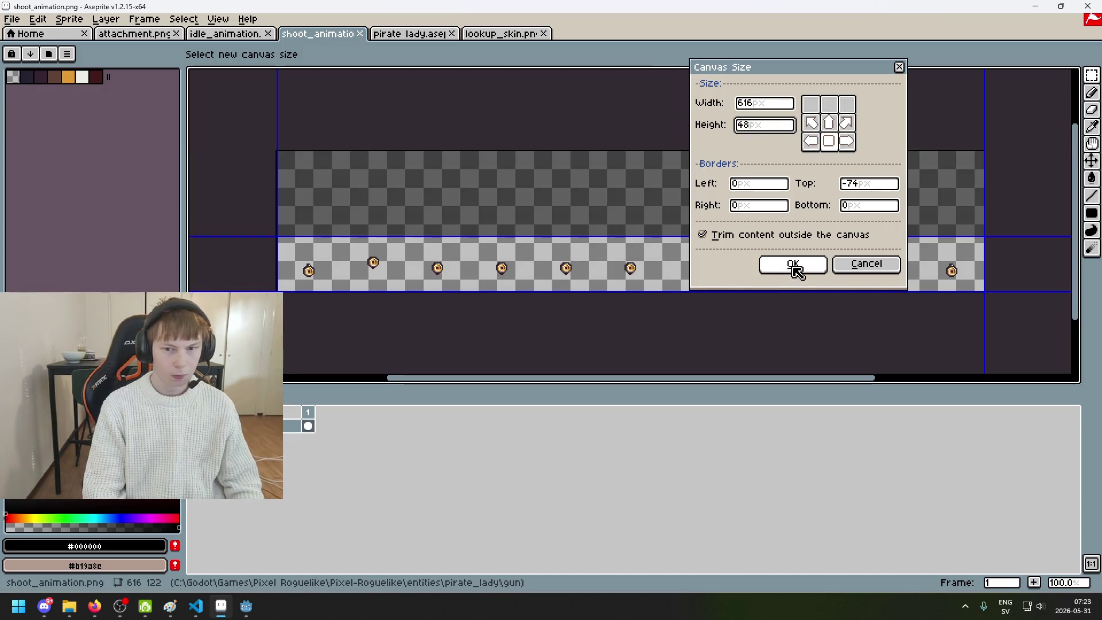
left_click(794, 267)
mouse_move(246, 606)
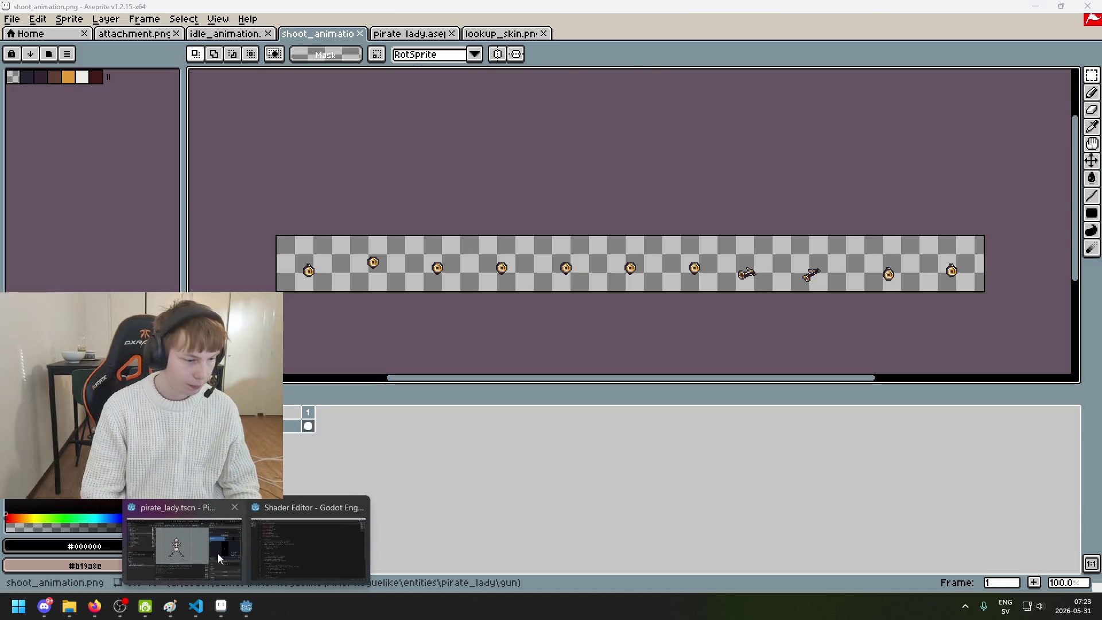
left_click(223, 558)
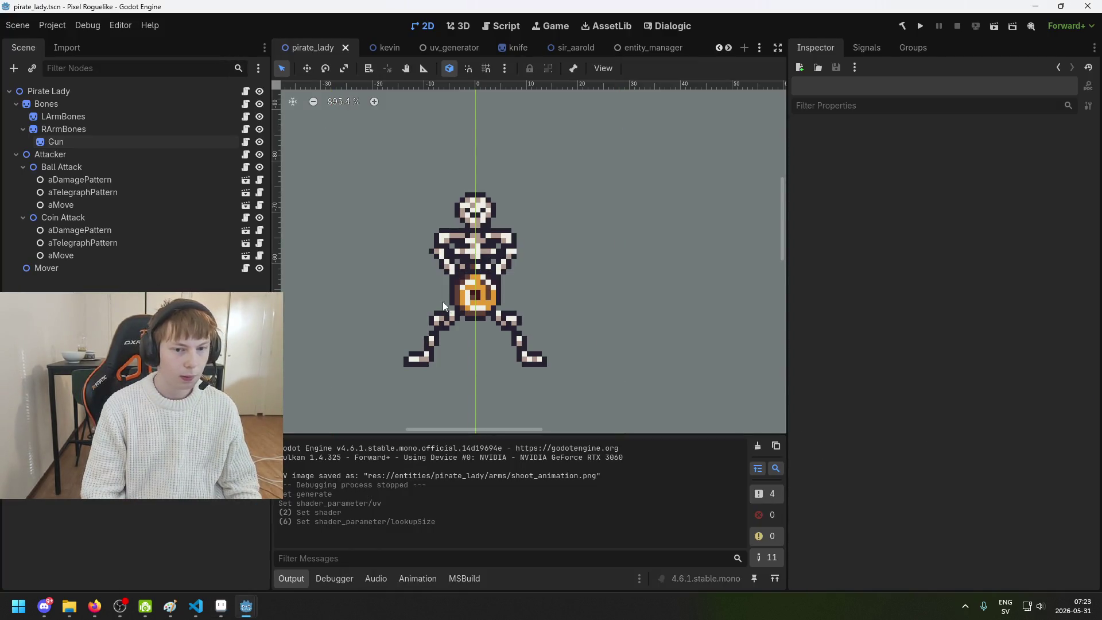
Save the pirate_lady scene and duplicate the Bones node, nesting the copy under Bones
scroll(530, 292, "up", 1)
key("ctrl+s")
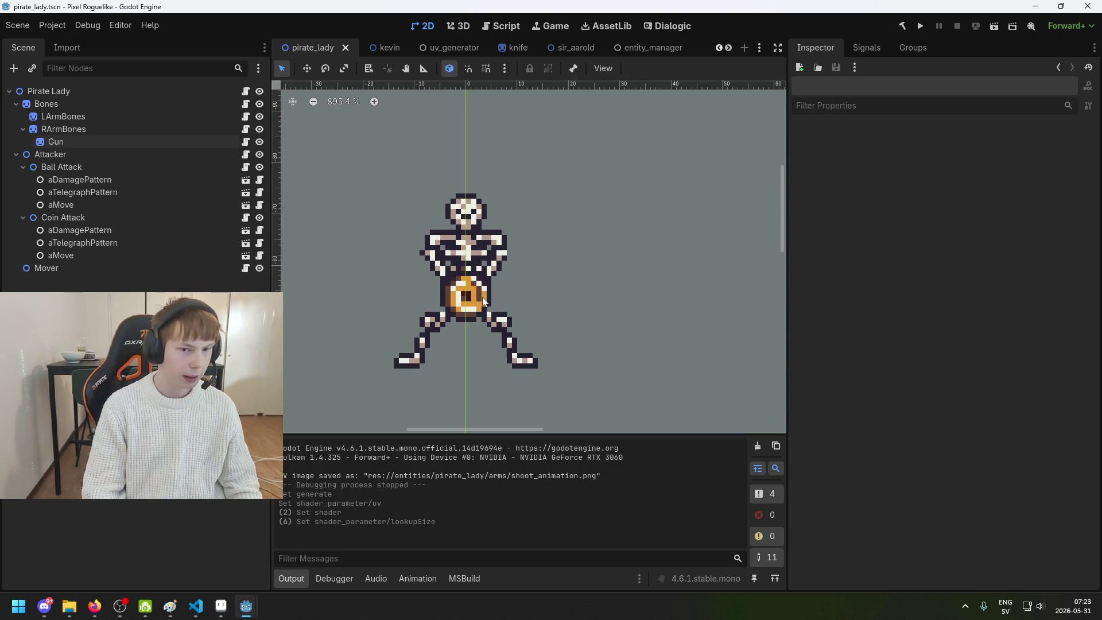
left_click(113, 114)
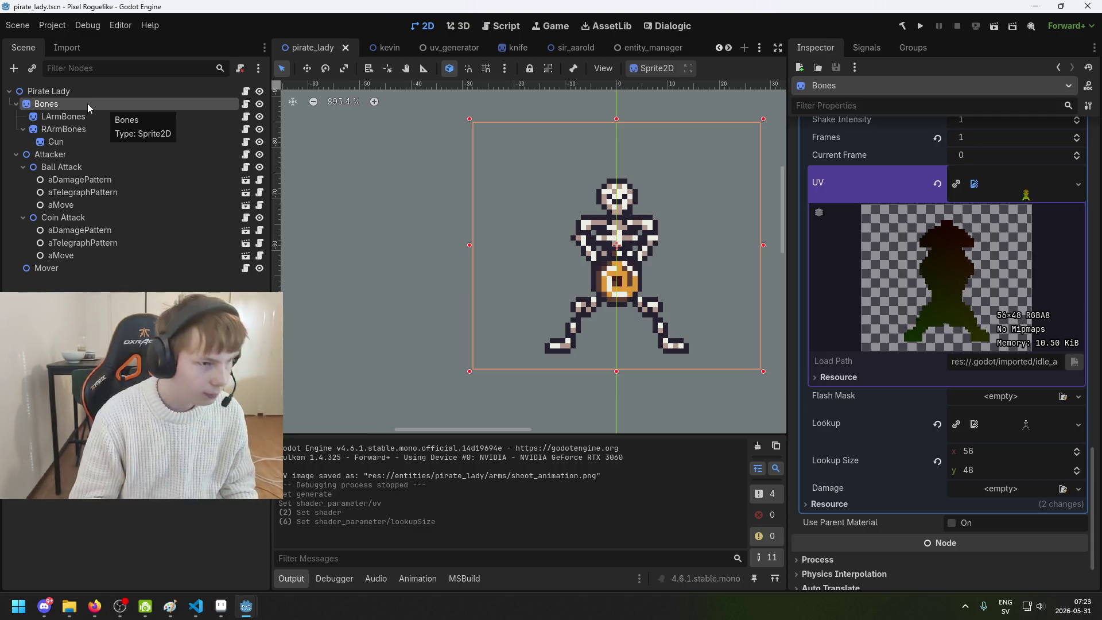
right_click(87, 104)
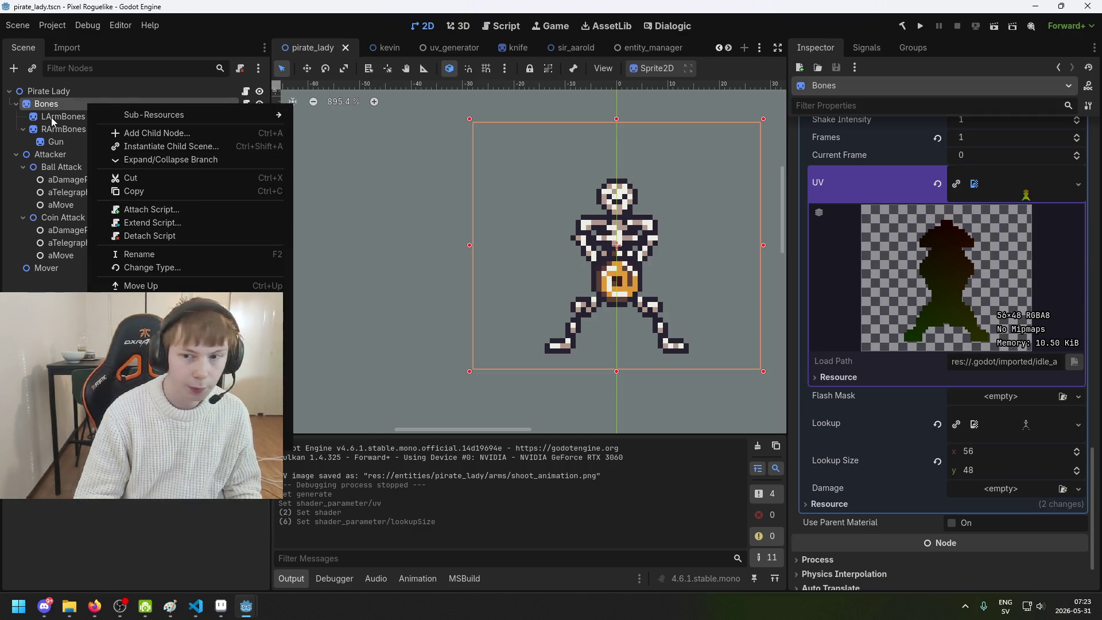
scroll(987, 257, "up", 15)
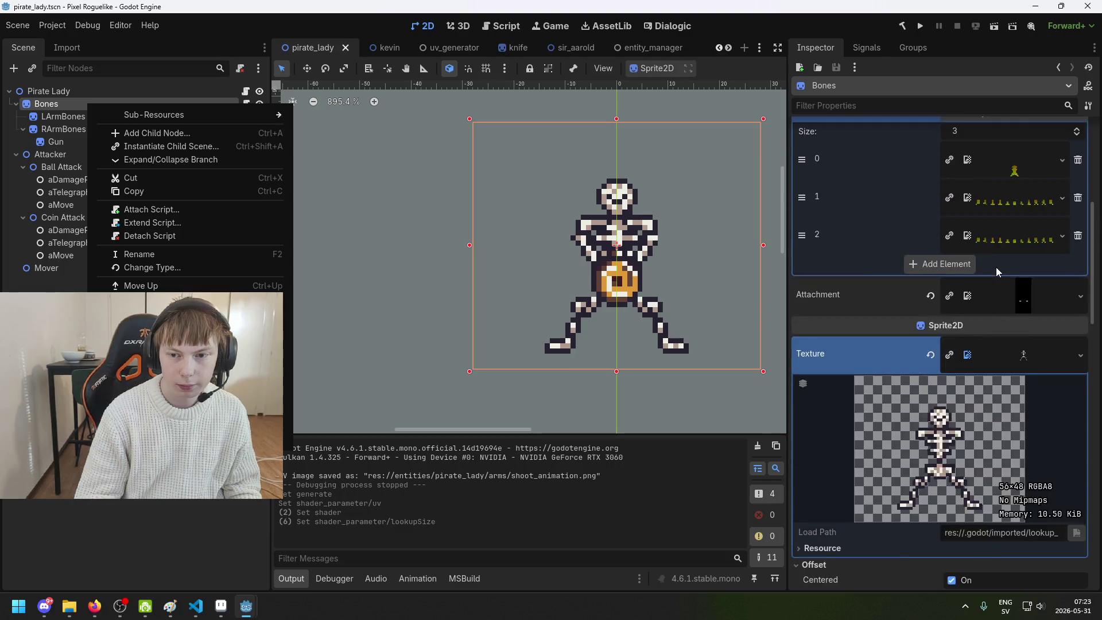
scroll(996, 267, "up", 5)
left_click(68, 102)
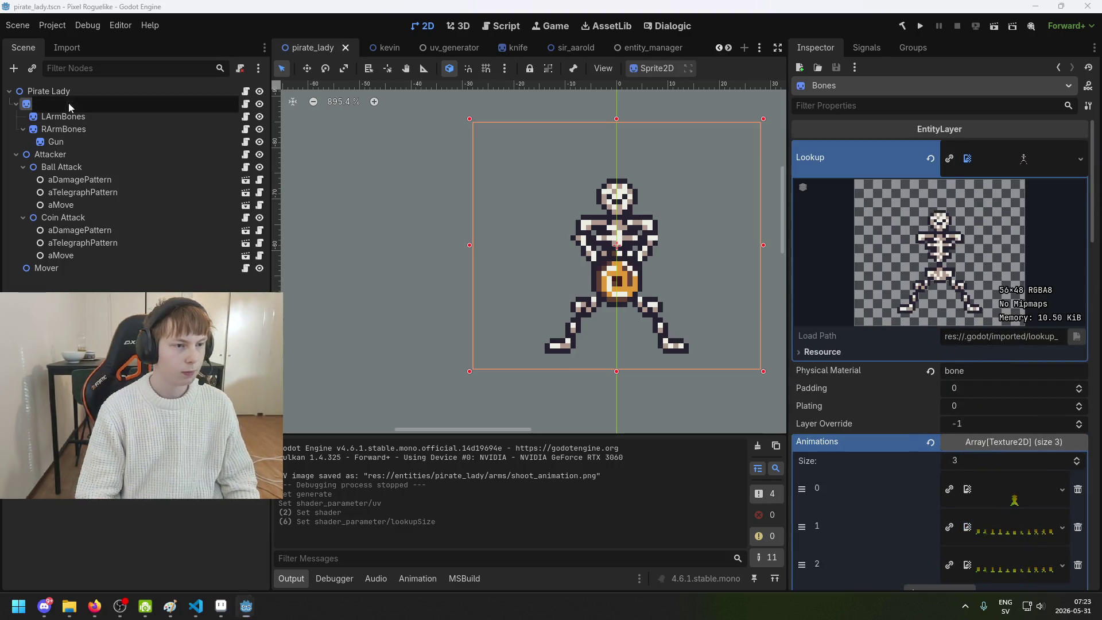
left_click(95, 106)
key("ctrl+d")
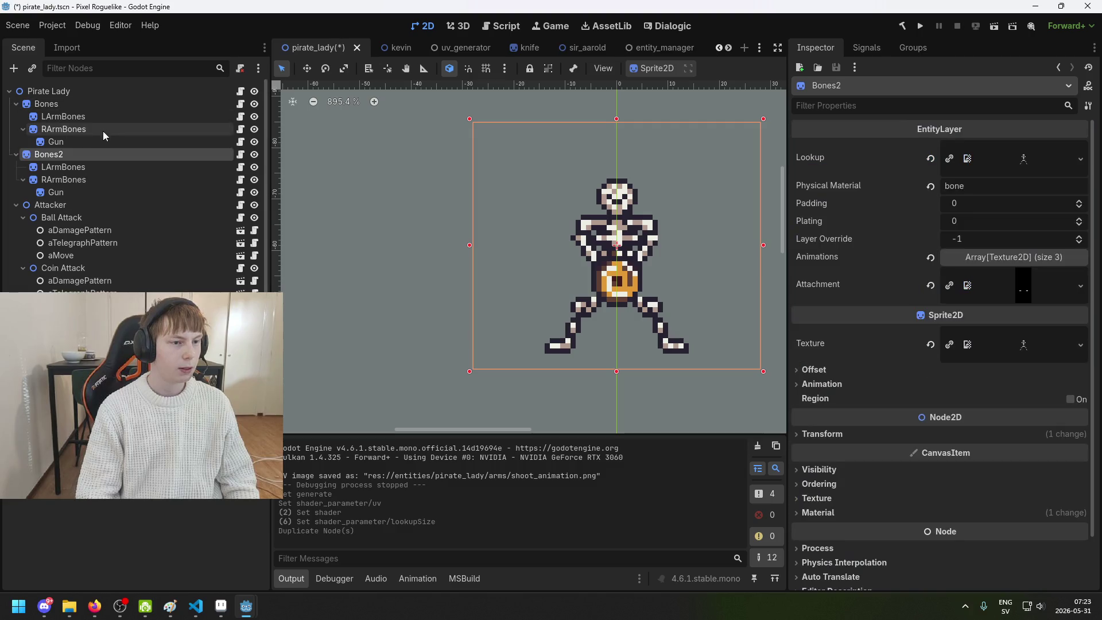
left_click_drag(95, 151, 83, 111)
Remove the copy's LArmBones and RArmBones children and rename it Flesh
left_click(85, 132)
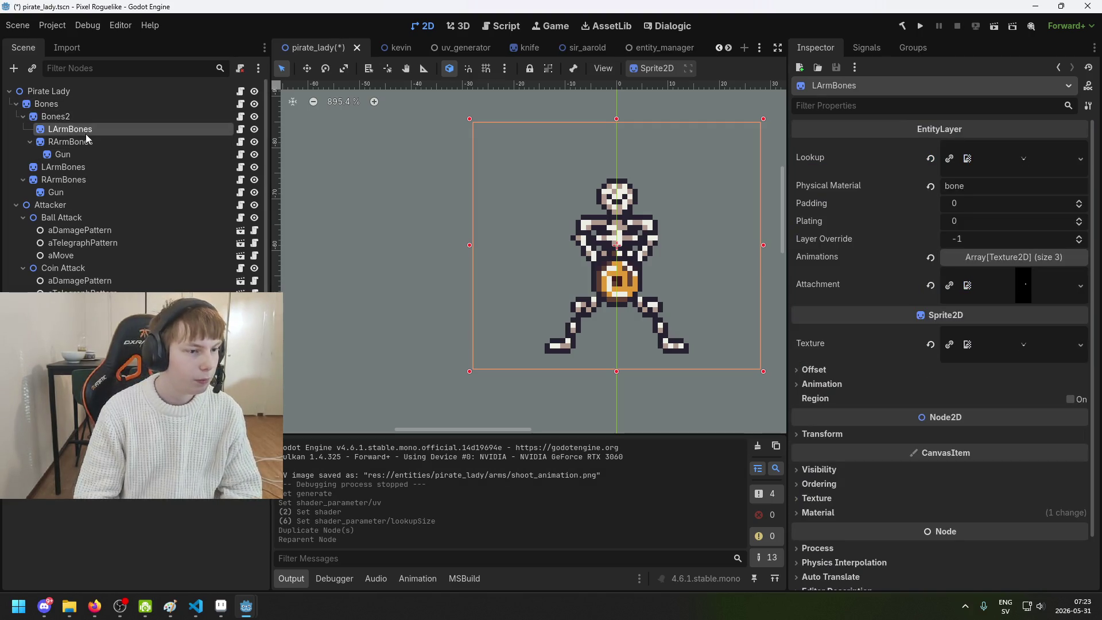
key("Delete")
key("Return")
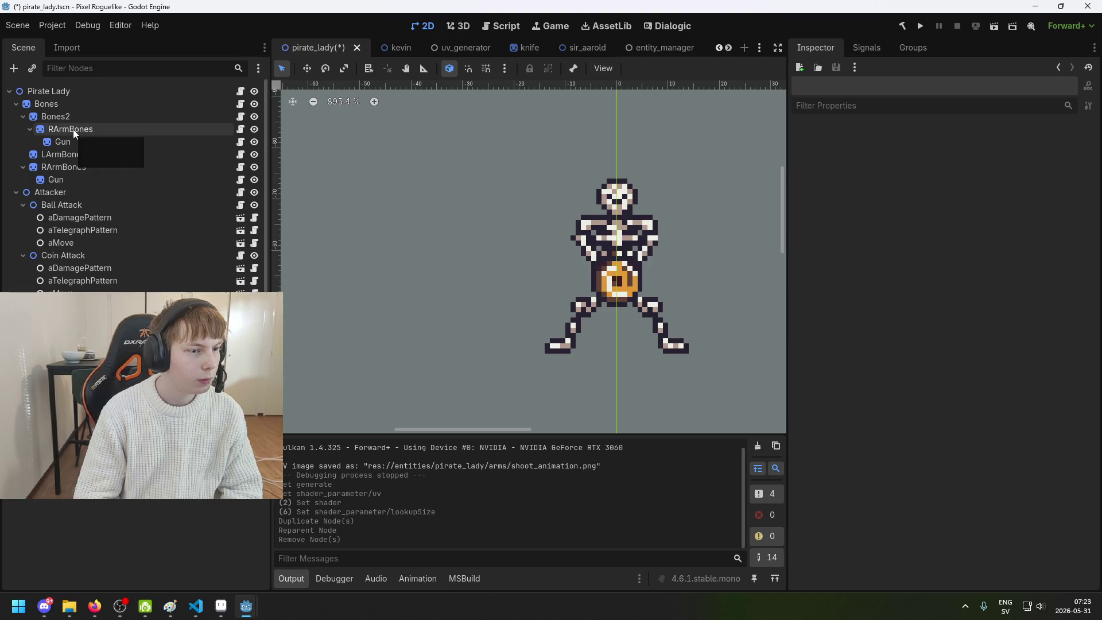
left_click(73, 129)
key("Delete")
key("Return")
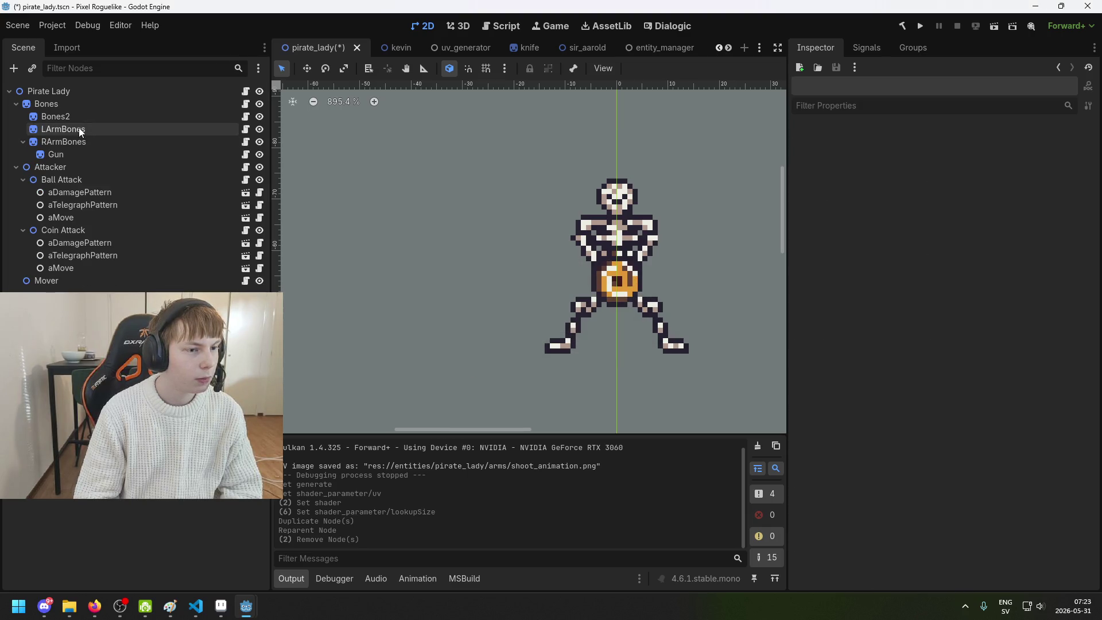
left_click(83, 116)
left_click(110, 116)
type("Skin")
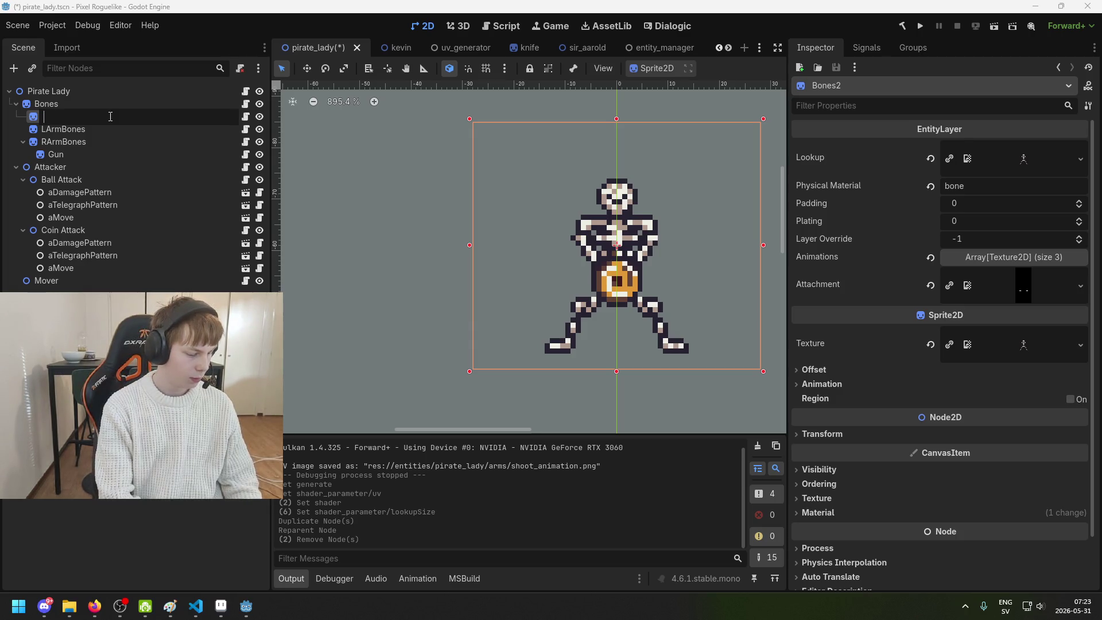
type("h")
key("Return")
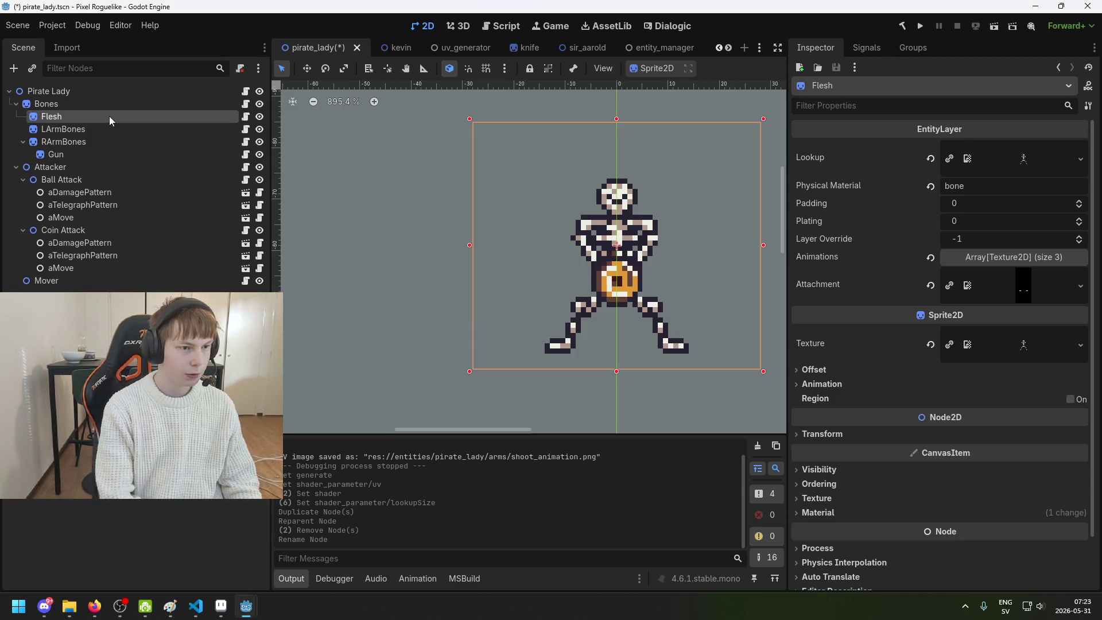
Give Flesh physical material flesh and lookup_flesh.png as its Lookup, then save the scene
double_click(988, 186)
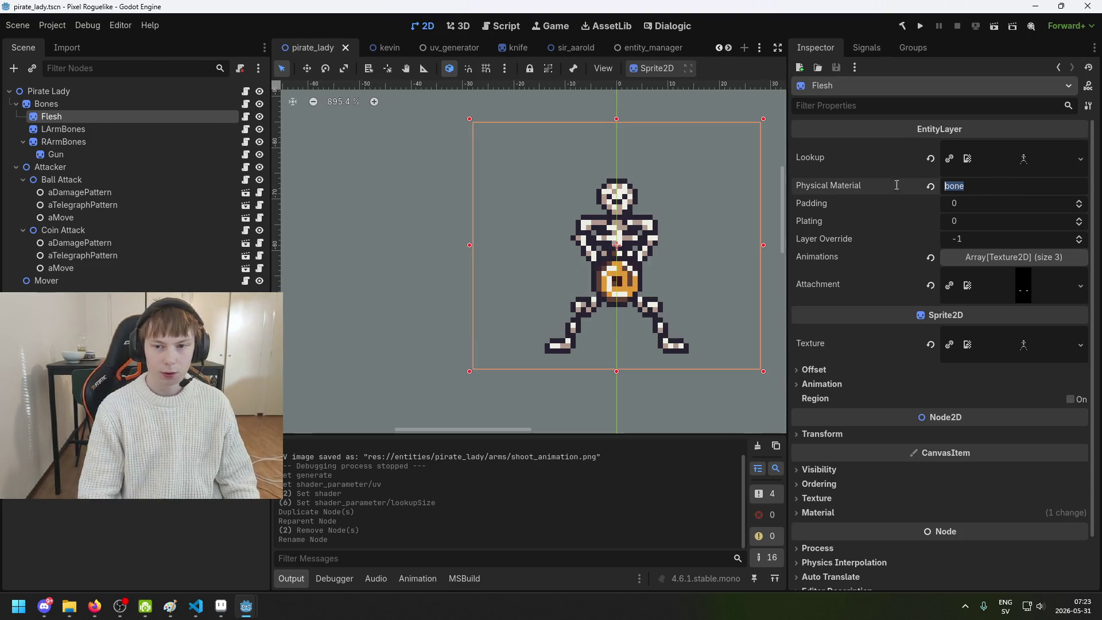
type("F")
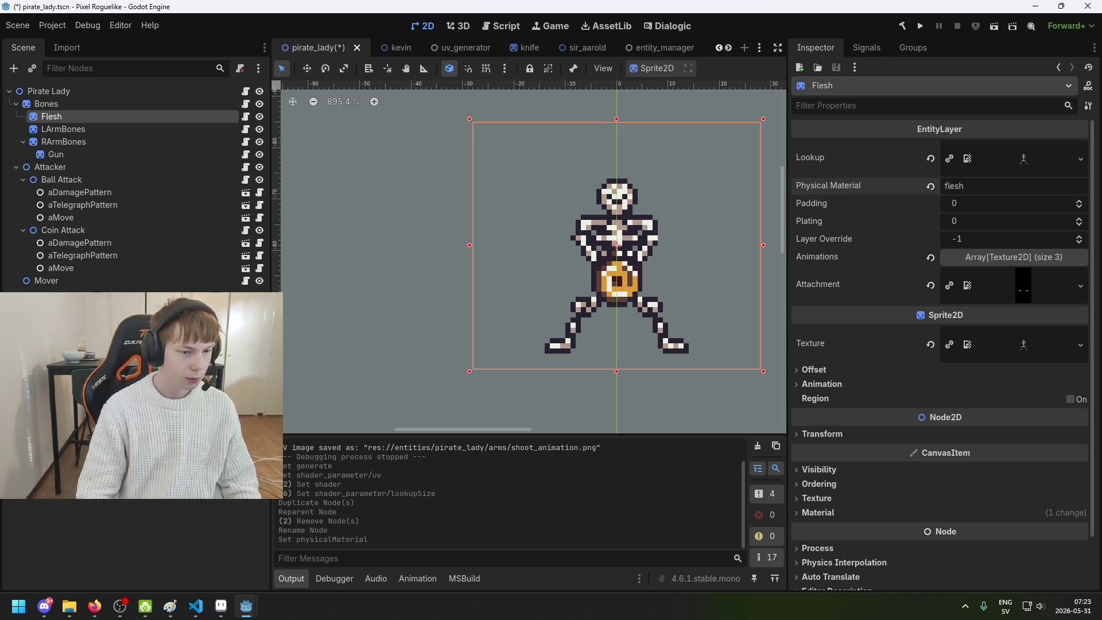
type("preview")
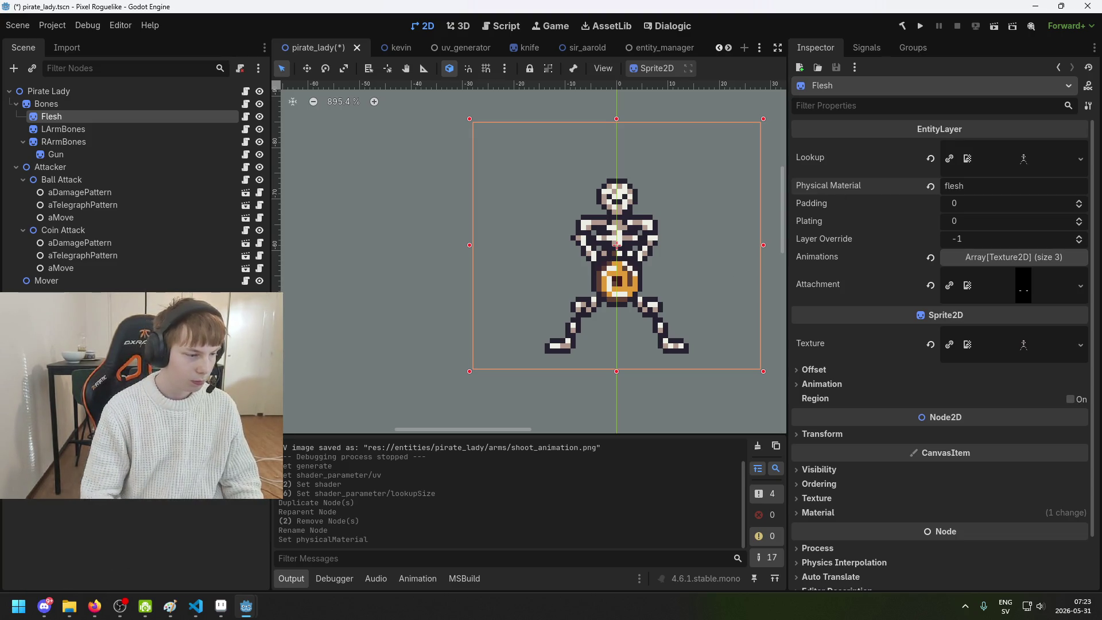
key("BackSpace")
key("BackSpace")
key("BackSpace")
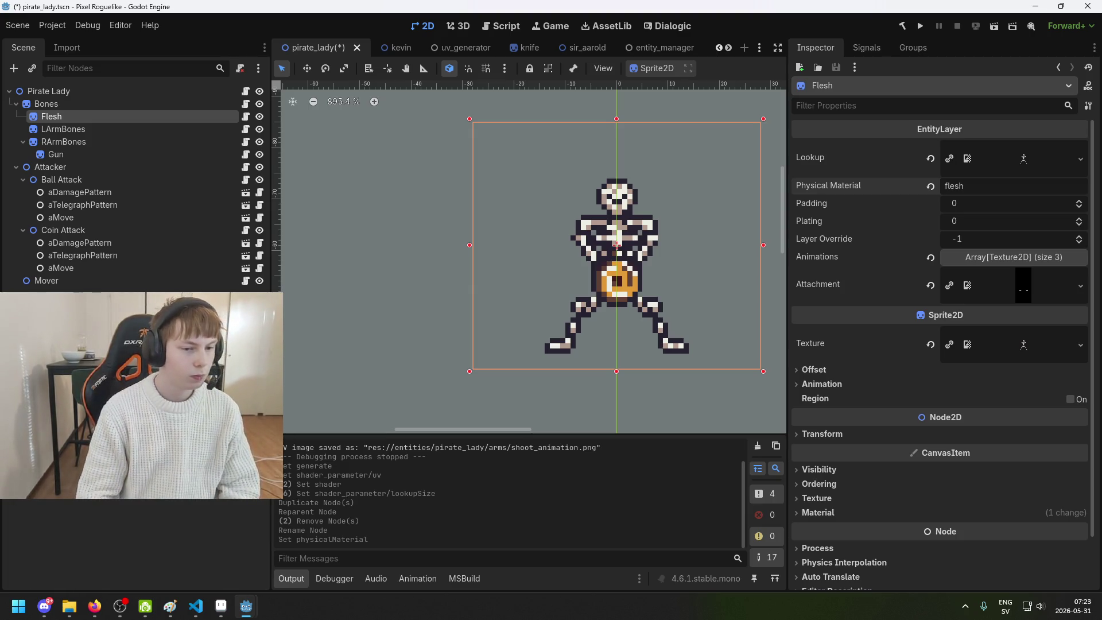
scroll(112, 522, "down", 5)
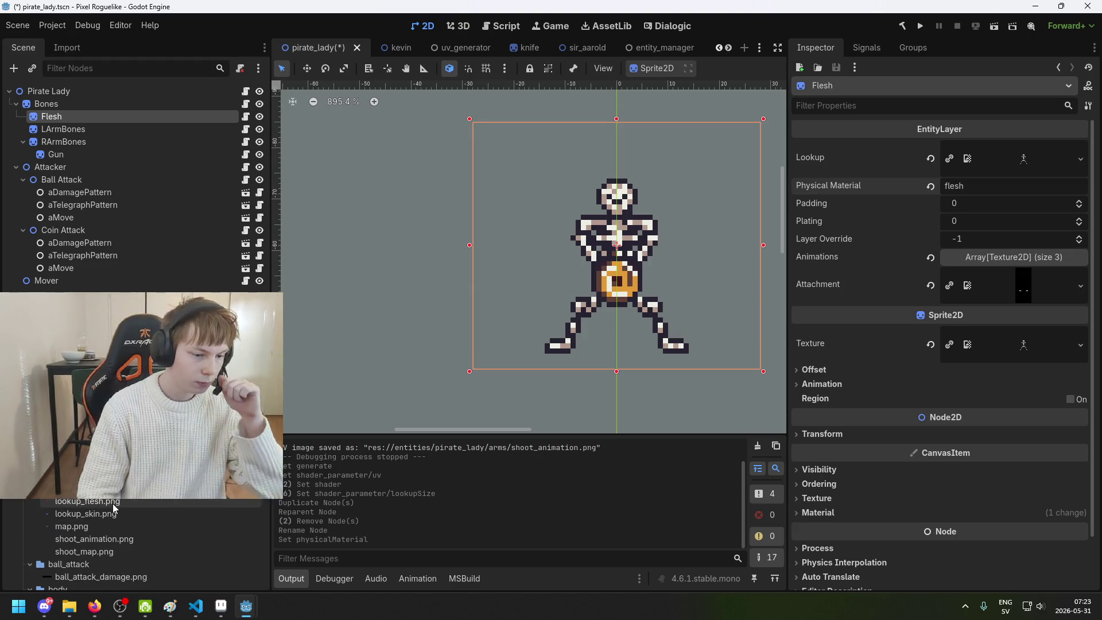
mouse_move(113, 508)
left_mouse_down()
mouse_move(545, 414)
mouse_move(1056, 195)
mouse_move(1020, 172)
left_mouse_up()
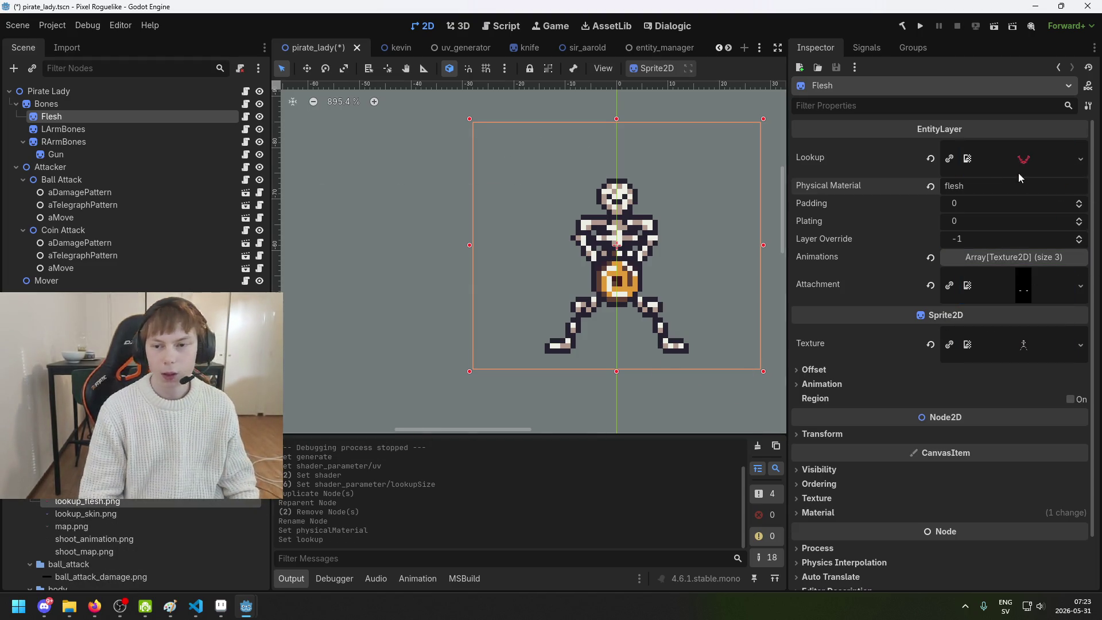
key("ctrl+s")
left_click(1022, 261)
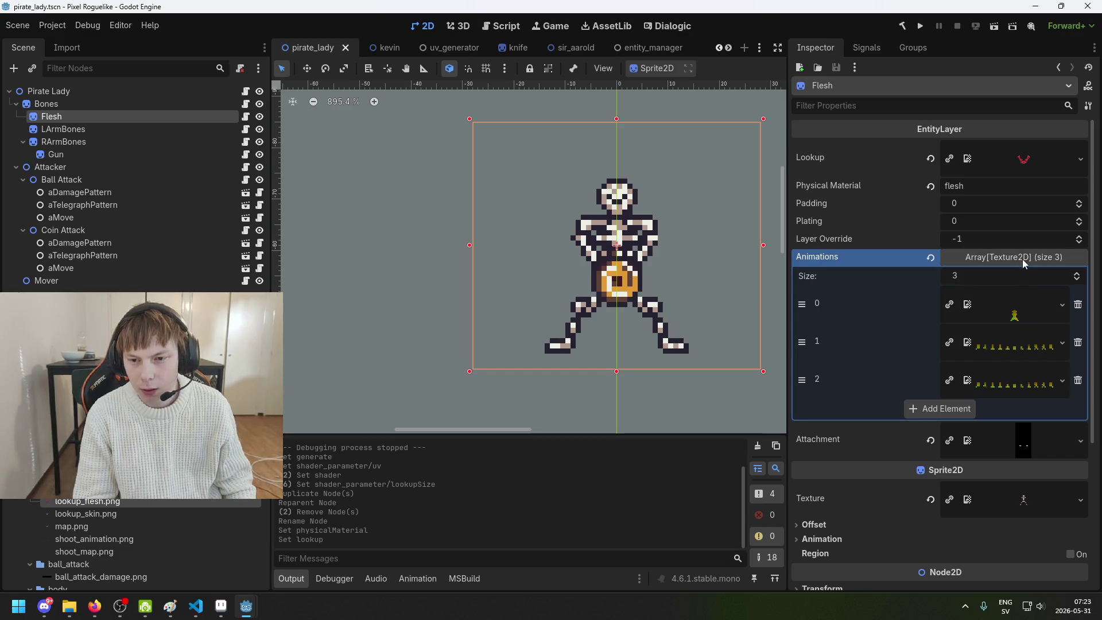
left_click(1025, 257)
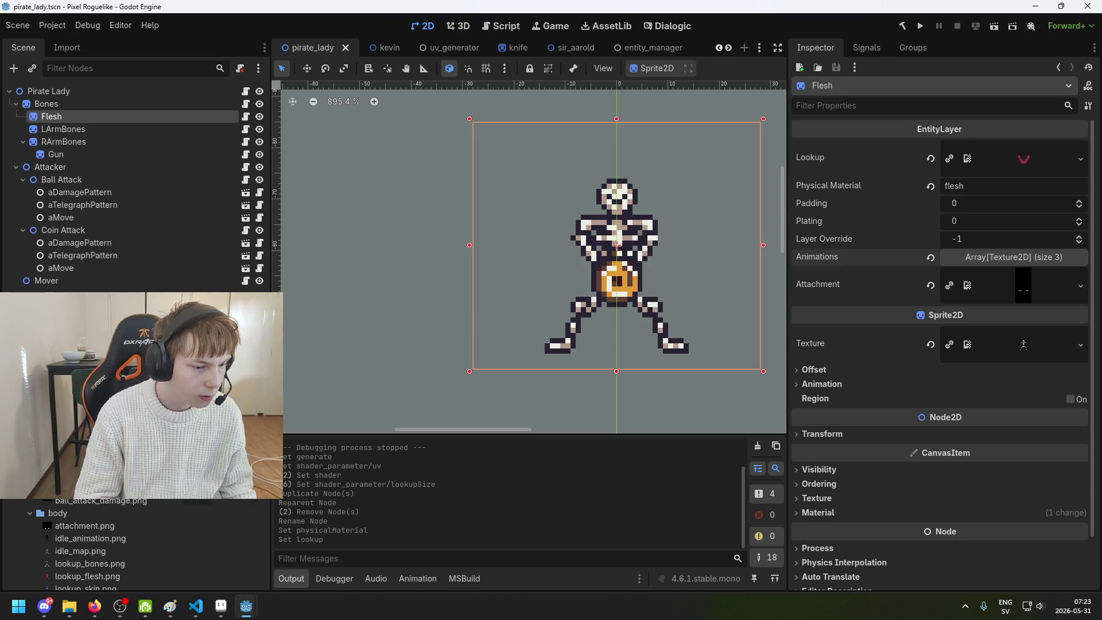
scroll(115, 501, "up", 2)
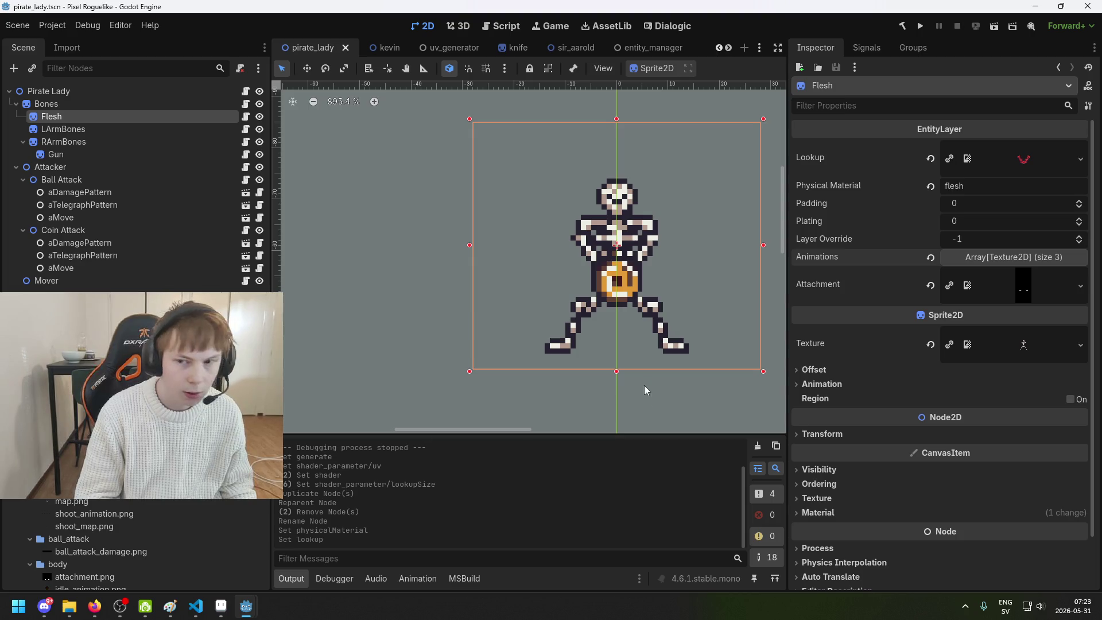
mouse_move(118, 498)
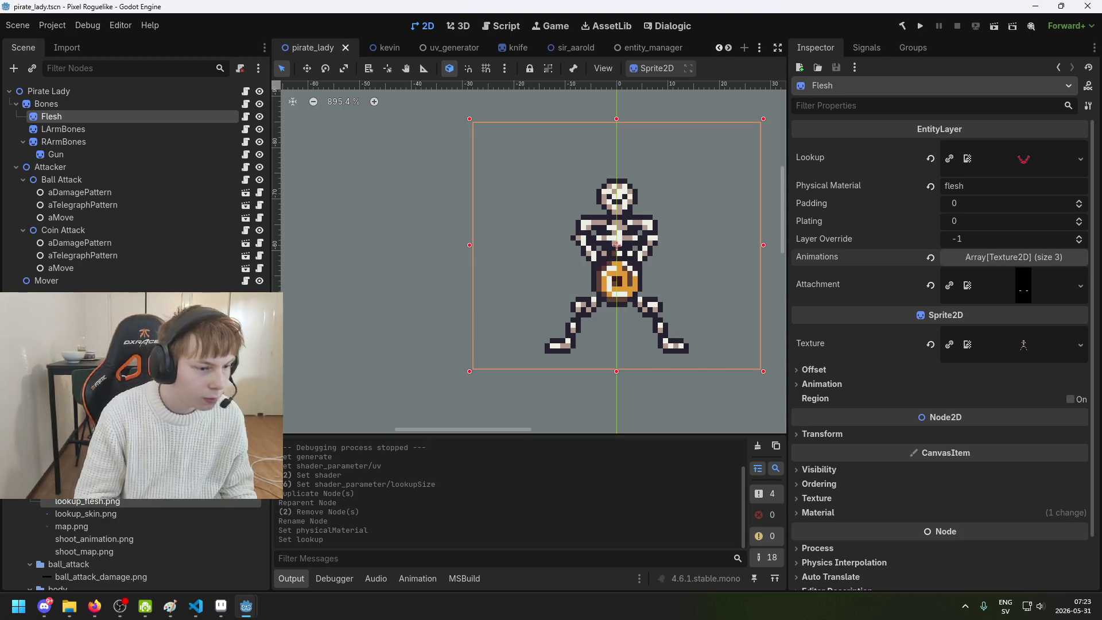
scroll(86, 540, "up", 1)
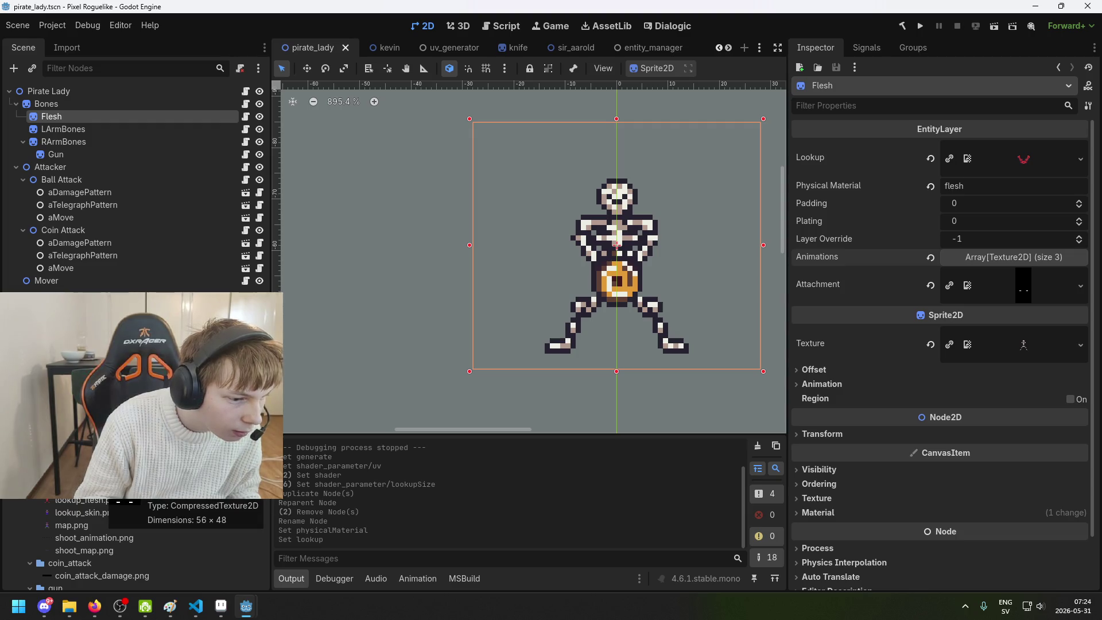
scroll(115, 539, "down", 1)
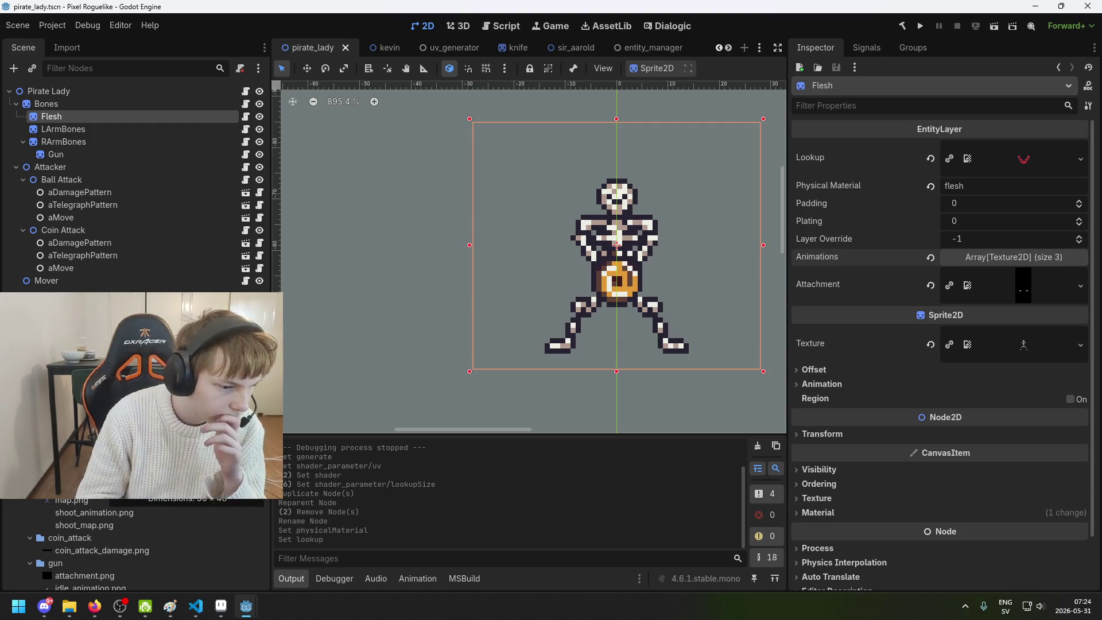
scroll(137, 545, "down", 2)
scroll(138, 545, "down", 4)
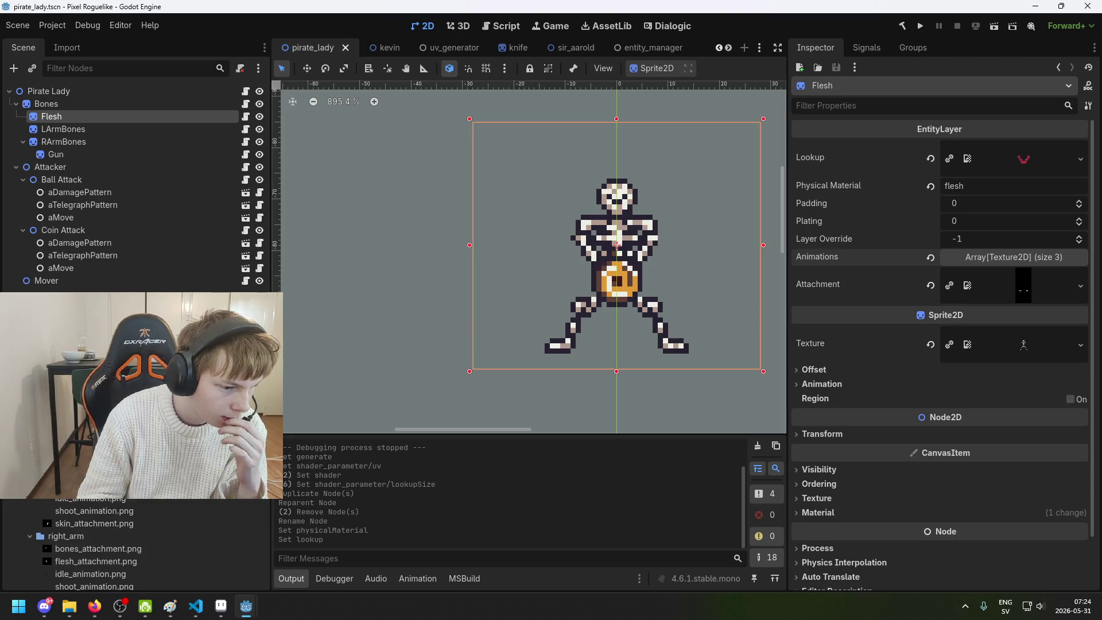
scroll(138, 546, "down", 1)
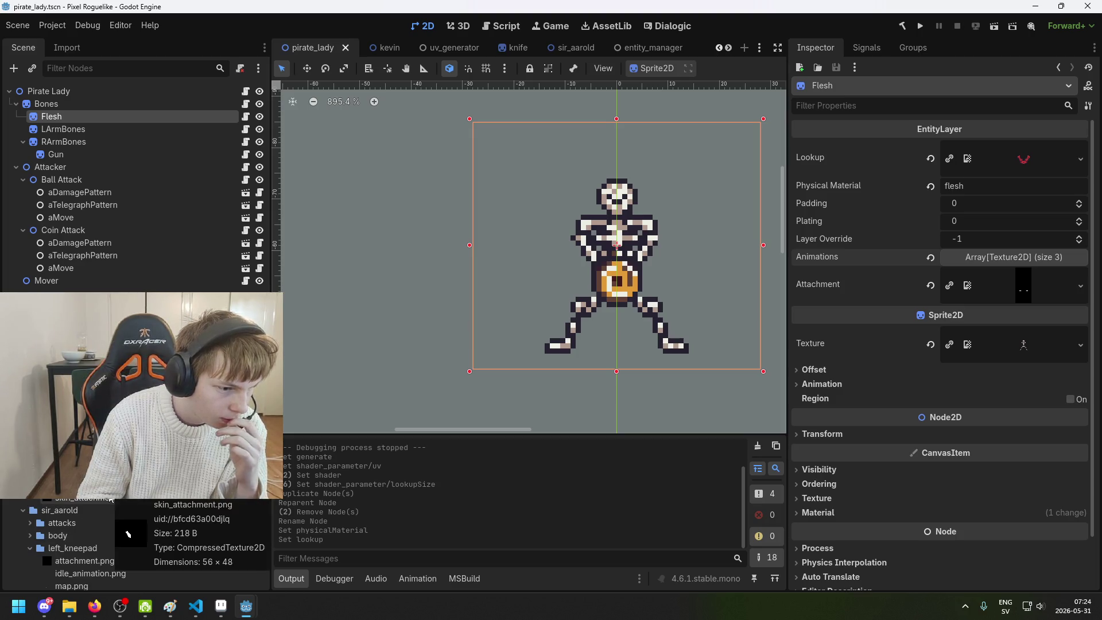
scroll(137, 546, "down", 4)
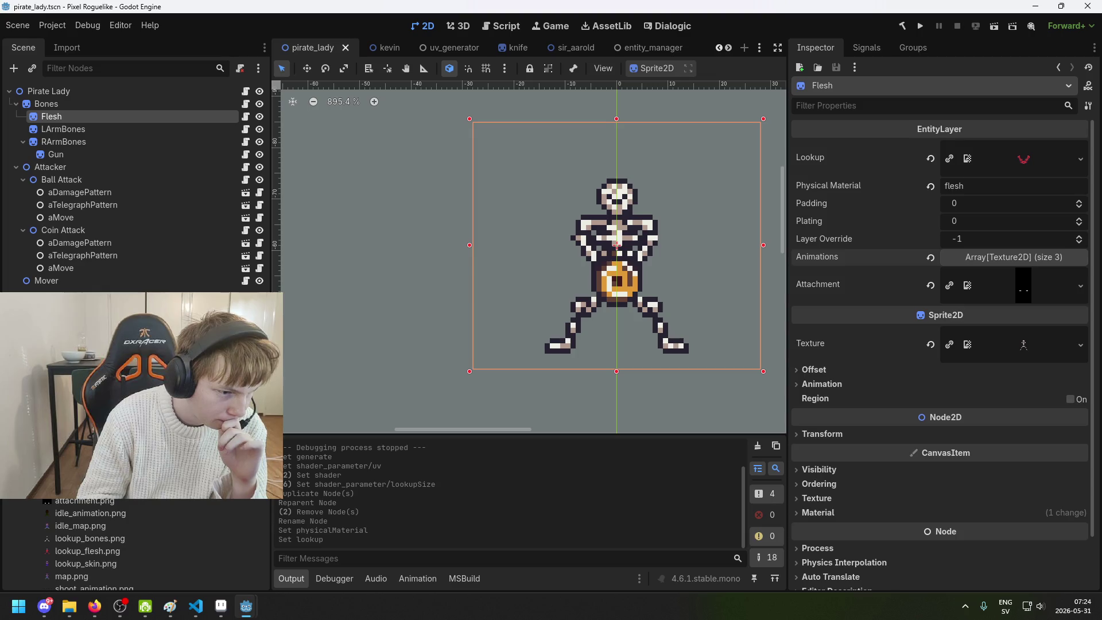
scroll(138, 545, "up", 1)
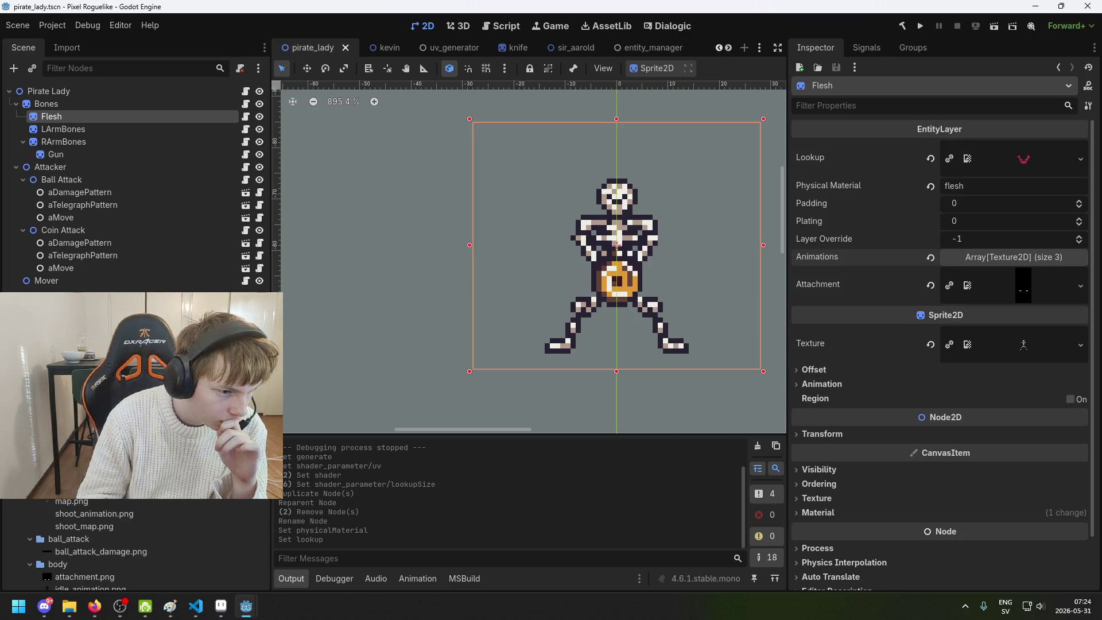
scroll(137, 545, "up", 1)
scroll(138, 545, "down", 4)
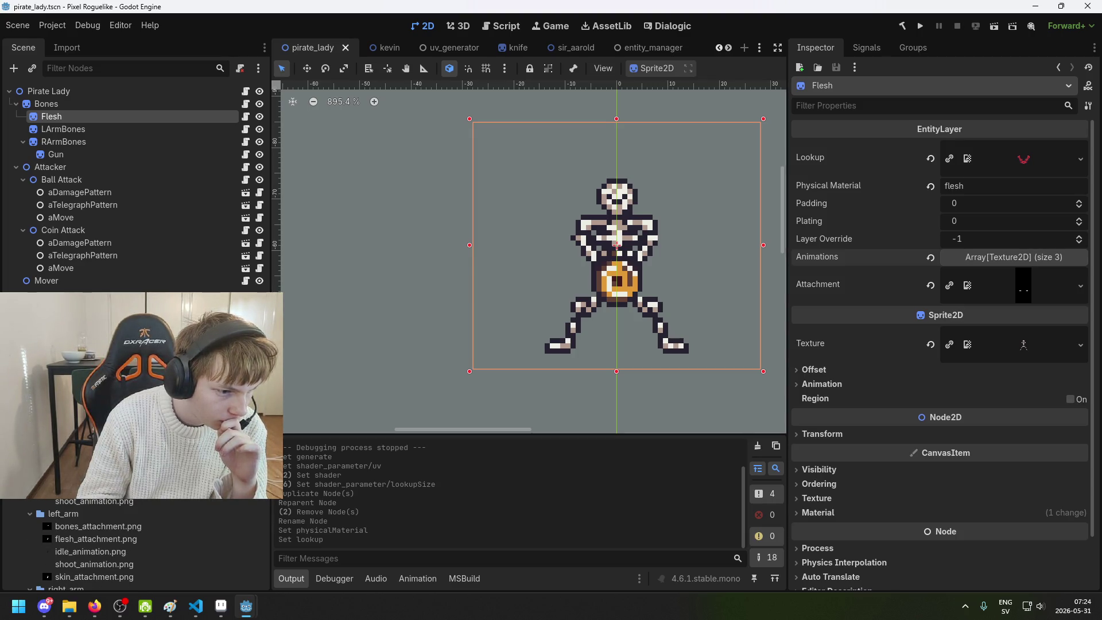
scroll(138, 545, "down", 5)
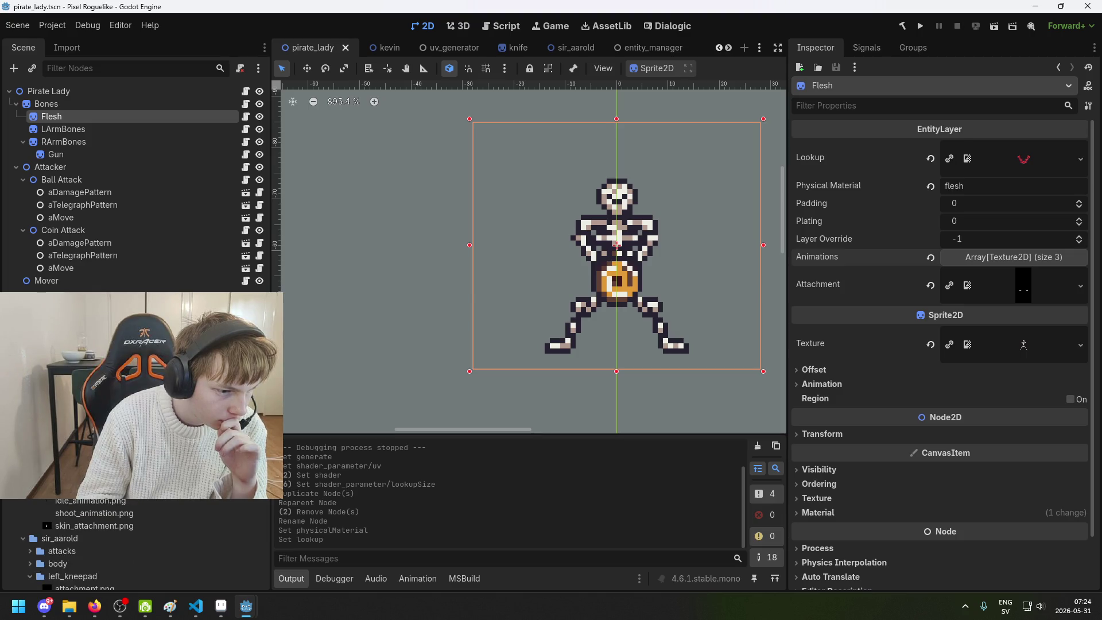
scroll(122, 501, "down", 1)
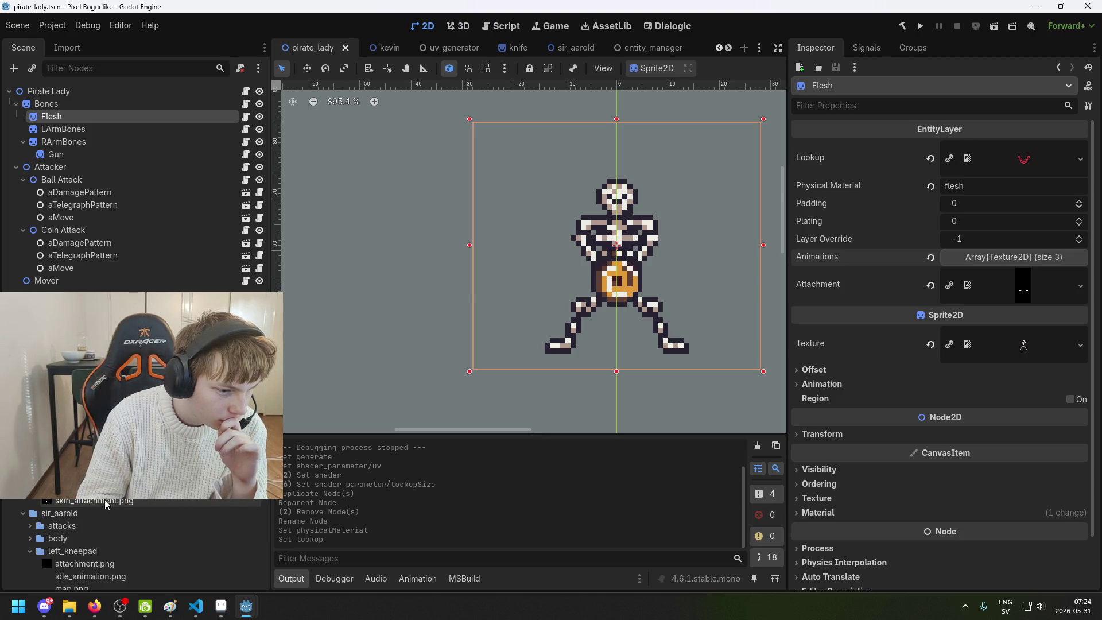
scroll(137, 545, "down", 2)
scroll(138, 545, "down", 3)
scroll(138, 540, "down", 5)
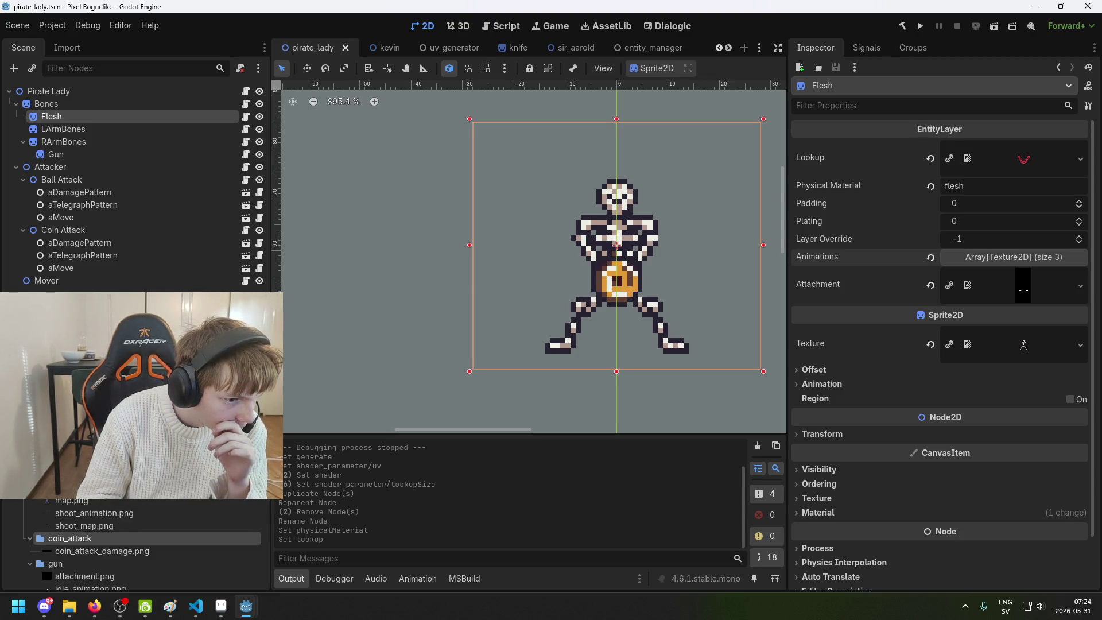
scroll(110, 518, "down", 3)
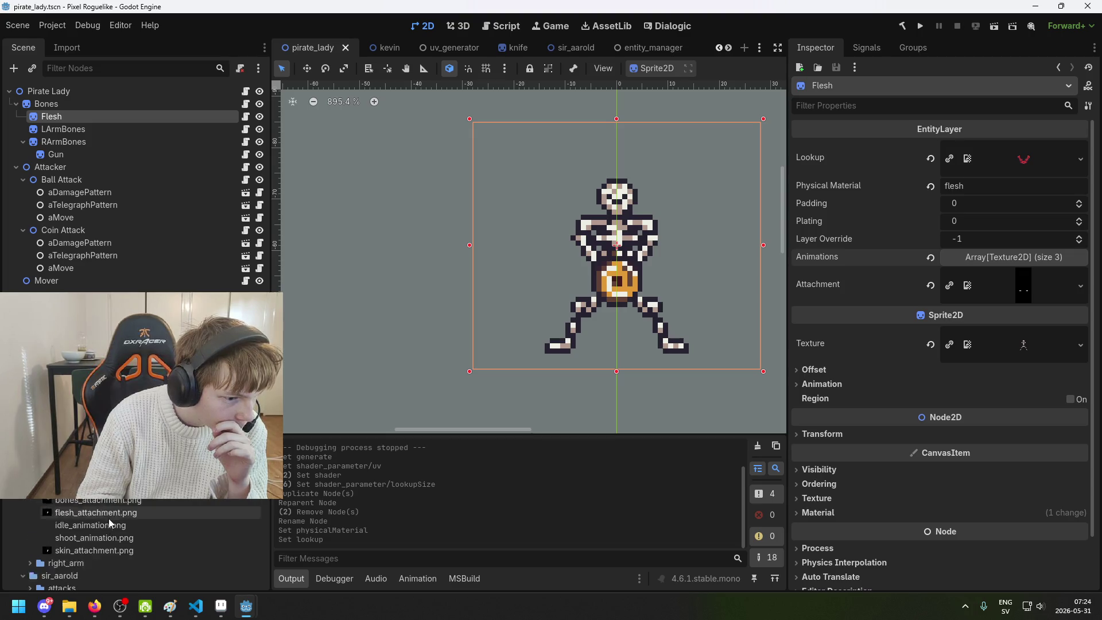
scroll(107, 502, "up", 2)
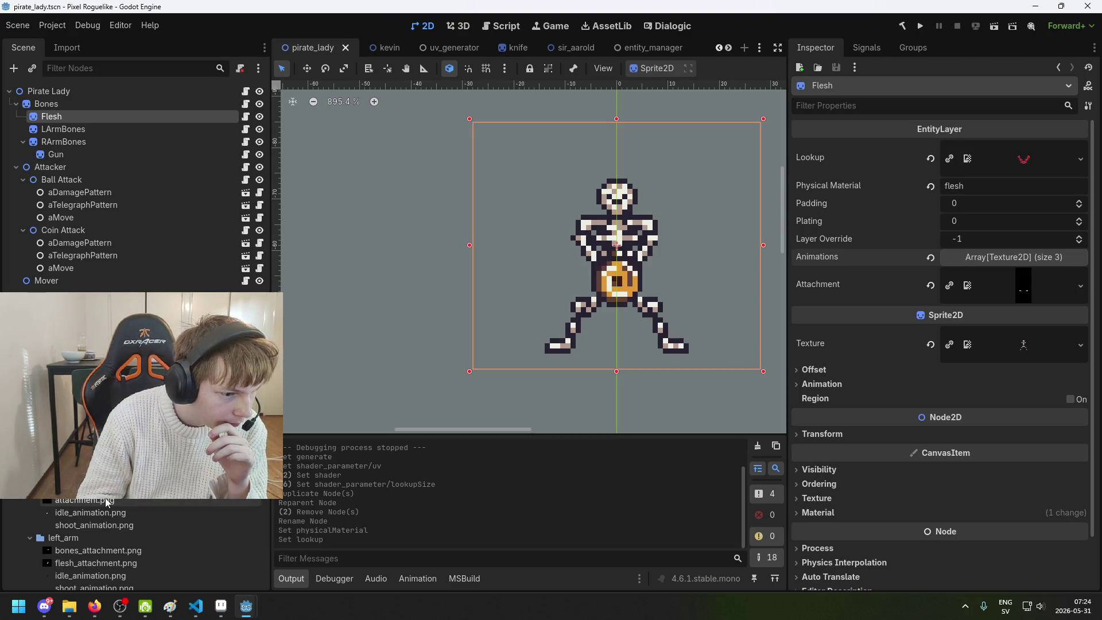
scroll(106, 502, "down", 5)
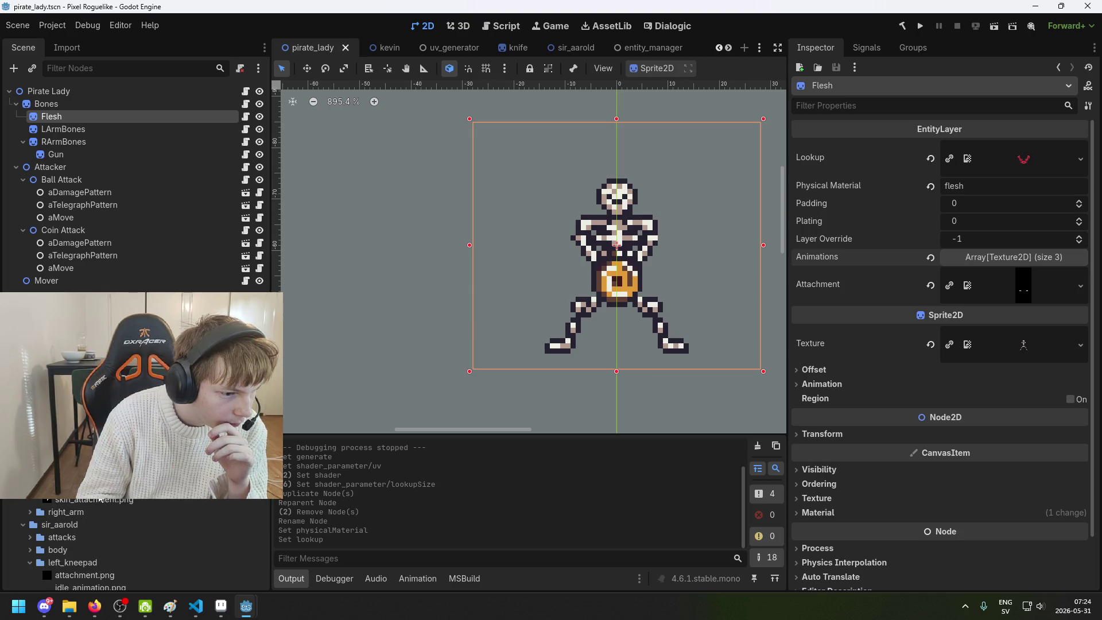
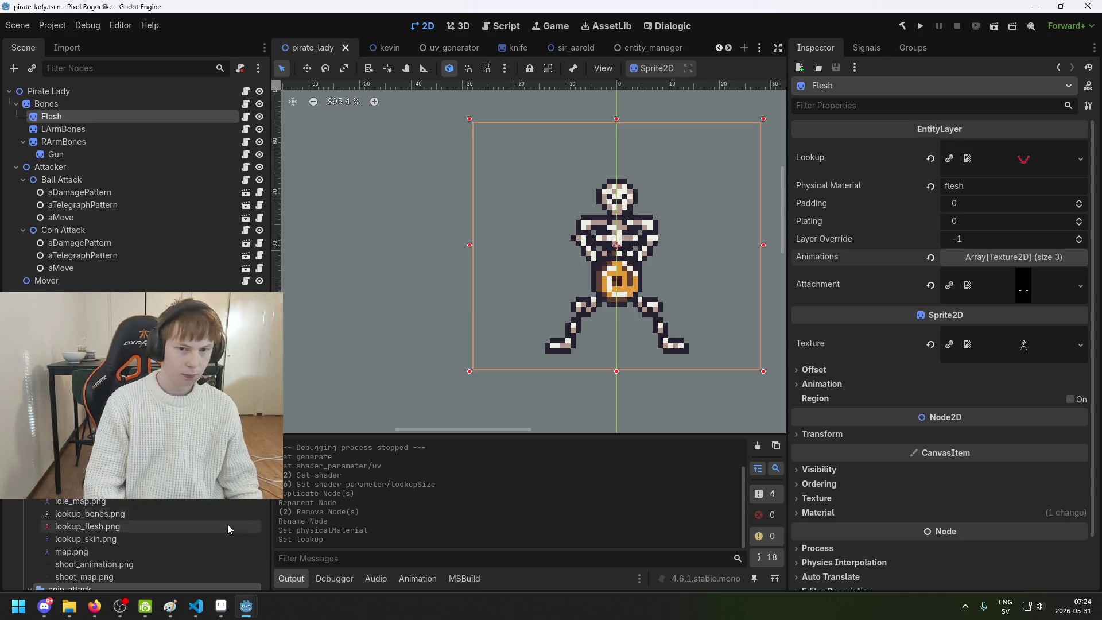
Collapse ball_attack and expand the arms folder, then scroll through the pirate_lady subfolders
scroll(143, 546, "up", 3)
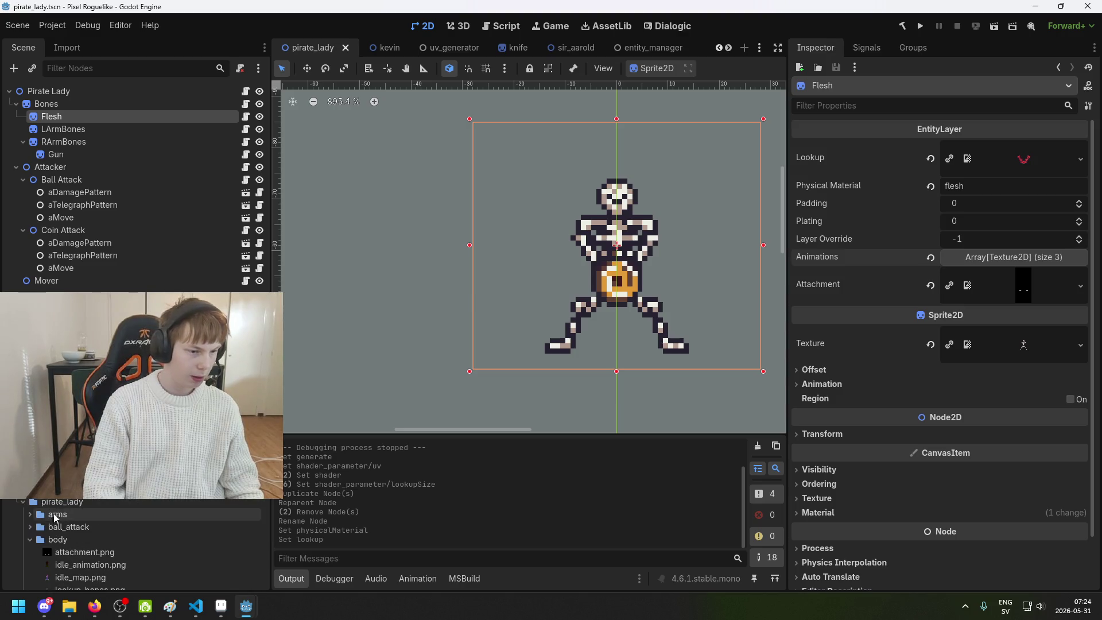
left_click(29, 527)
left_click(29, 527)
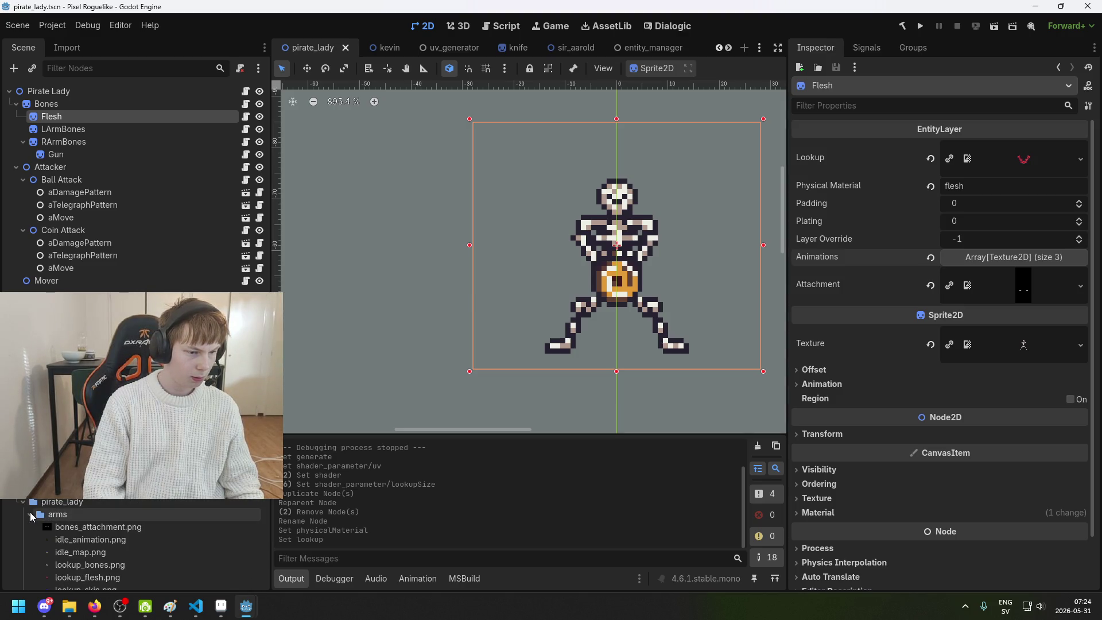
left_click(30, 512)
scroll(161, 526, "down", 2)
scroll(50, 508, "down", 5)
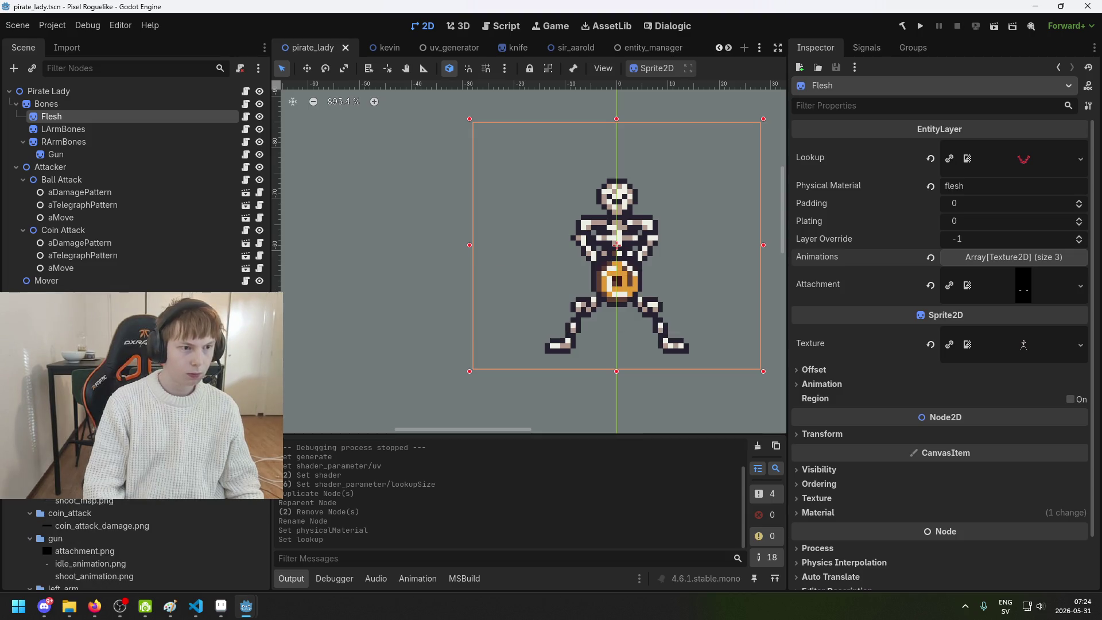
In Aseprite's Open dialog, navigate to the pirate_lady/body folder
key("alt+Tab")
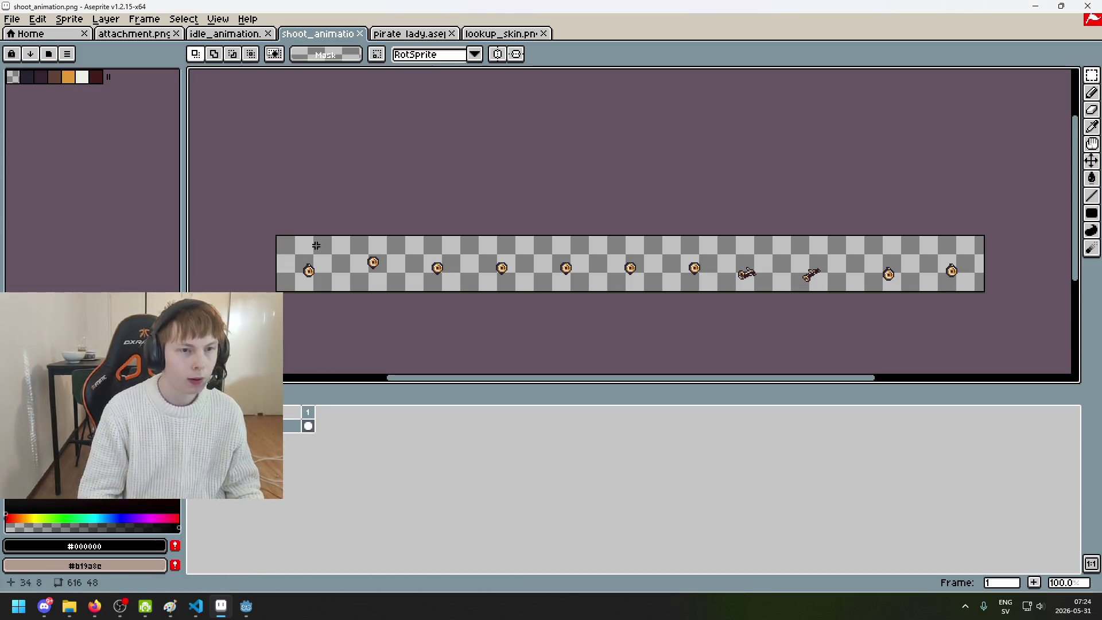
left_click(11, 19)
left_click(39, 43)
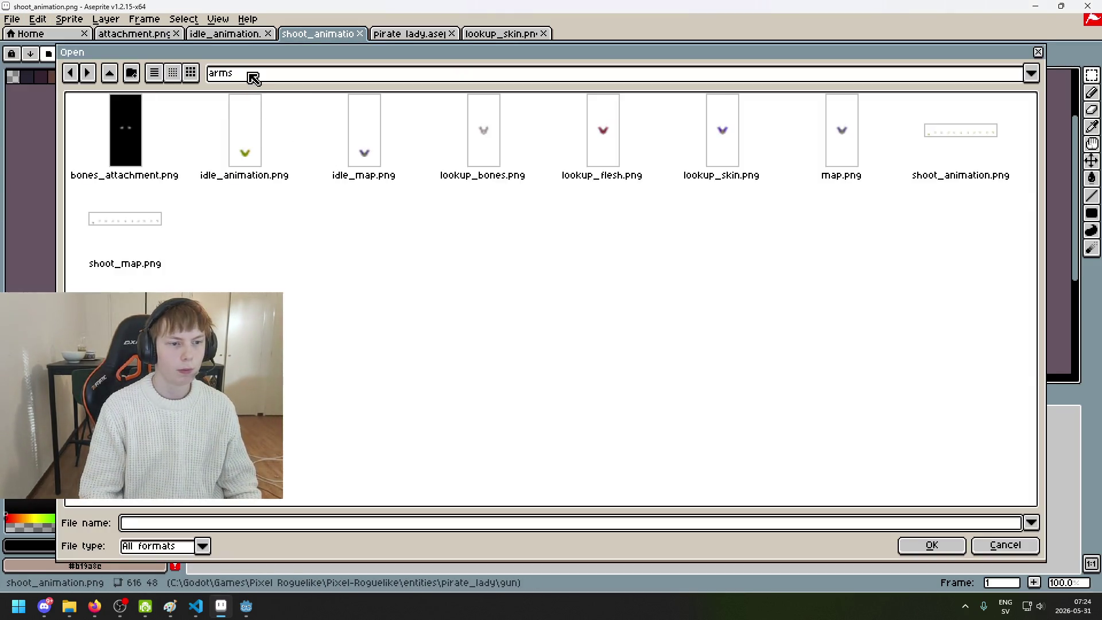
left_click(251, 73)
left_click(360, 175)
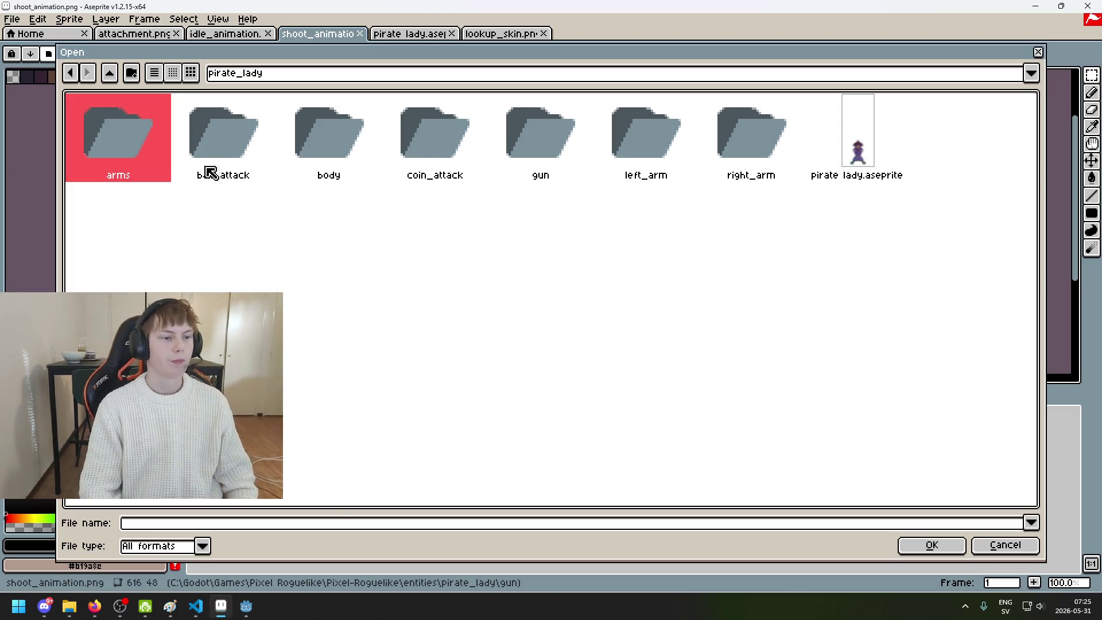
left_click(561, 147)
left_click(710, 143)
left_click(399, 121)
left_click(263, 137)
left_click(315, 128)
left_click(315, 128)
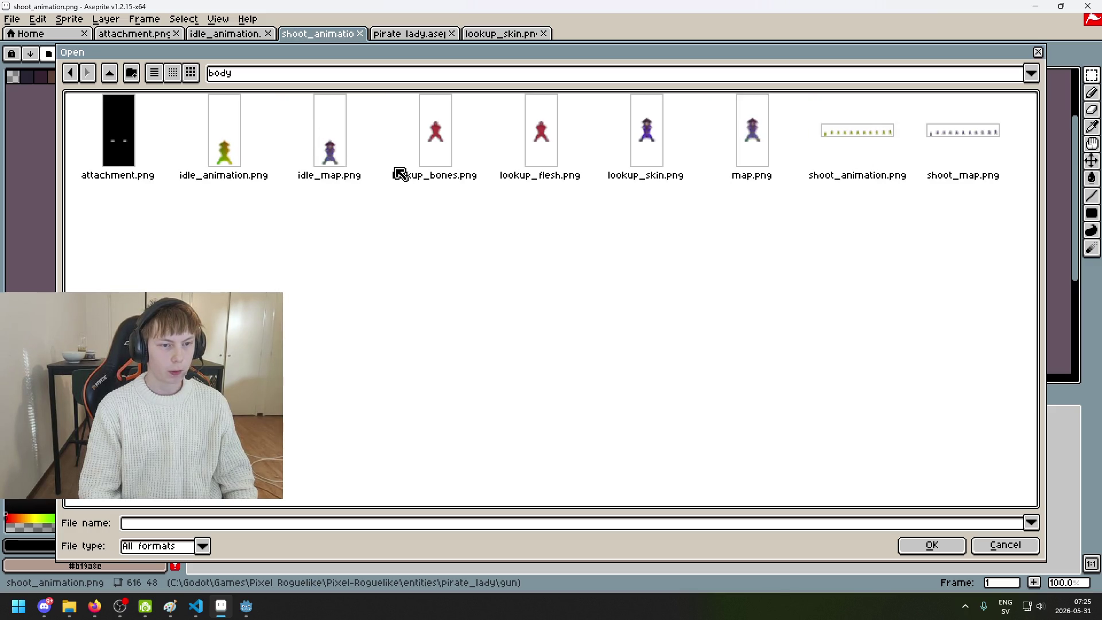
Select lookup_bones.png and lookup_flesh.png together and open them
left_click(113, 160)
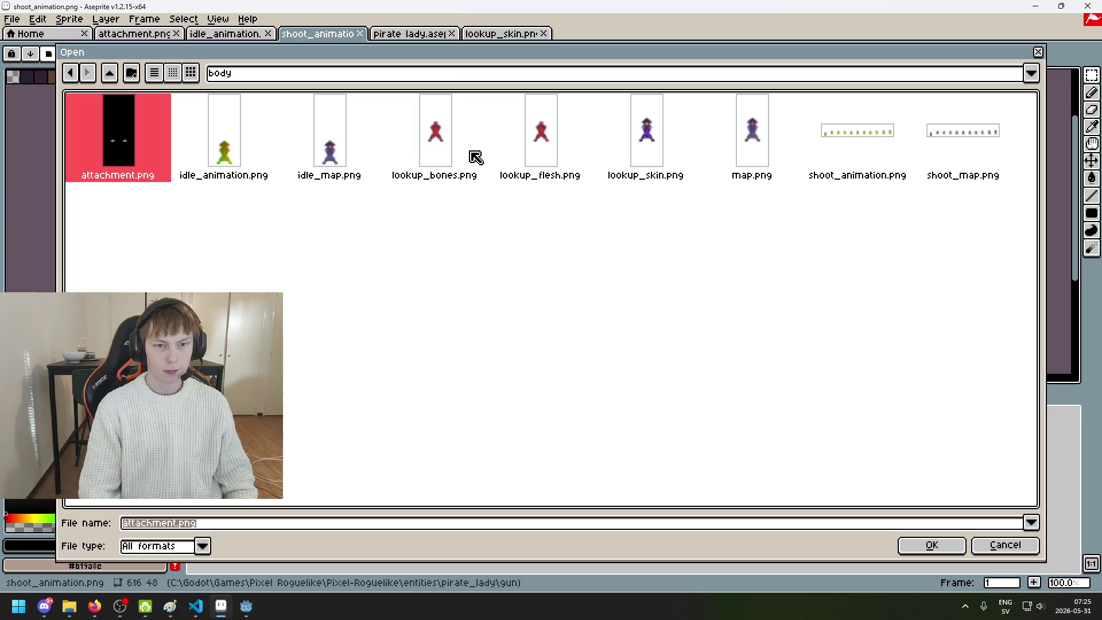
left_click(338, 177)
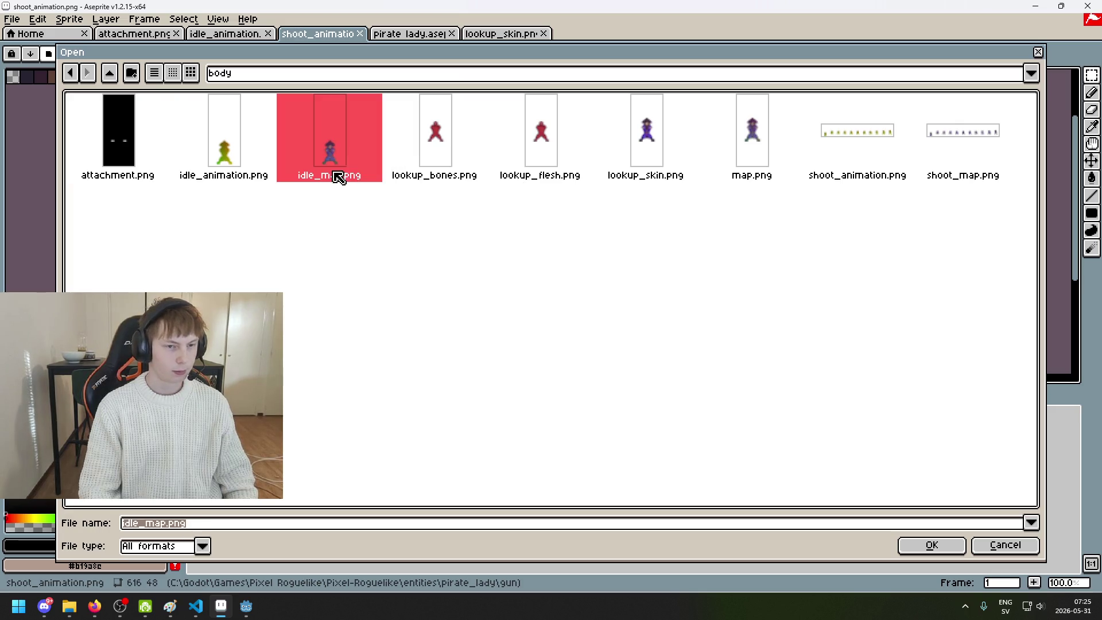
left_click(459, 177)
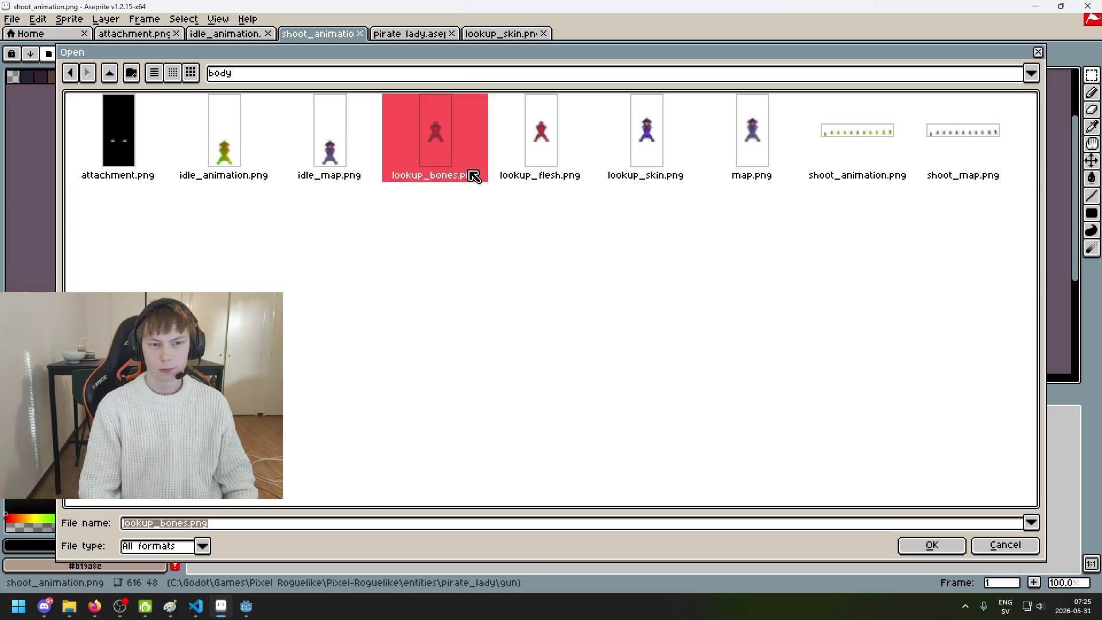
left_click(581, 154, "ctrl")
left_click(936, 544)
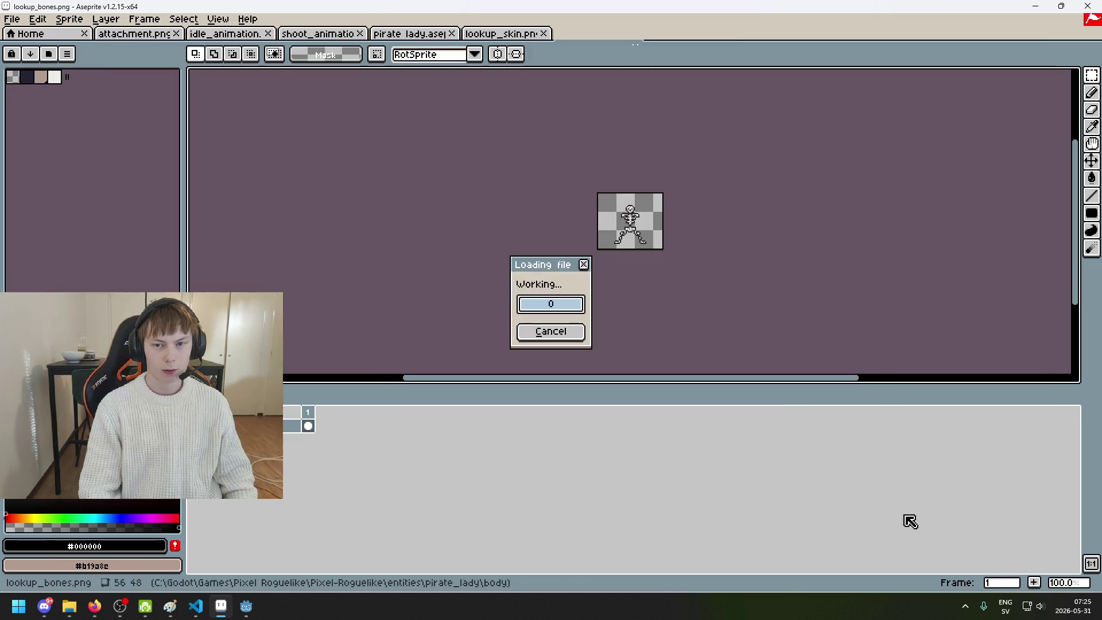
Pan the skeleton into view and add a new empty layer
left_click(593, 35)
scroll(651, 154, "up", 2)
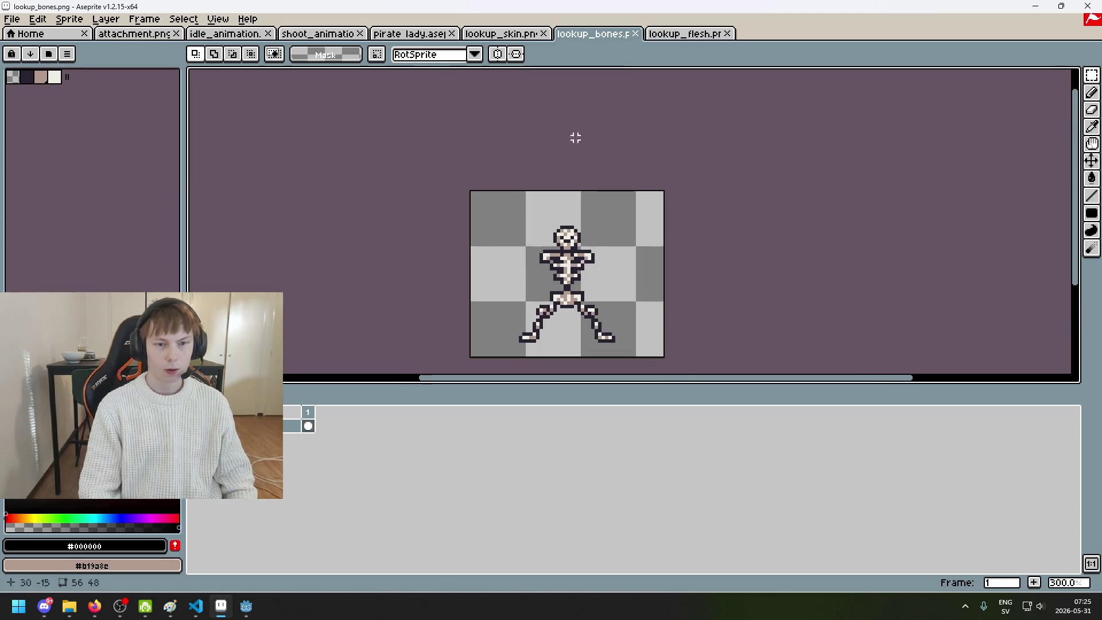
left_click_drag(492, 155, 397, 83)
right_click(278, 425)
left_click(298, 446)
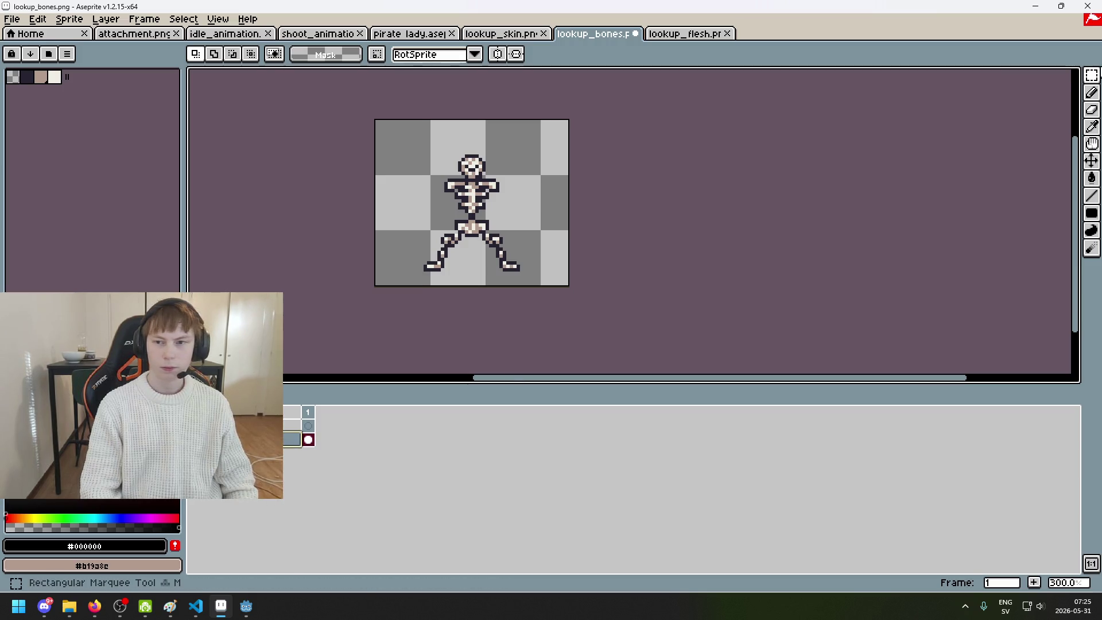
On the new layer, fill the area around the skeleton black and the skeleton white
left_click_drag(1094, 74, 1074, 76)
left_click(542, 235)
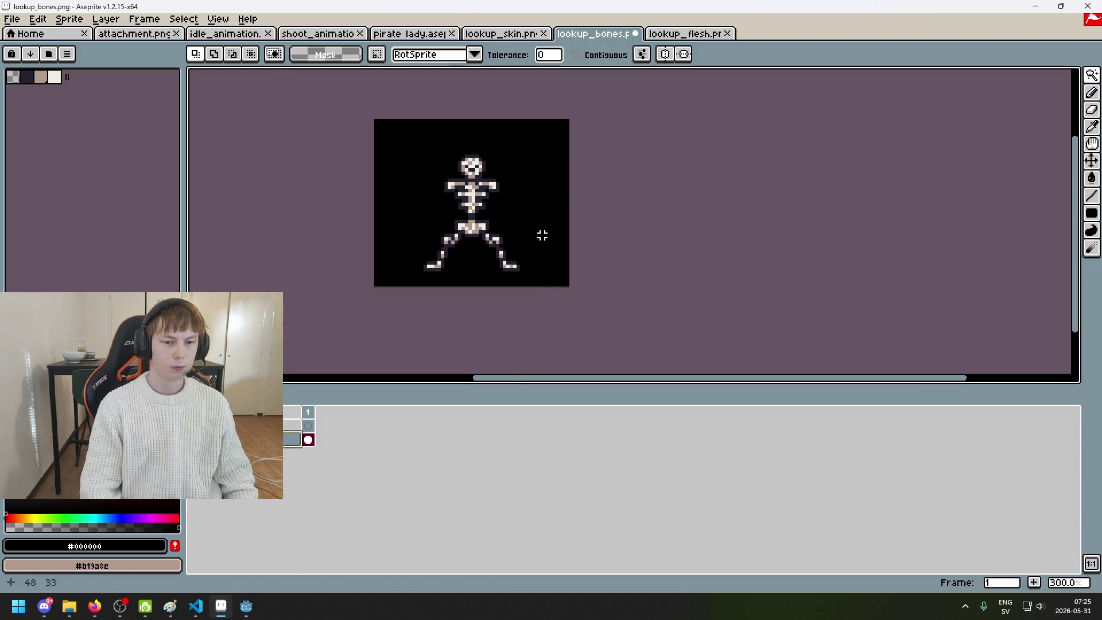
left_click(293, 425)
key("g")
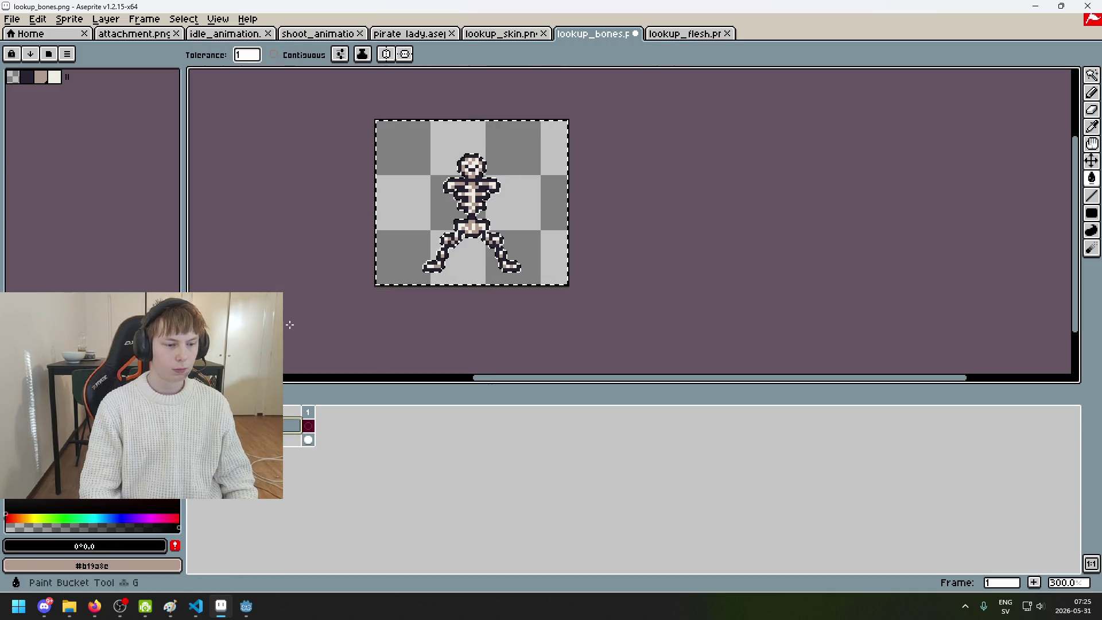
left_click(393, 240)
key("ctrl+d")
left_click(8, 527)
left_click(7, 322)
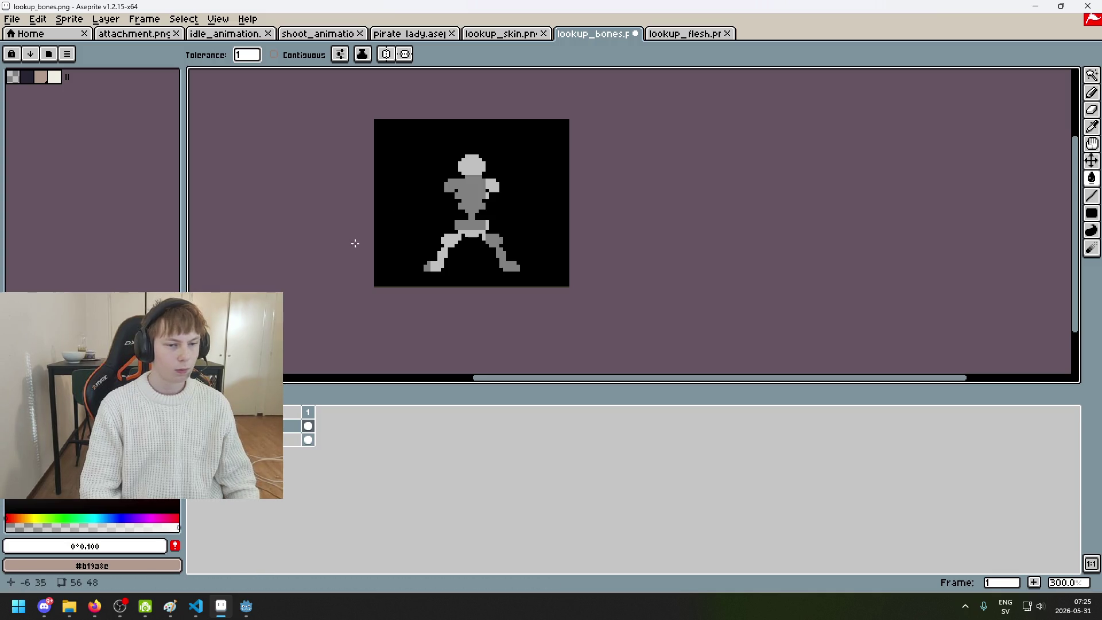
scroll(504, 171, "up", 1)
left_click(482, 183)
Export the silhouette as flesh_attachment.png in PNG format without layers
left_click(11, 19)
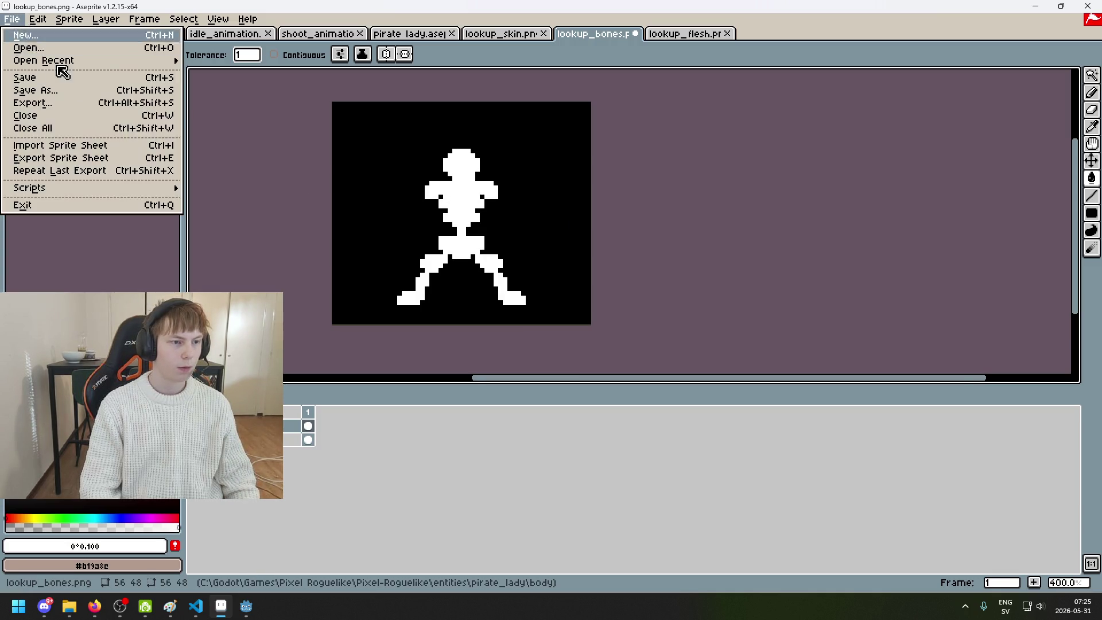
left_click(94, 103)
left_click(650, 233)
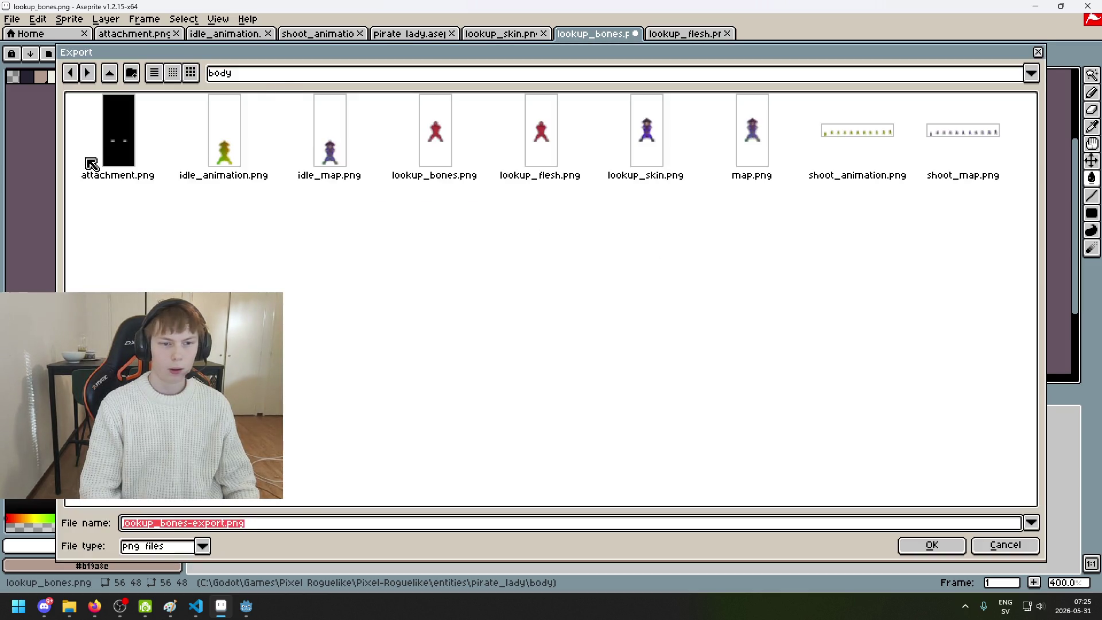
left_click(109, 149)
left_click(127, 524)
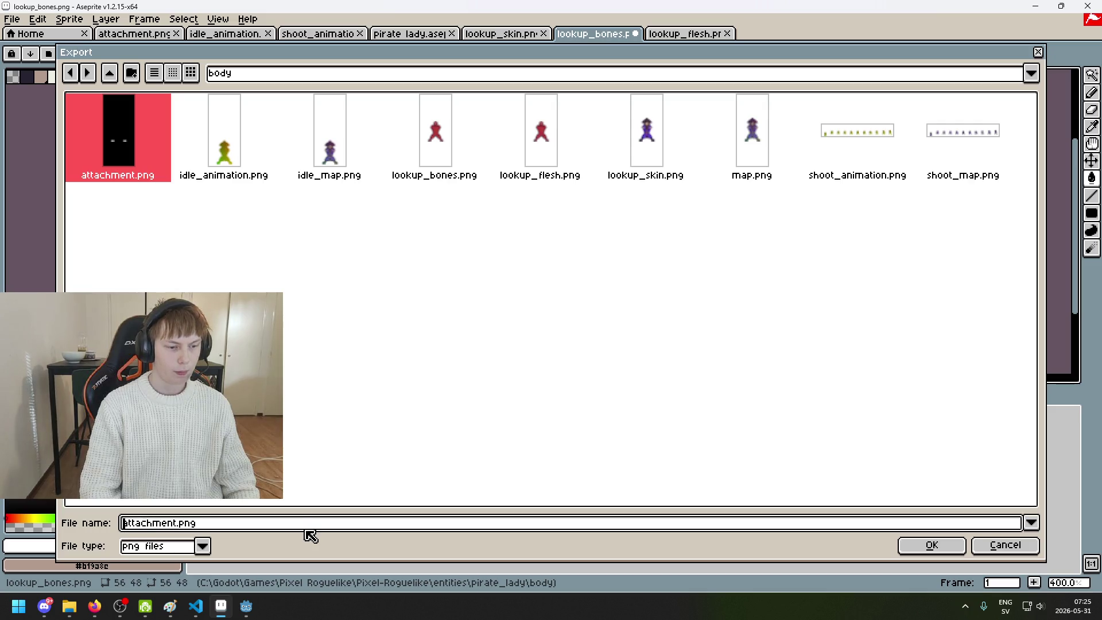
type("flesh_")
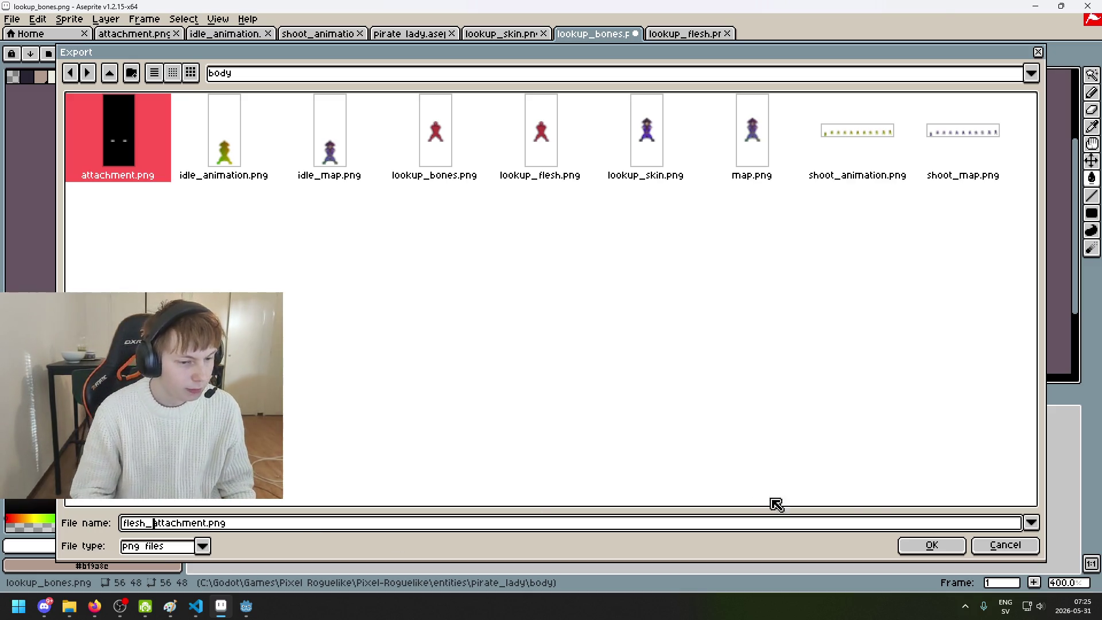
left_click(917, 547)
left_click(548, 383)
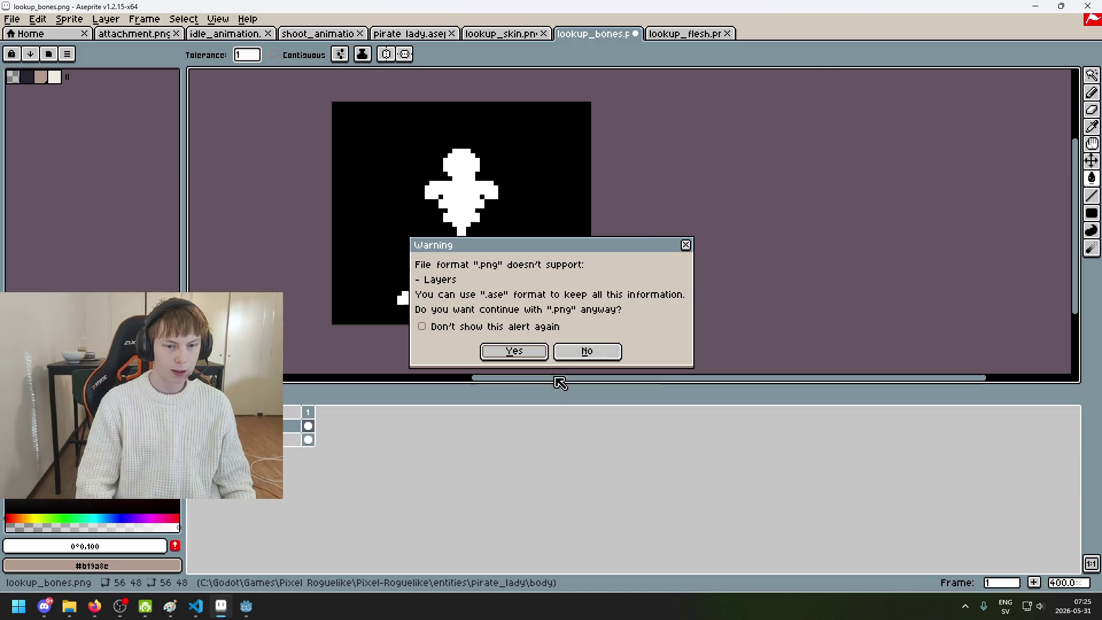
left_click(516, 350)
Close lookup_bones.png without saving changes
scroll(441, 234, "up", 3)
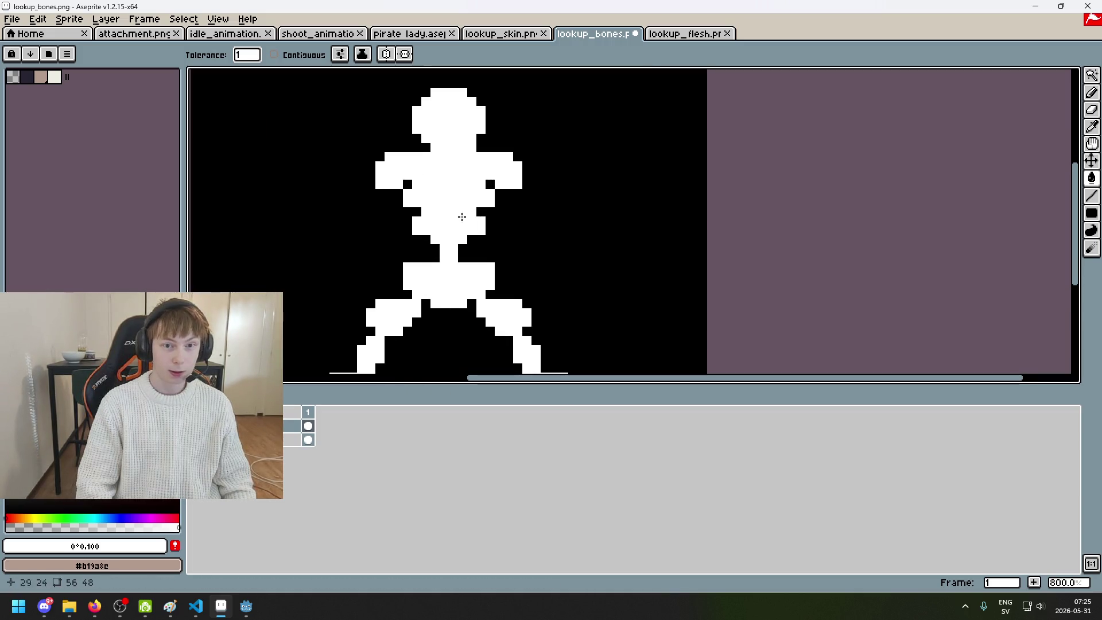
scroll(452, 234, "down", 3)
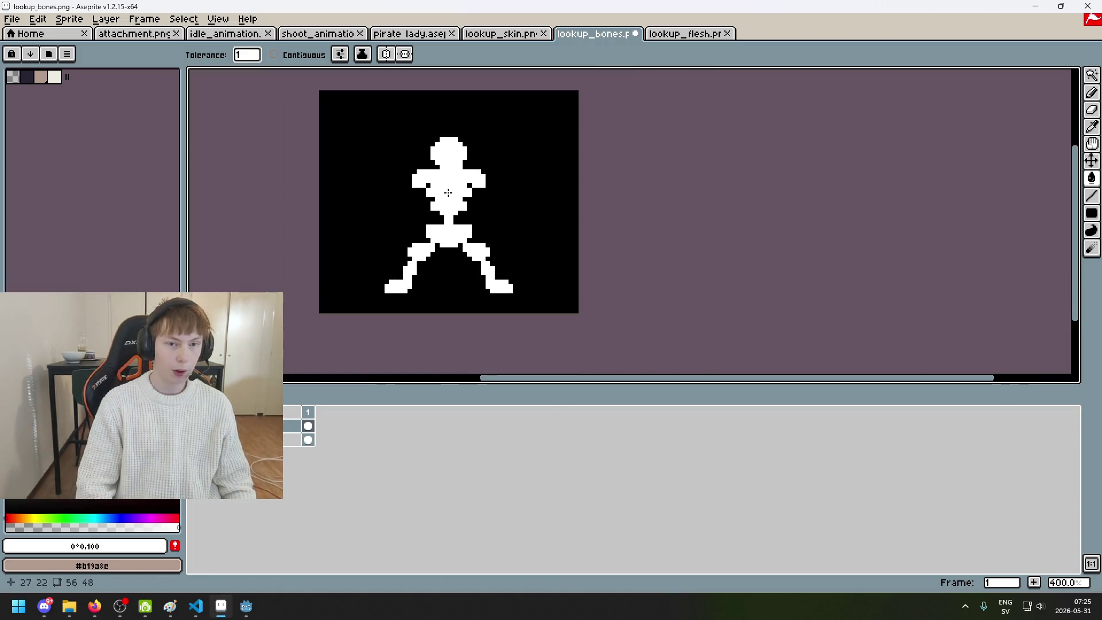
left_click(635, 34)
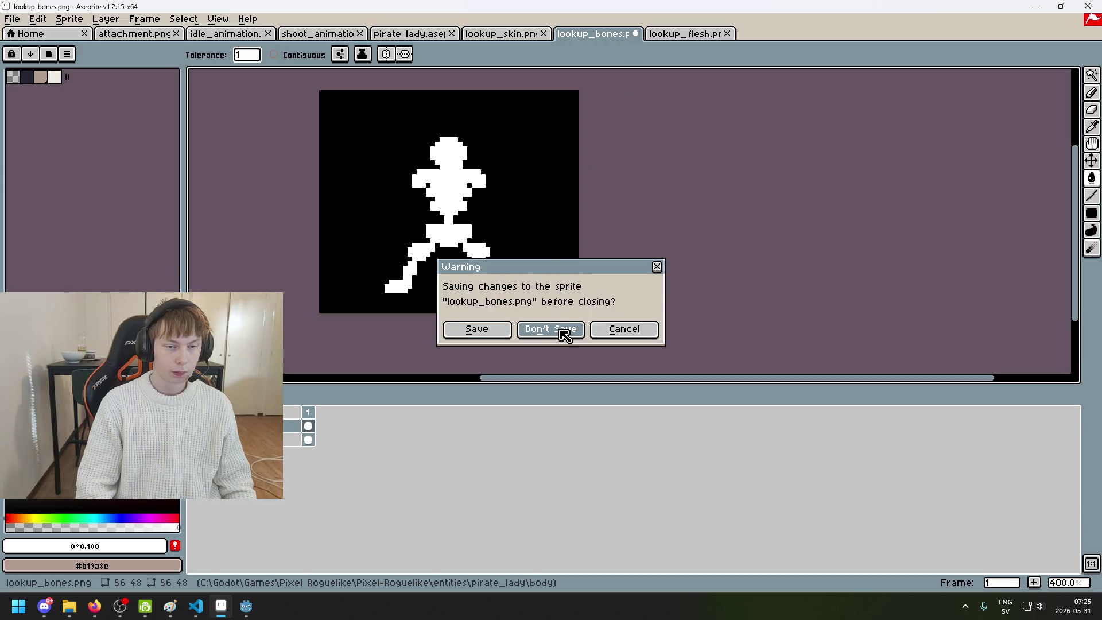
left_click(565, 335)
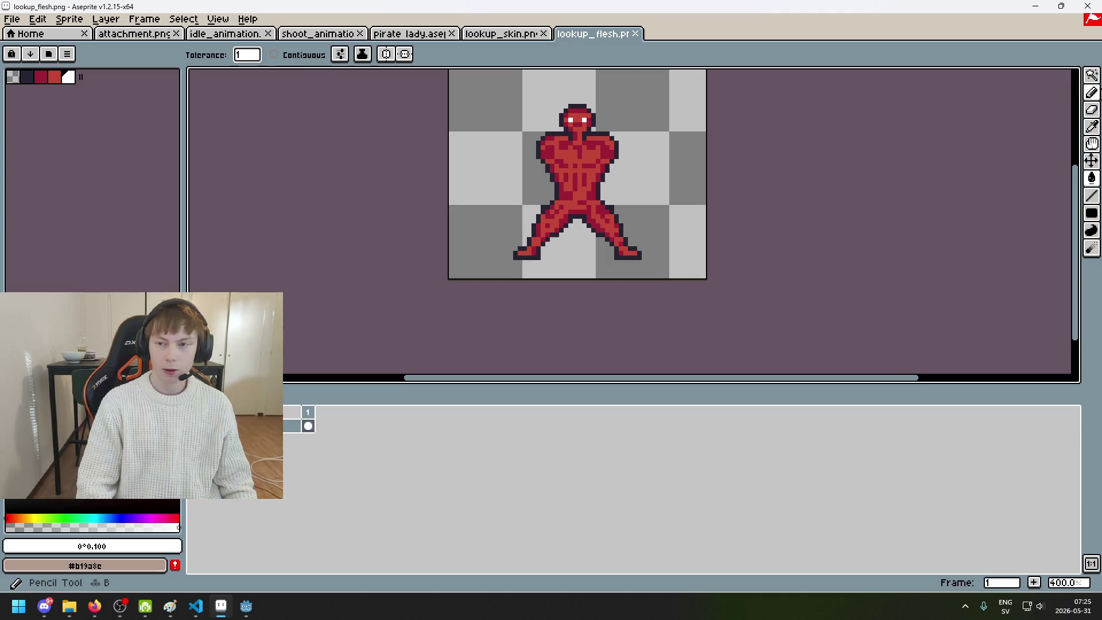
On a new layer, fill the area outside the red figure black and the figure white
left_click(1097, 80)
left_click(440, 239)
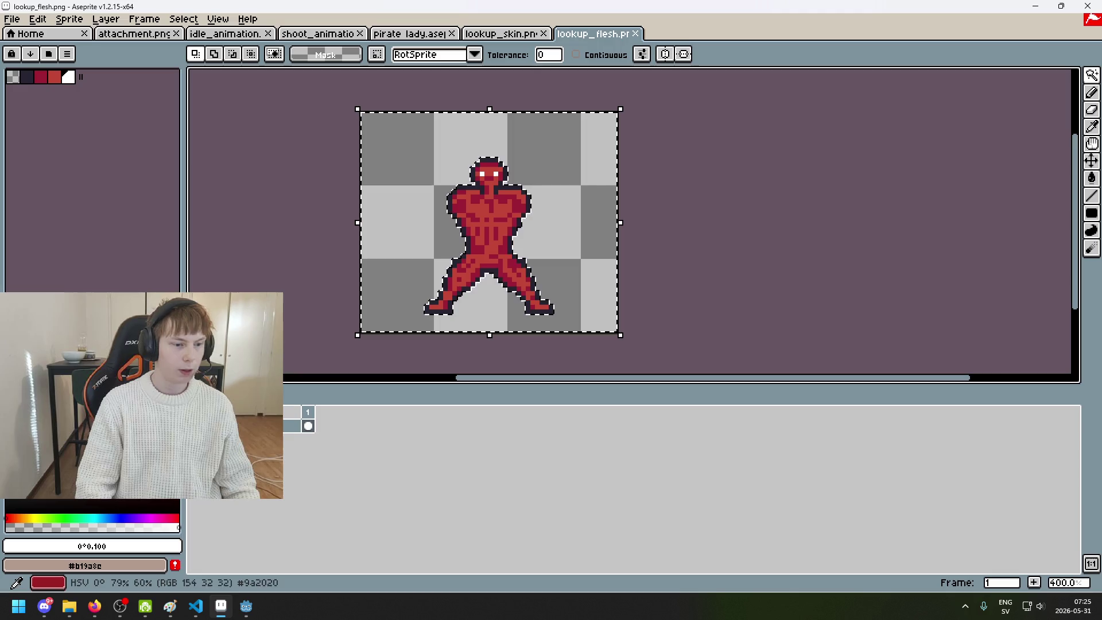
key("g")
right_click(293, 425)
left_click(301, 457)
left_click(492, 230)
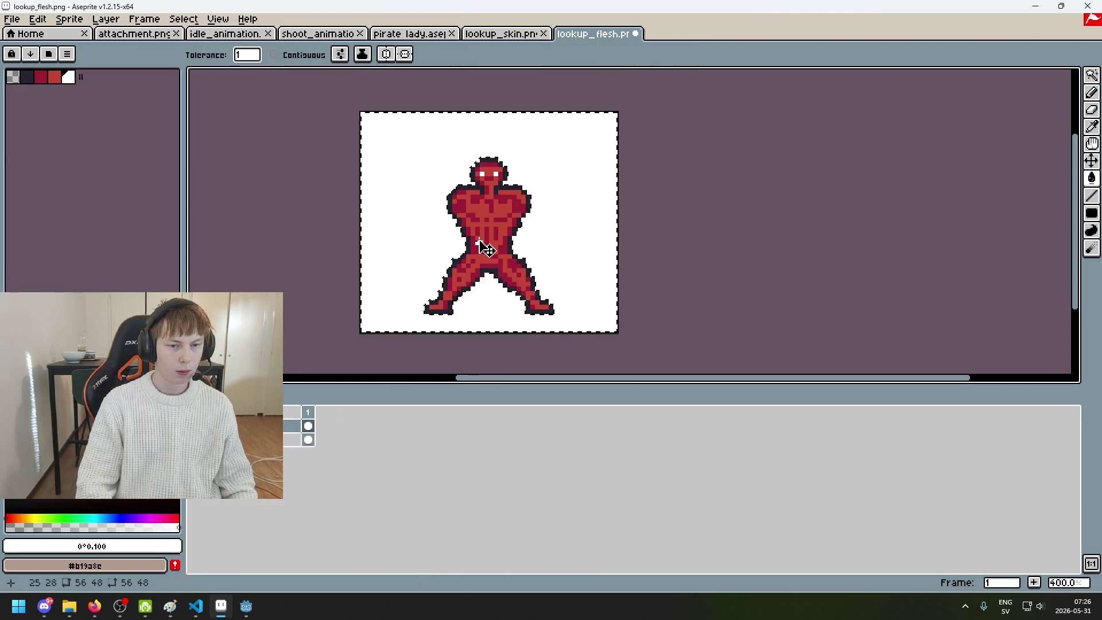
key("ctrl+z")
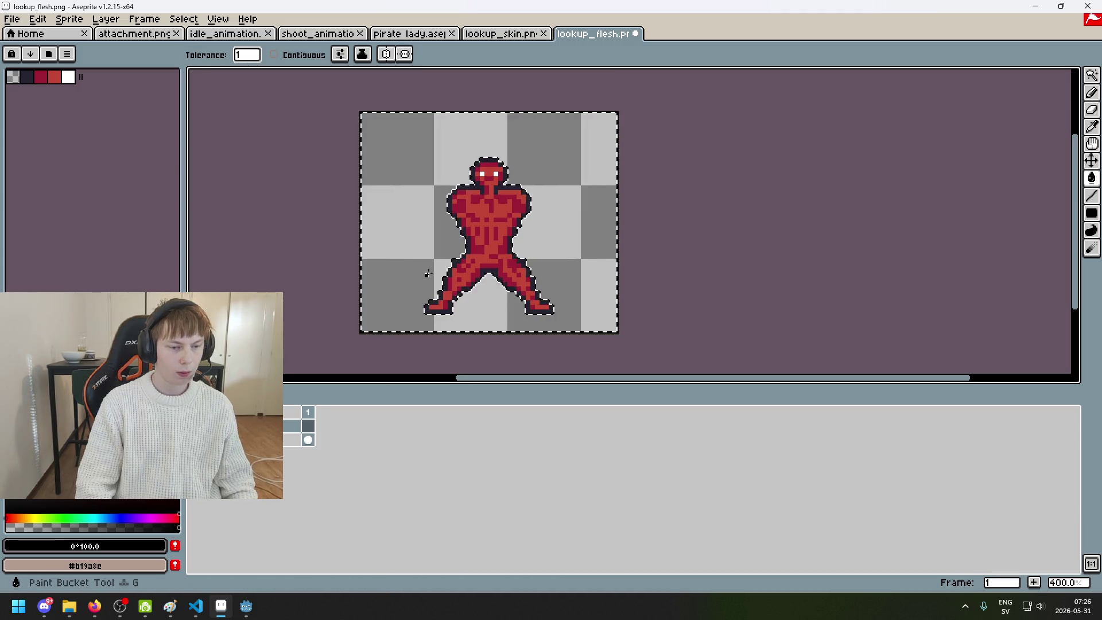
left_click(429, 285)
left_click(68, 76)
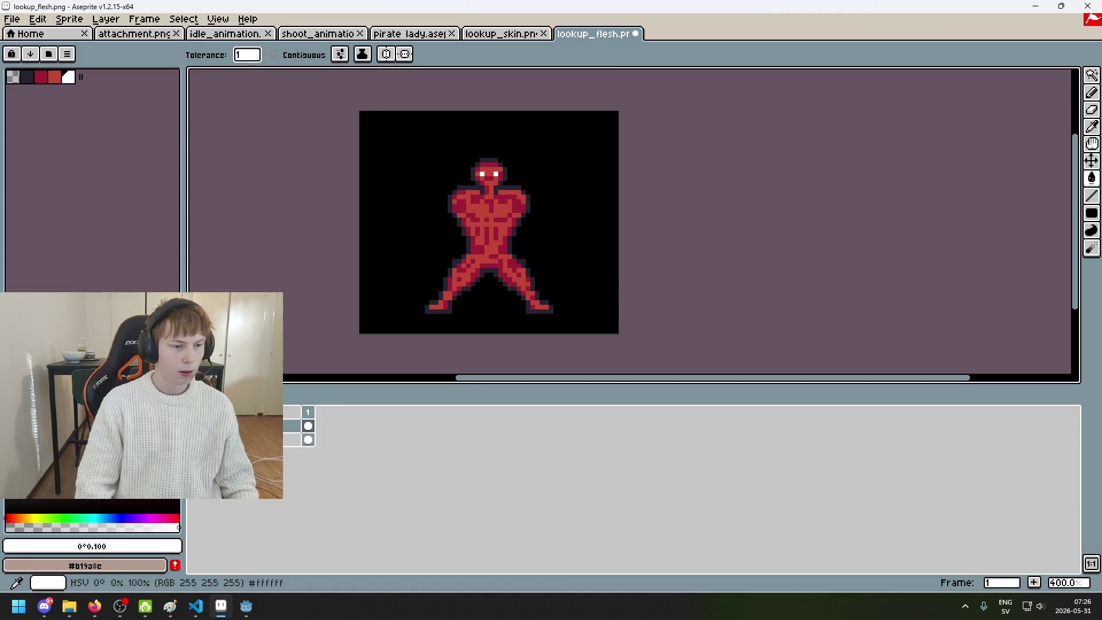
left_click(488, 230)
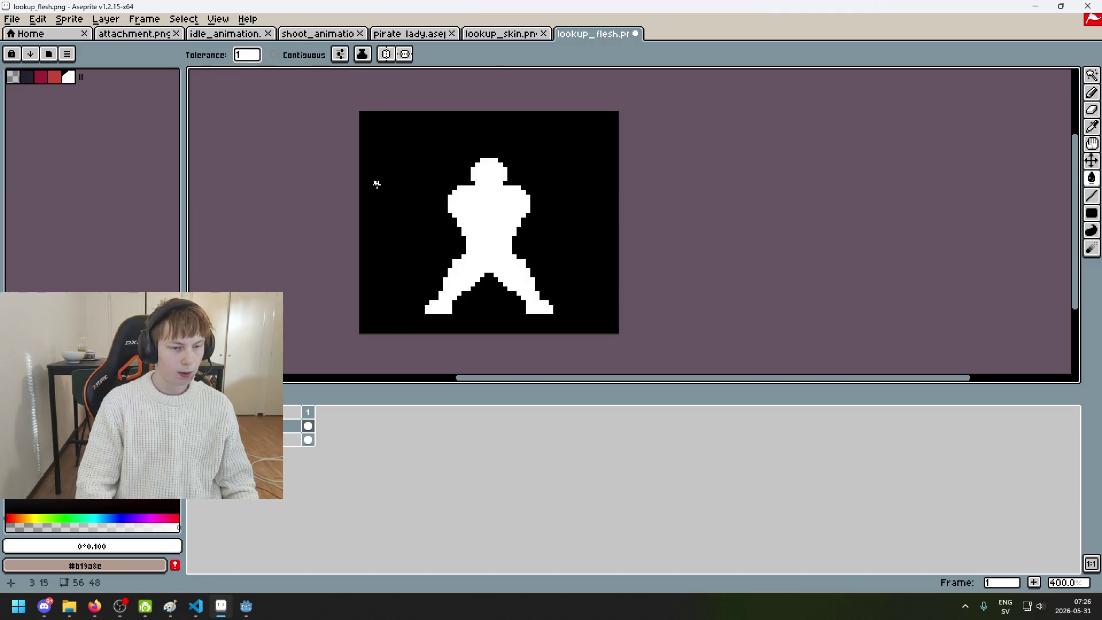
Export the silhouette as skin_attachment.png, accepting the format warning
left_click(11, 19)
left_click(77, 105)
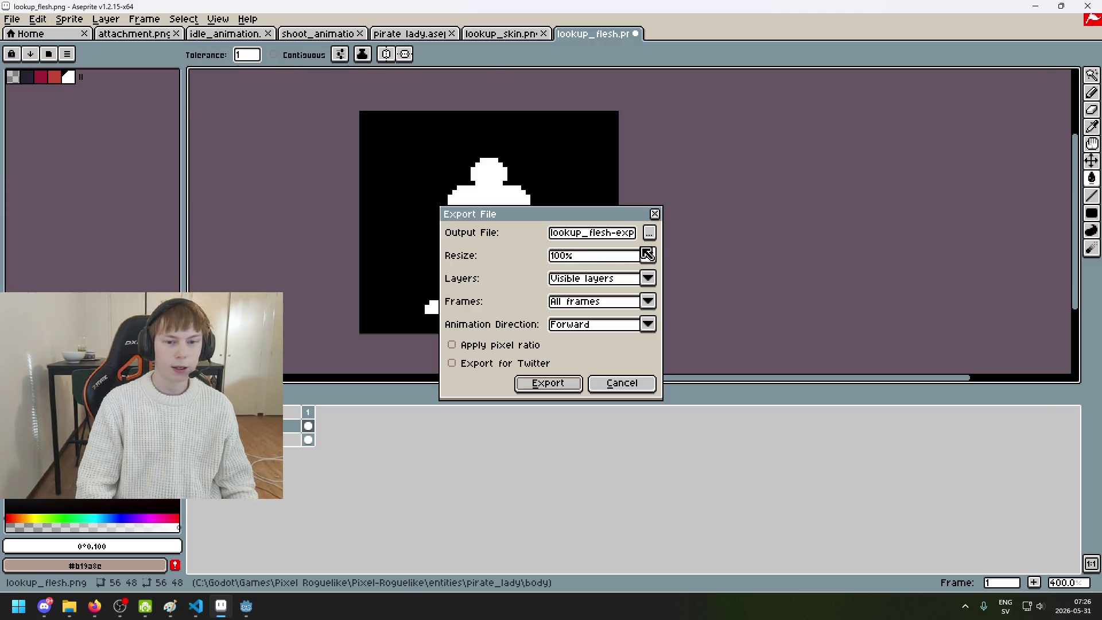
left_click(649, 232)
left_click(261, 131)
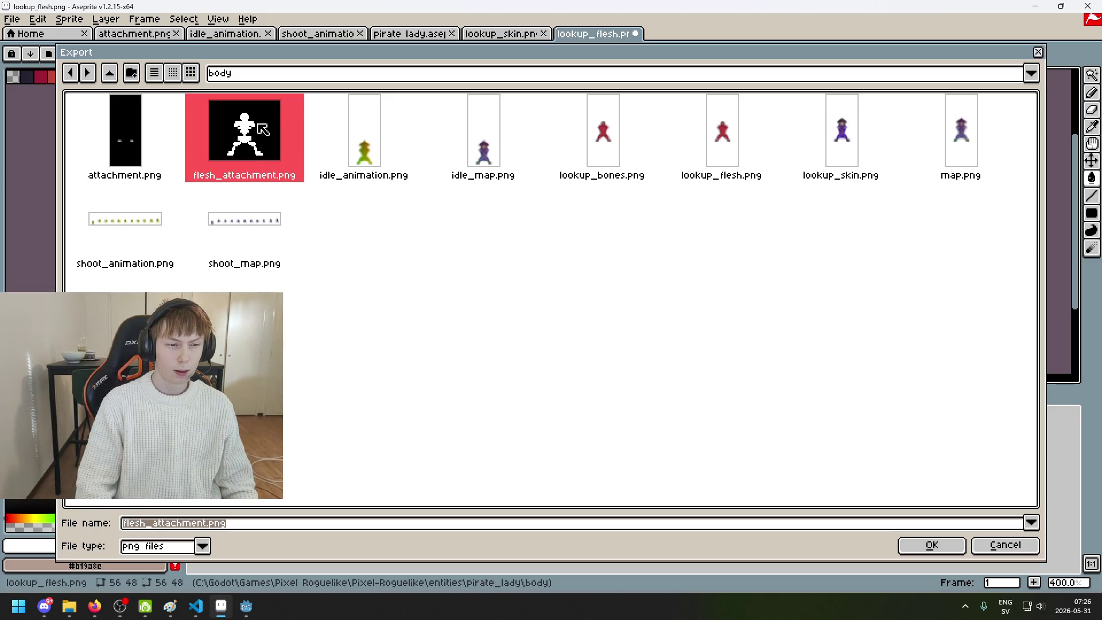
left_click(151, 525)
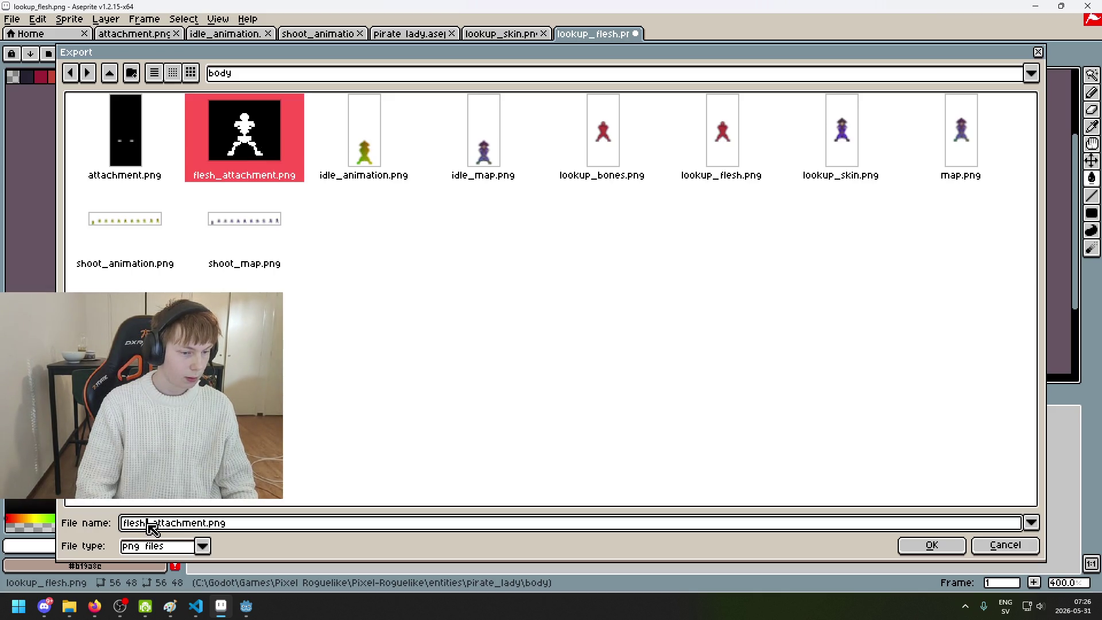
type("skin")
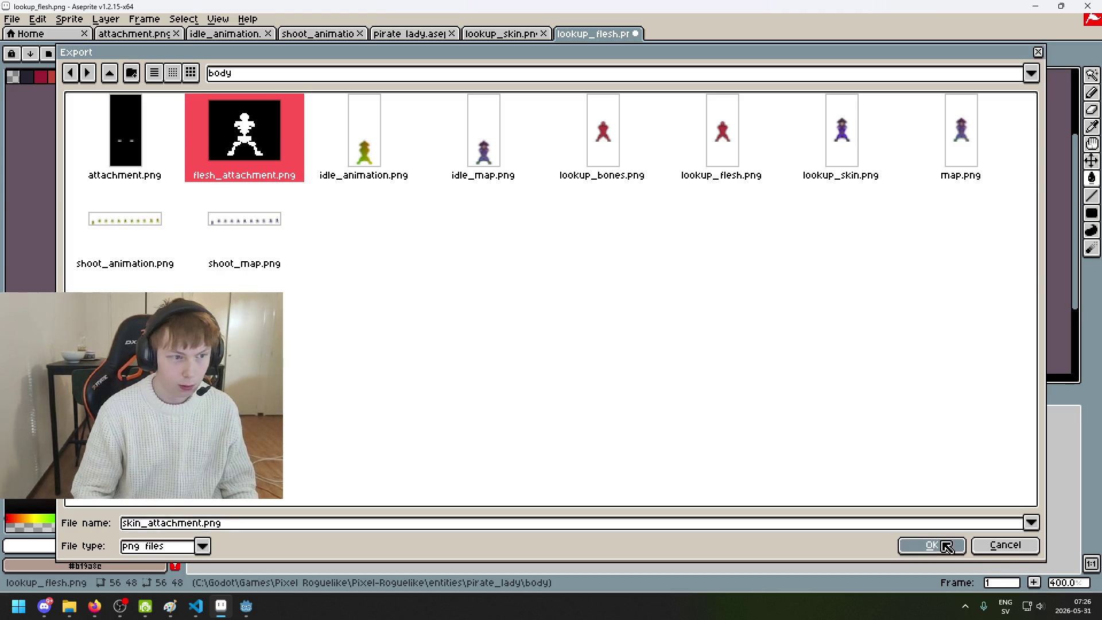
left_click(930, 545)
left_click(548, 382)
left_click(510, 349)
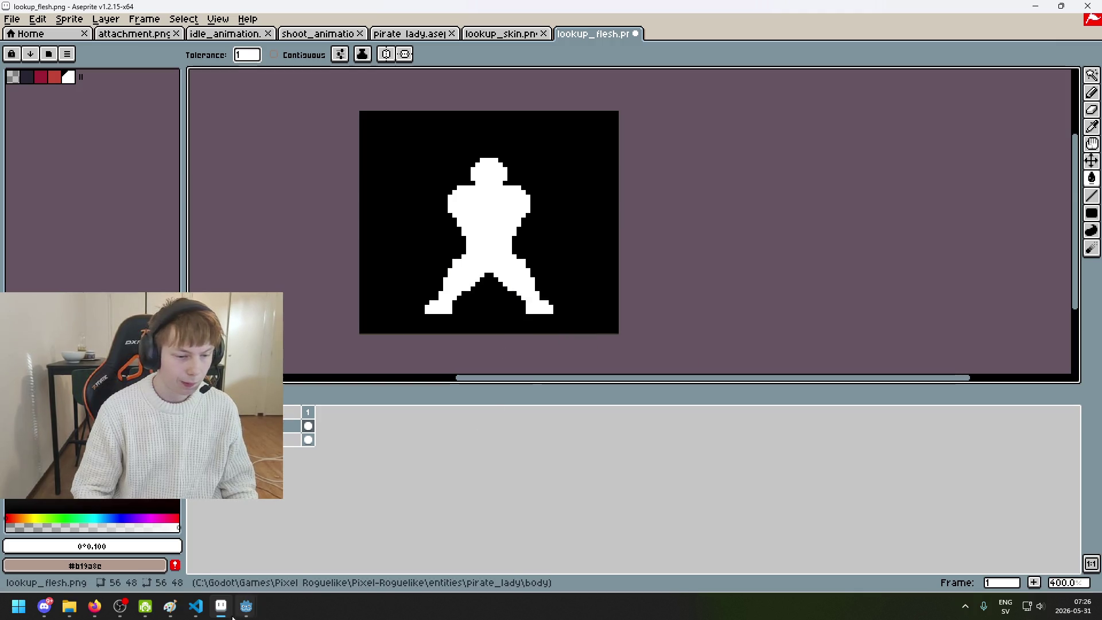
mouse_move(246, 606)
left_click(218, 564)
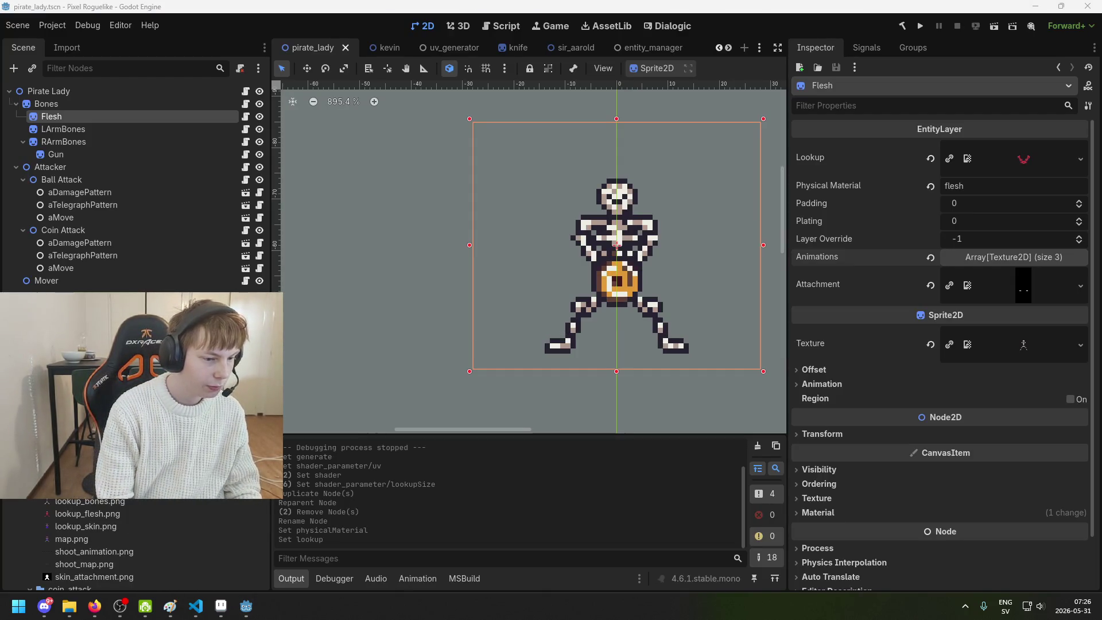
Select the Flesh layer and set its Attachment to flesh_attachment.png
left_click(79, 105)
scroll(957, 353, "down", 6)
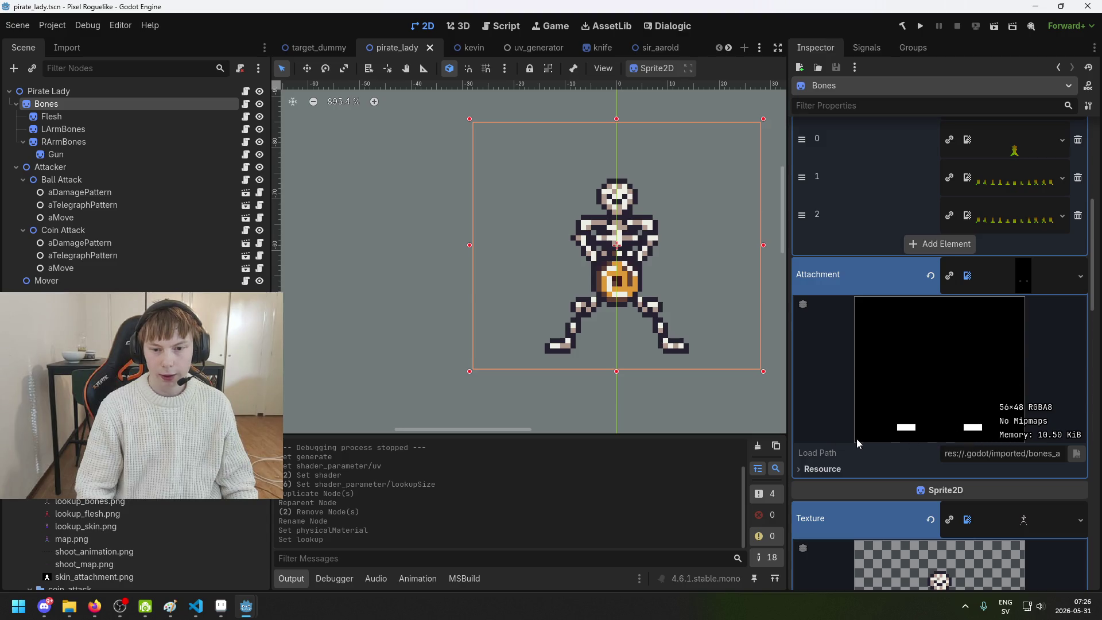
left_click(100, 118)
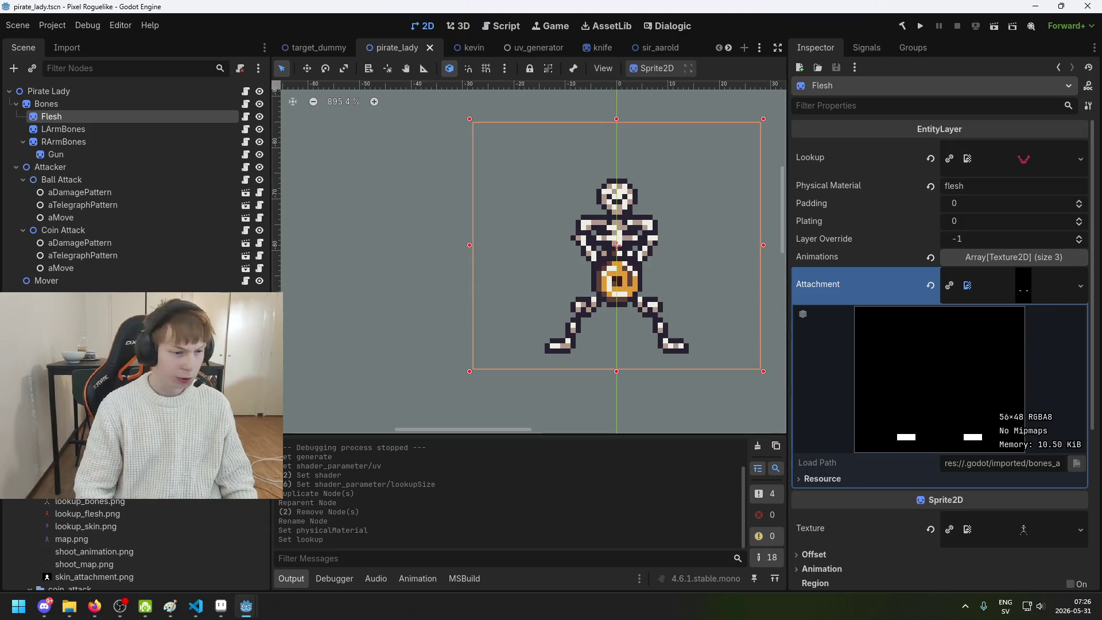
mouse_move(152, 492)
left_mouse_down()
mouse_move(984, 389)
mouse_move(1028, 296)
left_mouse_up()
Assign lookup_flesh.png as the Flesh Lookup and sprite Texture, saving the scene
scroll(959, 379, "down", 3)
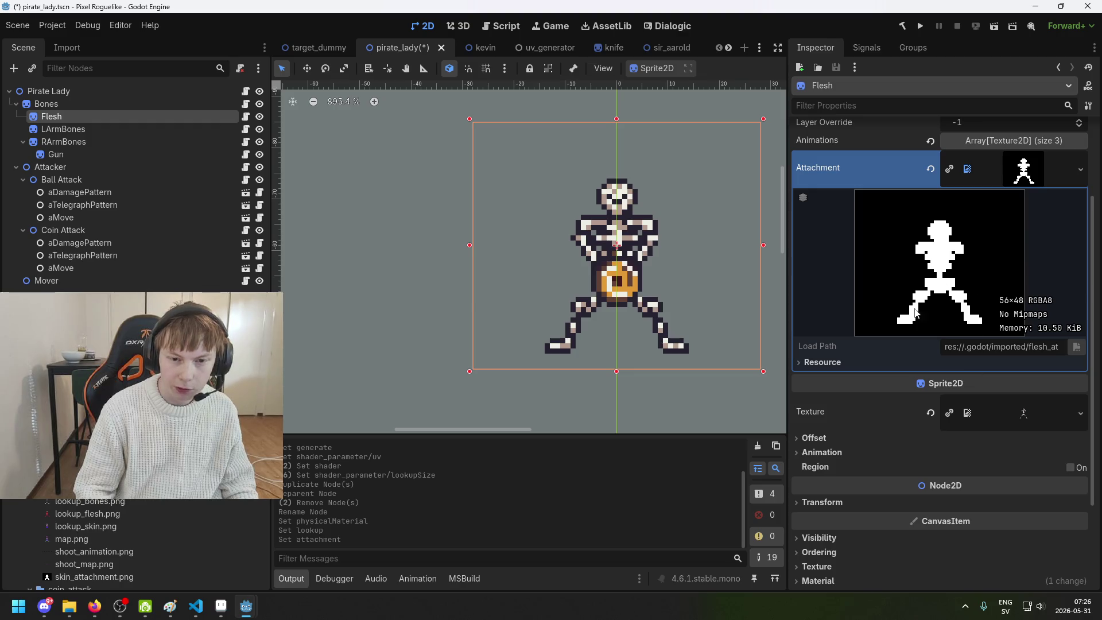
scroll(965, 316, "up", 3)
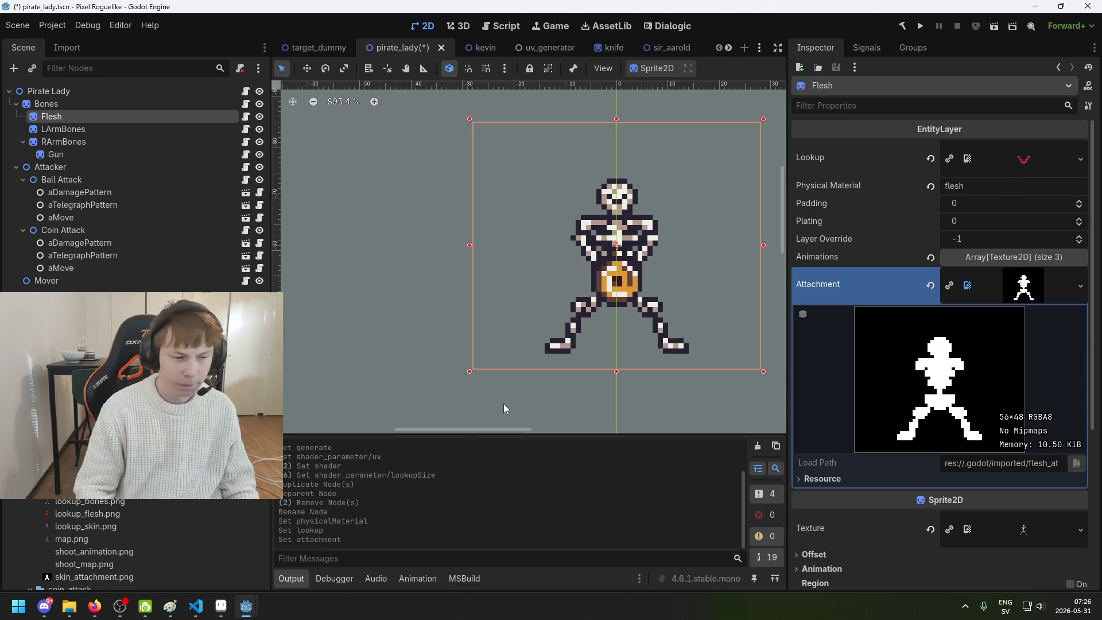
mouse_move(126, 509)
left_mouse_down()
mouse_move(705, 340)
mouse_move(1024, 161)
left_mouse_up()
key("ctrl+s")
scroll(993, 298, "down", 1)
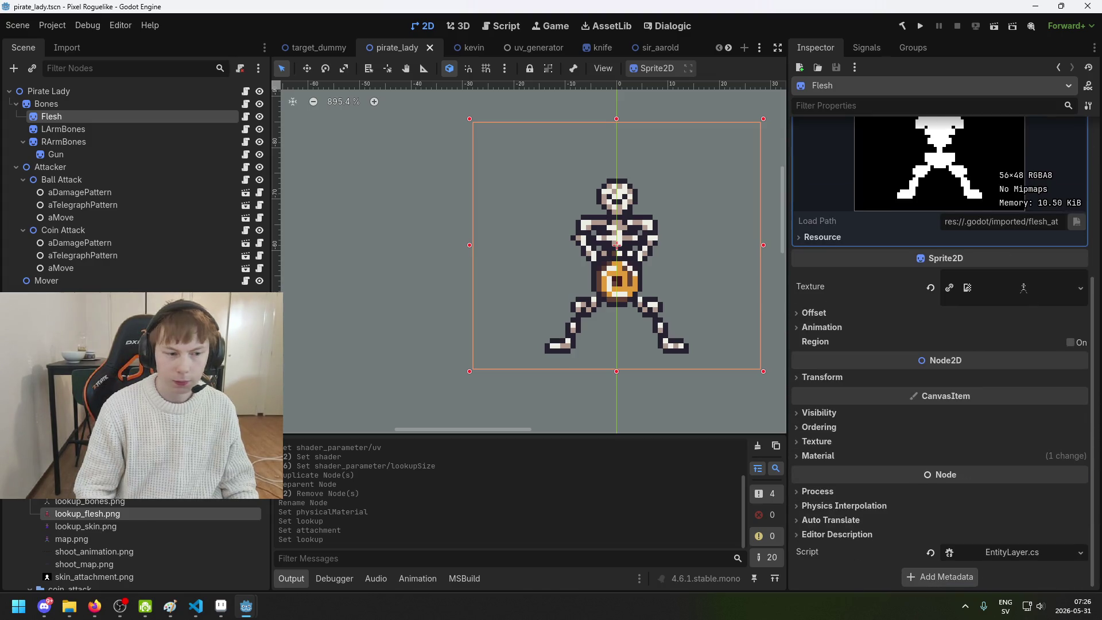
mouse_move(146, 512)
left_mouse_down()
mouse_move(1054, 296)
mouse_move(1039, 295)
left_mouse_up()
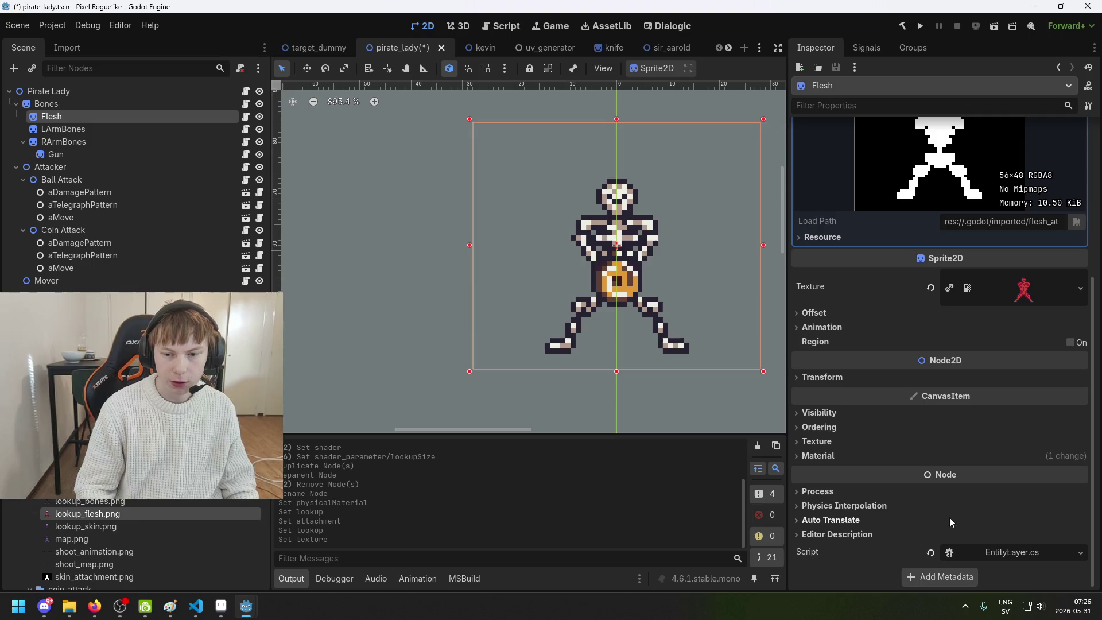
Make the Flesh material unique and set its shader Lookup parameter to lookup_flesh.png, then save
left_click(867, 454)
scroll(919, 454, "down", 1)
left_click(1020, 442)
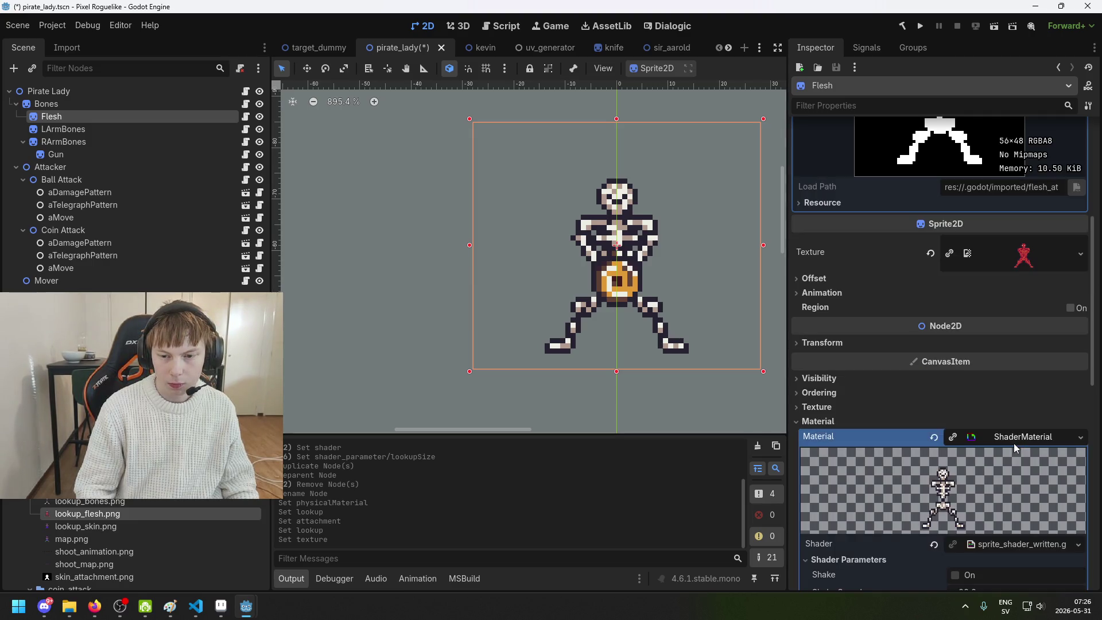
scroll(1014, 443, "down", 5)
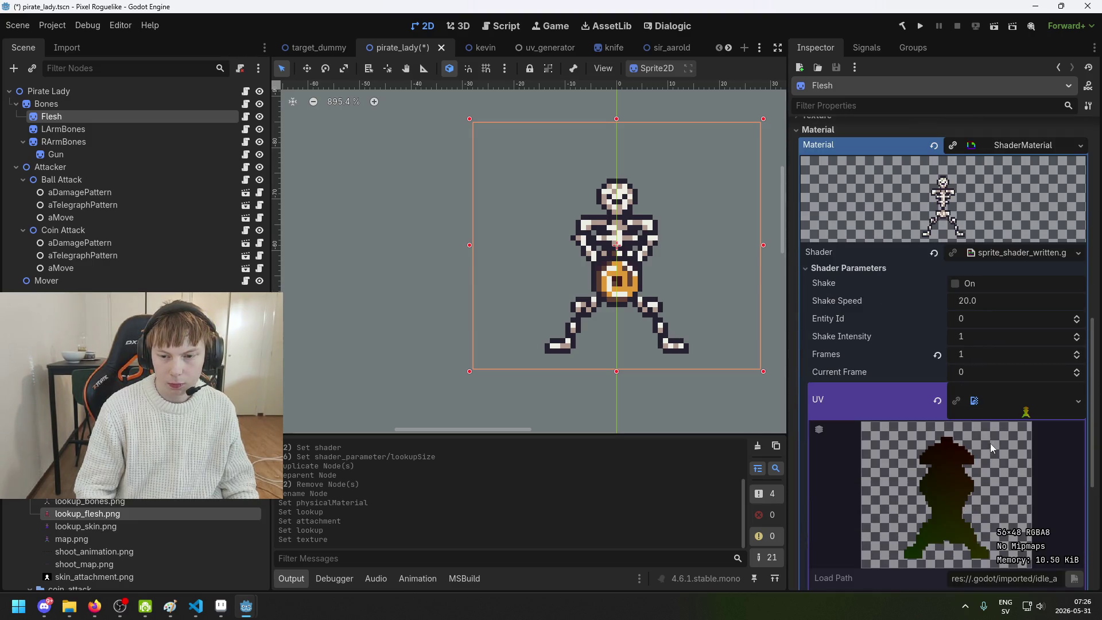
left_click(956, 148)
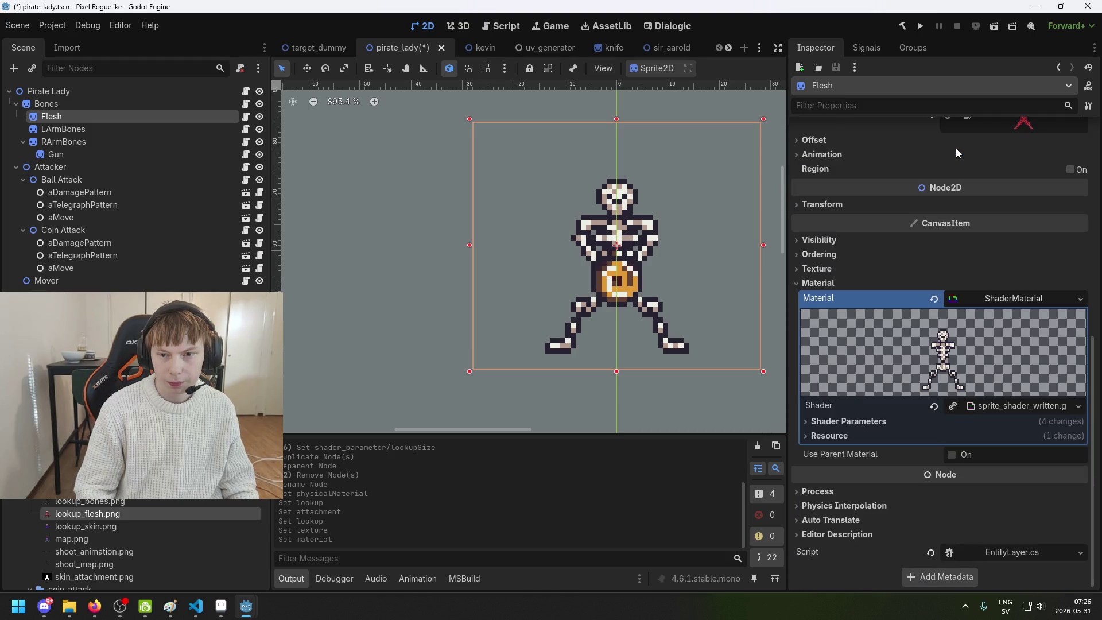
left_click(1004, 303)
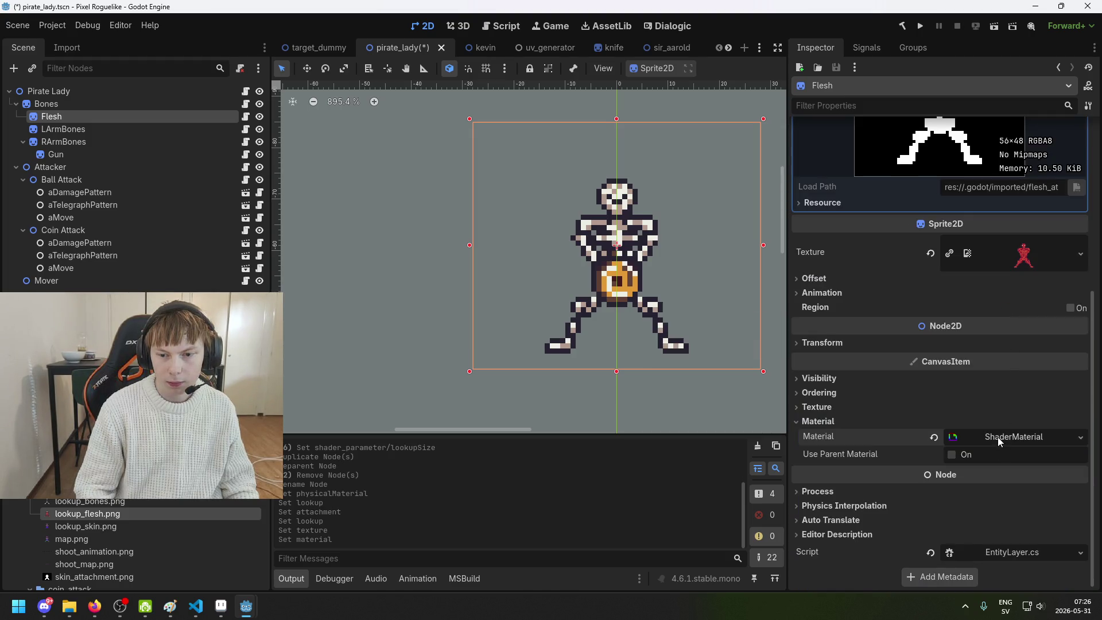
left_click(999, 436)
left_click(958, 423)
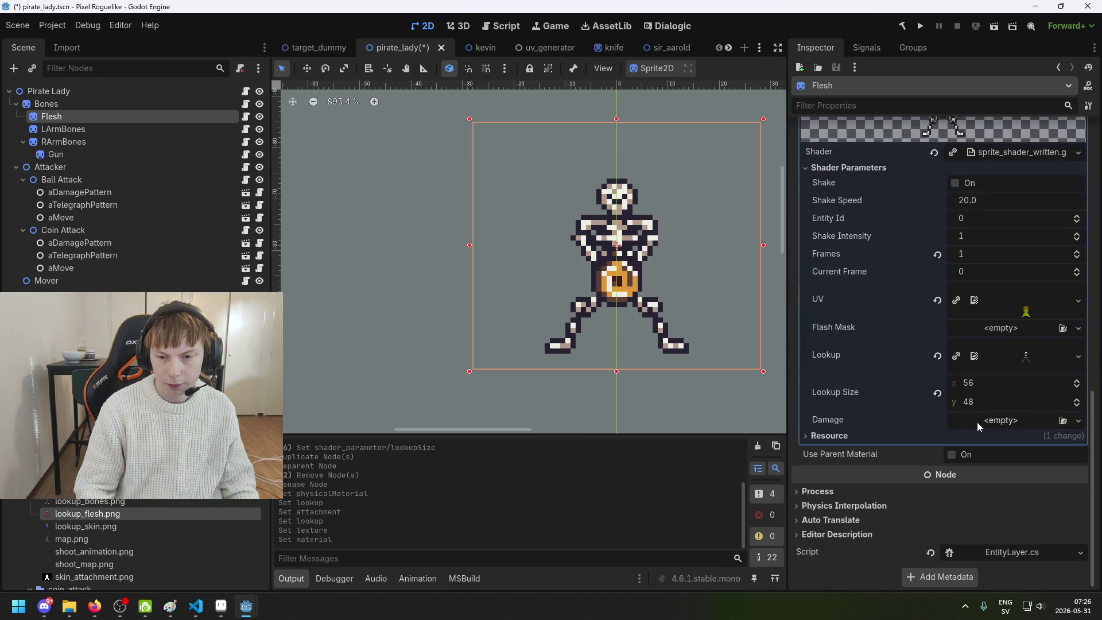
mouse_move(87, 514)
left_mouse_down()
mouse_move(172, 511)
mouse_move(1030, 361)
left_mouse_up()
key("ctrl+s")
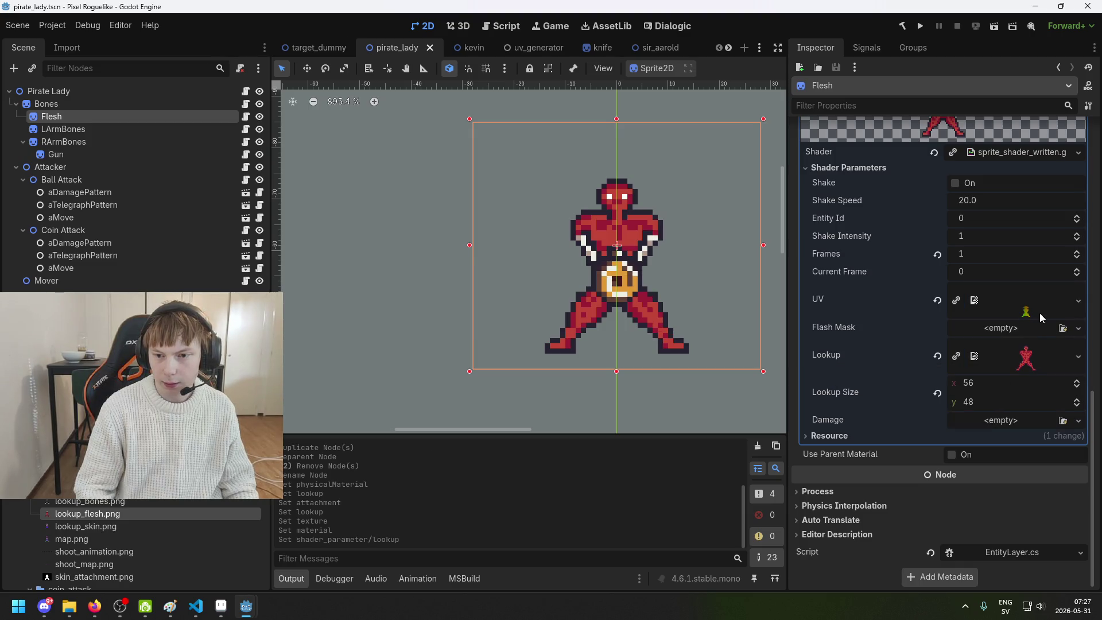
key("ctrl+s")
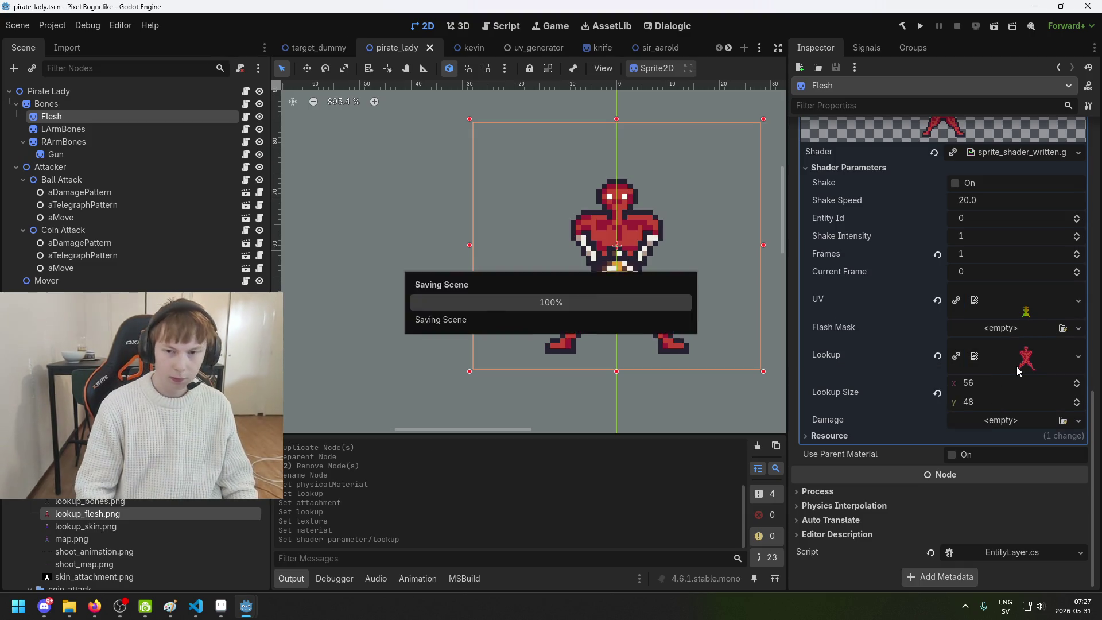
Duplicate the Flesh layer and make the copy a child of Flesh
scroll(636, 292, "up", 1)
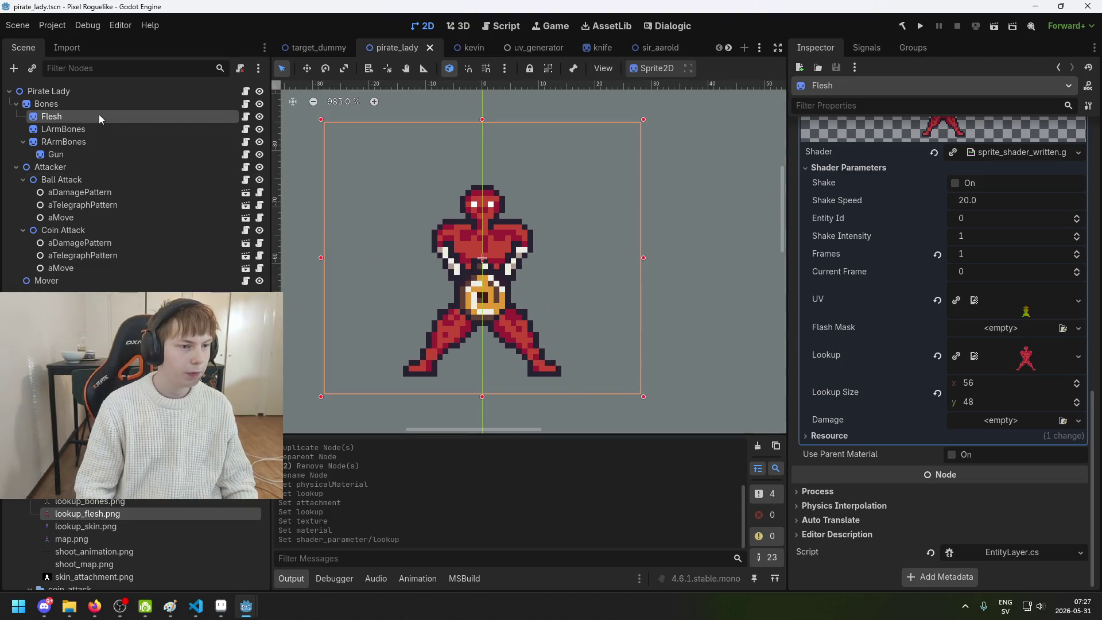
key("ctrl+d")
left_click_drag(88, 130, 87, 115)
Rename the duplicated layer to Skin
left_click(89, 127)
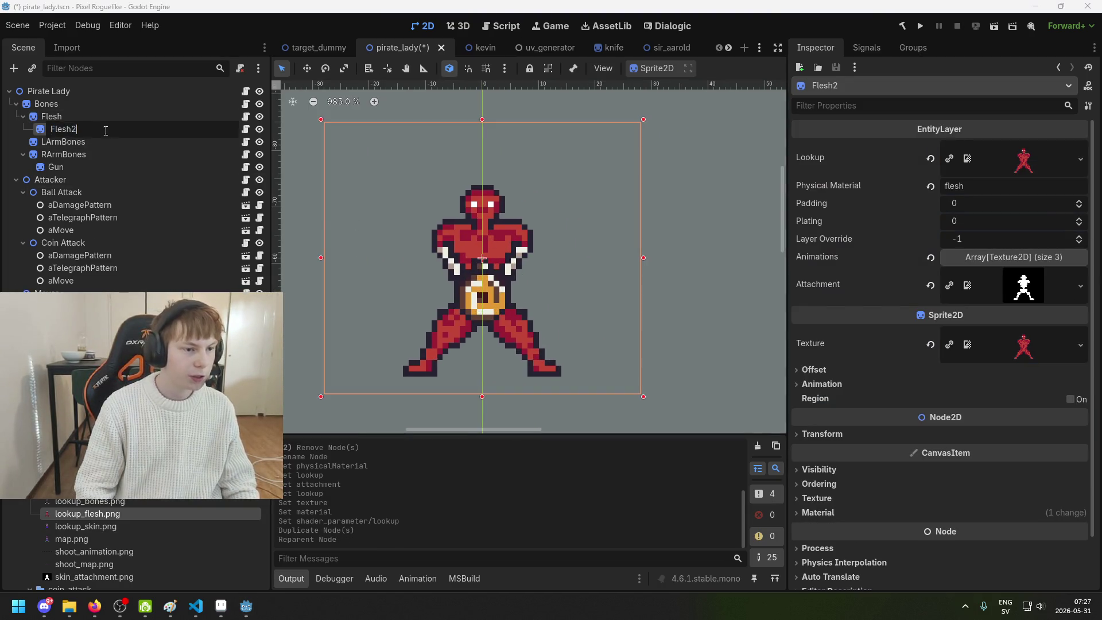
type("Skin")
key("Return")
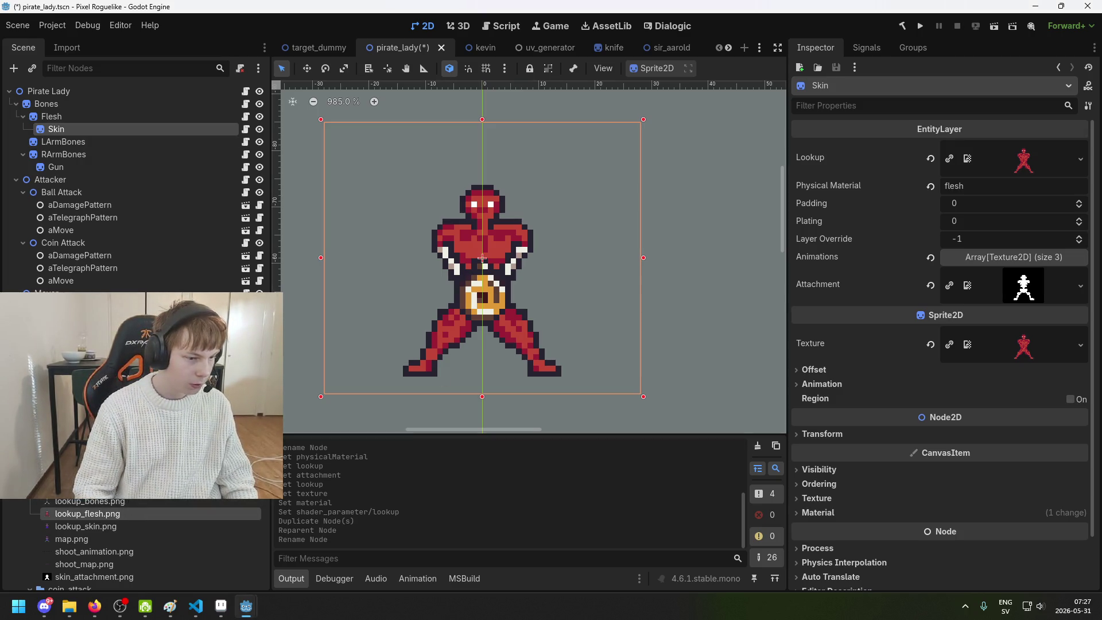
Set the Skin layer's Lookup and sprite Texture to lookup_skin.png and save
mouse_move(143, 526)
left_mouse_down()
mouse_move(1051, 158)
mouse_move(1021, 159)
left_mouse_up()
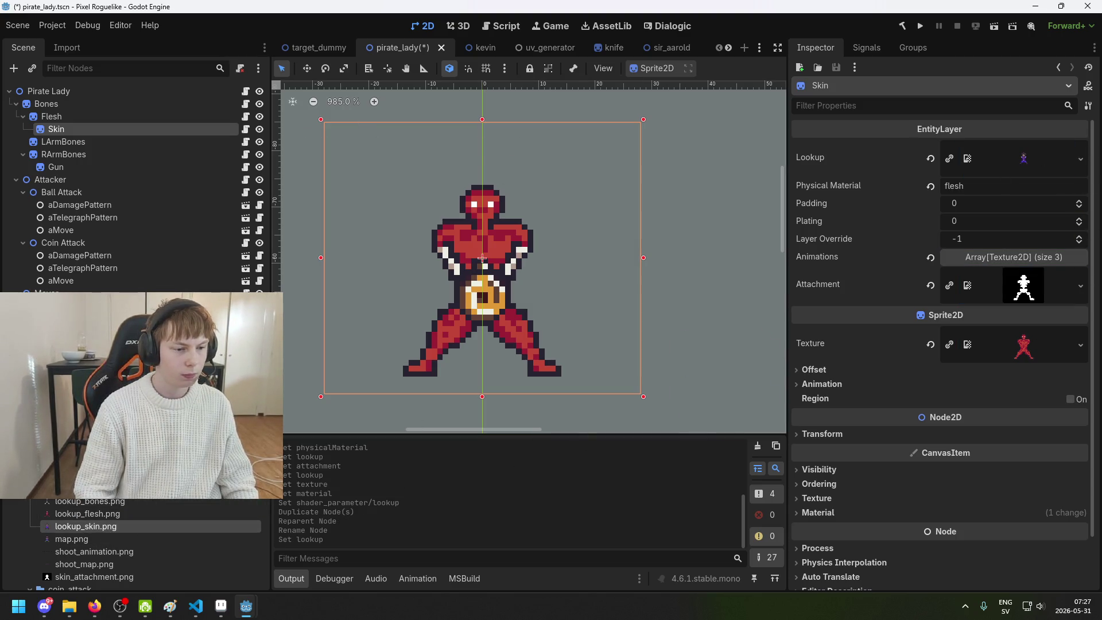
scroll(128, 516, "down", 1)
left_click_drag(138, 551, 1024, 285)
scroll(1024, 285, "down", 4)
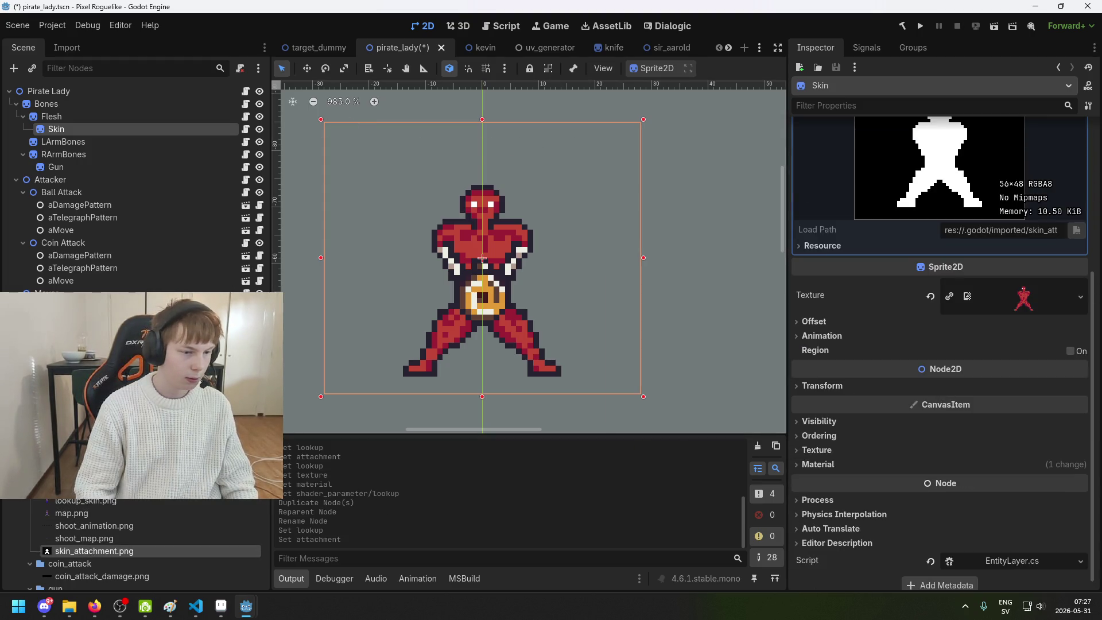
mouse_move(96, 503)
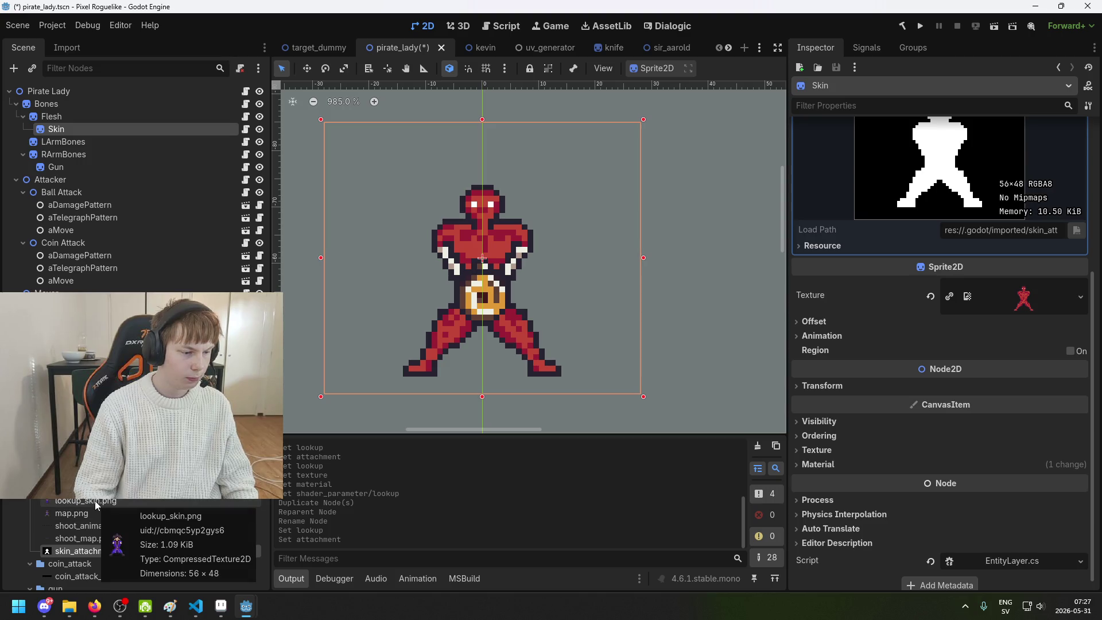
mouse_move(95, 501)
left_mouse_down()
mouse_move(364, 459)
mouse_move(1024, 297)
left_mouse_up()
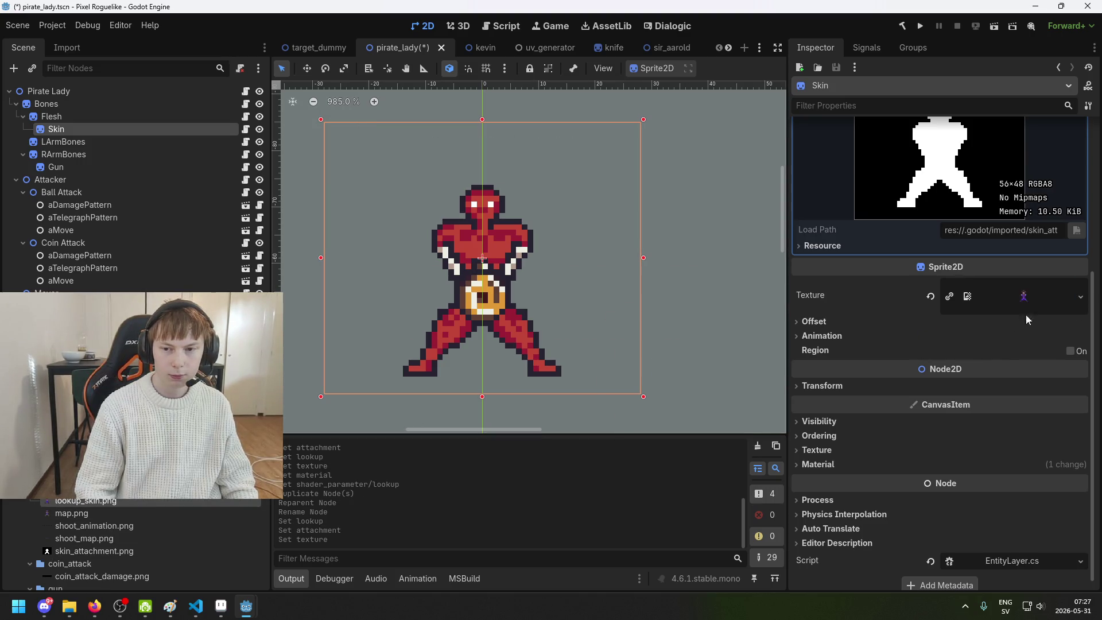
key("ctrl+s")
left_click(1024, 288)
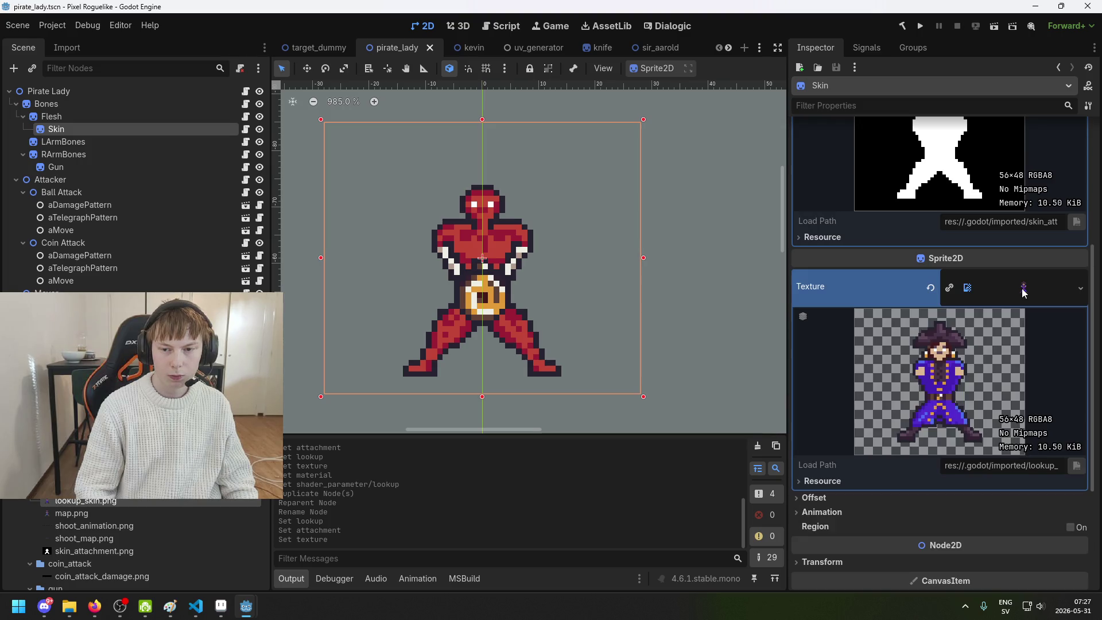
left_click(1024, 290)
Set the Skin material's shader Lookup parameter to lookup_skin.png
left_click(879, 455)
left_click(1024, 436)
scroll(965, 402, "down", 3)
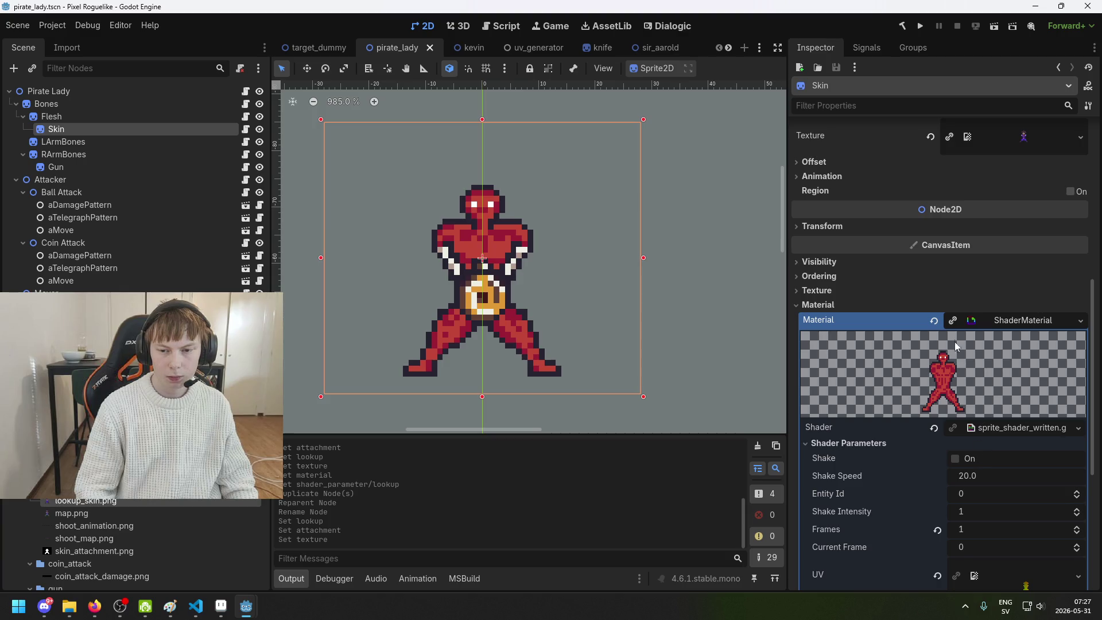
scroll(1019, 301, "up", 3)
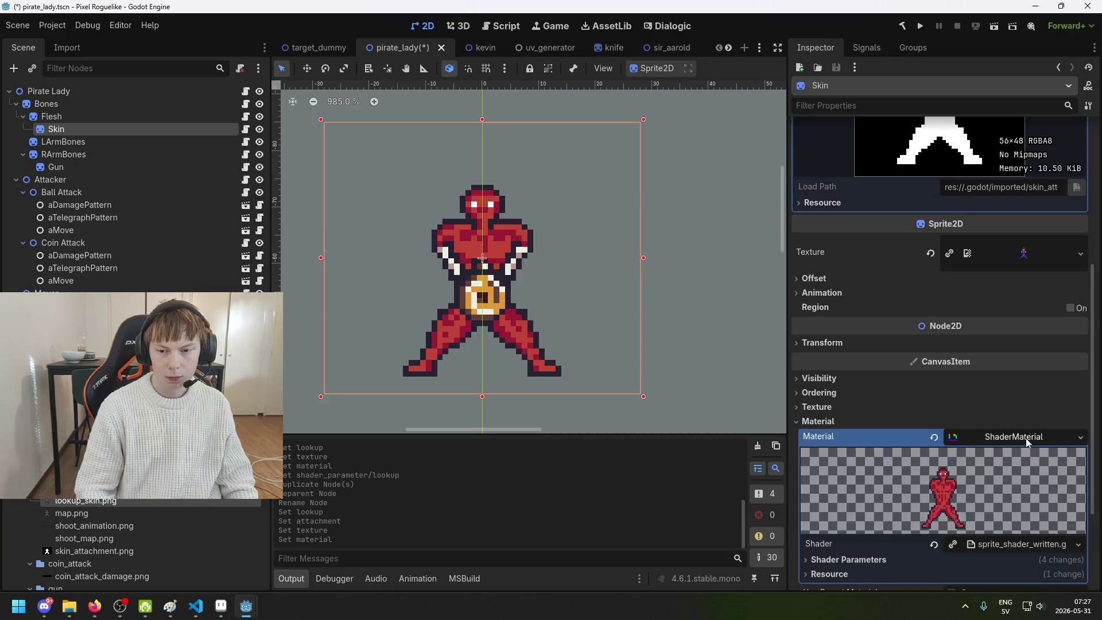
scroll(1032, 456, "down", 3)
key("ctrl+s")
left_click(873, 429)
scroll(910, 443, "down", 4)
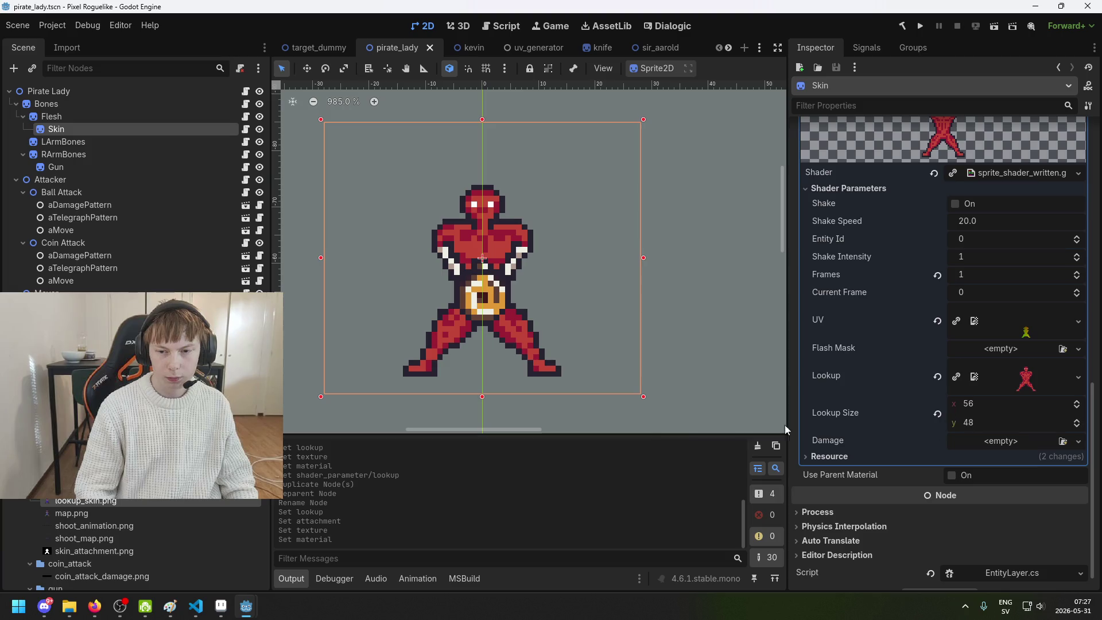
left_click_drag(98, 505, 1026, 378)
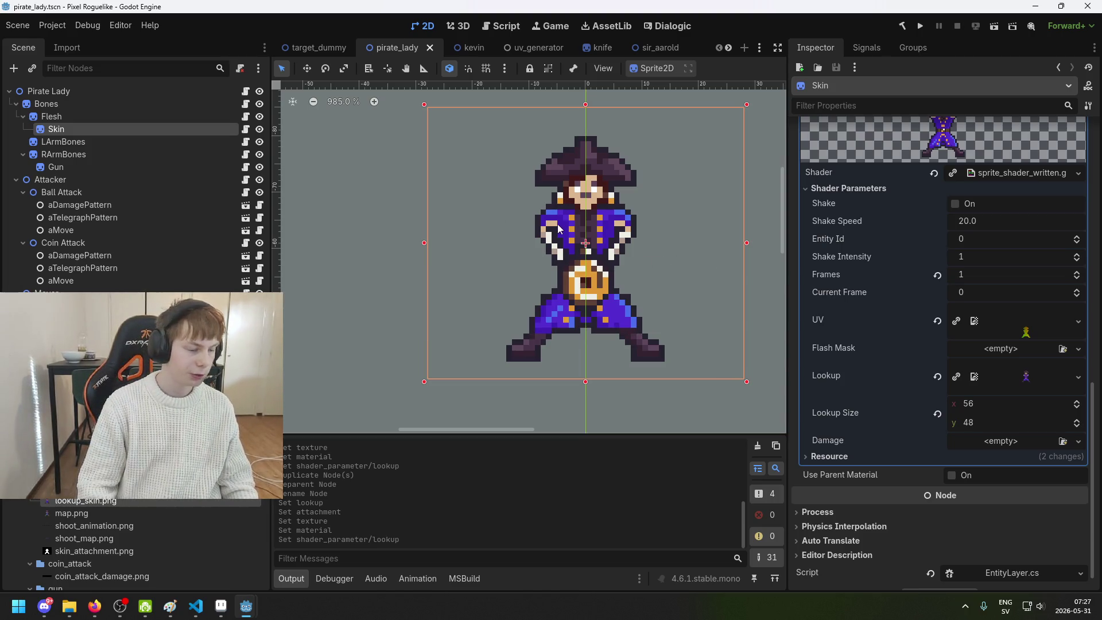
scroll(639, 245, "up", 3)
scroll(639, 245, "down", 3)
Duplicate LArmBones, nest the copy under it, rename it LArmFlesh, and save
left_click(52, 142)
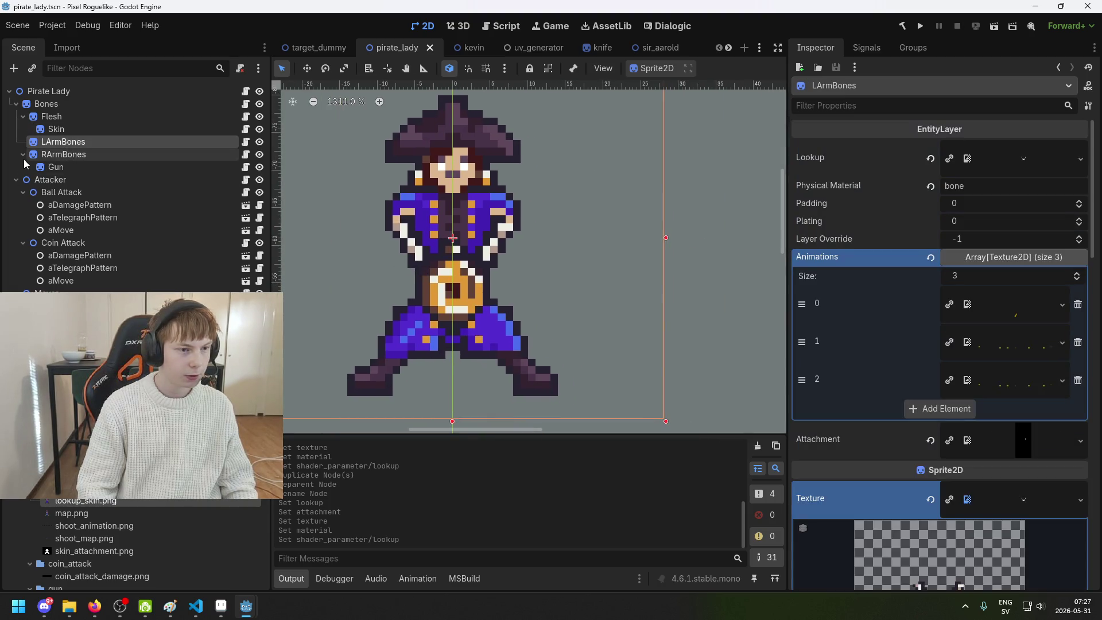
key("ctrl+d")
left_click_drag(92, 154, 97, 143)
double_click(130, 154)
key("BackSpace")
key("BackSpace")
key("BackSpace")
type("Flesh")
key("Return")
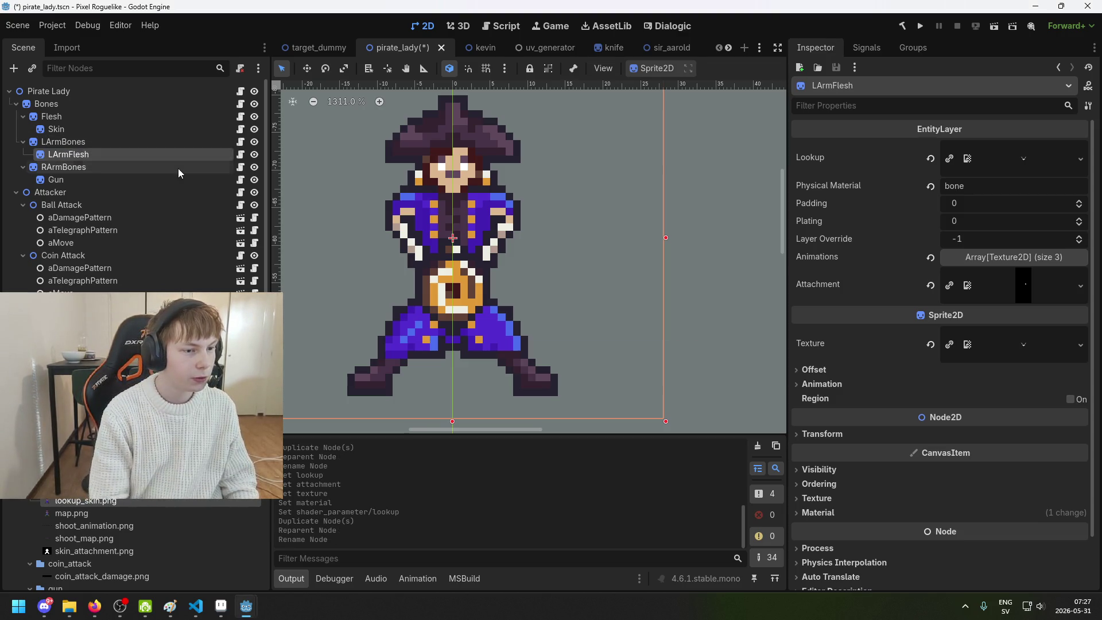
key("ctrl+s")
Set LArmFlesh's Lookup to lookup_flesh.png and Attachment to flesh_attachment.png, then save
scroll(37, 506, "up", 4)
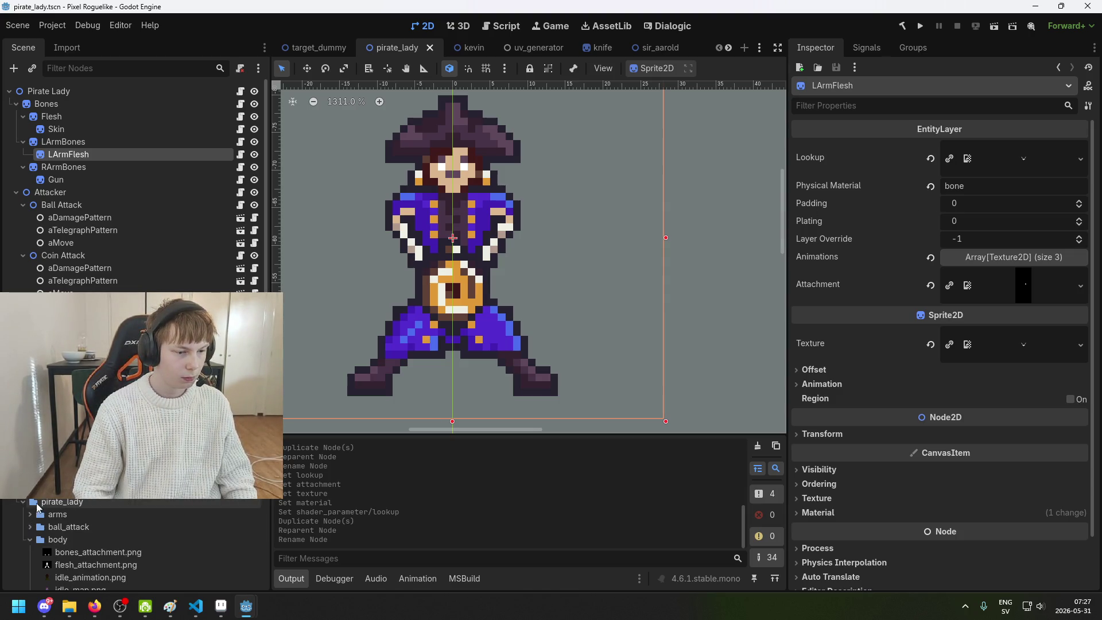
scroll(41, 516, "up", 2)
double_click(45, 540)
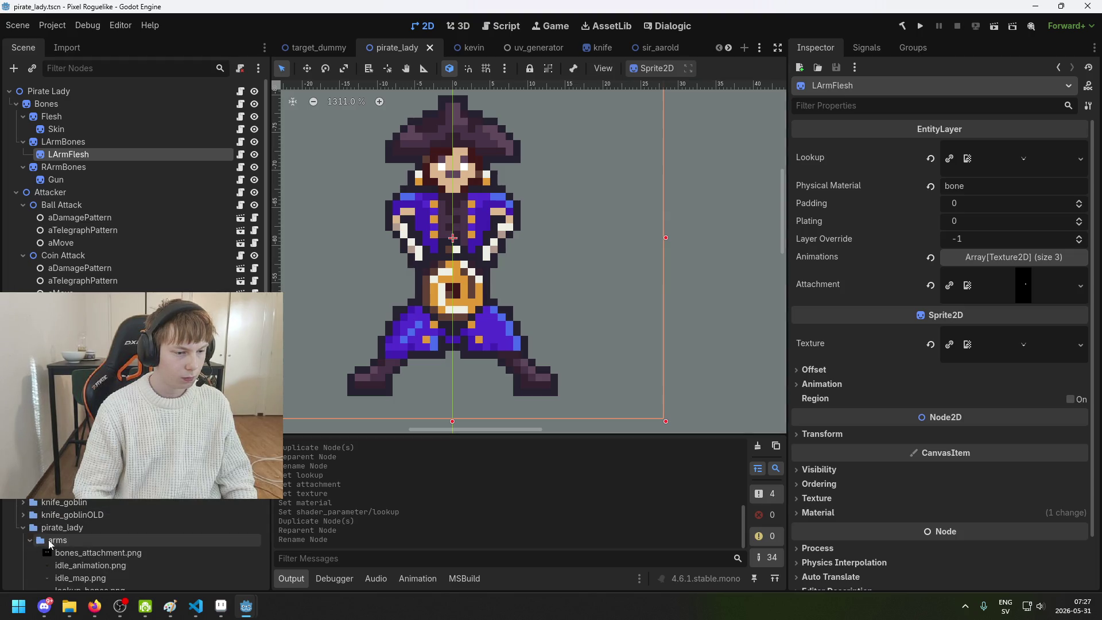
scroll(86, 516, "down", 4)
mouse_move(115, 504)
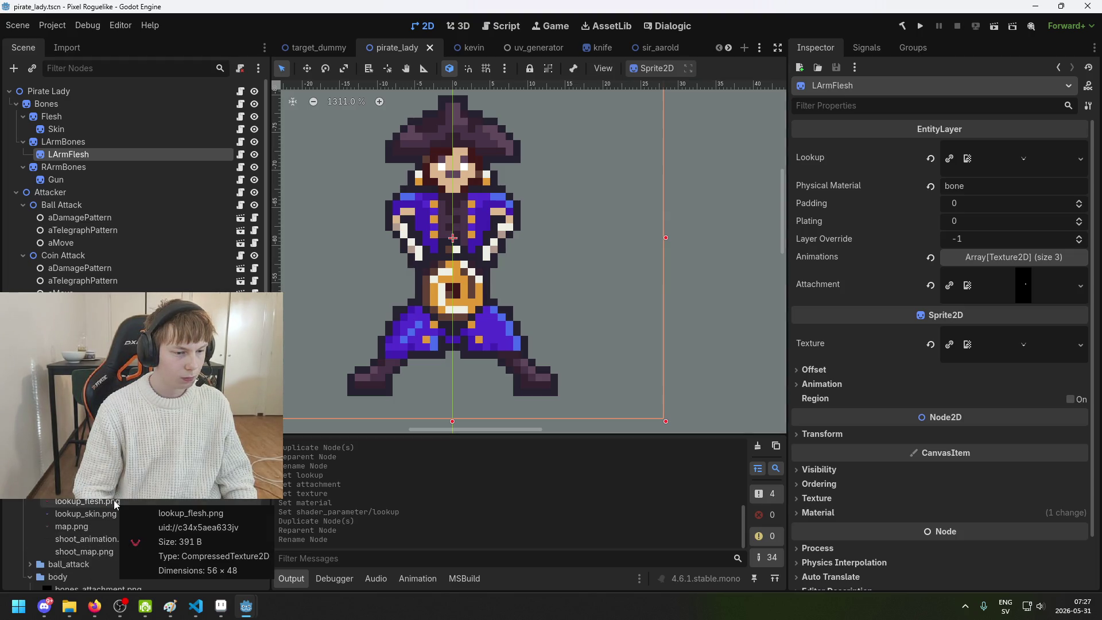
left_click_drag(115, 504, 1028, 159)
left_click(1039, 286)
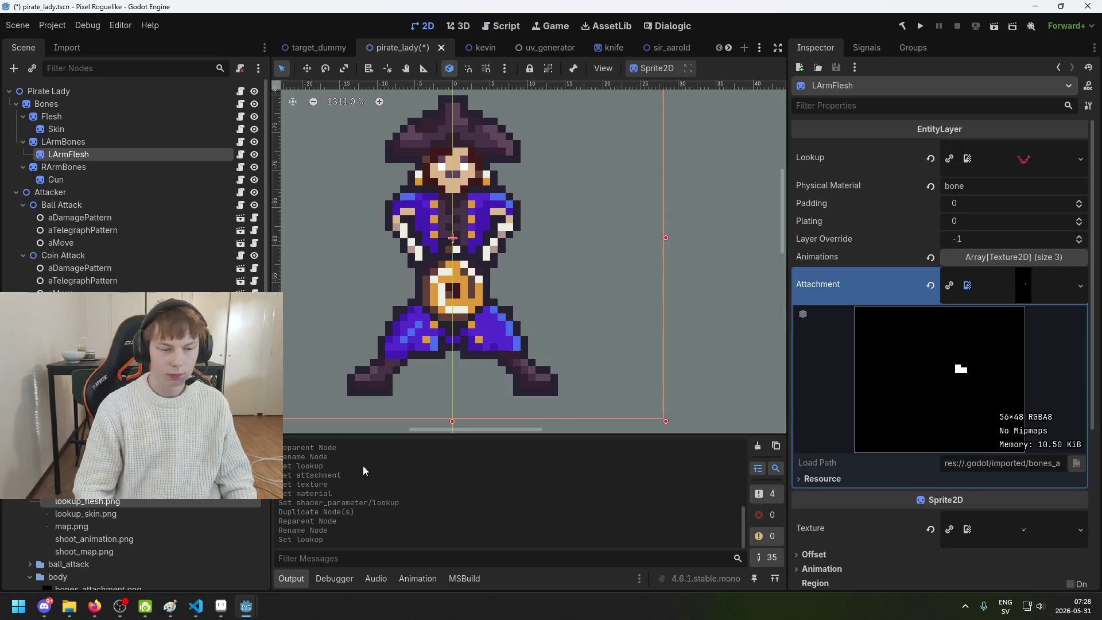
scroll(144, 545, "down", 2)
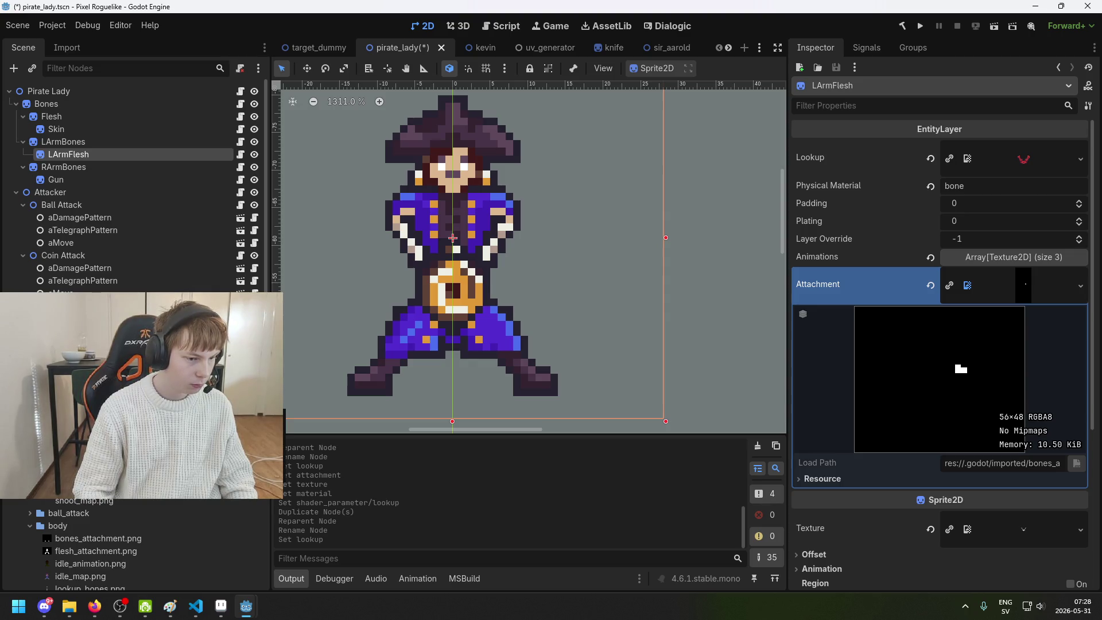
scroll(144, 545, "up", 1)
scroll(144, 545, "down", 3)
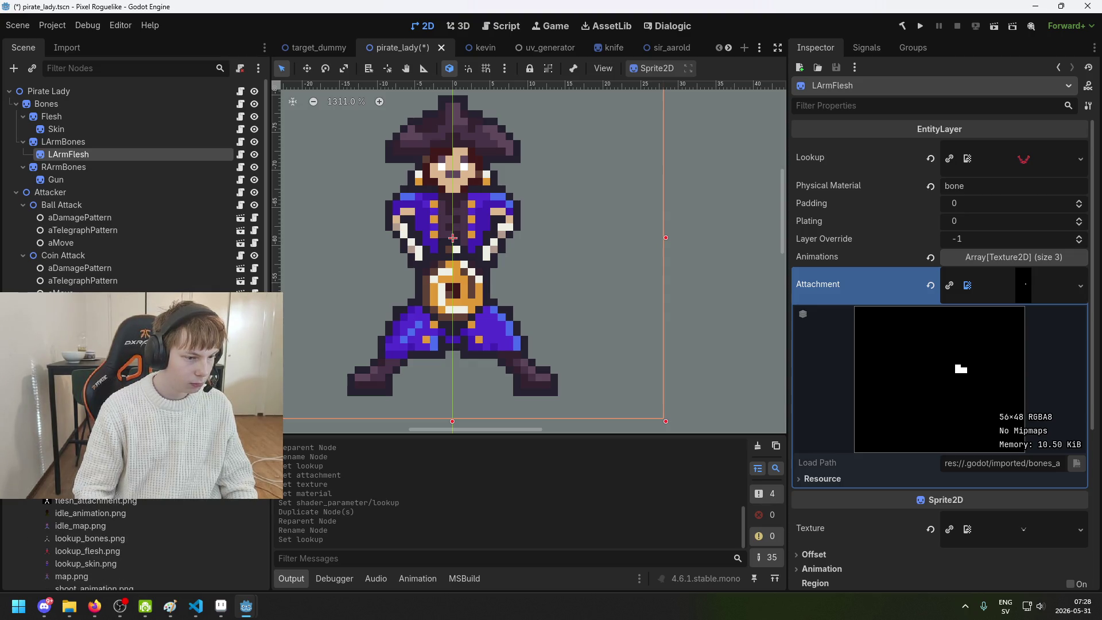
scroll(46, 502, "down", 3)
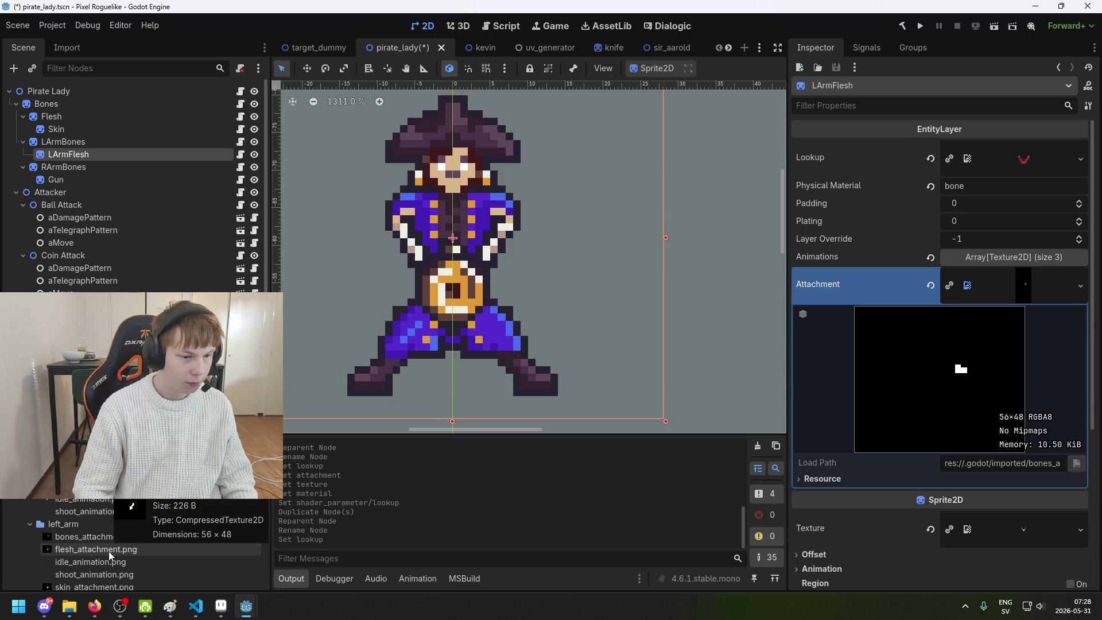
mouse_move(112, 550)
left_mouse_down()
mouse_move(803, 431)
mouse_move(1028, 287)
left_mouse_up()
key("ctrl+s")
Assign an image from the arms folder to the sprite's Texture and save
scroll(1004, 350, "down", 5)
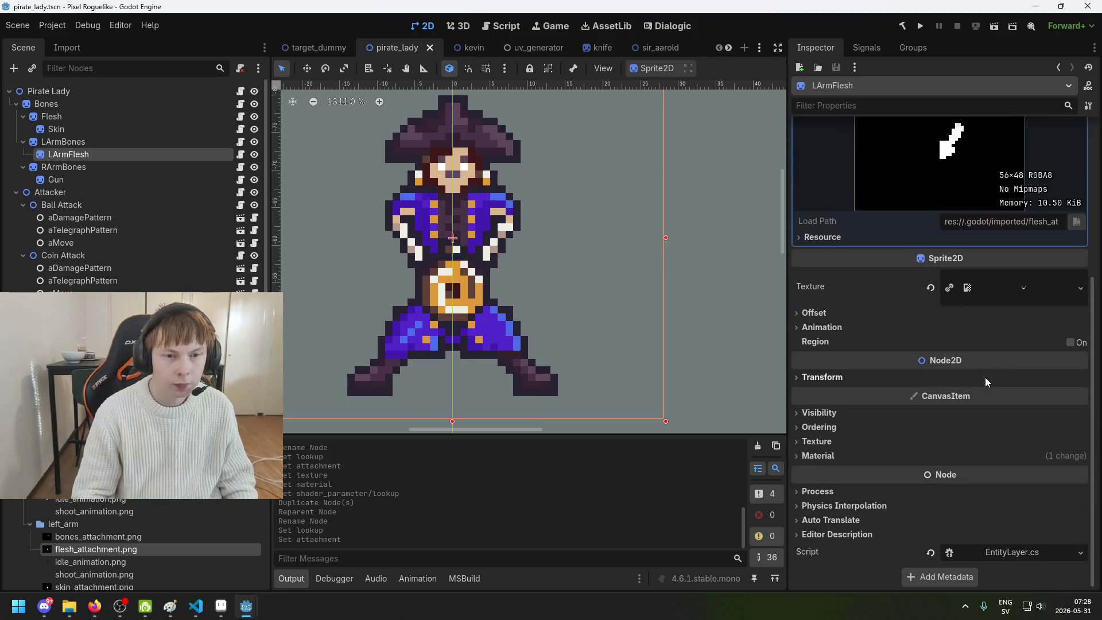
left_click(1037, 284)
scroll(144, 533, "down", 5)
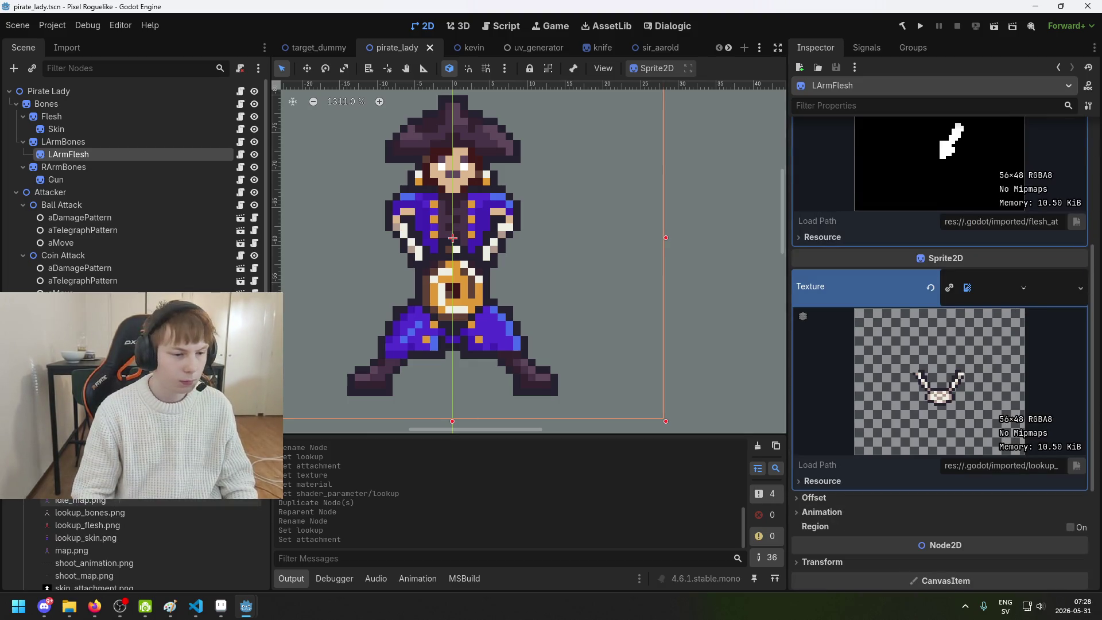
mouse_move(87, 525)
left_mouse_down()
mouse_move(976, 389)
mouse_move(1023, 296)
left_mouse_up()
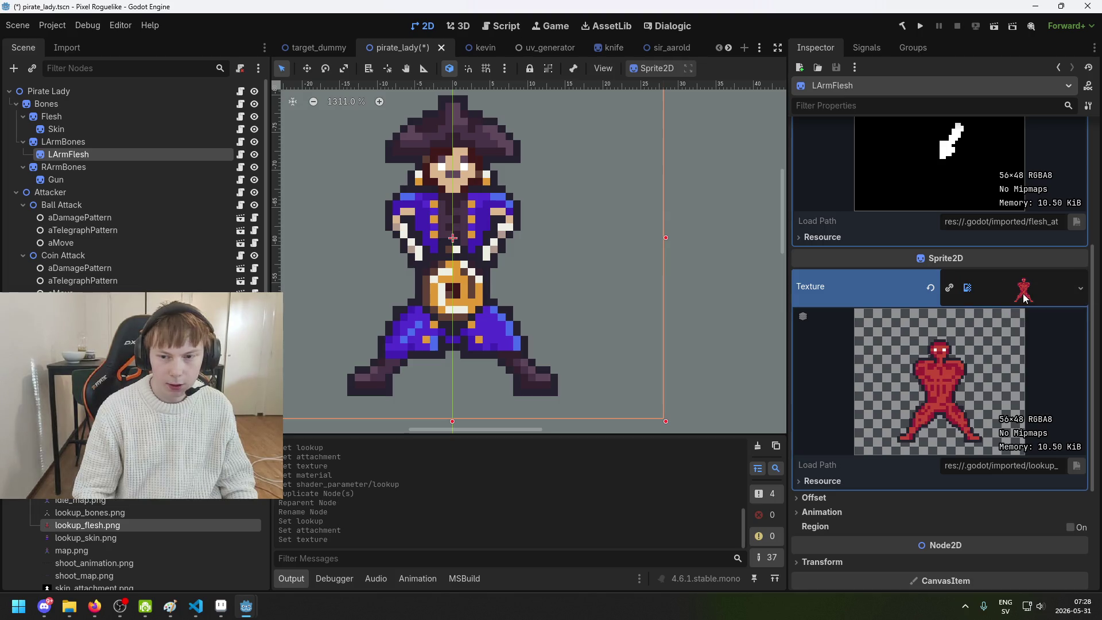
scroll(143, 546, "up", 3)
mouse_move(1010, 373)
left_mouse_down()
mouse_move(1050, 304)
mouse_move(1029, 330)
left_mouse_up()
key("ctrl+s")
scroll(1025, 320, "down", 4)
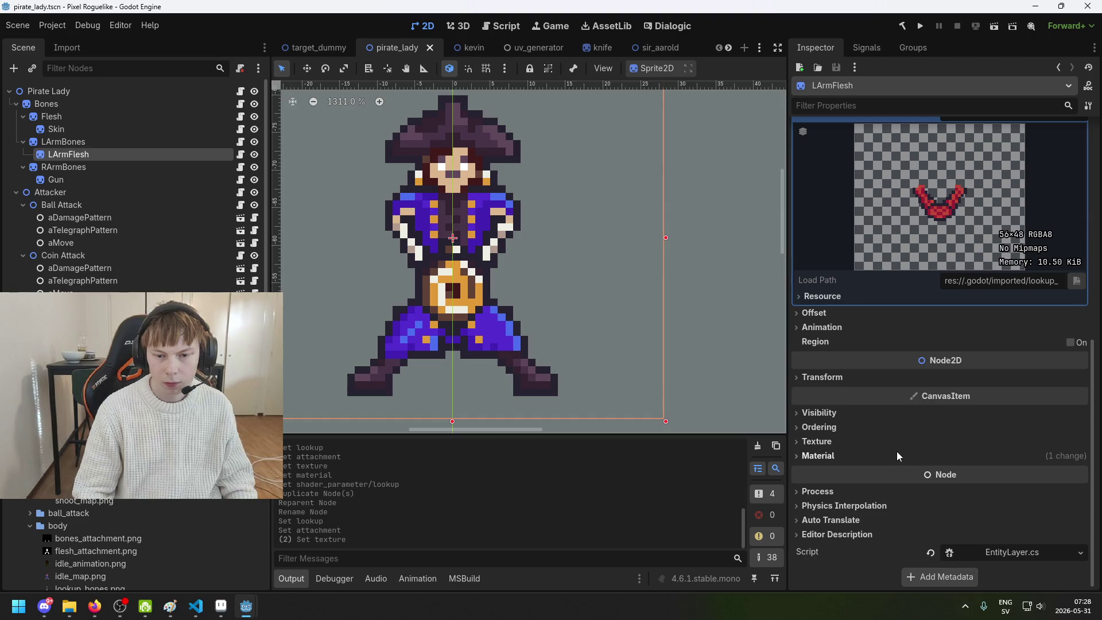
Make the shader material unique and set its shader Lookup to lookup_flesh.png, then save
left_click(898, 454)
scroll(928, 468, "down", 1)
left_click(1031, 437)
left_click(952, 438)
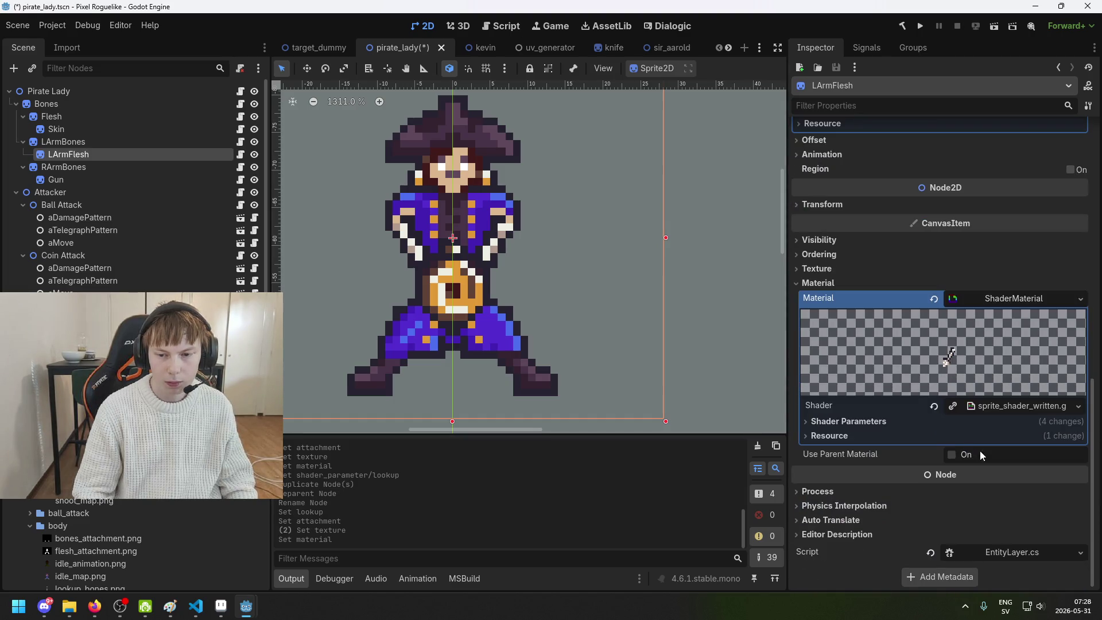
left_click(886, 435)
left_click(874, 435)
left_click(873, 421)
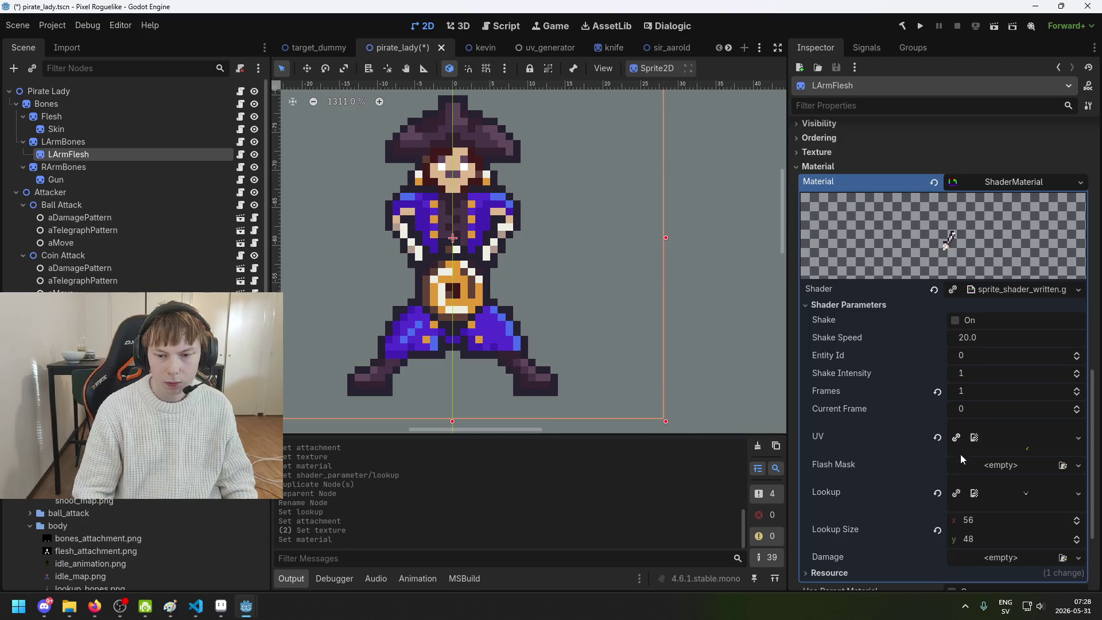
scroll(970, 457, "down", 3)
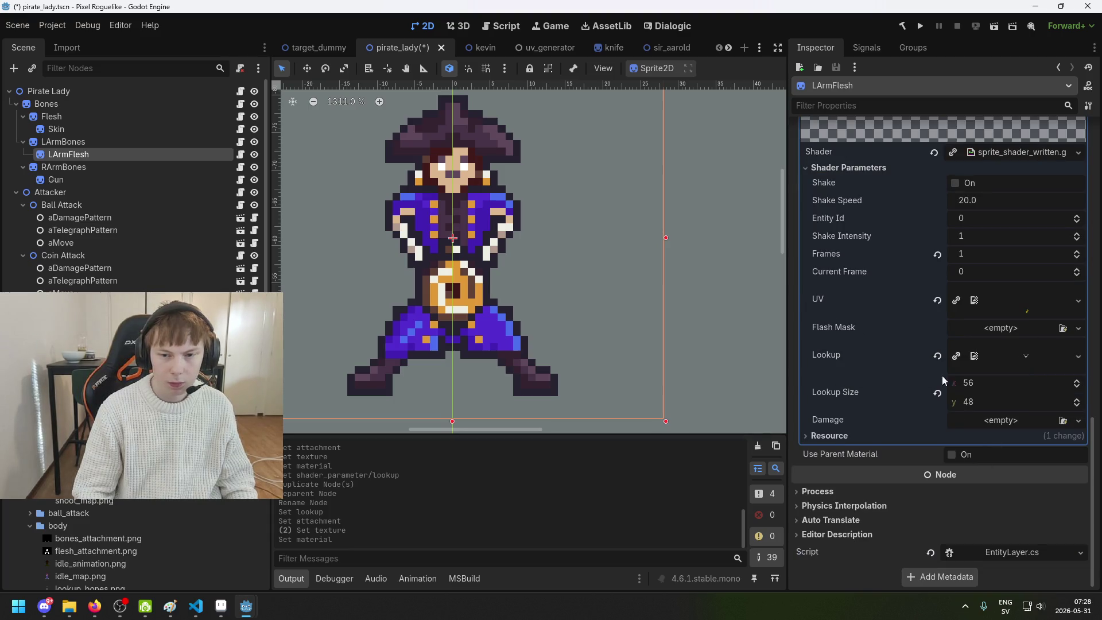
mouse_move(81, 488)
left_mouse_down()
mouse_move(1038, 369)
mouse_move(1027, 357)
left_mouse_up()
key("ctrl+s")
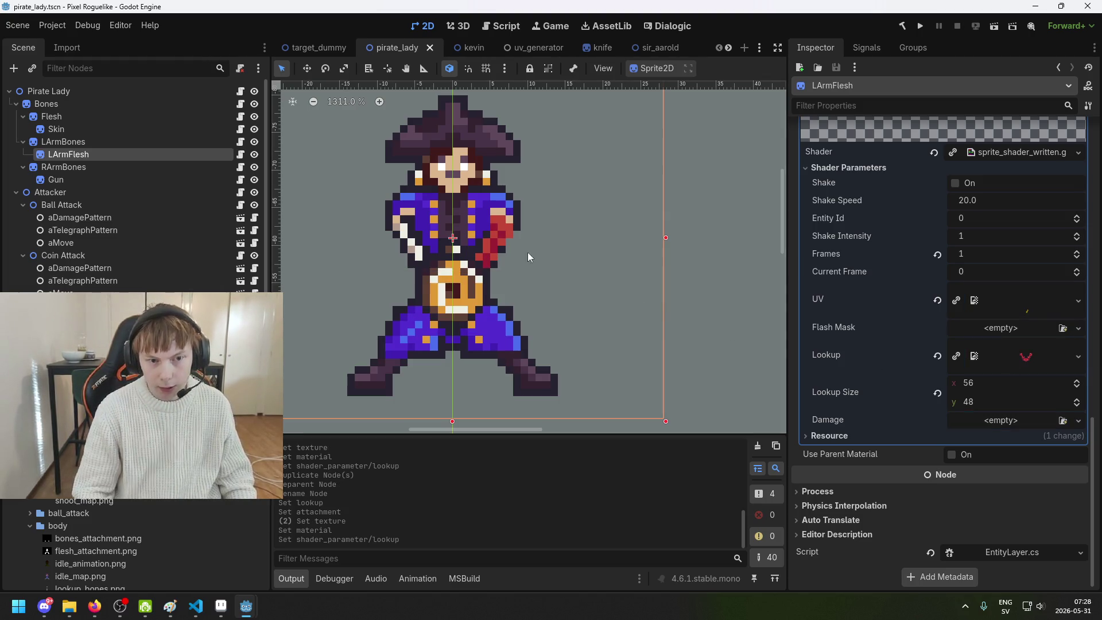
scroll(491, 228, "up", 6)
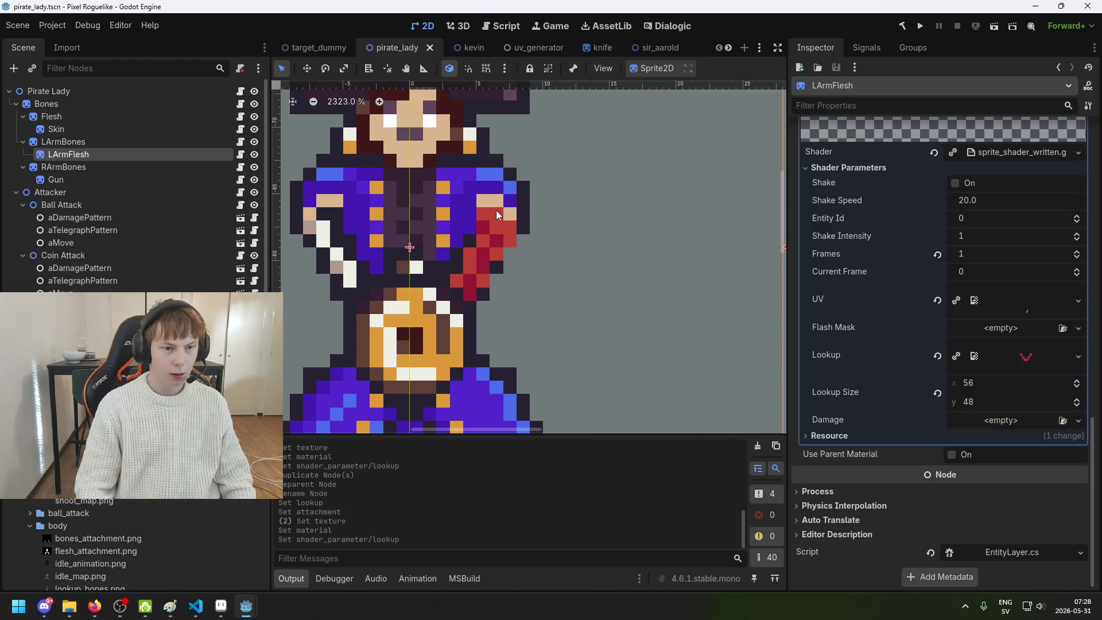
scroll(496, 211, "up", 4)
scroll(505, 259, "down", 4)
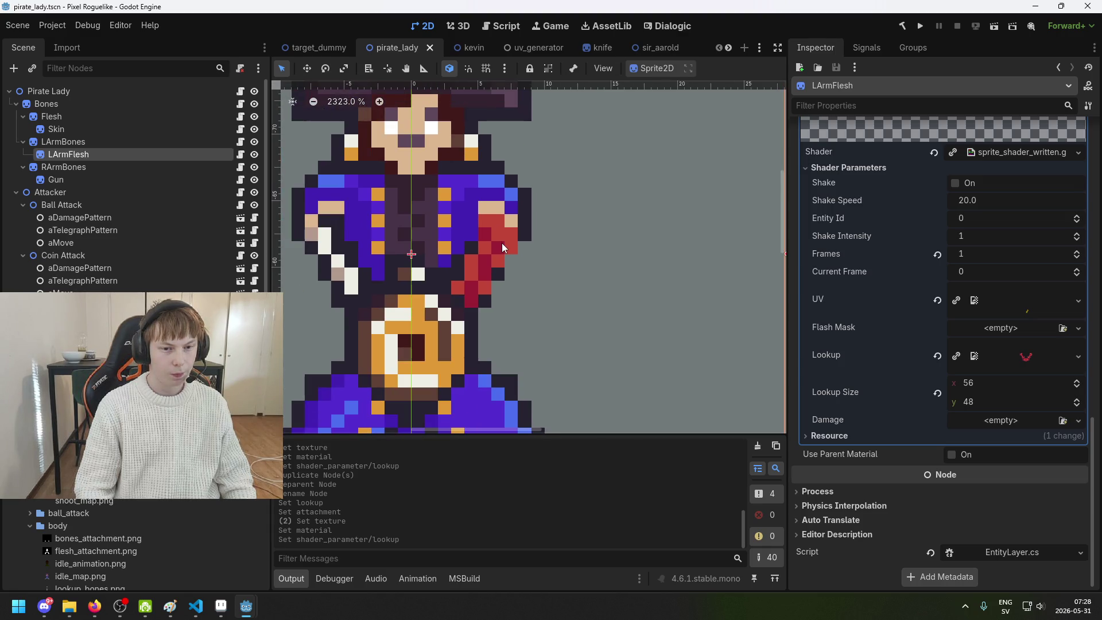
scroll(502, 243, "up", 5)
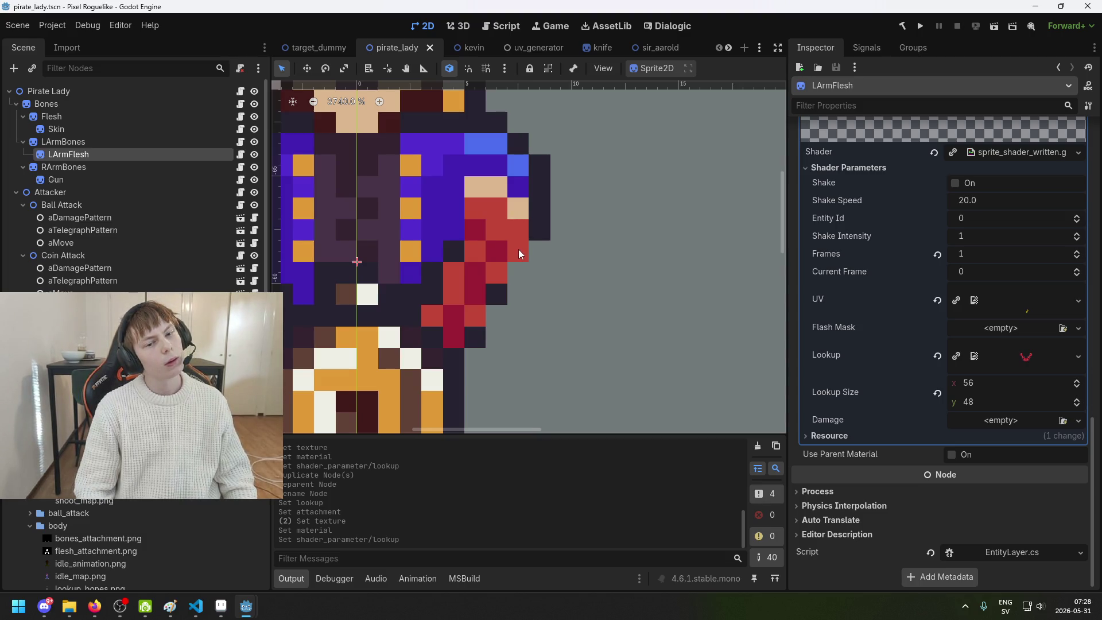
scroll(519, 249, "down", 6)
left_click(1043, 360)
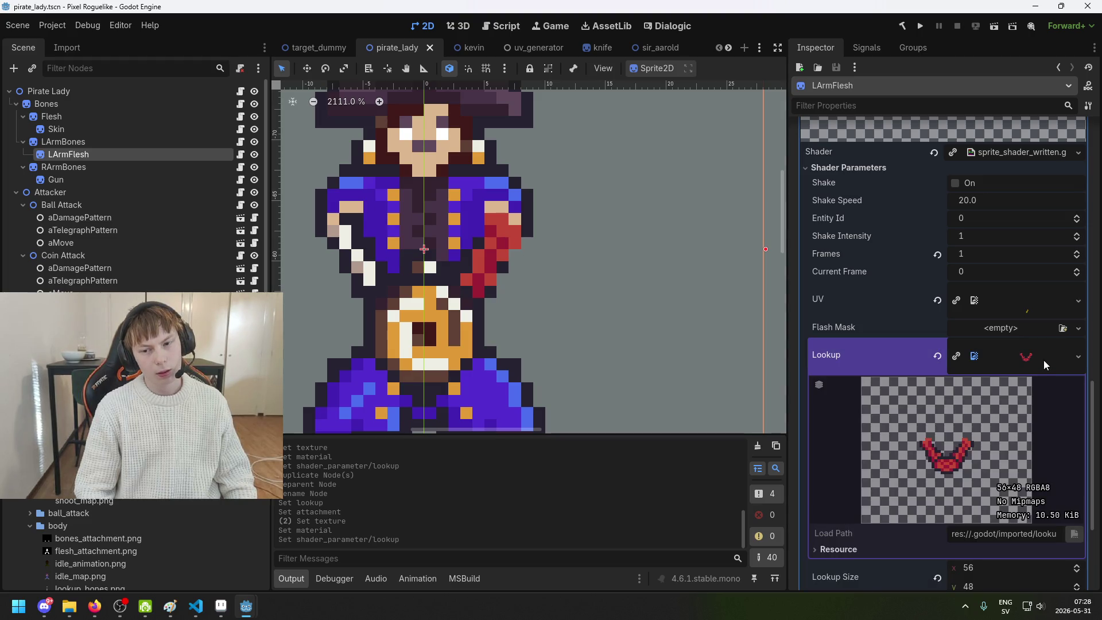
left_click(1043, 359)
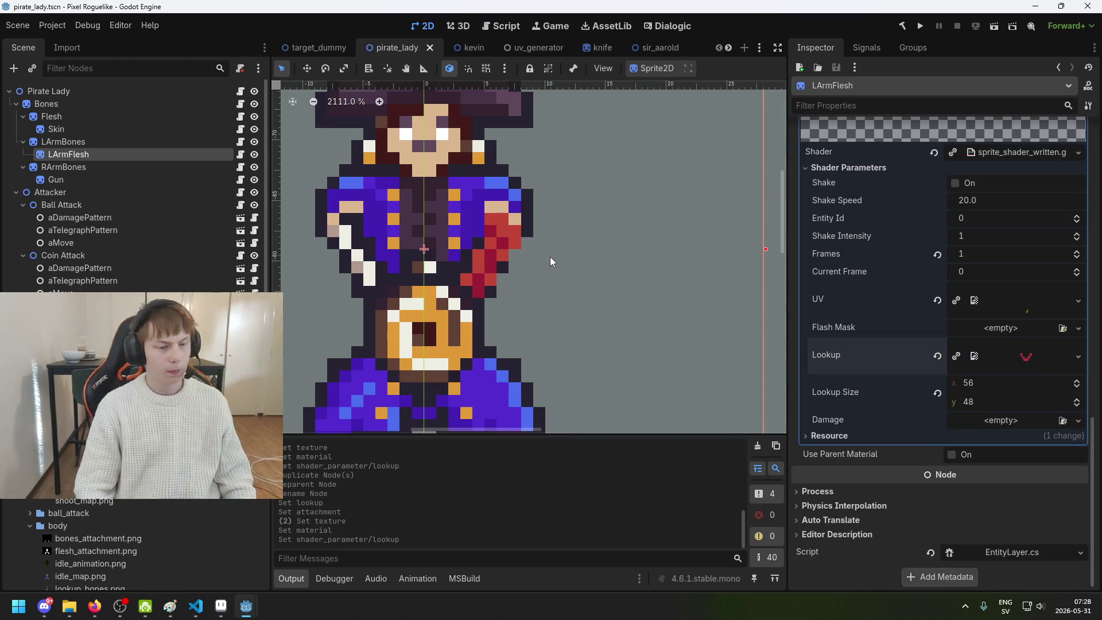
scroll(550, 257, "up", 3)
key("ctrl+s")
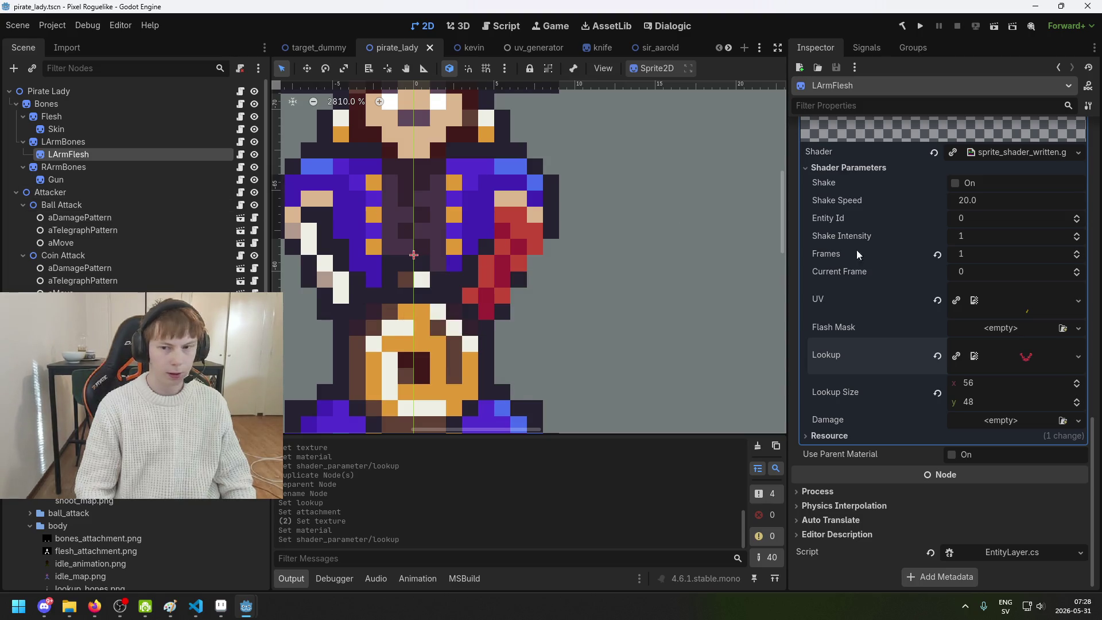
scroll(987, 281, "up", 5)
left_click(894, 308)
left_click(893, 308)
left_click(64, 143)
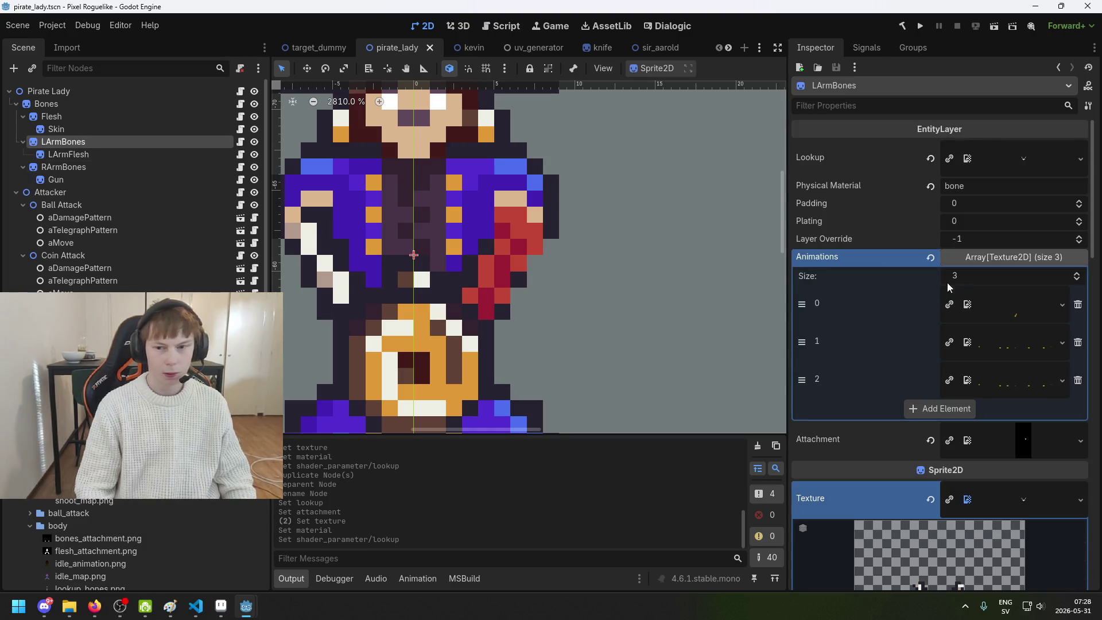
scroll(917, 368, "up", 3)
scroll(887, 288, "down", 10)
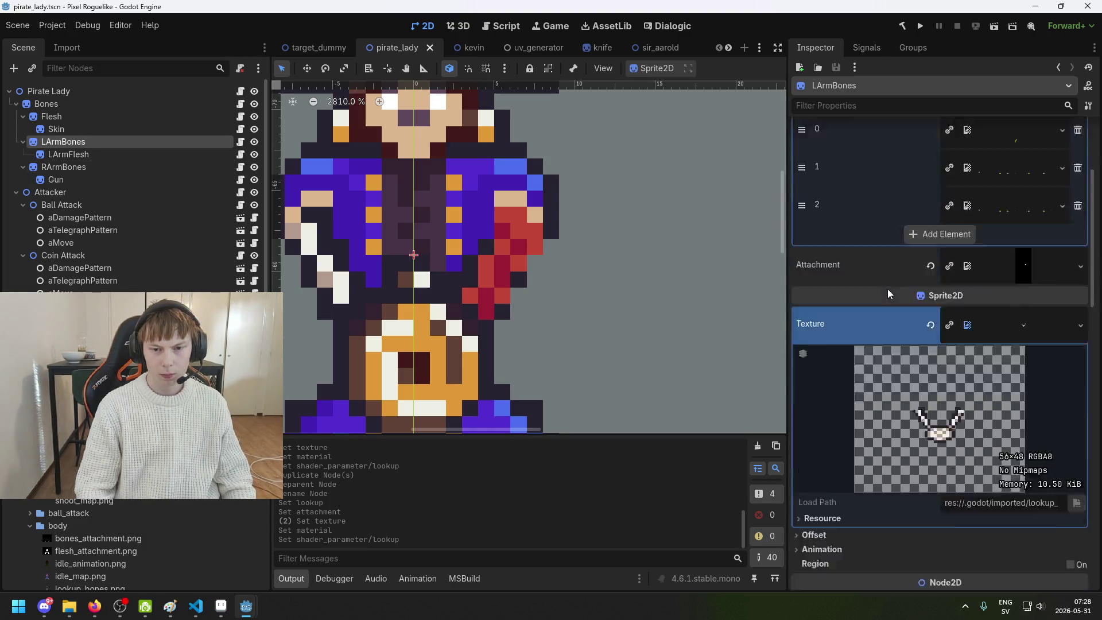
left_click(98, 127)
left_click(95, 154)
left_click(95, 154)
scroll(509, 193, "up", 5)
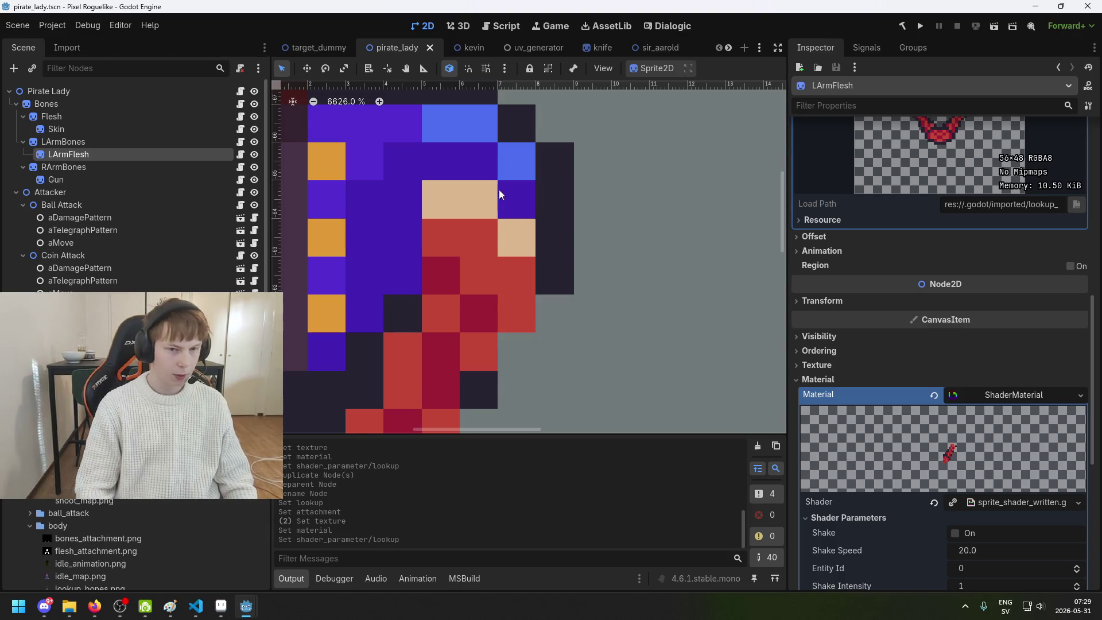
scroll(502, 190, "down", 4)
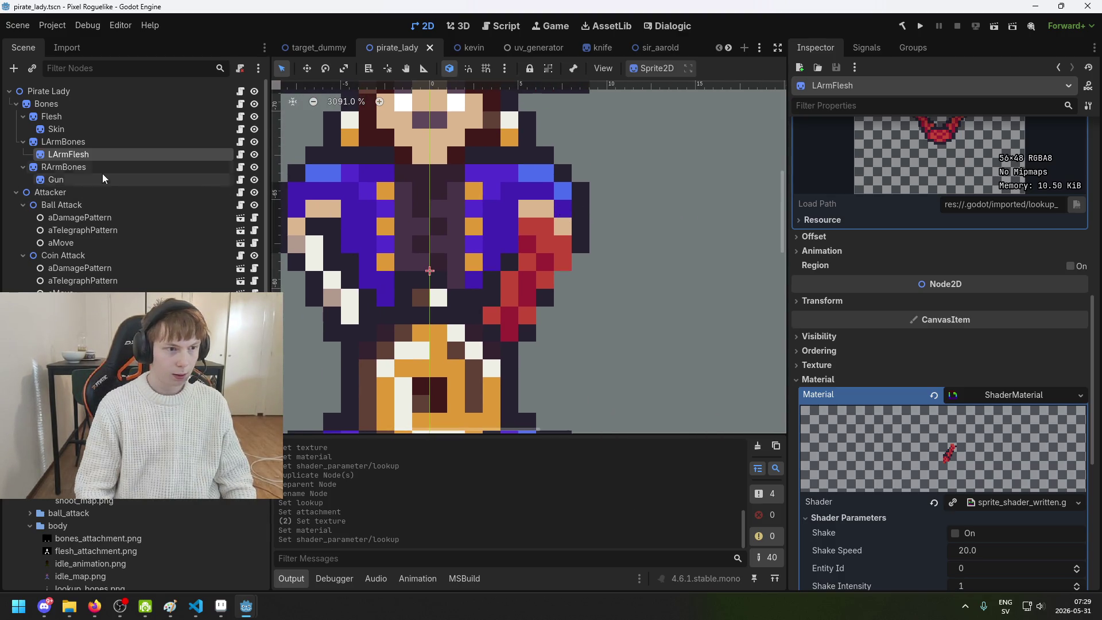
left_click(102, 144)
left_click(107, 157)
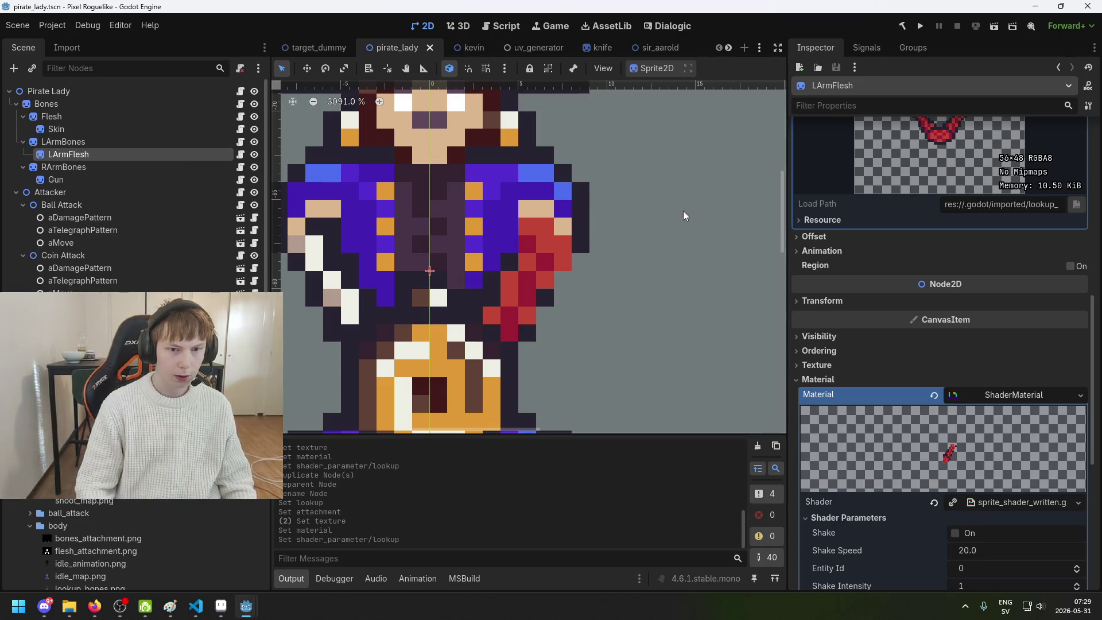
scroll(590, 286, "down", 2)
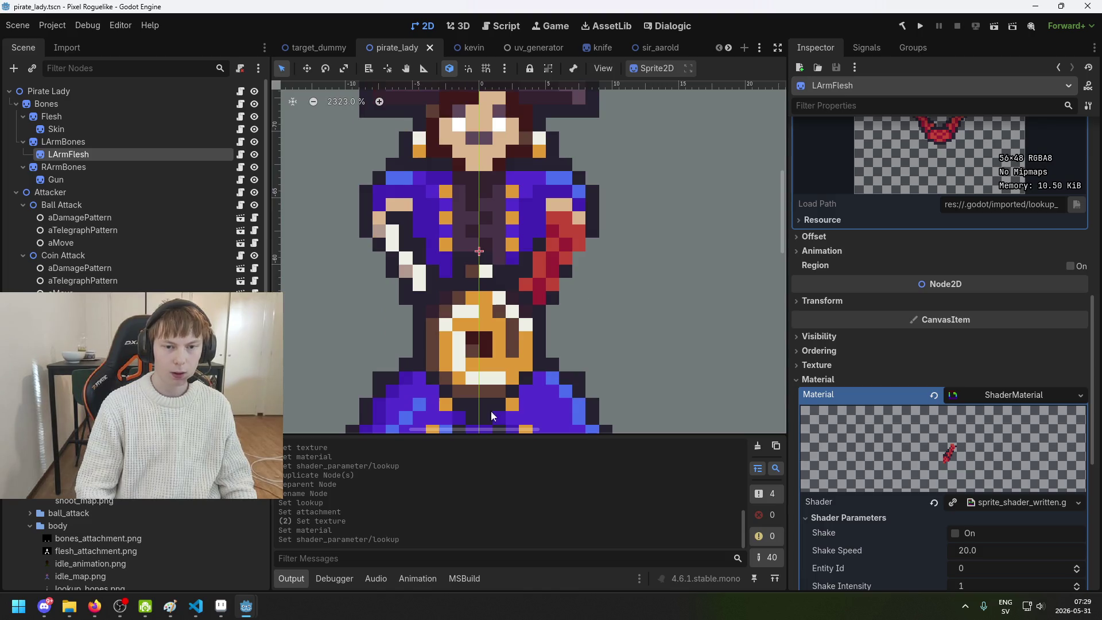
In Aseprite, browse the Open dialog to the pirate_lady left_arm folder
left_click(221, 607)
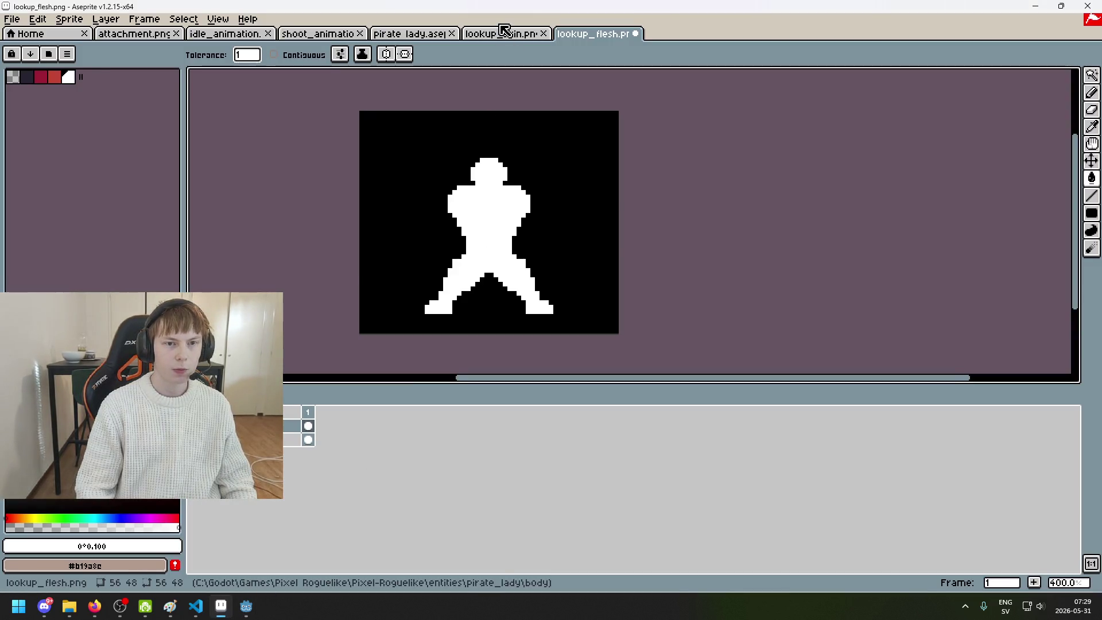
left_click(436, 33)
left_click(489, 34)
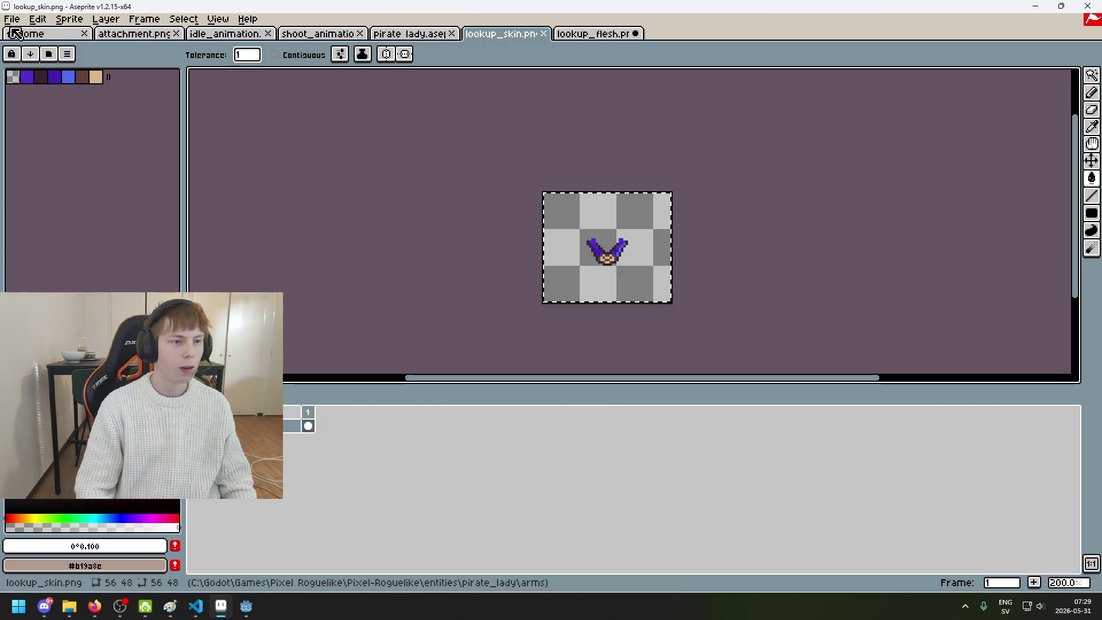
left_click(25, 33)
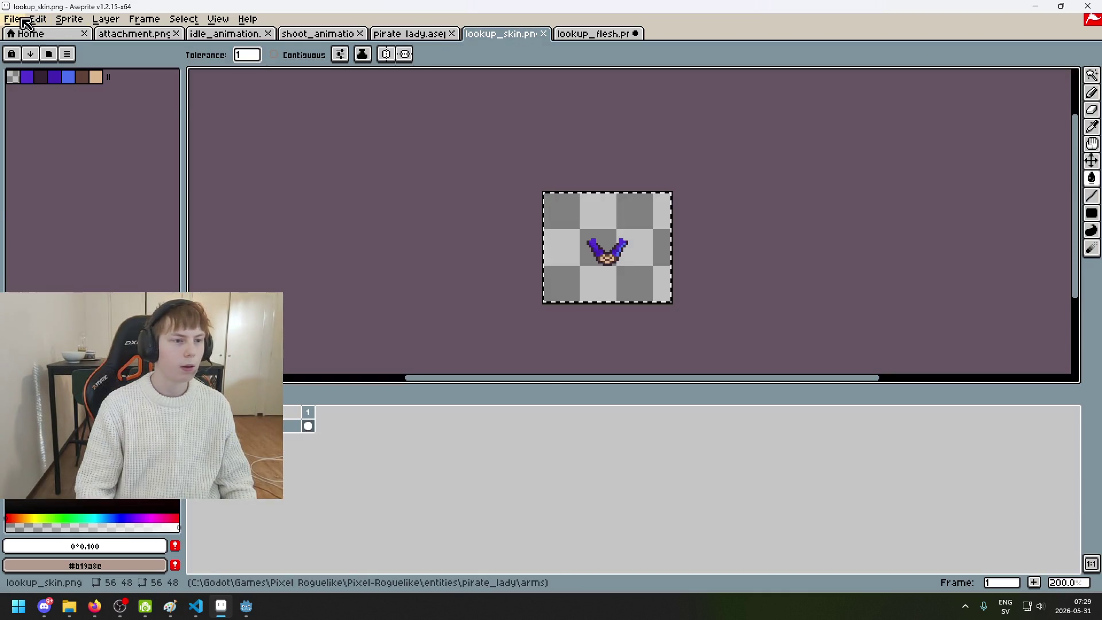
left_click(12, 19)
left_click(35, 46)
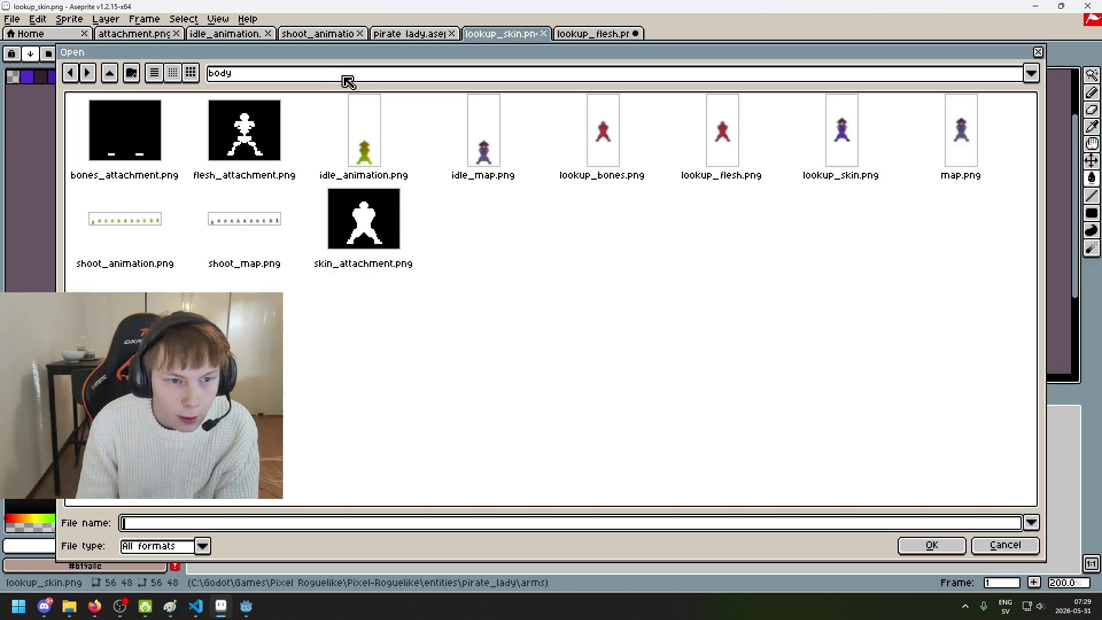
left_click(352, 76)
left_click(343, 178)
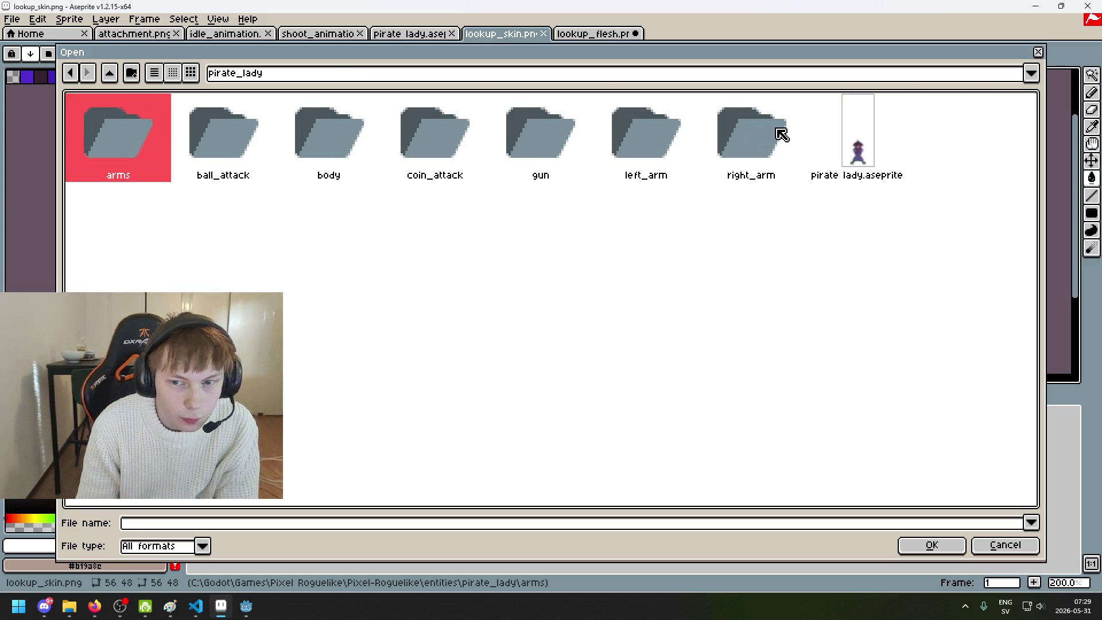
double_click(650, 127)
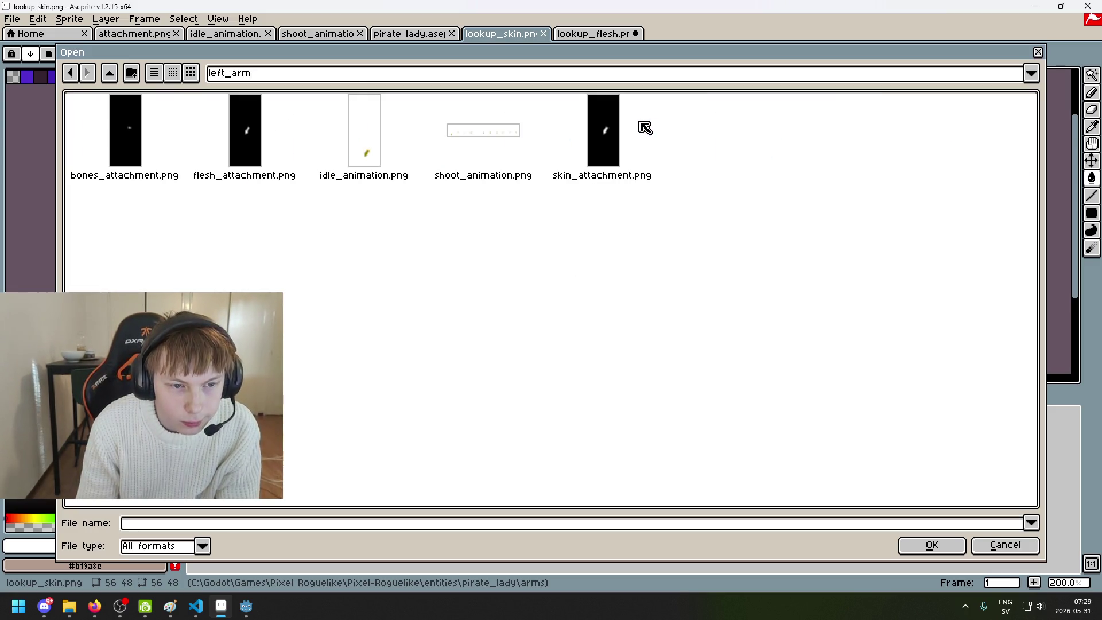
Open the left arm's idle_animation.png
mouse_move(245, 606)
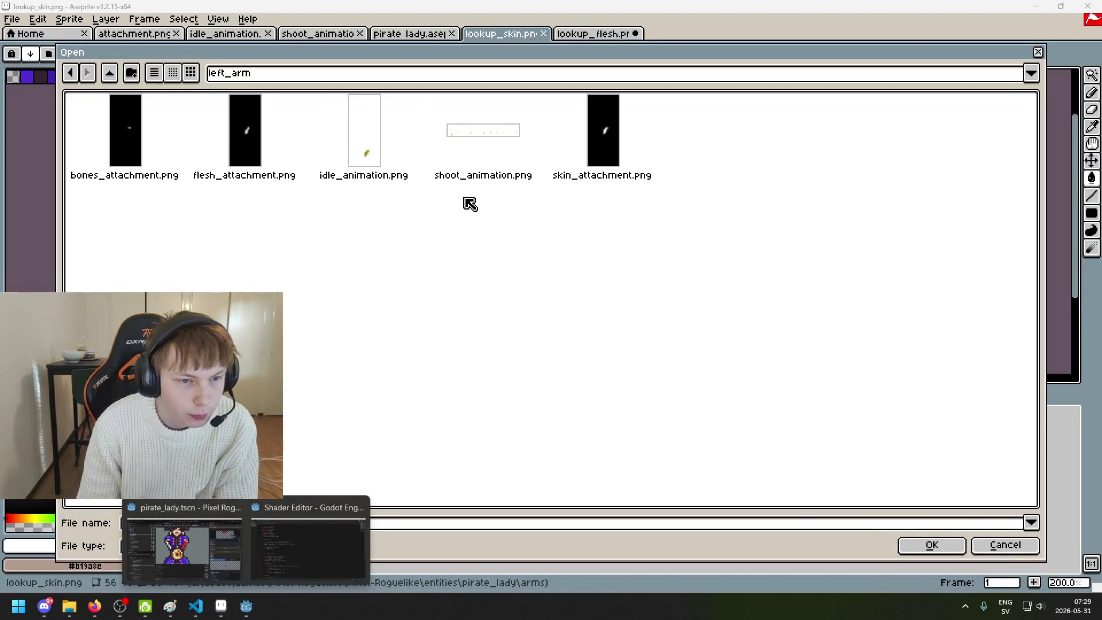
left_click(369, 162)
left_click(232, 151)
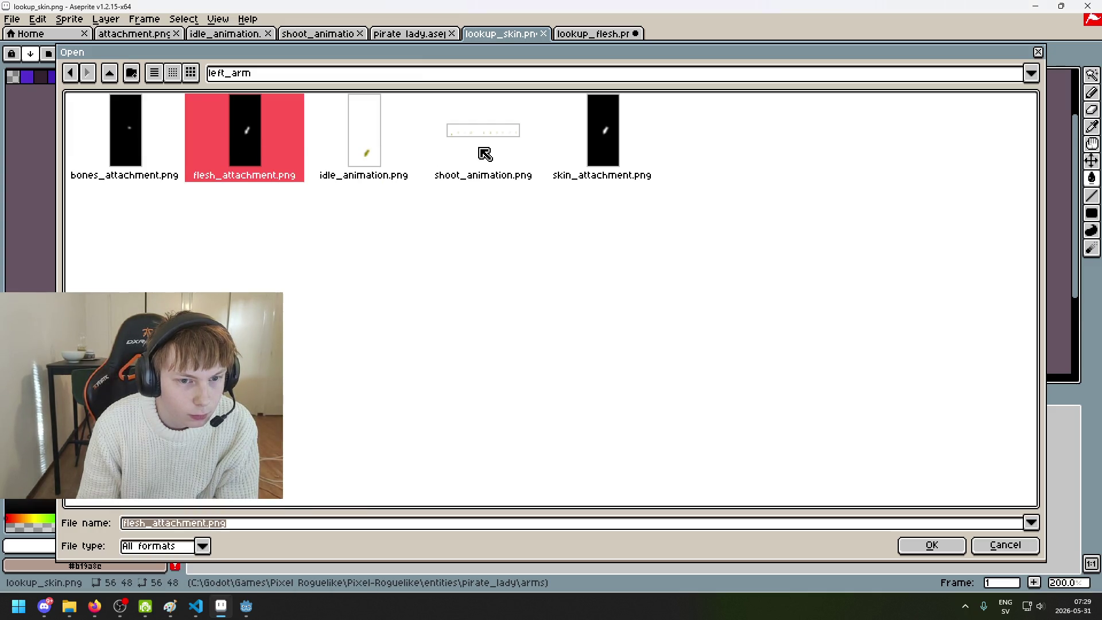
double_click(394, 147)
Compare the arm sprite against Godot, then return to the left arm animation
scroll(615, 222, "up", 1)
left_click_drag(544, 213, 503, 204)
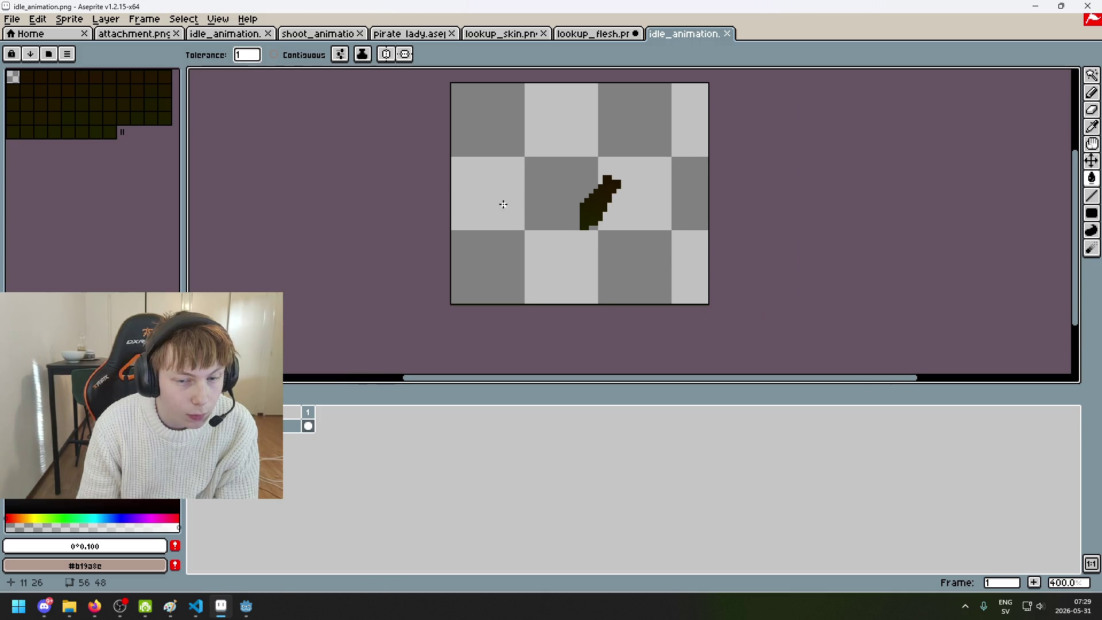
mouse_move(247, 606)
mouse_move(202, 561)
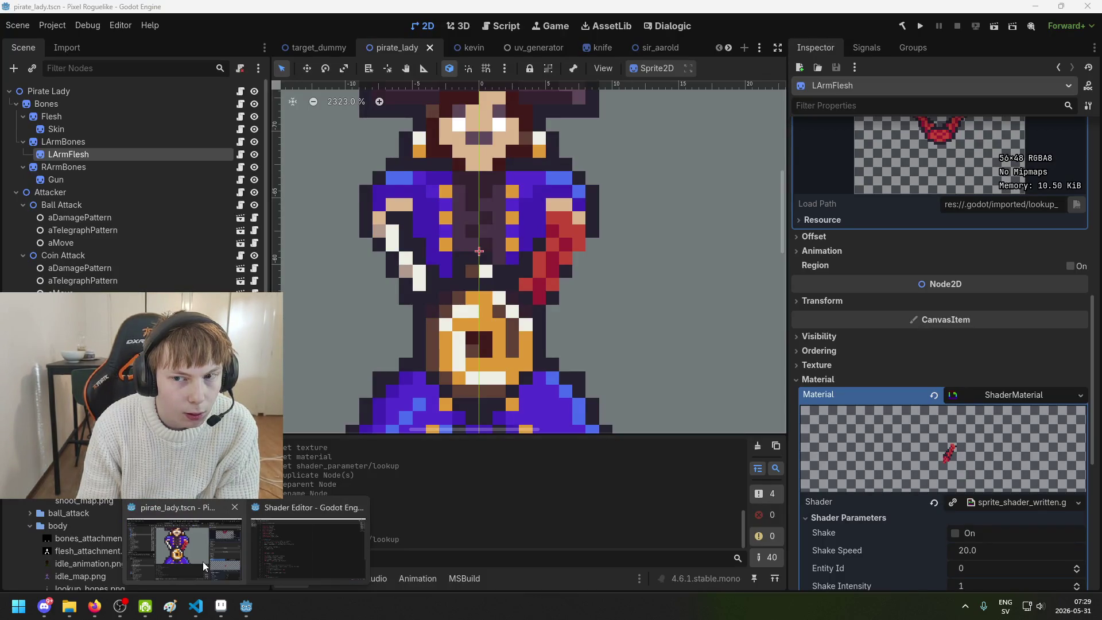
left_click(202, 561)
mouse_move(221, 606)
left_click(205, 587)
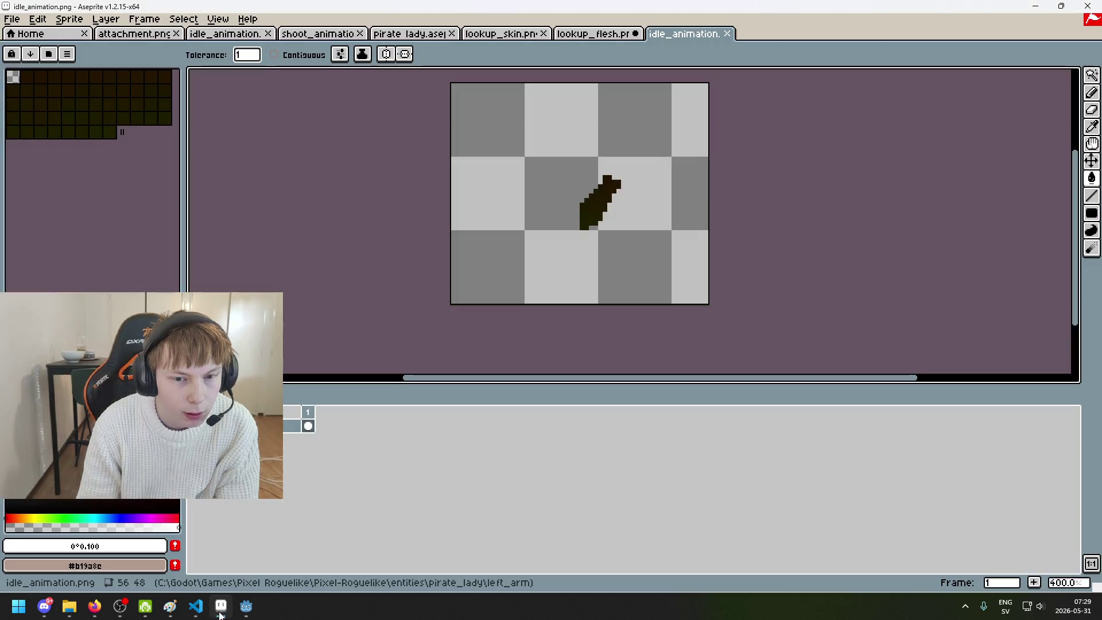
left_click(12, 19)
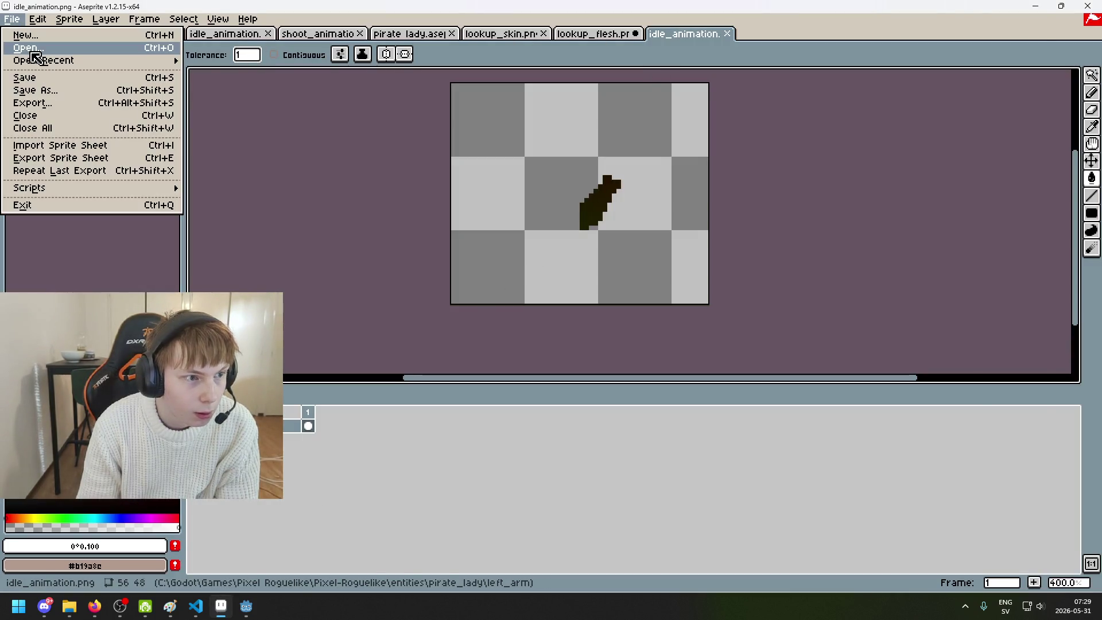
Open the body's idle_animation.png from pirate_lady/body and select all
left_click(31, 56)
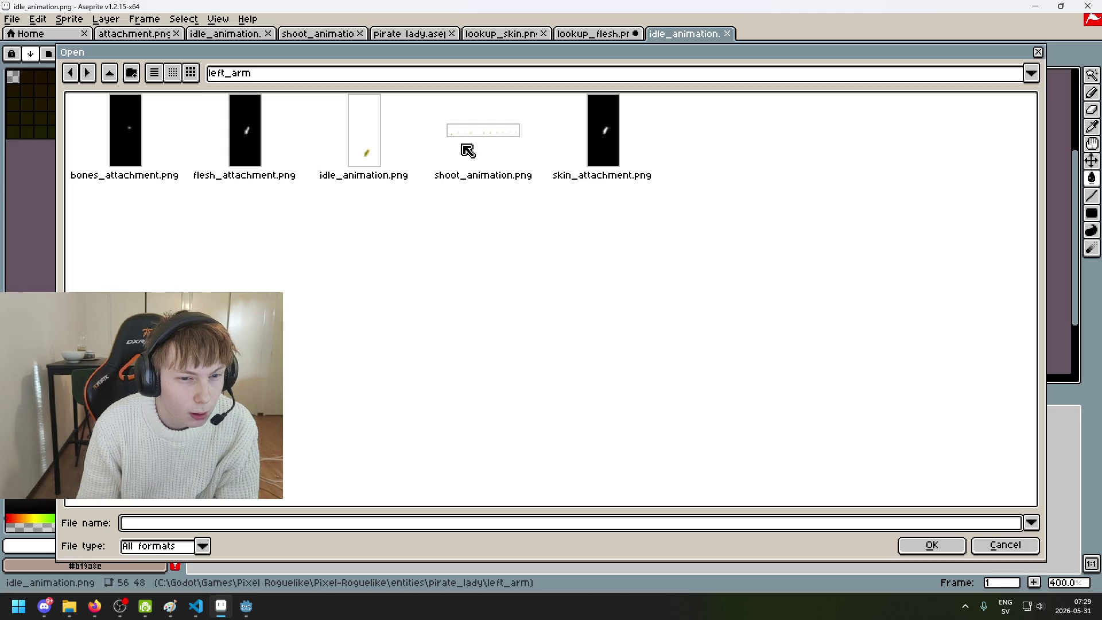
left_click(316, 80)
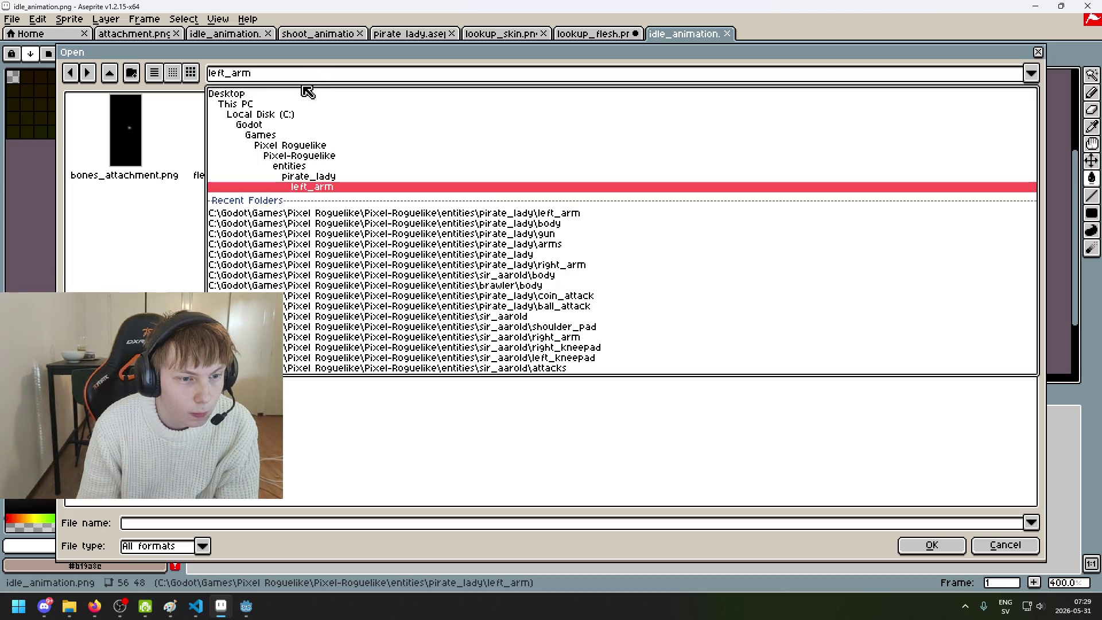
left_click(334, 177)
double_click(330, 152)
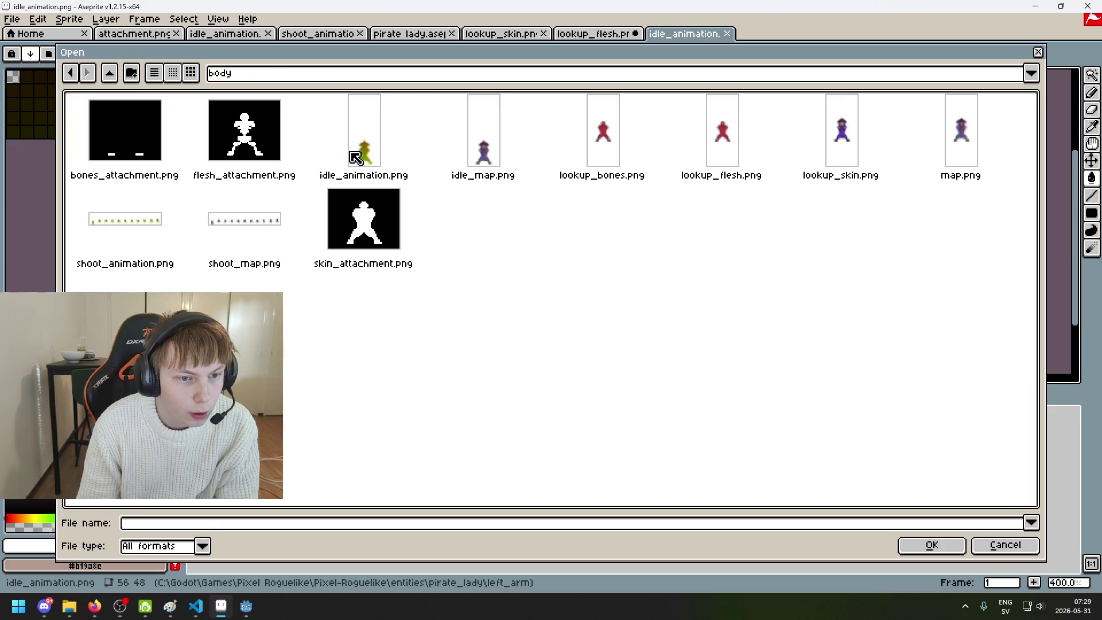
double_click(355, 156)
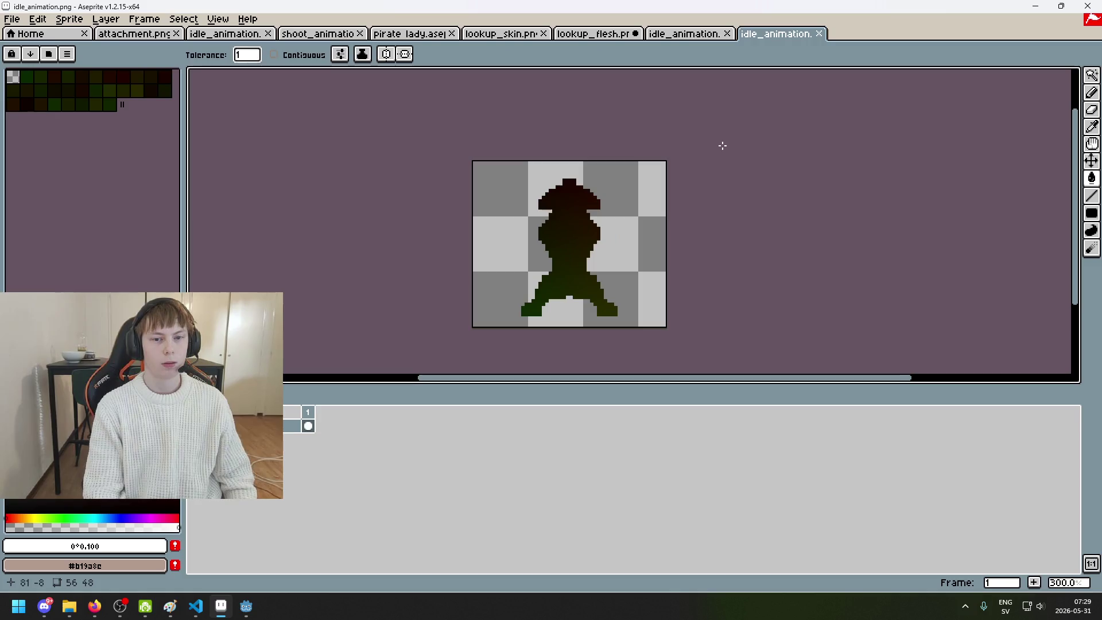
key("ctrl+a")
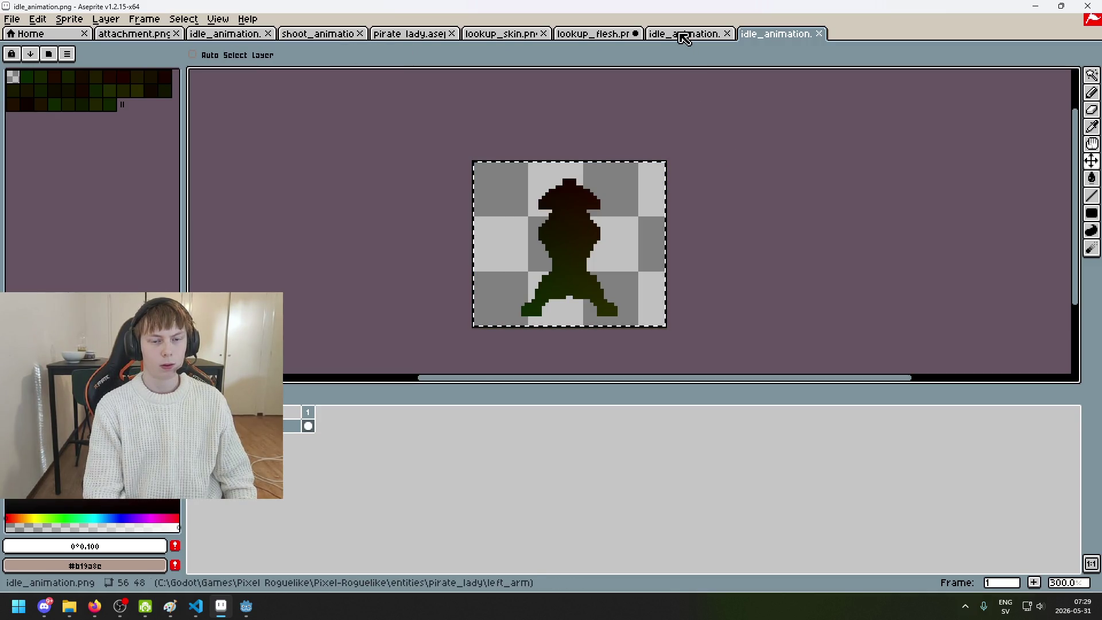
Nudge the left arm idle animation up slightly and save it
left_click(683, 34)
key("ctrl+v")
key("ctrl+z")
key("ctrl+v")
key("ctrl+z")
key("ctrl+v")
key("ctrl+z")
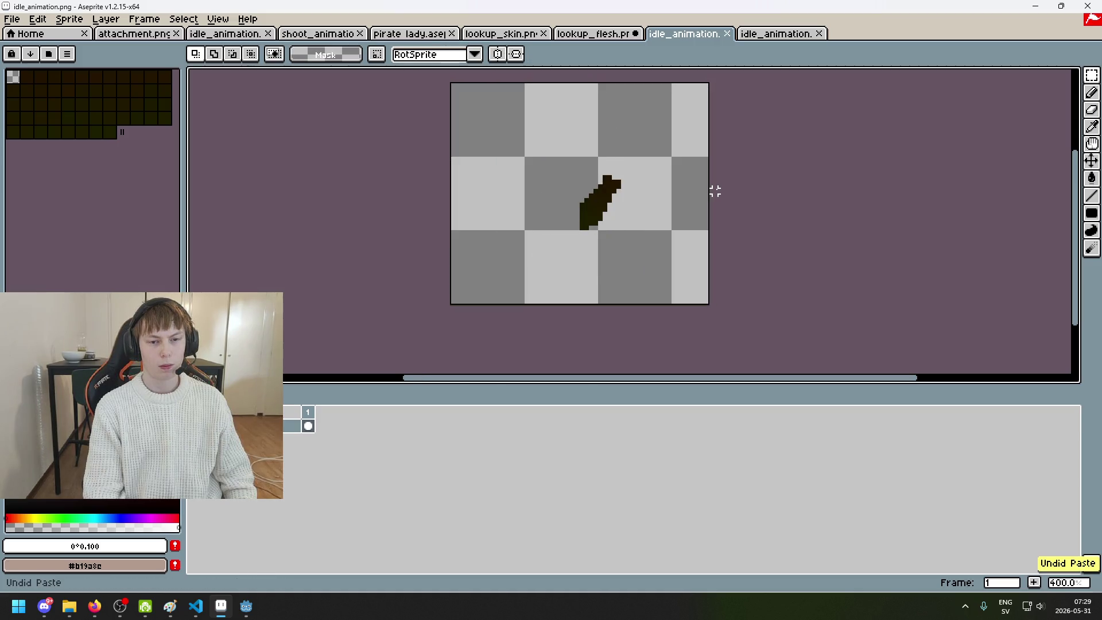
key("ctrl+v")
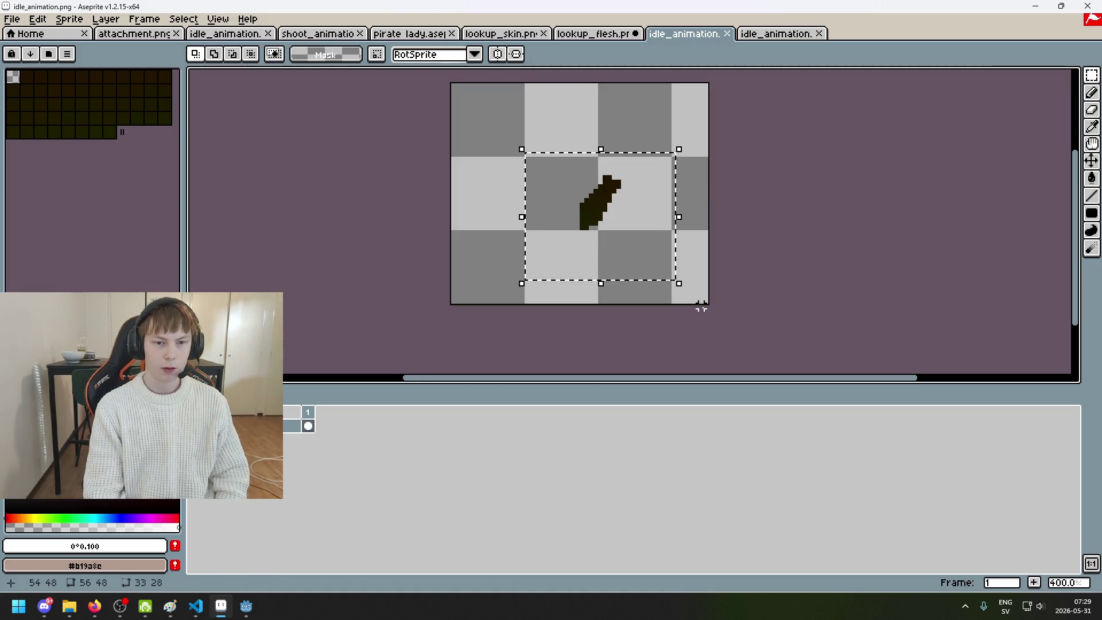
key("Up")
key("Up")
key("Return")
key("ctrl+s")
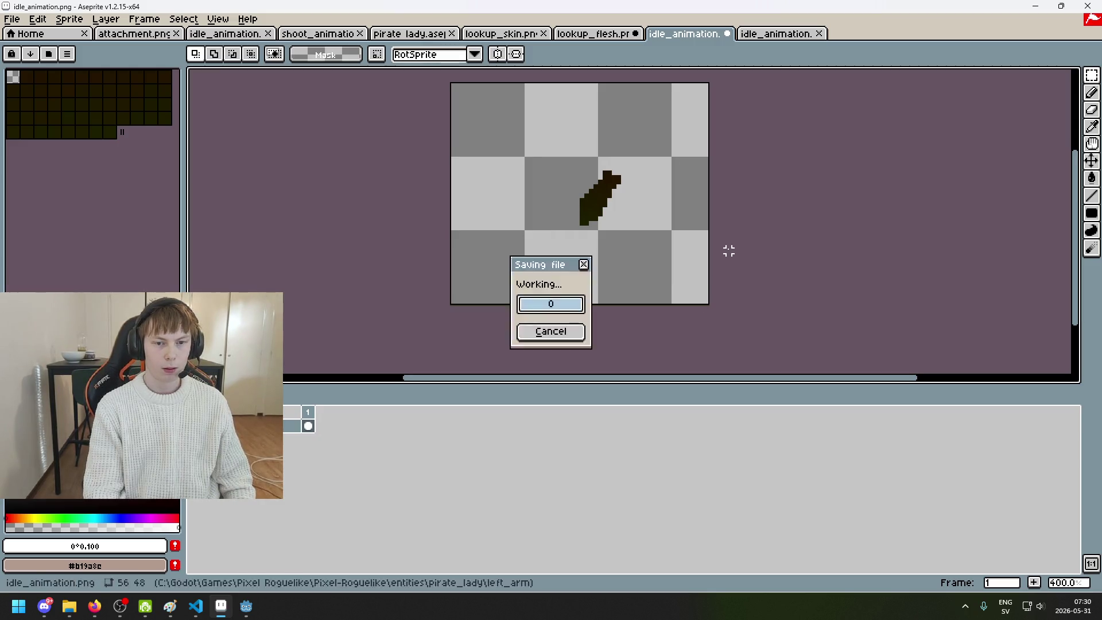
After checking Godot, open the right arm's idle_animation.png from pirate_lady/right_arm
mouse_move(246, 606)
left_click(201, 575)
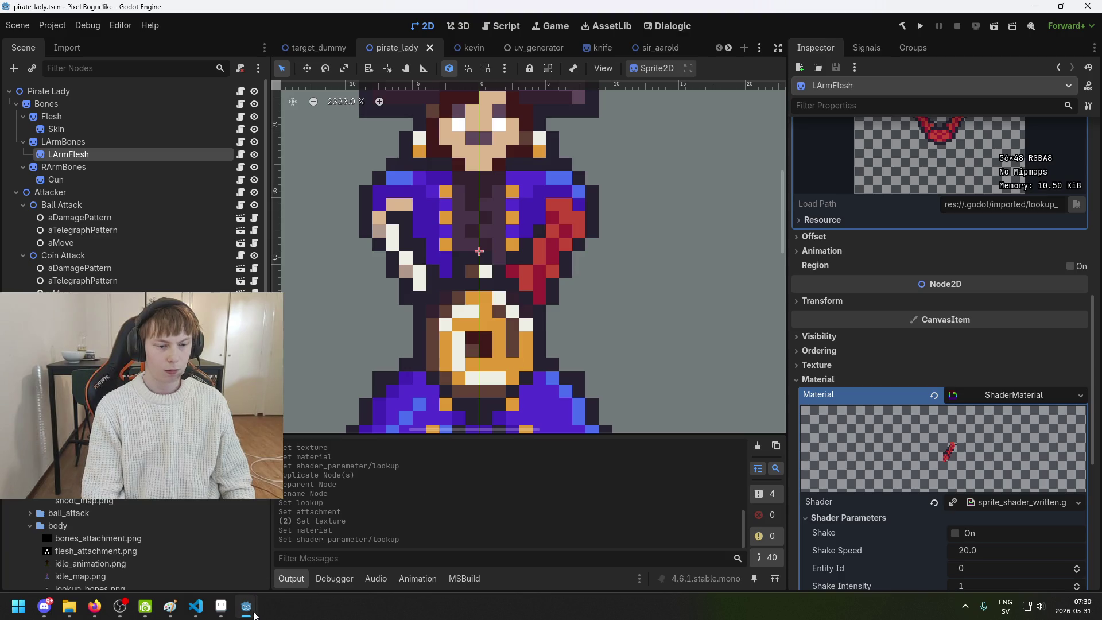
mouse_move(252, 609)
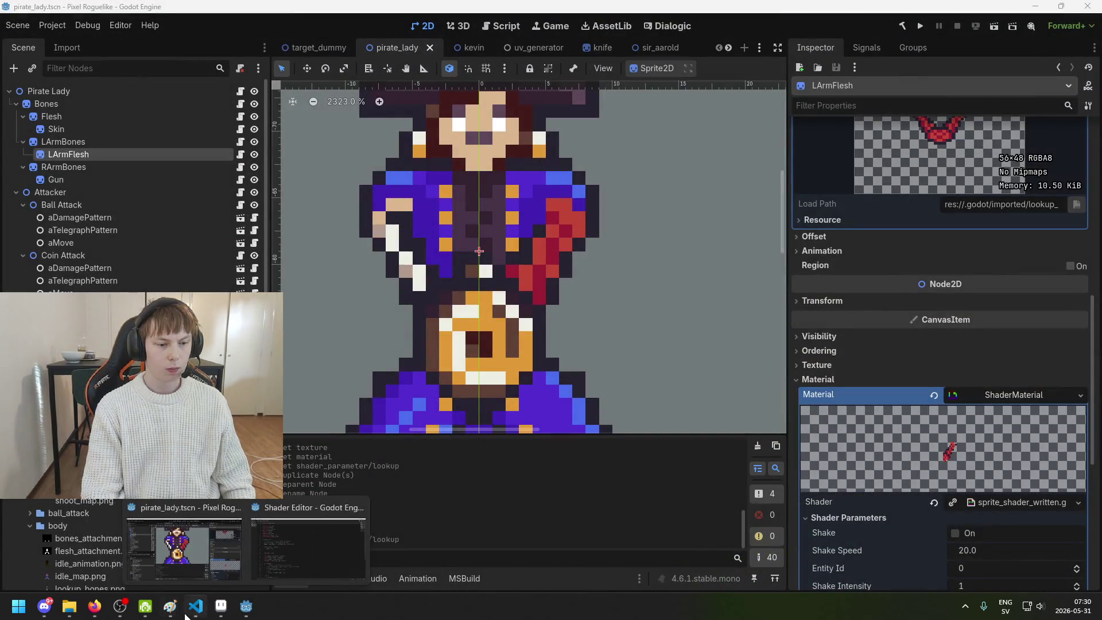
key("alt+Tab")
left_click(13, 20)
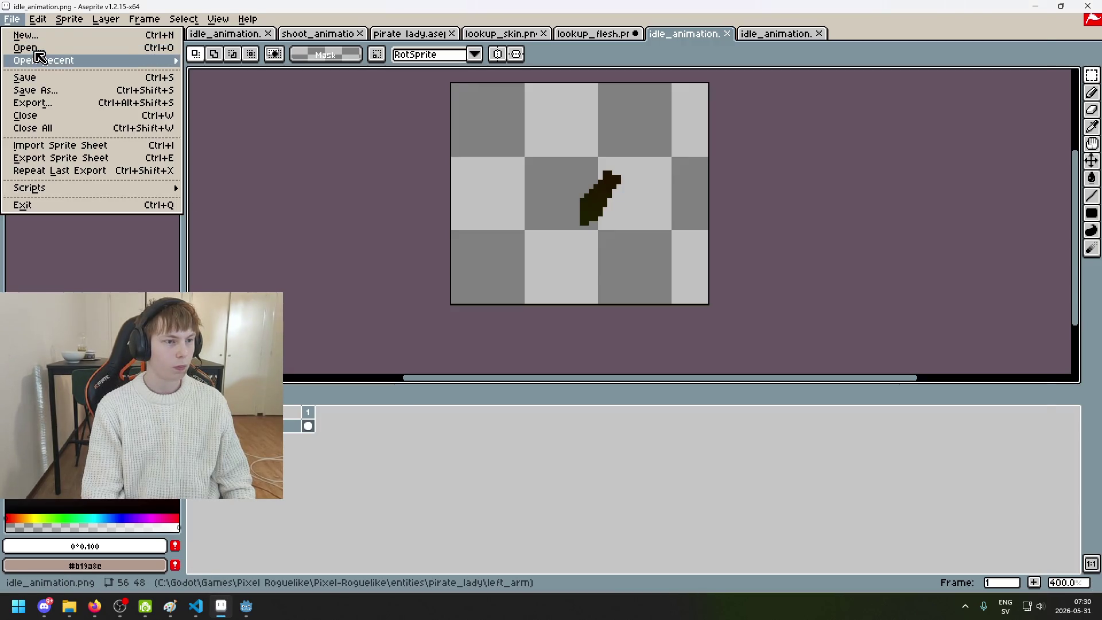
left_click(23, 43)
left_click(369, 75)
left_click(380, 177)
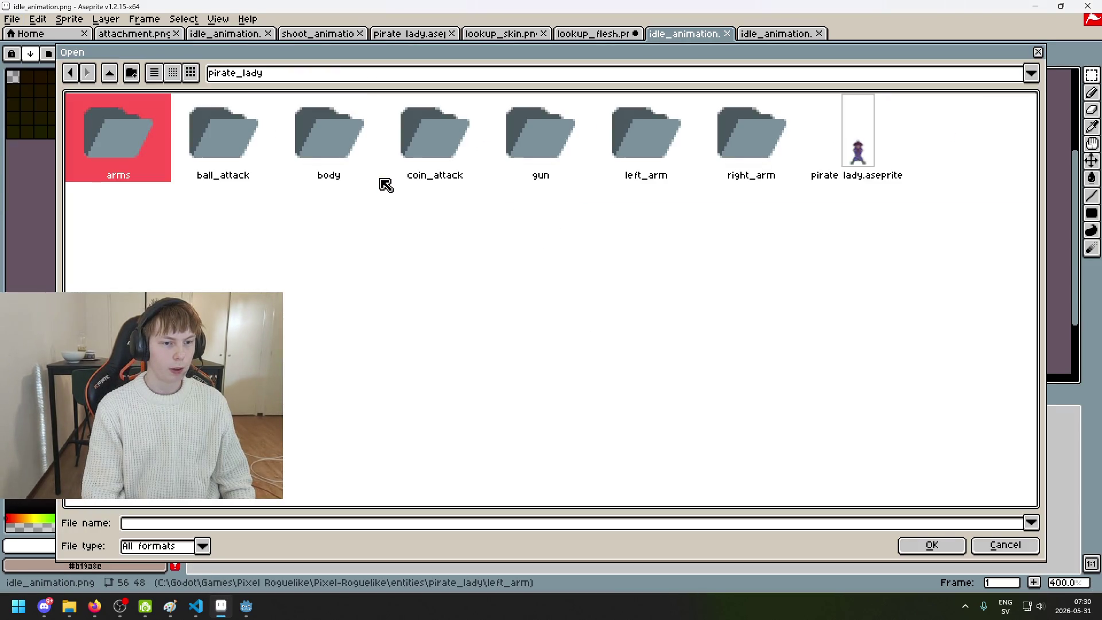
double_click(768, 140)
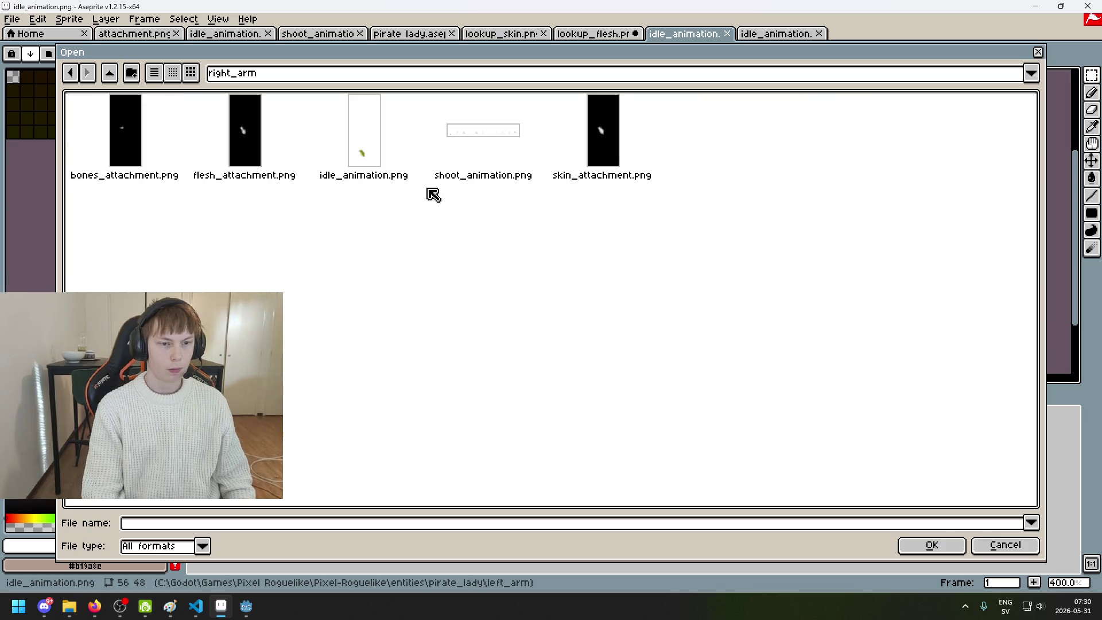
double_click(374, 157)
Nudge the right arm up, save it, and return to Godot's pirate_lady scene
scroll(620, 264, "up", 3)
key("ctrl+a")
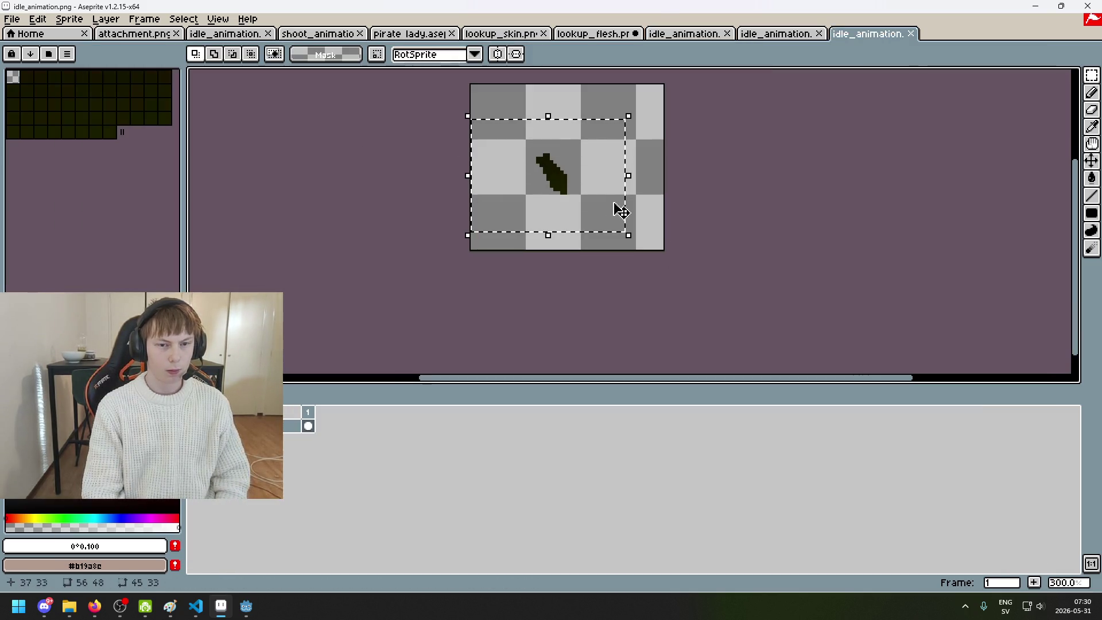
key("ctrl+d")
key("ctrl+s")
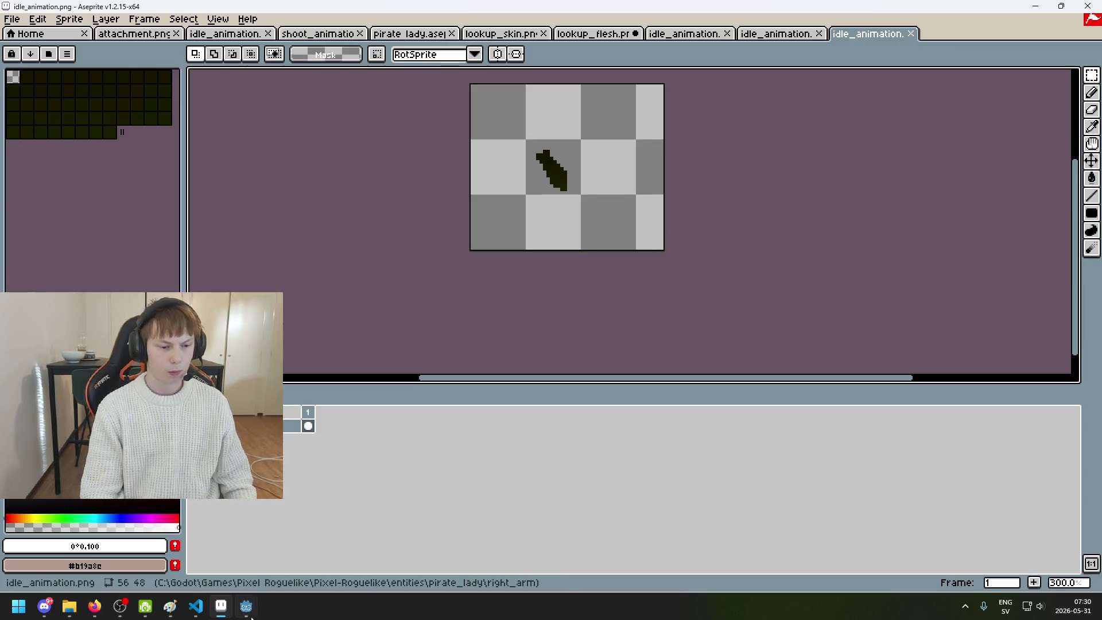
left_click(247, 606)
left_click(190, 548)
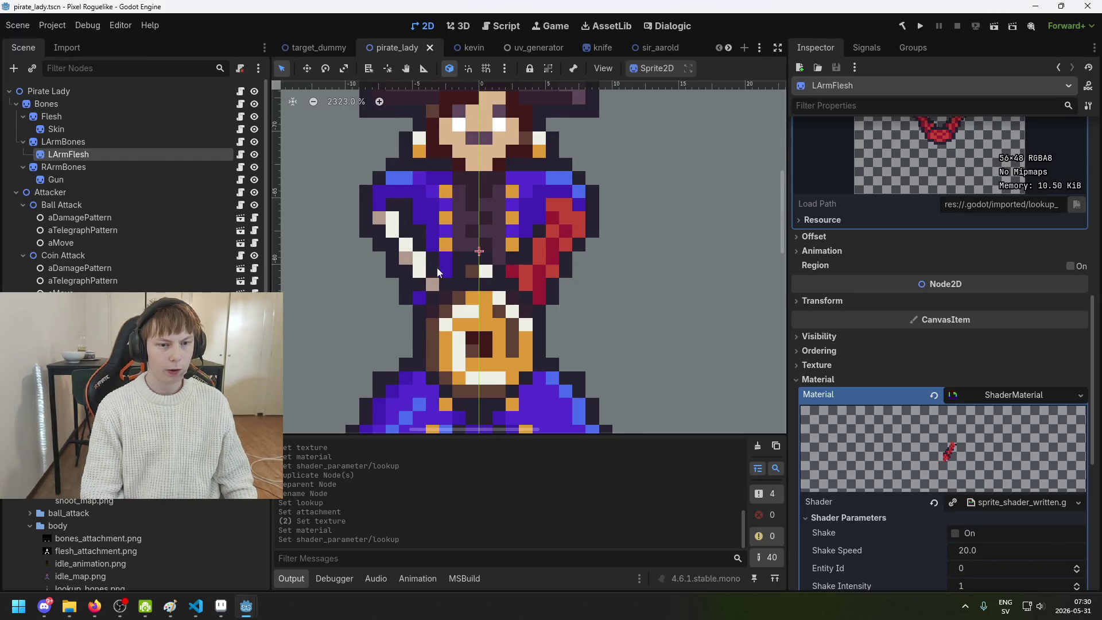
Duplicate the LArmFlesh node and make the copy its child
scroll(576, 241, "down", 2)
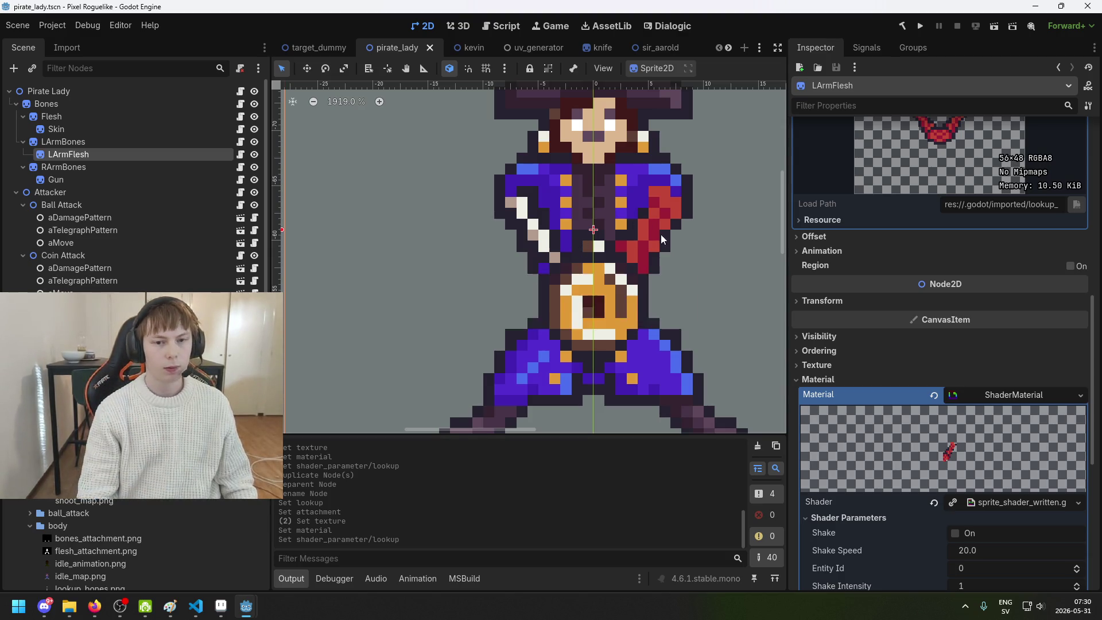
left_click_drag(662, 234, 543, 265)
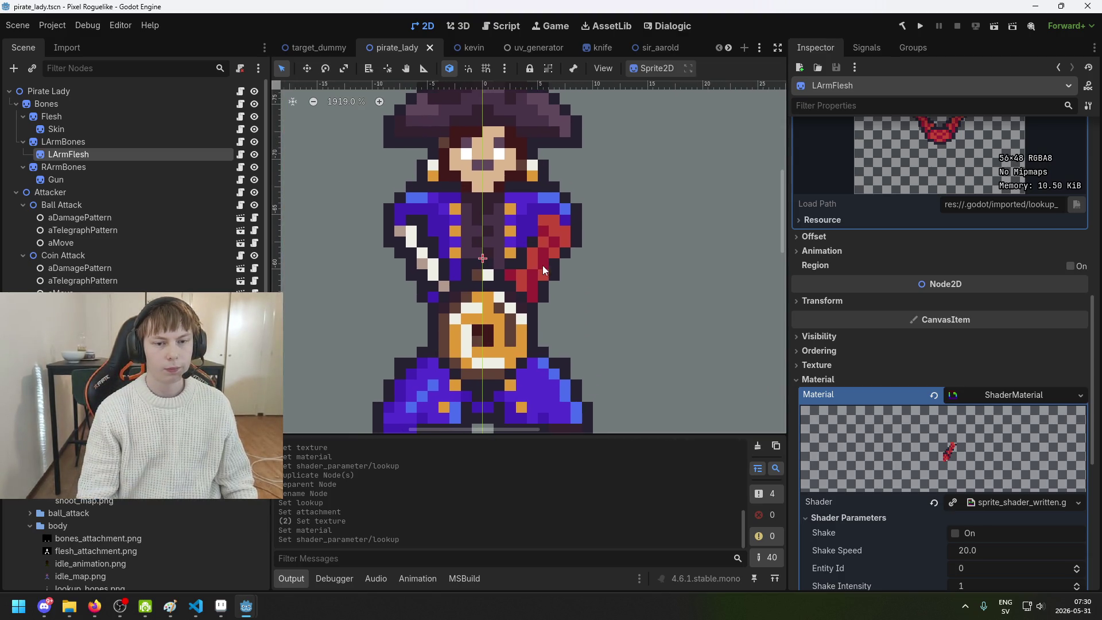
key("Down")
left_click(127, 150)
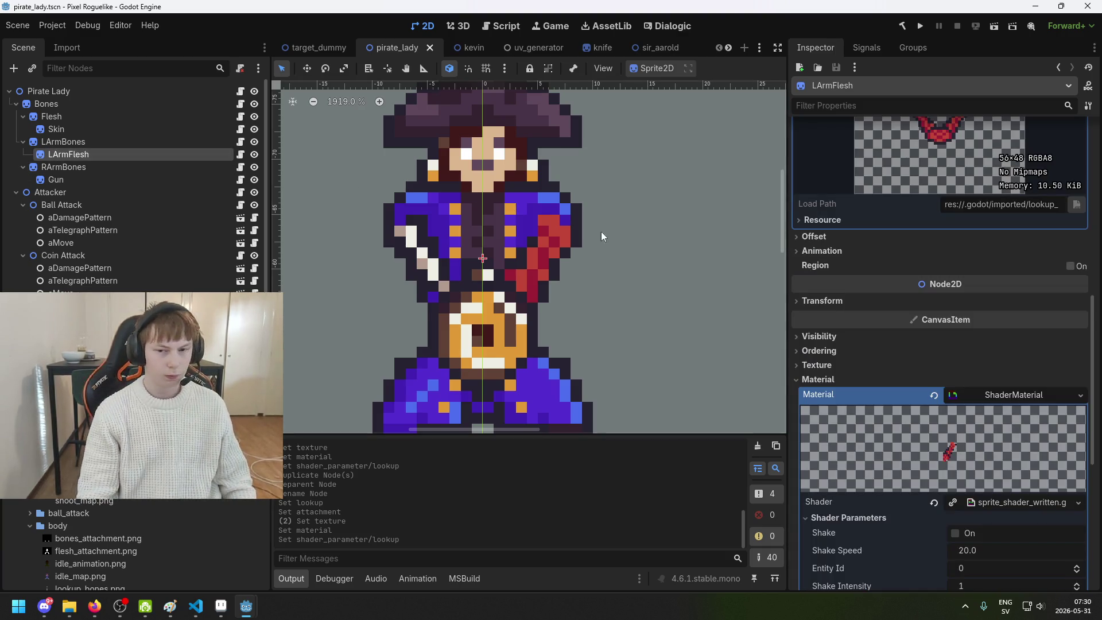
key("ctrl+d")
left_click_drag(102, 168, 105, 154)
Rename the LArmFlesh2 copy to LArmSkin
left_click(110, 156)
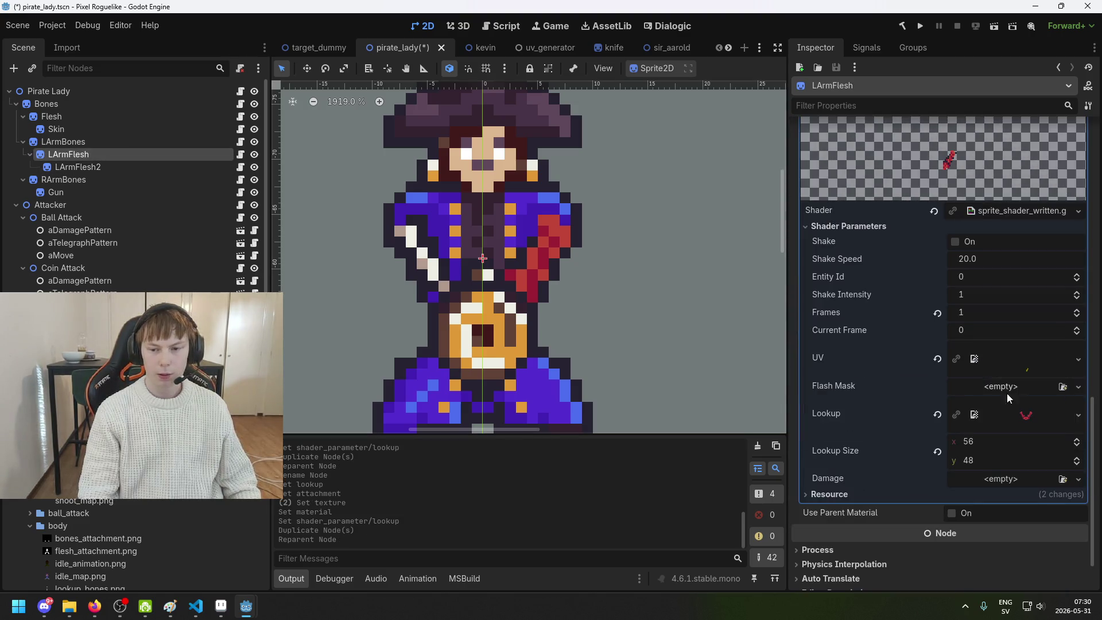
scroll(1022, 405, "up", 5)
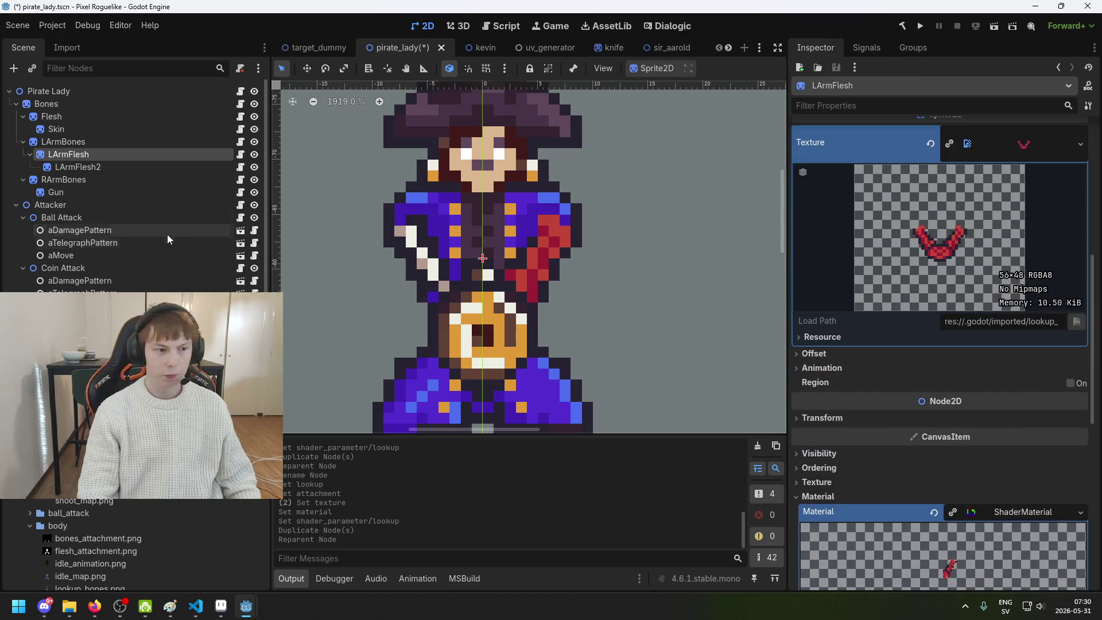
left_click(218, 166)
key("F2")
type("LArmFle")
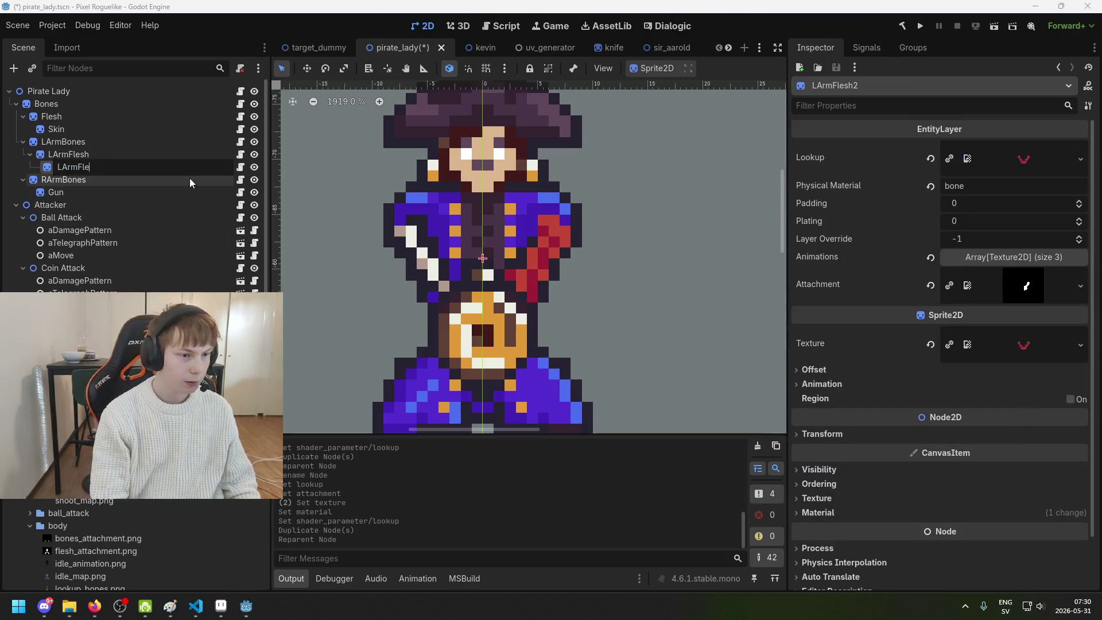
key("BackSpace")
key("BackSpace")
key("BackSpace")
type("Skin")
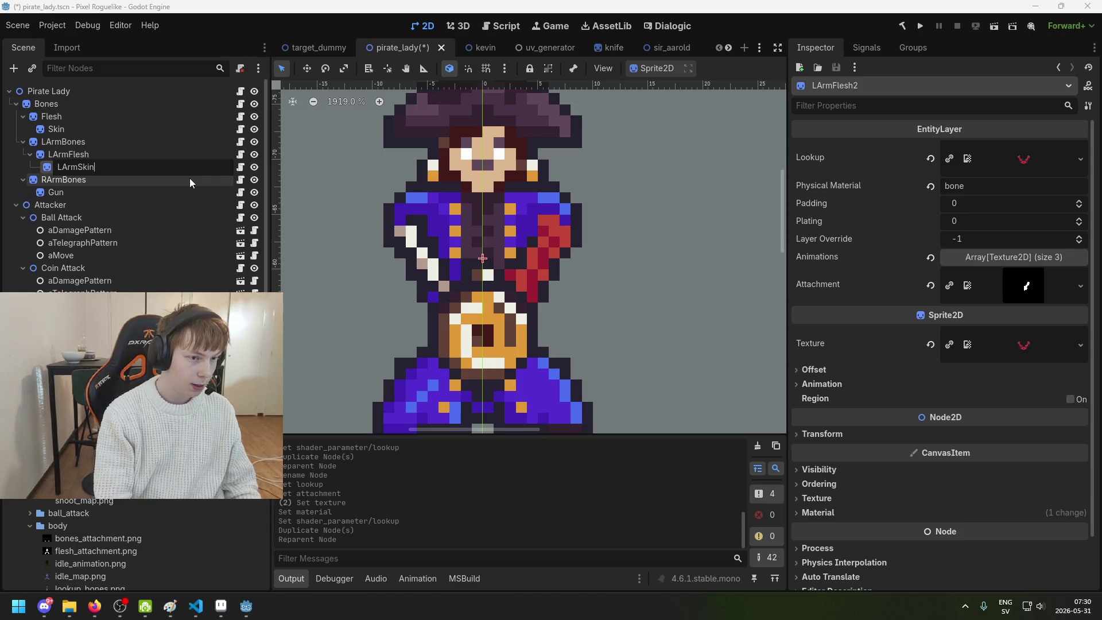
key("Return")
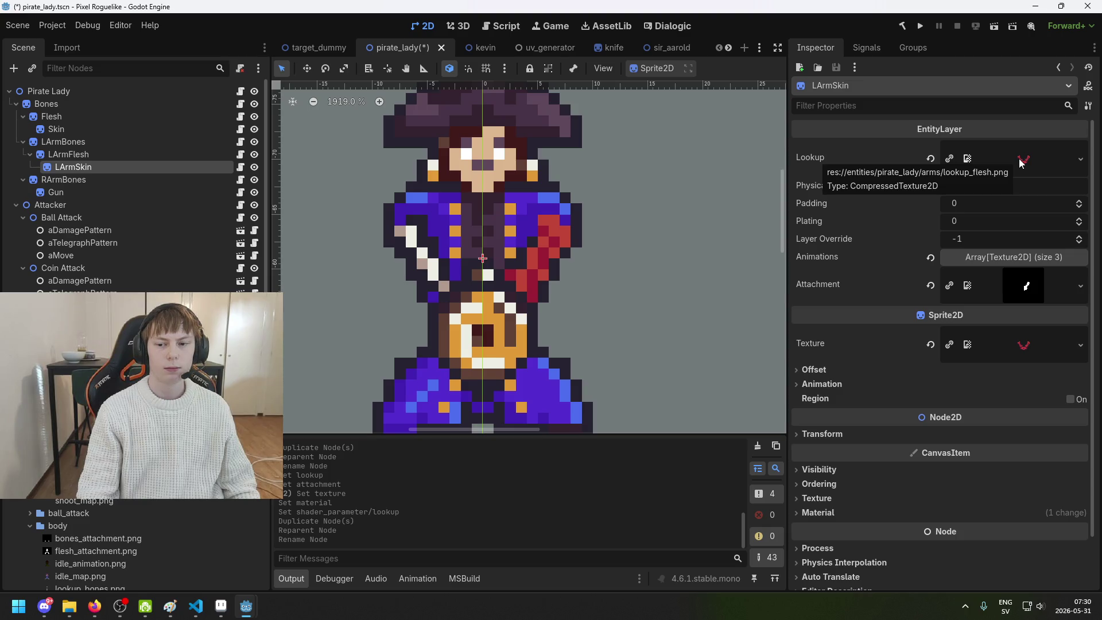
left_click(224, 607)
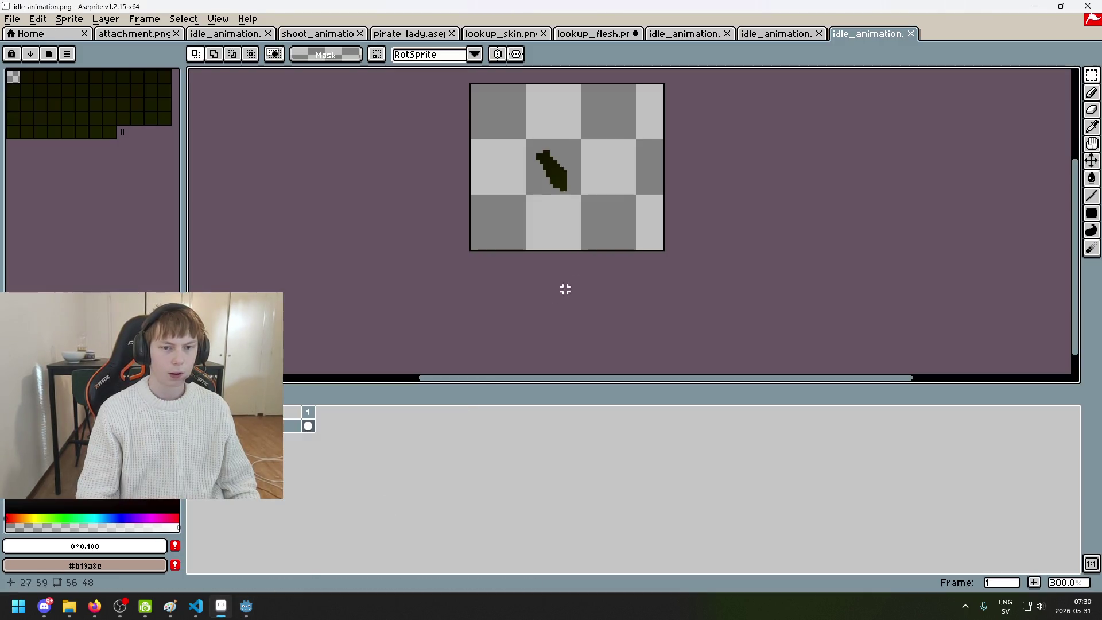
Open the right arm's shoot_animation.png in Aseprite
scroll(654, 131, "up", 1)
left_click(803, 37)
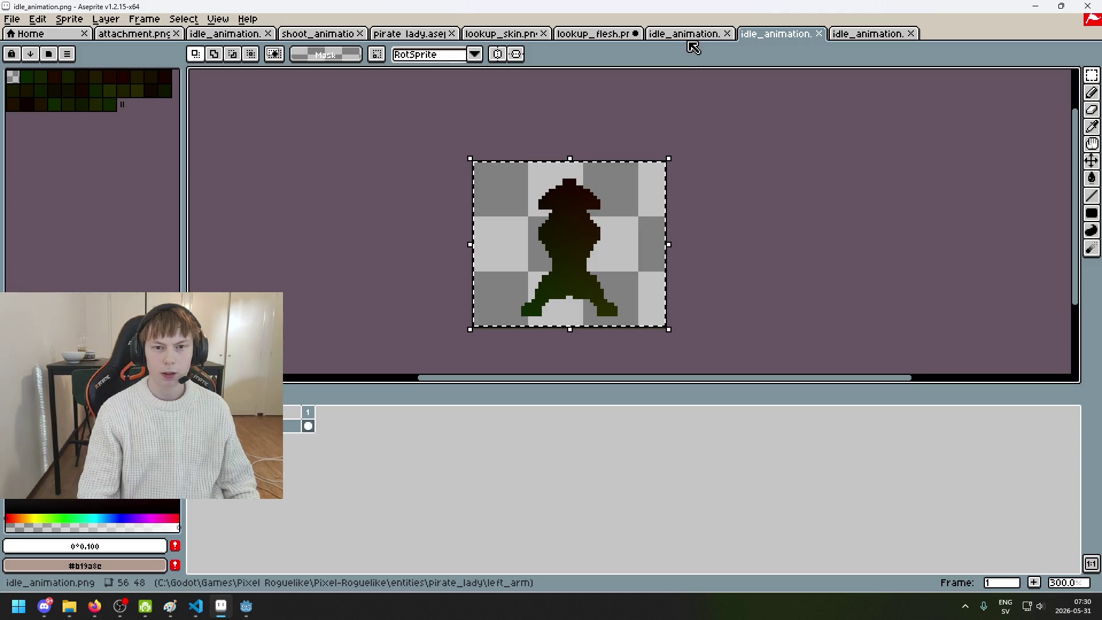
left_click(12, 20)
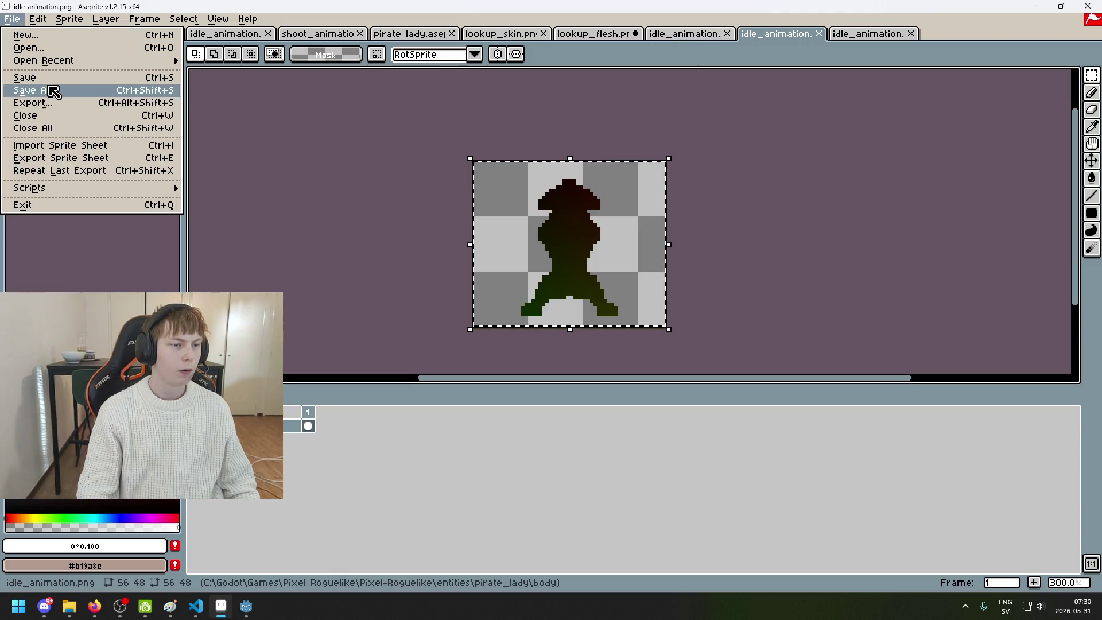
left_click(43, 47)
left_click(478, 132)
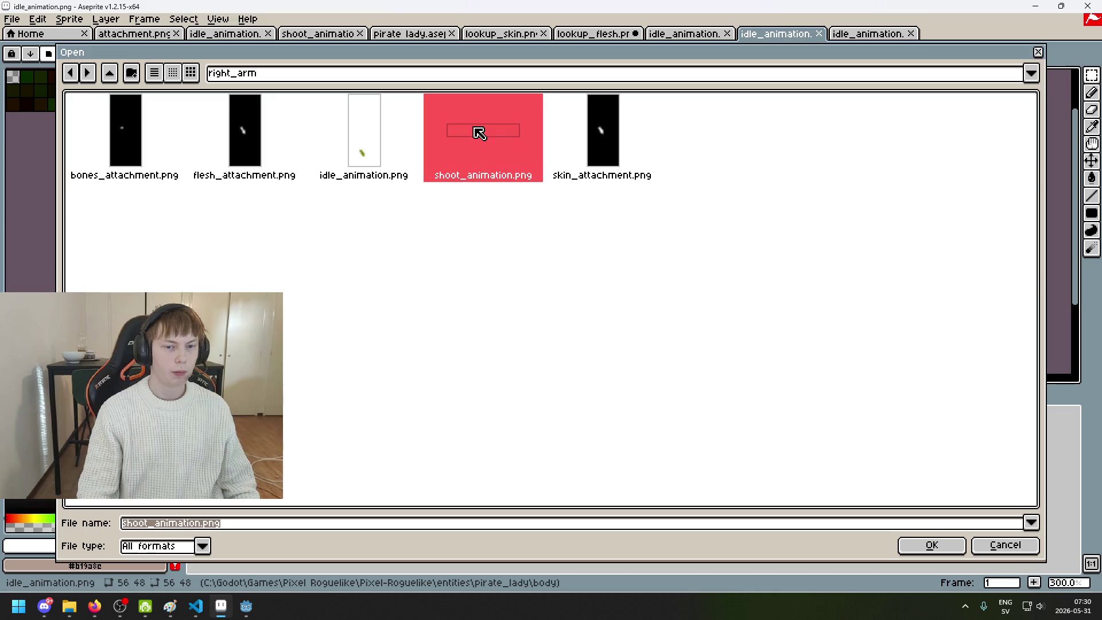
double_click(478, 132)
Select the arm frame rows, shift them into place, and save the right arm sheet
scroll(683, 245, "up", 1)
scroll(651, 256, "left", 3)
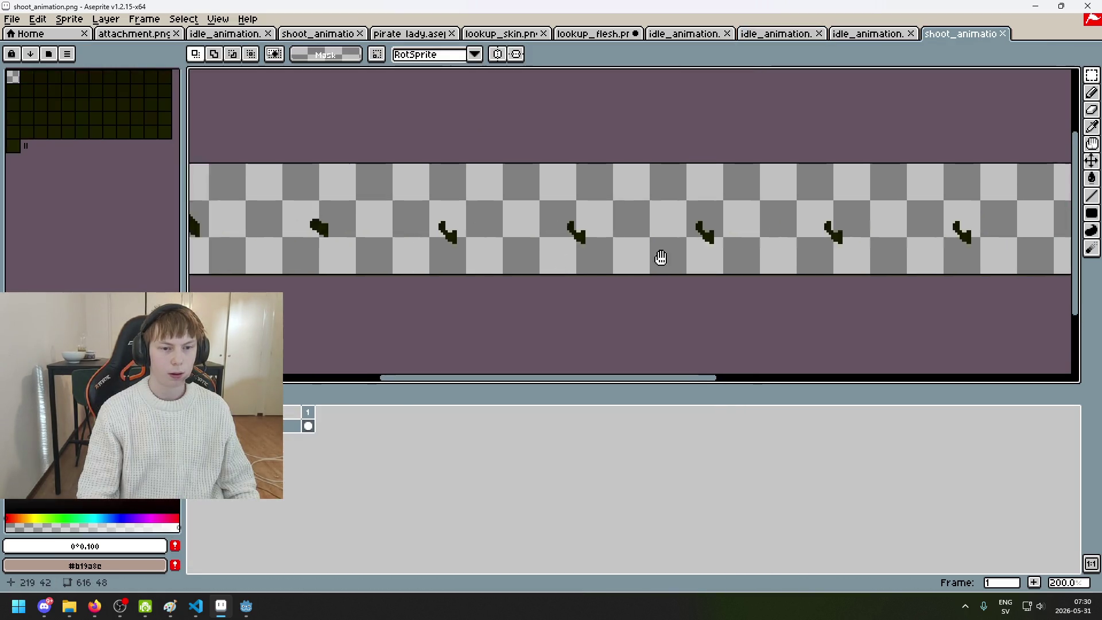
scroll(436, 251, "up", 1)
key("ctrl+shift+Tab")
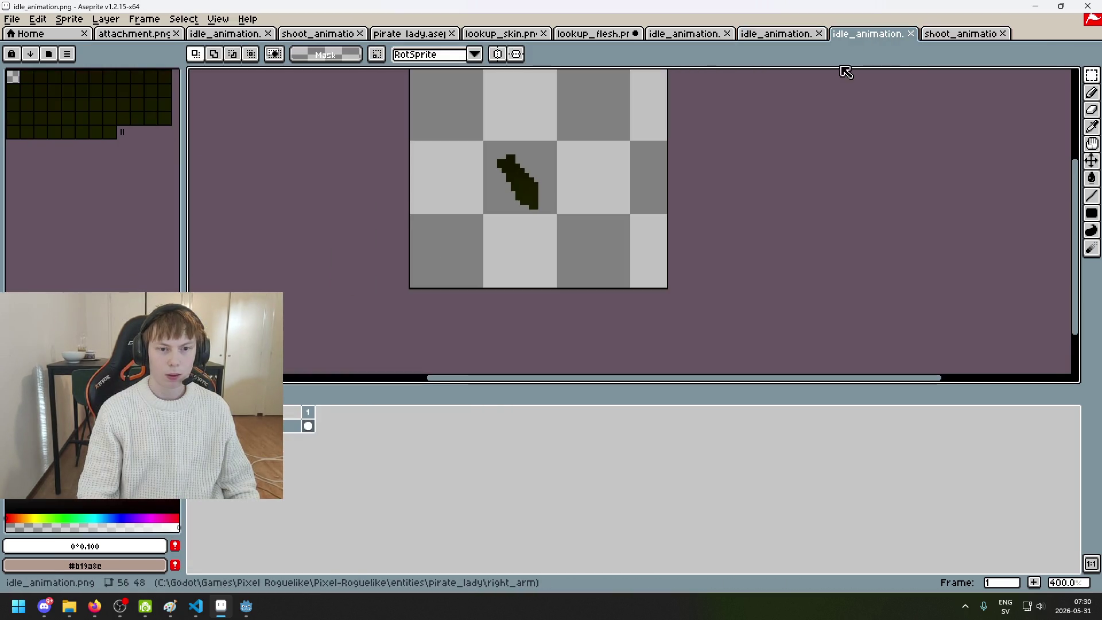
key("ctrl+Tab")
scroll(639, 241, "down", 1)
left_click_drag(640, 241, 456, 266)
mouse_move(329, 224)
left_mouse_down()
mouse_move(1073, 333)
mouse_move(746, 338)
mouse_move(762, 344)
left_mouse_up()
scroll(687, 293, "down", 1)
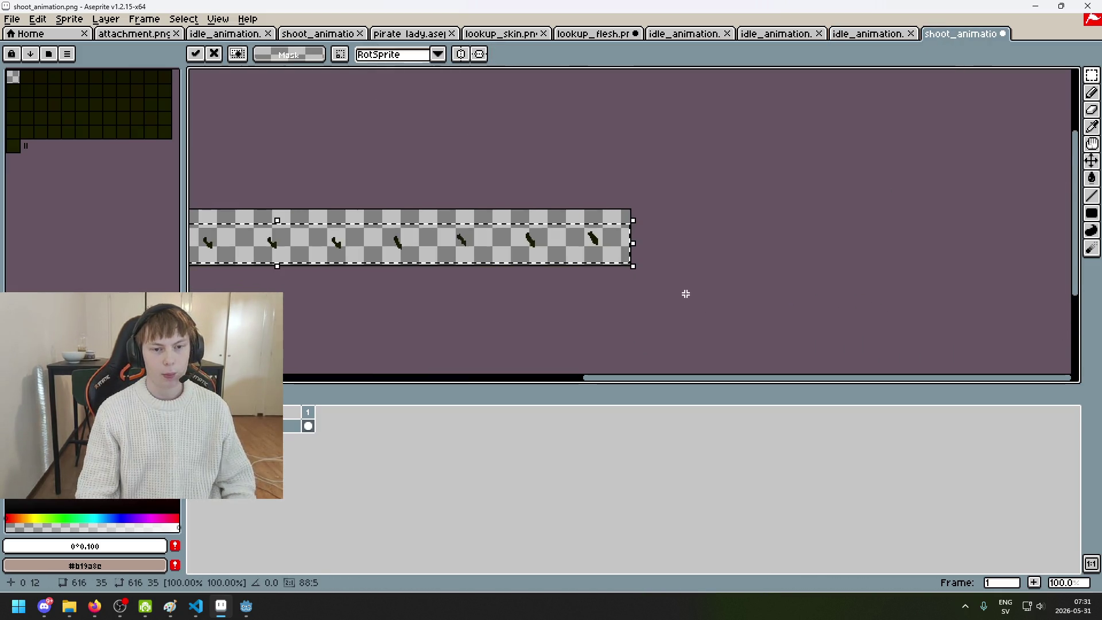
key("ctrl+s")
Open shoot_animation.png from the pirate_lady left_arm folder
left_click(11, 19)
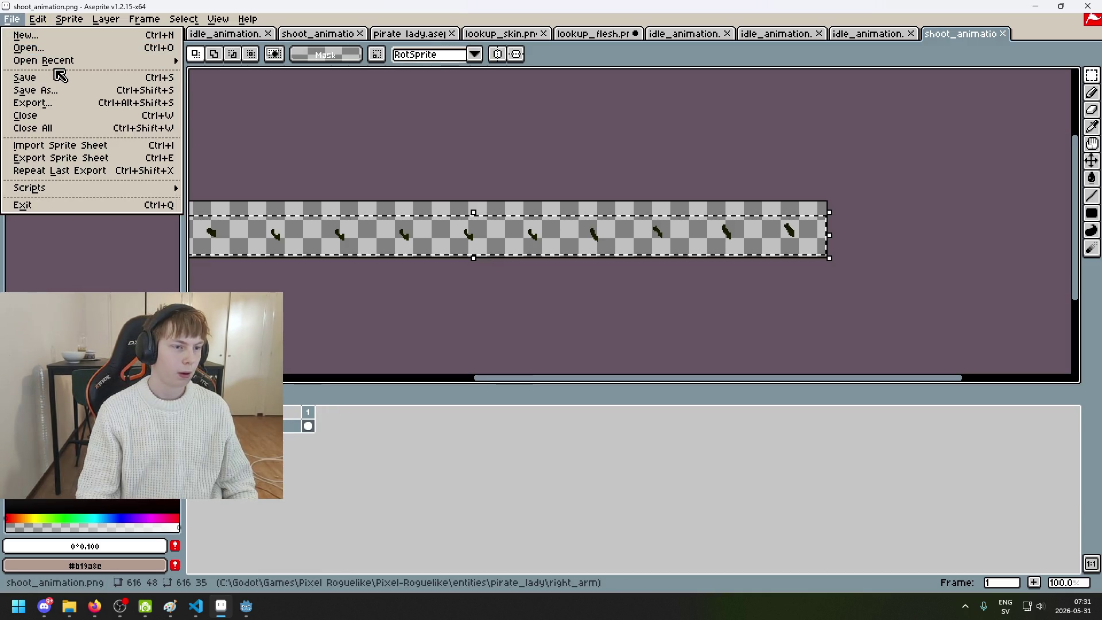
left_click(28, 48)
left_click(313, 82)
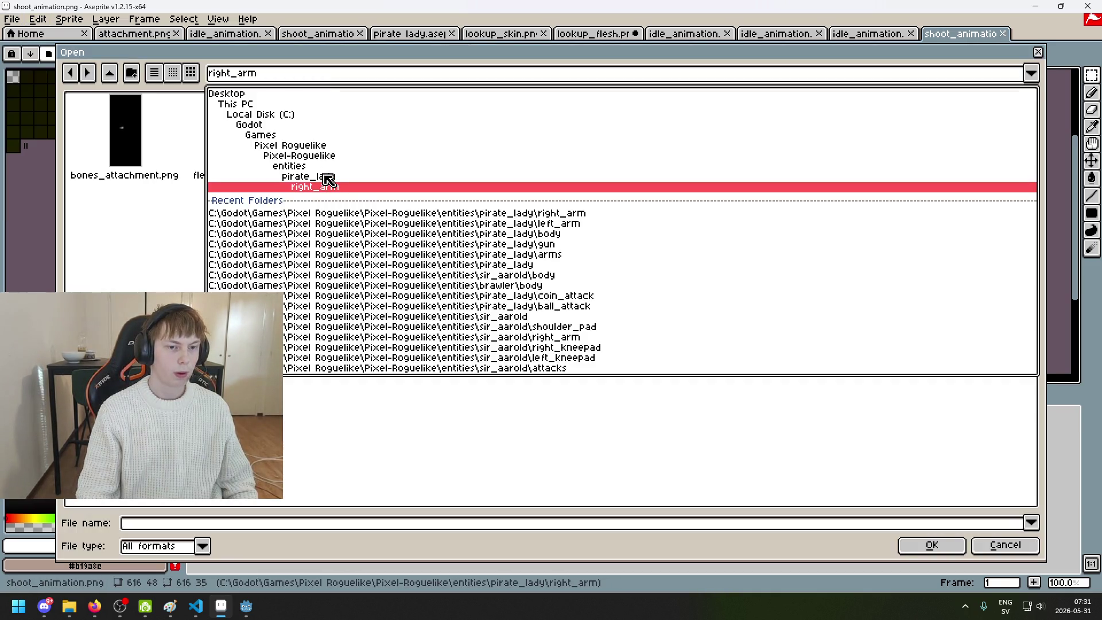
left_click(326, 177)
double_click(661, 150)
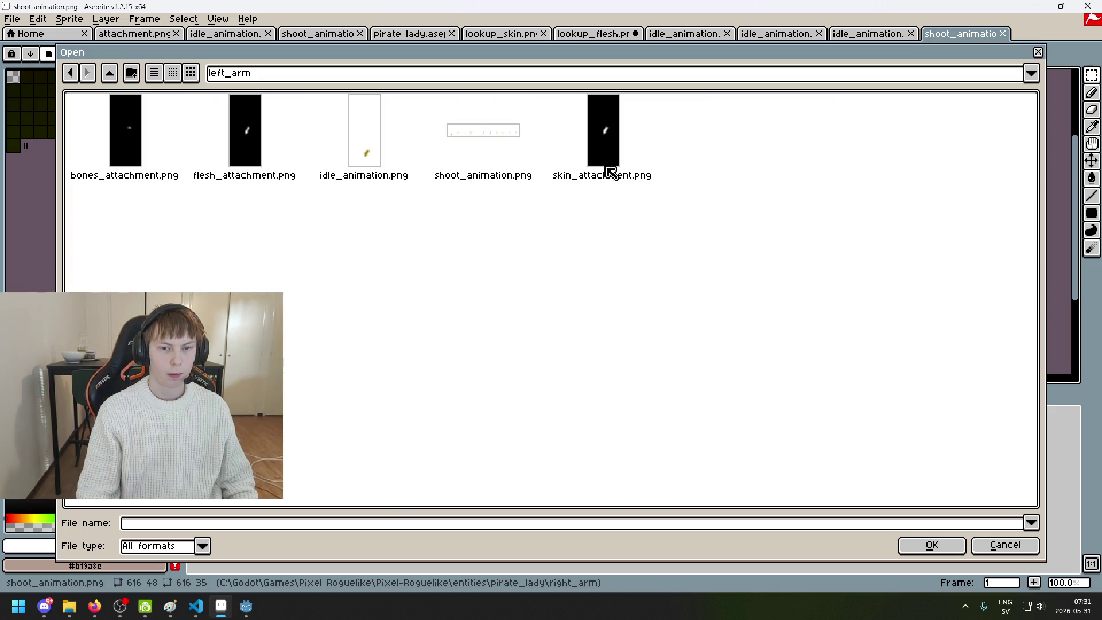
double_click(512, 154)
Paste and nudge the arm frame strip, save the left arm sheet, and return to Godot
key("ctrl+v")
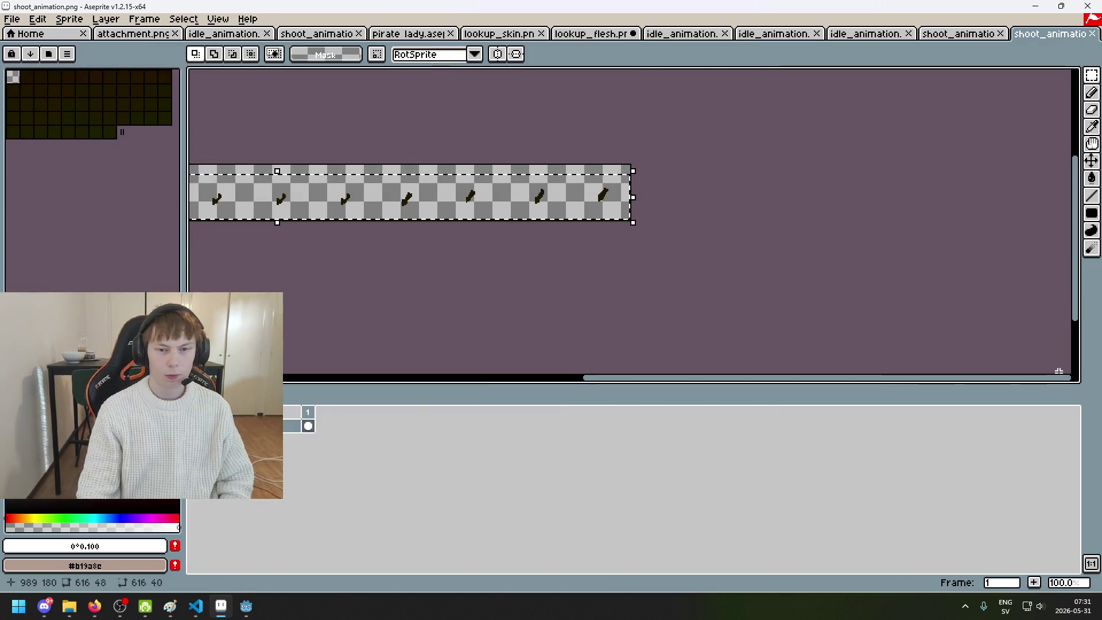
key("Return")
key("ctrl+s")
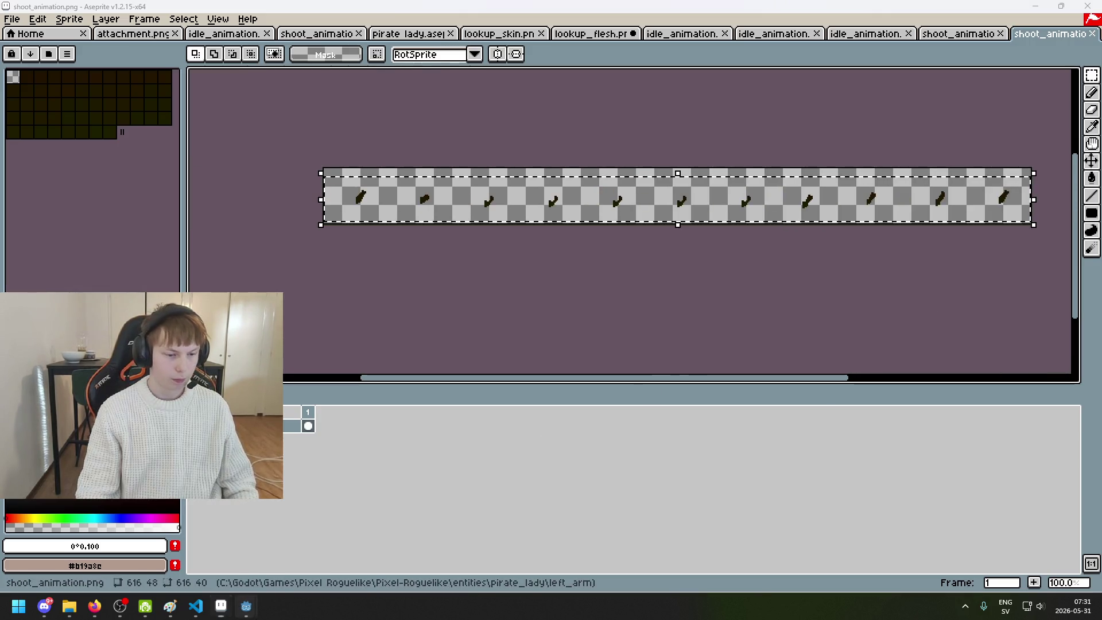
left_click(246, 605)
scroll(450, 414, "down", 2)
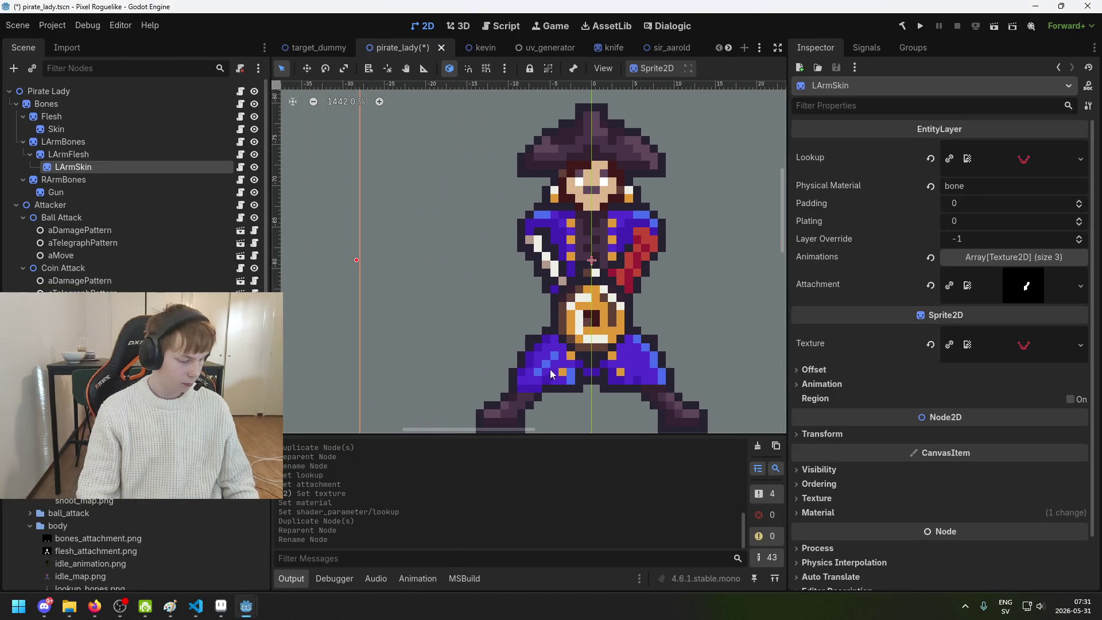
Save the scene, then duplicate RArmBones and nest the copy under it
scroll(567, 321, "down", 1)
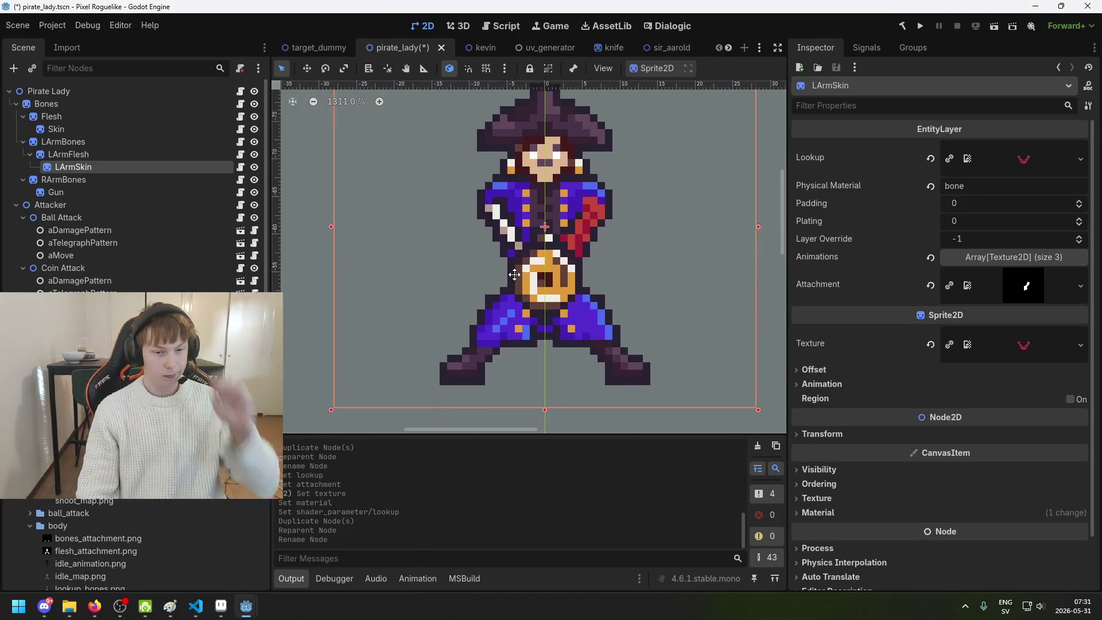
key("ctrl+s")
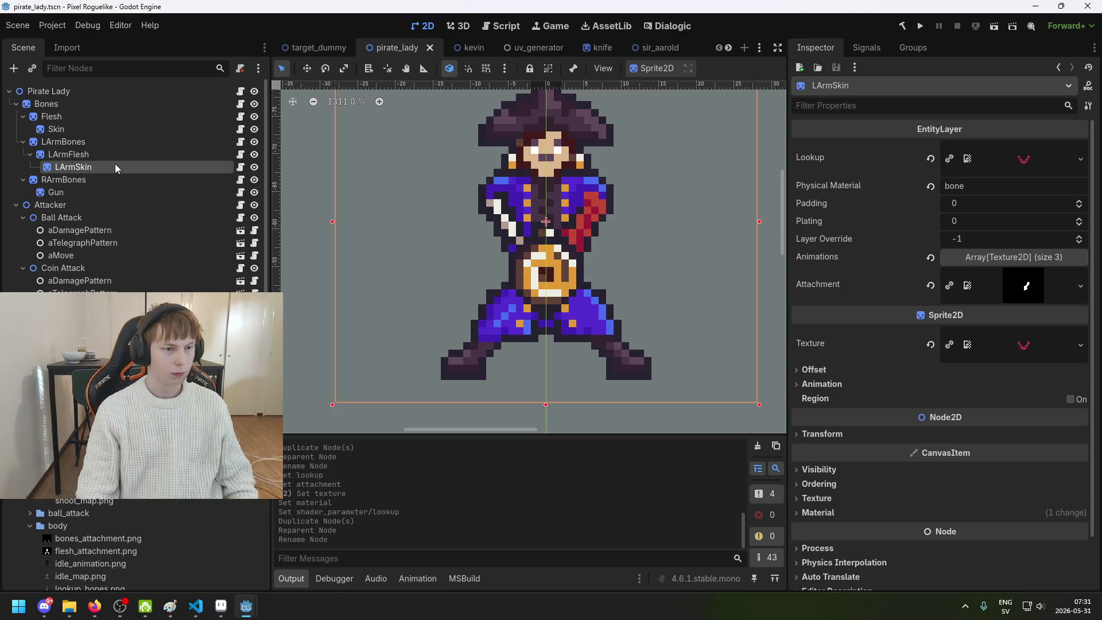
left_click(119, 180)
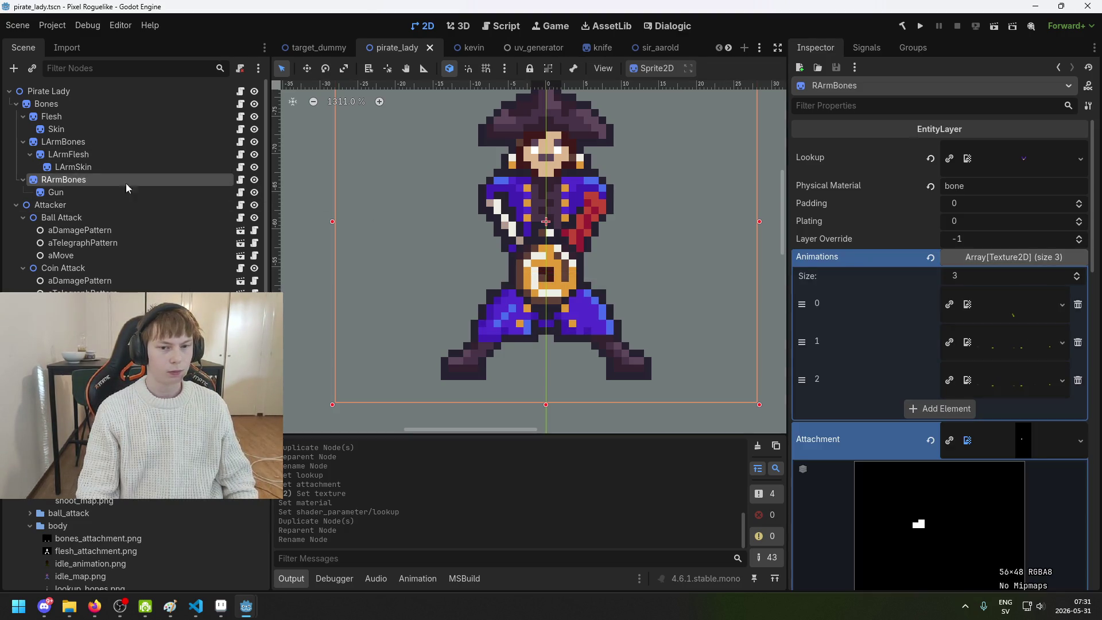
key("ctrl+d")
left_click_drag(98, 206, 96, 183)
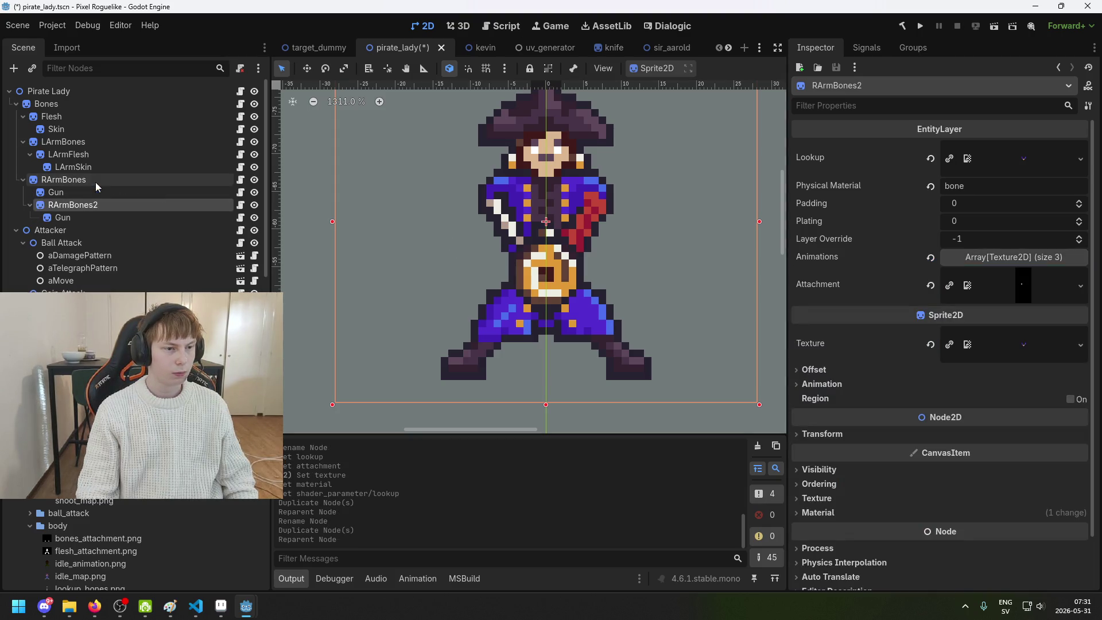
Delete the copy's Gun, place the copy above Gun, rename it RArmFlesh, and save
left_click(80, 216)
key("Delete")
key("Return")
mouse_move(77, 202)
left_mouse_down()
mouse_move(88, 181)
mouse_move(78, 190)
left_mouse_up()
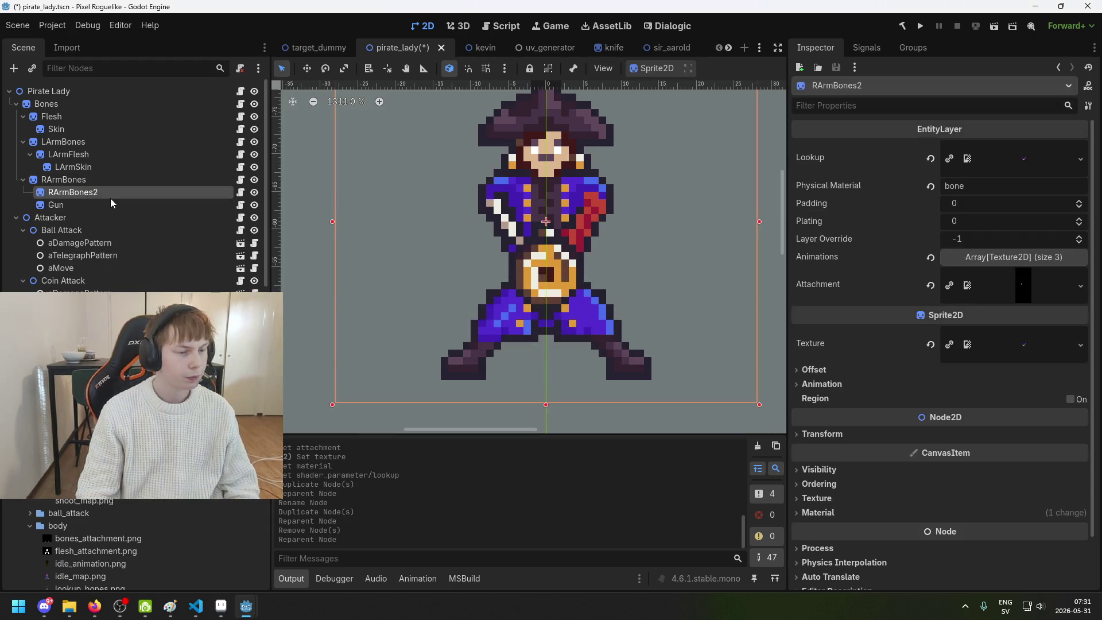
key("BackSpace")
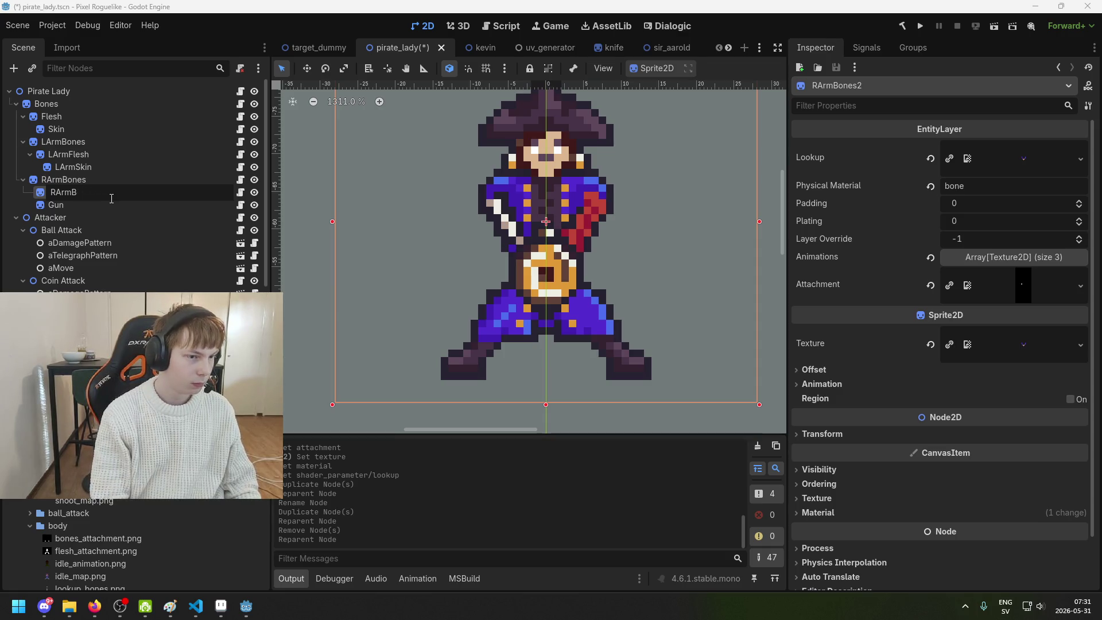
type("Flesh")
key("Return")
key("ctrl+s")
left_click(1008, 171)
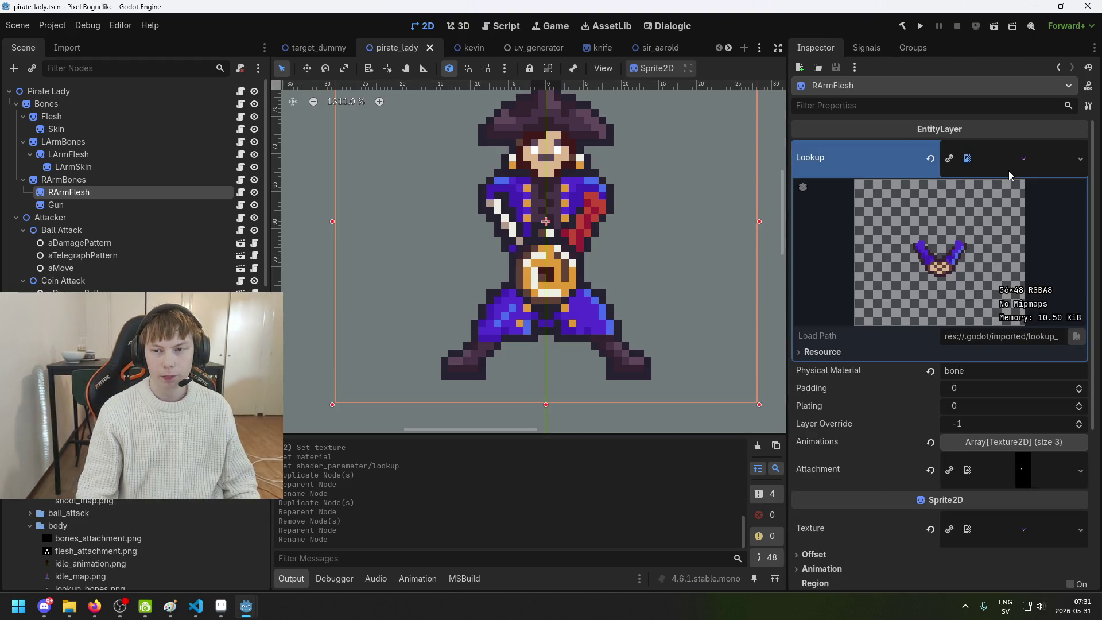
After comparing with LArmFlesh, give LArmSkin lookup_skin.png as its Lookup and sprite texture
left_click(112, 155)
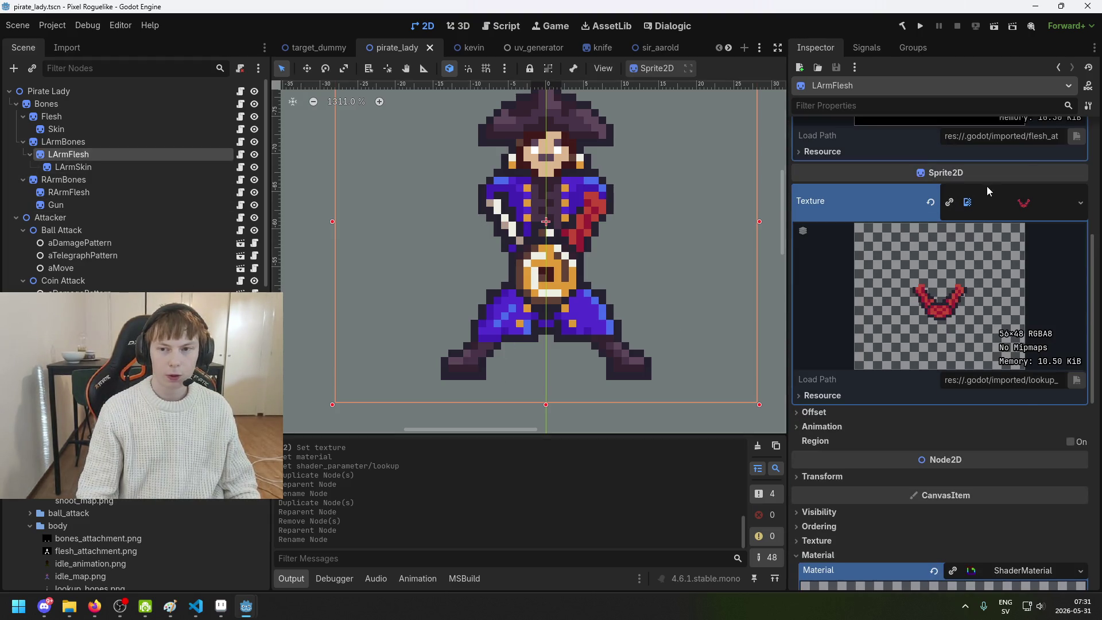
left_click(1024, 164)
left_click(125, 166)
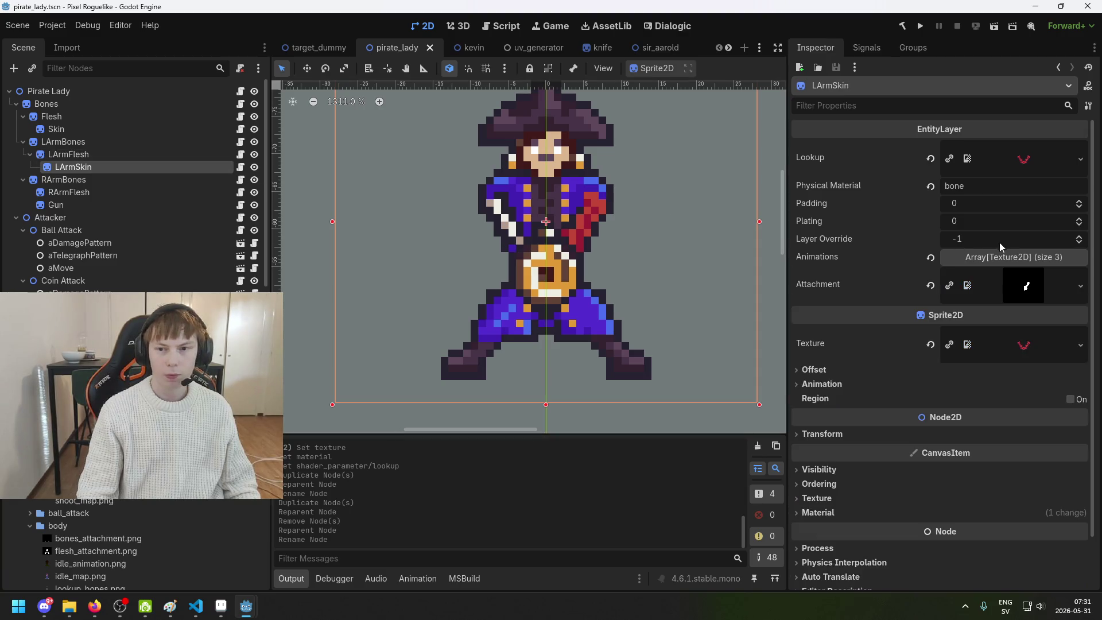
left_click(106, 154)
left_click(108, 167)
scroll(128, 534, "down", 3)
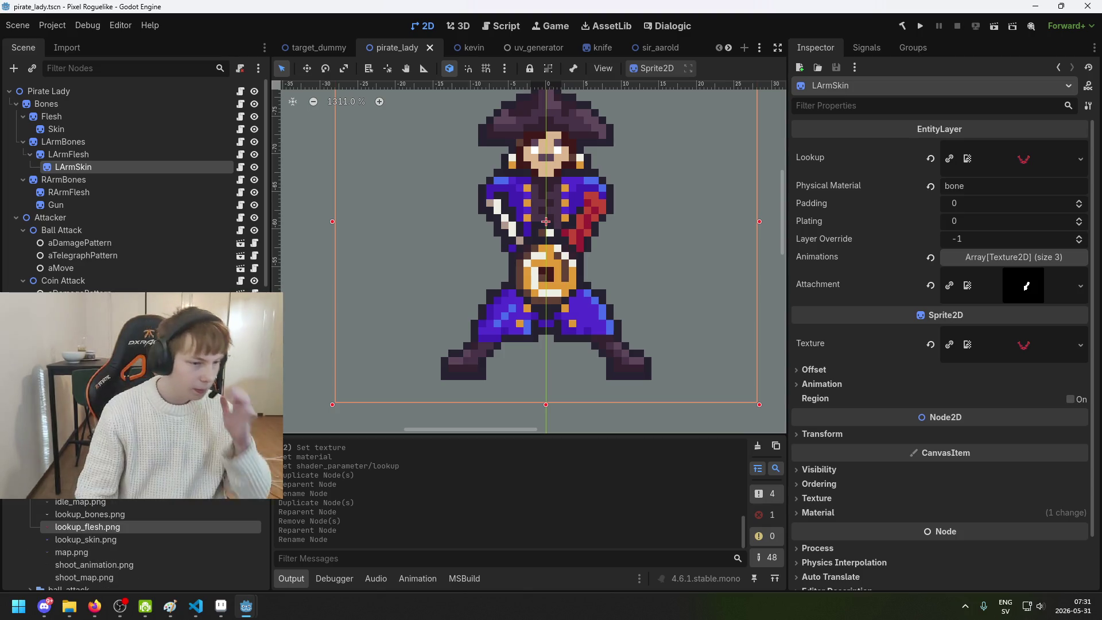
mouse_move(127, 538)
left_mouse_down()
mouse_move(613, 409)
mouse_move(1042, 162)
mouse_move(1027, 159)
left_mouse_up()
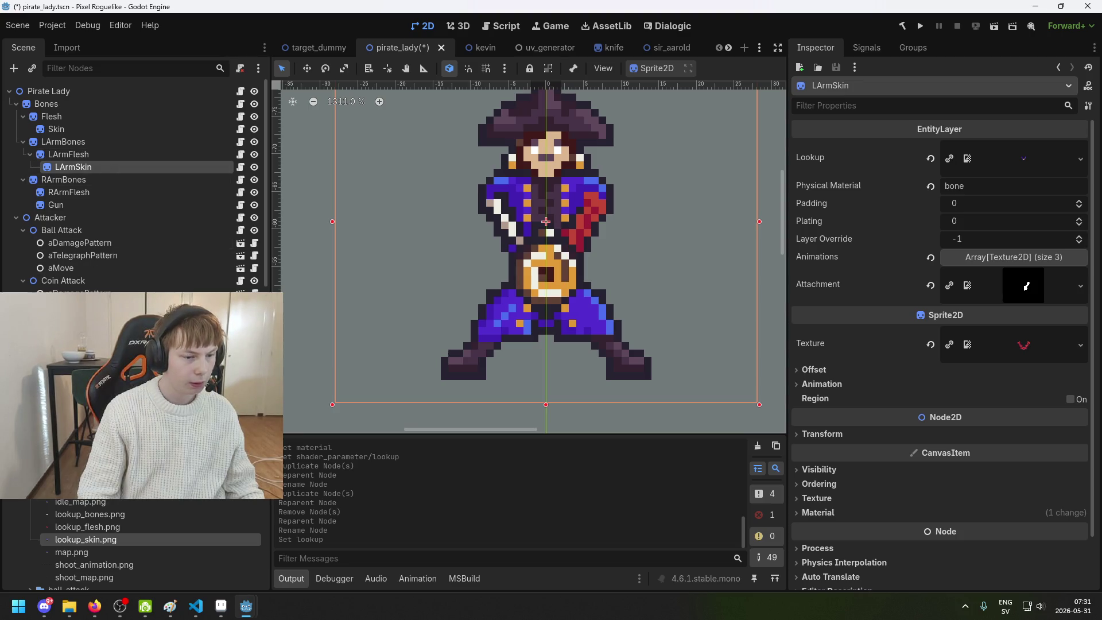
left_click_drag(98, 536, 899, 396)
left_click_drag(1028, 347, 1028, 347)
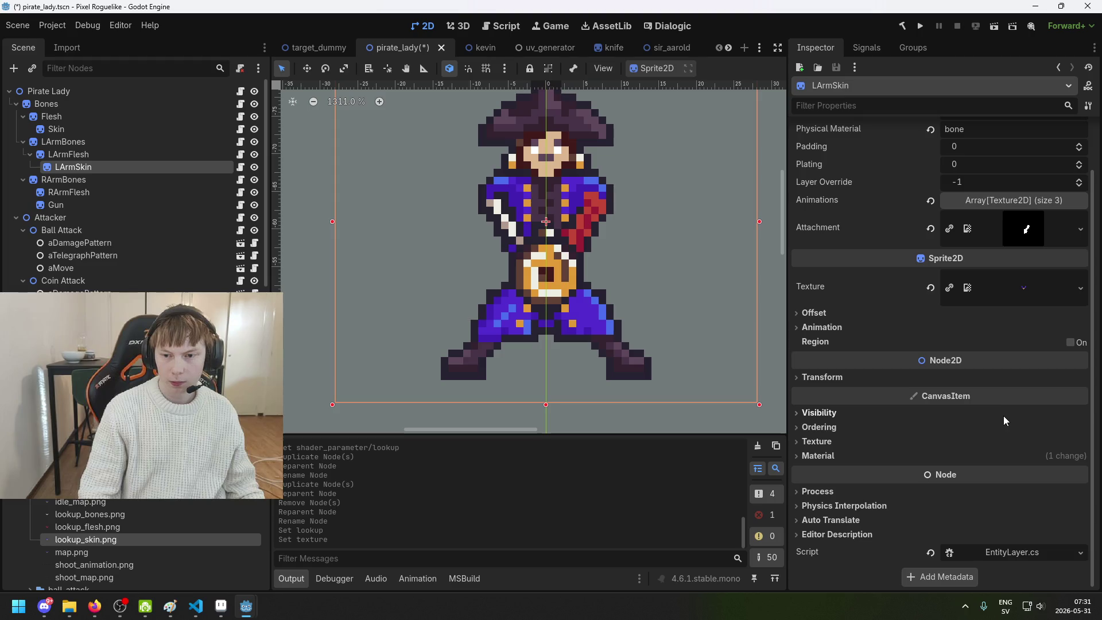
Assign lookup_skin.png to LArmSkin's ShaderMaterial Lookup parameter and save the scene
scroll(1000, 435, "down", 3)
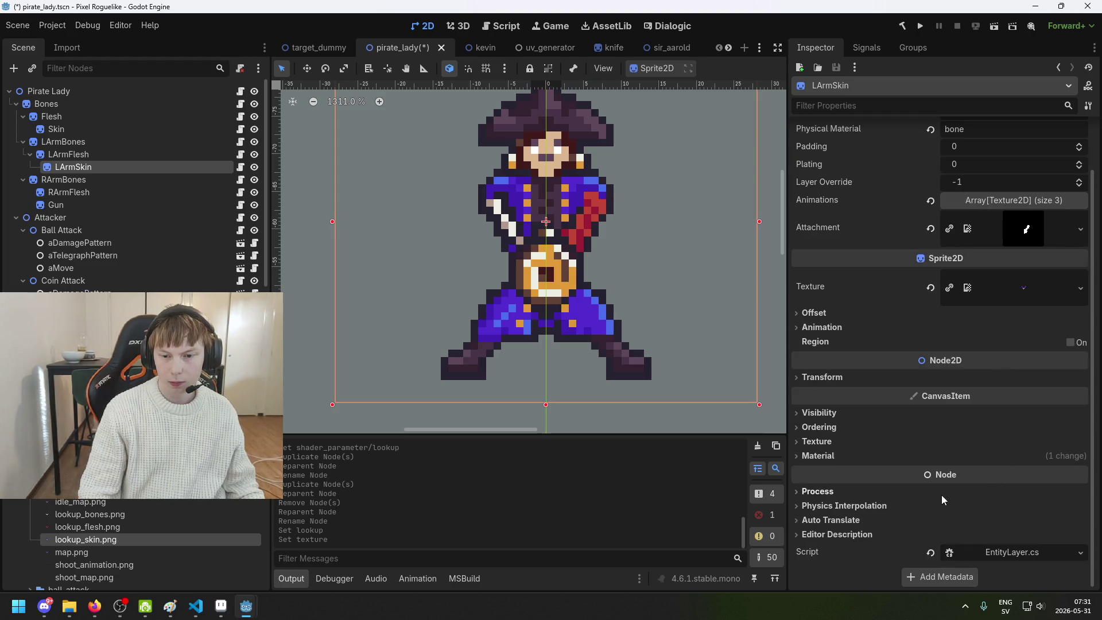
left_click(854, 453)
scroll(946, 465, "down", 2)
left_click(1012, 440)
scroll(964, 459, "down", 5)
left_click(855, 422)
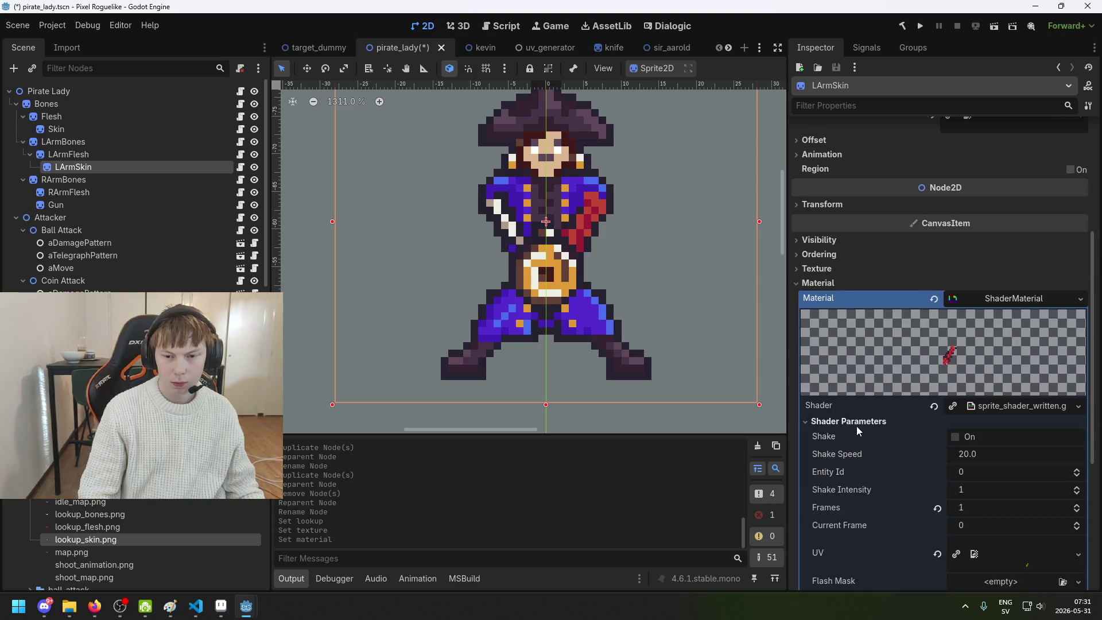
scroll(856, 425, "down", 5)
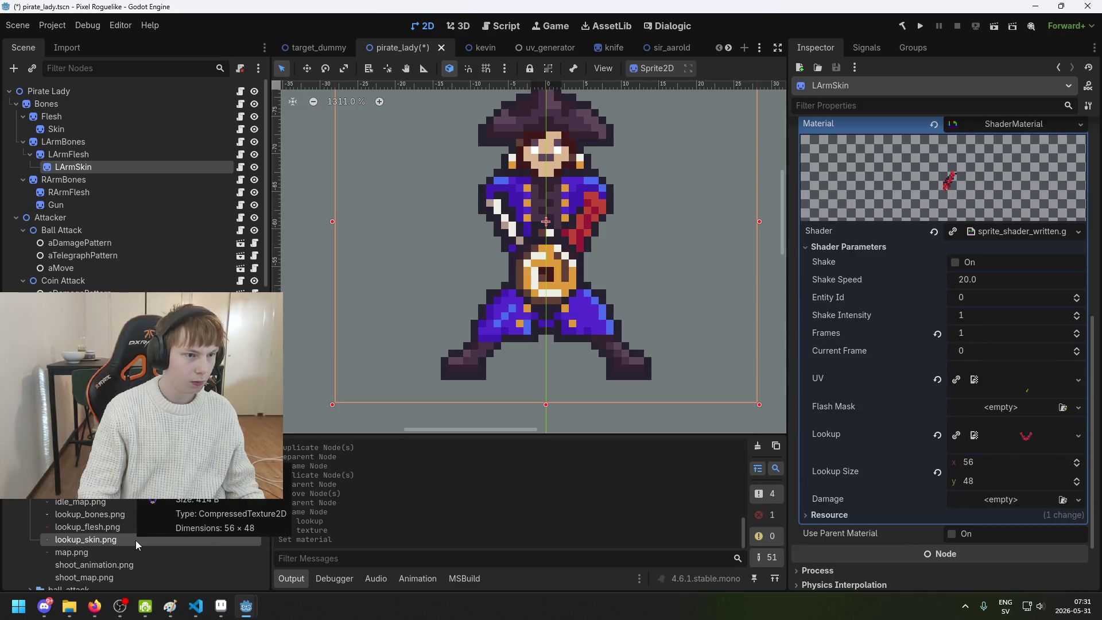
mouse_move(132, 538)
left_mouse_down()
mouse_move(978, 439)
mouse_move(1033, 400)
mouse_move(1035, 432)
left_mouse_up()
key("ctrl+s")
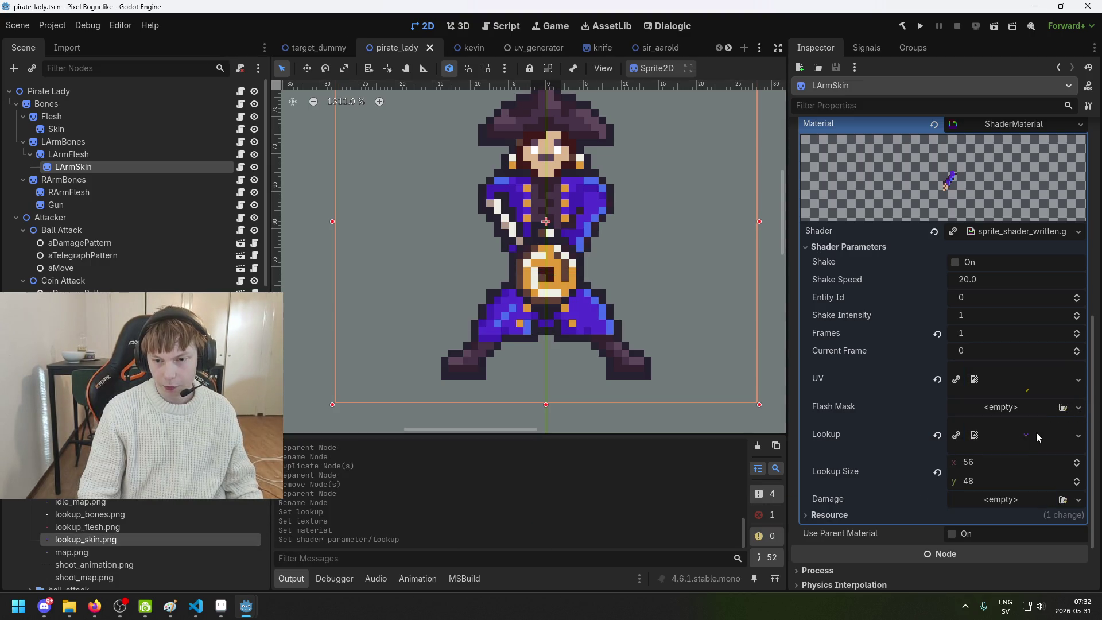
scroll(1035, 427, "up", 10)
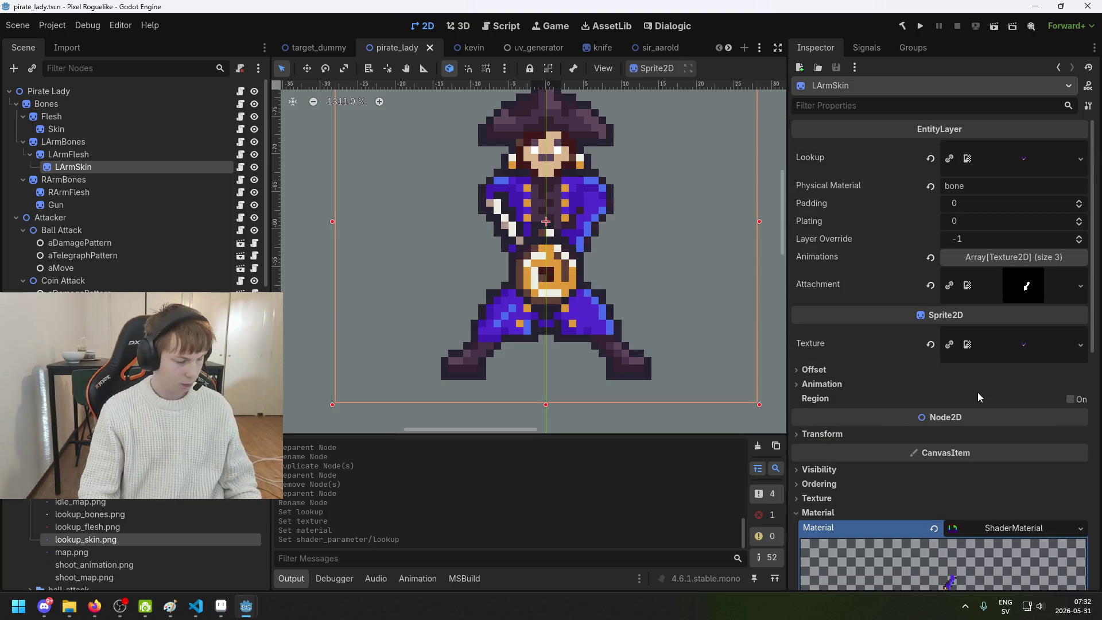
Set Physical Material to skin on LArmSkin and flesh on LArmFlesh, then save
double_click(992, 180)
type("skin")
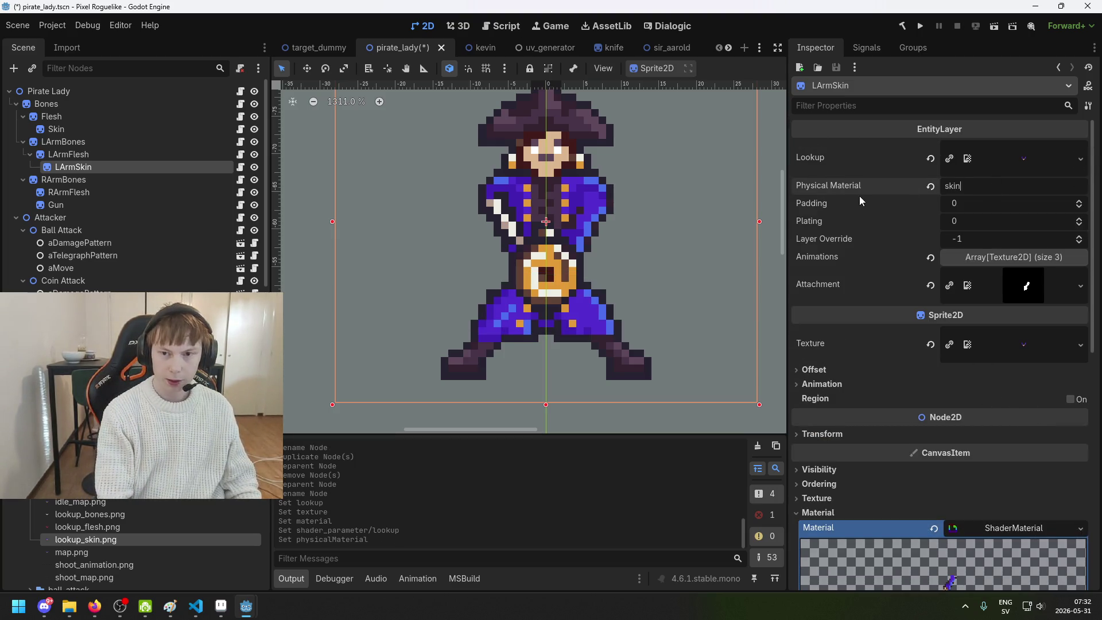
left_click(86, 153)
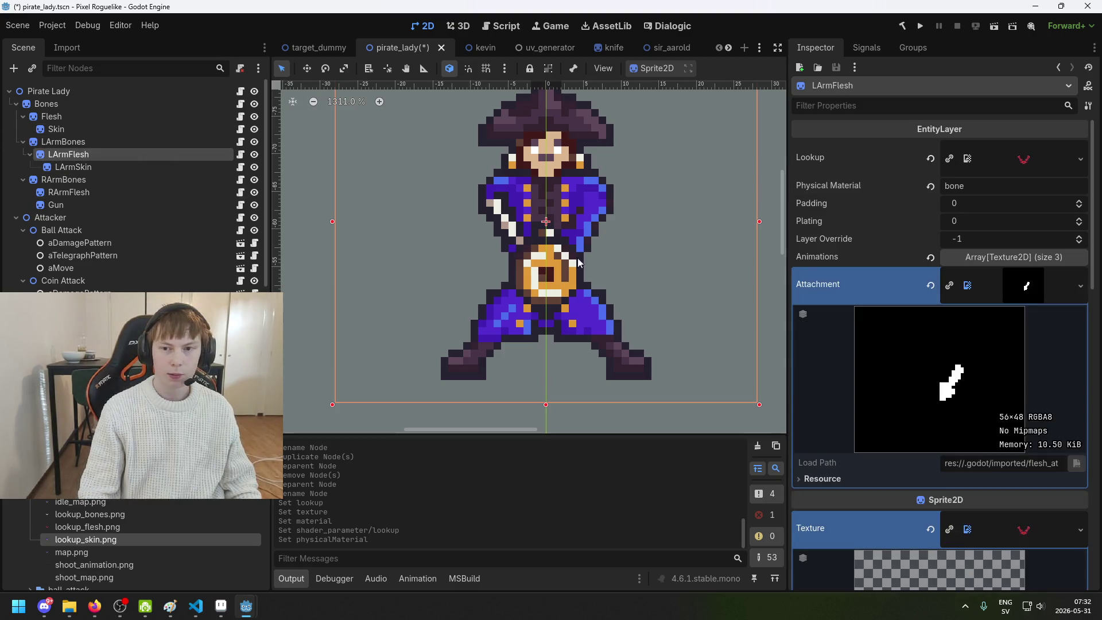
double_click(997, 186)
type("fle")
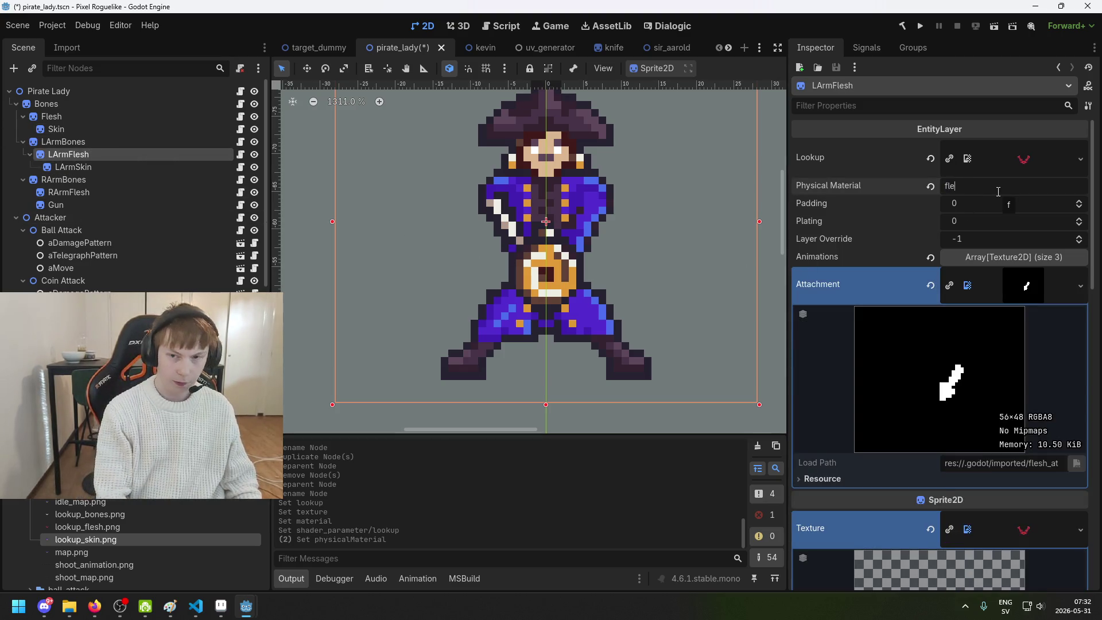
key("ctrl+s")
Set RArmFlesh's Physical Material to flesh and save the scene
left_click(81, 142)
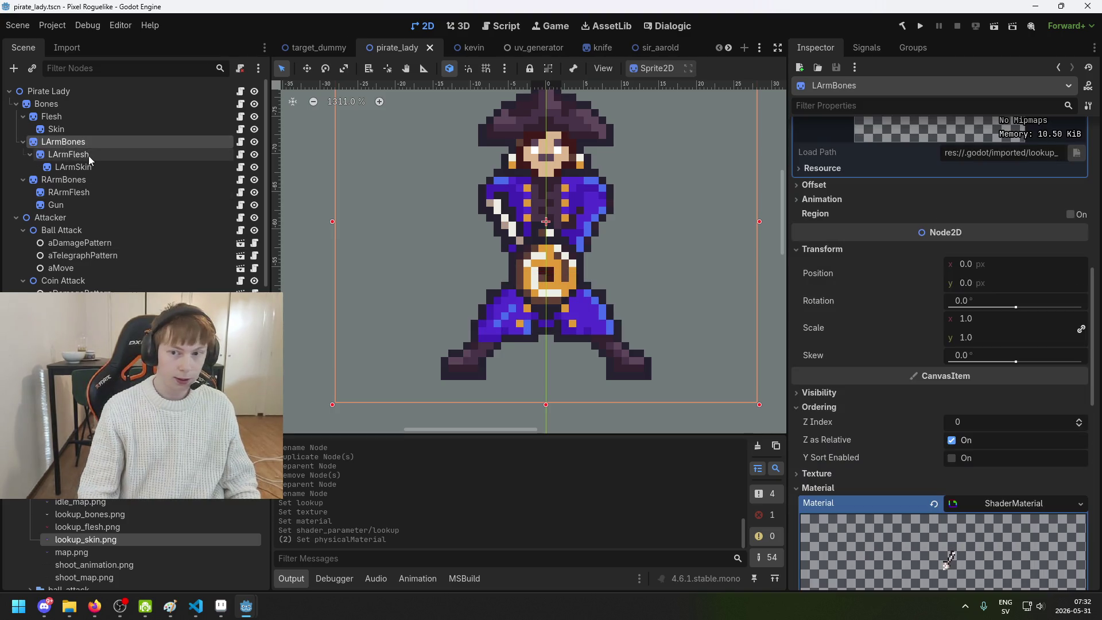
scroll(1024, 479, "up", 3)
scroll(1025, 480, "up", 5)
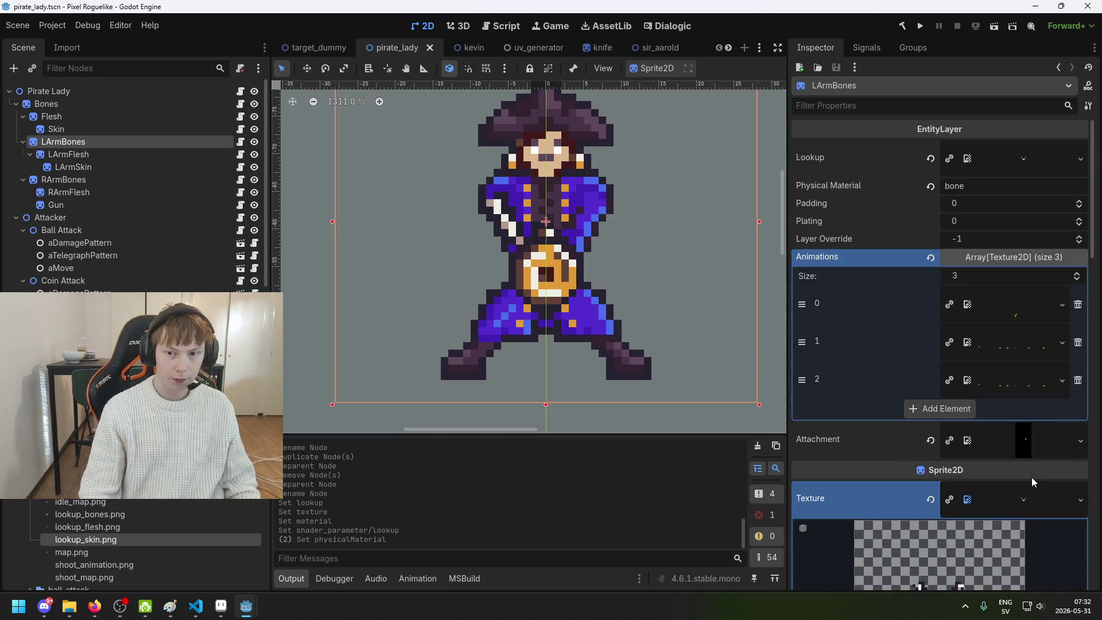
left_click(98, 184)
left_click(104, 194)
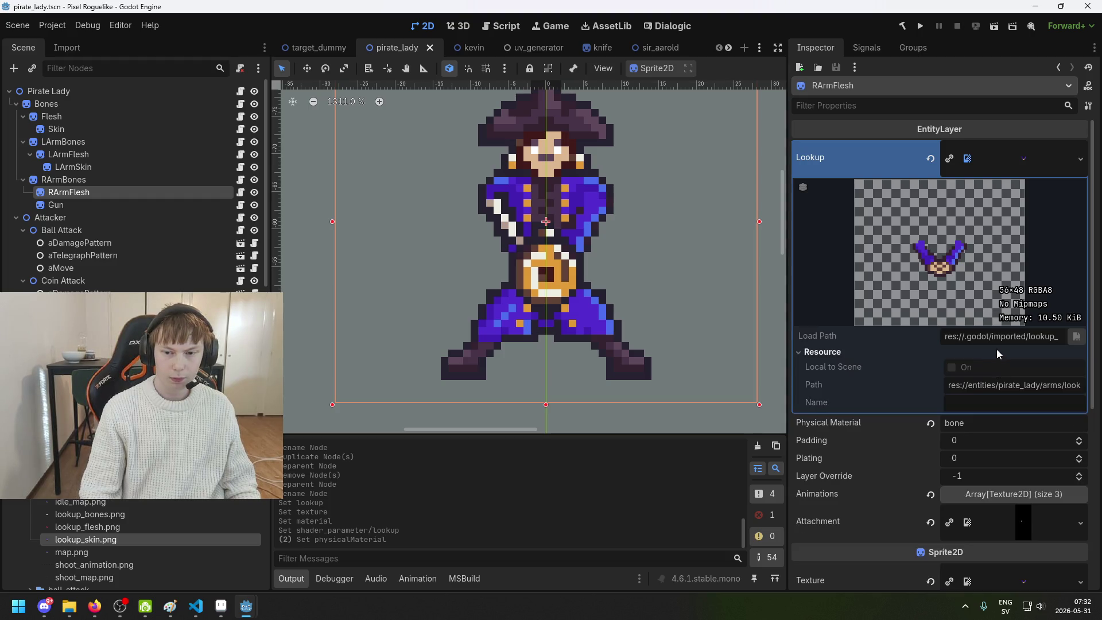
left_click(987, 372)
type("FLES")
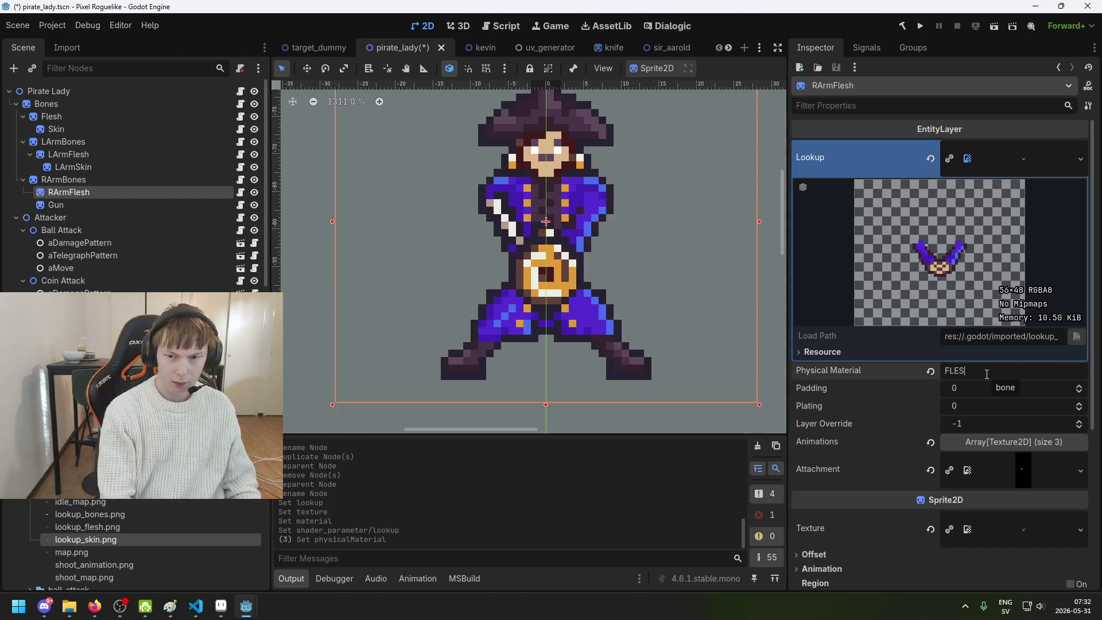
type("flesh")
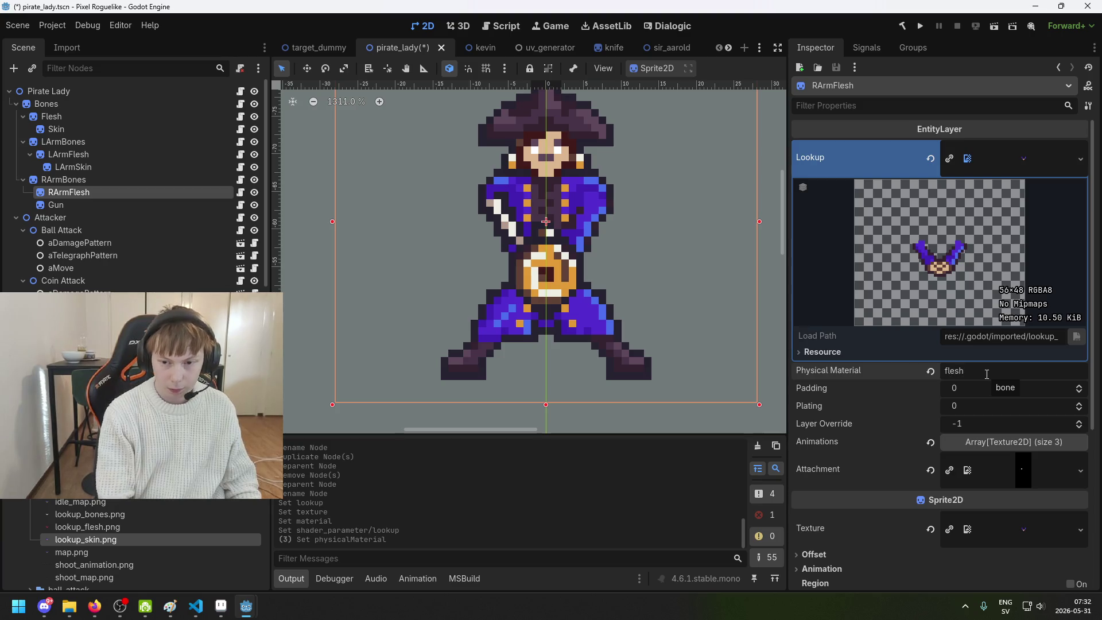
key("ctrl+s")
Give RArmFlesh lookup_flesh.png as both its Lookup and sprite texture
mouse_move(139, 528)
left_mouse_down()
mouse_move(1032, 154)
mouse_move(1028, 167)
left_mouse_up()
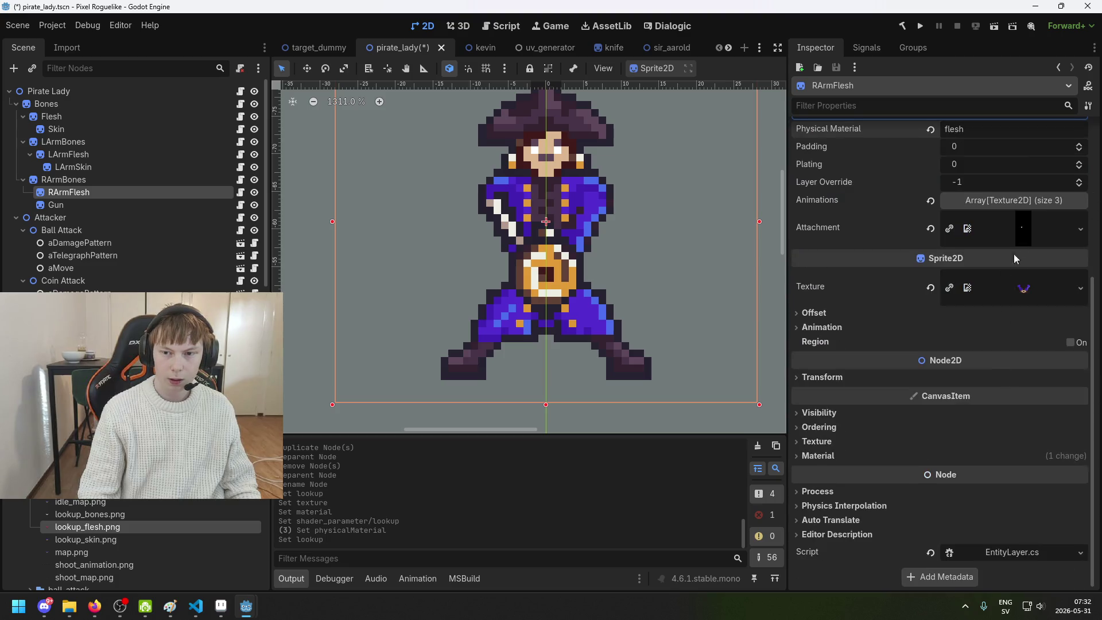
left_click_drag(97, 529, 1024, 287)
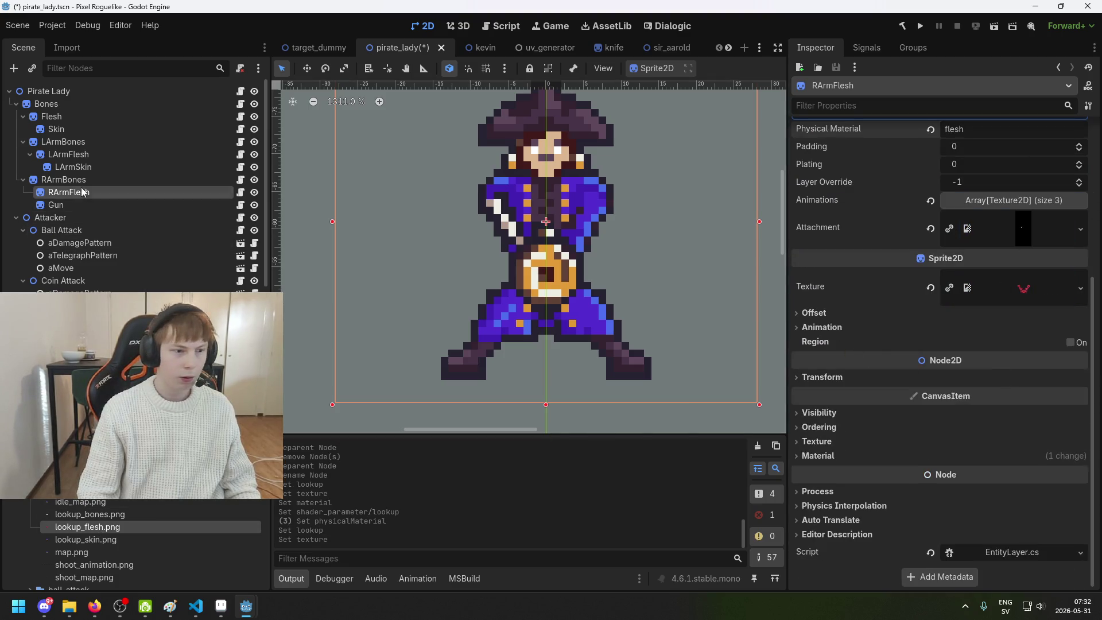
left_click(94, 166)
left_click(95, 195)
left_click(101, 154)
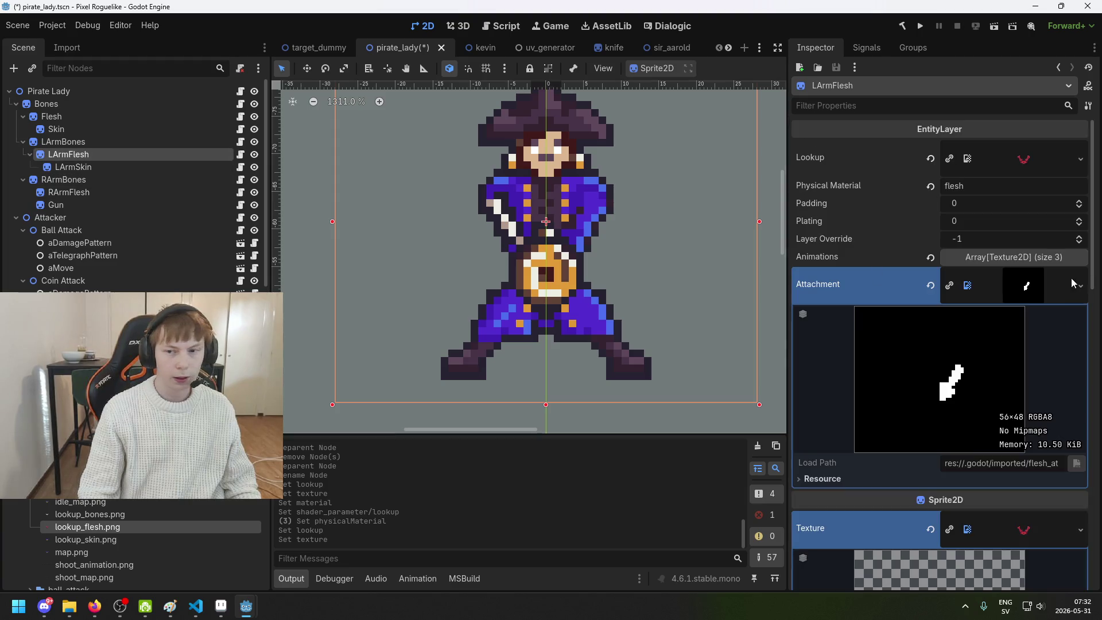
Replace LArmSkin's Attachment with the skin attachment image and save
left_click(113, 169)
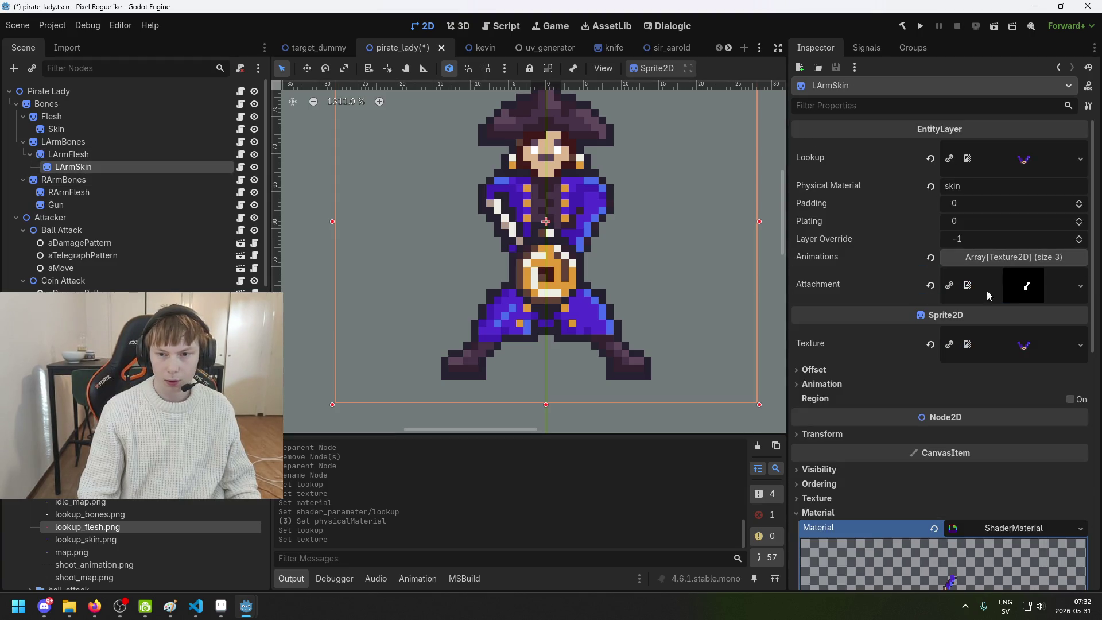
left_click(1028, 293)
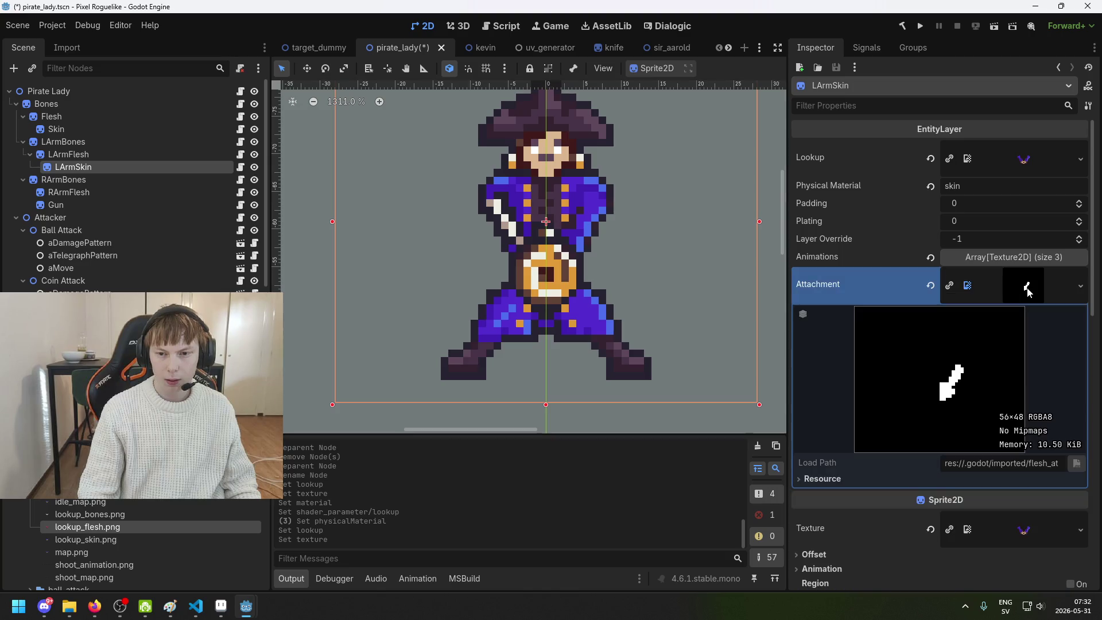
scroll(144, 545, "down", 2)
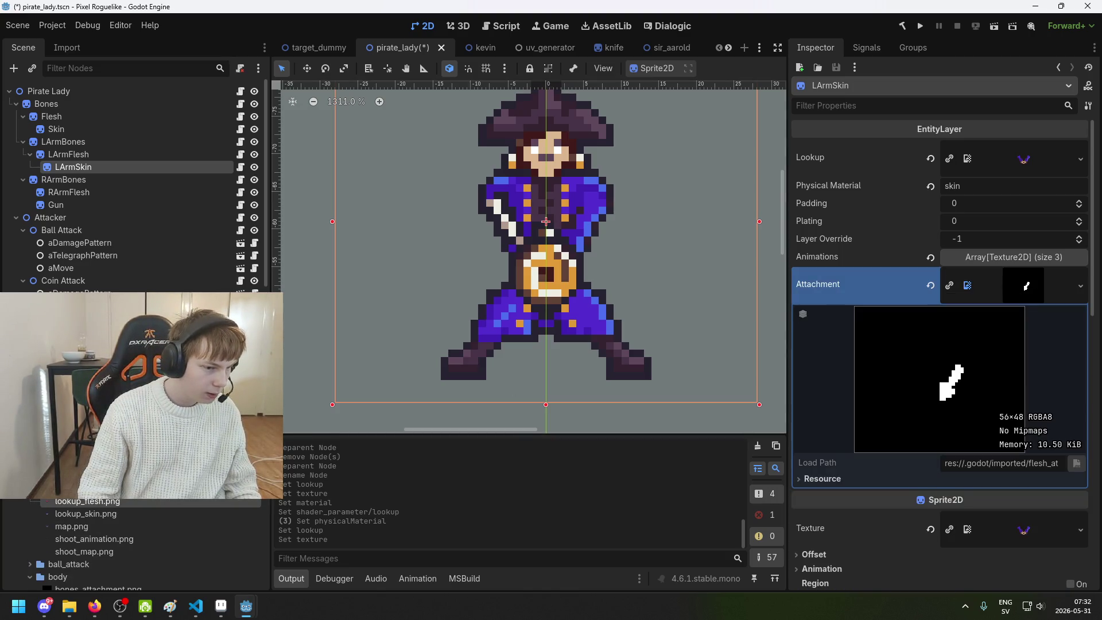
scroll(144, 545, "up", 2)
scroll(143, 546, "down", 2)
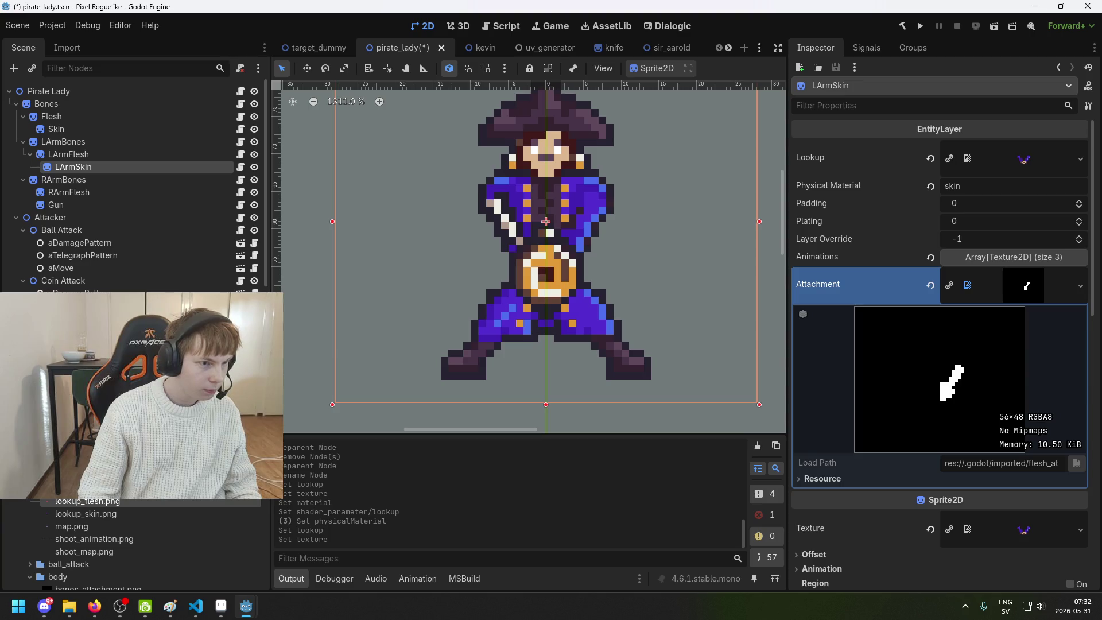
scroll(114, 539, "down", 2)
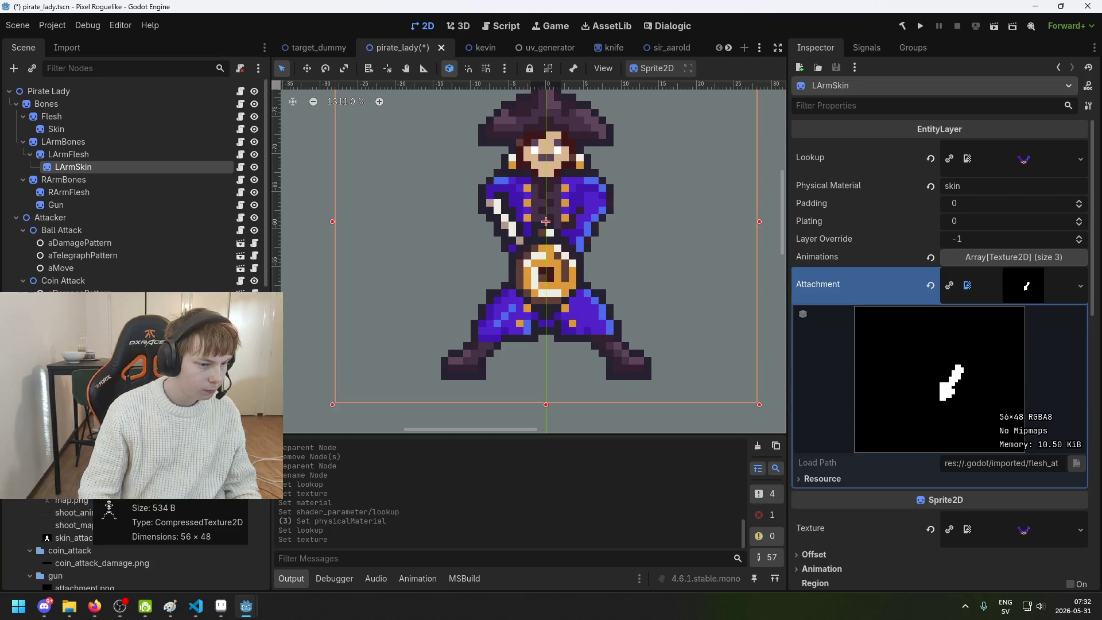
scroll(115, 540, "down", 5)
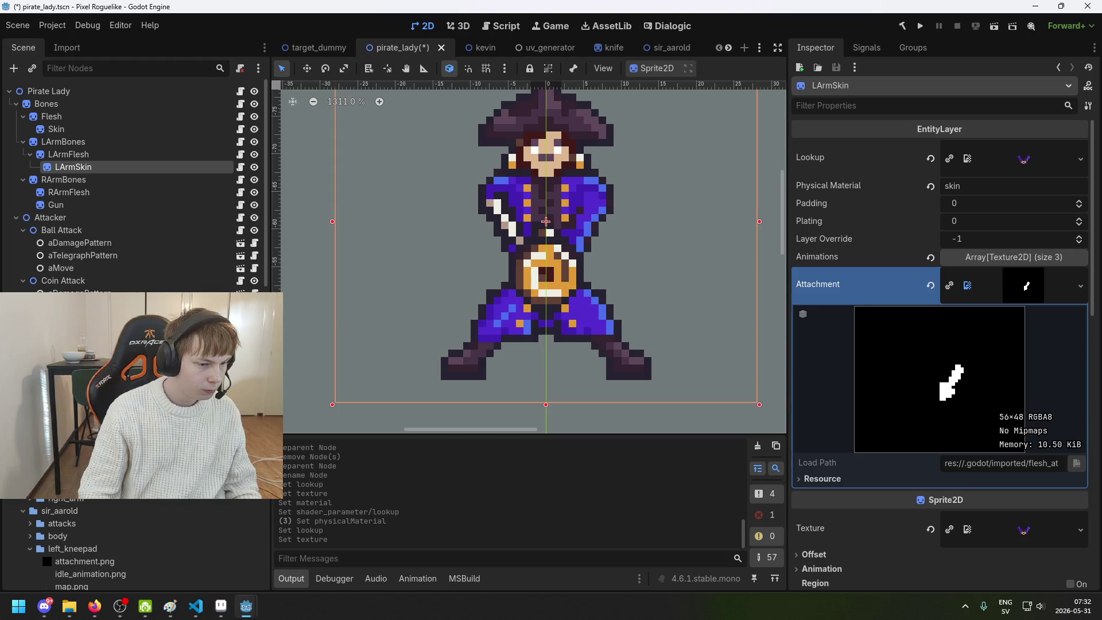
left_click_drag(1025, 290, 1027, 290)
key("ctrl+s")
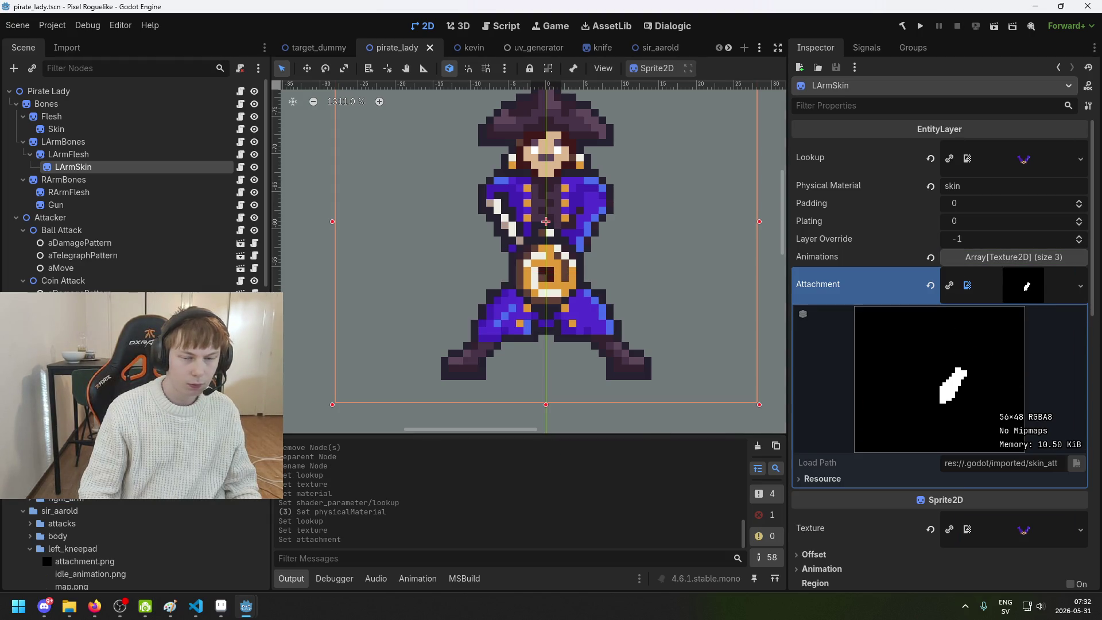
key("ctrl+s")
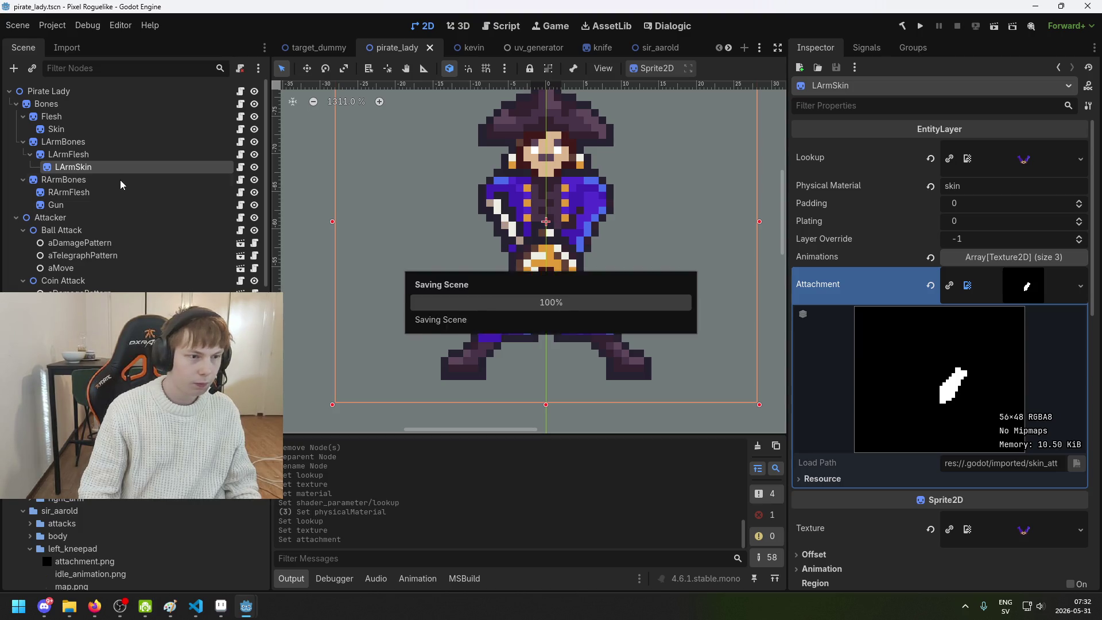
Set flesh_attachment.png as RArmFlesh's Attachment and save the scene
left_click(122, 196)
left_click(985, 307)
left_click(1058, 403)
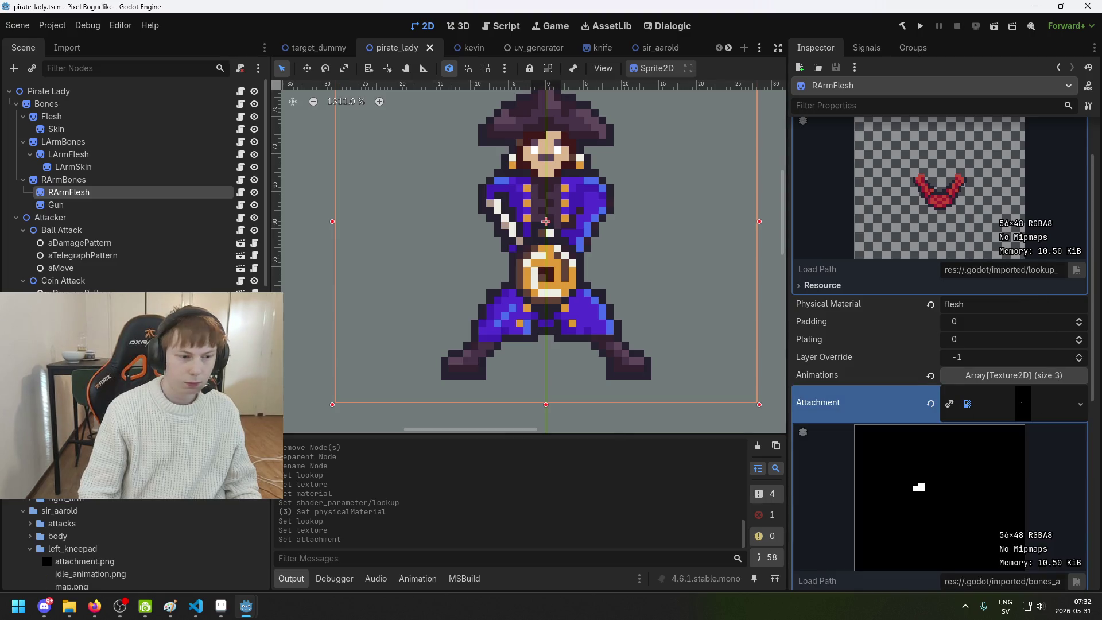
scroll(134, 545, "down", 3)
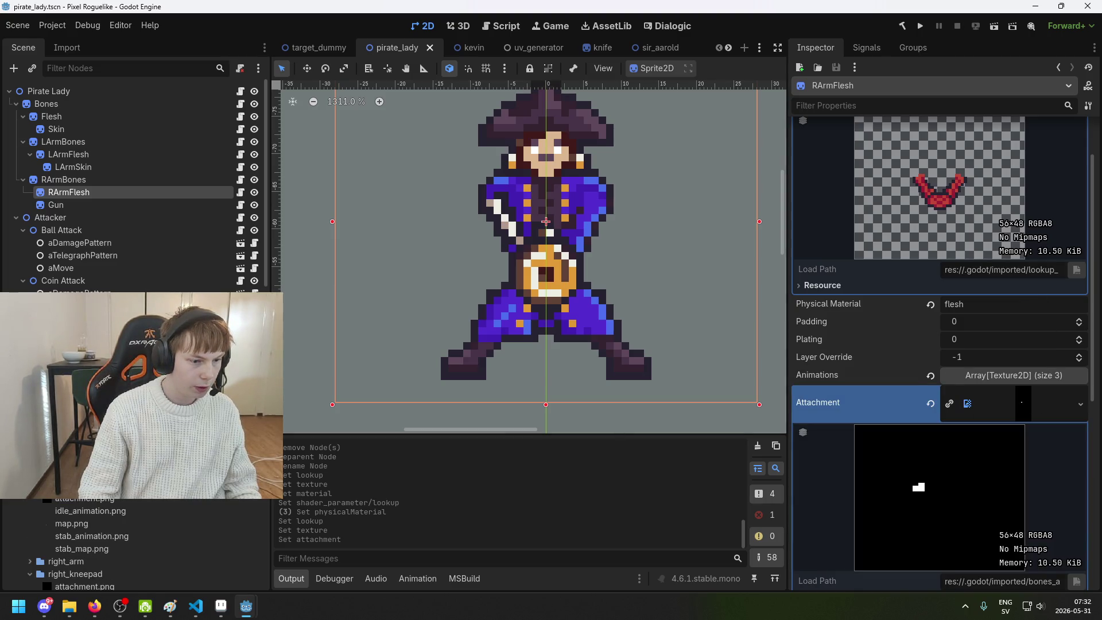
scroll(135, 545, "down", 3)
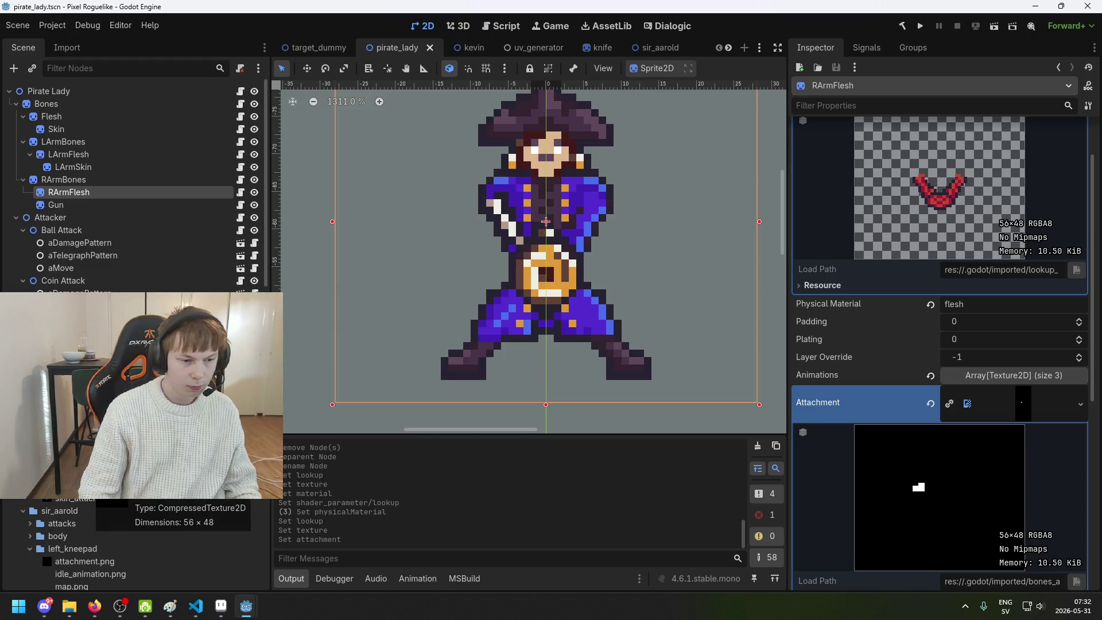
left_click_drag(92, 487, 1053, 406)
key("ctrl+s")
Expand RArmFlesh's Material settings in the Inspector
scroll(1028, 363, "down", 5)
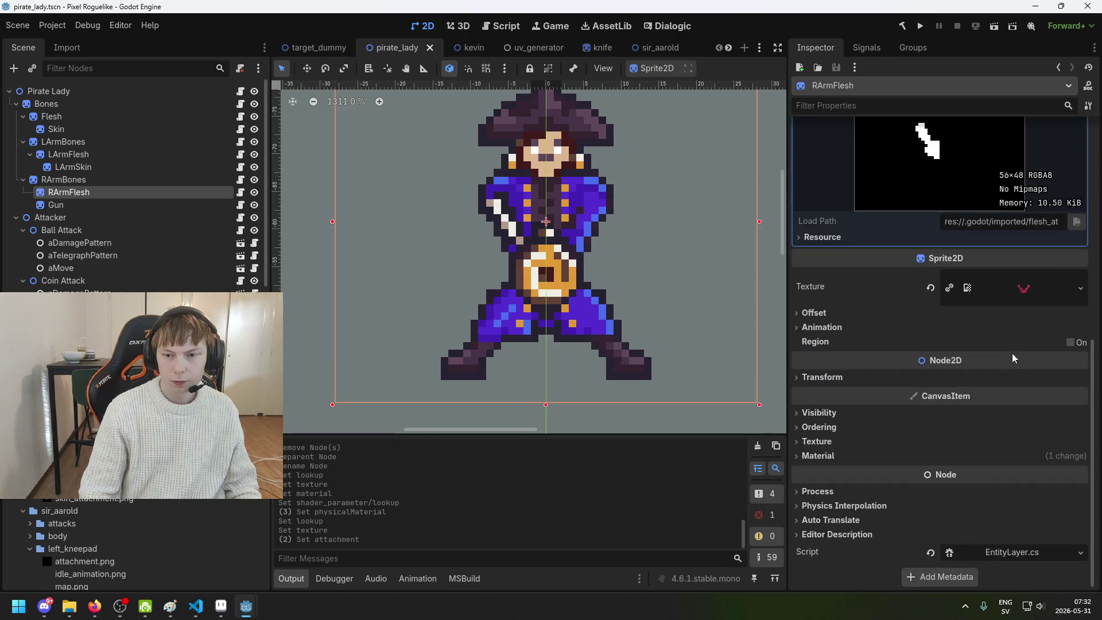
left_click(856, 442)
left_click(854, 443)
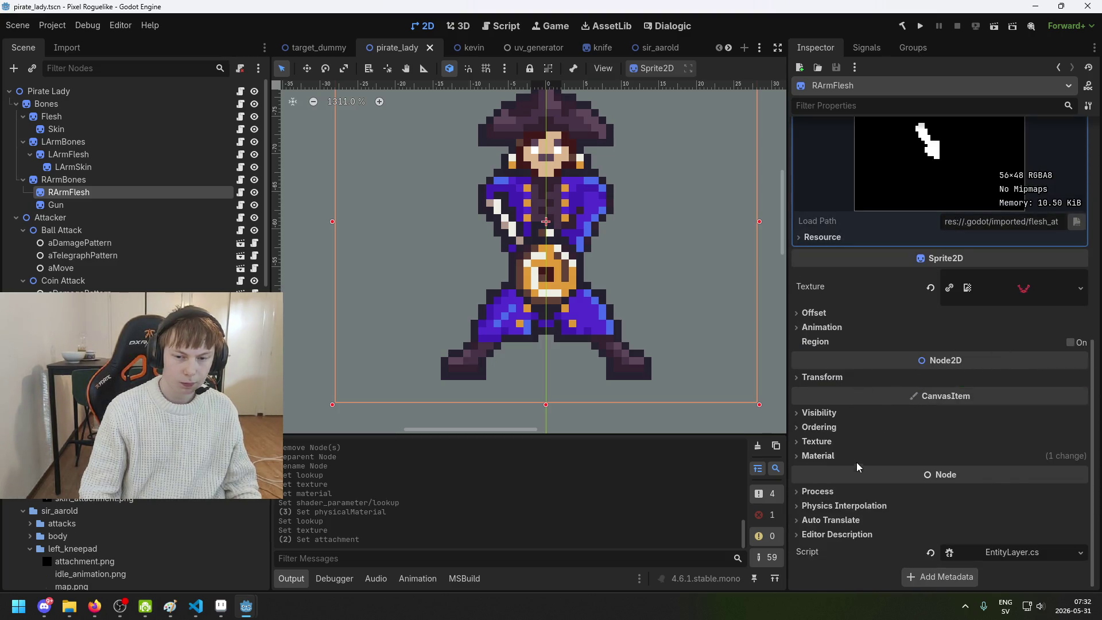
left_click(858, 457)
scroll(976, 430, "down", 1)
Set right_arm/idle_animation.png as RArmFlesh's shader UV parameter and save
left_click(1009, 437)
scroll(980, 454, "down", 4)
left_click(883, 425)
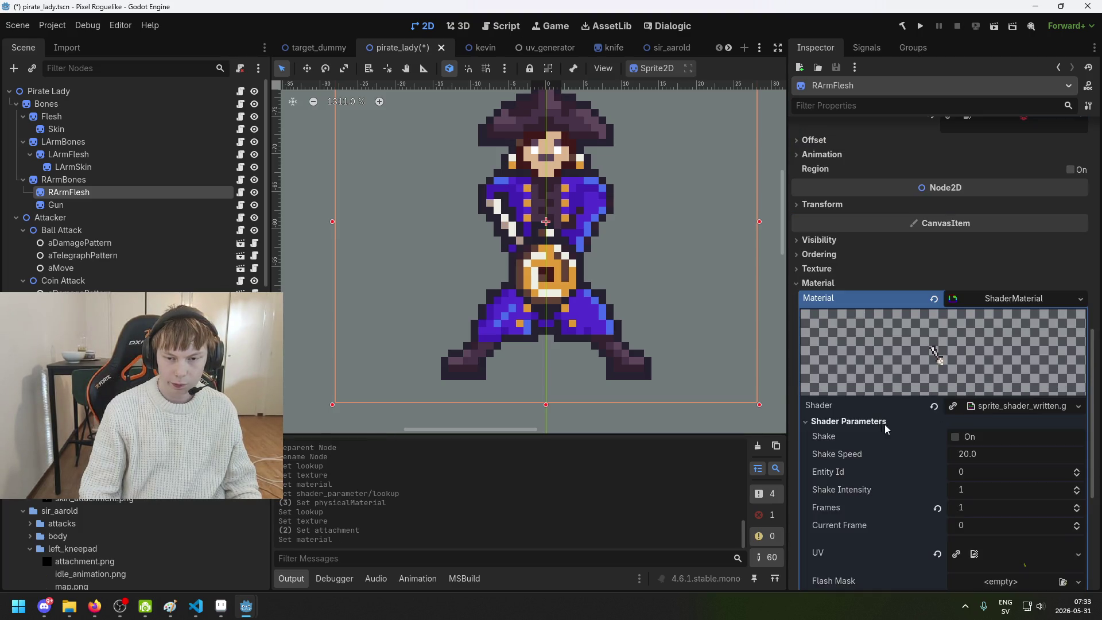
scroll(946, 445, "down", 5)
left_click(1023, 324)
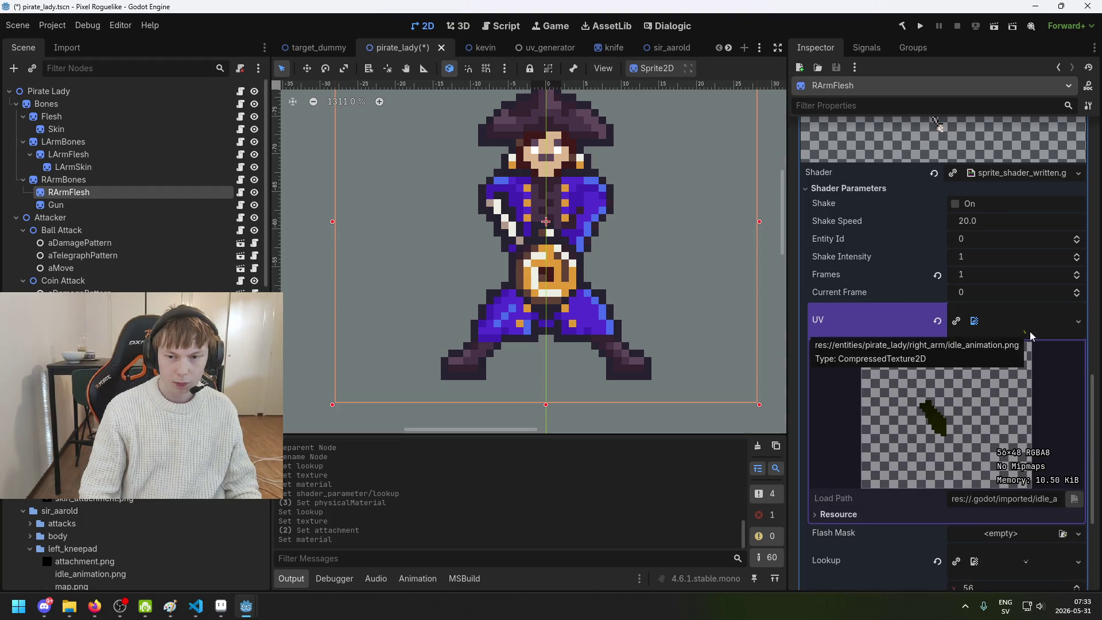
mouse_move(90, 574)
left_mouse_down()
mouse_move(474, 459)
mouse_move(1032, 338)
left_mouse_up()
scroll(1014, 460, "down", 4)
key("ctrl+s")
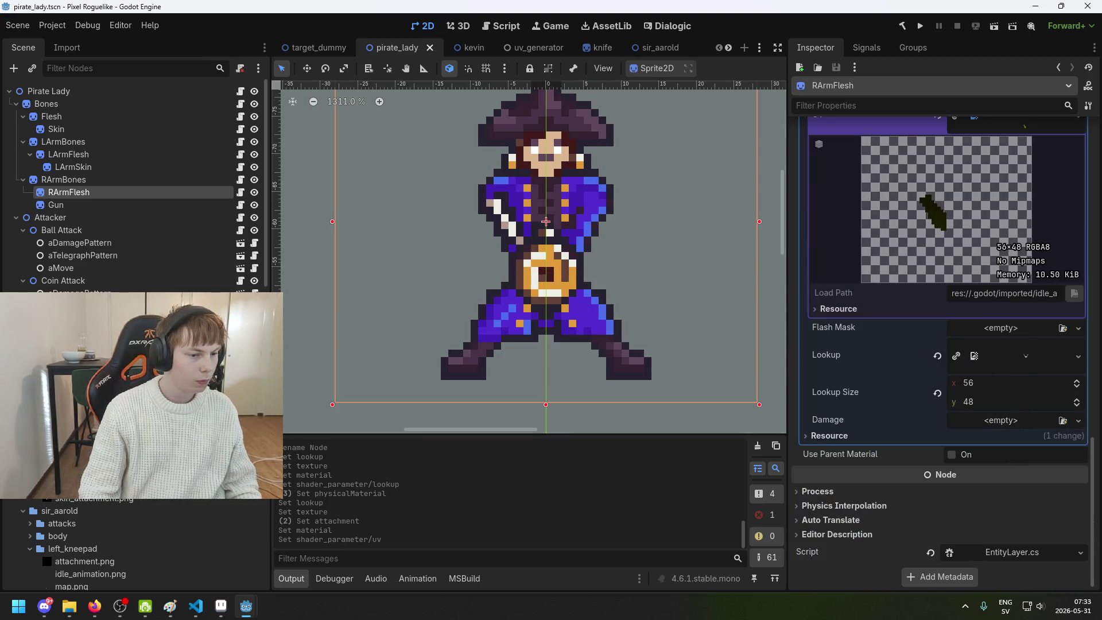
Assign lookup_flesh.png to RArmFlesh's shader Lookup parameter, tinting the arm red
scroll(46, 502, "up", 5)
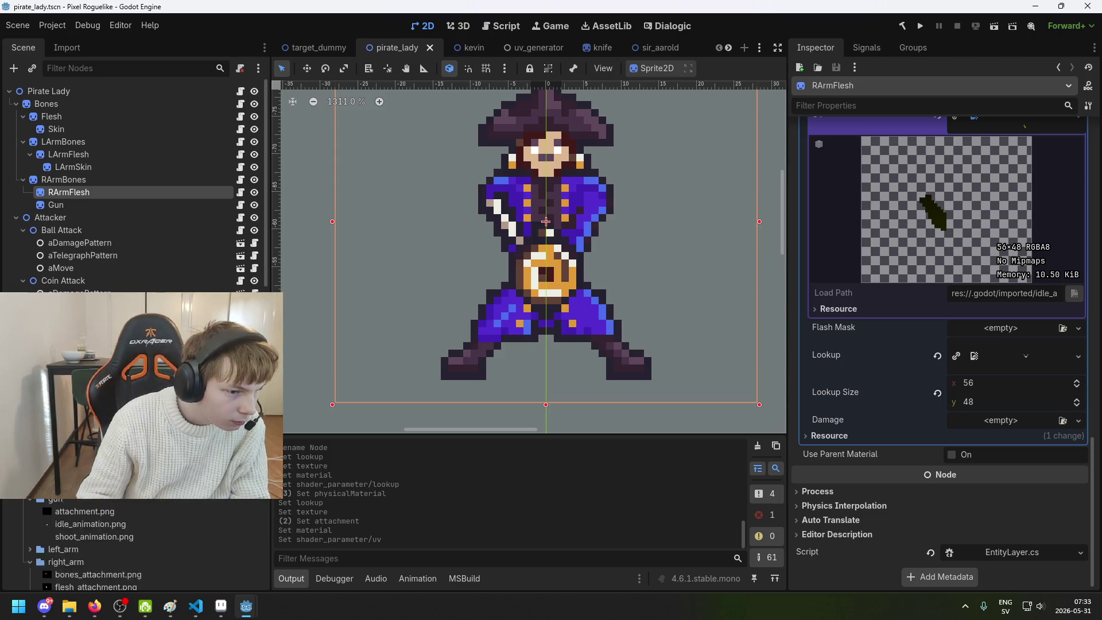
mouse_move(86, 486)
left_mouse_down()
mouse_move(815, 439)
mouse_move(890, 423)
mouse_move(1066, 422)
mouse_move(1042, 365)
left_mouse_up()
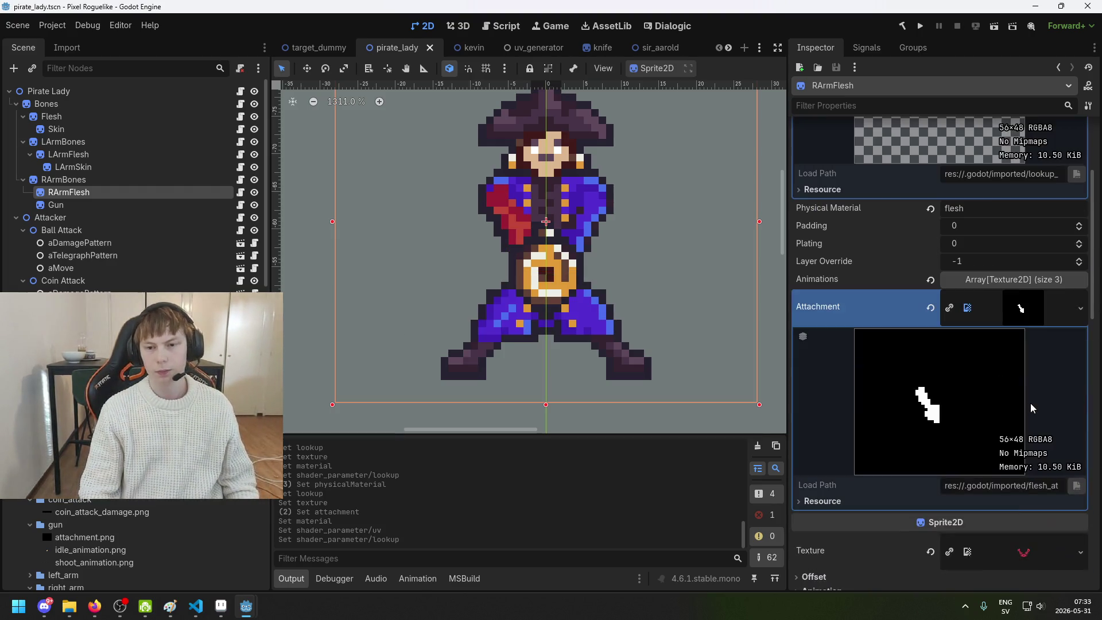
scroll(1034, 402, "up", 3)
scroll(1026, 407, "down", 5)
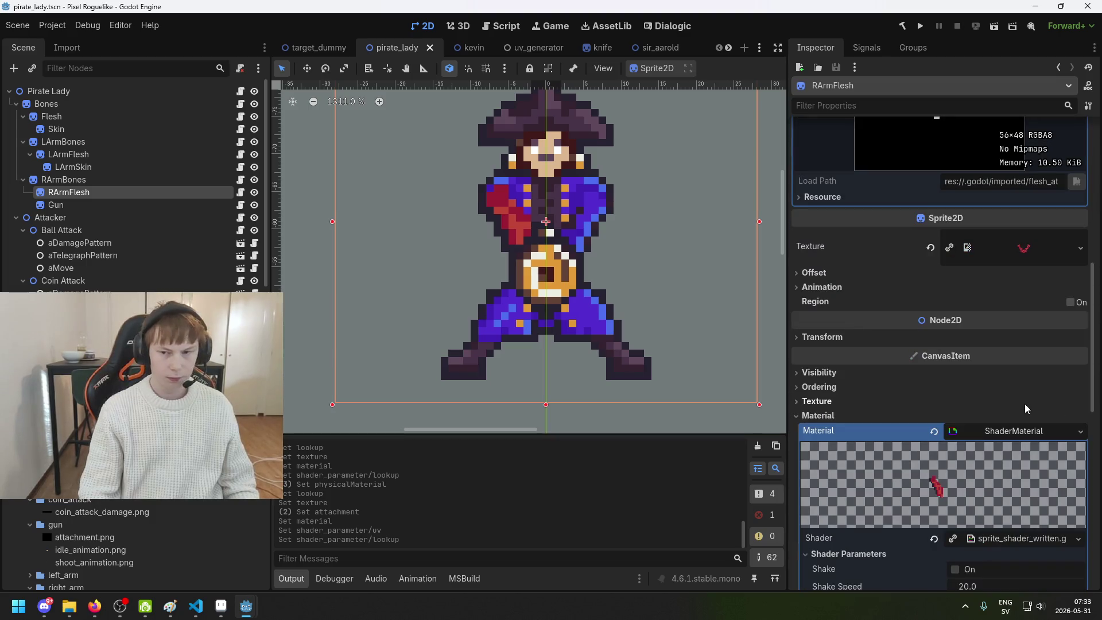
scroll(1026, 408, "down", 4)
scroll(1026, 402, "up", 8)
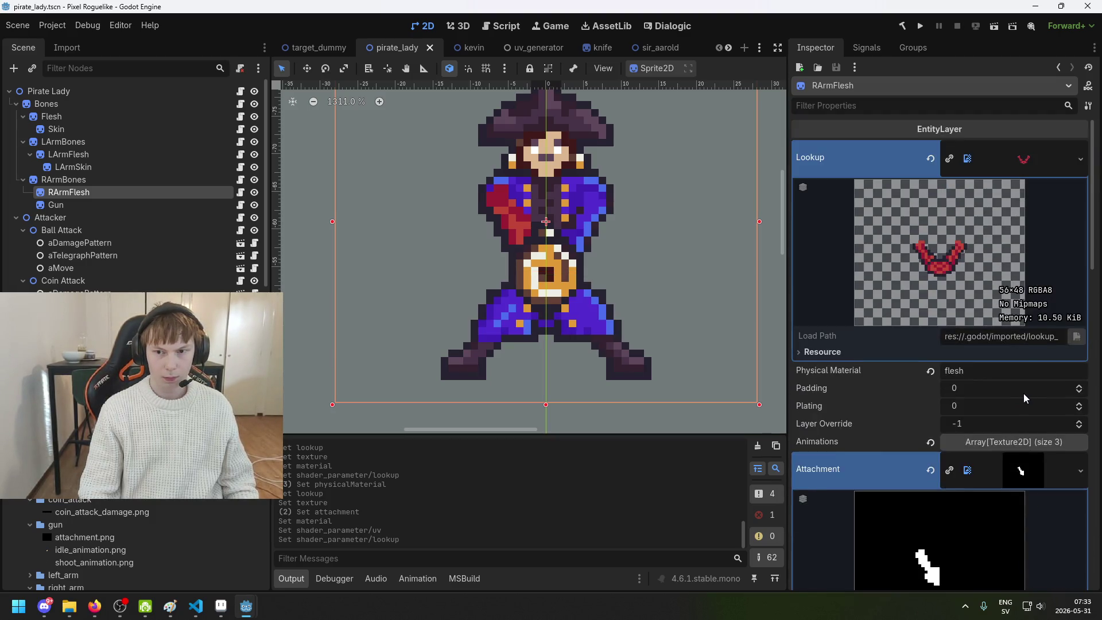
key("ctrl+d")
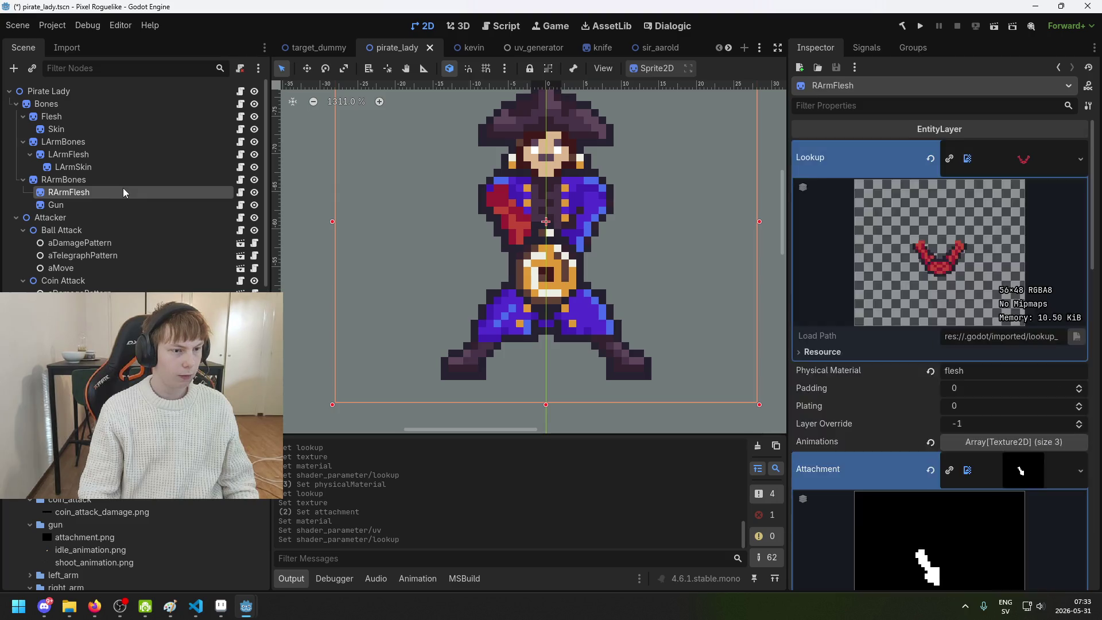
Nest the RArmFlesh copy under RArmFlesh and rename it RArmSkin
left_click_drag(114, 197, 115, 197)
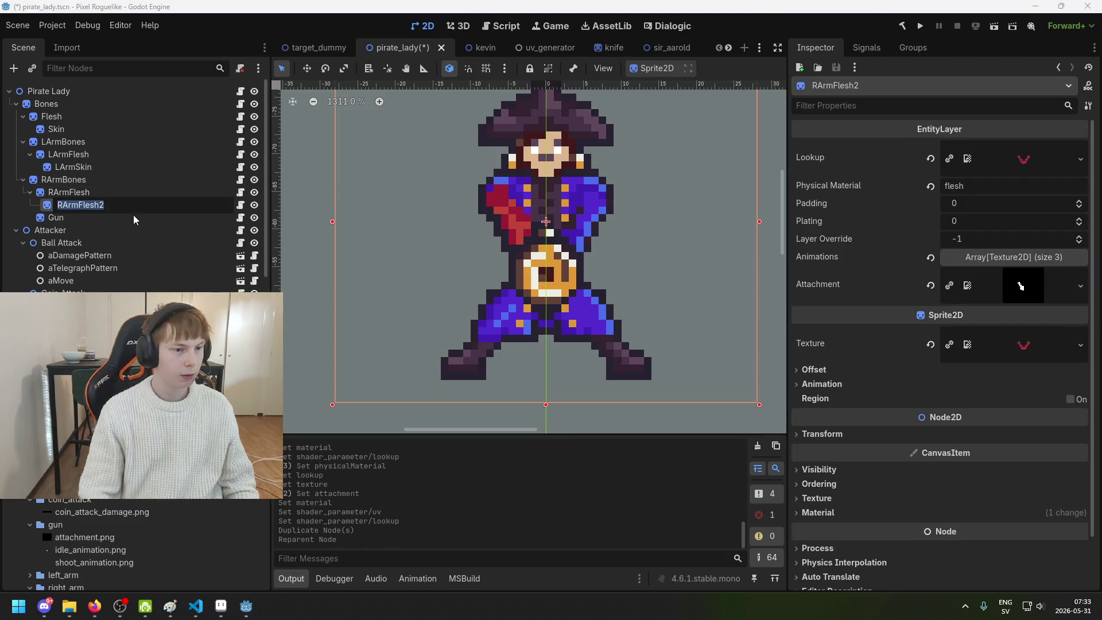
key("End")
key("BackSpace")
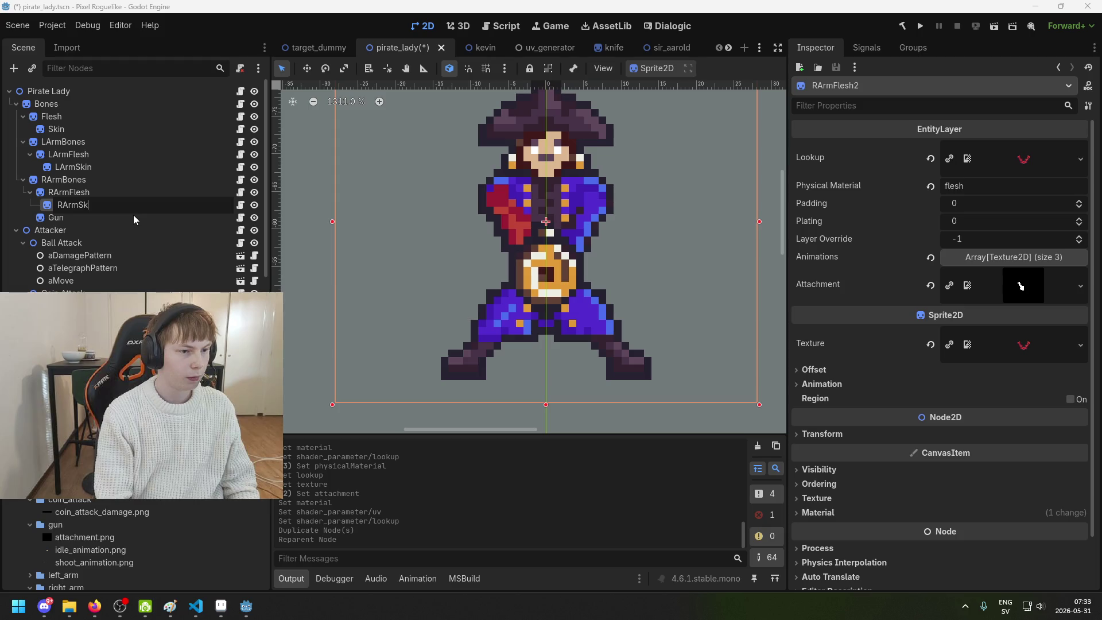
key("Return")
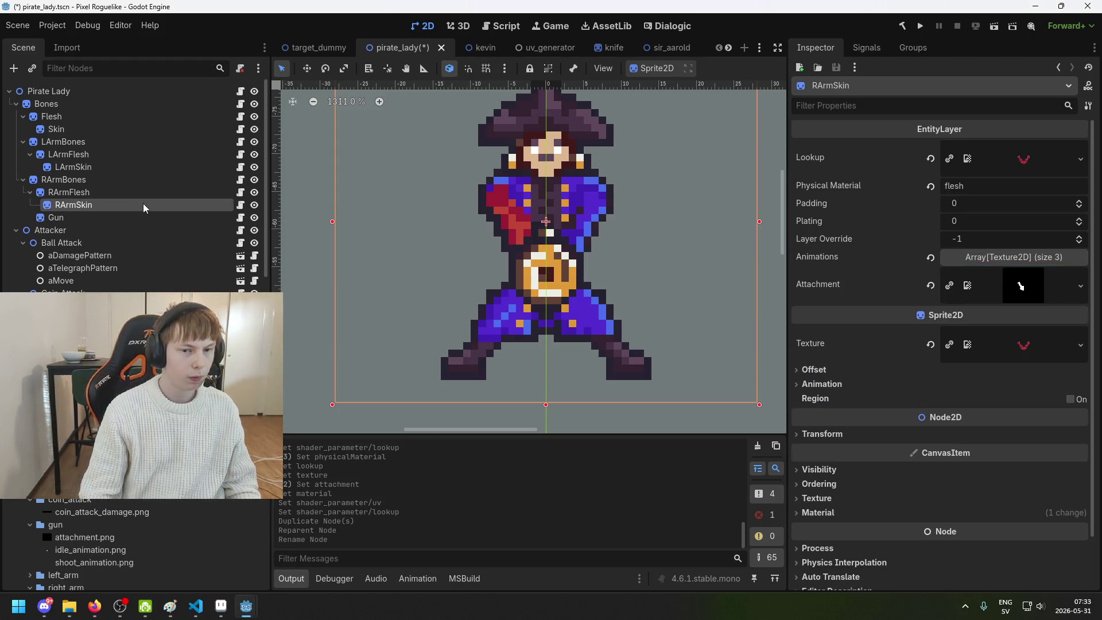
Give RArmSkin the skin lookup and skin_attachment.png as Attachment, then save
scroll(144, 545, "up", 3)
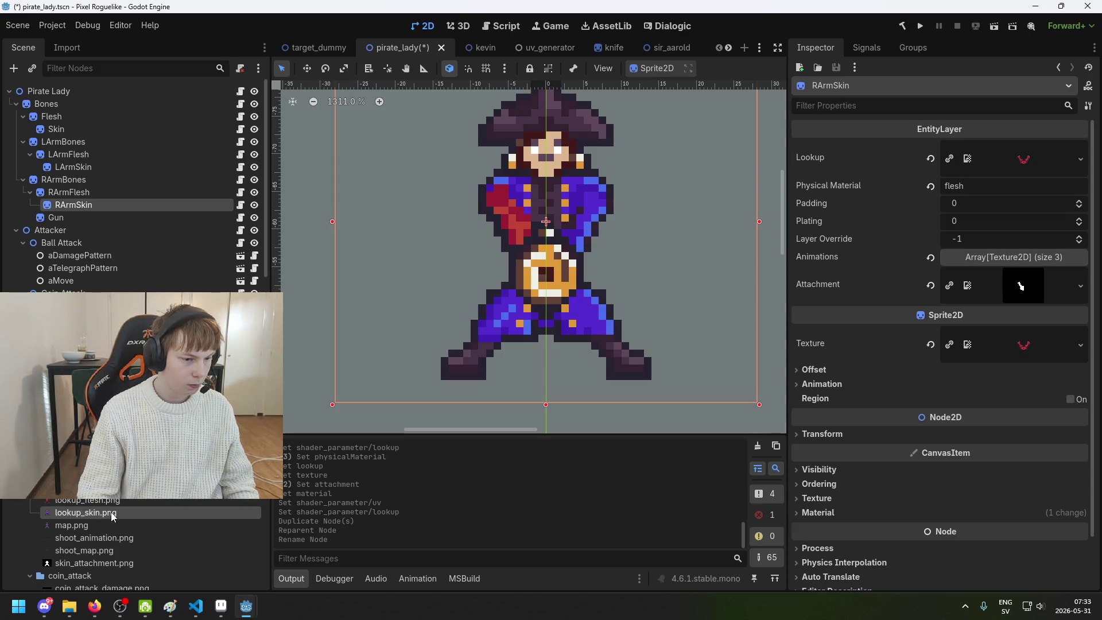
mouse_move(109, 511)
left_mouse_down()
mouse_move(195, 508)
mouse_move(1022, 162)
left_mouse_up()
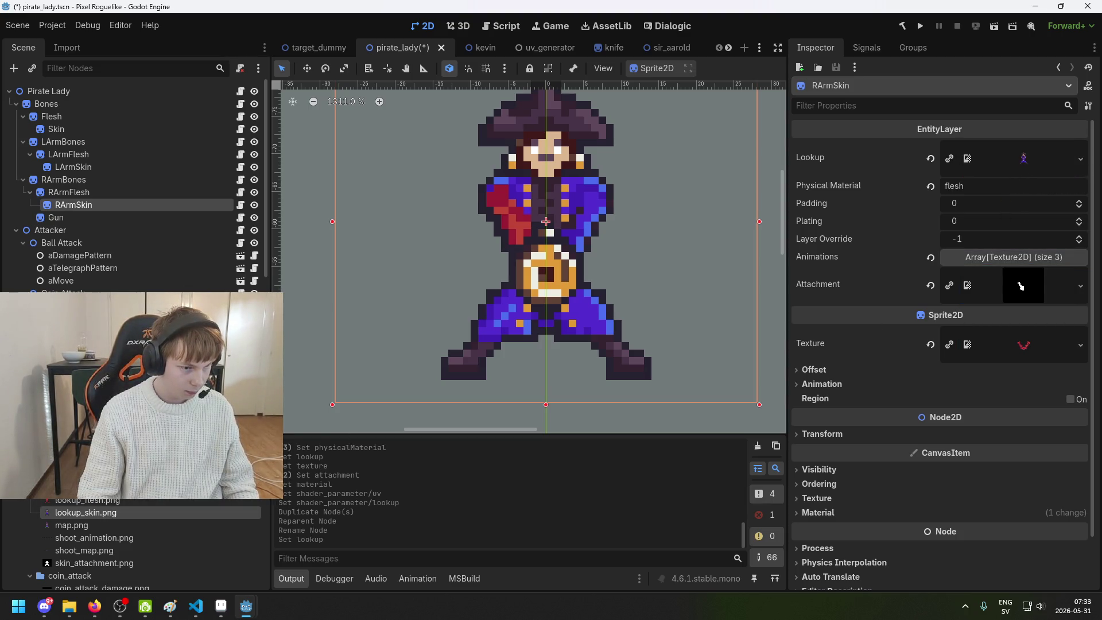
left_click_drag(94, 563, 1032, 278)
left_click_drag(481, 522, 111, 566)
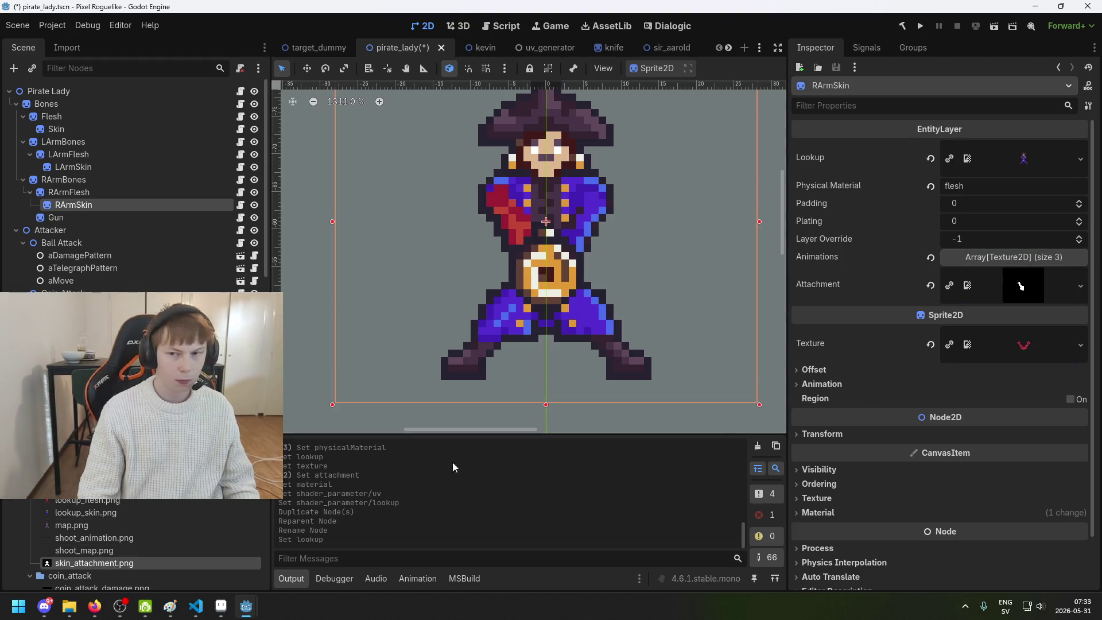
scroll(111, 532, "down", 3)
mouse_move(101, 527)
left_mouse_down()
mouse_move(453, 516)
mouse_move(1068, 217)
mouse_move(1031, 291)
left_mouse_up()
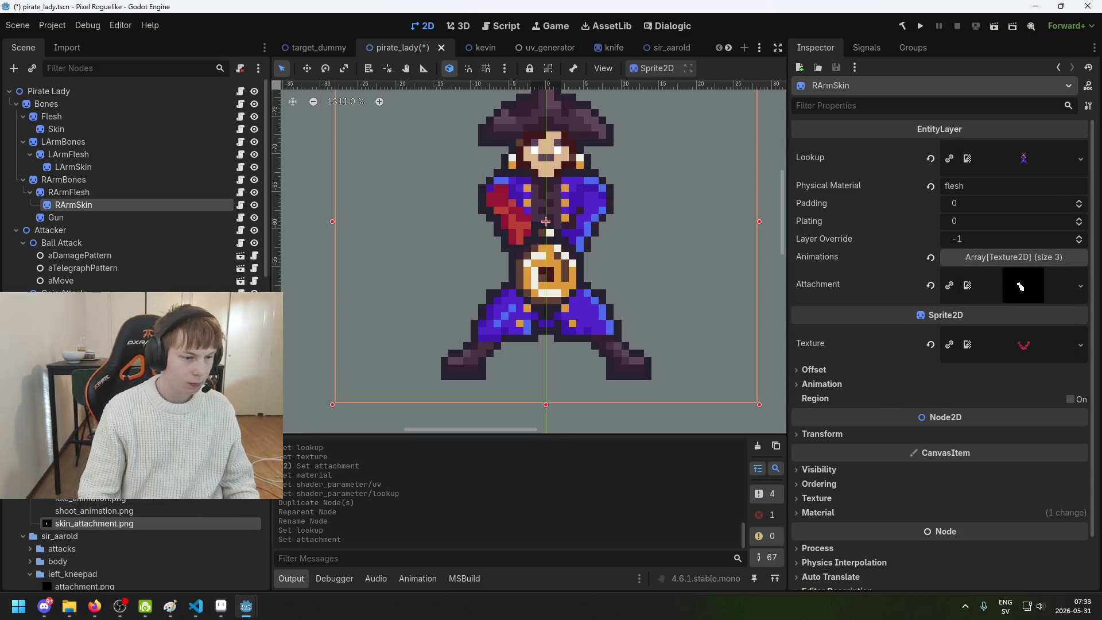
scroll(133, 509, "up", 5)
scroll(133, 545, "up", 5)
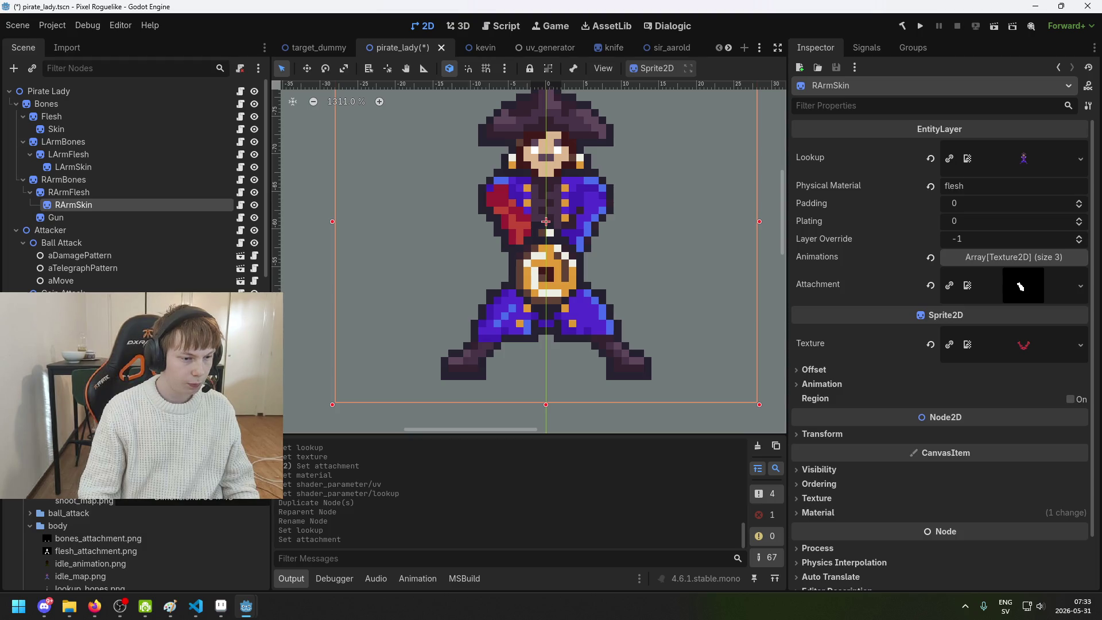
mouse_move(143, 401)
left_mouse_down()
mouse_move(976, 287)
mouse_move(1048, 165)
left_mouse_up()
key("ctrl+s")
Set RArmSkin's Physical Material to skin and save the scene
left_click(856, 186)
type("sl")
key("BackSpace")
type("kin")
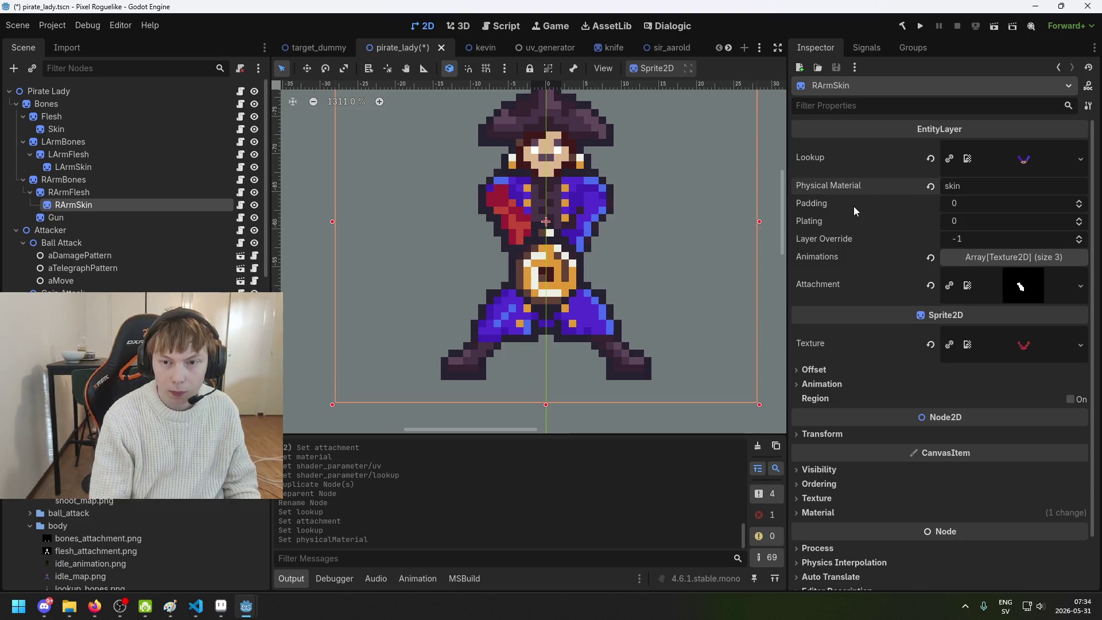
key("ctrl+s")
left_click(139, 167)
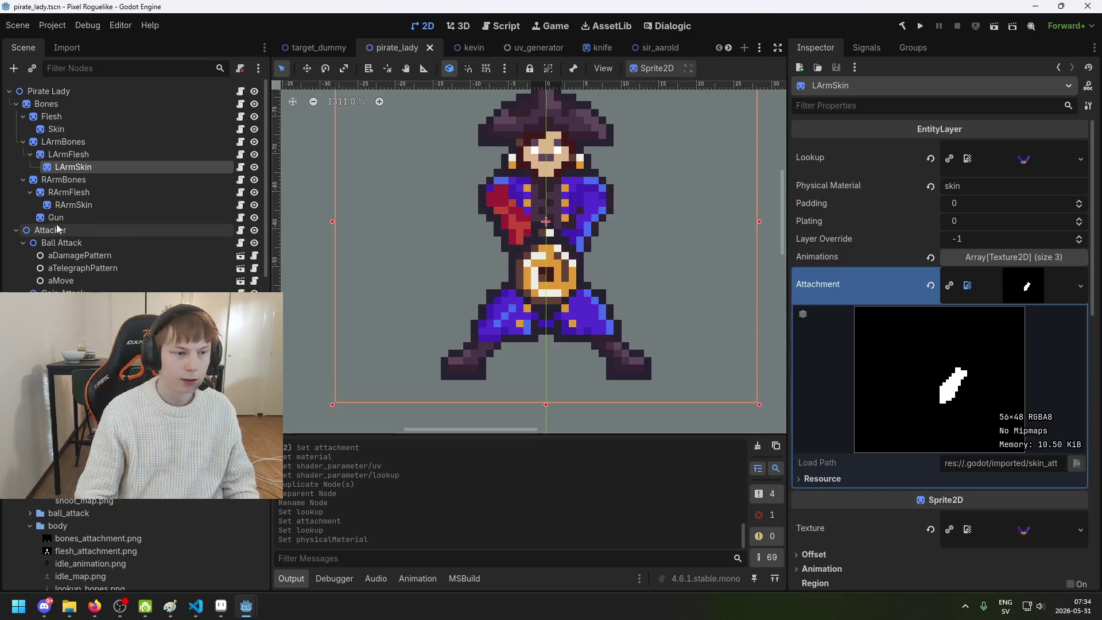
Expose RArmSkin's Material > ShaderMaterial > Shader Parameters and save
left_click(74, 205)
scroll(1016, 287, "down", 2)
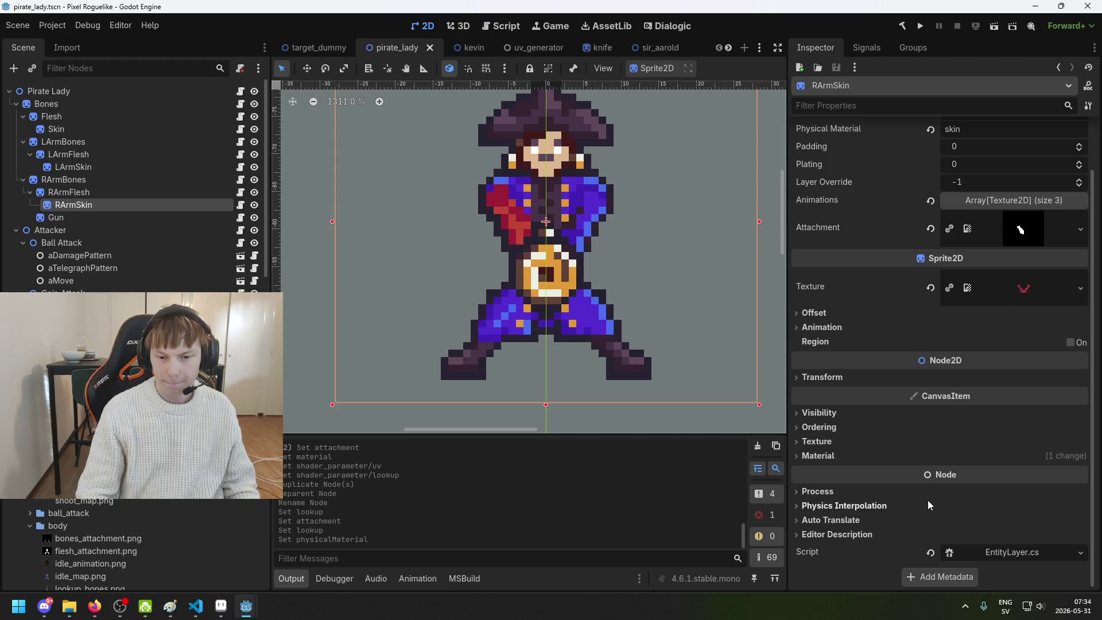
left_click(864, 456)
left_click(1031, 474)
scroll(956, 474, "down", 3)
left_click(939, 426)
scroll(1014, 384, "down", 5)
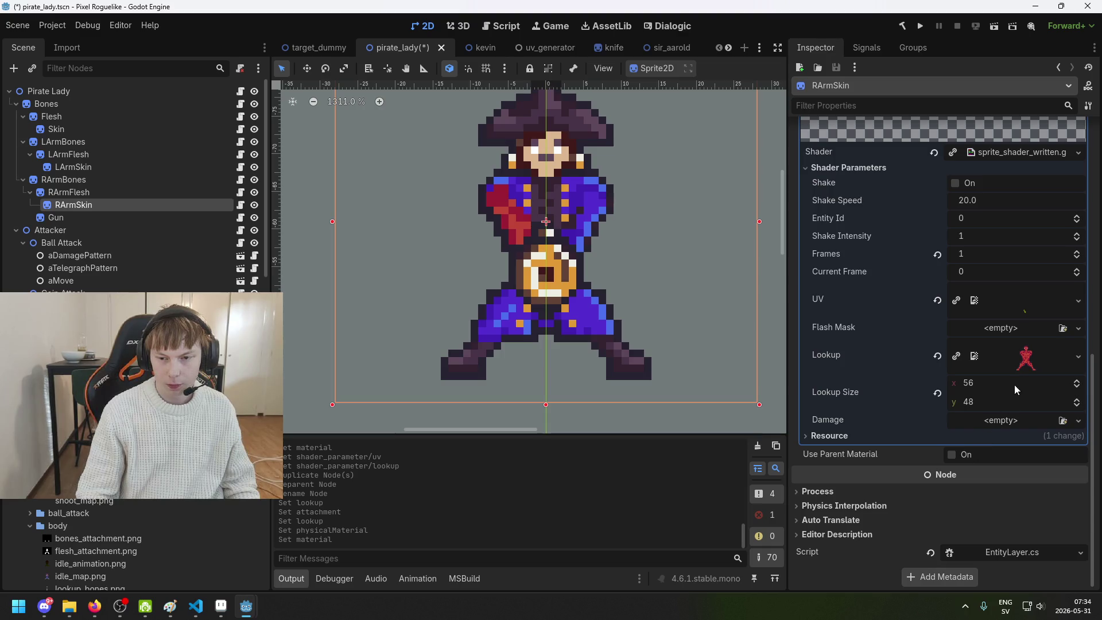
key("ctrl+s")
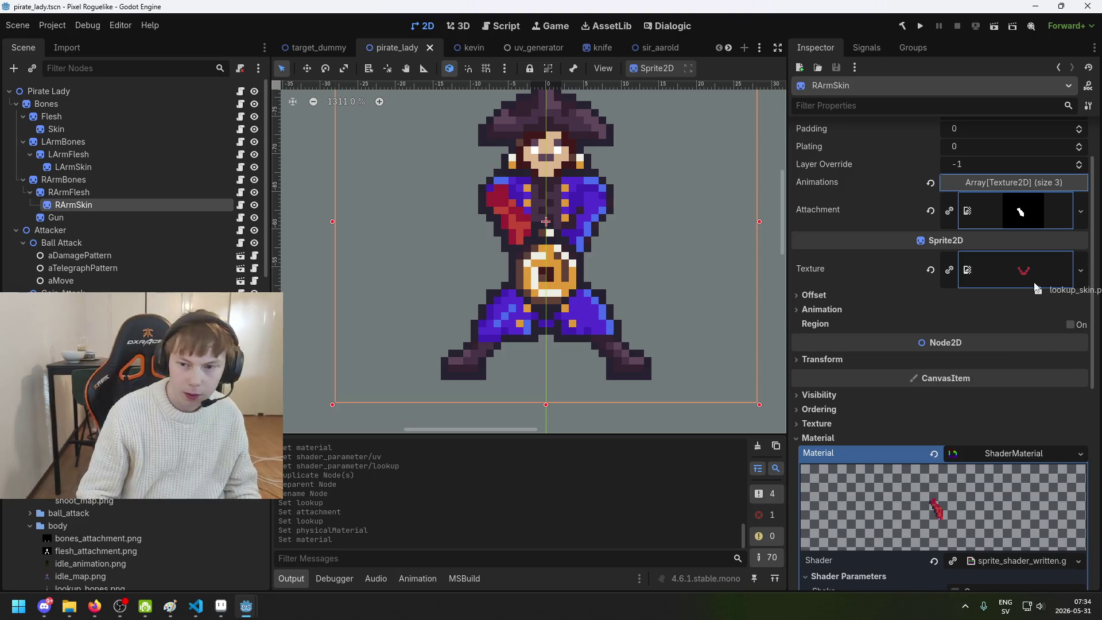
Put lookup_skin.png into RArmSkin's shader Lookup parameter and save the scene
scroll(1013, 339, "down", 5)
scroll(1015, 337, "down", 2)
mouse_move(1025, 365)
left_mouse_down()
mouse_move(1010, 402)
mouse_move(1022, 428)
left_mouse_up()
key("ctrl+s")
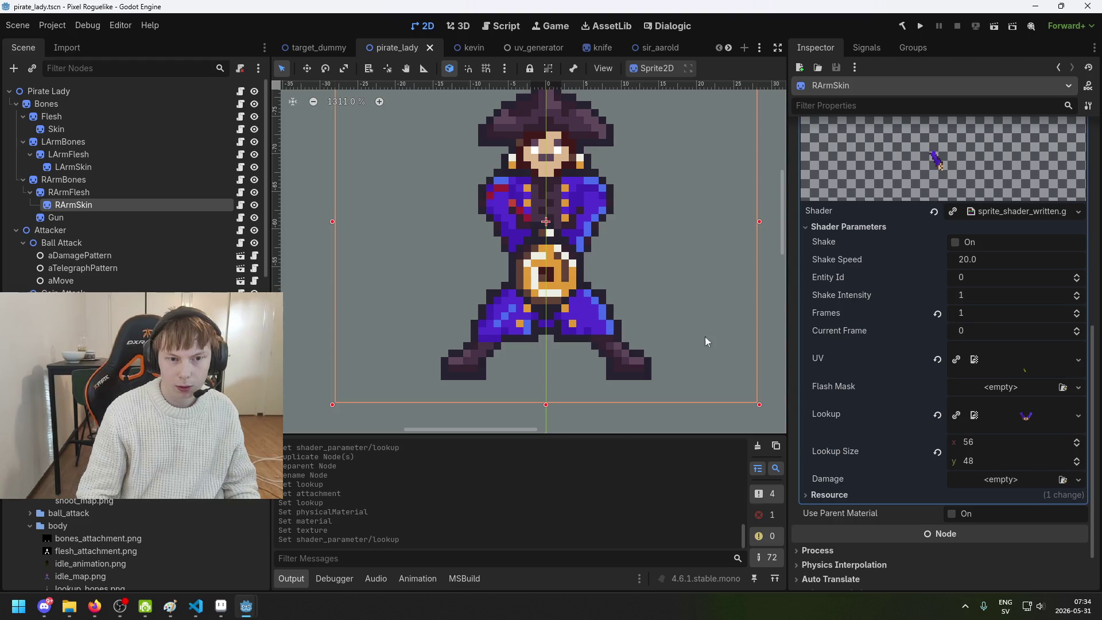
scroll(512, 210, "up", 4)
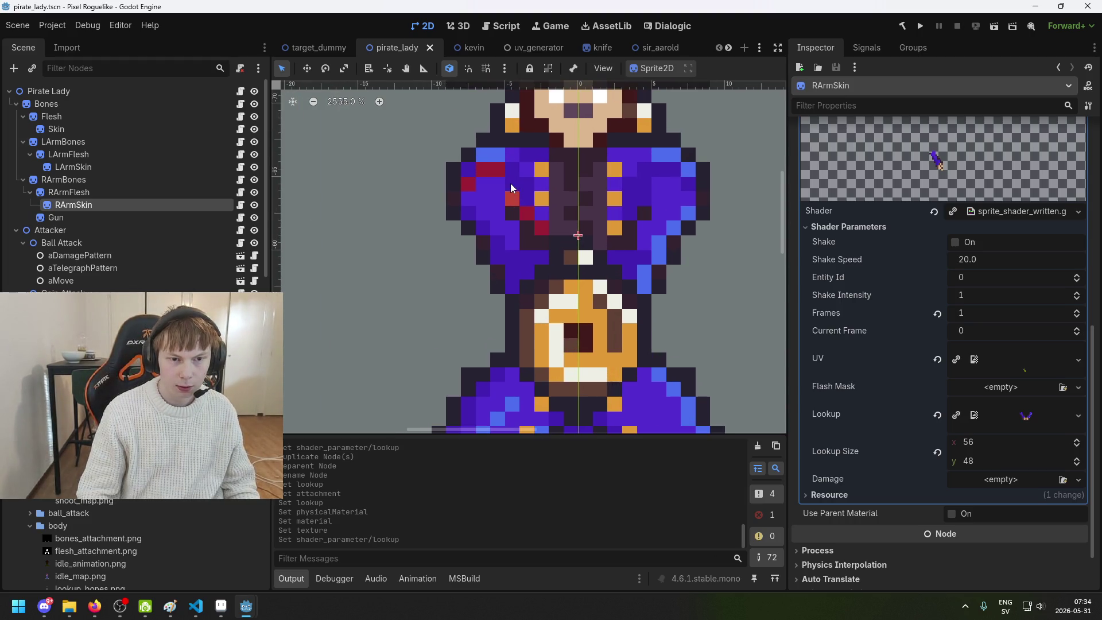
left_click(1042, 359)
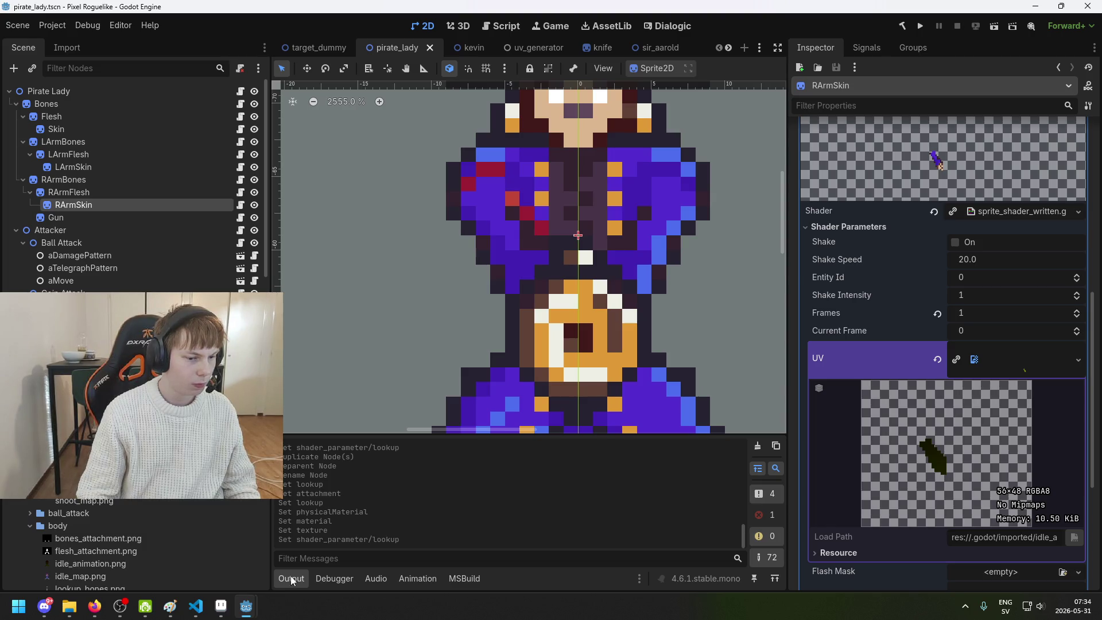
left_click(221, 606)
Open pirate_lady/right_arm/shoot_animation.png in a new Aseprite tab
key("ctrl+d")
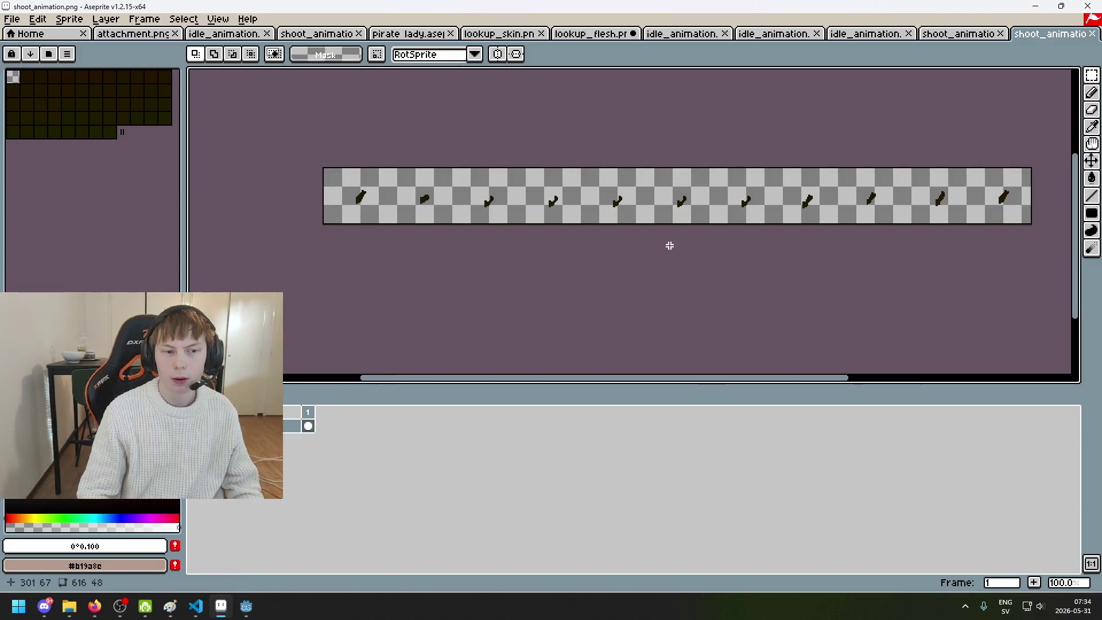
left_click(12, 19)
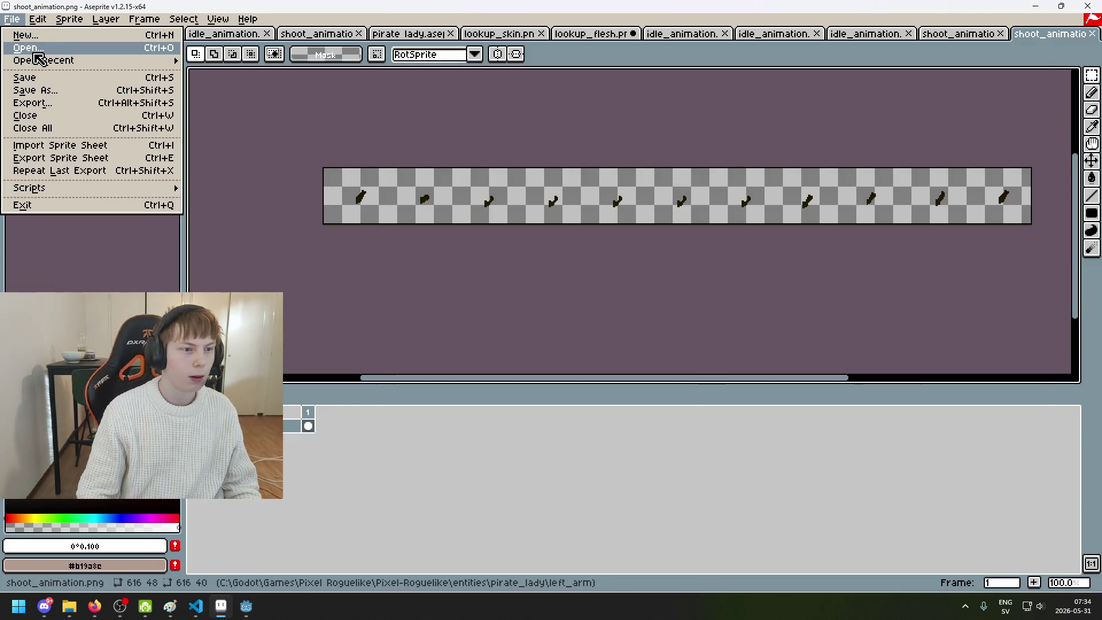
left_click(35, 54)
left_click(275, 74)
left_click(316, 180)
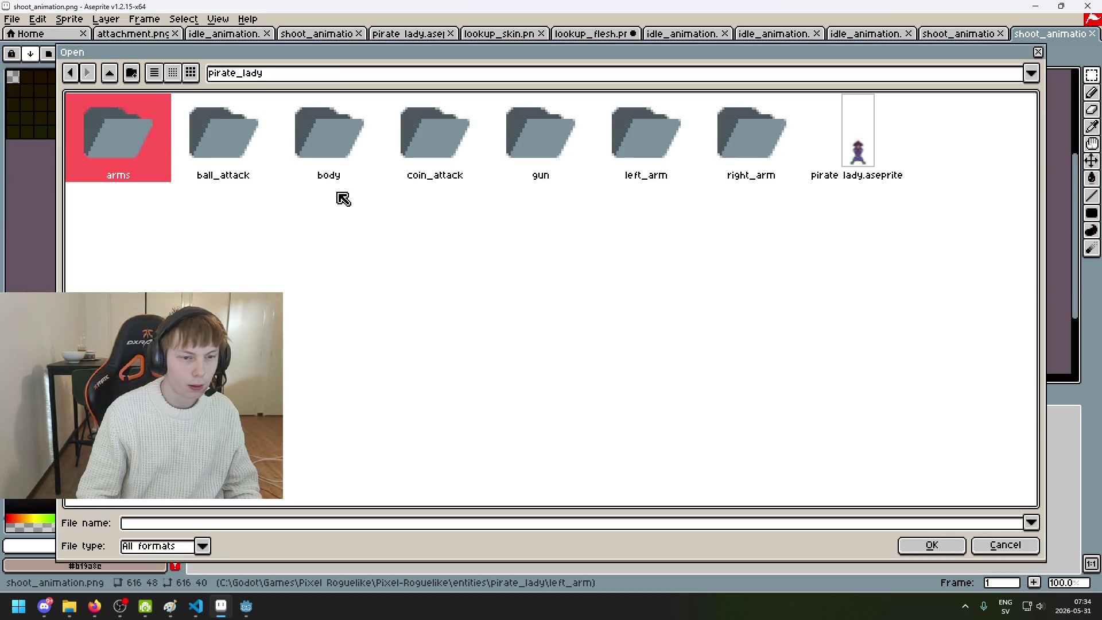
double_click(729, 151)
left_click(355, 158)
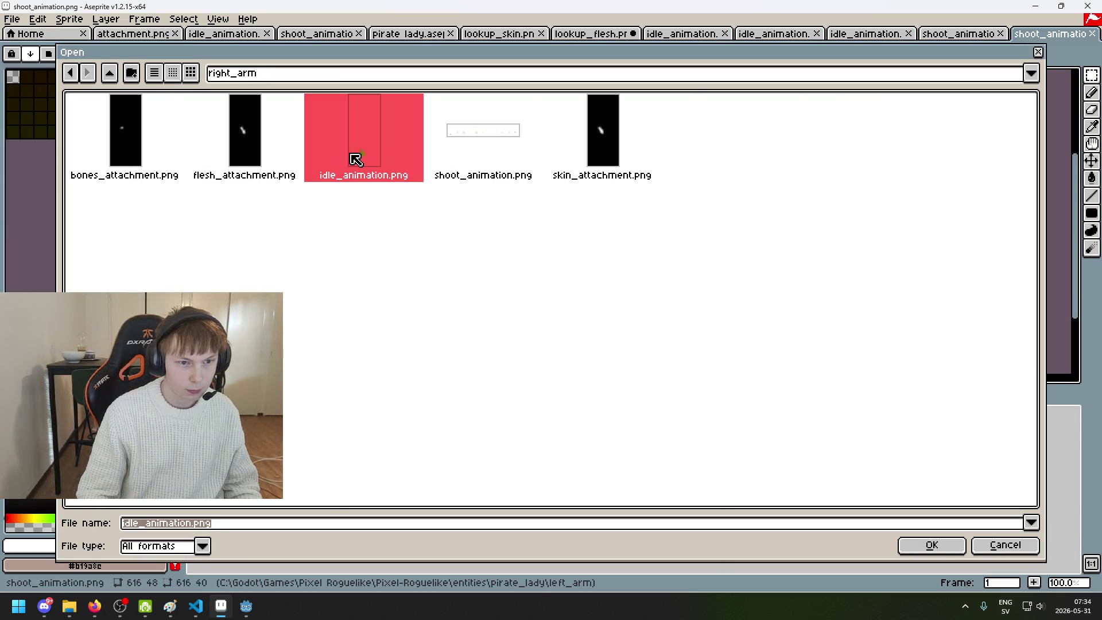
left_click(479, 155)
left_click(931, 545)
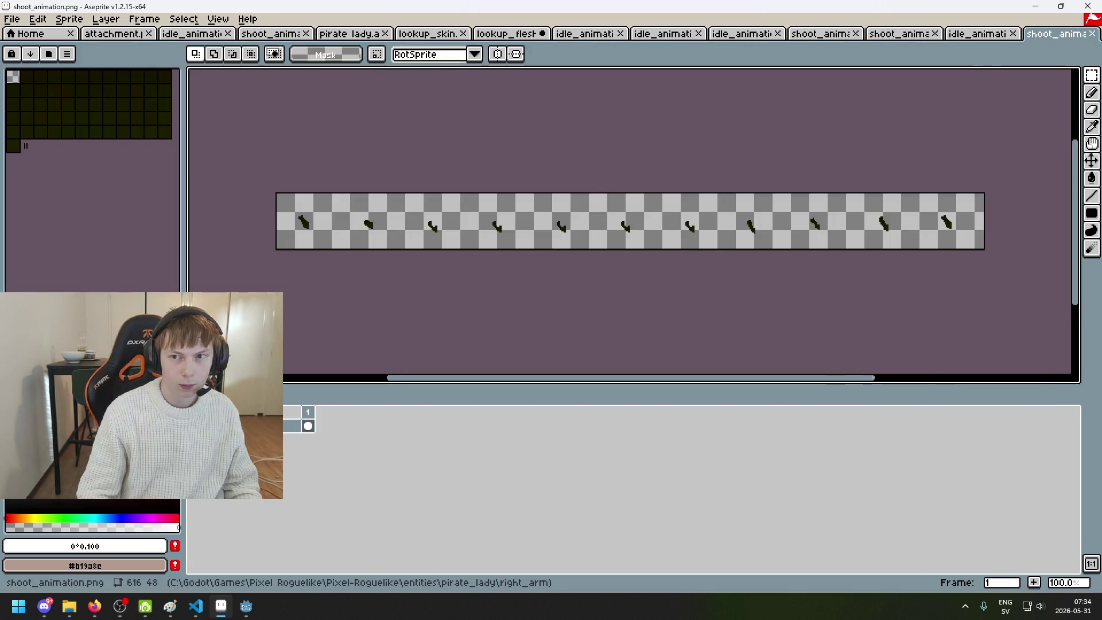
Compare the shoot animation with another open sprite, then return to Godot's pirate_lady scene
left_click(977, 33)
scroll(681, 191, "up", 2)
left_click(1053, 34)
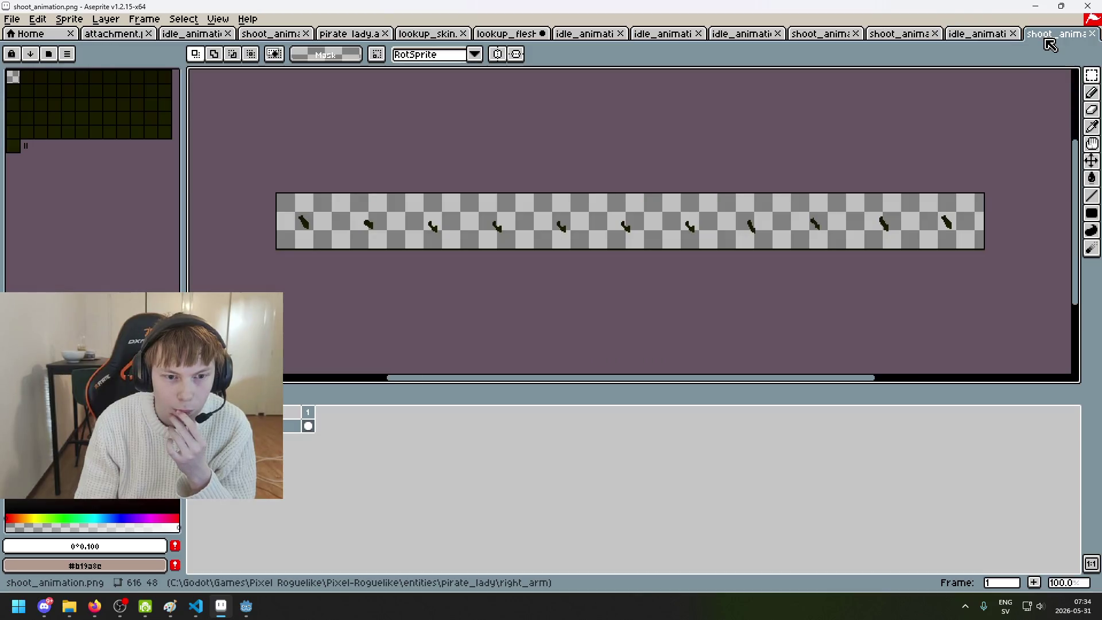
scroll(269, 248, "up", 2)
scroll(268, 248, "up", 1)
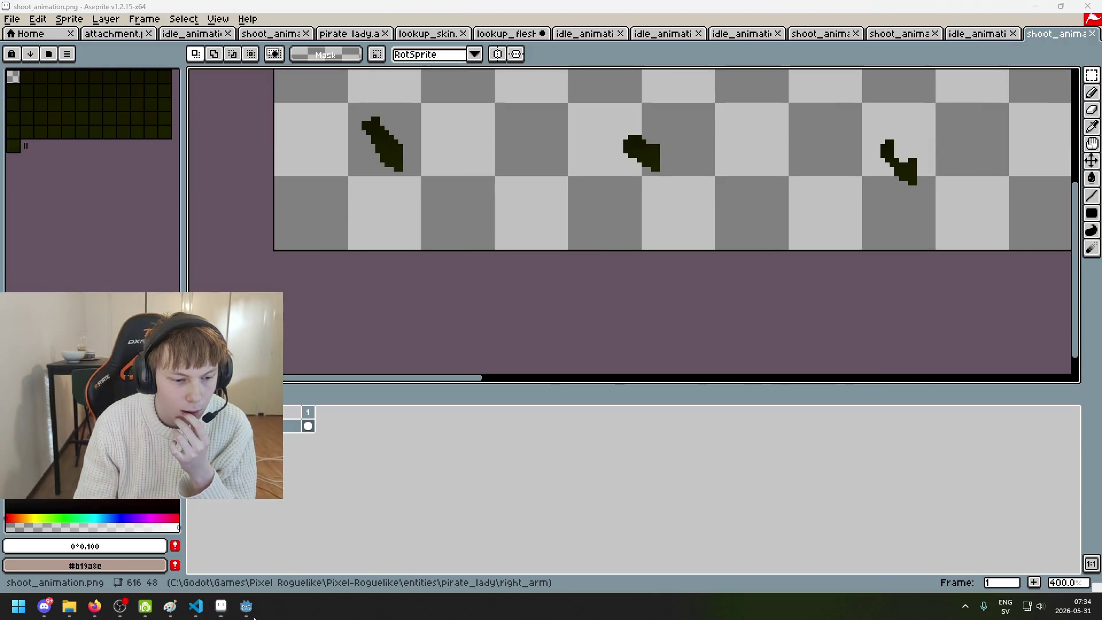
mouse_move(246, 606)
left_click(188, 565)
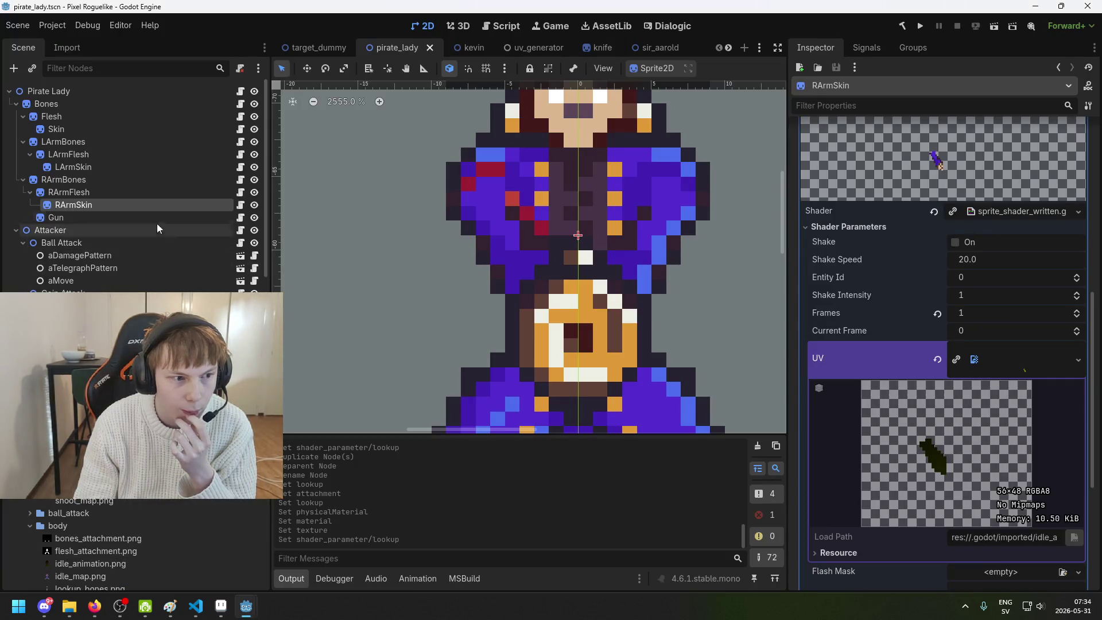
Select the RArmSkin node and preview its layer lookup texture in the Inspector
left_click(135, 193)
left_click(132, 204)
scroll(919, 321, "up", 4)
scroll(938, 297, "up", 3)
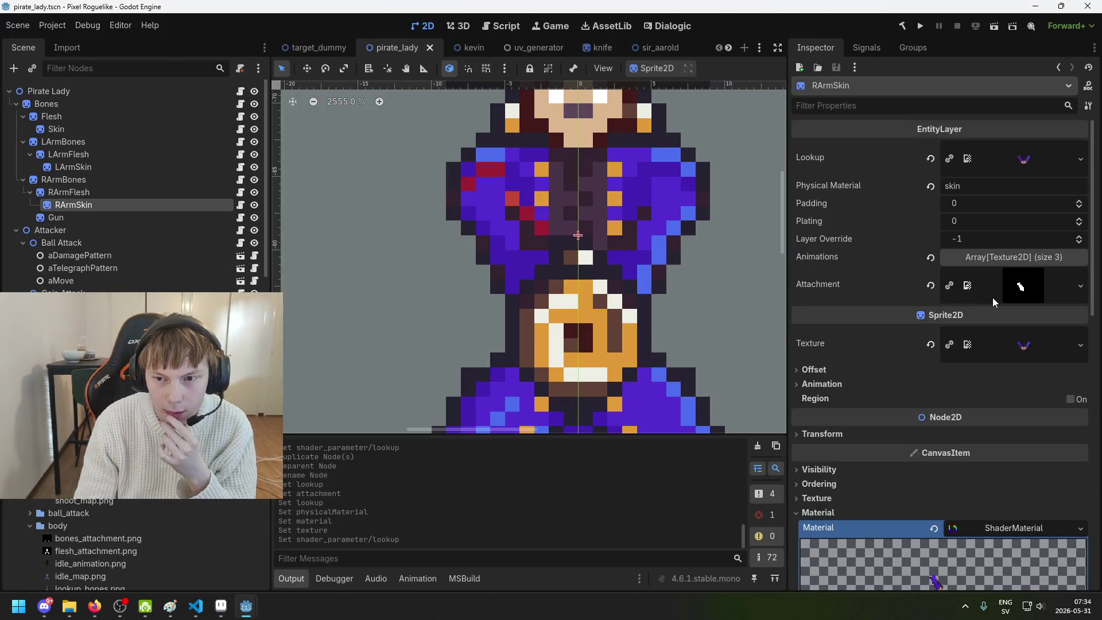
left_click(1043, 160)
left_click(1044, 160)
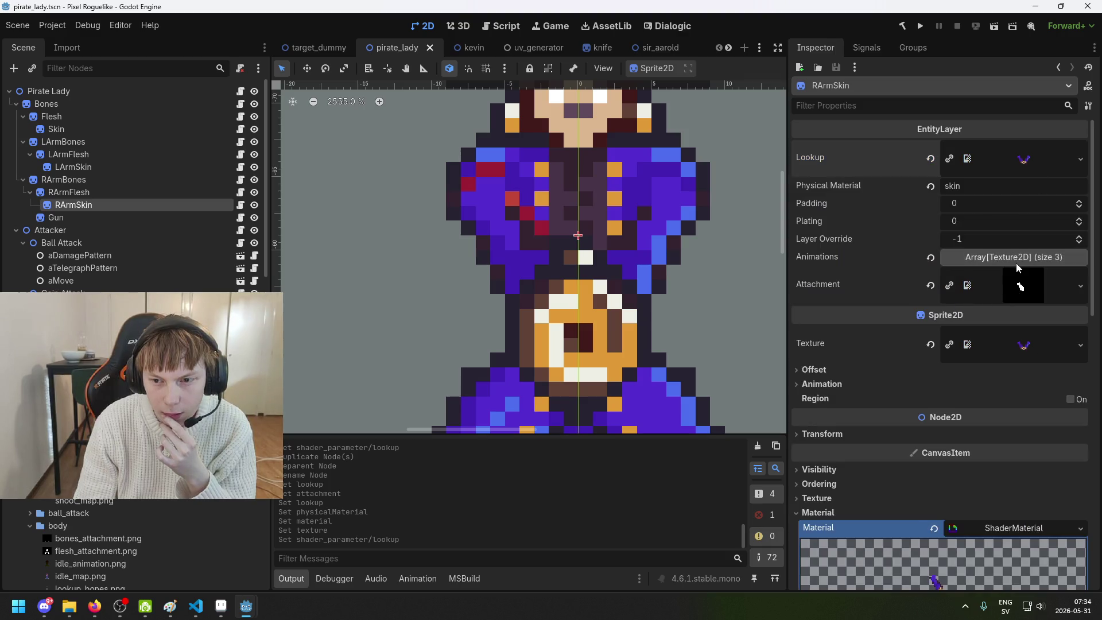
Preview the shader's Lookup texture several times to inspect the purple skin lookup
scroll(1016, 263, "down", 4)
scroll(1011, 295, "up", 3)
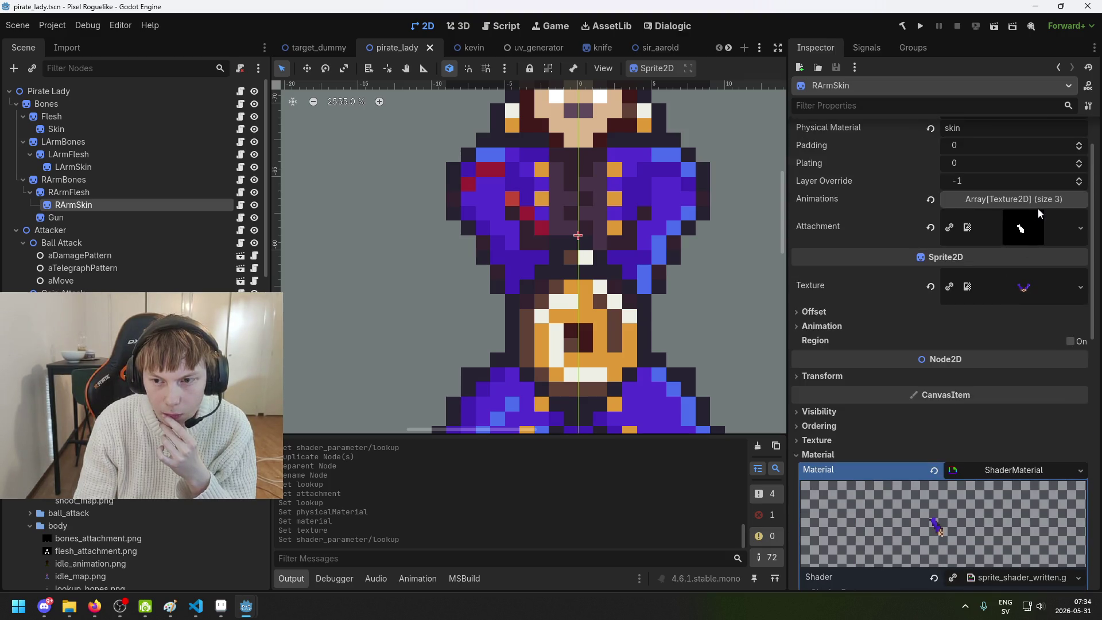
scroll(1033, 235, "down", 8)
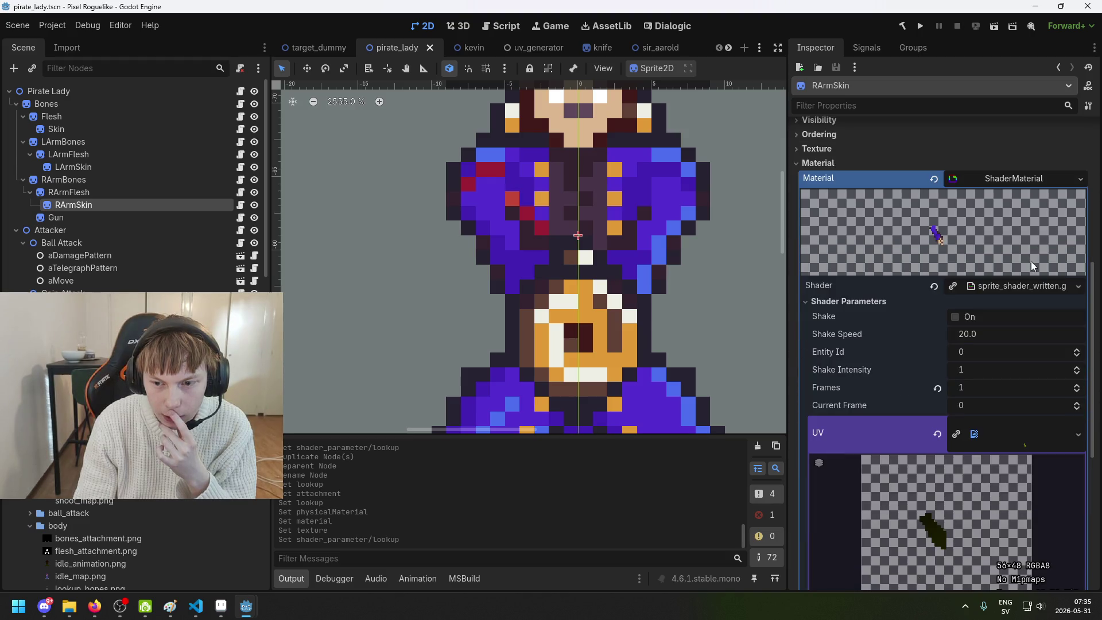
scroll(1015, 377, "down", 6)
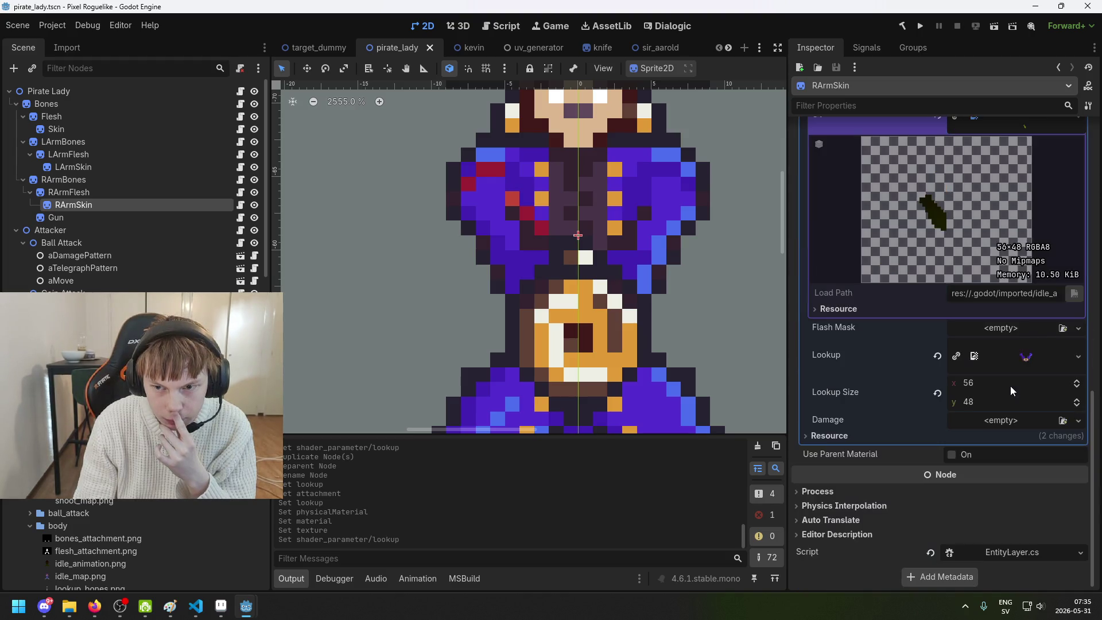
left_click(1022, 368)
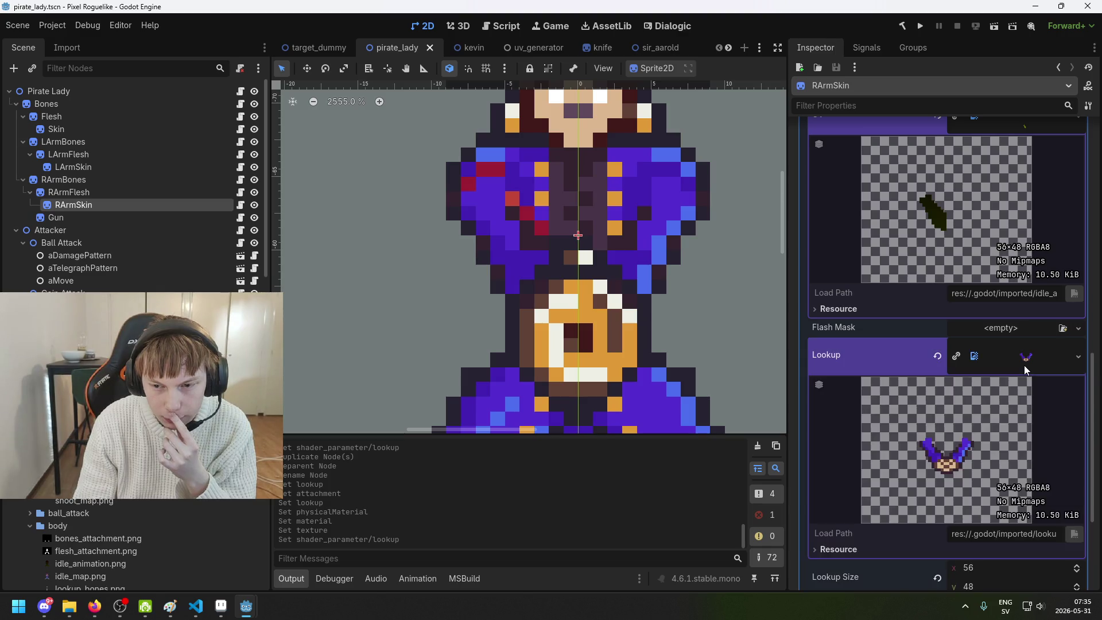
left_click(1024, 365)
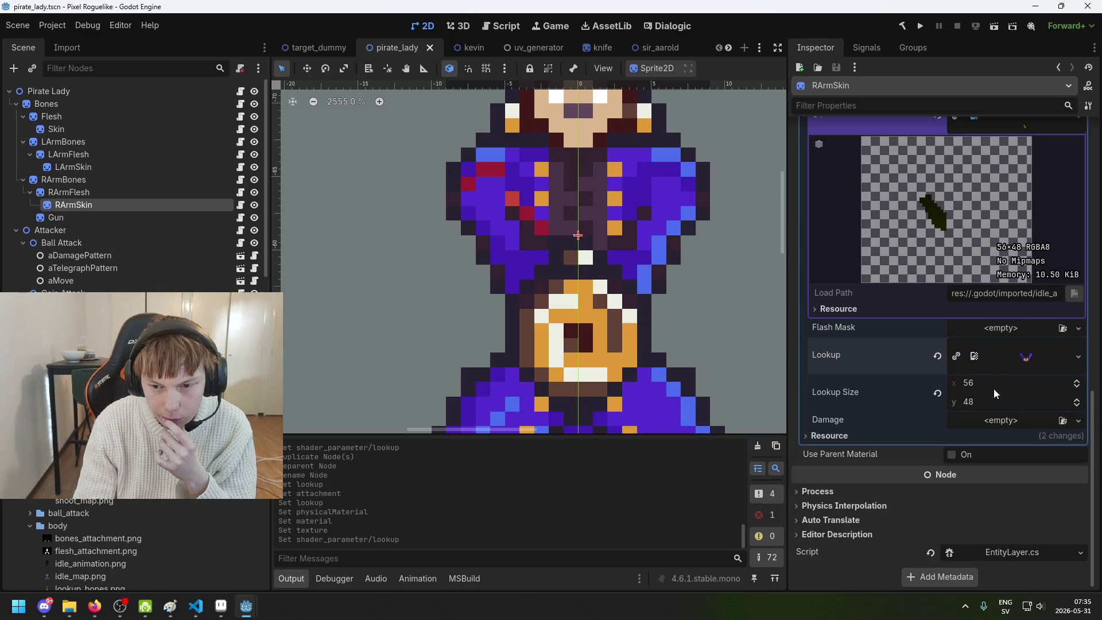
left_click(1022, 364)
left_click(1022, 364)
left_click(1022, 364)
left_click(1023, 366)
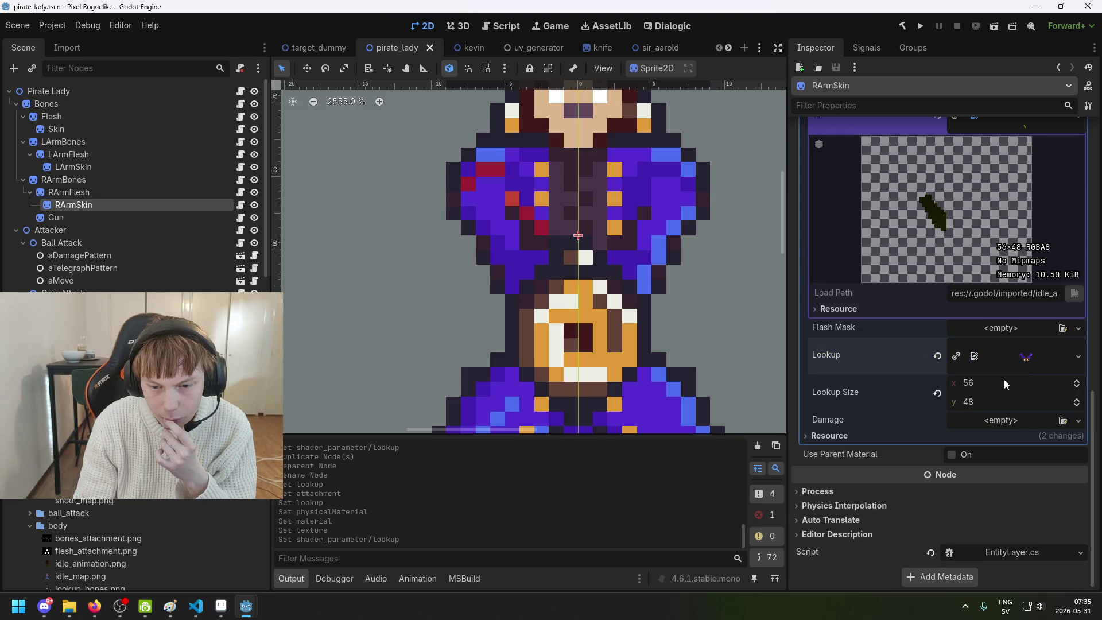
Expand the Animations array's three textures, then re-check the shader's UV texture preview
scroll(1004, 380, "up", 8)
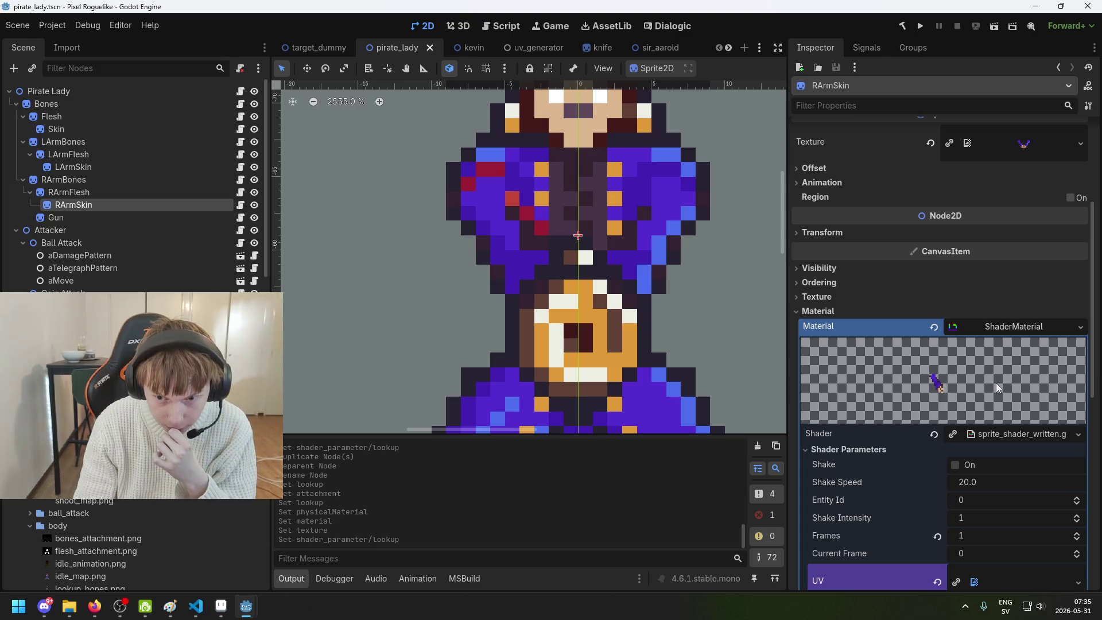
scroll(984, 393, "down", 3)
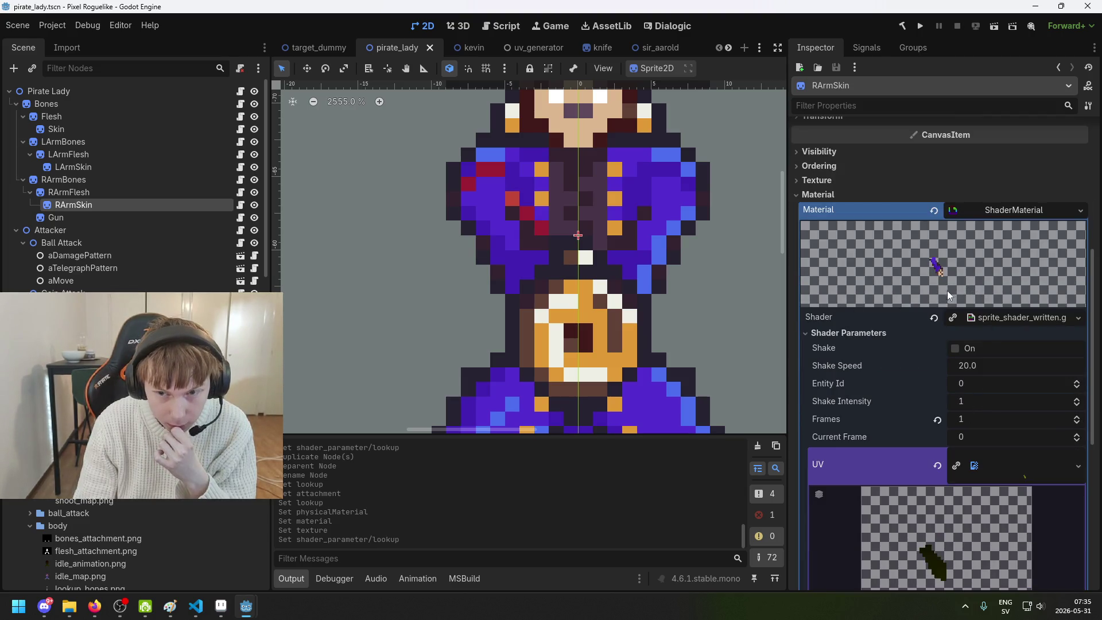
scroll(963, 298, "up", 5)
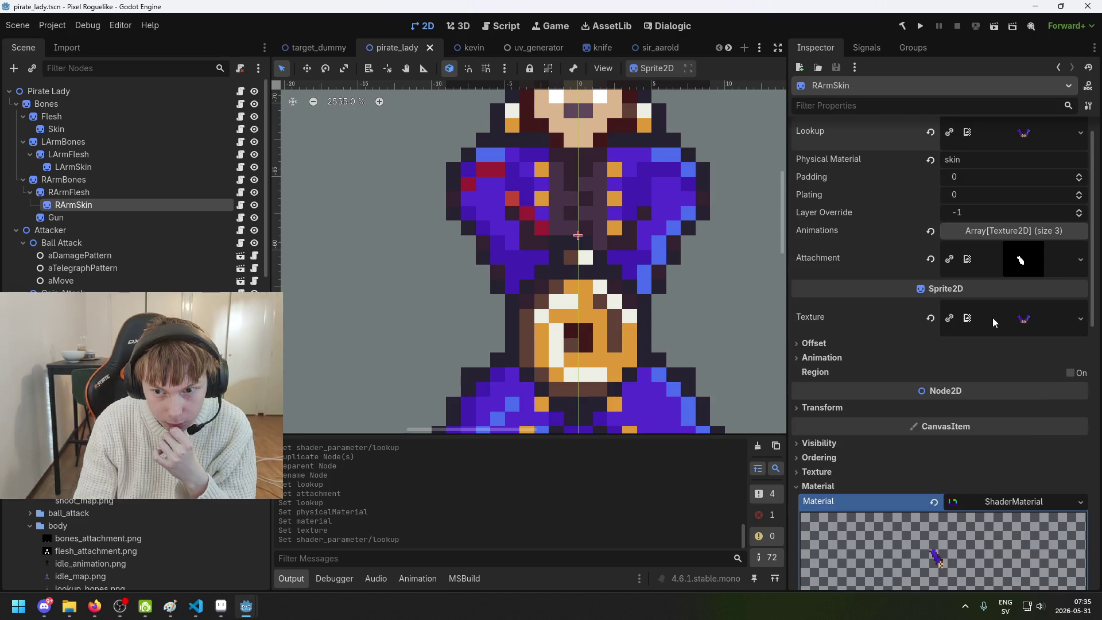
left_click(1009, 261)
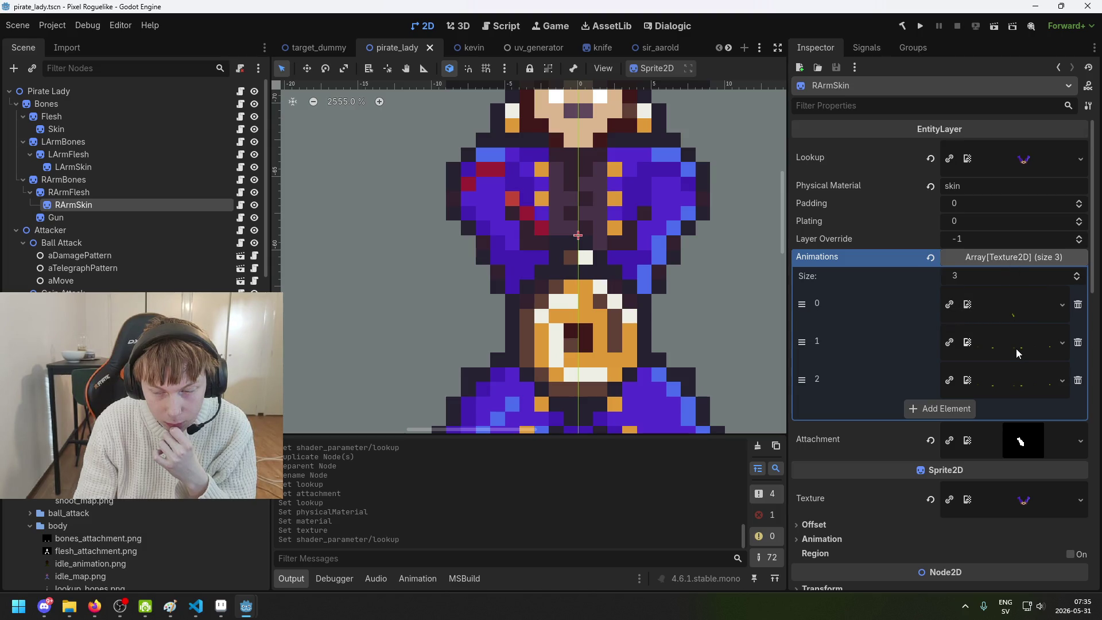
left_click(1000, 257)
scroll(1015, 306, "down", 2)
scroll(1014, 305, "down", 10)
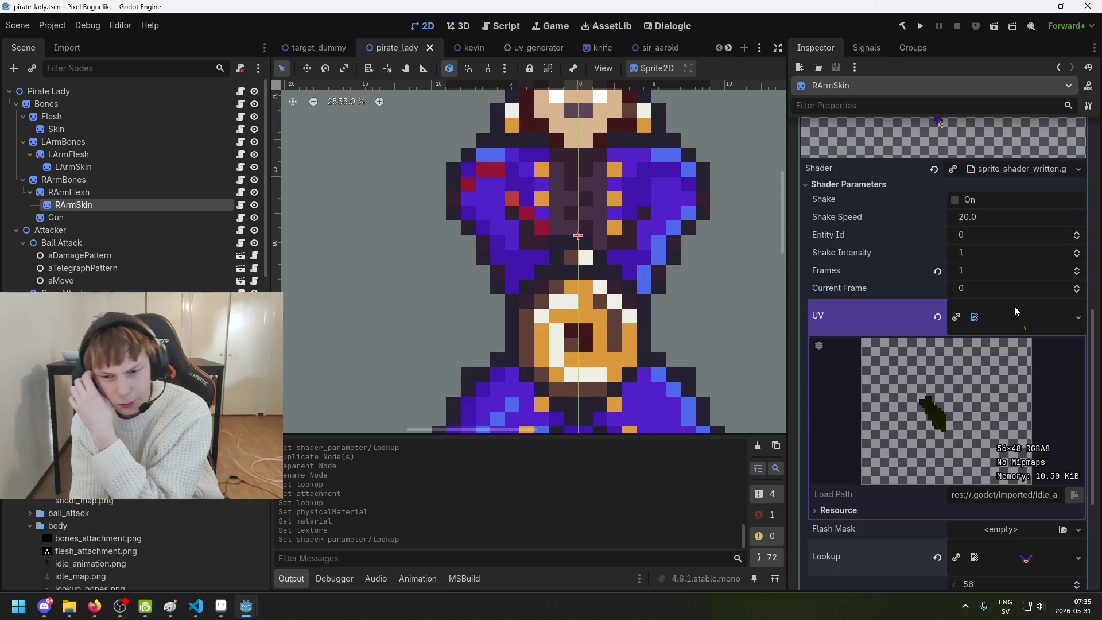
scroll(1026, 364, "up", 5)
scroll(984, 358, "down", 5)
scroll(873, 377, "up", 3)
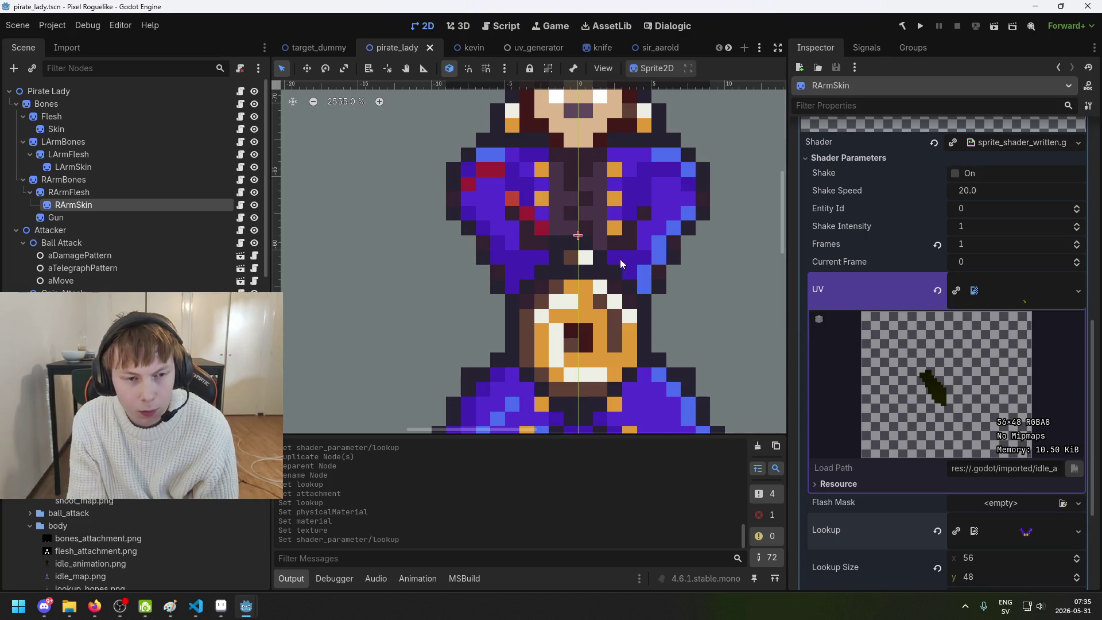
left_click(1014, 296)
left_click(1014, 298)
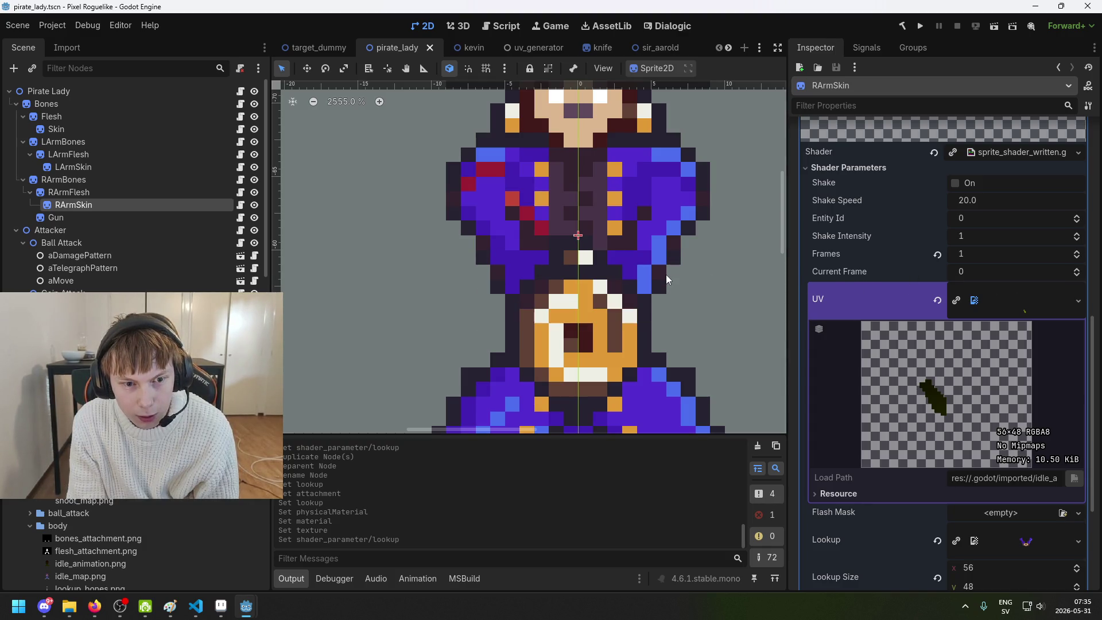
Preview the shader's Lookup texture once more, then switch over to Aseprite
scroll(676, 278, "up", 2)
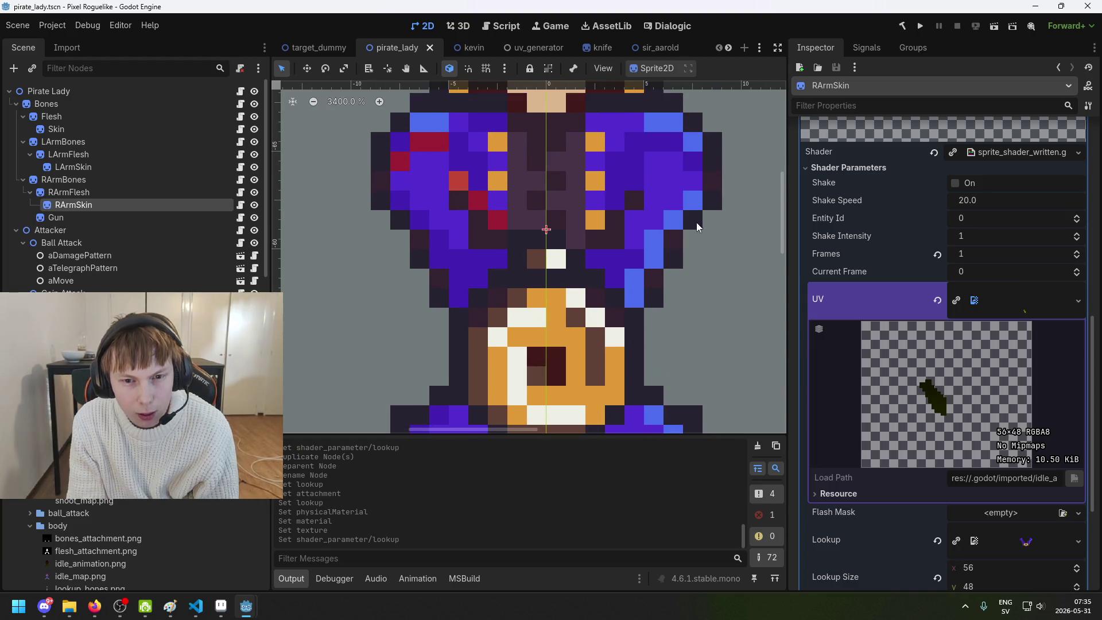
scroll(704, 222, "up", 4)
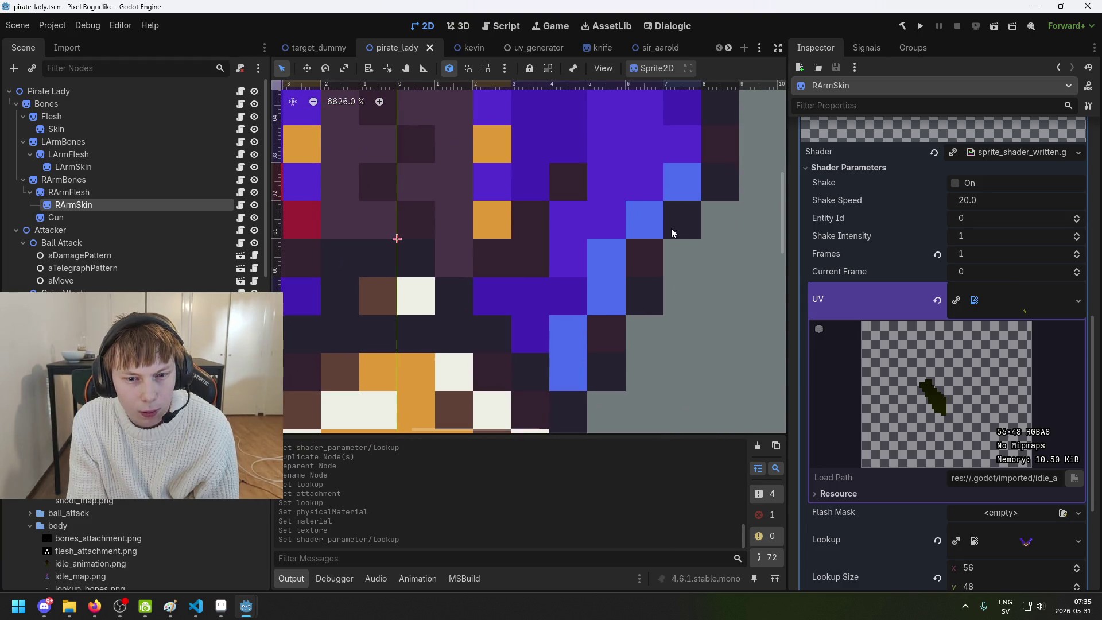
scroll(678, 222, "down", 6)
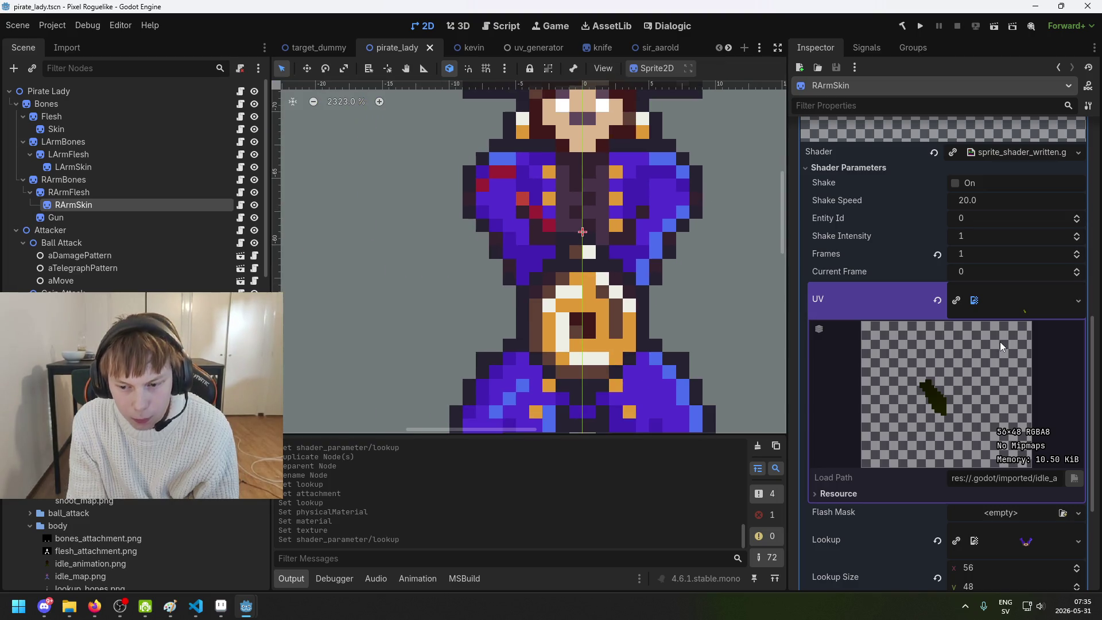
scroll(1000, 340, "down", 3)
left_click(1014, 357)
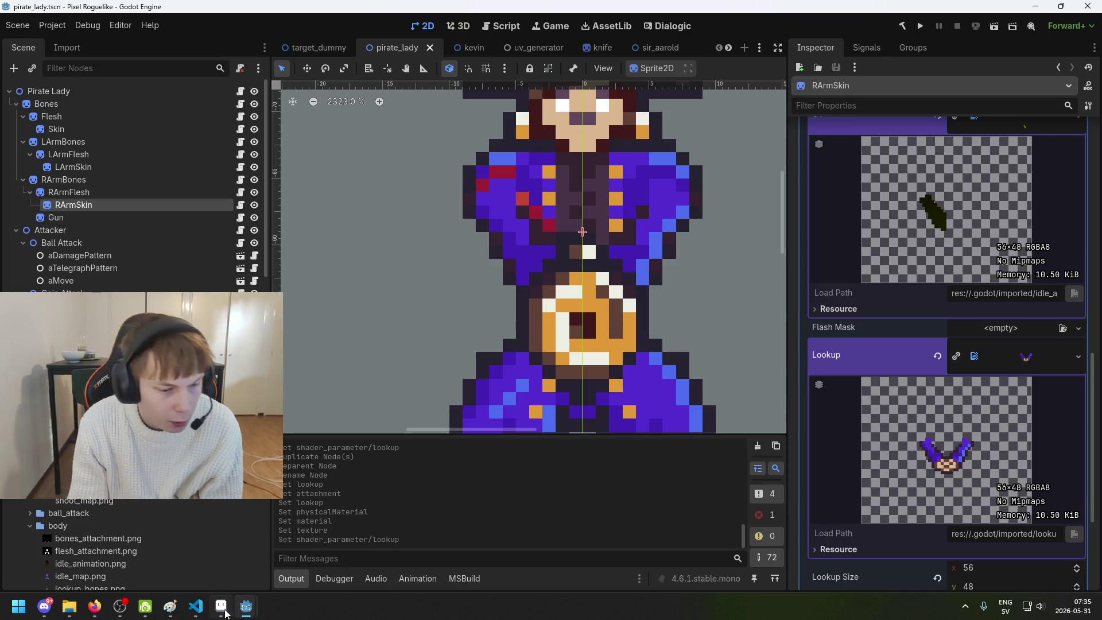
key("alt+Tab")
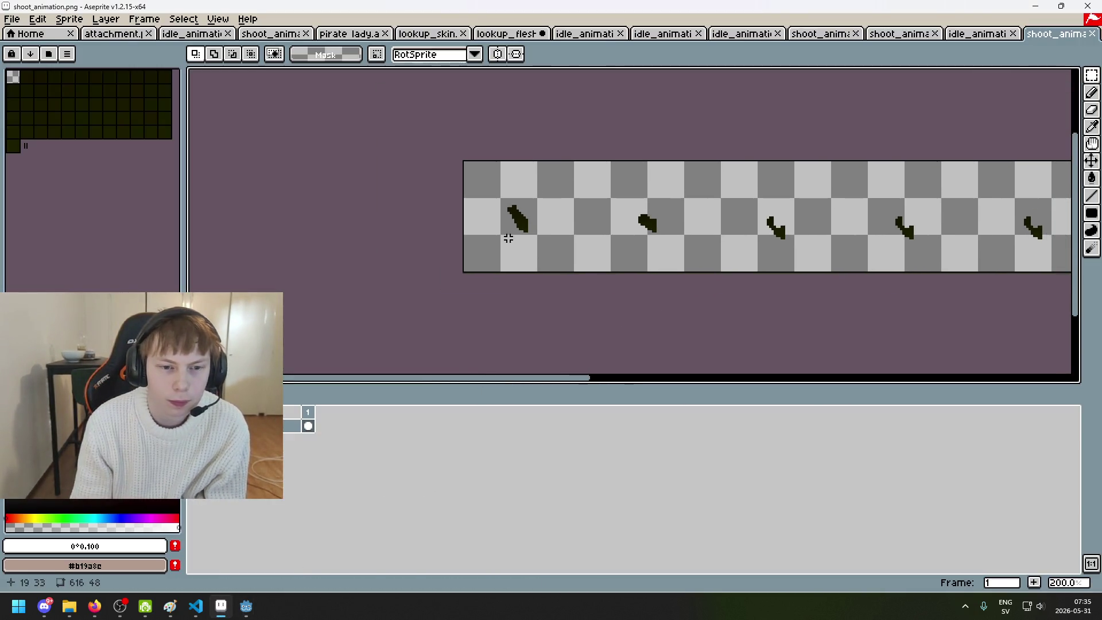
Browse the body, left and right arm idle animation sprites and reorder the right arm tab
scroll(514, 241, "up", 1)
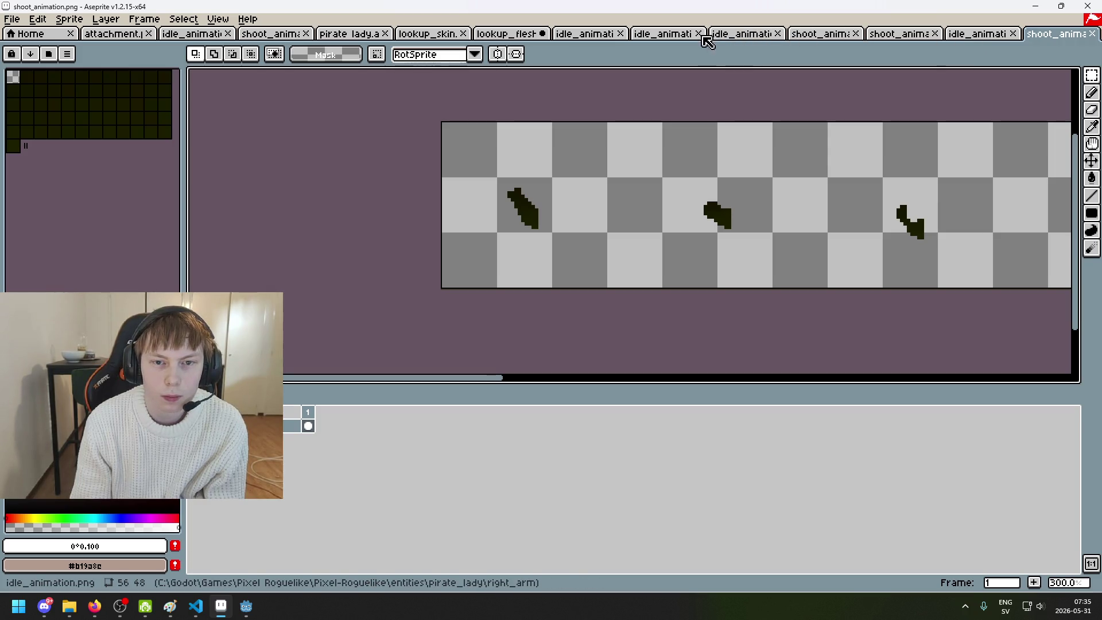
left_click(968, 37)
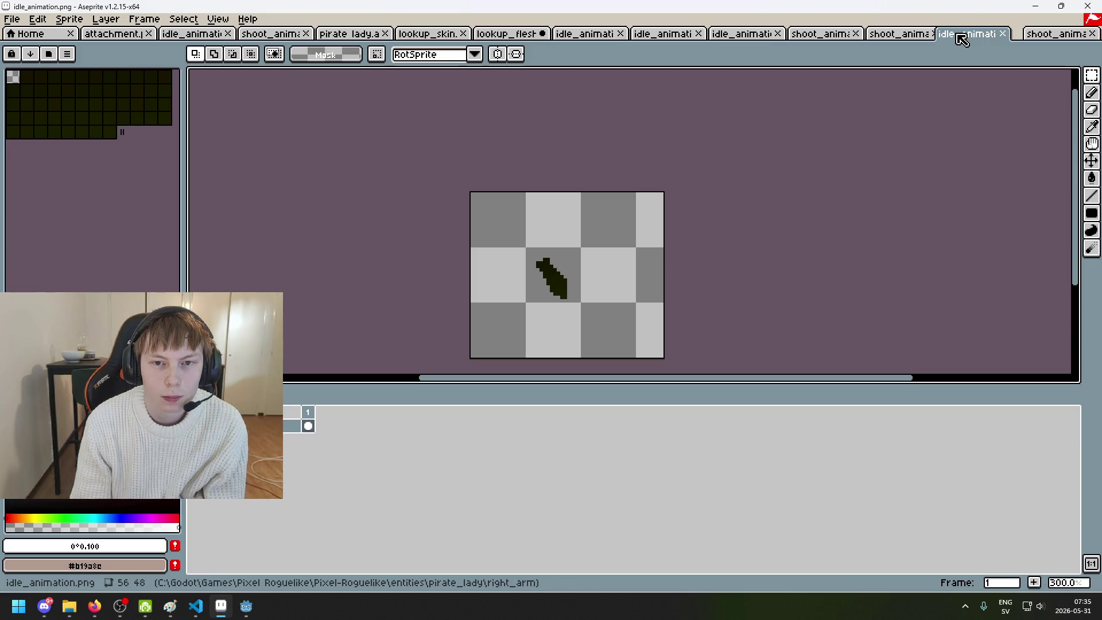
left_click(673, 34)
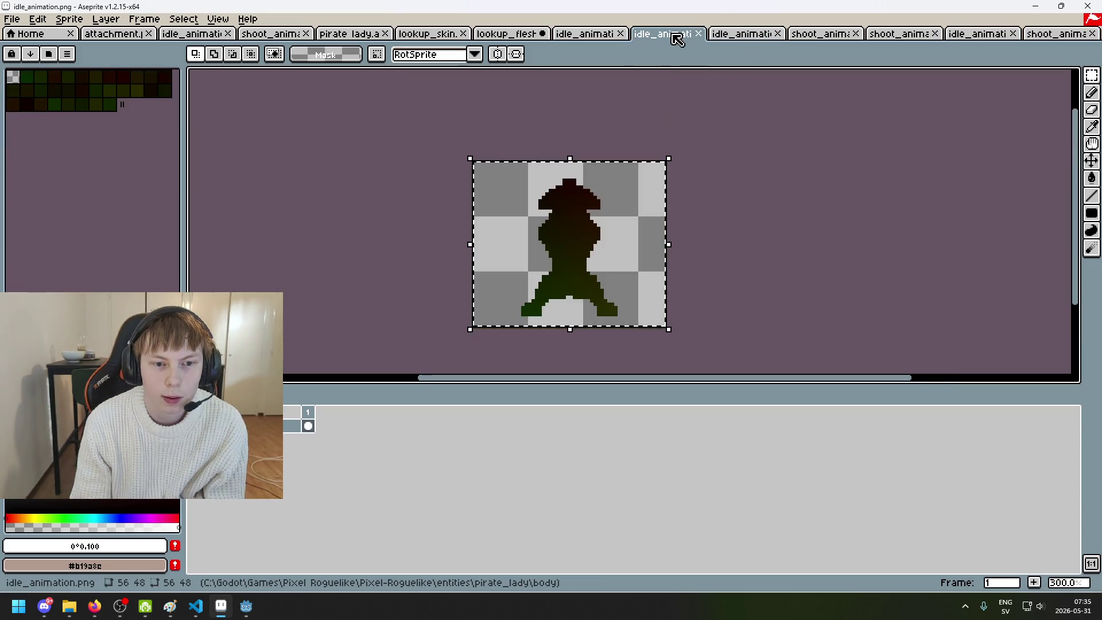
left_click(581, 36)
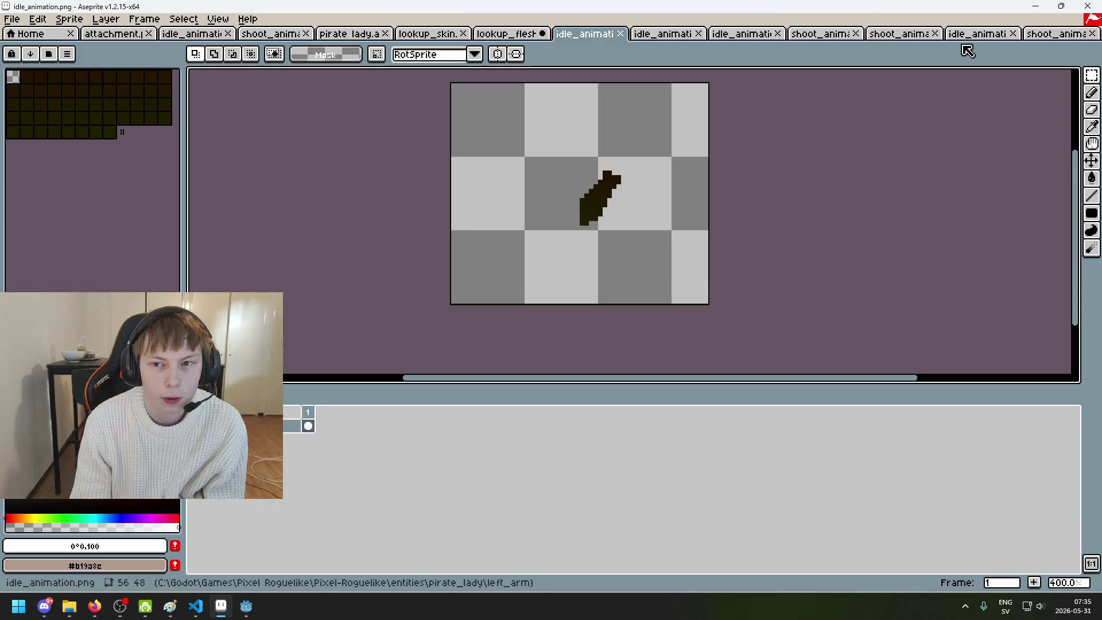
left_click_drag(992, 34, 660, 46)
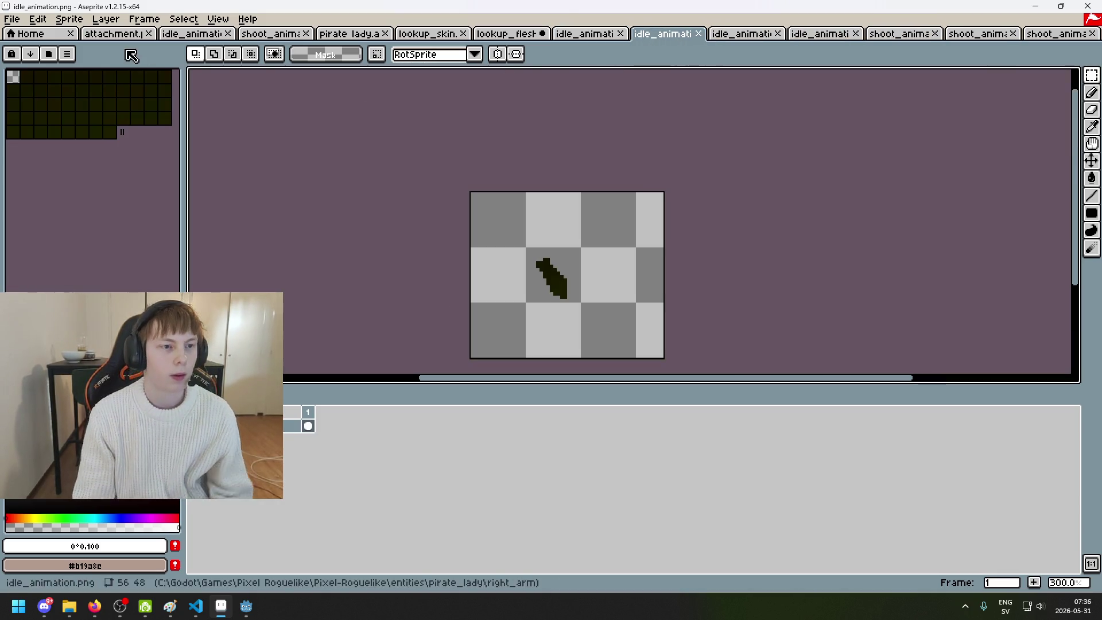
Close the unneeded documents, including shoot_animation and the pirate lady document
left_click(148, 34)
left_click(152, 36)
left_click(173, 35)
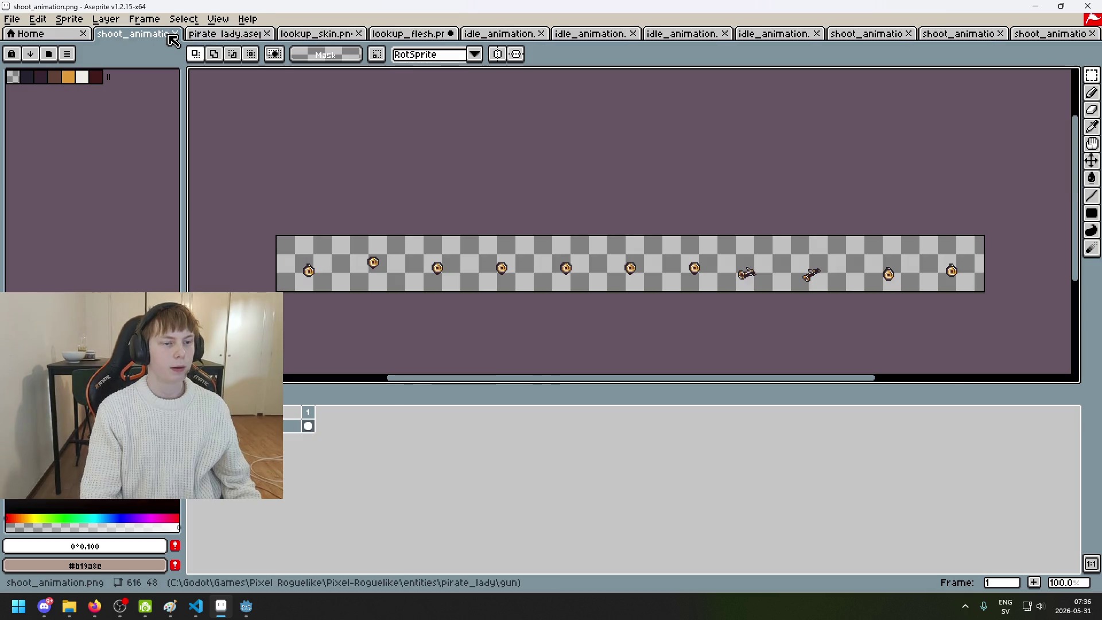
left_click(176, 36)
right_click(119, 38)
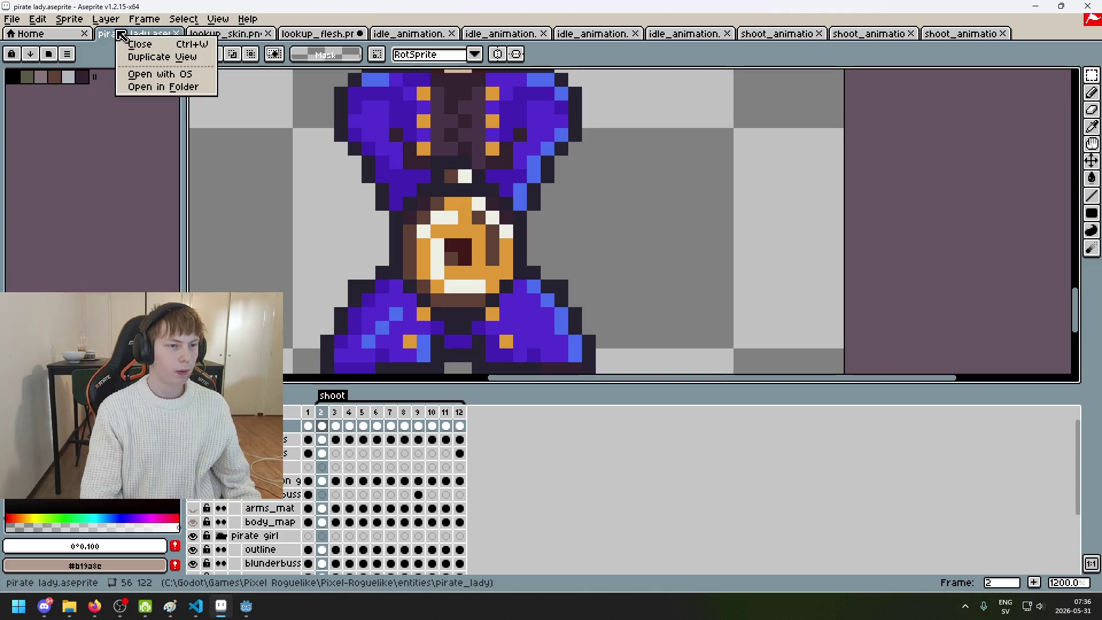
right_click(120, 36)
right_click(147, 38)
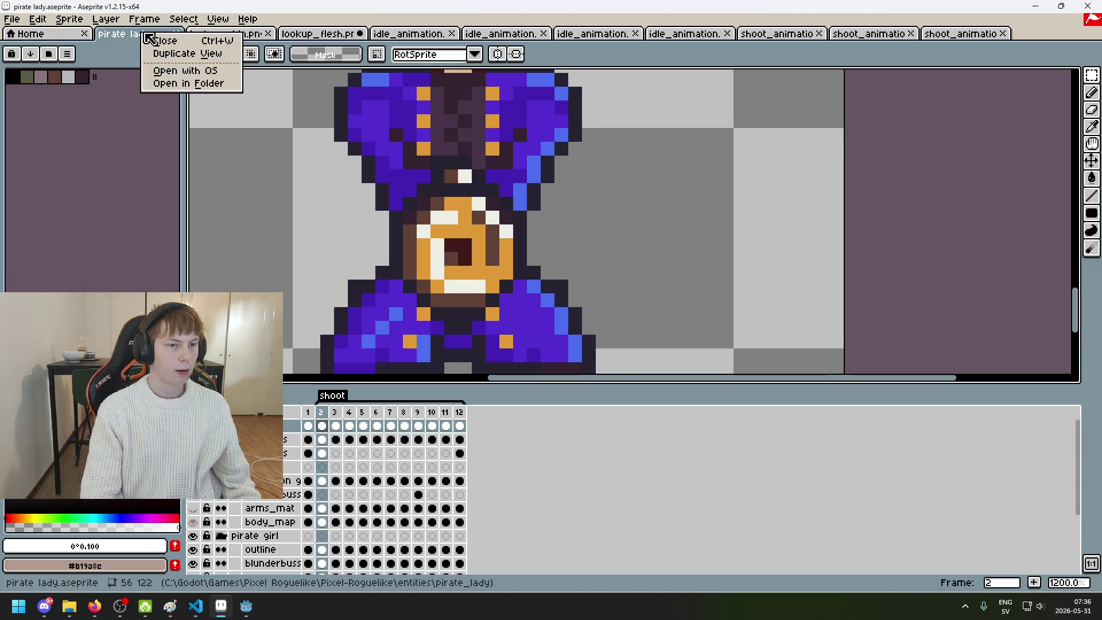
left_click(151, 40)
Close lookup_flesh without saving its changes, then close every remaining sprite tab
left_click(176, 34)
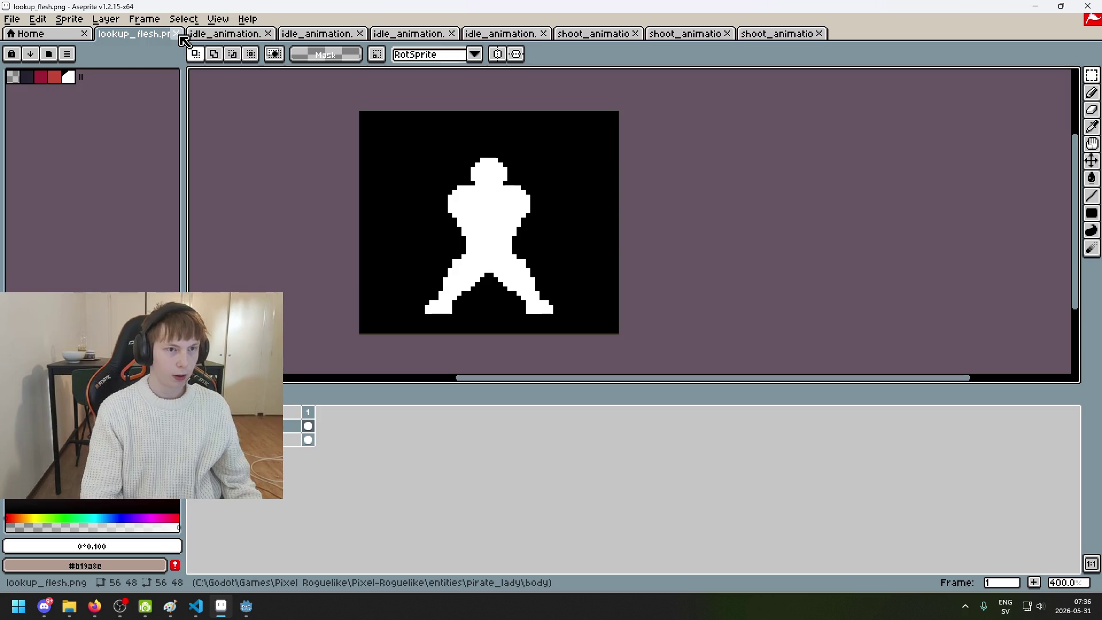
left_click(176, 34)
left_click(563, 329)
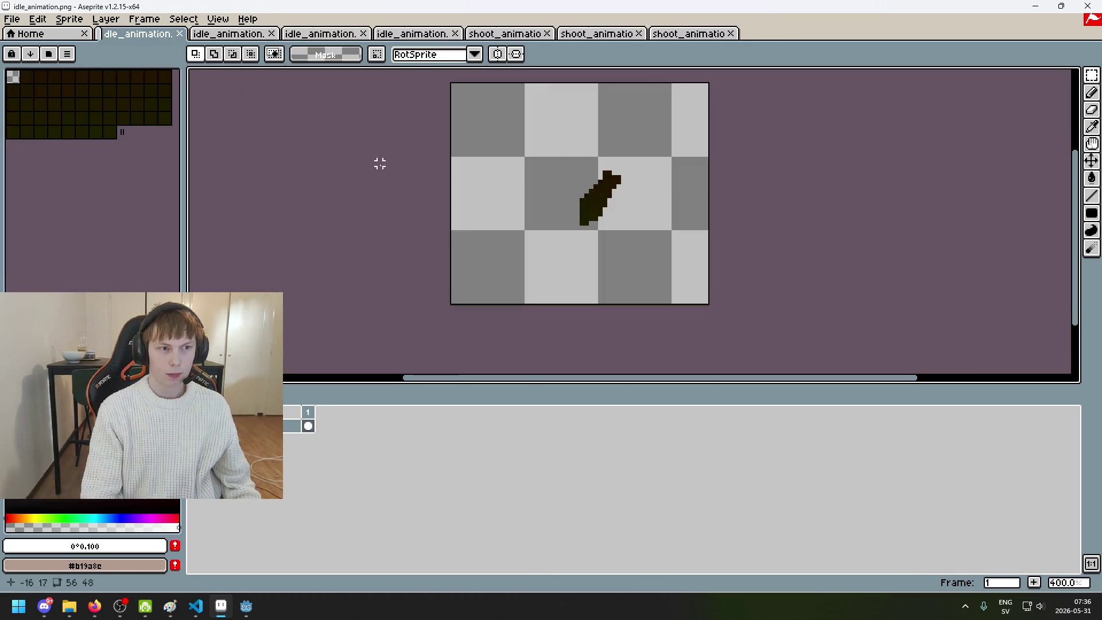
middle_click(179, 35)
middle_click(179, 36)
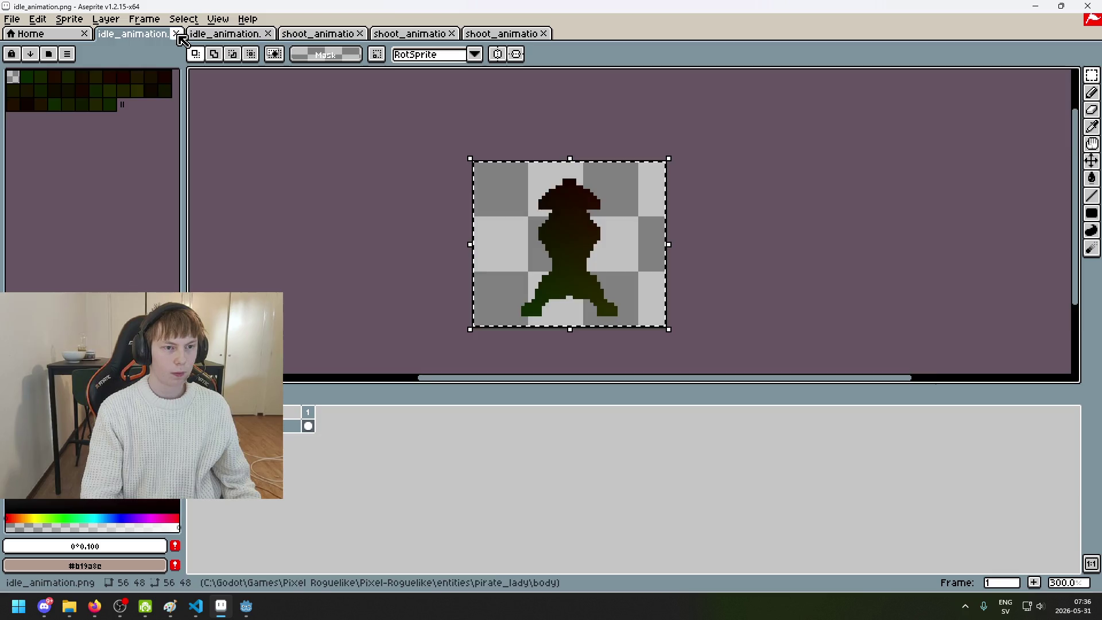
middle_click(179, 36)
middle_click(180, 35)
middle_click(179, 35)
middle_click(179, 35)
middle_click(118, 34)
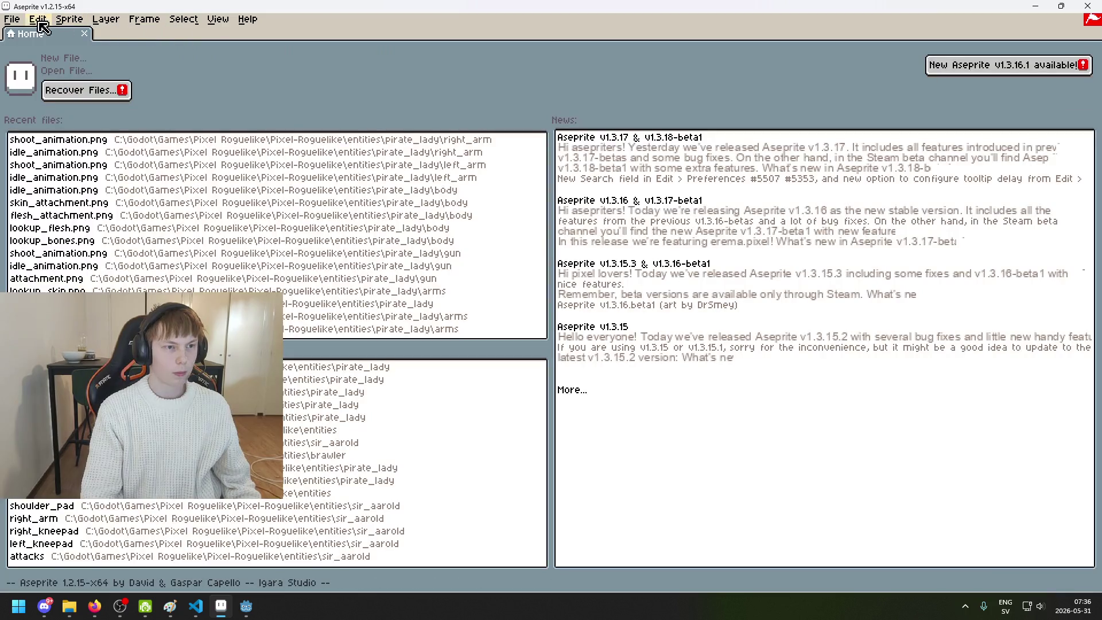
left_click(49, 71)
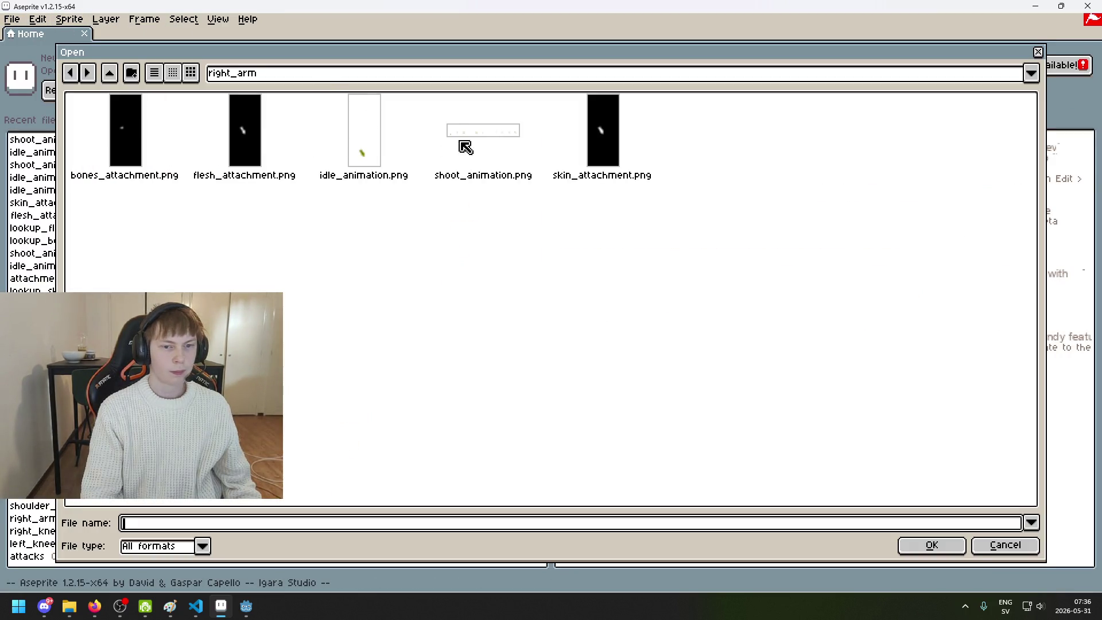
Open idle_animation.png and shoot_animation.png from the right_arm folder, then from the left_arm folder
left_click_drag(358, 134, 479, 154)
left_click(926, 540)
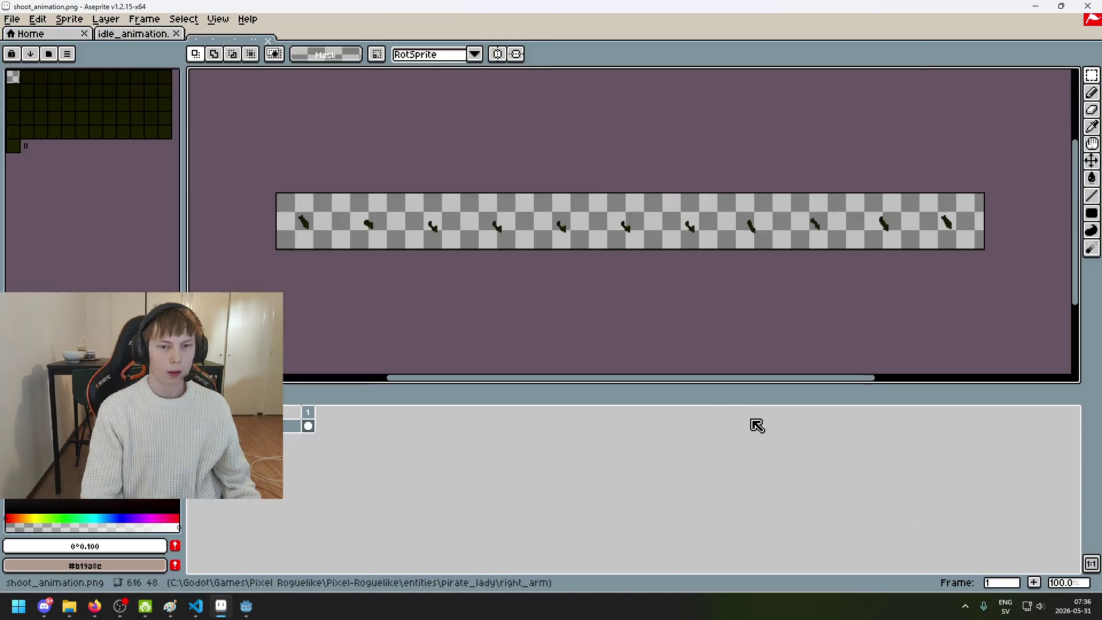
left_click(11, 19)
left_click(51, 50)
left_click(264, 73)
left_click(335, 178)
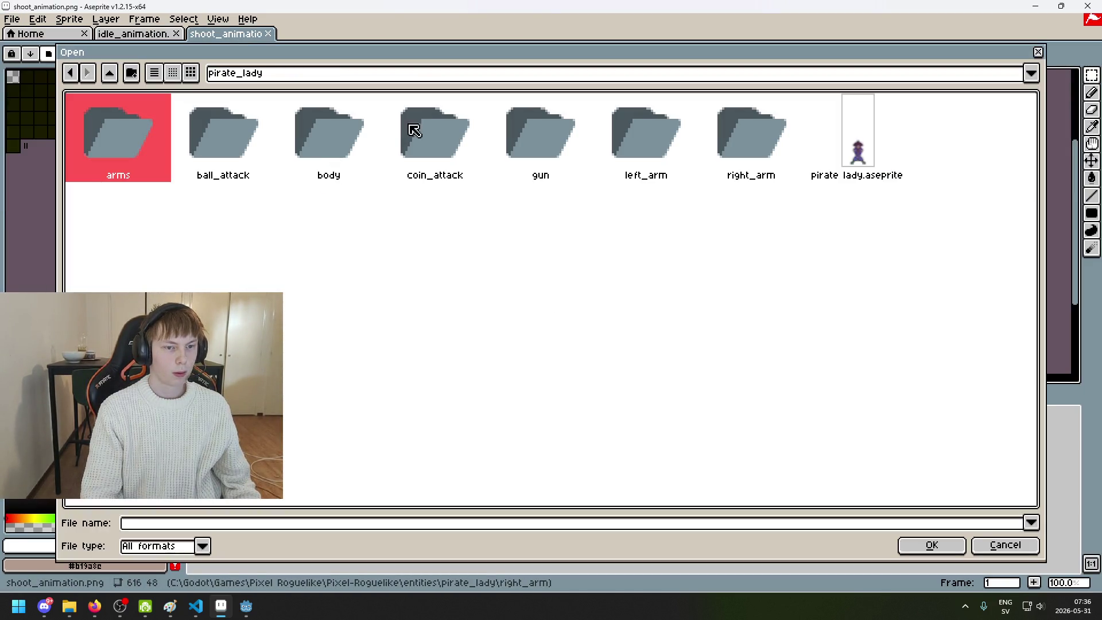
double_click(651, 143)
left_click(354, 144)
left_click(463, 145, "ctrl")
left_click(931, 545)
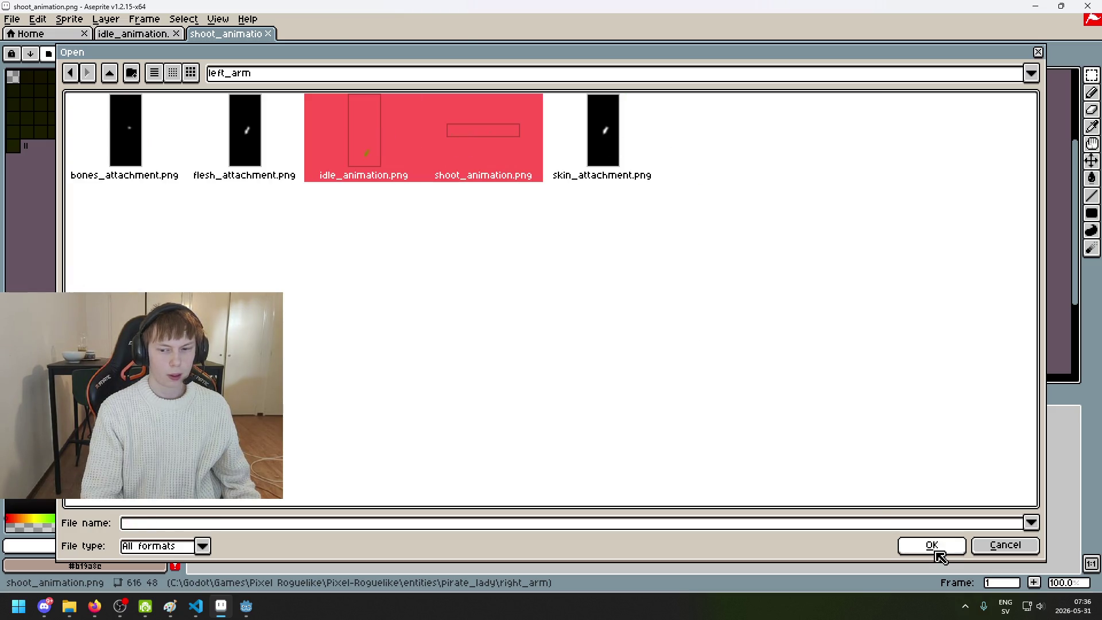
Compare the right and left arm idle animation tabs, centering the left arm sprite
scroll(330, 140, "up", 3)
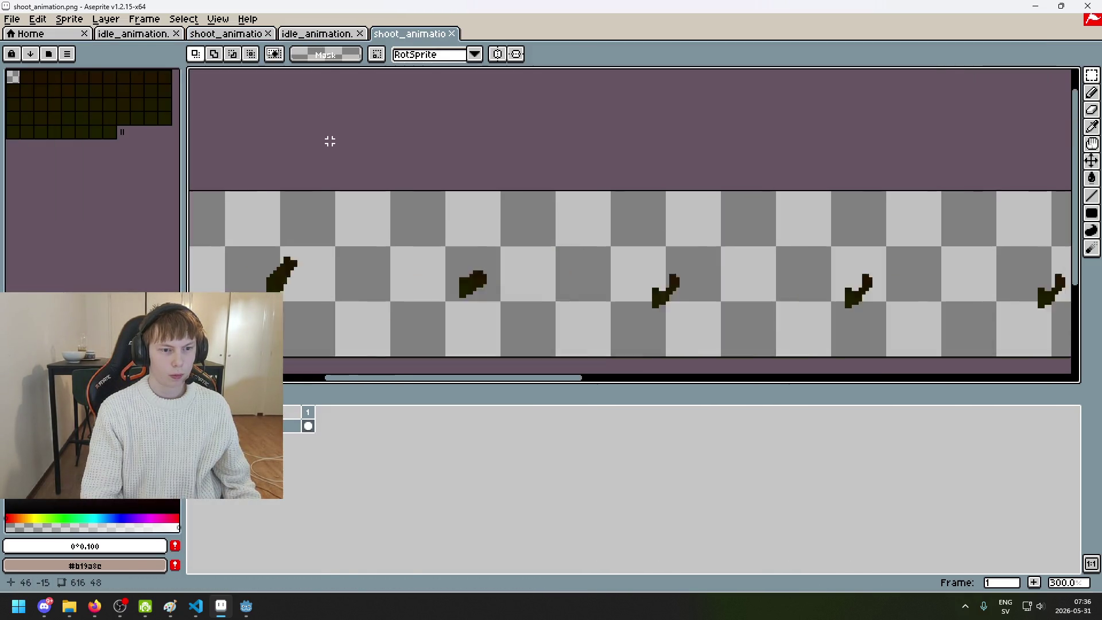
left_click(330, 35)
scroll(599, 198, "up", 1)
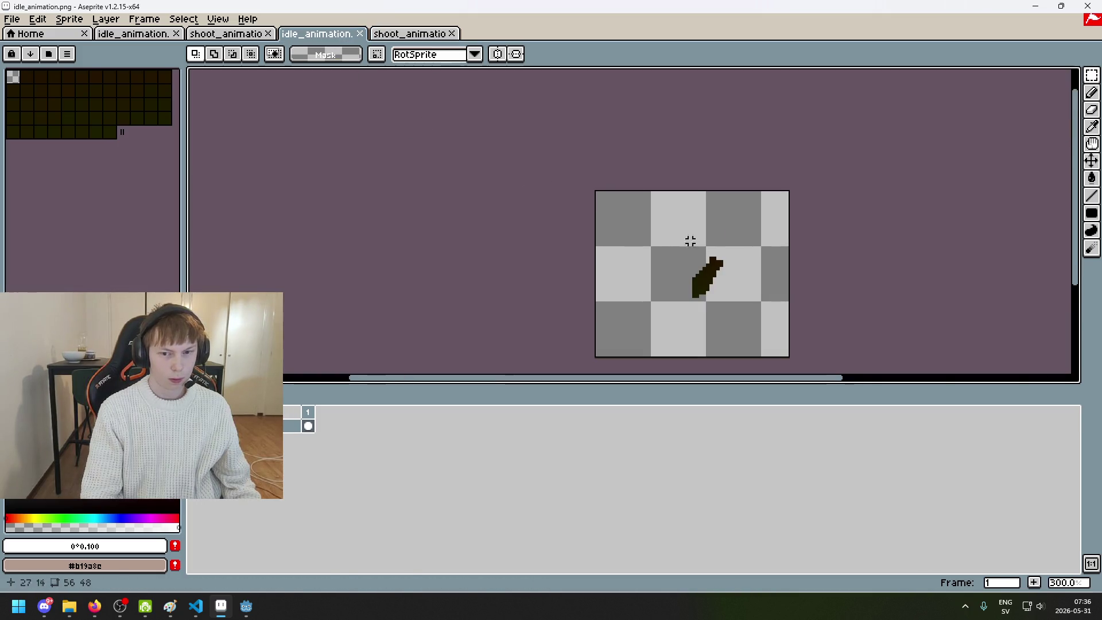
left_click(164, 35)
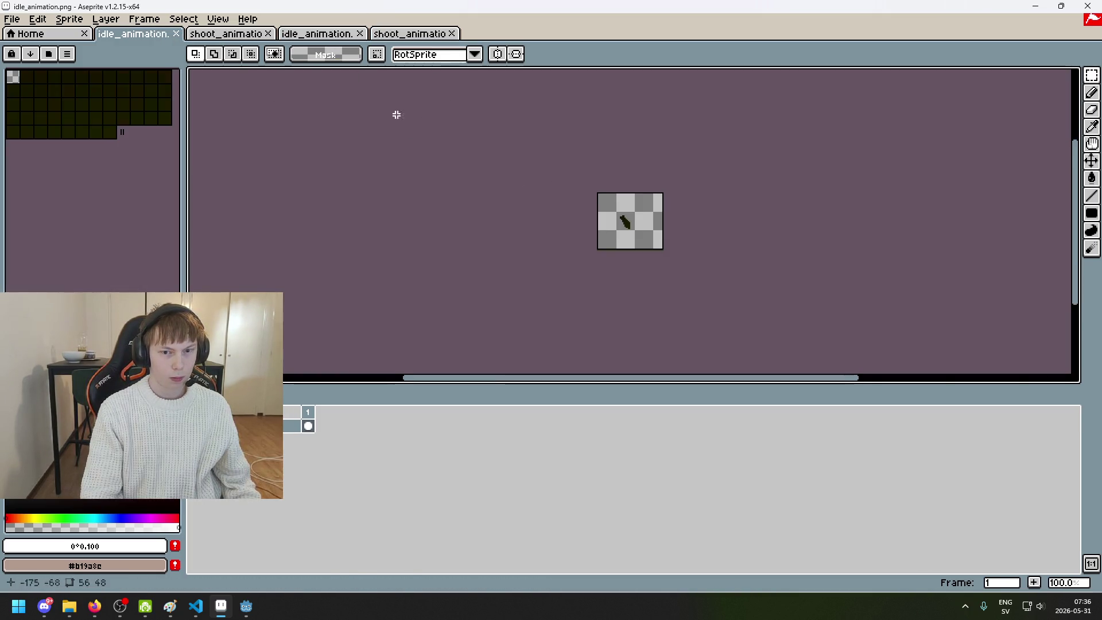
scroll(715, 244, "up", 1)
left_click(319, 35)
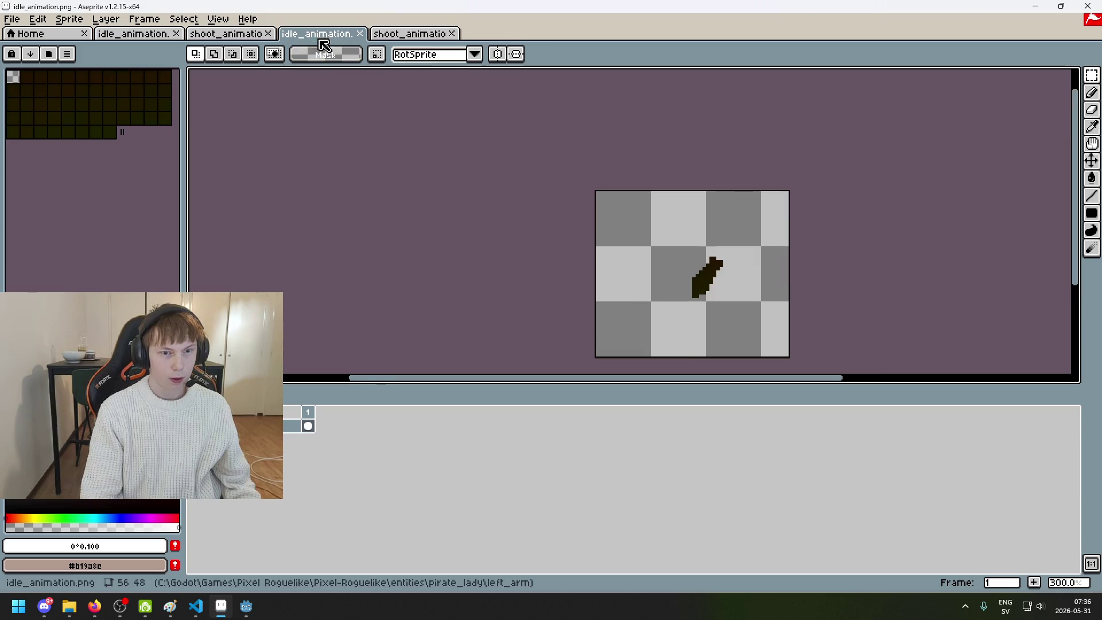
scroll(683, 252, "up", 3)
left_click_drag(696, 249, 476, 167)
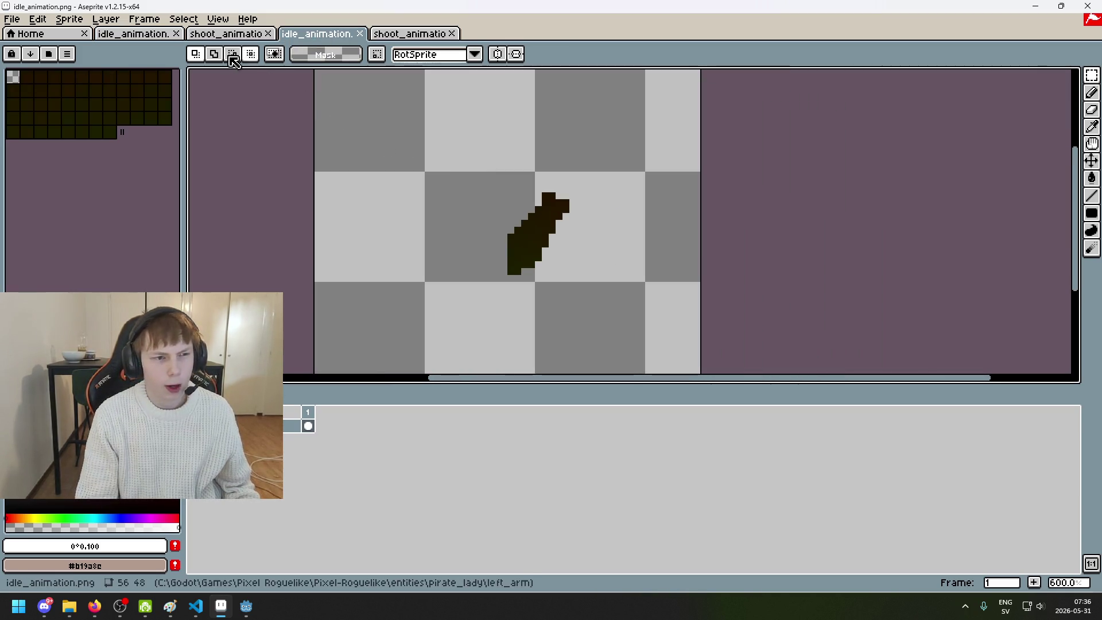
Center the right arm idle sprite, clear its selection, and bring Godot back to the front
left_click(134, 34)
mouse_move(550, 209)
left_mouse_down()
mouse_move(484, 165)
mouse_move(692, 378)
left_mouse_up()
scroll(520, 193, "up", 4)
left_click(772, 336)
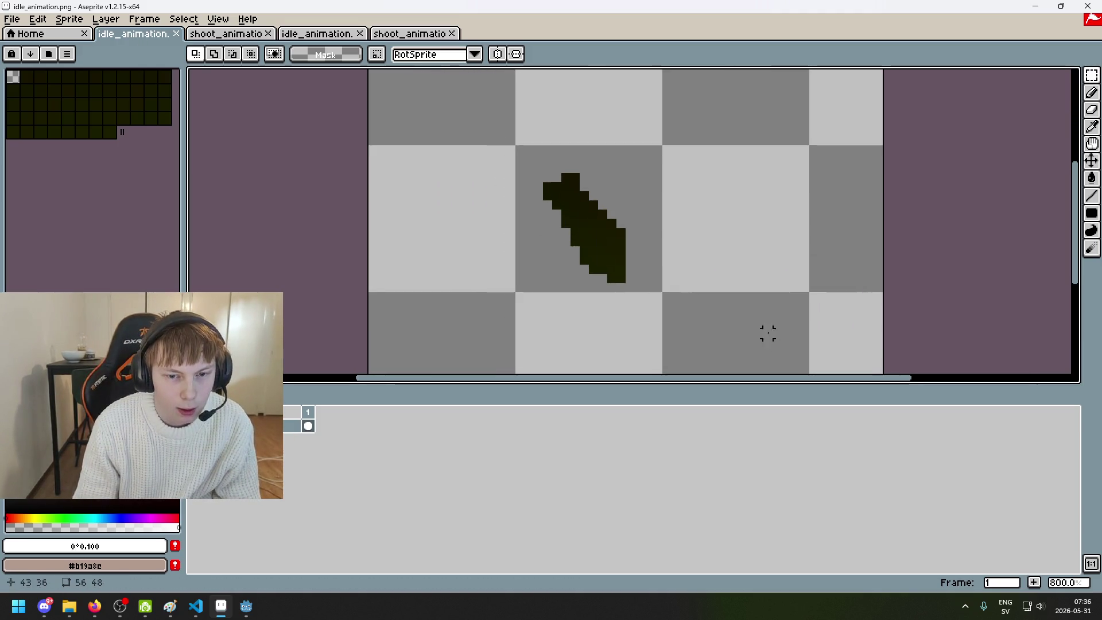
scroll(652, 275, "down", 1)
left_click(245, 606)
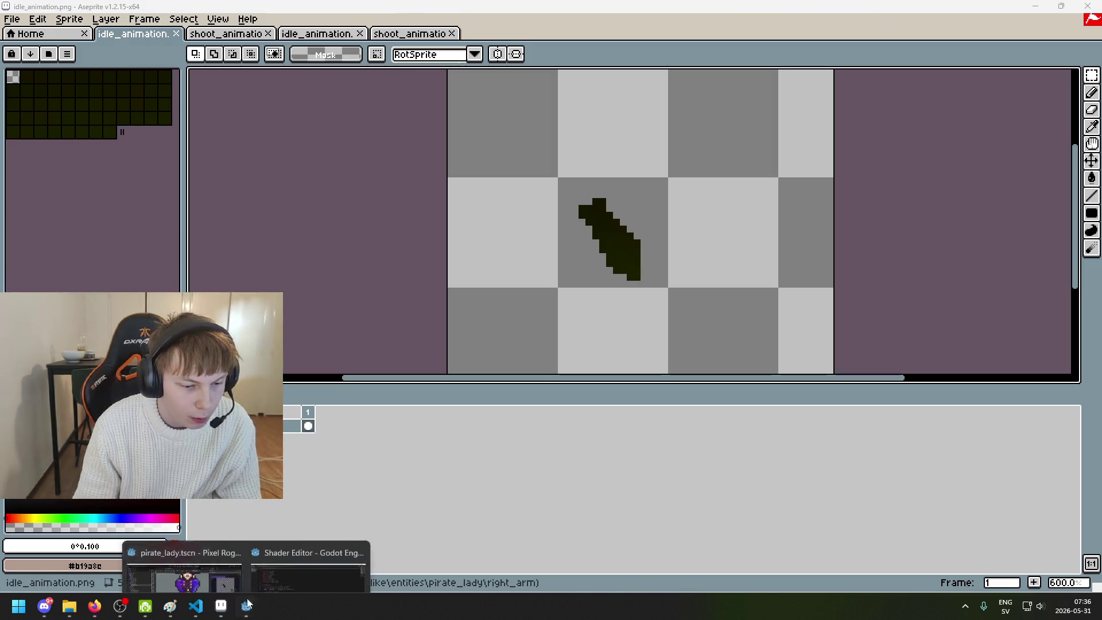
left_click(172, 545)
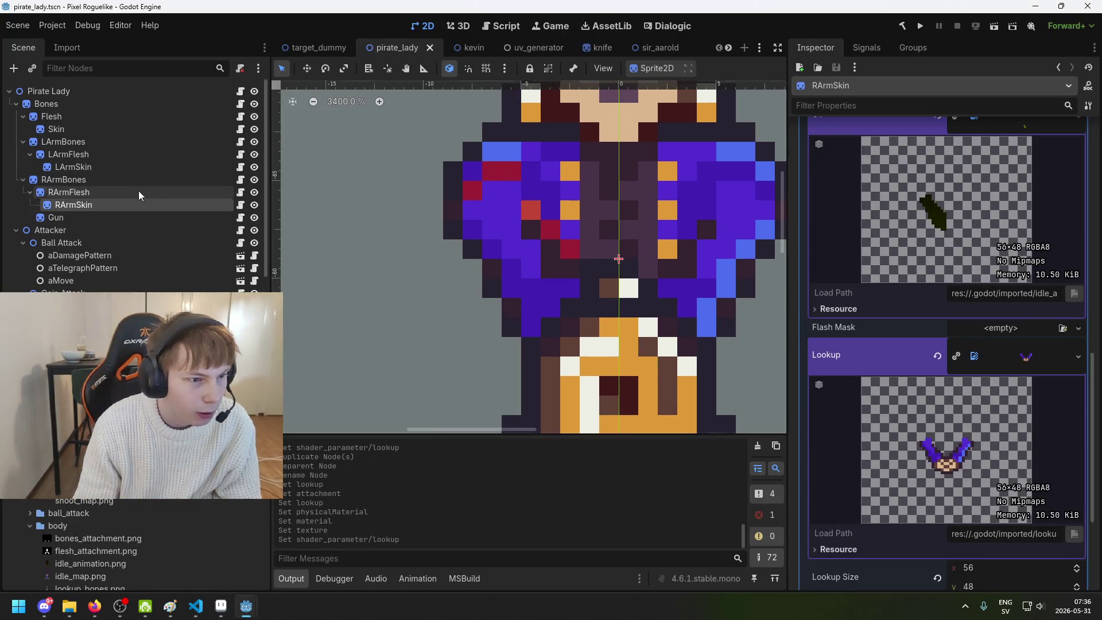
Select the RArmSkin node and hide its layer
left_click(139, 191)
left_click(141, 200)
left_click(140, 205)
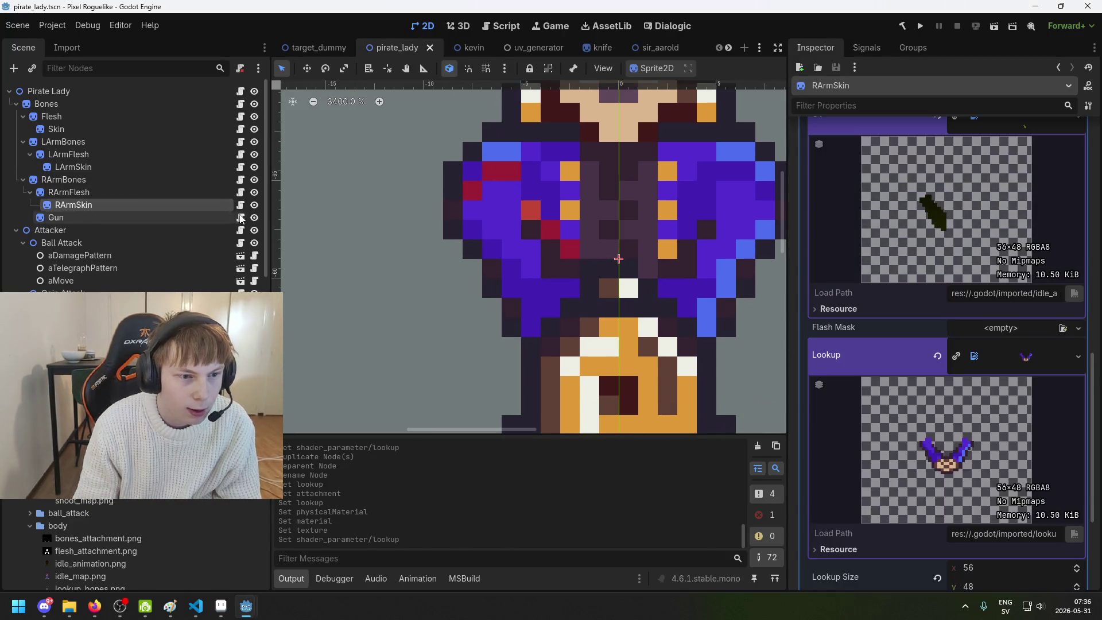
left_click(254, 205)
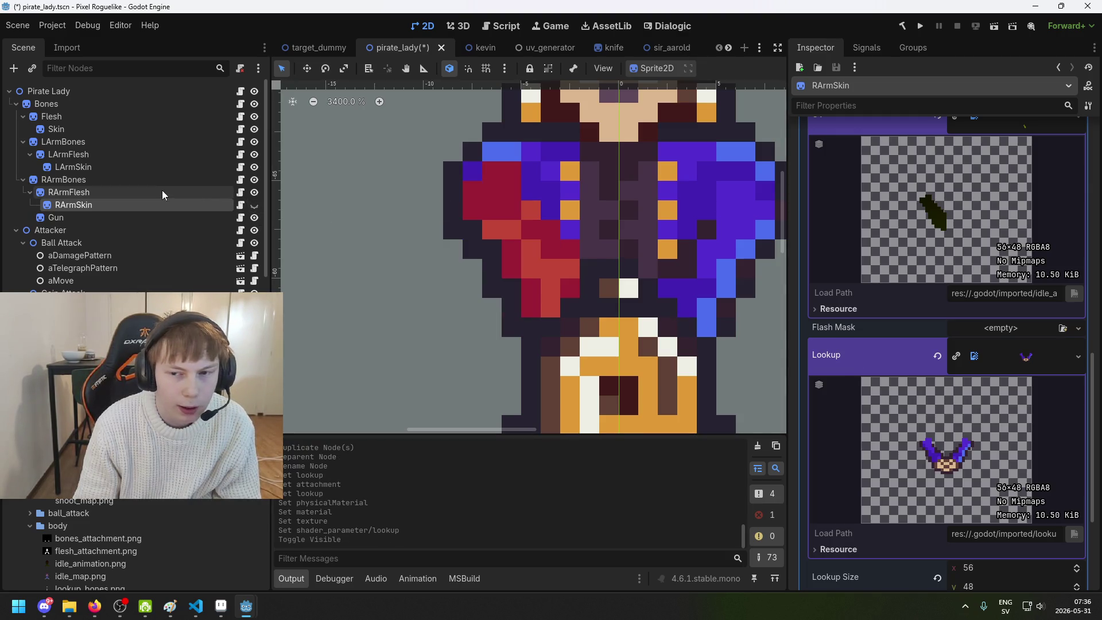
Toggle RArmFlesh visibility on and off to compare, then show RArmSkin again
left_click(162, 192)
left_click(254, 191)
left_click(254, 192)
left_click(254, 191)
left_click(255, 192)
left_click(162, 205)
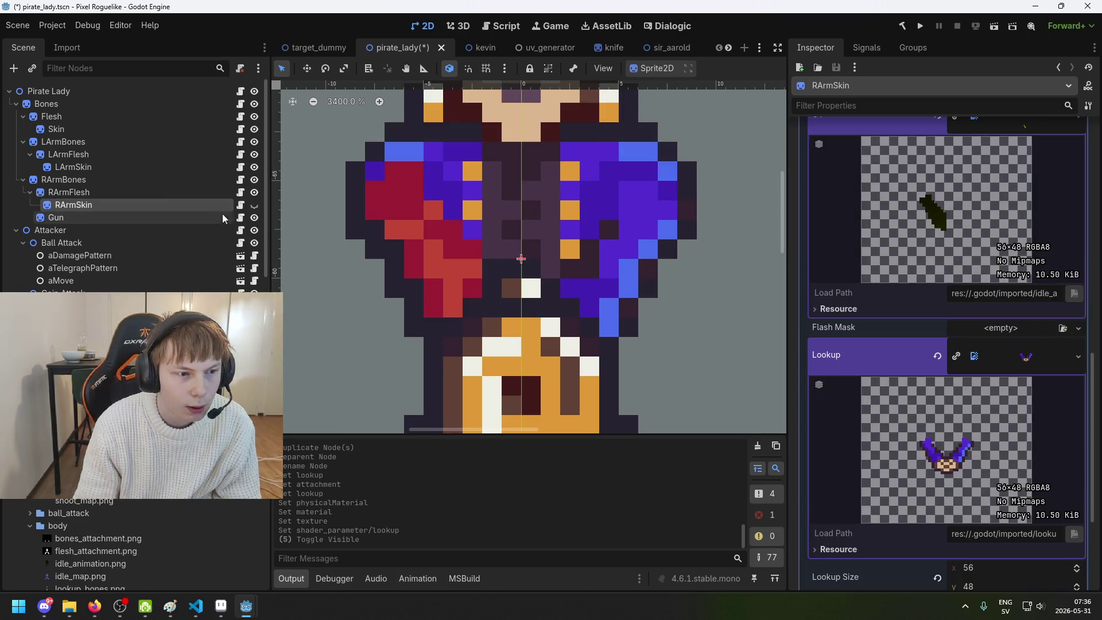
left_click(255, 205)
Glance at RArmSkin's transform properties, then switch over to Aseprite
scroll(1011, 284, "up", 10)
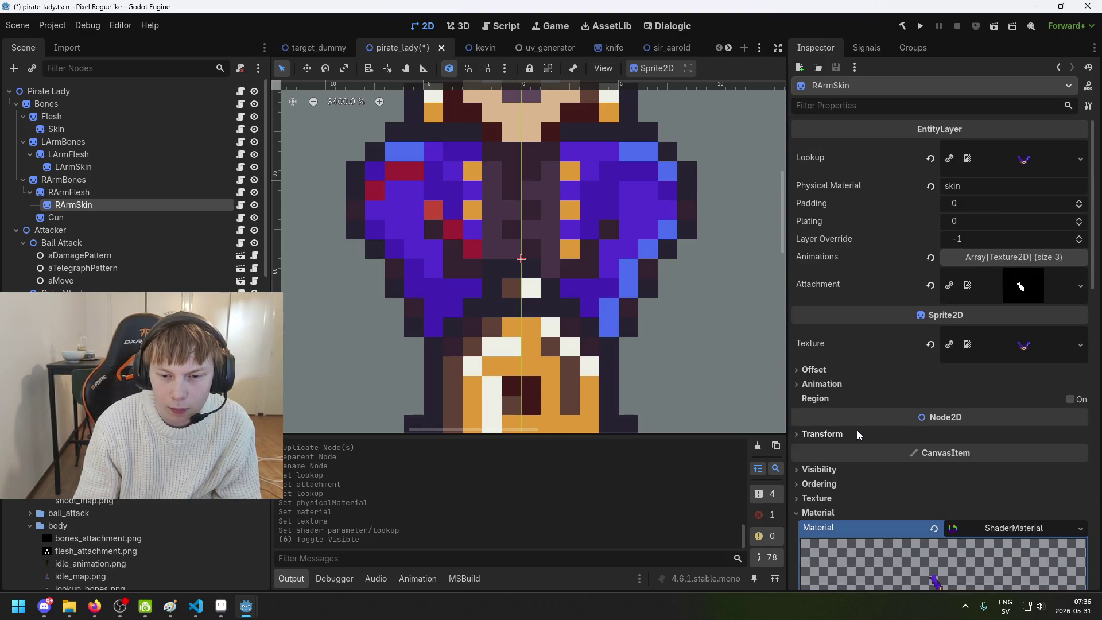
left_click(856, 433)
left_click(856, 433)
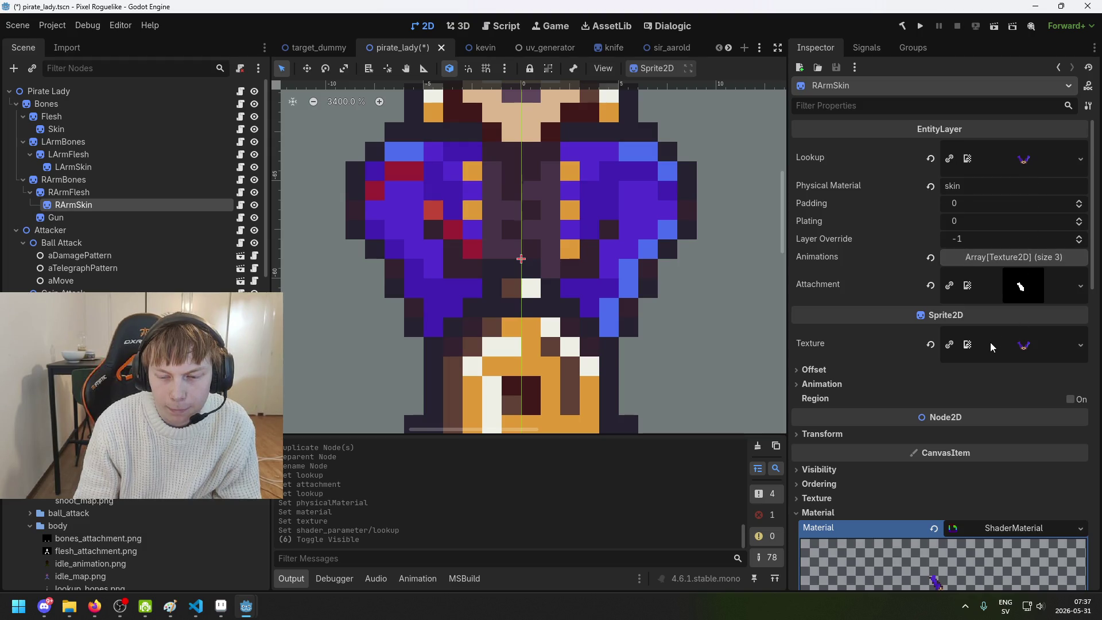
scroll(979, 382, "down", 3)
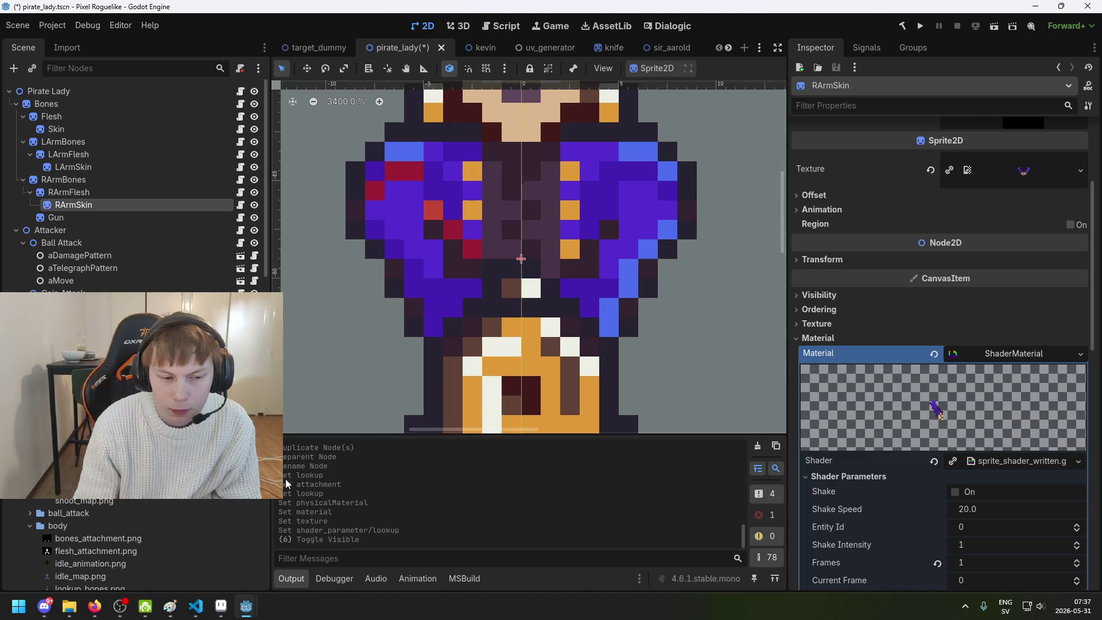
key("alt+Tab")
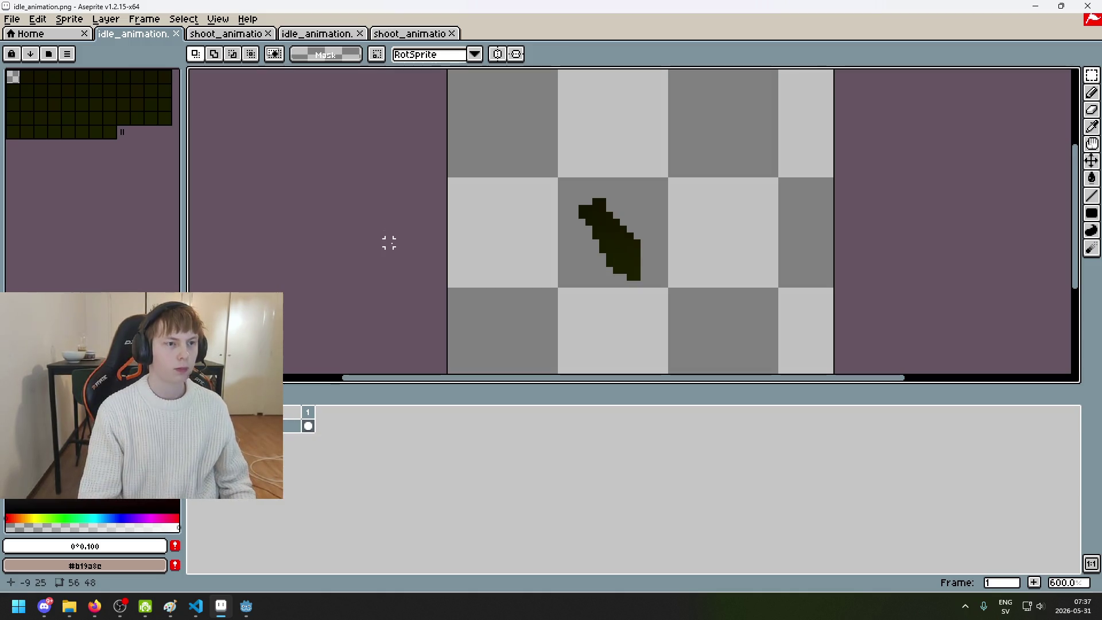
Save the arm sprite in Aseprite and the pirate_lady scene in Godot
key("ctrl+s")
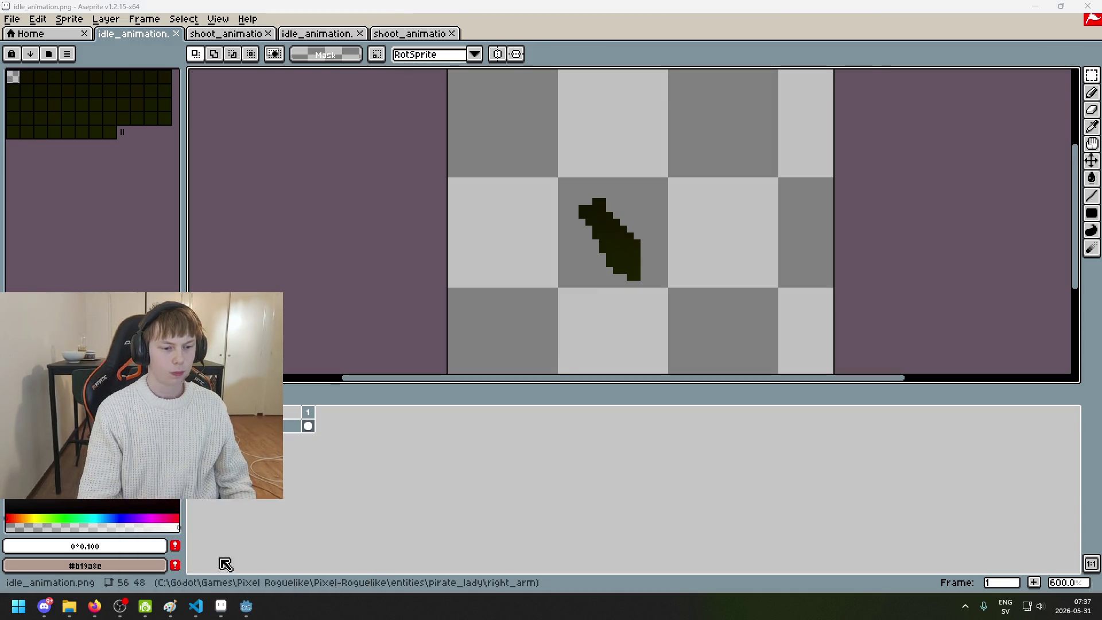
key("alt+Tab")
key("ctrl+s")
Reselect RArmSkin, rebuild the .NET project, and expand the UV texture to confirm the right arm idle animation
left_click(139, 191)
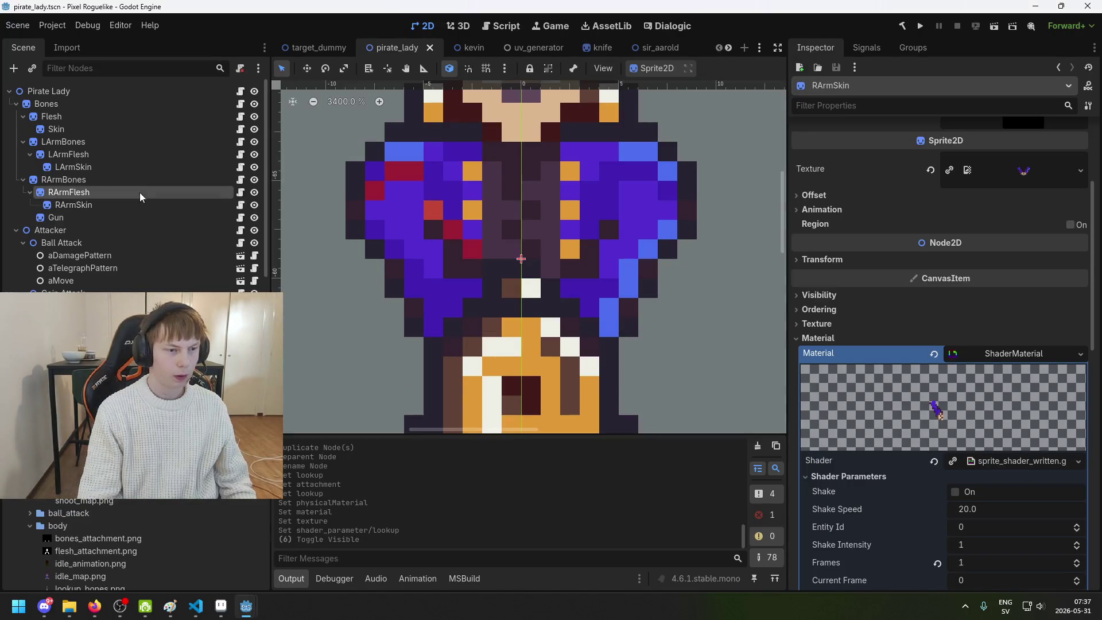
left_click(136, 204)
left_click(901, 28)
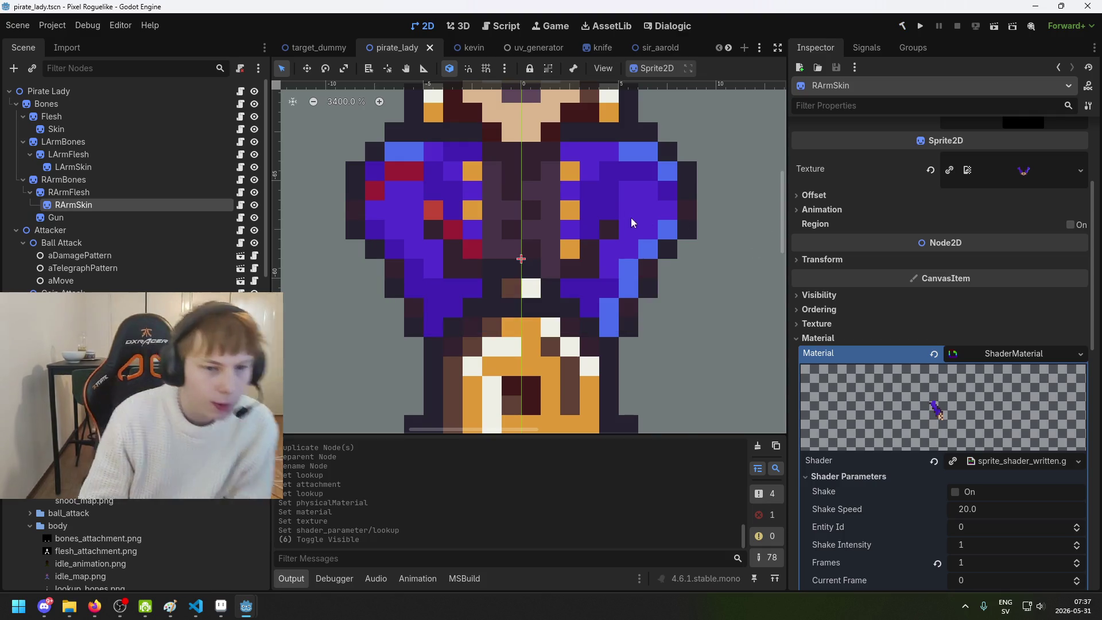
scroll(570, 258, "down", 2)
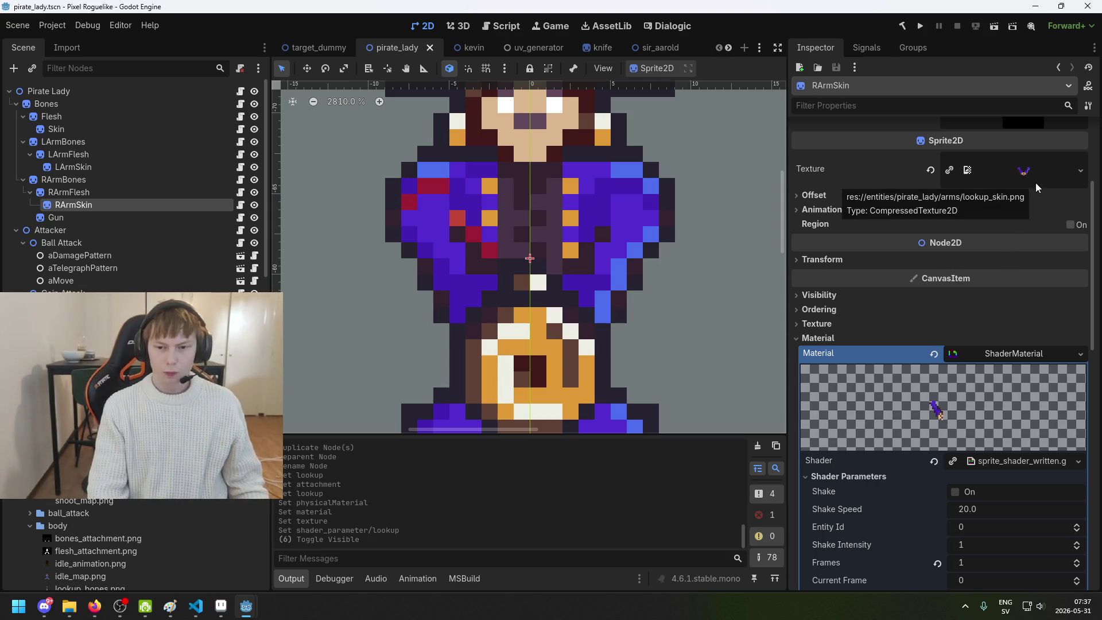
scroll(1010, 357, "down", 3)
left_click(1020, 387)
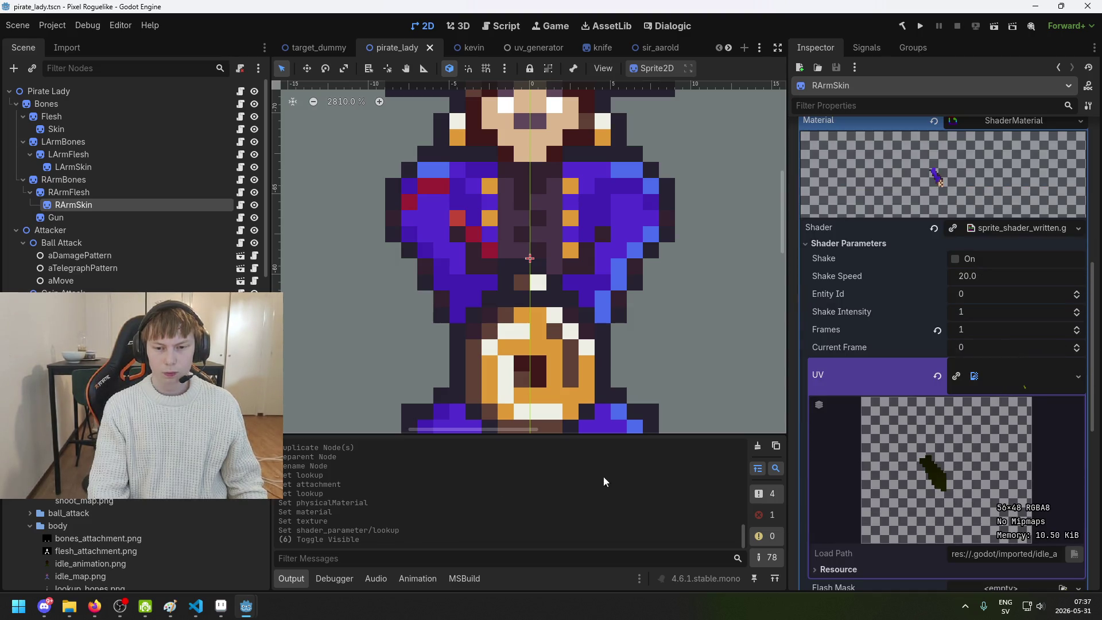
mouse_move(229, 615)
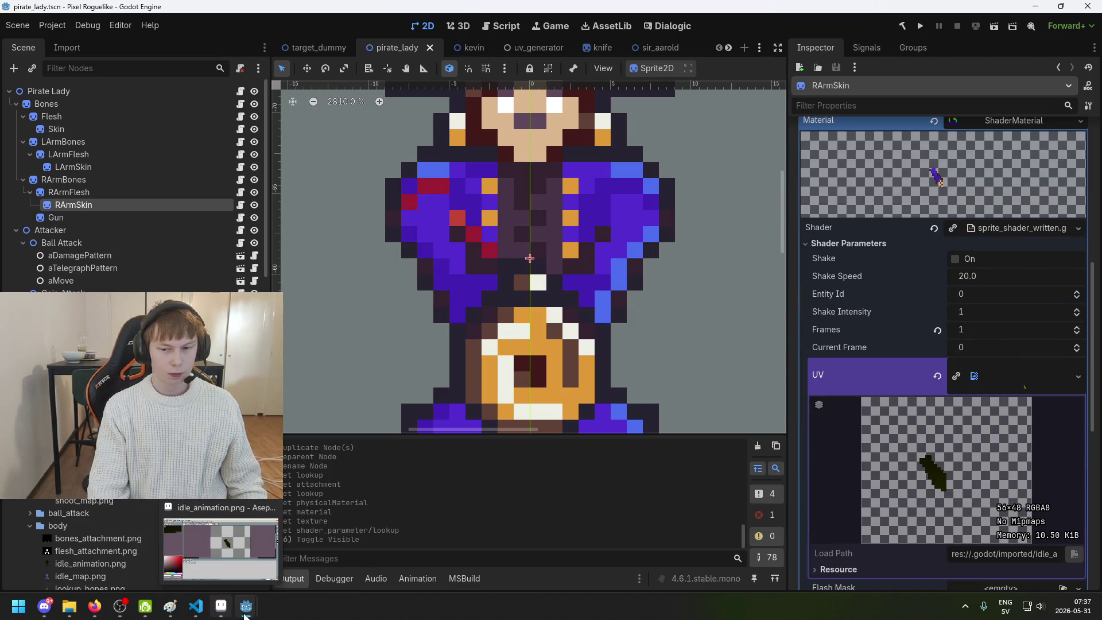
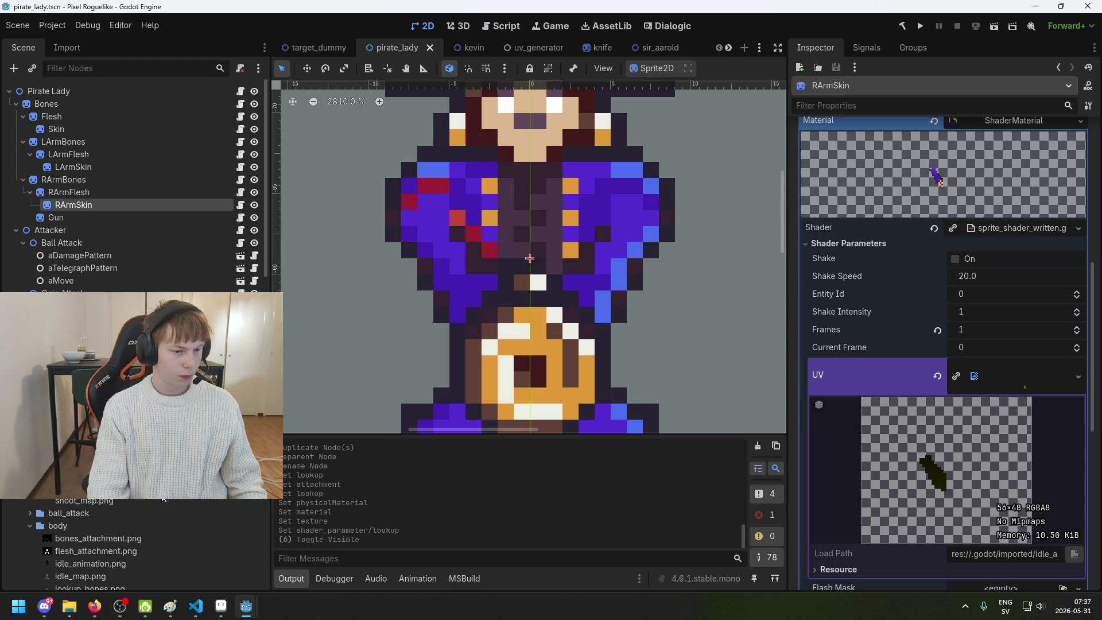
In Aseprite, recentre the arm sprite and look through the open idle_animation and shoot_animation tabs
scroll(138, 545, "up", 2)
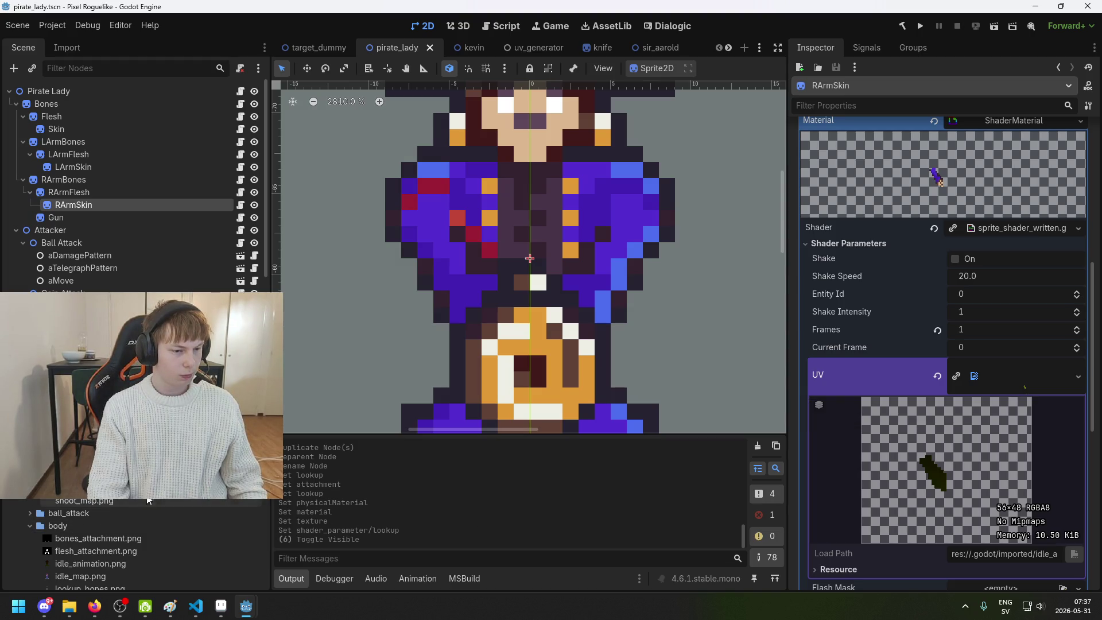
scroll(137, 545, "down", 4)
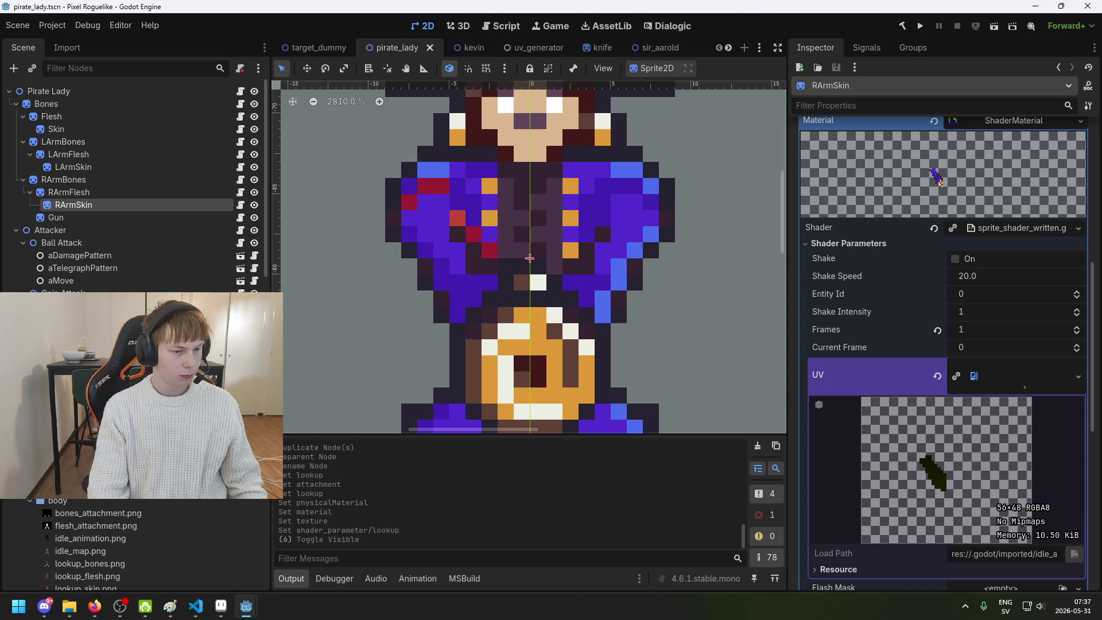
left_click(211, 619)
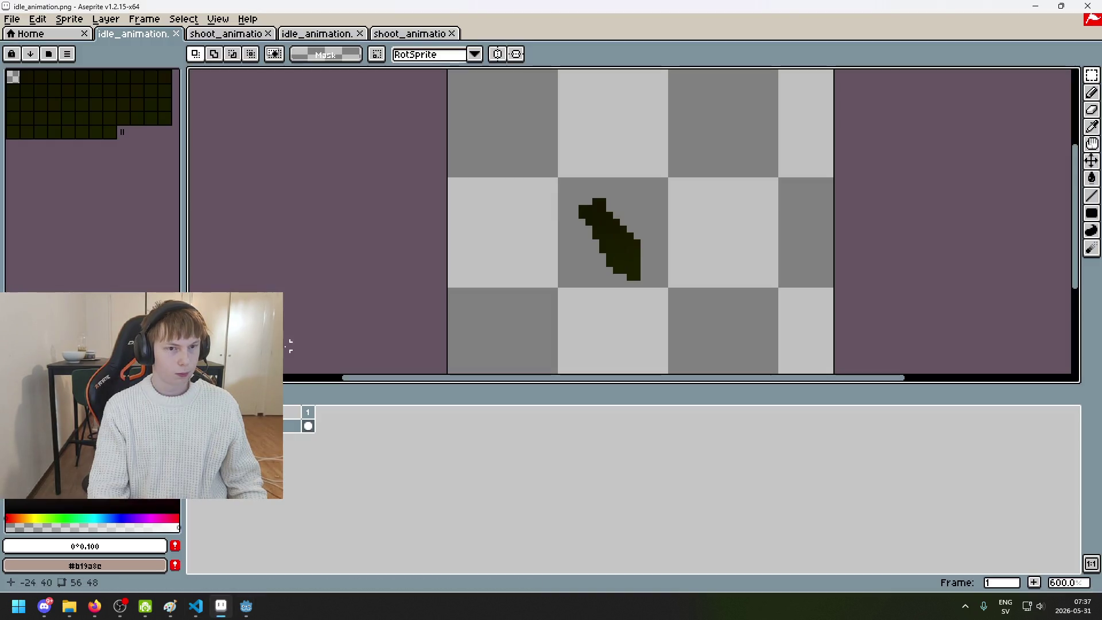
left_click_drag(485, 249, 320, 229)
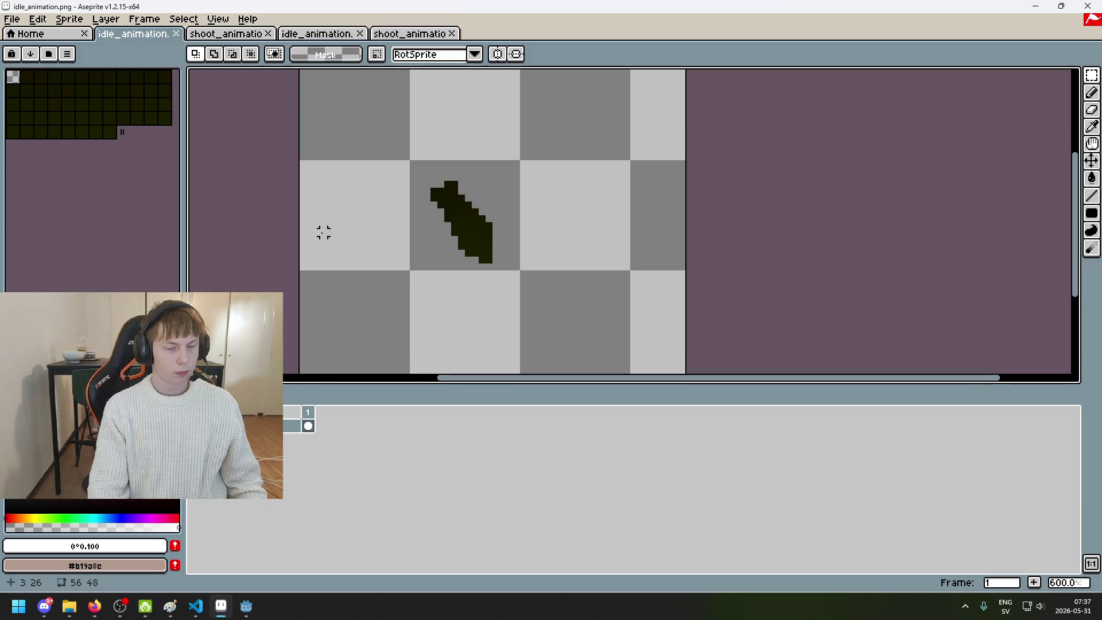
scroll(319, 226, "down", 3)
scroll(324, 213, "up", 1)
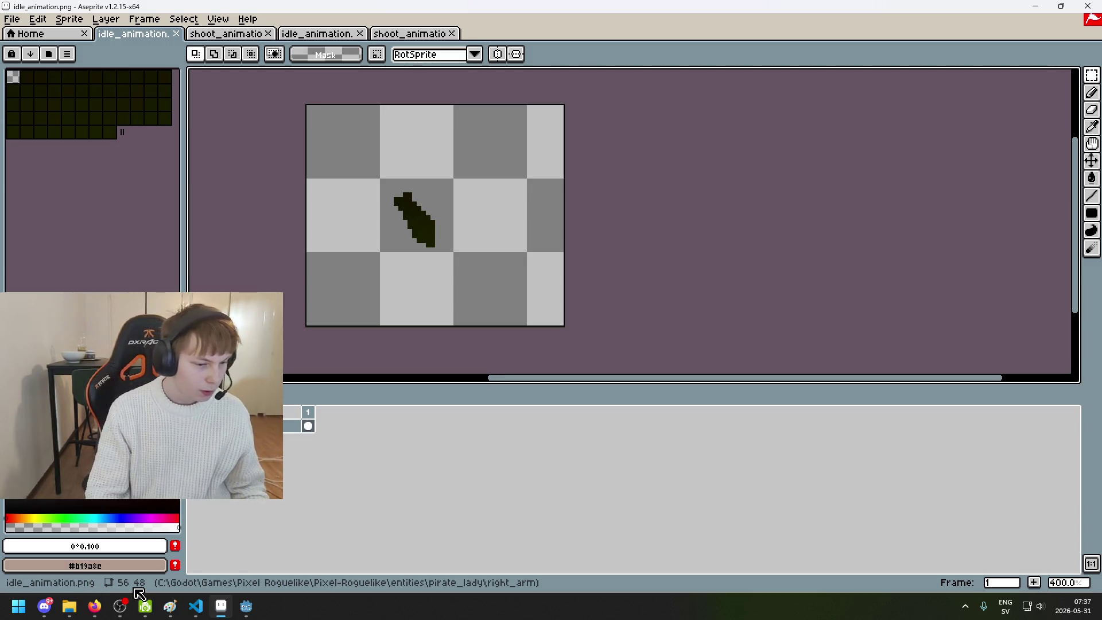
scroll(372, 350, "down", 2)
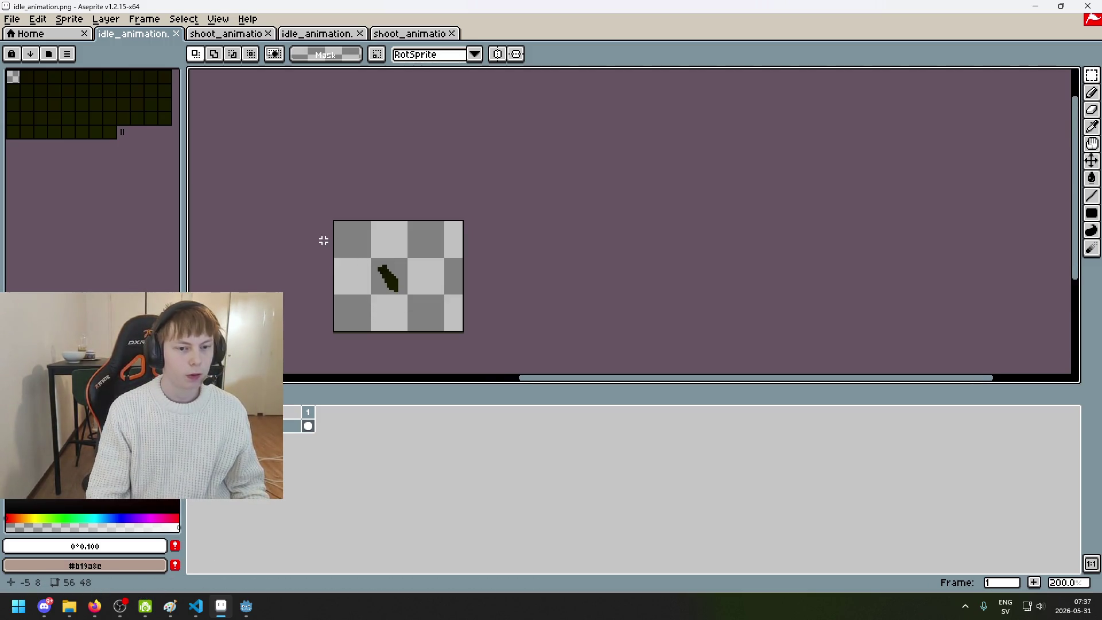
scroll(330, 212, "up", 1)
left_click(416, 34)
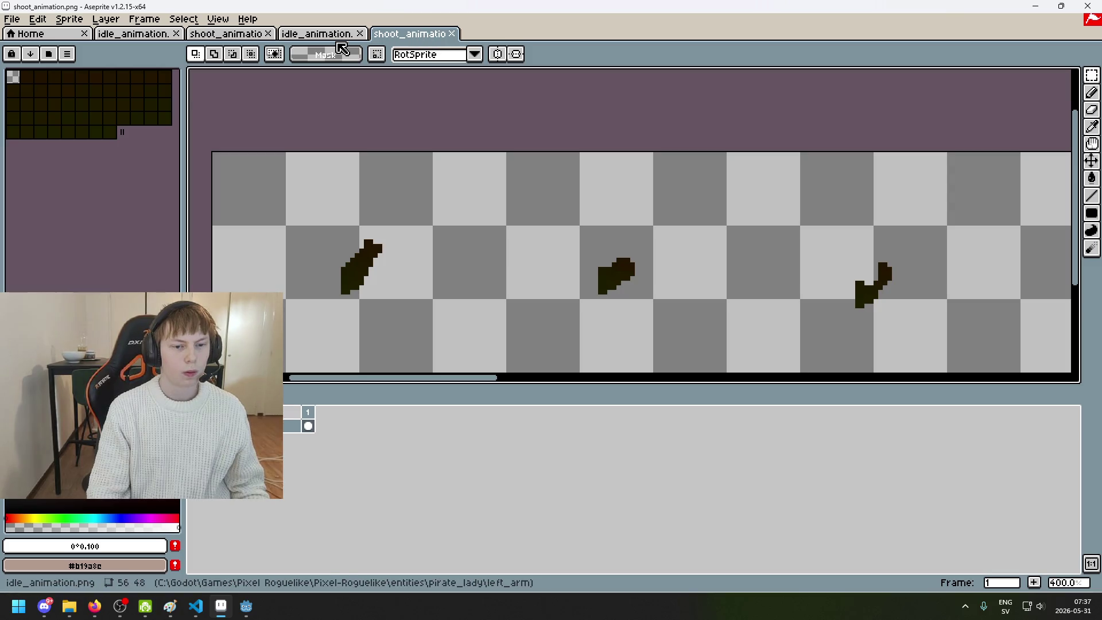
left_click(339, 35)
left_click(232, 36)
left_click(147, 36)
left_click(224, 34)
Open shoot_map.png from the pirate_lady/arms folder
left_click(11, 18)
left_click(23, 42)
left_click(259, 82)
left_click(321, 178)
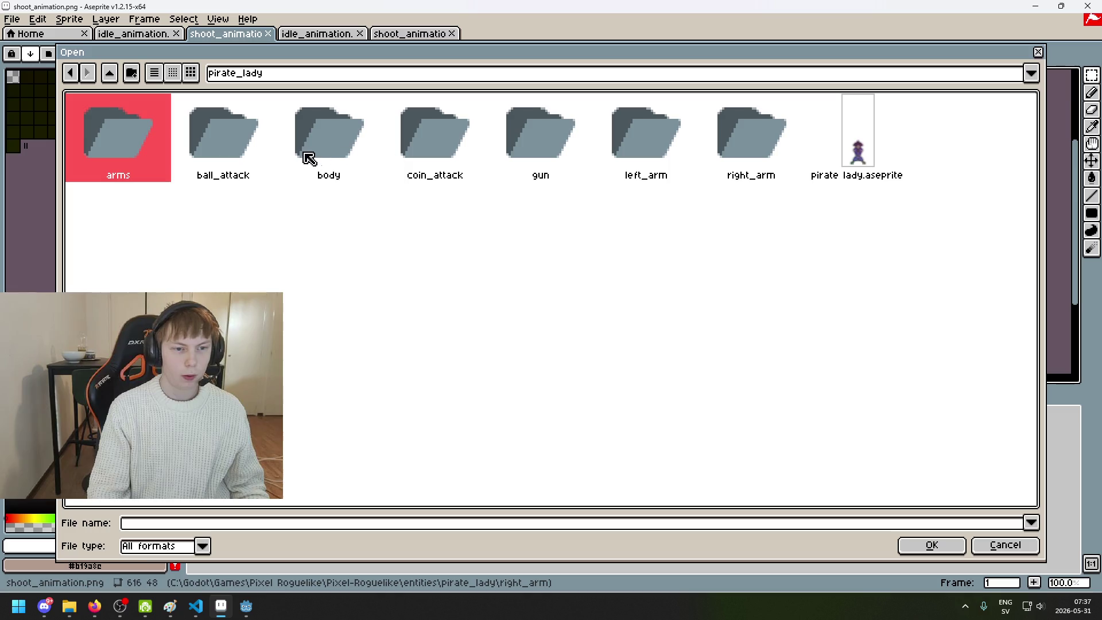
double_click(159, 142)
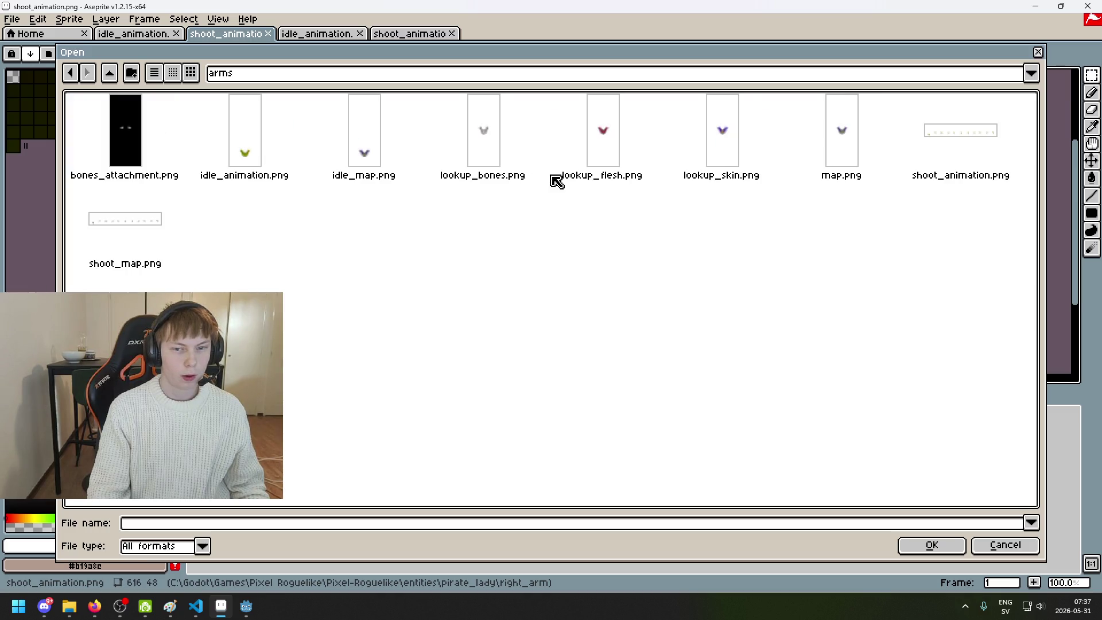
left_click(947, 139)
double_click(148, 232)
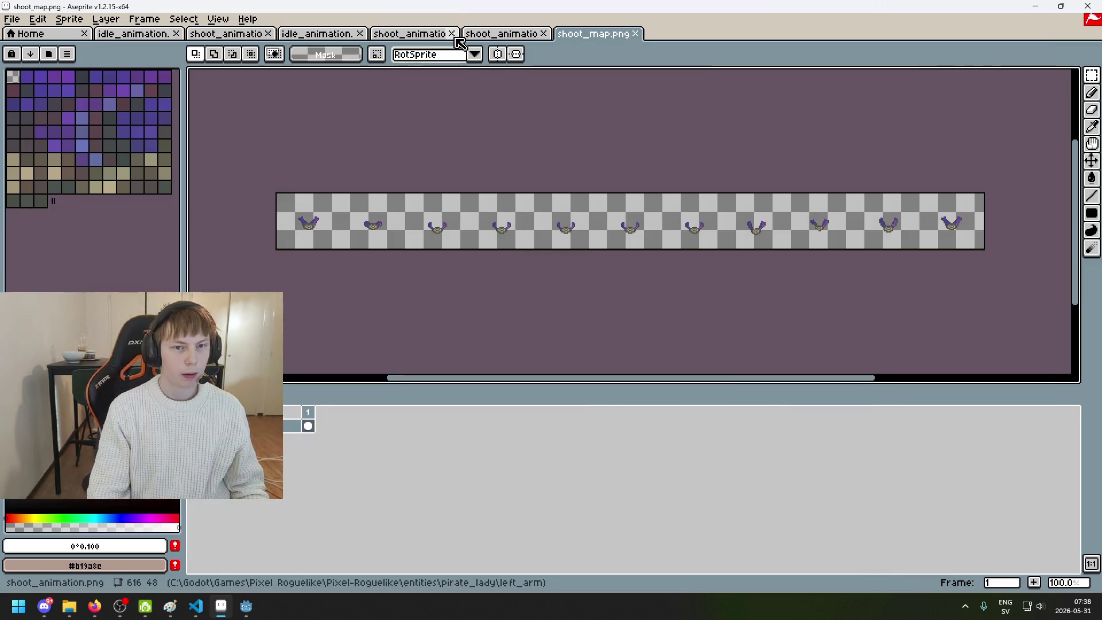
Close the extra idle_animation, shoot_animation and shoot_map.png tabs, keeping the arms shoot_animation.png
left_click(451, 34)
left_click(360, 34)
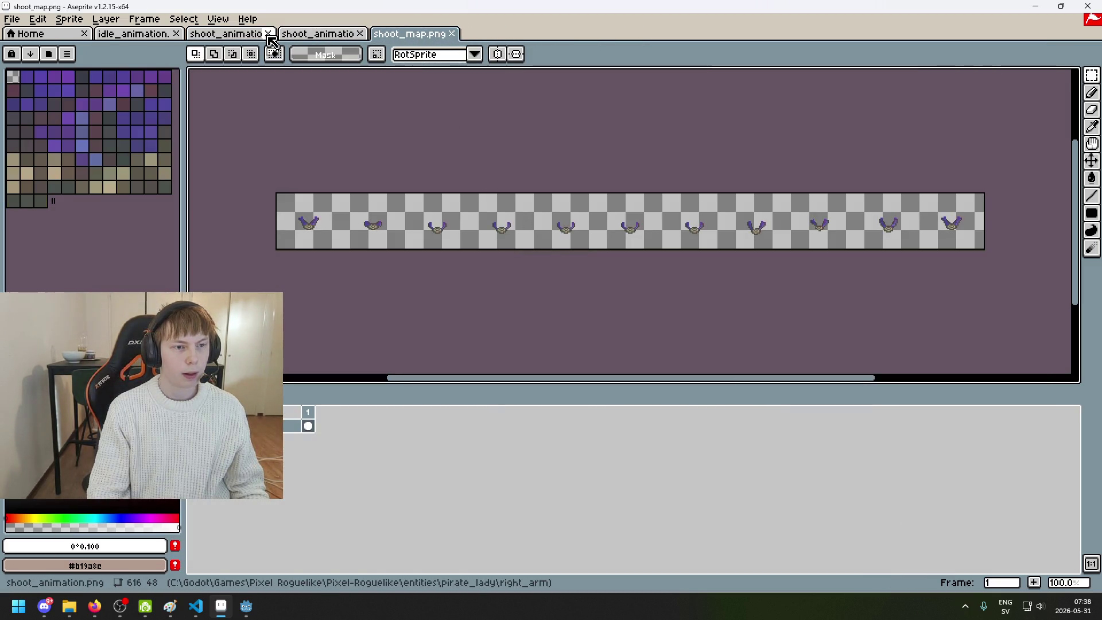
left_click(268, 34)
left_click(176, 33)
scroll(320, 246, "up", 2)
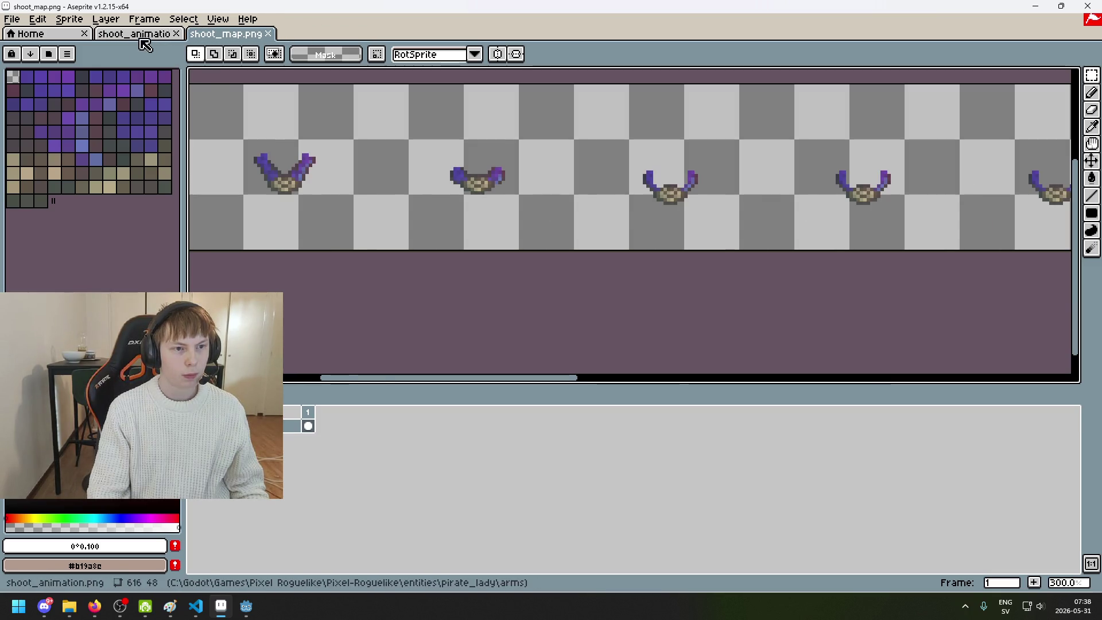
left_click(145, 37)
left_click(267, 34)
Zoom and pan across the shoot_animation arm frames, then return to Godot
scroll(315, 197, "up", 2)
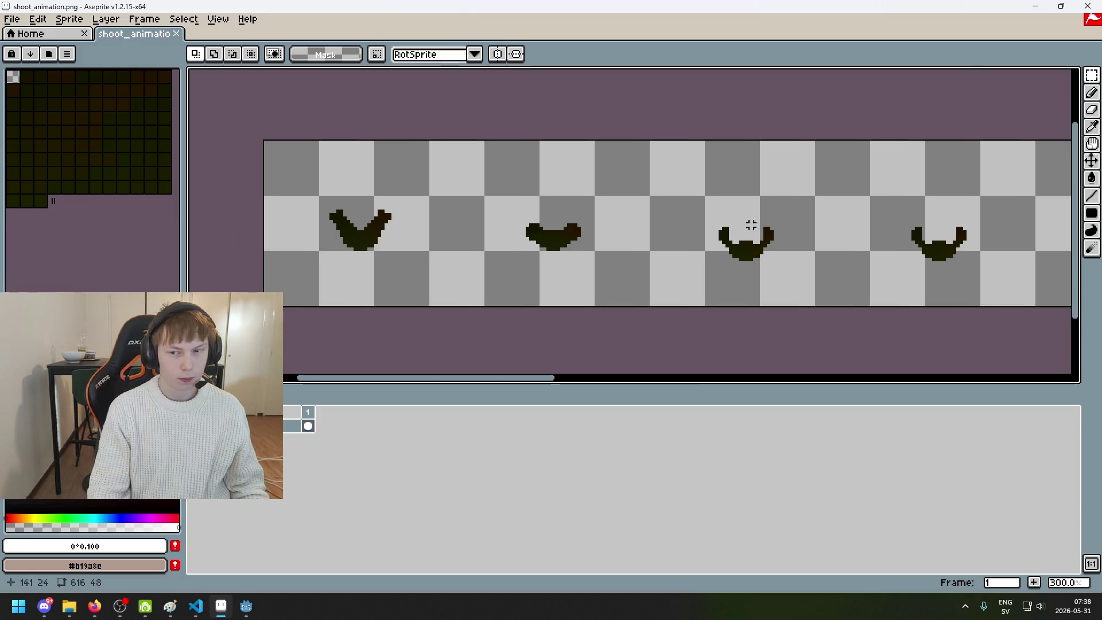
scroll(754, 225, "down", 2)
left_click_drag(672, 221, 426, 235)
scroll(398, 240, "up", 2)
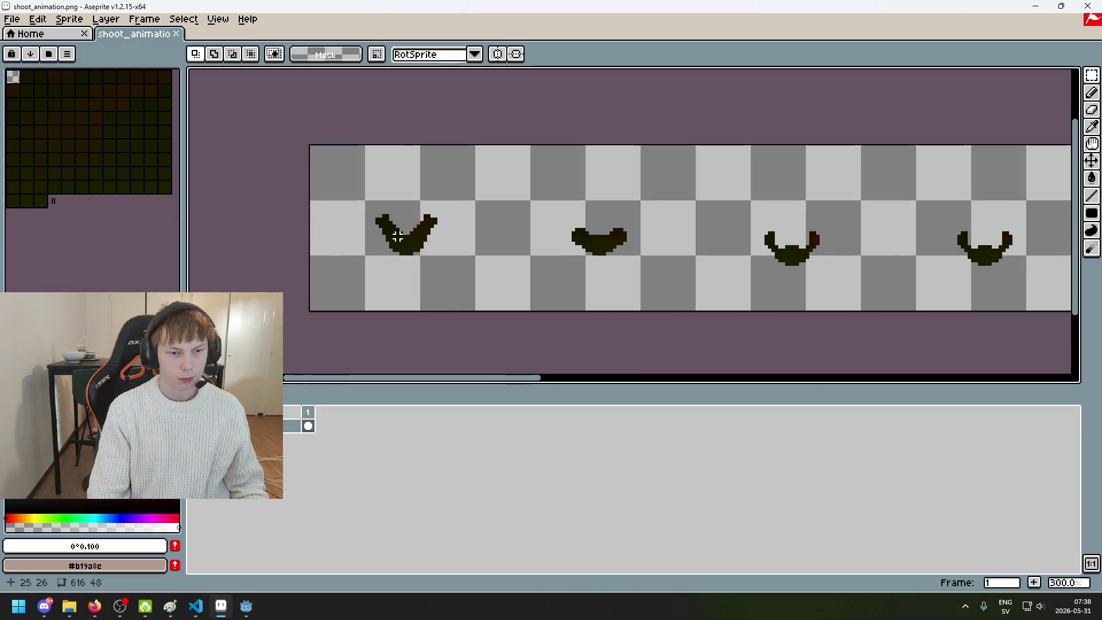
scroll(371, 387, "down", 2)
scroll(415, 285, "up", 1)
left_click_drag(415, 285, 367, 286)
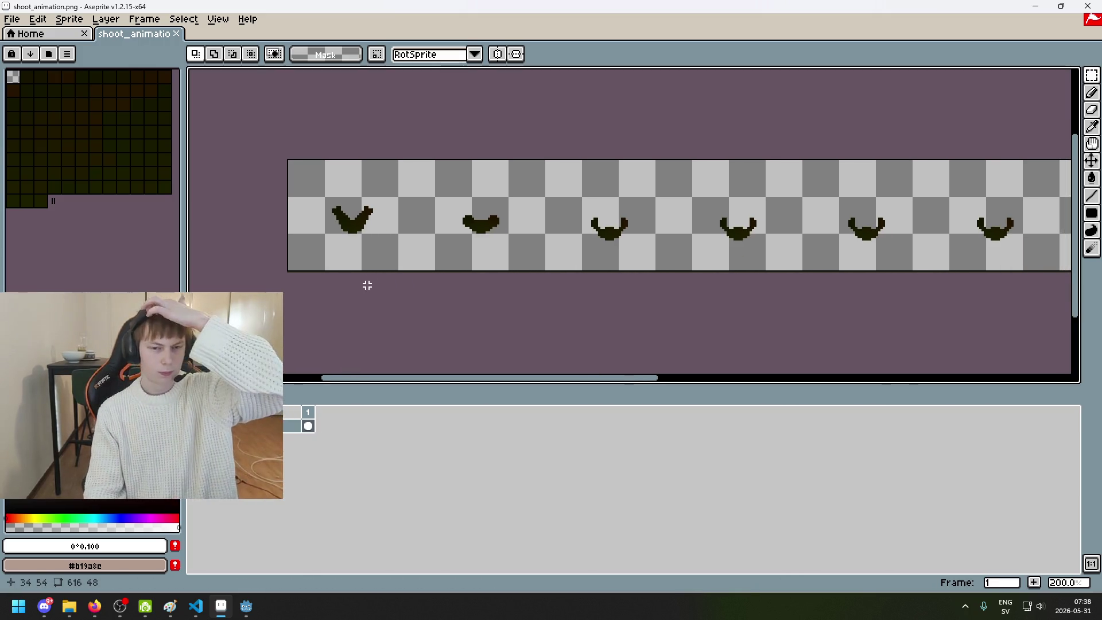
mouse_move(246, 606)
left_click(189, 559)
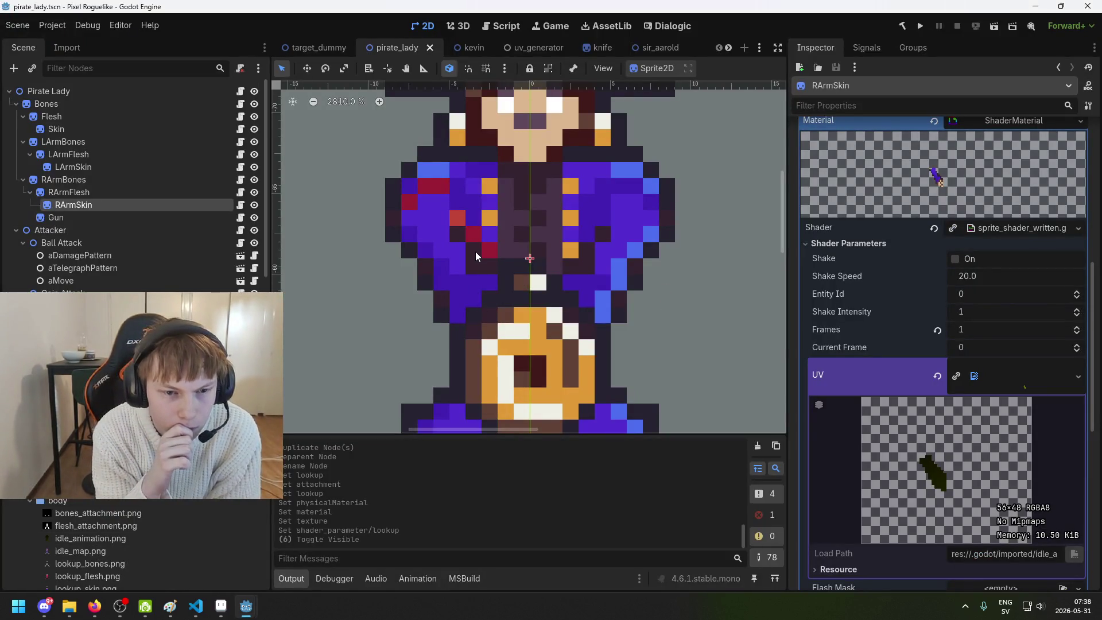
scroll(473, 258, "down", 3)
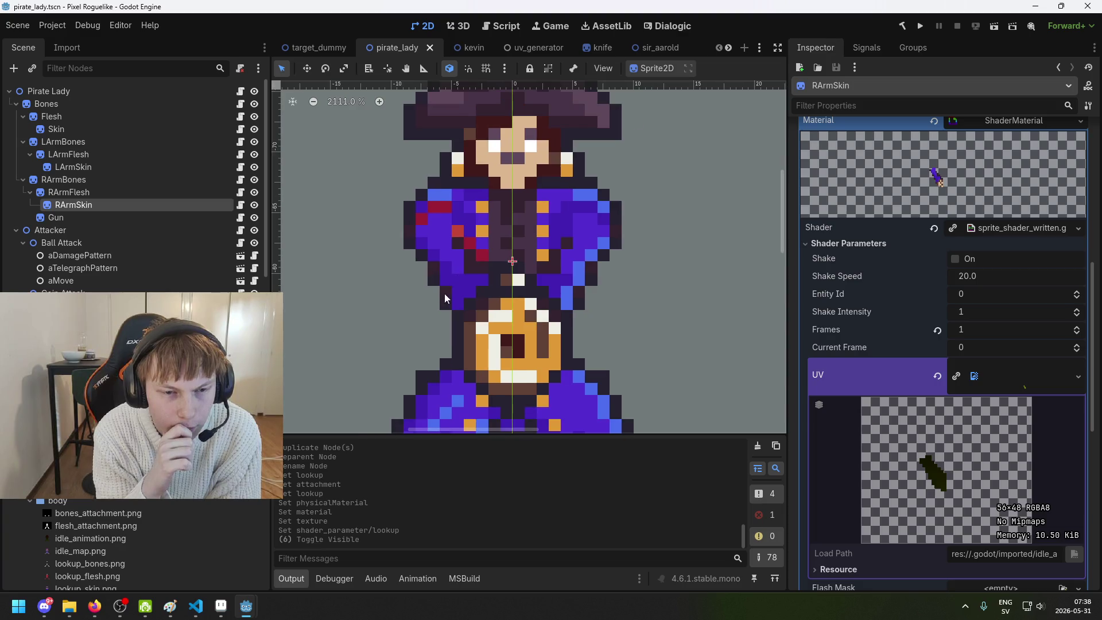
scroll(922, 491, "up", 4)
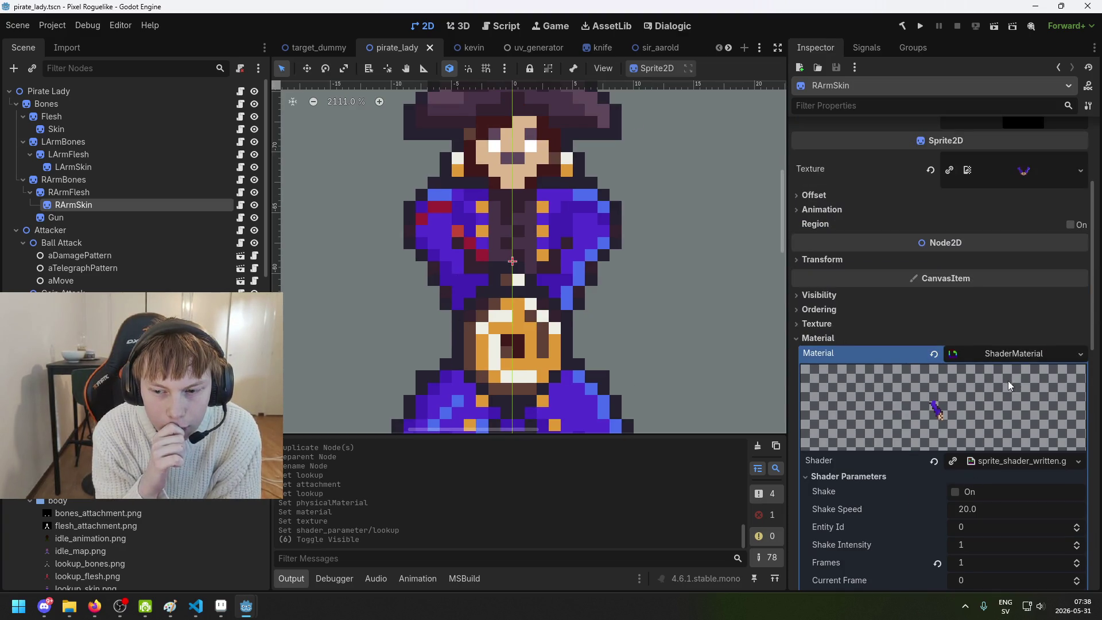
scroll(1033, 505, "down", 4)
left_click(1045, 438)
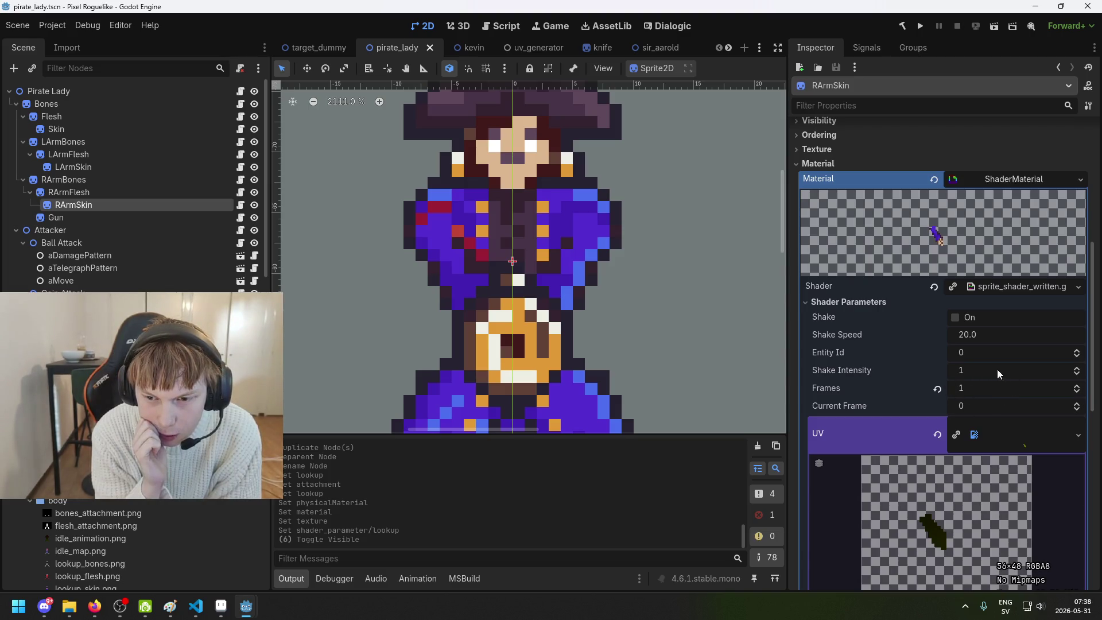
scroll(991, 390, "down", 6)
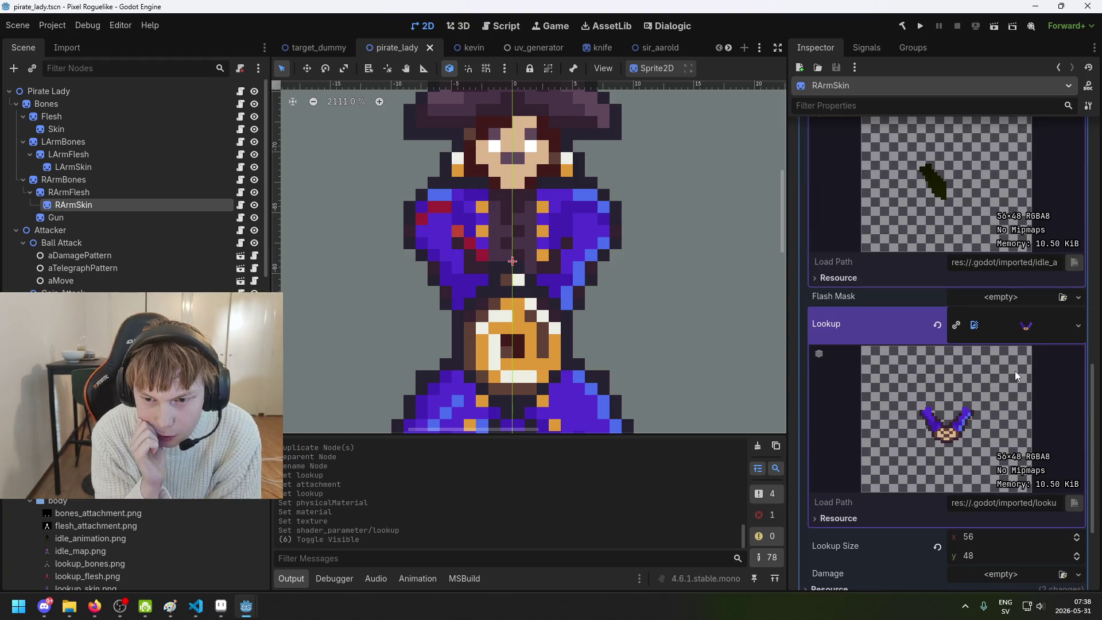
scroll(1007, 396, "down", 3)
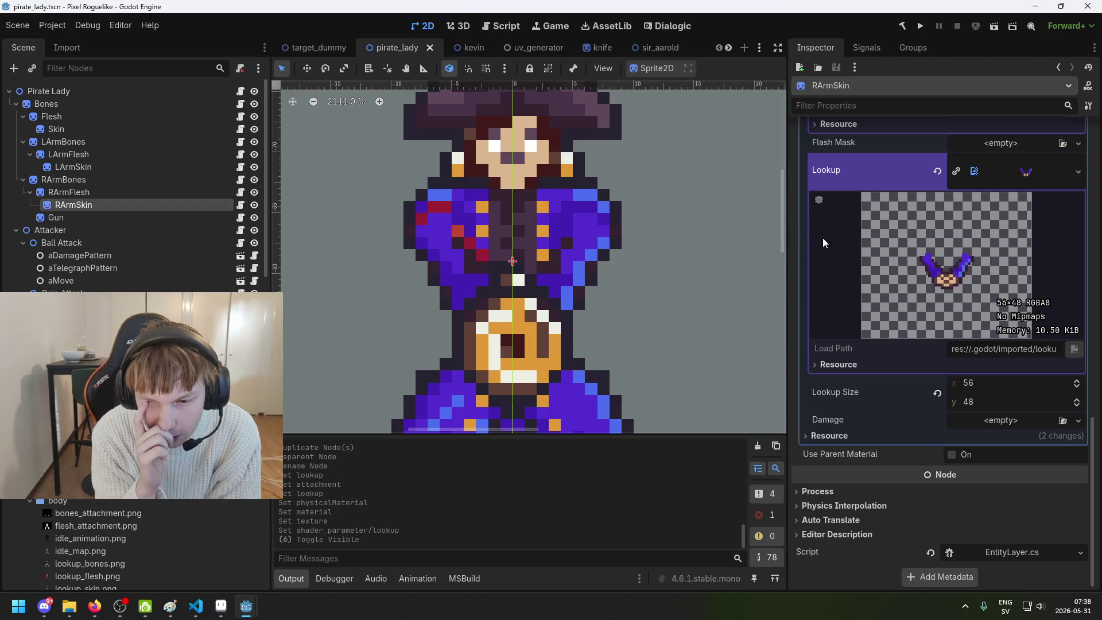
left_click(1021, 406)
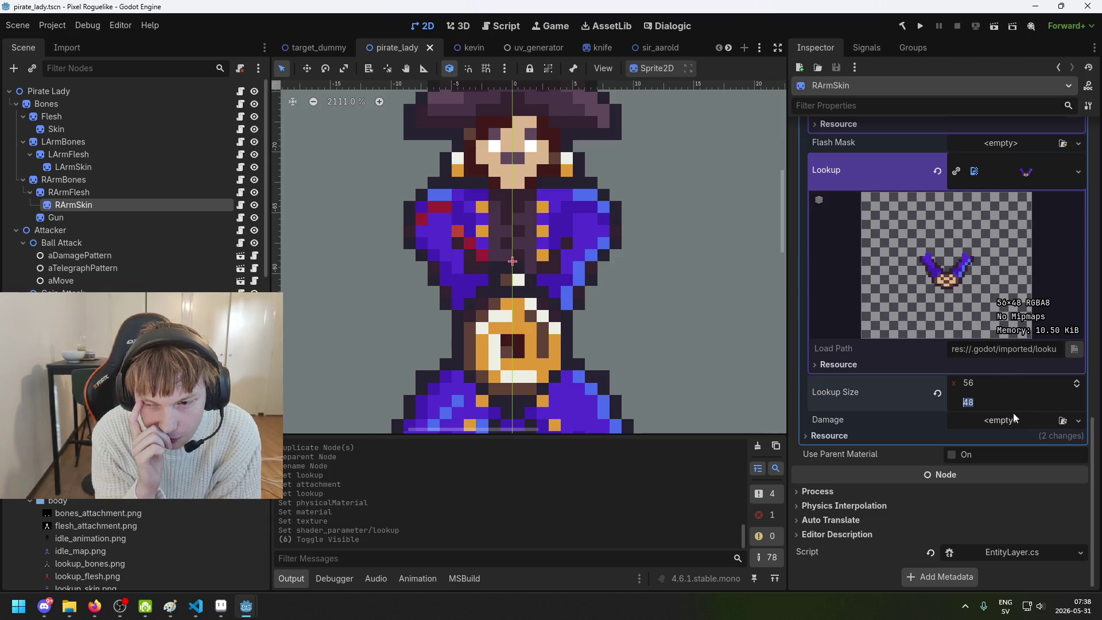
scroll(918, 487, "up", 8)
scroll(867, 541, "up", 3)
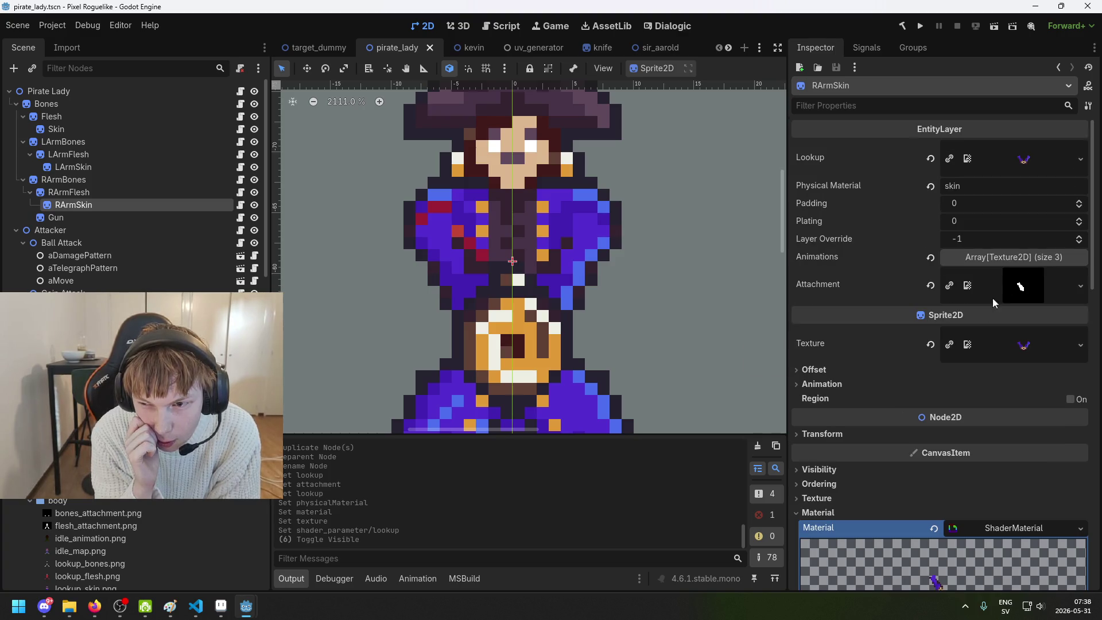
scroll(990, 296, "down", 4)
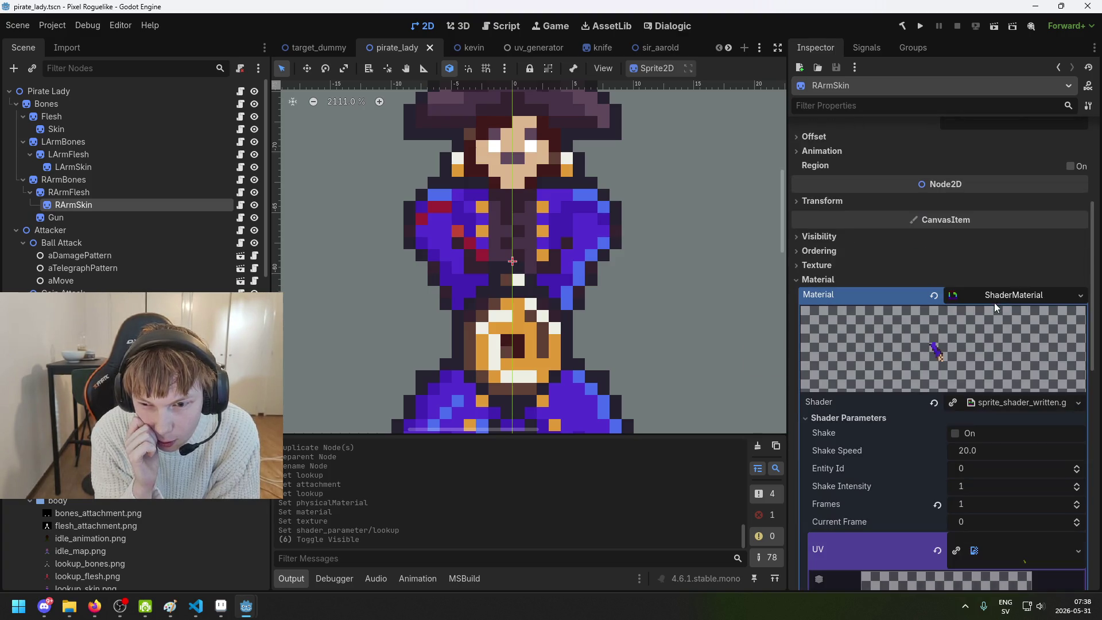
scroll(1002, 273, "up", 1)
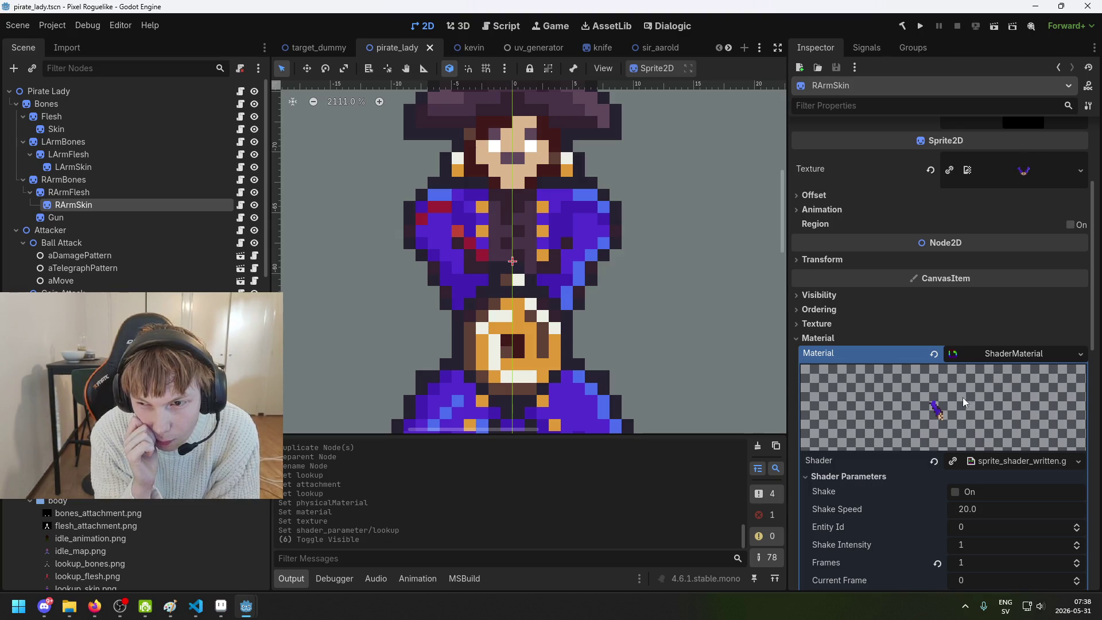
scroll(944, 350, "down", 1)
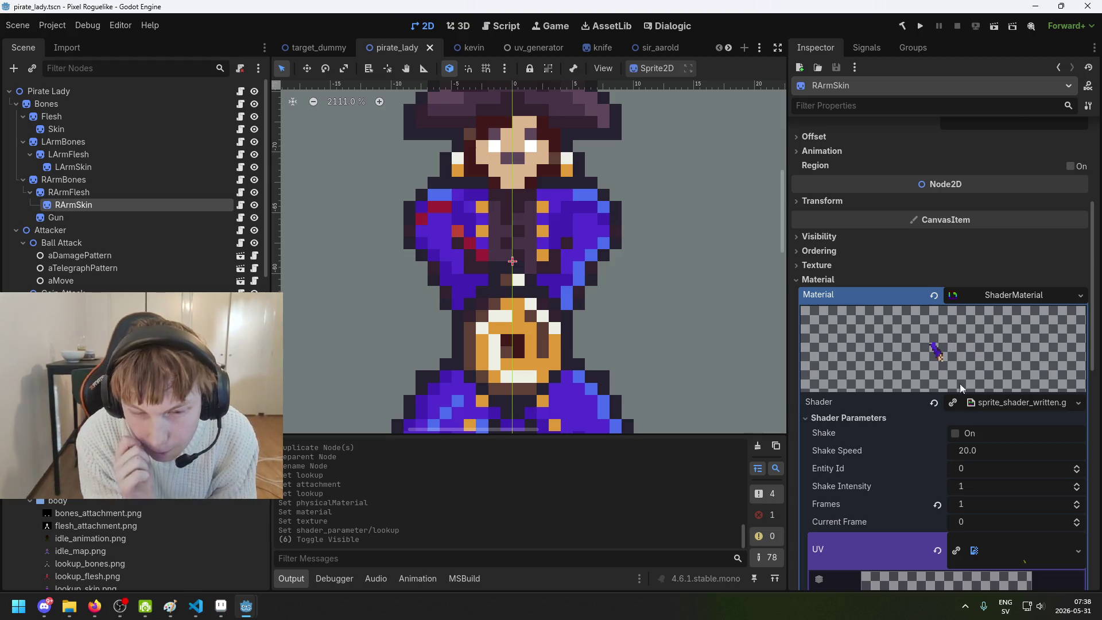
scroll(1000, 432, "up", 1)
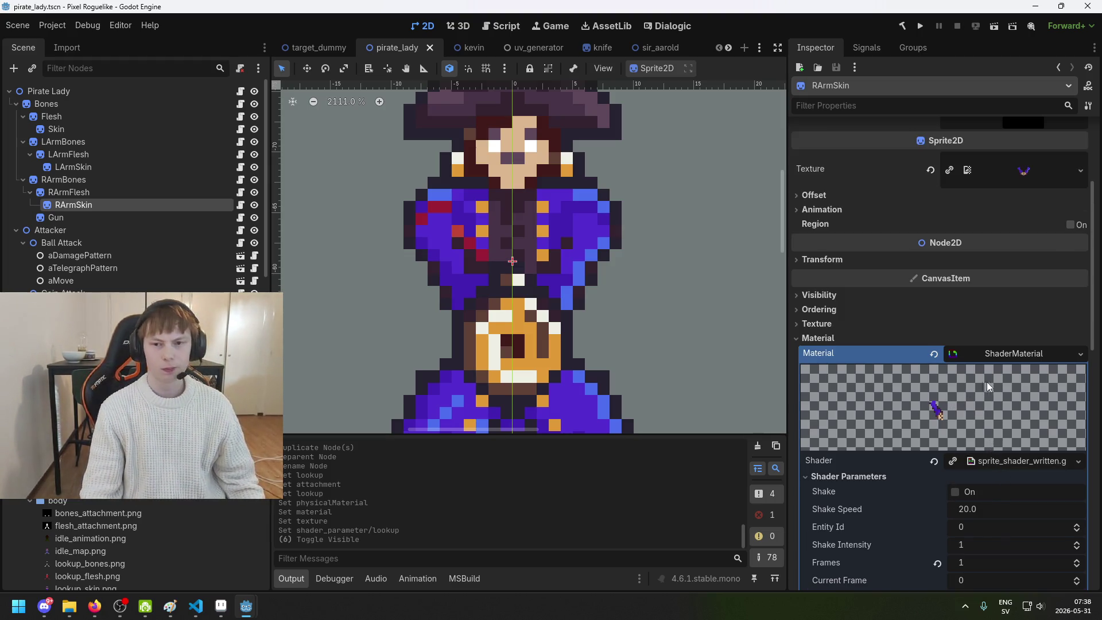
Select LArmSkin and flick LArmSkin, RArmBones and RArmSkin visibility to compare the arms
left_click(123, 164)
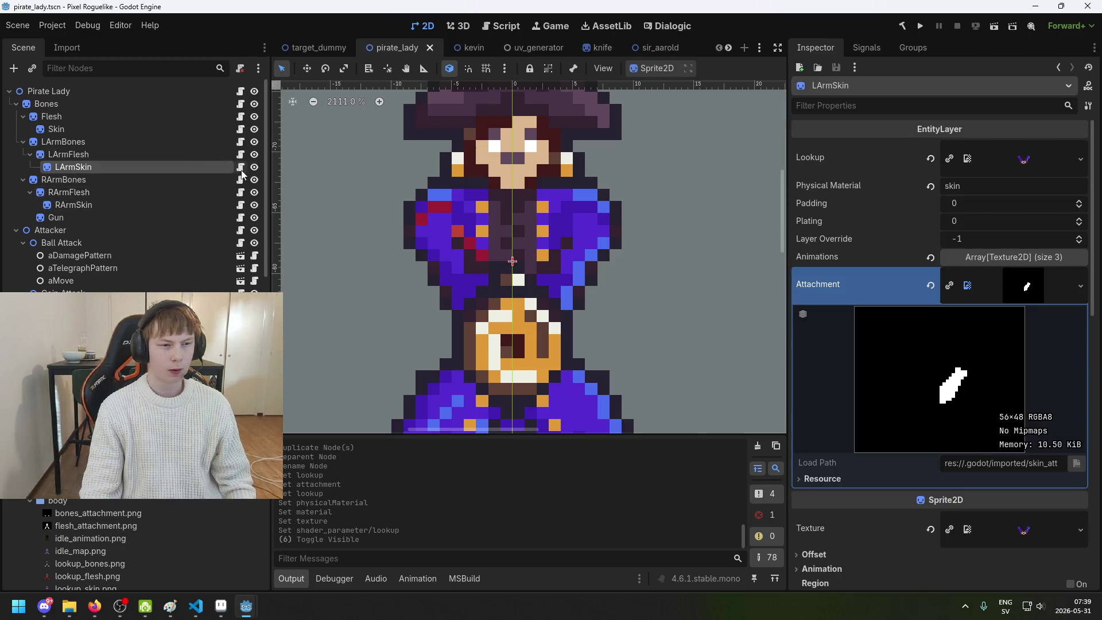
left_click(254, 167)
left_click(254, 167)
left_click(254, 167)
left_click(254, 167)
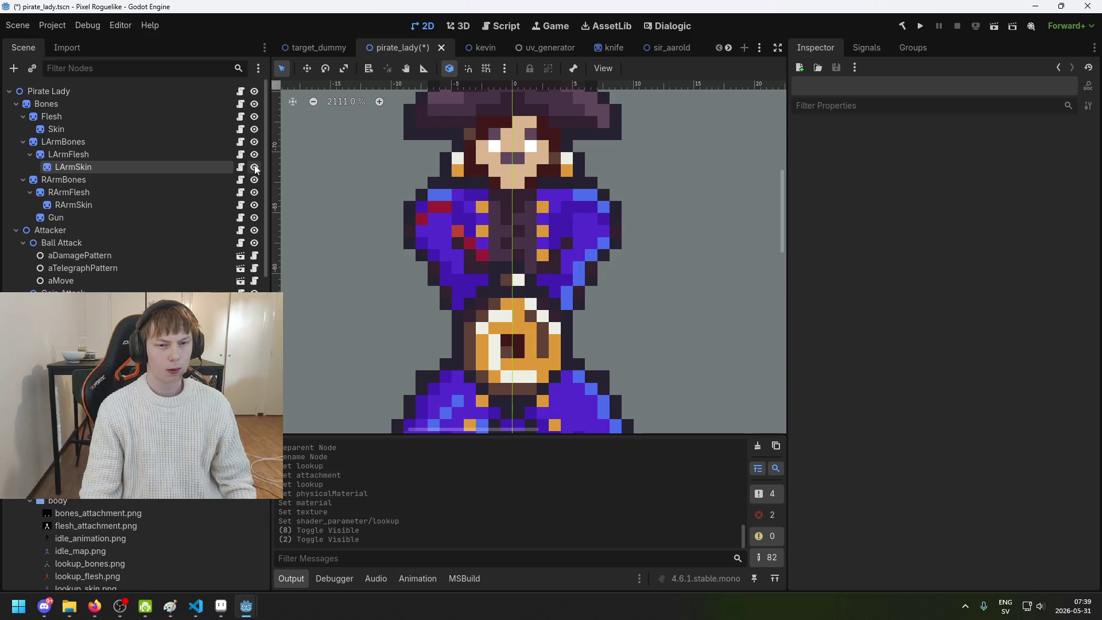
left_click(254, 167)
scroll(557, 205, "up", 4)
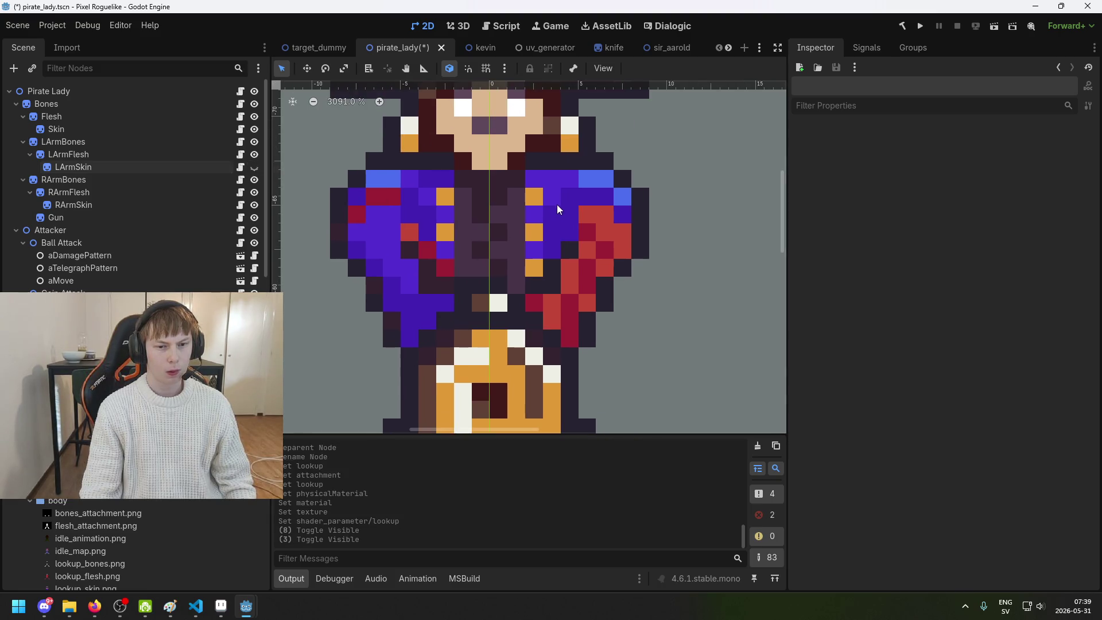
left_click(256, 166)
left_click(256, 166)
left_click(257, 166)
left_click(257, 167)
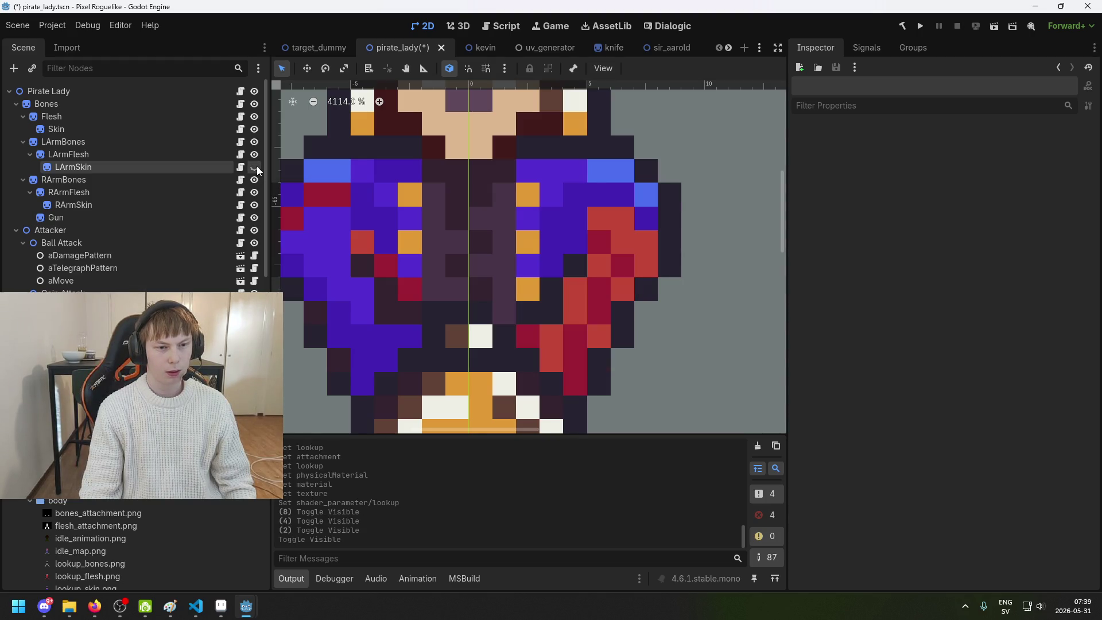
left_click(256, 166)
left_click(259, 181)
left_click(259, 180)
left_click(259, 180)
left_click(260, 180)
left_click(256, 208)
left_click(256, 208)
left_click(256, 208)
left_click(256, 208)
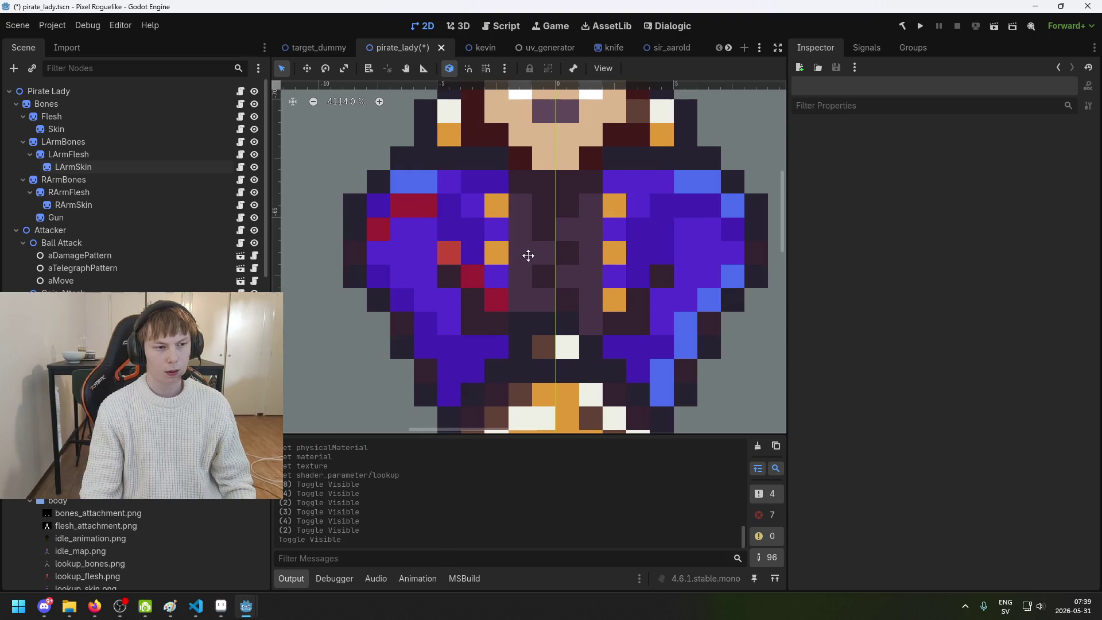
Compare the RArmBones, RArmFlesh and LArmSkin layers by toggling them, leaving them visible
left_click_drag(442, 244, 527, 256)
left_click(257, 180)
left_click(256, 193)
left_click(257, 183)
left_click(256, 192)
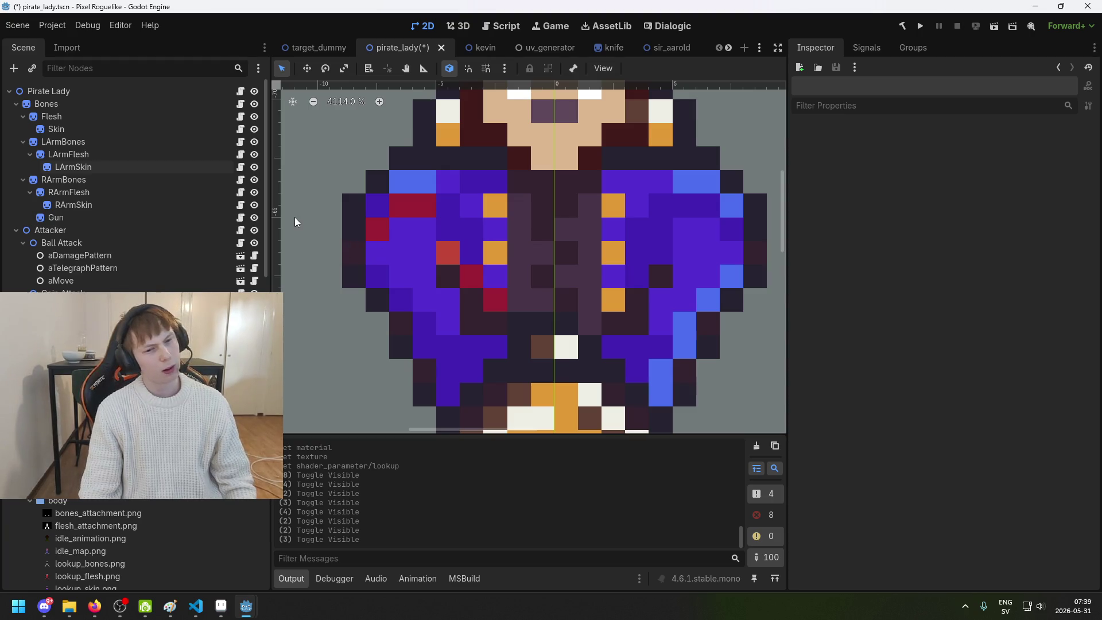
left_click(254, 167)
left_click(254, 167)
left_click(254, 167)
left_click(255, 167)
left_click(254, 167)
left_click(254, 167)
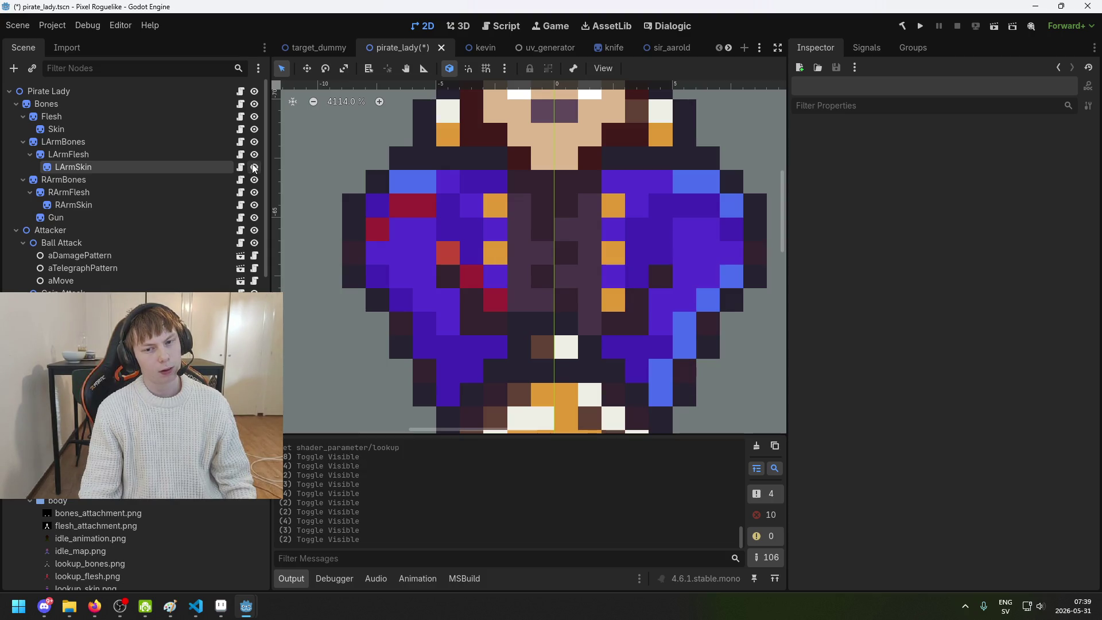
left_click(255, 167)
scroll(677, 239, "up", 1)
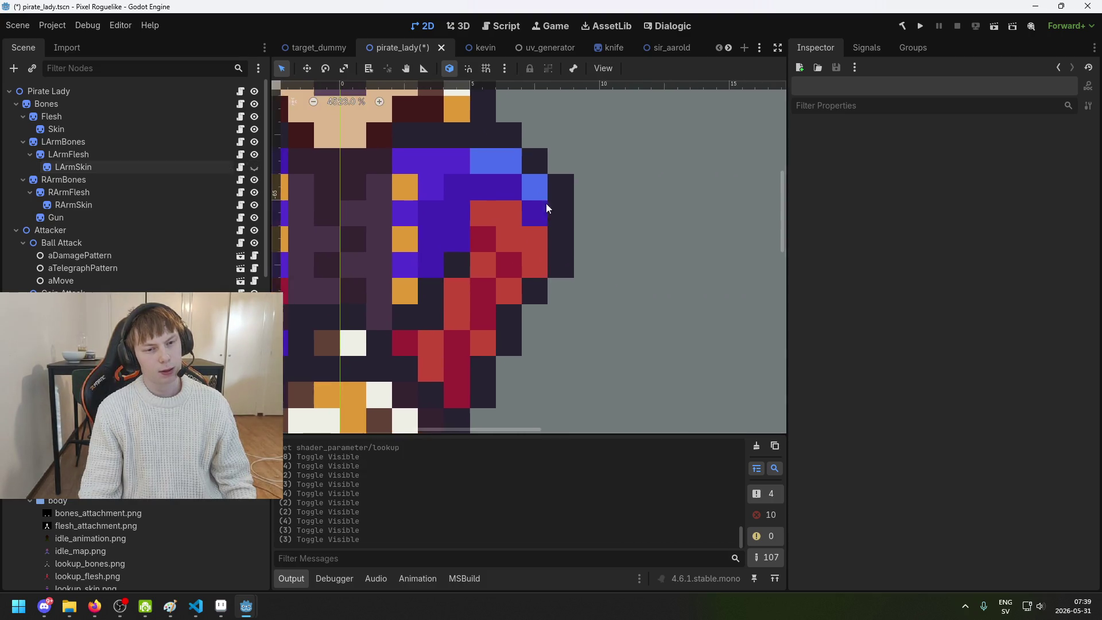
left_click(255, 169)
left_click(255, 171)
left_click(255, 170)
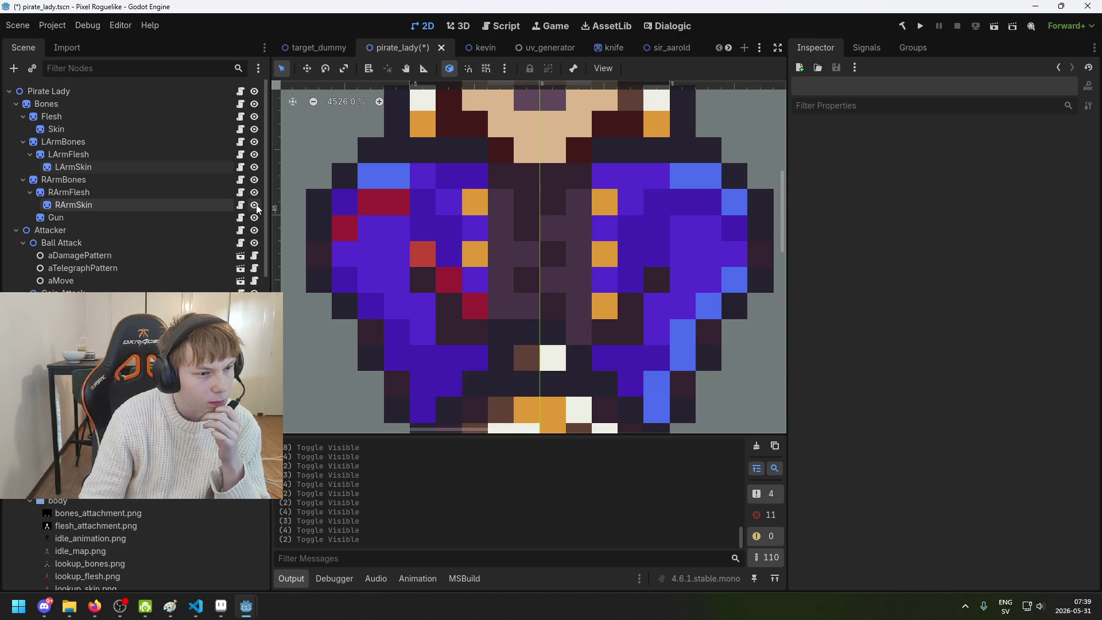
Hide RArmSkin and LArmSkin so both arms show red flesh, then select LArmFlesh
left_click(256, 204)
left_click(256, 204)
left_click(256, 204)
left_click(255, 166)
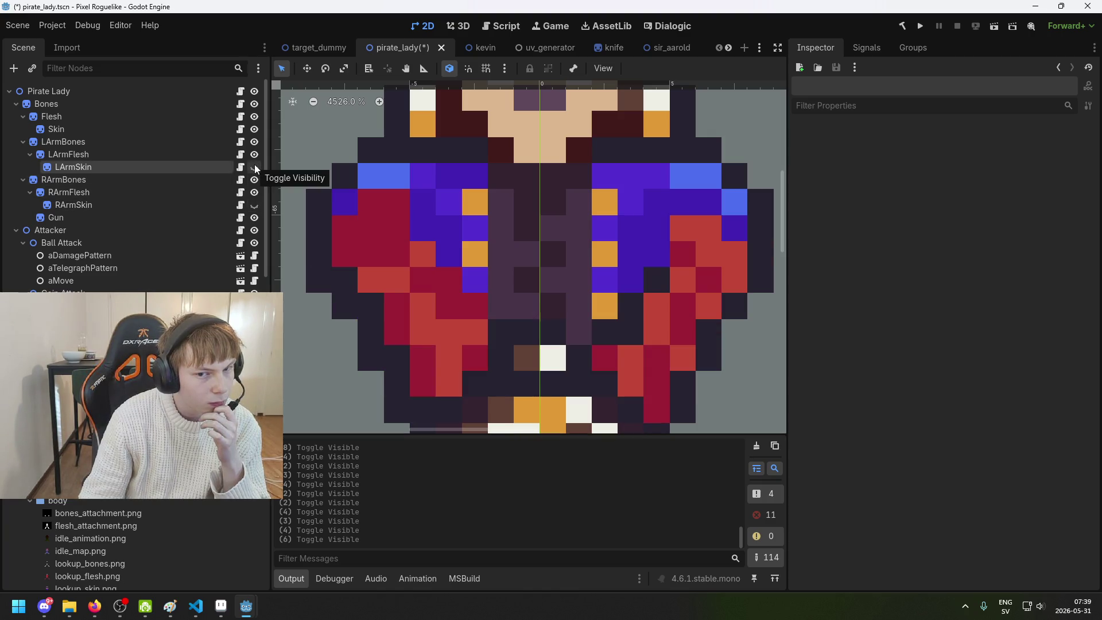
scroll(424, 240, "down", 1)
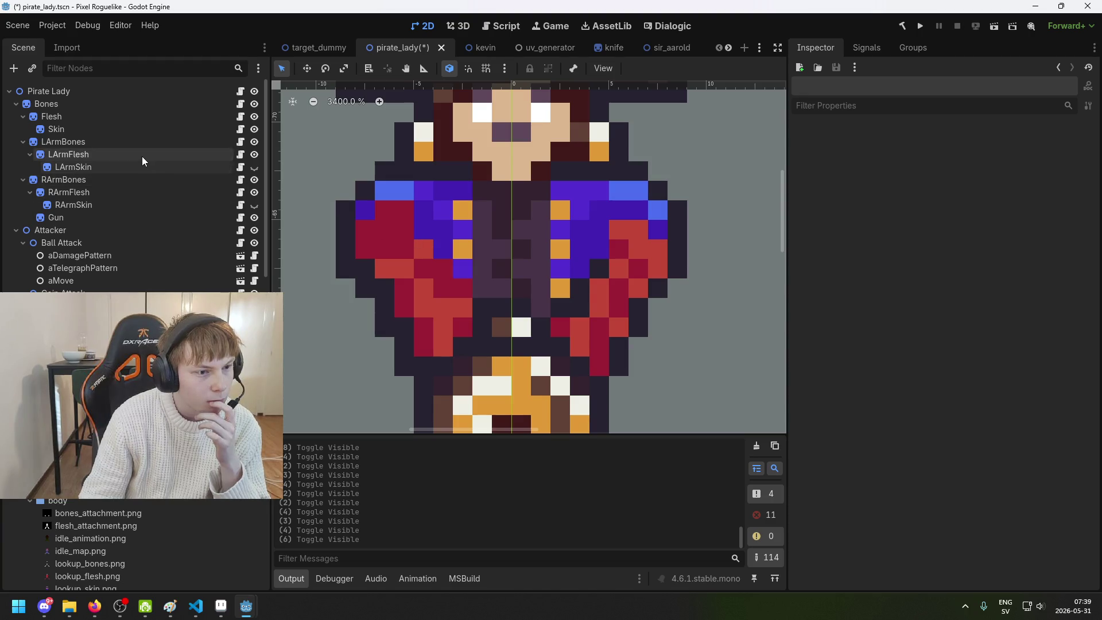
left_click(142, 155)
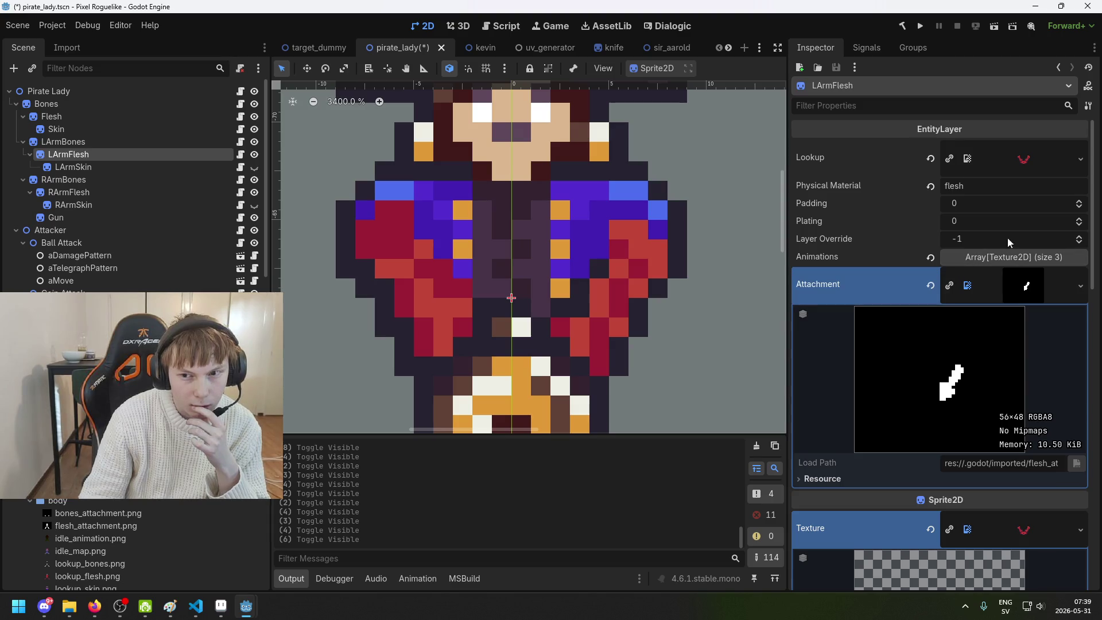
Scroll LArmFlesh's Inspector and preview its UV texture and Lookup texture
scroll(1011, 297, "down", 4)
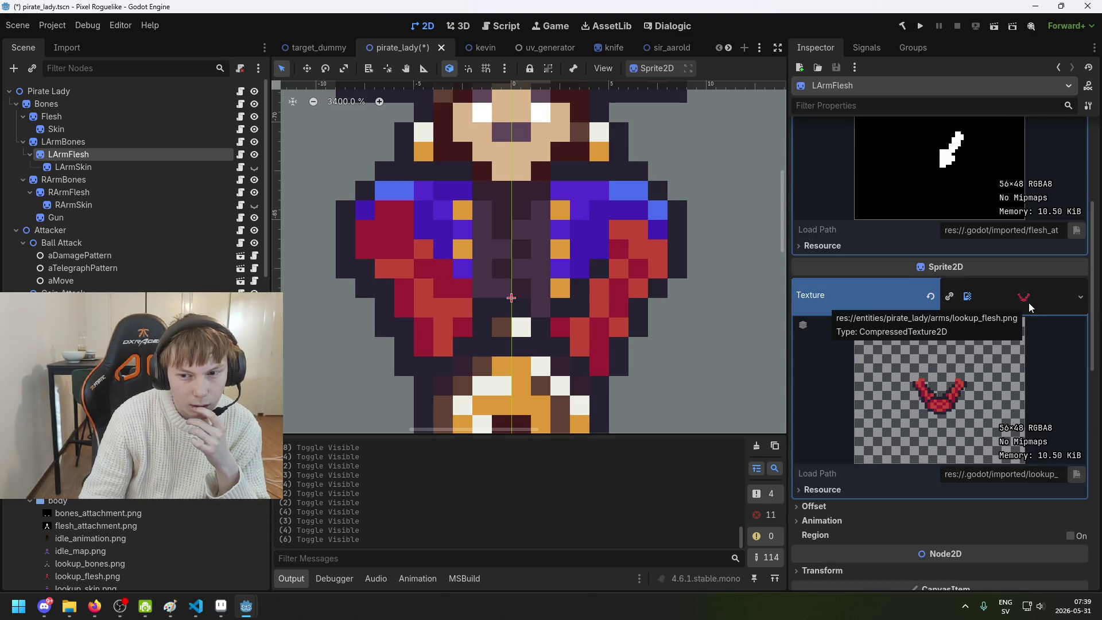
scroll(1029, 304, "down", 2)
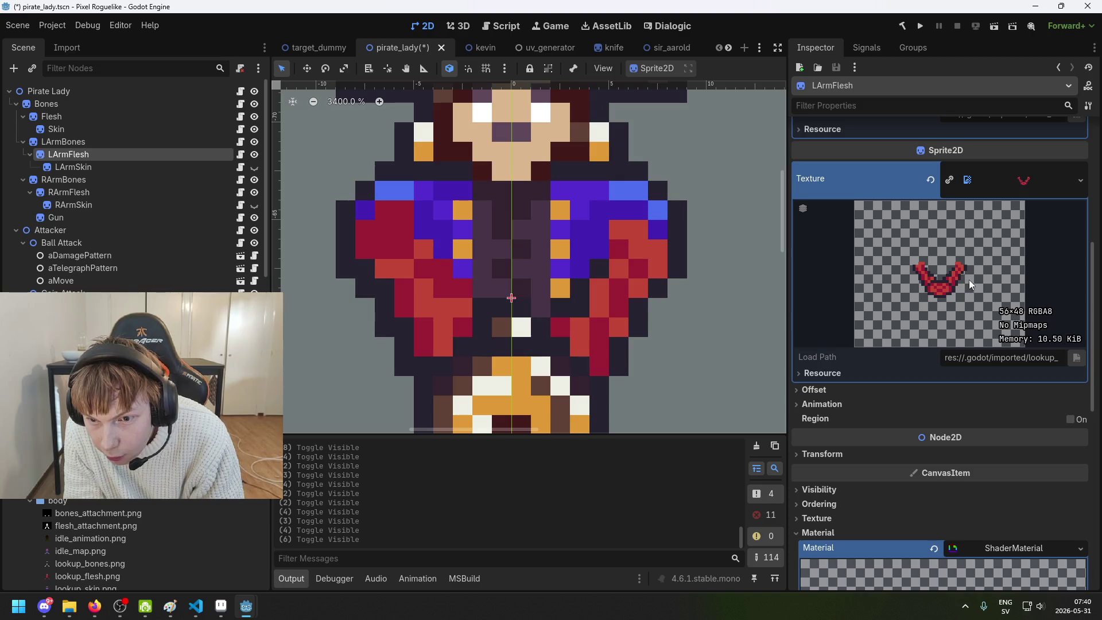
scroll(970, 280, "down", 4)
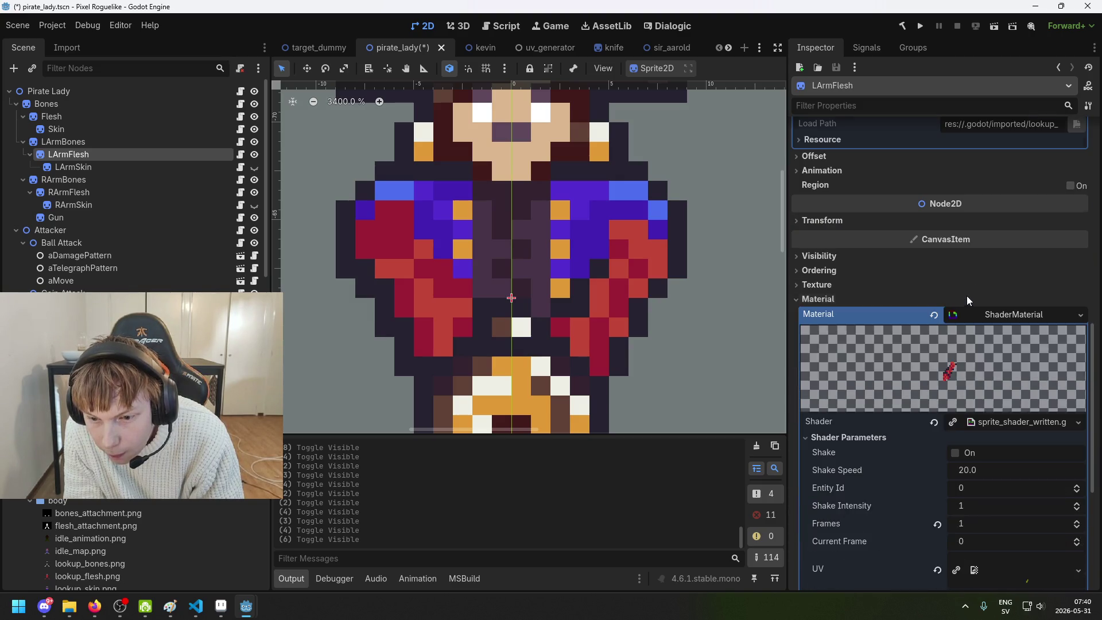
scroll(983, 318, "down", 4)
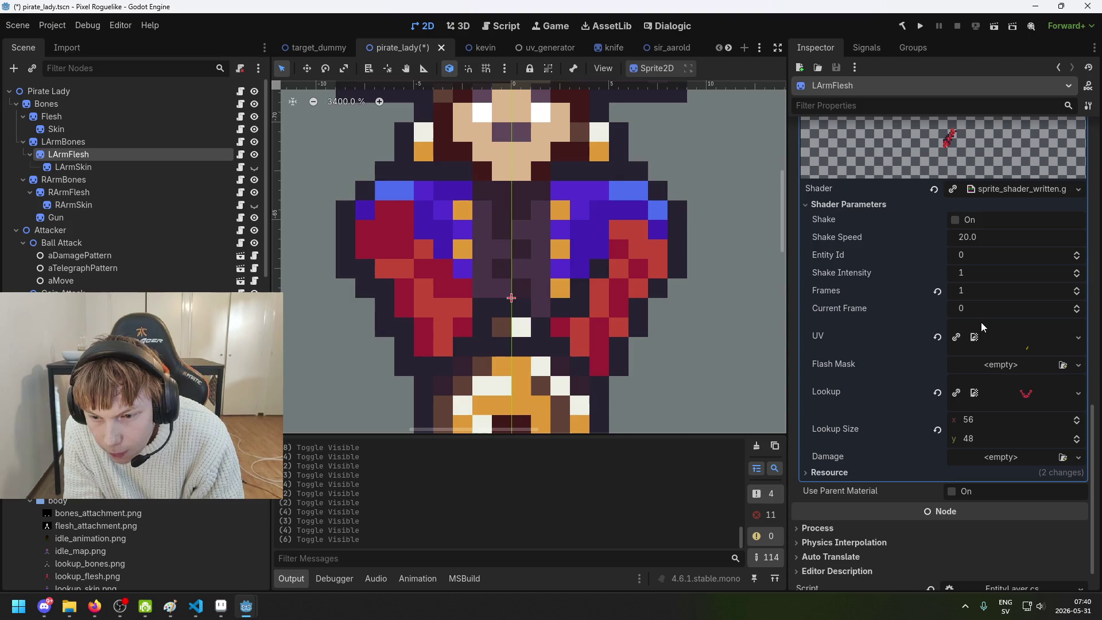
left_click(1027, 345)
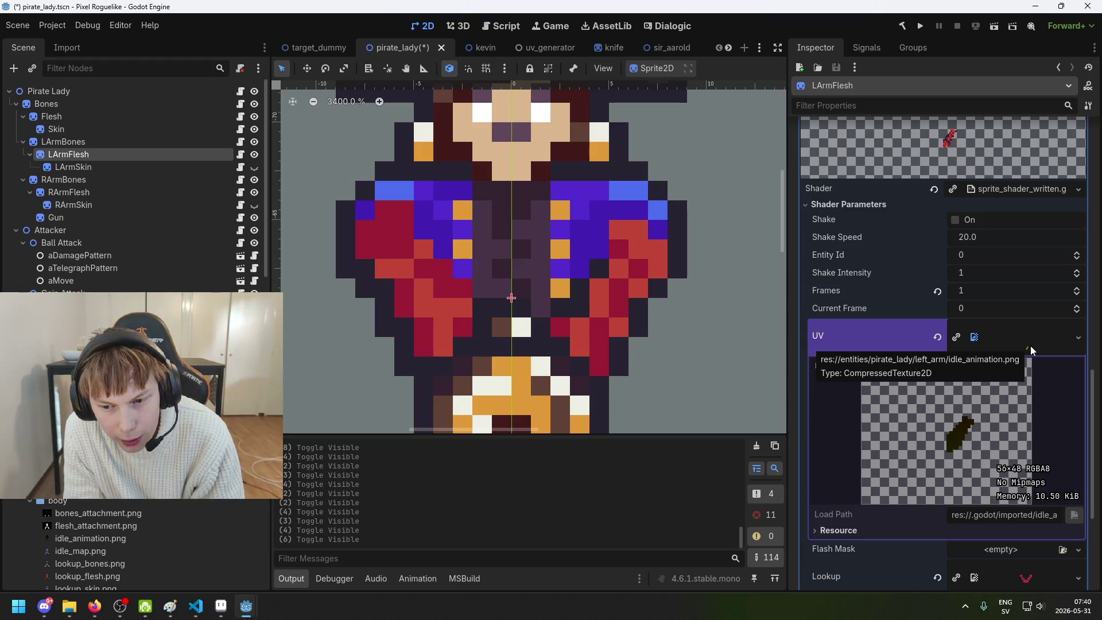
scroll(1031, 345, "down", 4)
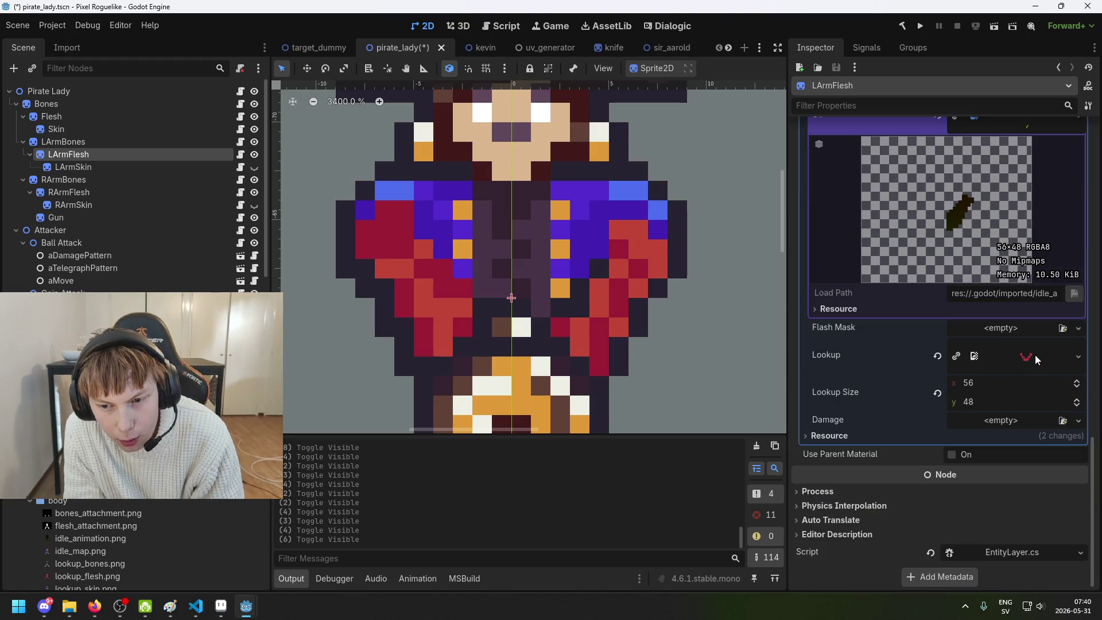
scroll(1016, 386, "up", 6)
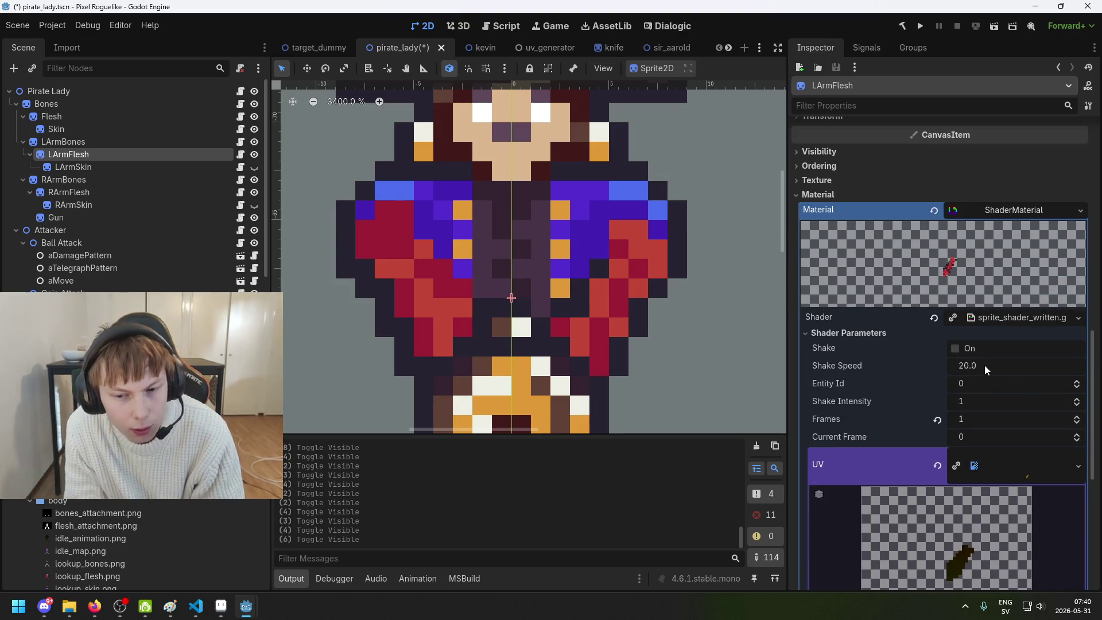
scroll(984, 366, "up", 13)
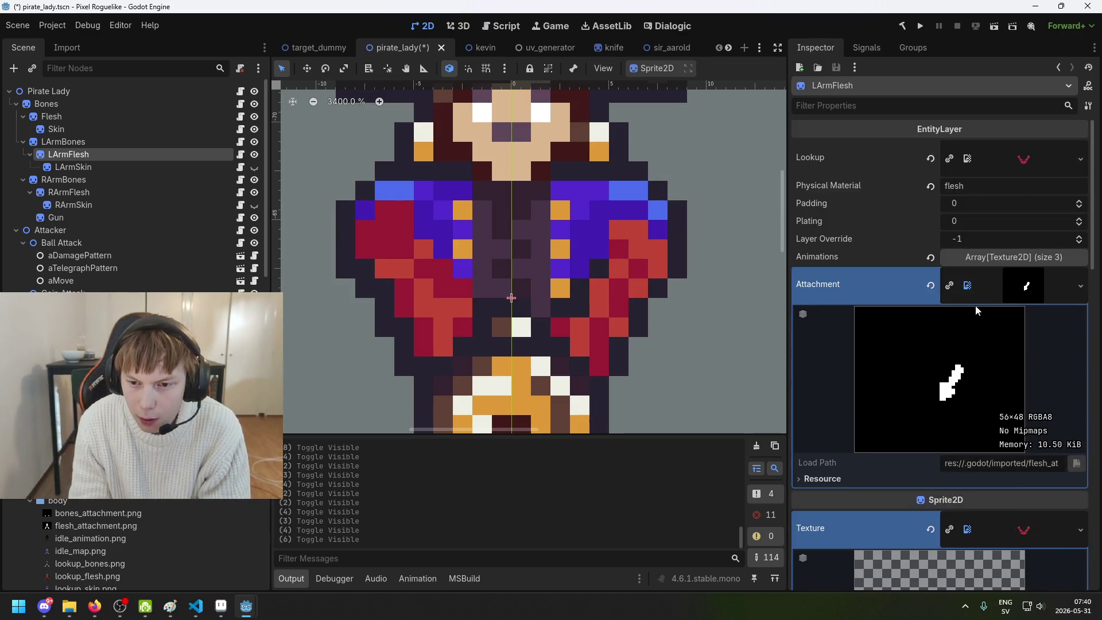
left_click(1027, 161)
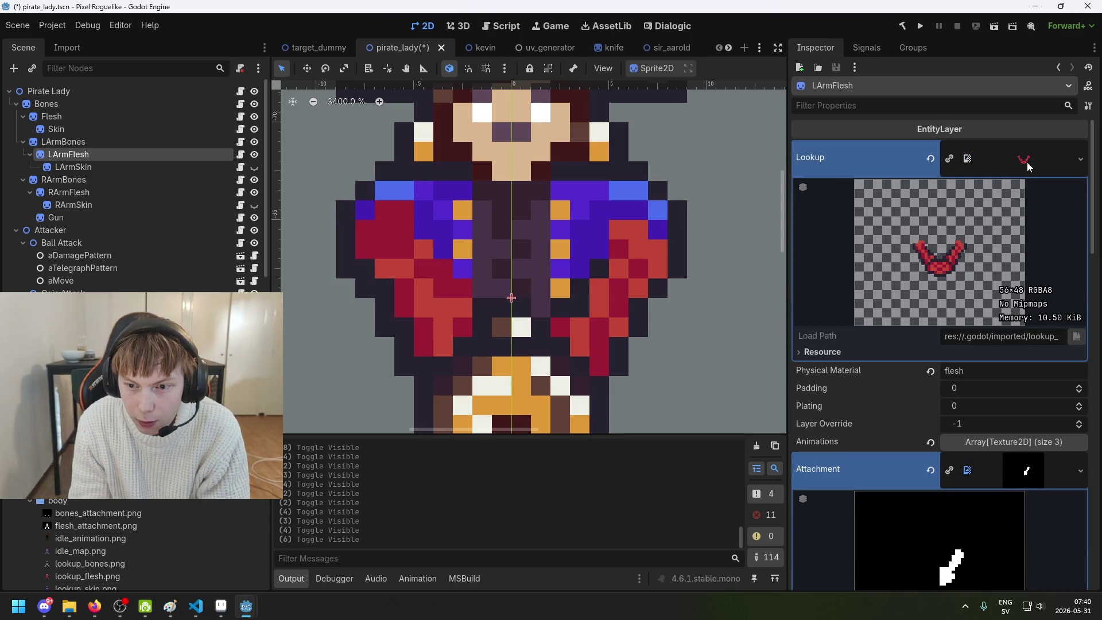
left_click(1028, 162)
Check the animation textures, transform, frame and offset settings, then hide LArmFlesh to reveal the bones
left_click(1038, 258)
scroll(1024, 292, "down", 8)
scroll(991, 340, "down", 4)
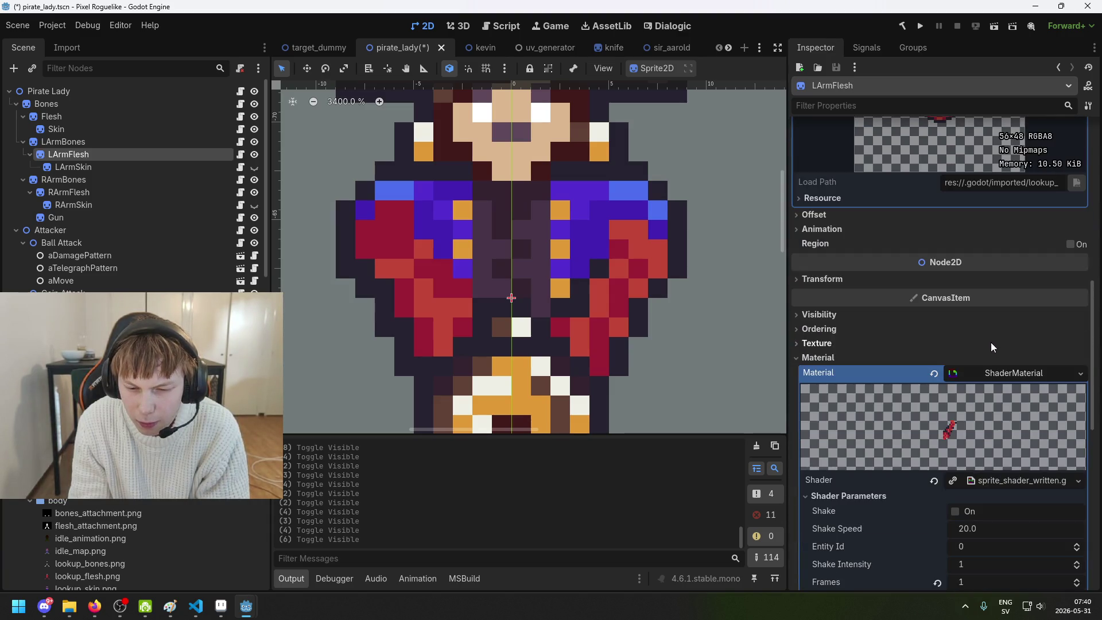
left_click(842, 277)
left_click(842, 277)
left_click(842, 228)
left_click(842, 228)
left_click(843, 218)
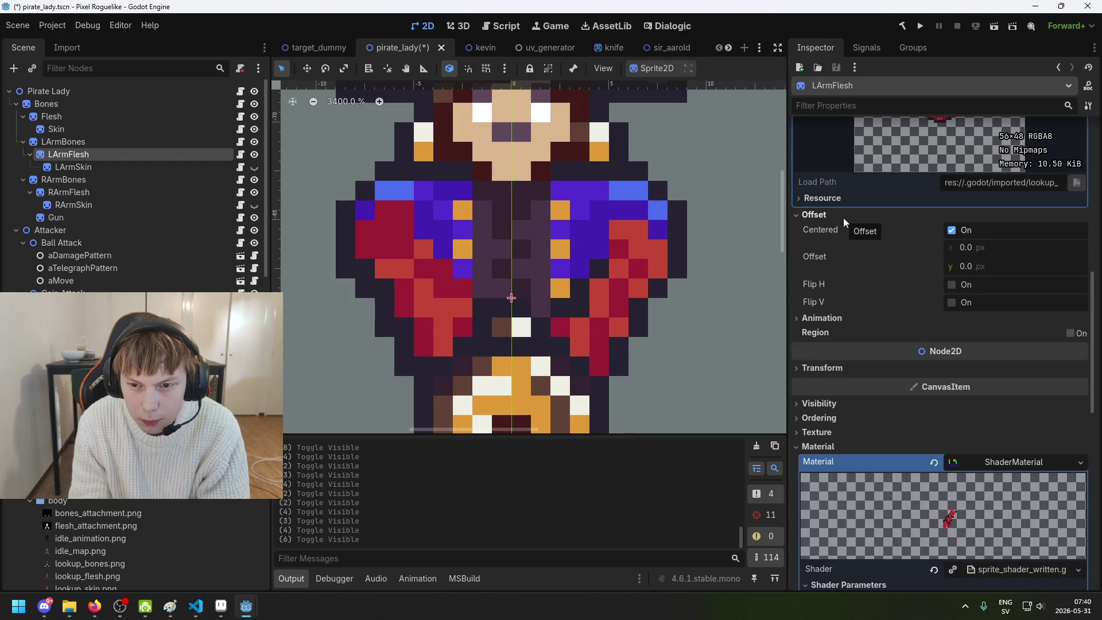
left_click(842, 218)
scroll(883, 312, "down", 3)
scroll(887, 320, "down", 6)
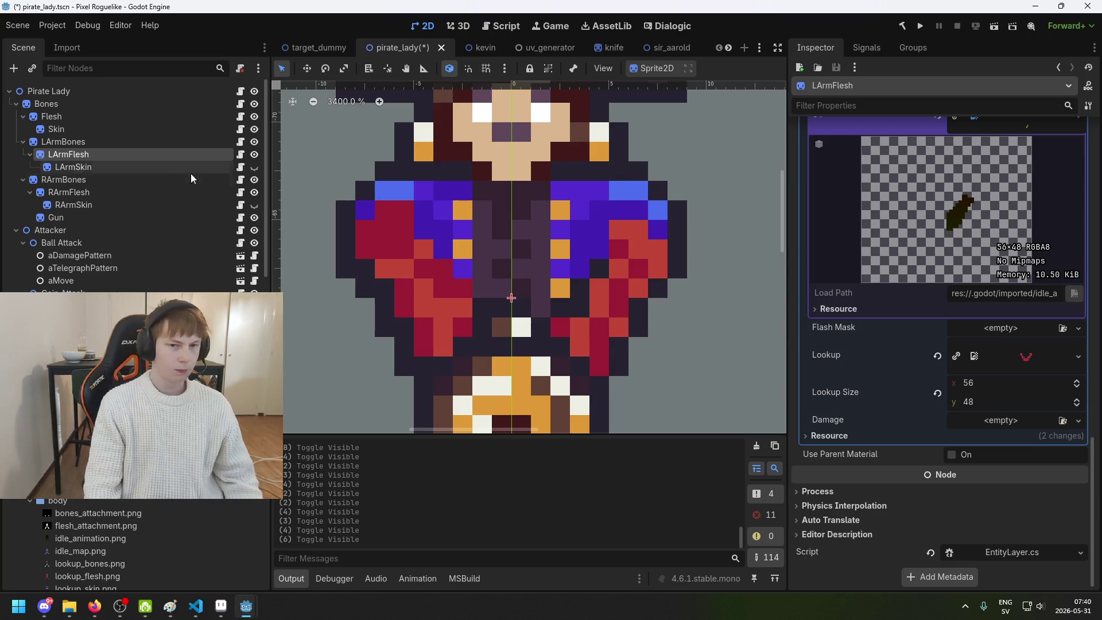
left_click(253, 156)
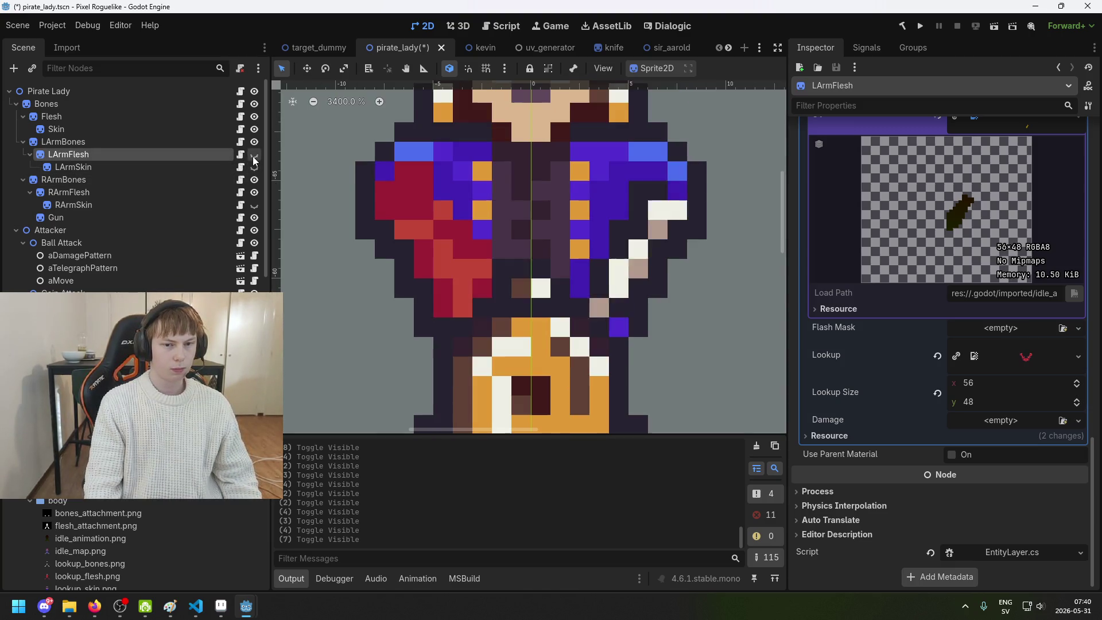
Show LArmFlesh again and toggle RArmFlesh on and off to compare, leaving it visible
left_click(252, 156)
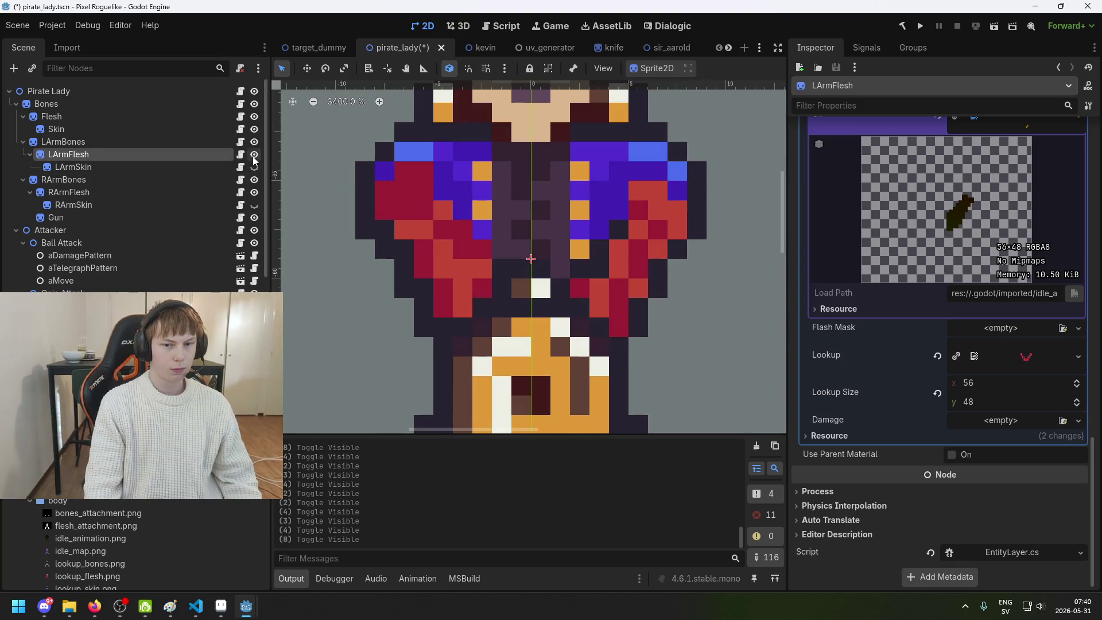
left_click(178, 192)
left_click(175, 202)
left_click(172, 192)
left_click(254, 192)
left_click(254, 192)
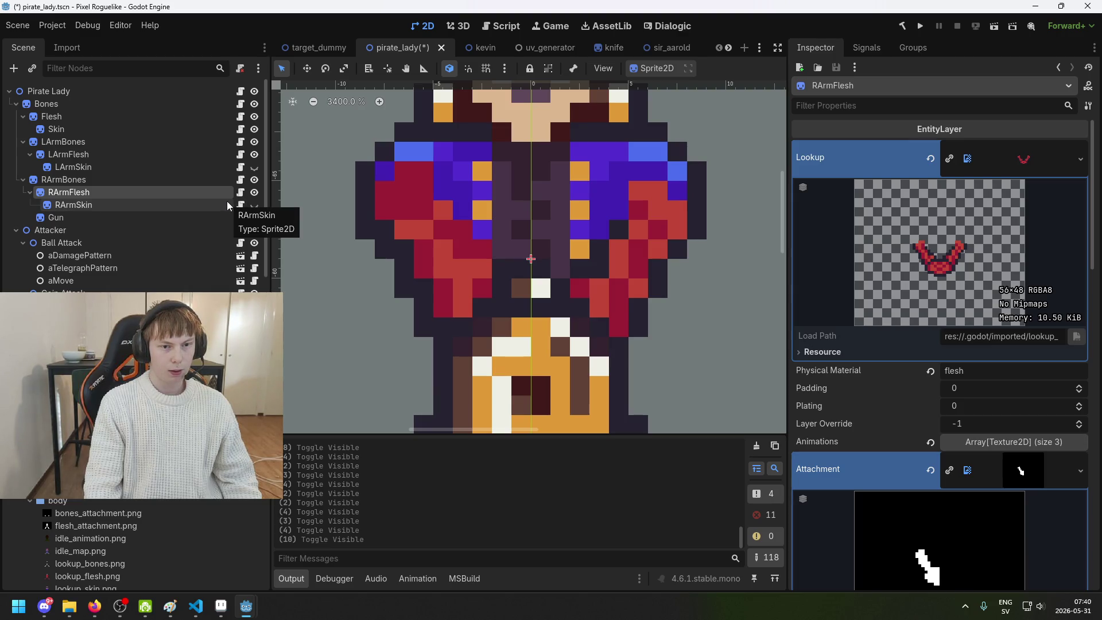
left_click(254, 193)
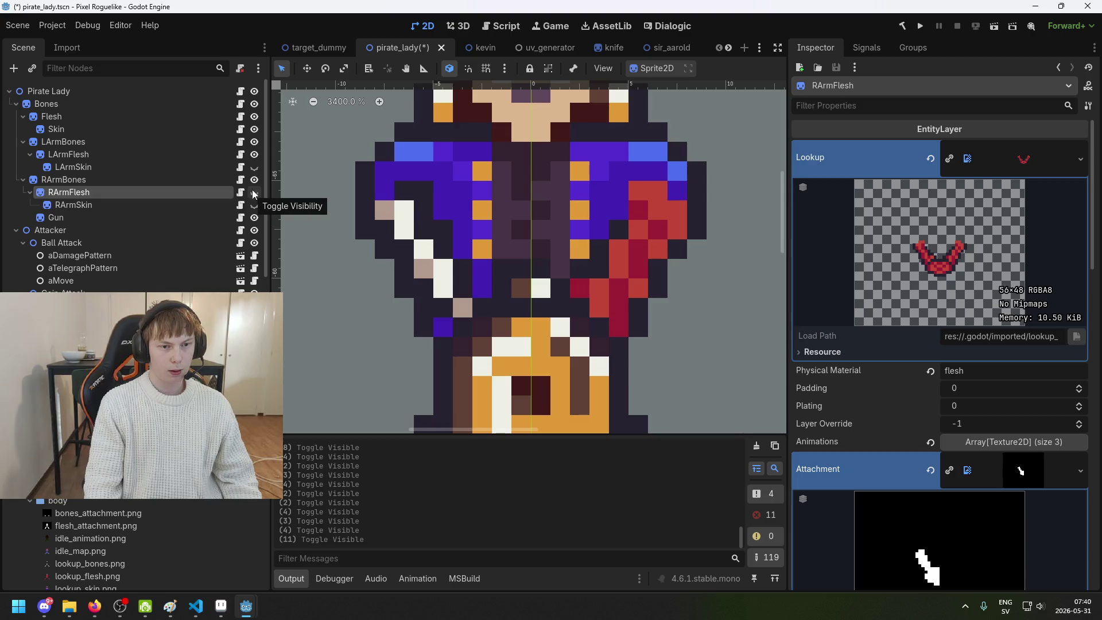
left_click(255, 192)
left_click(254, 193)
left_click(255, 193)
left_click(254, 192)
left_click(254, 192)
left_click(154, 195)
Review RArmFlesh's Inspector settings and save the pirate_lady scene
scroll(1013, 300, "down", 1)
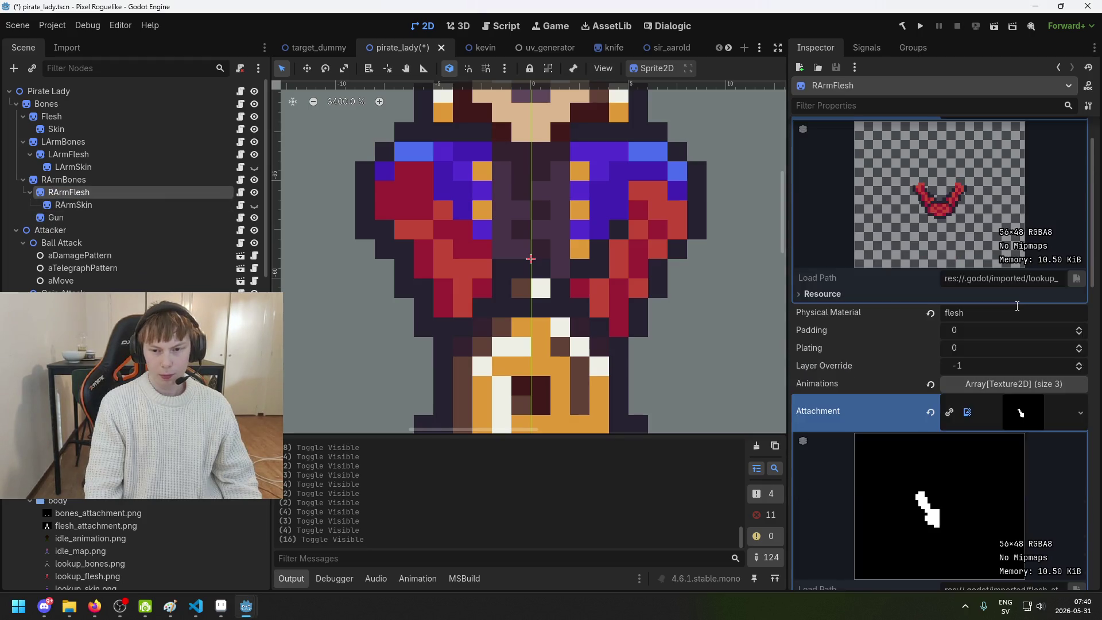
scroll(1015, 310, "down", 3)
scroll(989, 274, "down", 3)
scroll(993, 328, "down", 3)
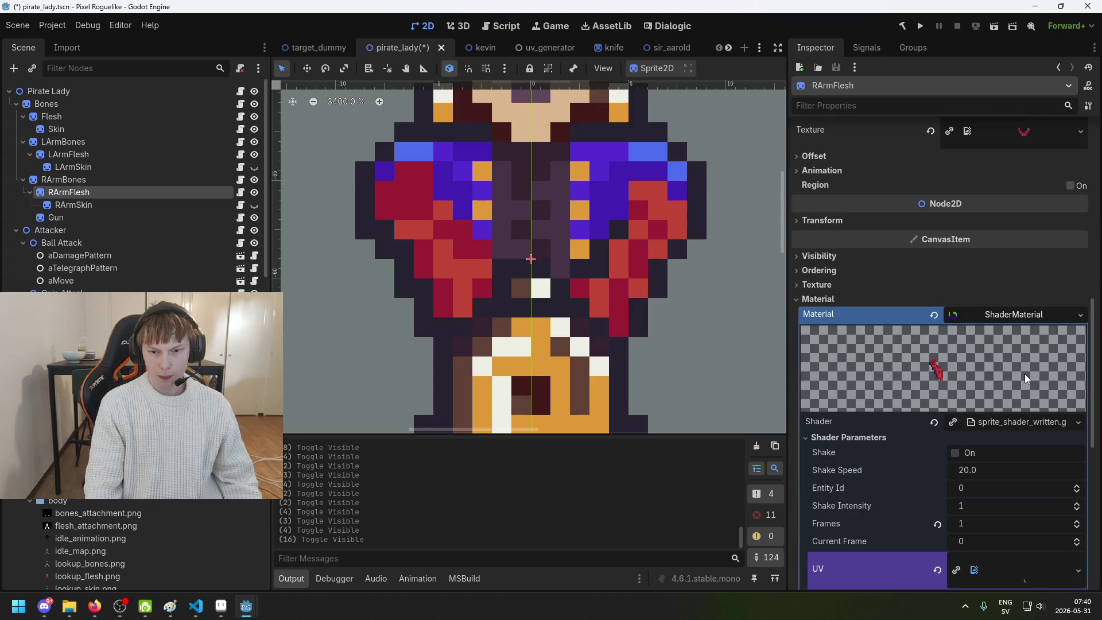
scroll(997, 359, "down", 3)
scroll(1001, 359, "down", 5)
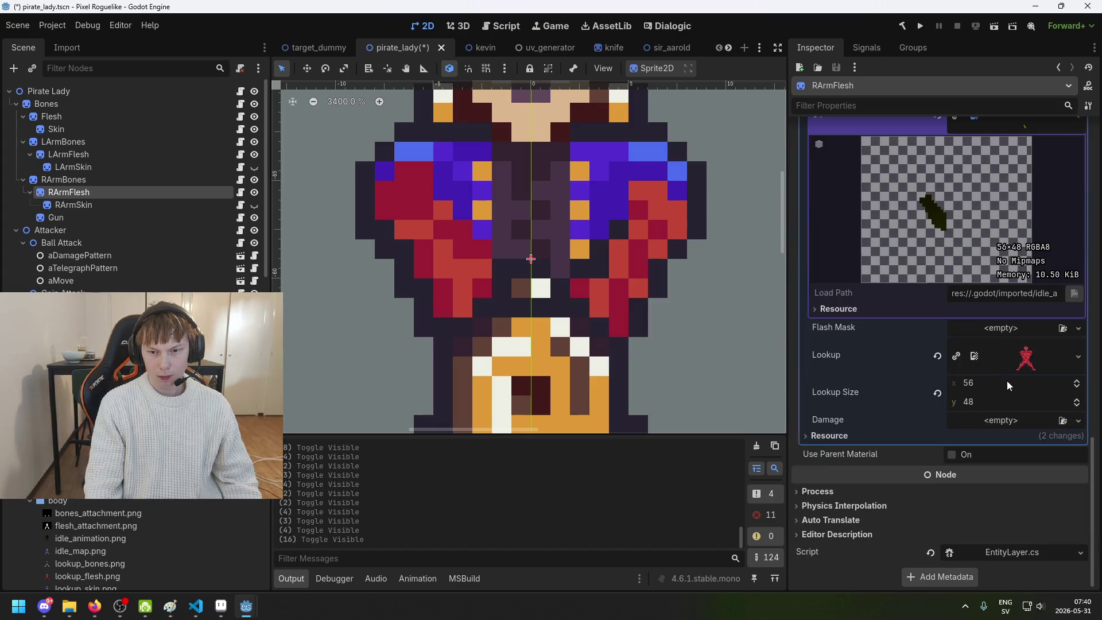
scroll(997, 384, "up", 2)
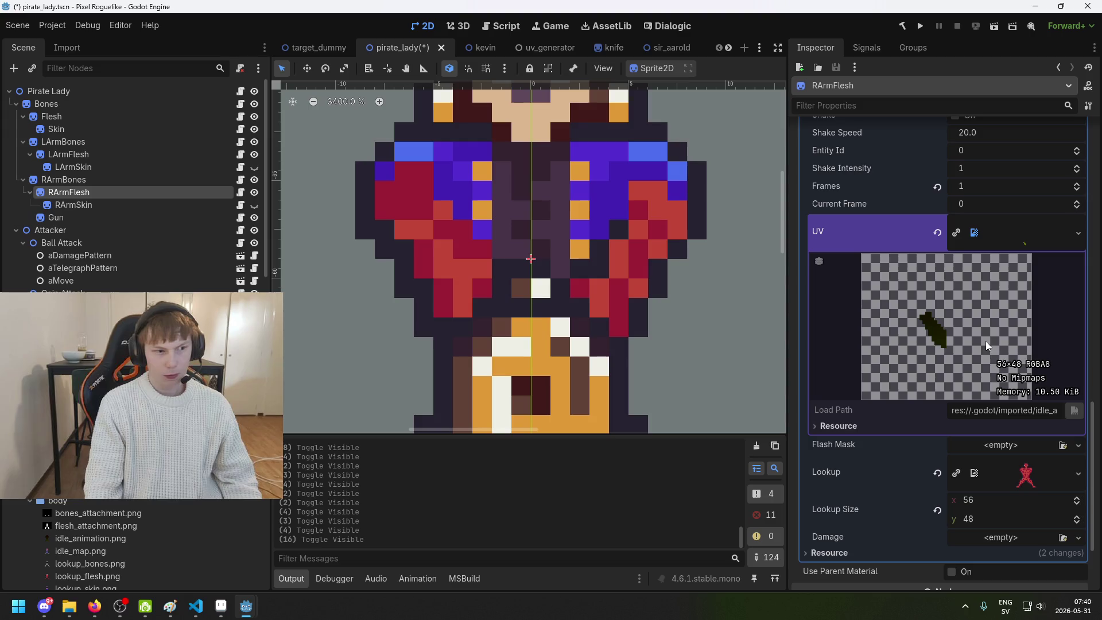
mouse_move(1025, 246)
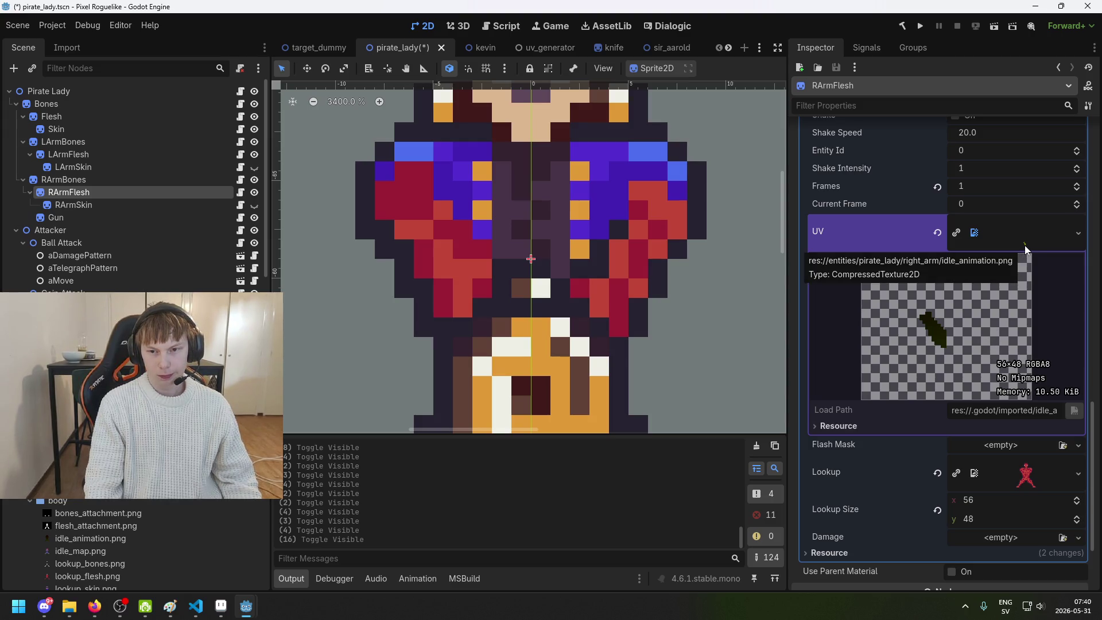
scroll(1024, 246, "up", 2)
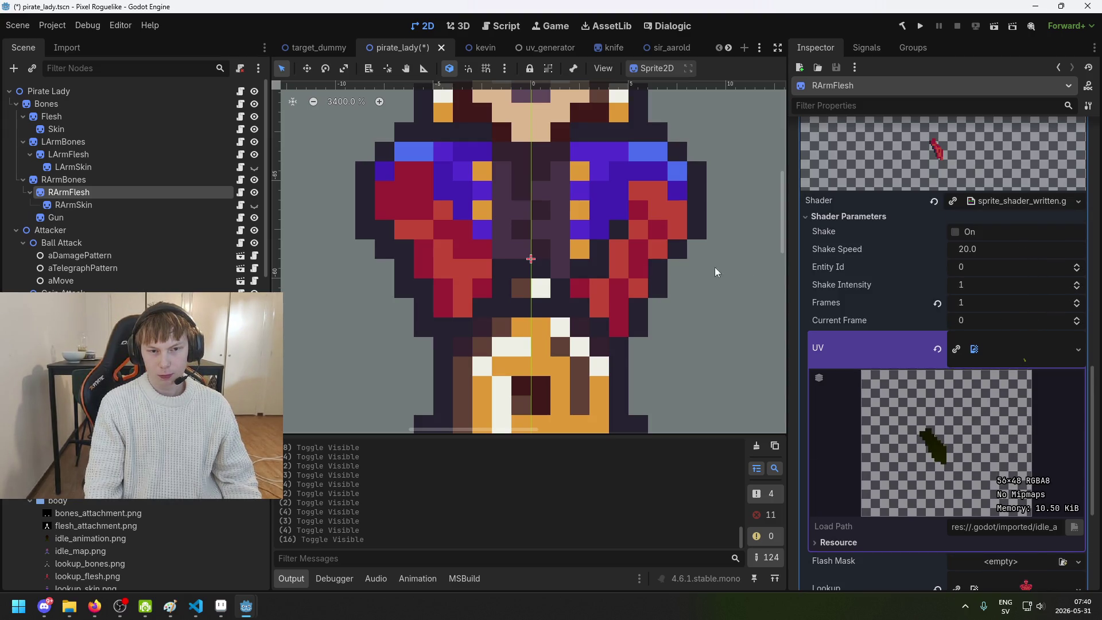
scroll(930, 318, "up", 2)
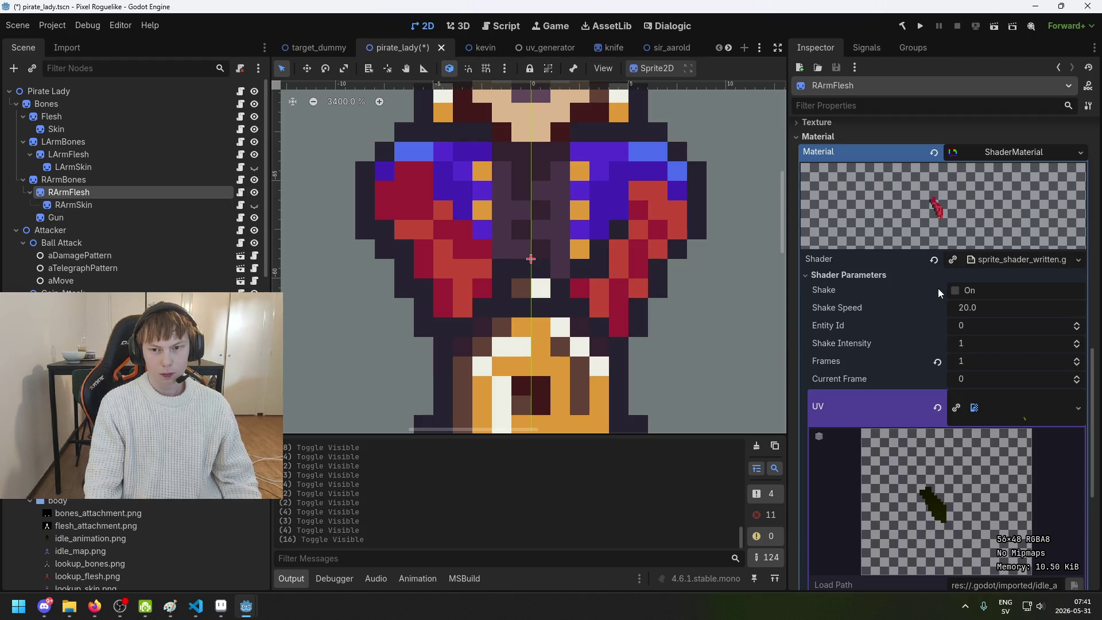
key("ctrl+s")
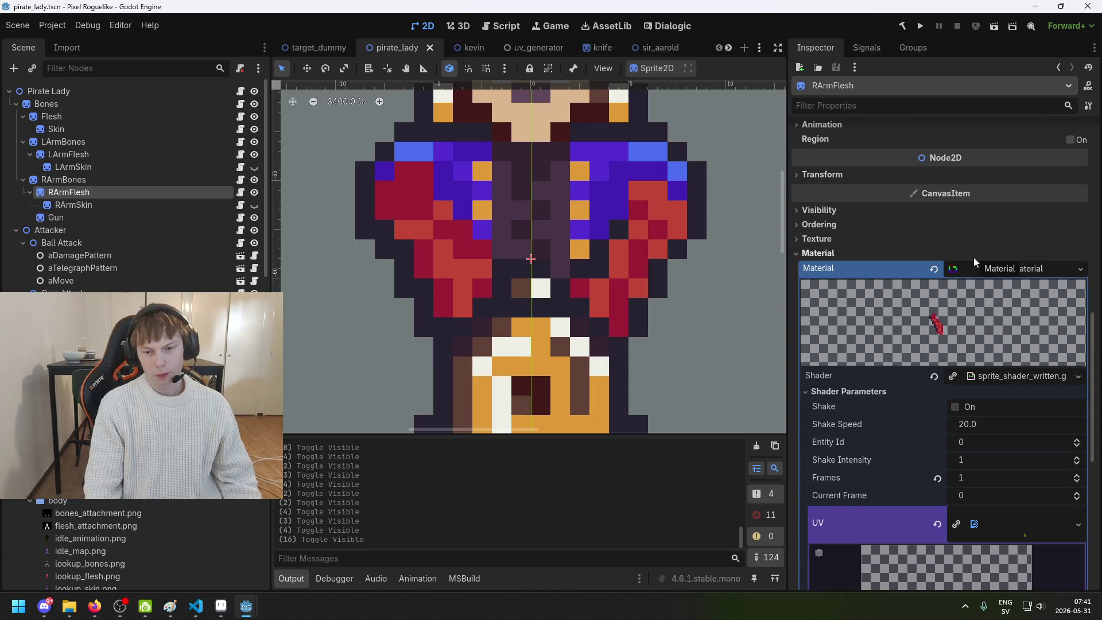
Test shifting RArmFlesh's Transform Position x sideways, then undo the change
scroll(974, 257, "up", 5)
left_click(854, 344)
left_click(852, 344)
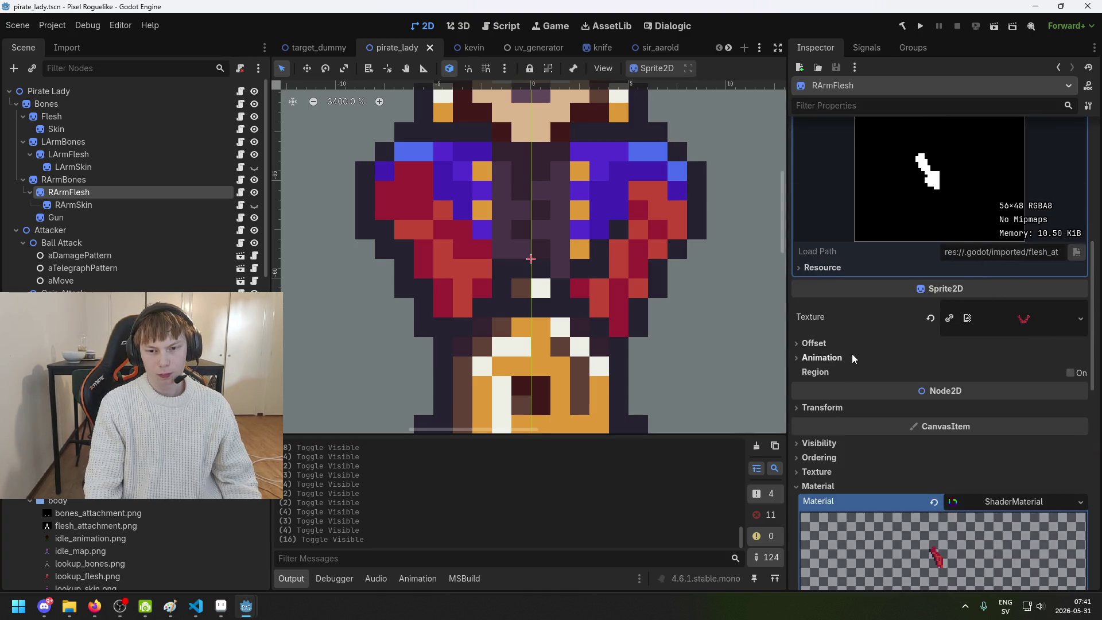
left_click(855, 405)
left_click_drag(974, 426, 1010, 425)
key("ctrl+z")
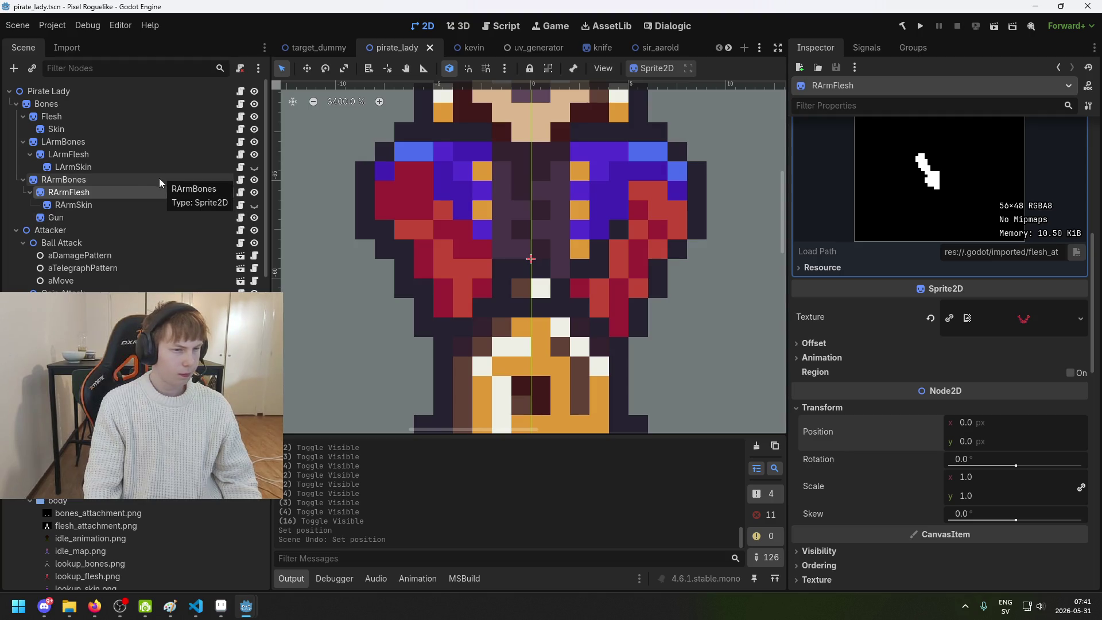
Inspect RArmBones' transform, reselect RArmFlesh, and switch back to Aseprite
left_click(83, 180)
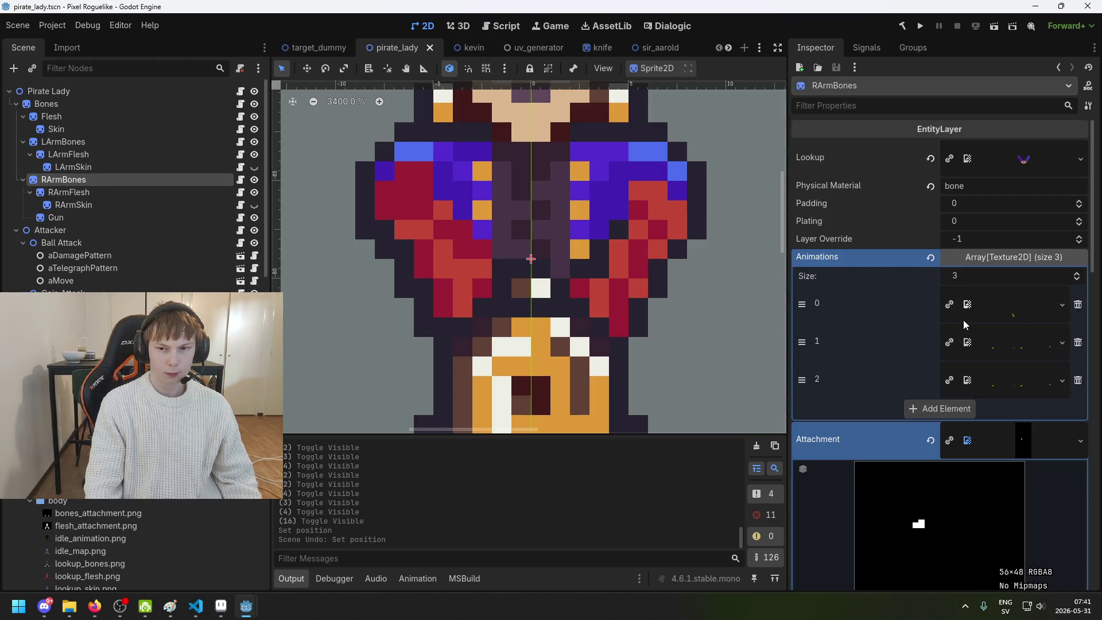
scroll(948, 342, "down", 5)
left_click(861, 426)
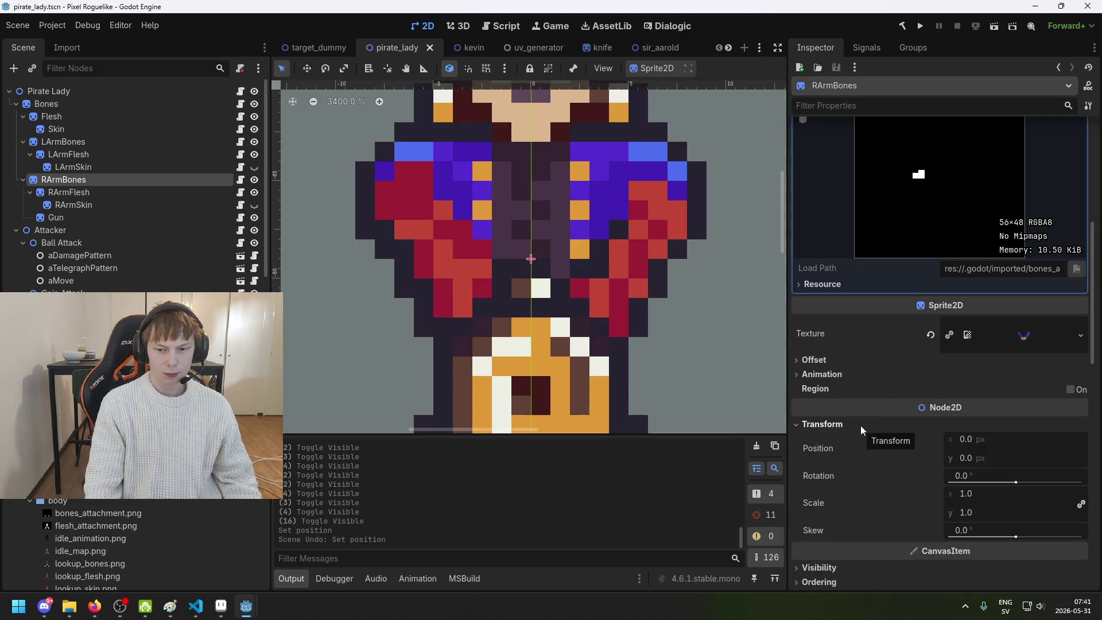
scroll(910, 435, "down", 8)
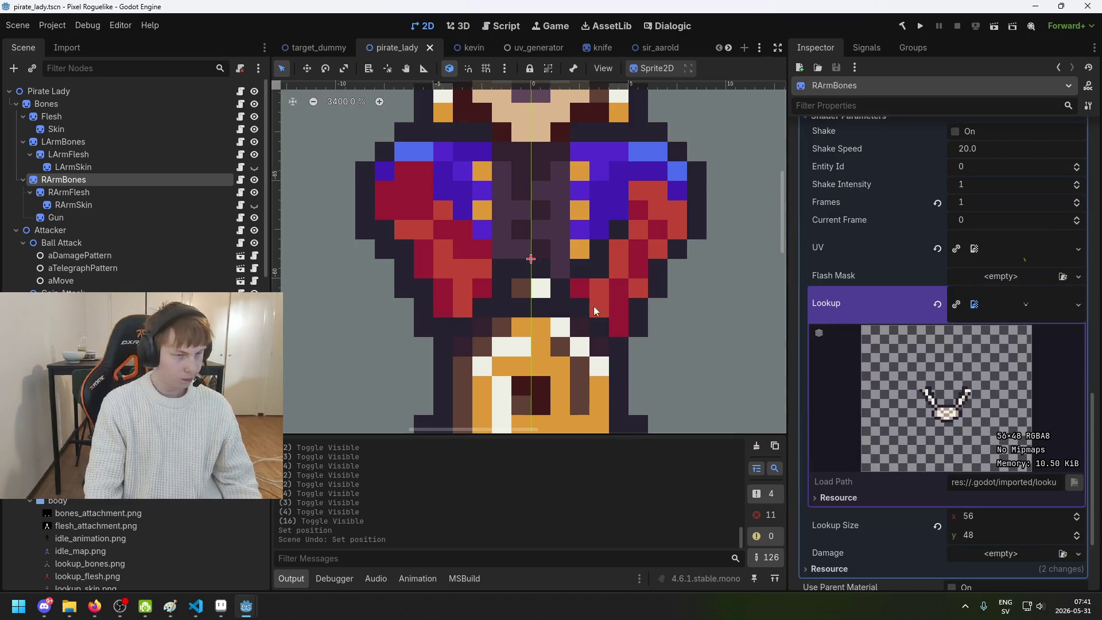
left_click(69, 192)
scroll(909, 327, "up", 2)
scroll(924, 327, "down", 5)
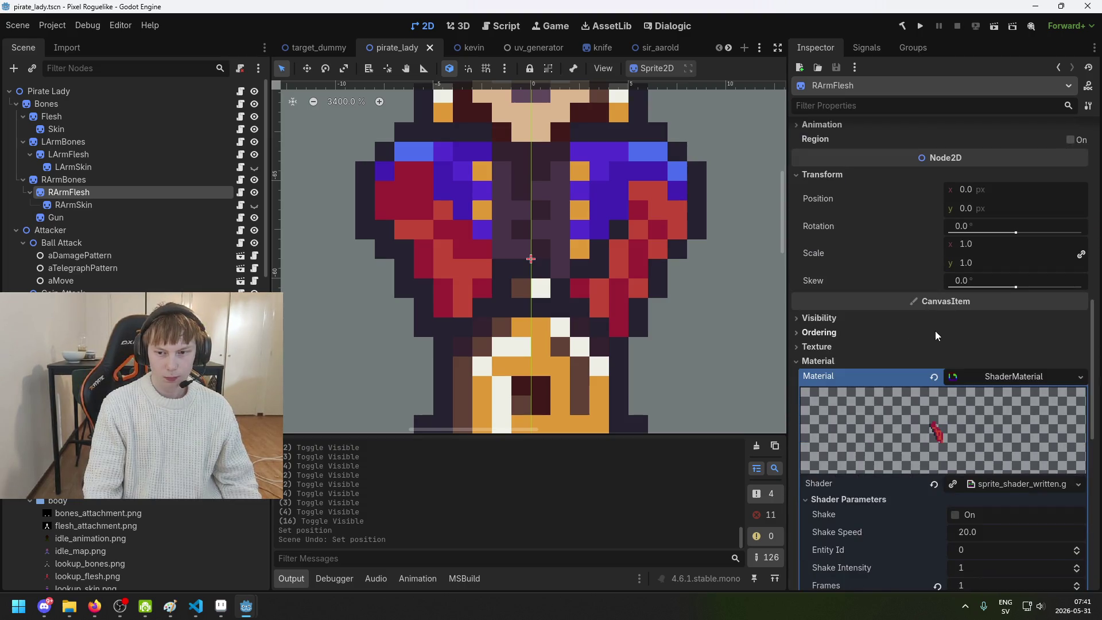
left_click(221, 608)
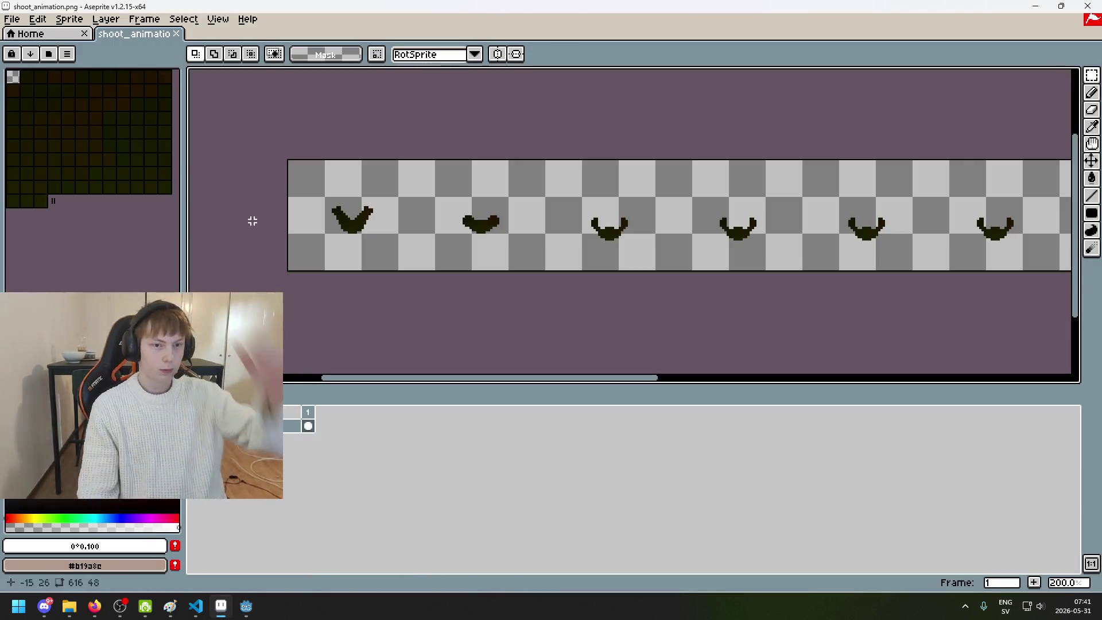
Open the right arm's idle_animation.png from pirate_lady/right_arm in Aseprite
left_click(44, 34)
left_click(12, 19)
left_click(26, 48)
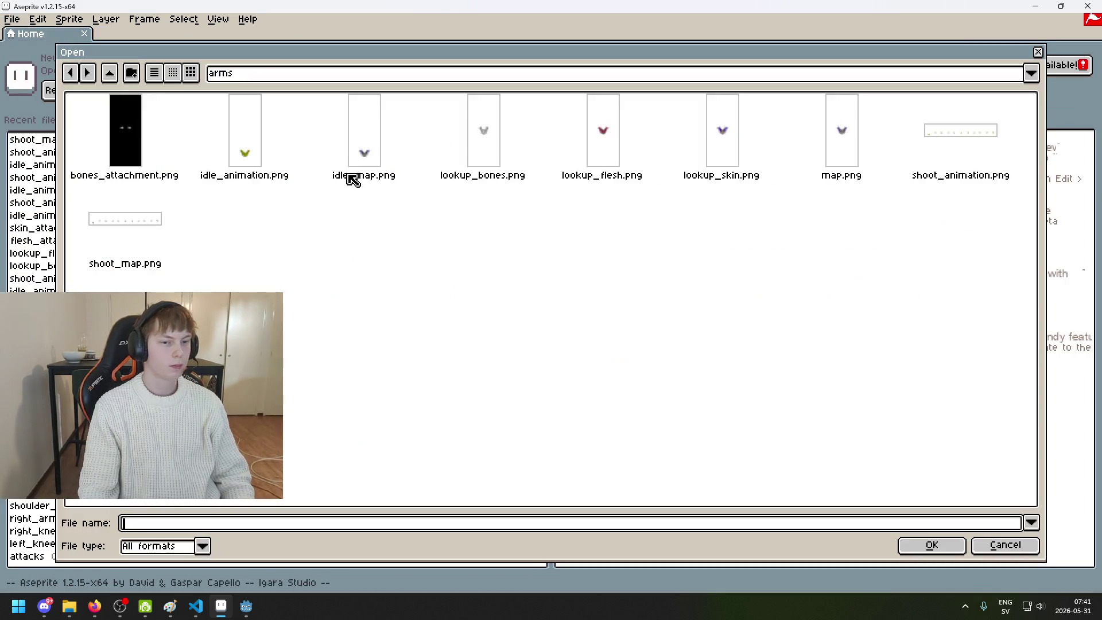
left_click(316, 76)
left_click(333, 175)
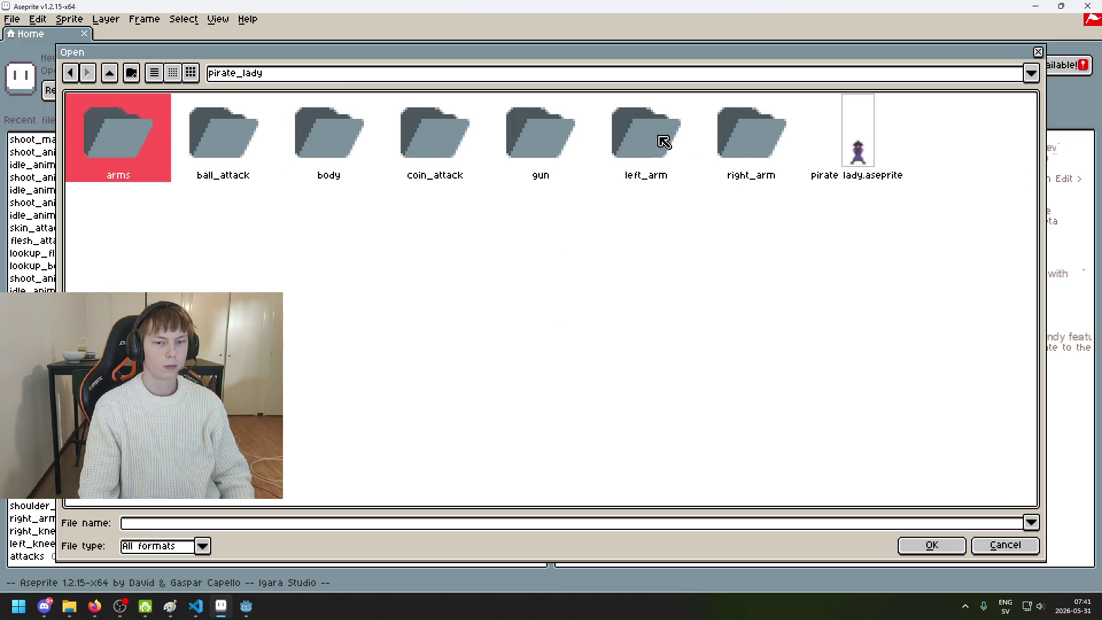
double_click(726, 153)
left_click(361, 160)
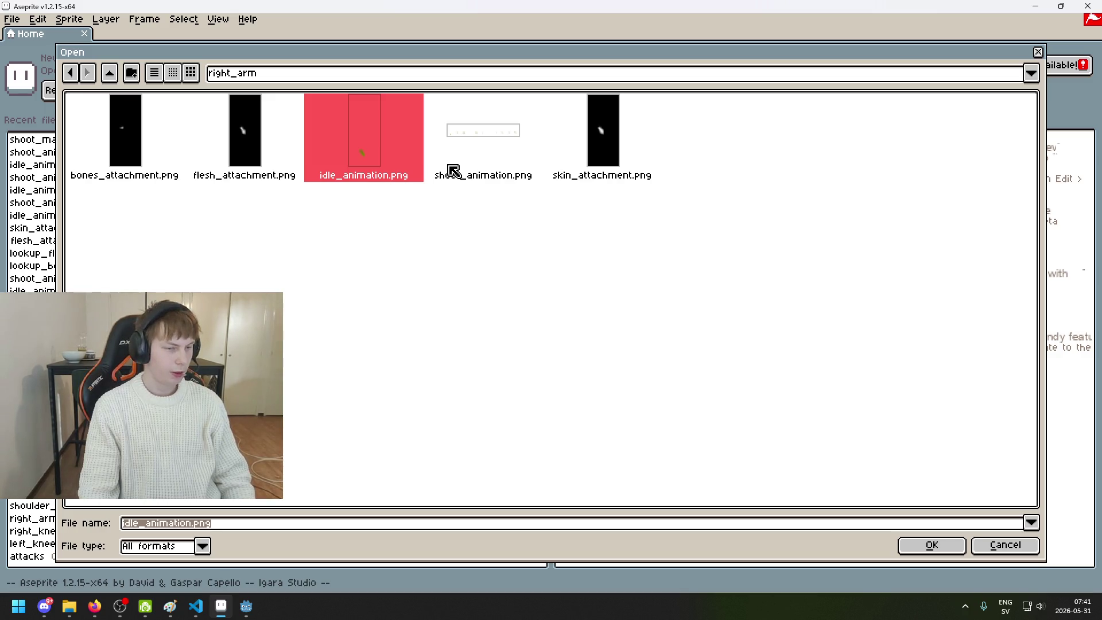
left_click(953, 545)
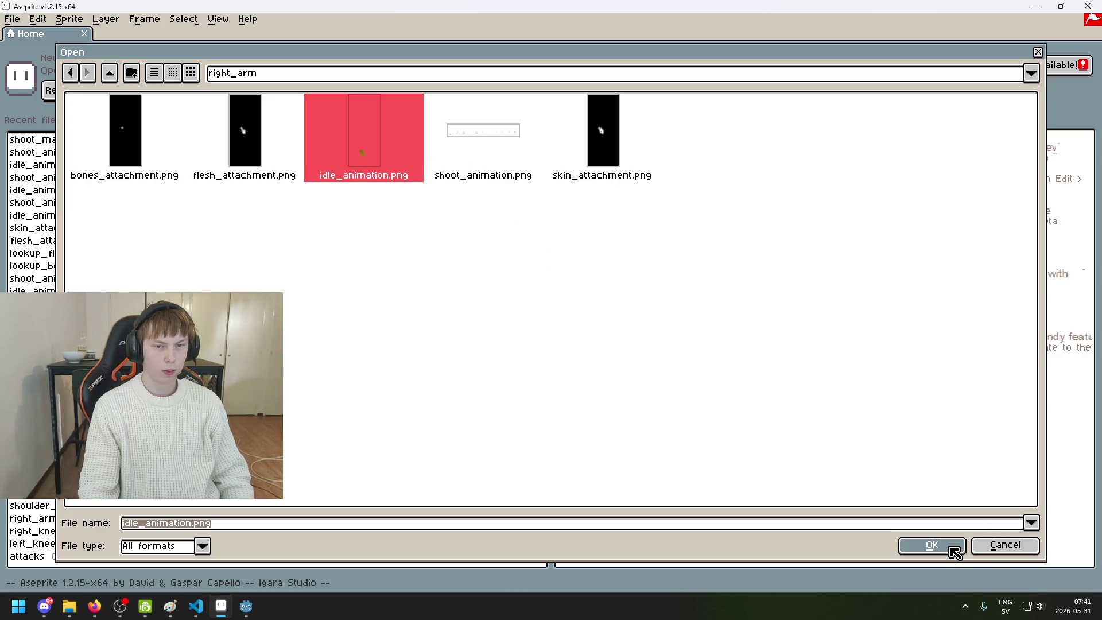
scroll(603, 244, "up", 1)
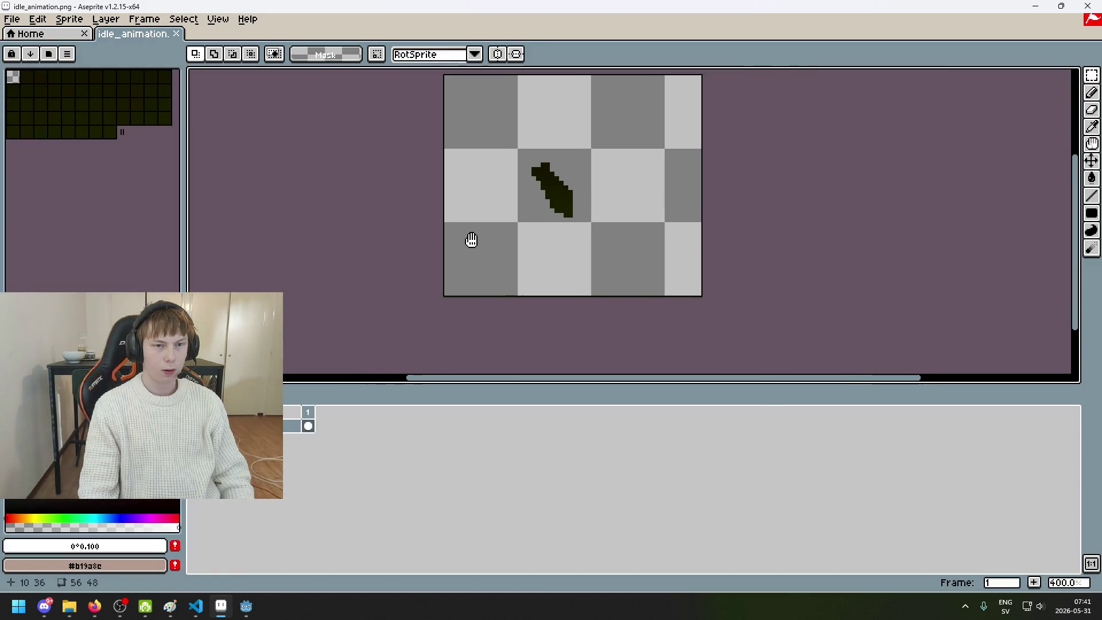
Open lookup_flesh.png, lookup_bones.png and lookup_skin.png from the arms folder together, then return to Godot
left_click(12, 19)
left_click(41, 55)
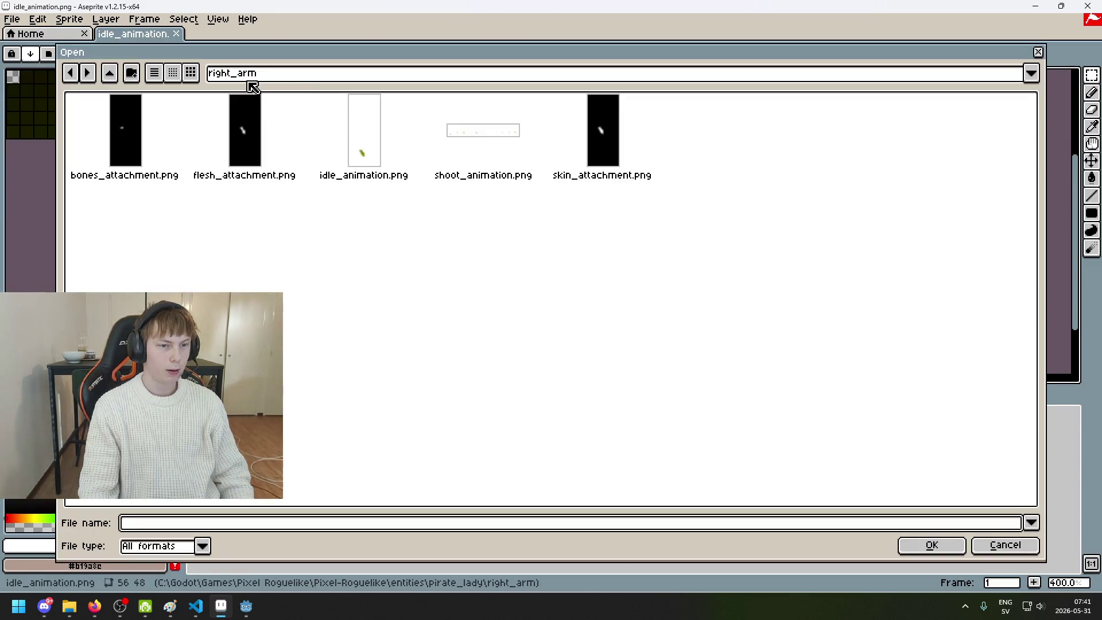
left_click(253, 81)
left_click(310, 178)
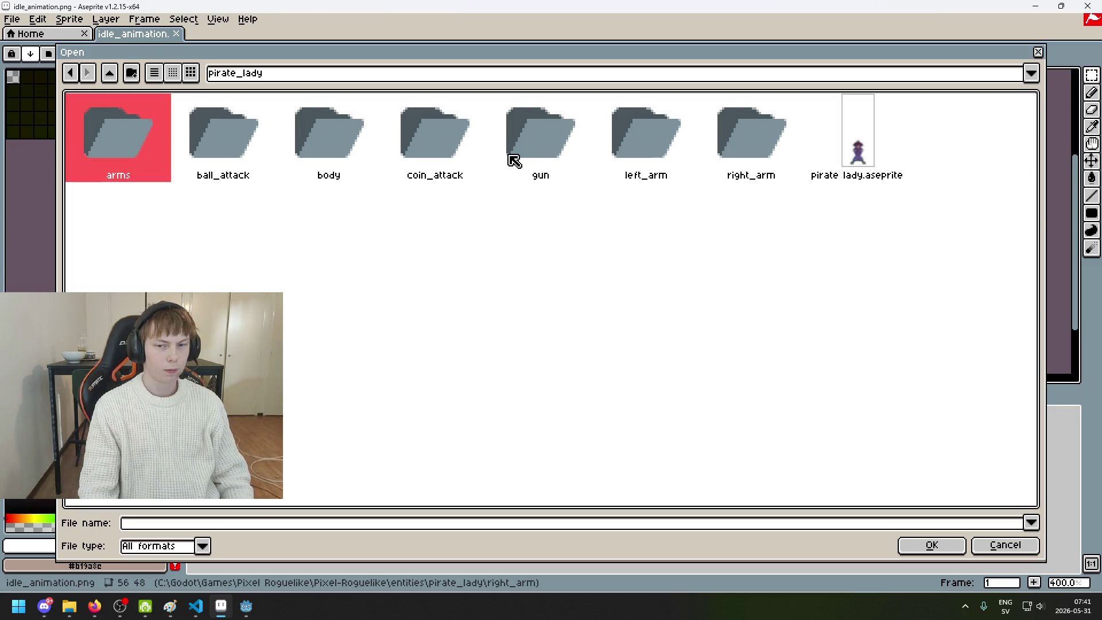
double_click(738, 143)
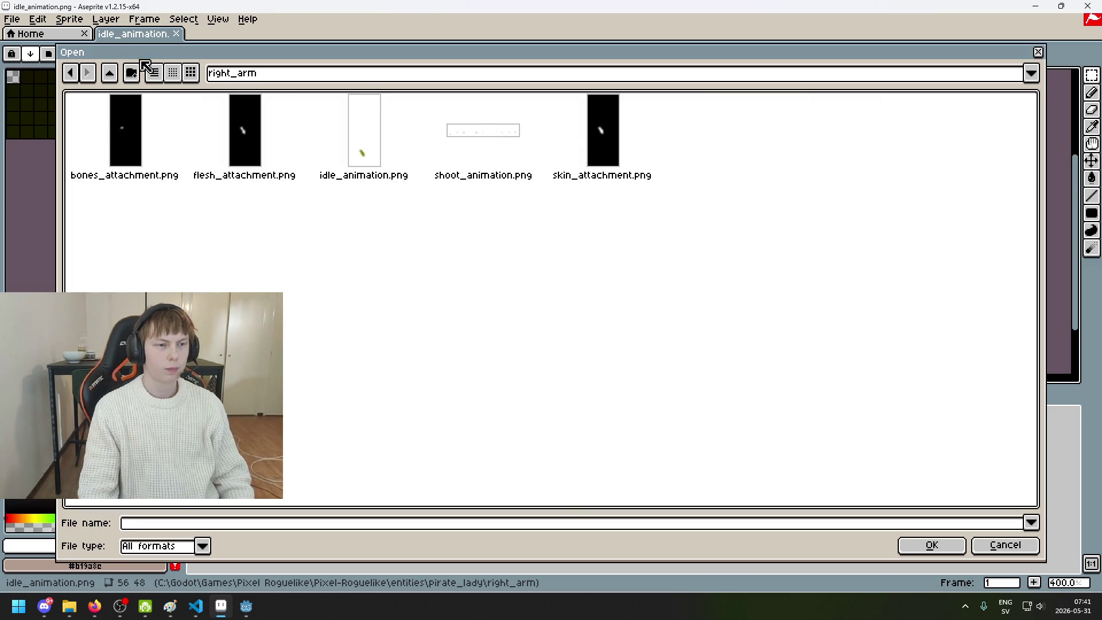
left_click(70, 73)
left_click(319, 141)
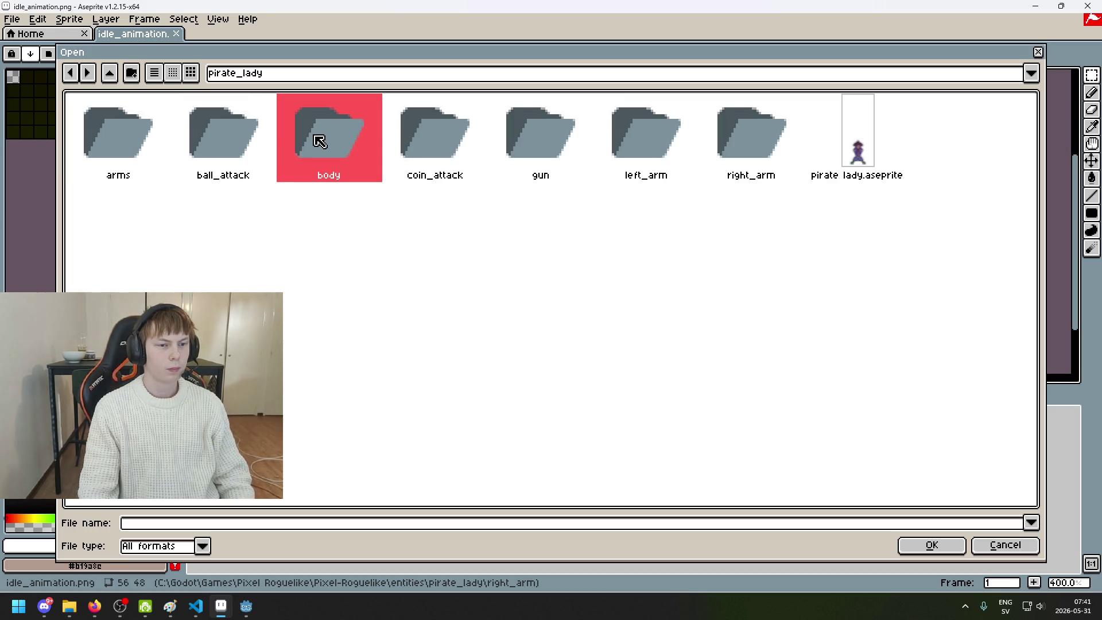
double_click(125, 146)
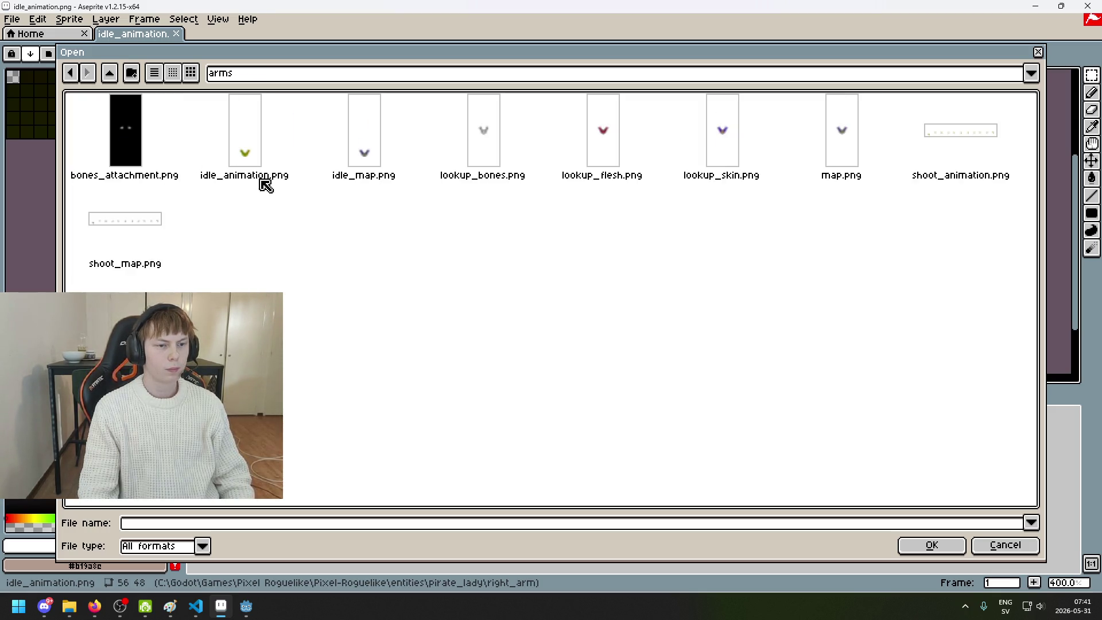
left_click(600, 156)
left_click(486, 147, "ctrl")
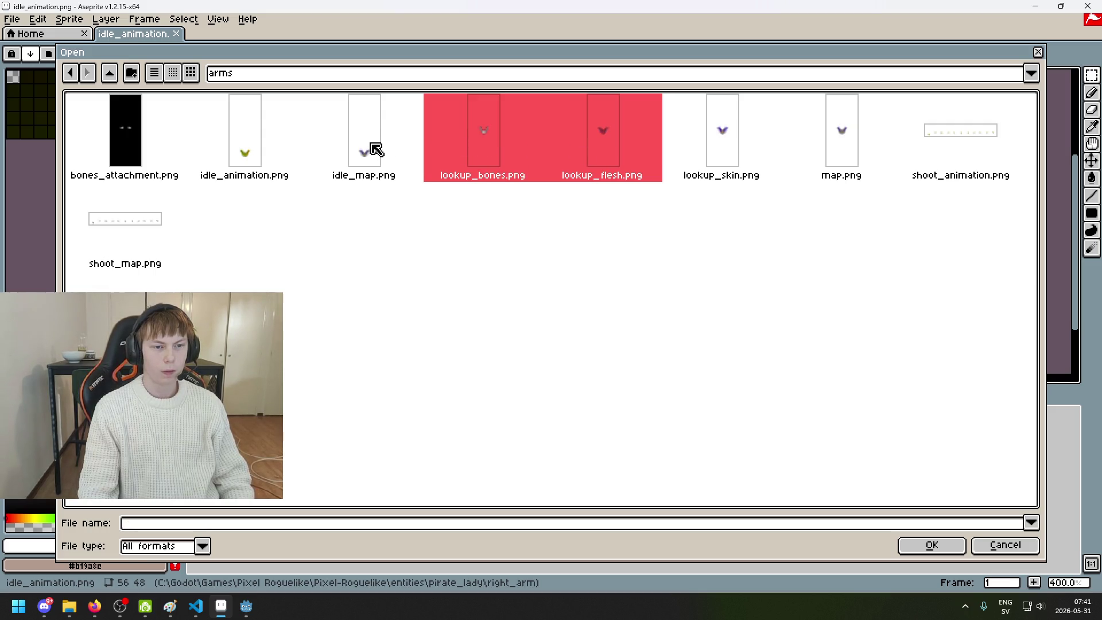
left_click(744, 165, "ctrl")
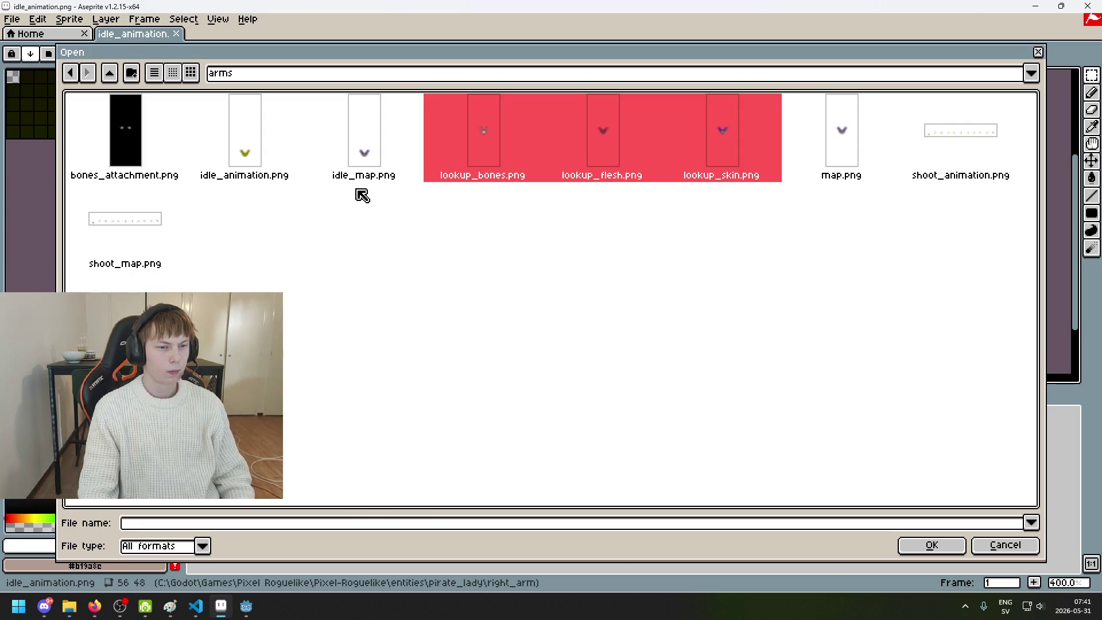
left_click(929, 545)
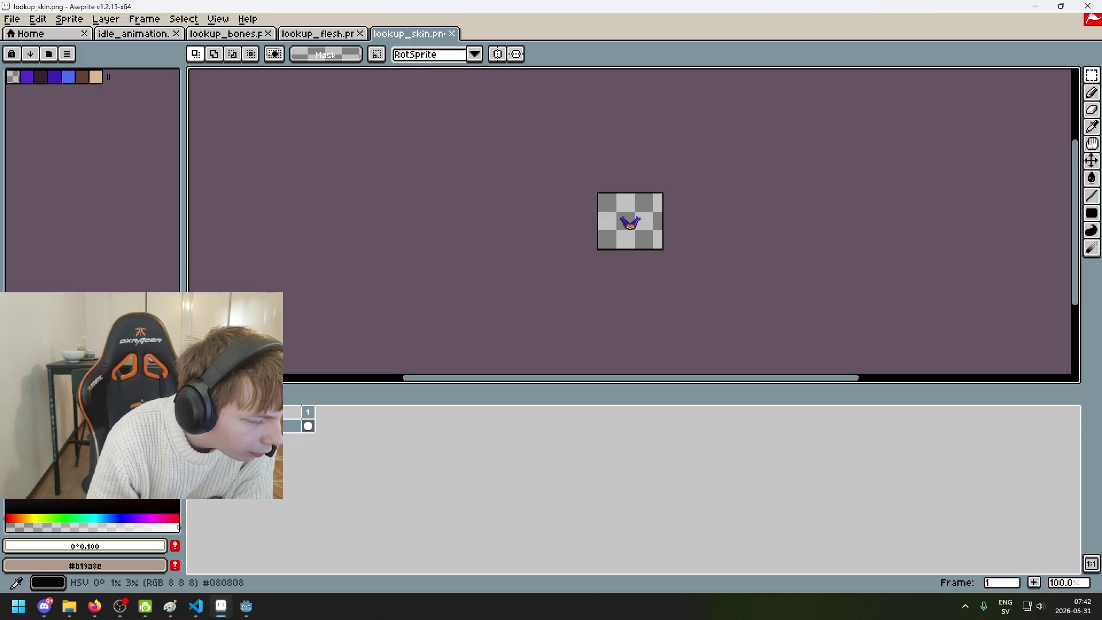
mouse_move(246, 606)
left_click(170, 530)
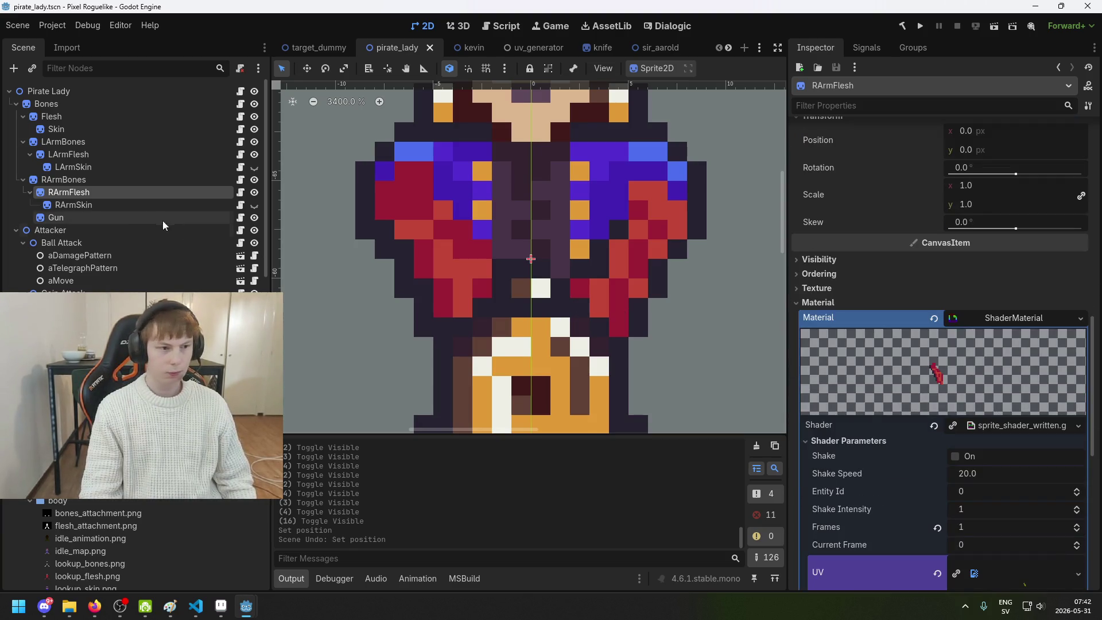
Set RArmFlesh's Lookup shader parameter to the V-shaped lookup_flesh.png and save the scene
left_click_drag(586, 272, 361, 246)
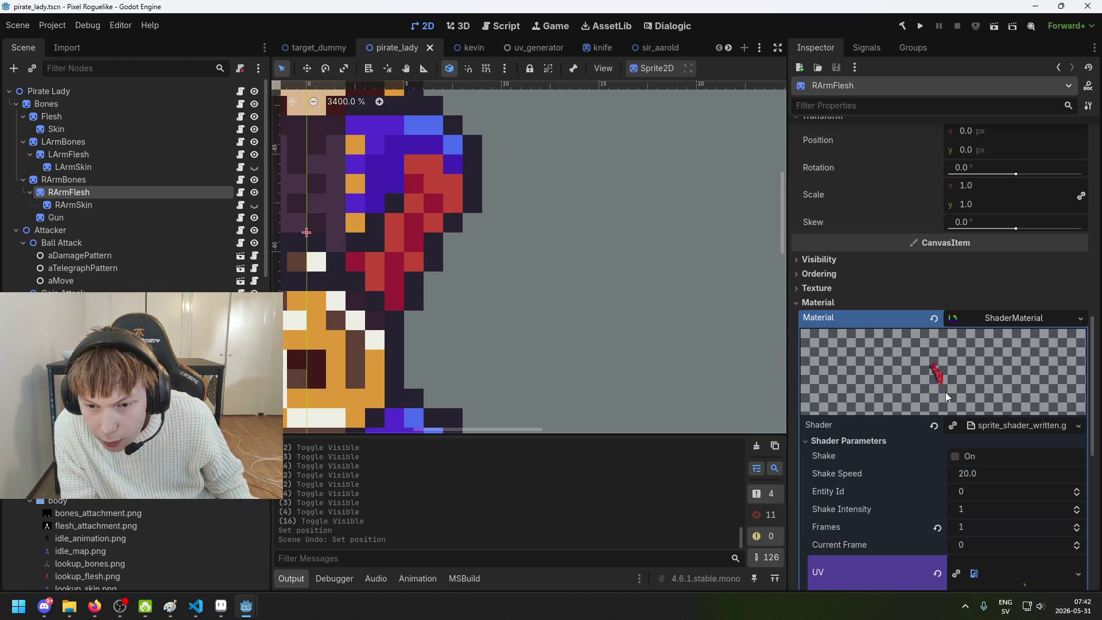
scroll(930, 370, "down", 2)
mouse_move(574, 287)
left_mouse_down()
mouse_move(735, 337)
mouse_move(781, 337)
left_mouse_up()
left_click_drag(292, 353, 778, 352)
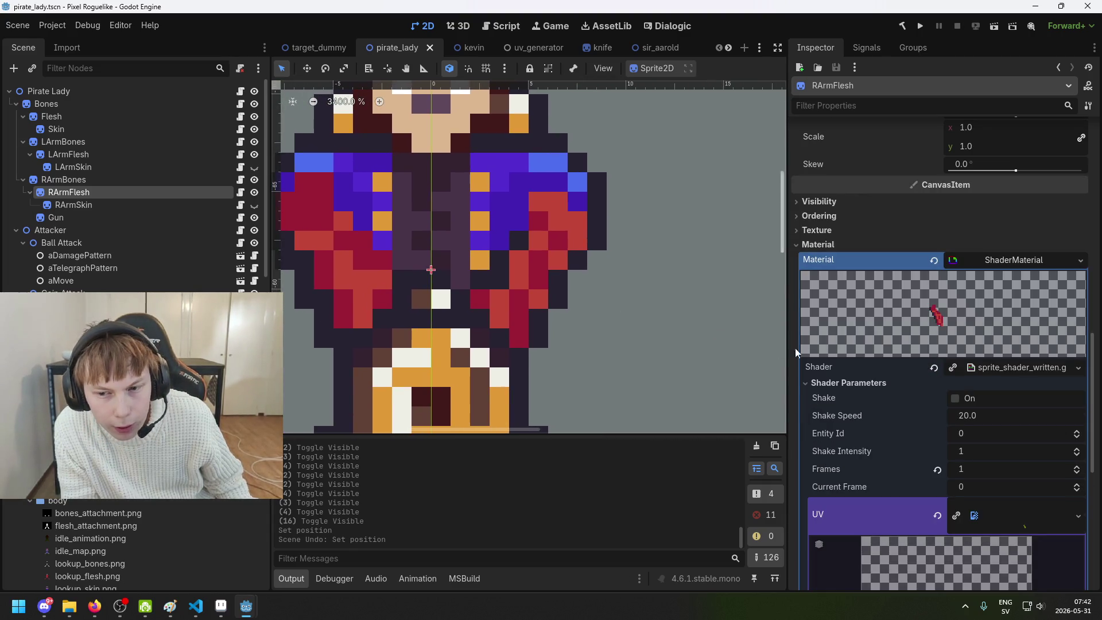
scroll(953, 345, "down", 6)
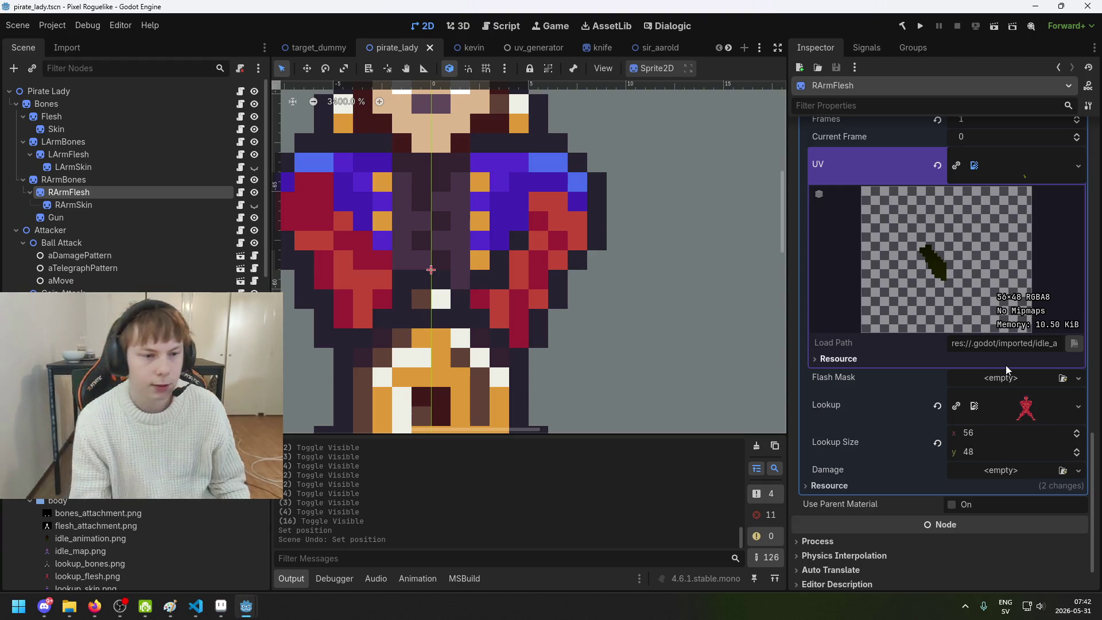
scroll(1033, 402, "up", 7)
scroll(1031, 408, "down", 8)
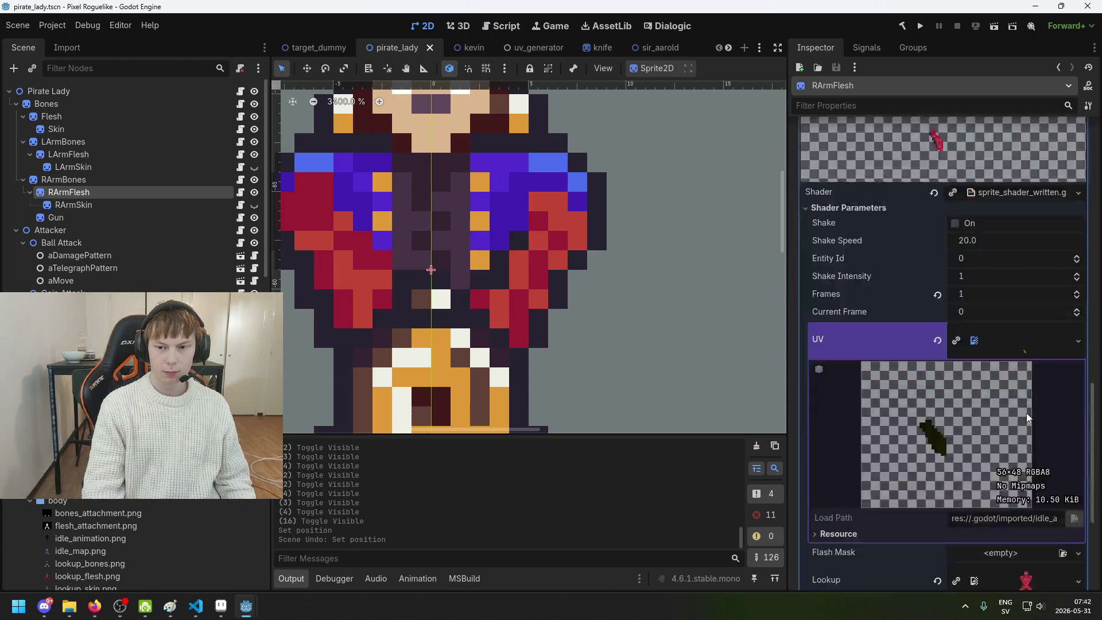
left_click(1027, 360)
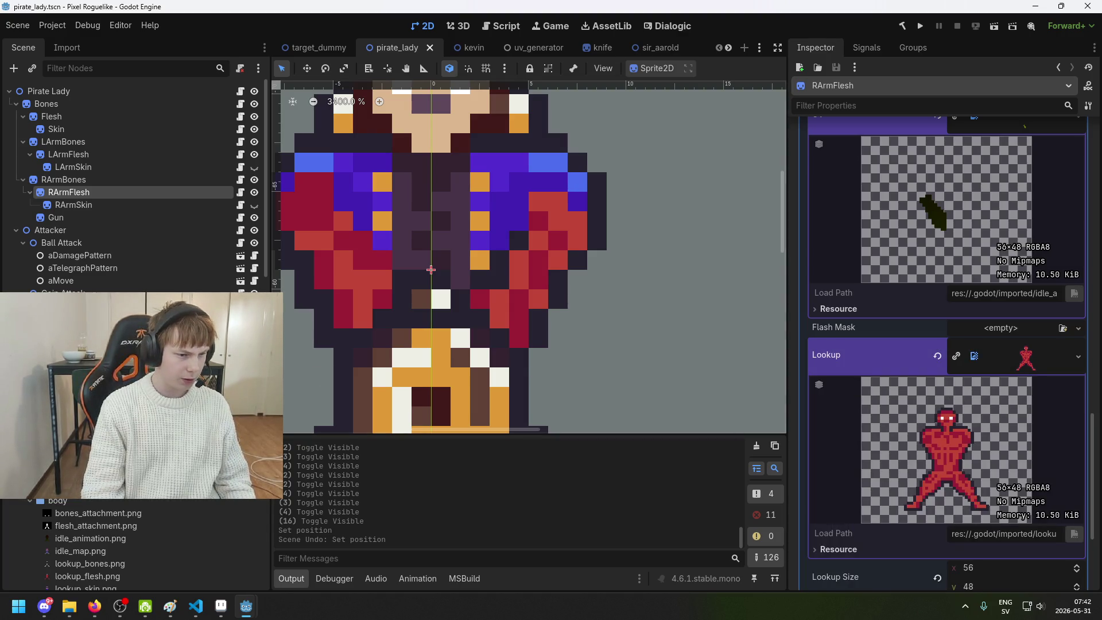
left_click_drag(166, 485, 1026, 366)
key("ctrl+s")
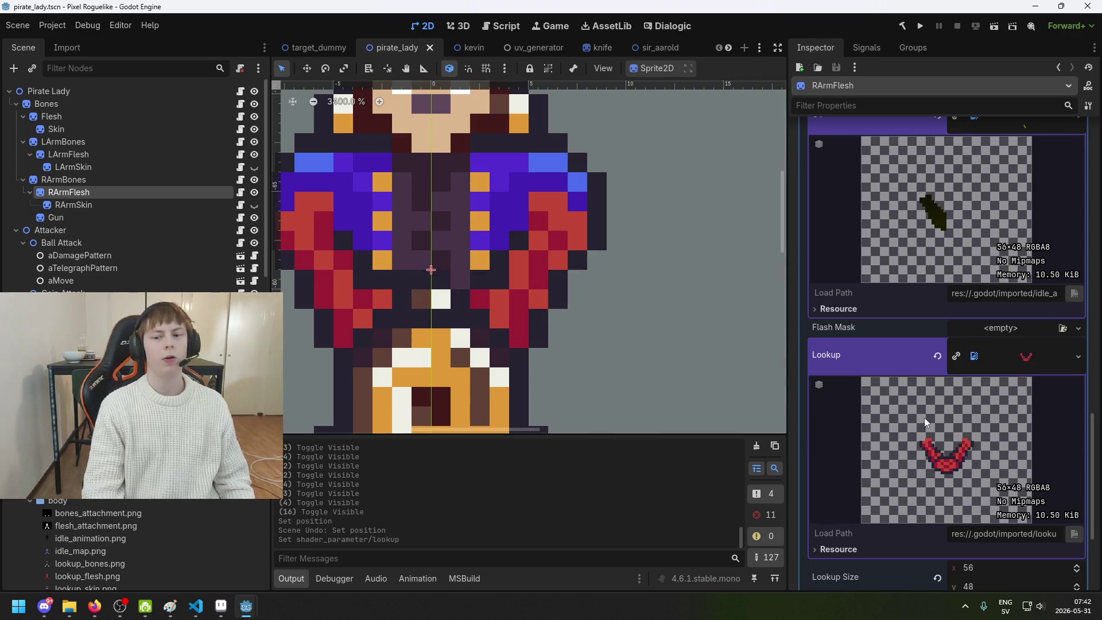
key("ctrl+s")
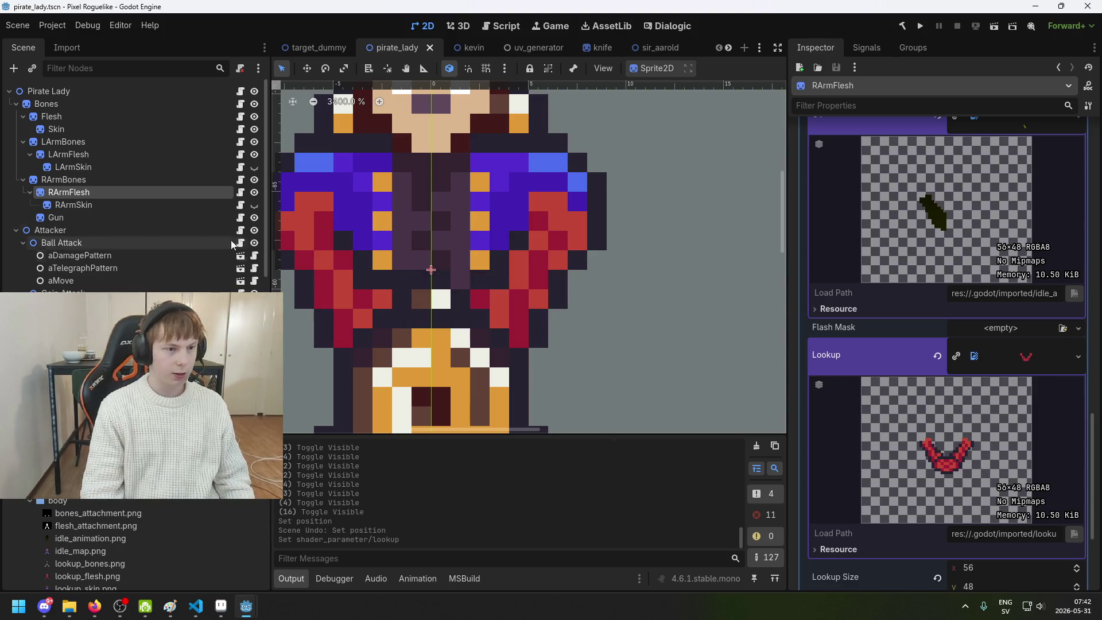
Make RArmSkin and LArmSkin visible again and close the three lookup images in Aseprite
left_click(254, 205)
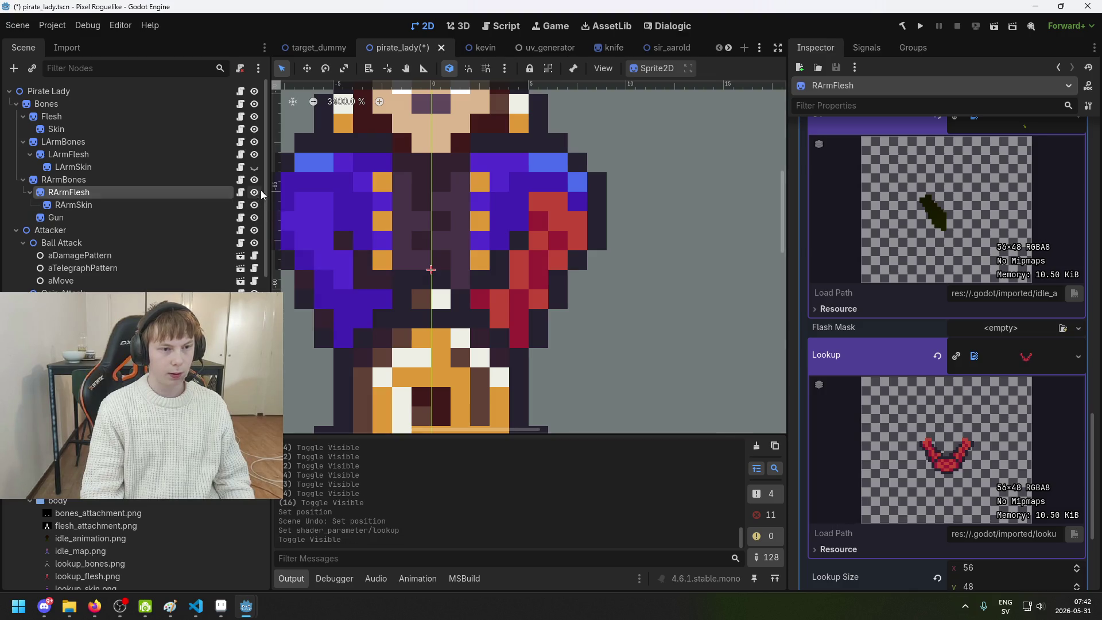
left_click(254, 167)
key("alt+Tab")
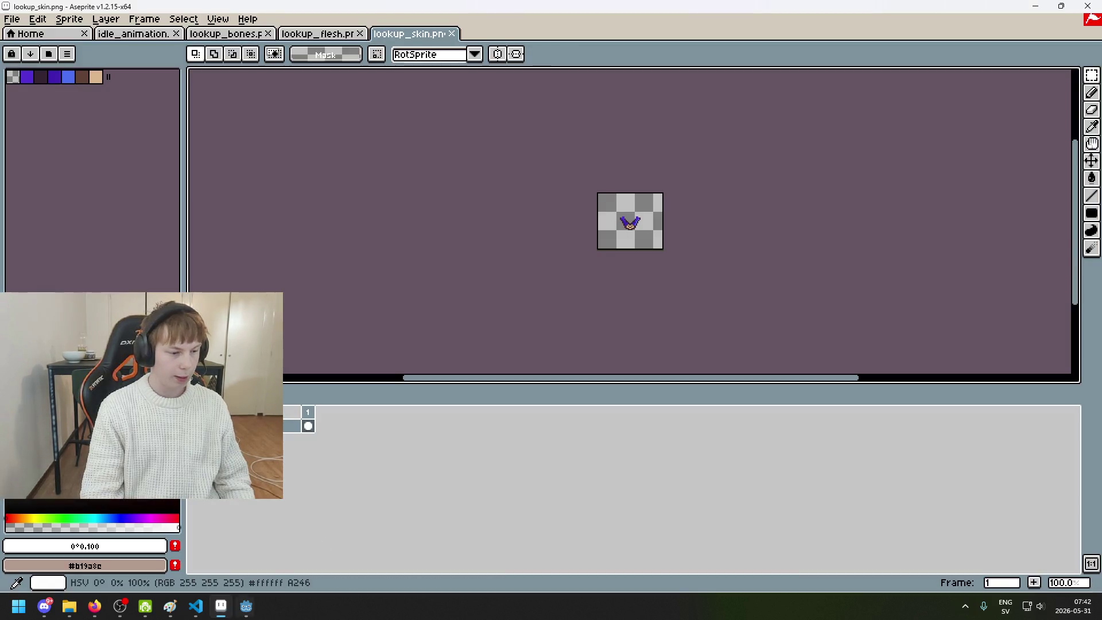
left_click(456, 32)
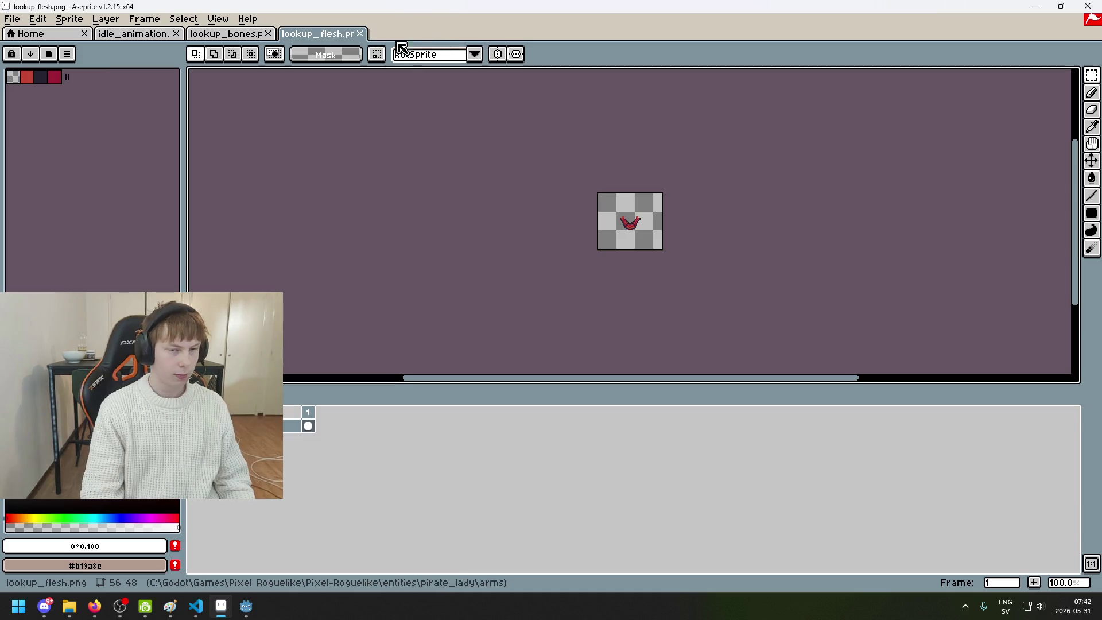
left_click(360, 33)
left_click(267, 34)
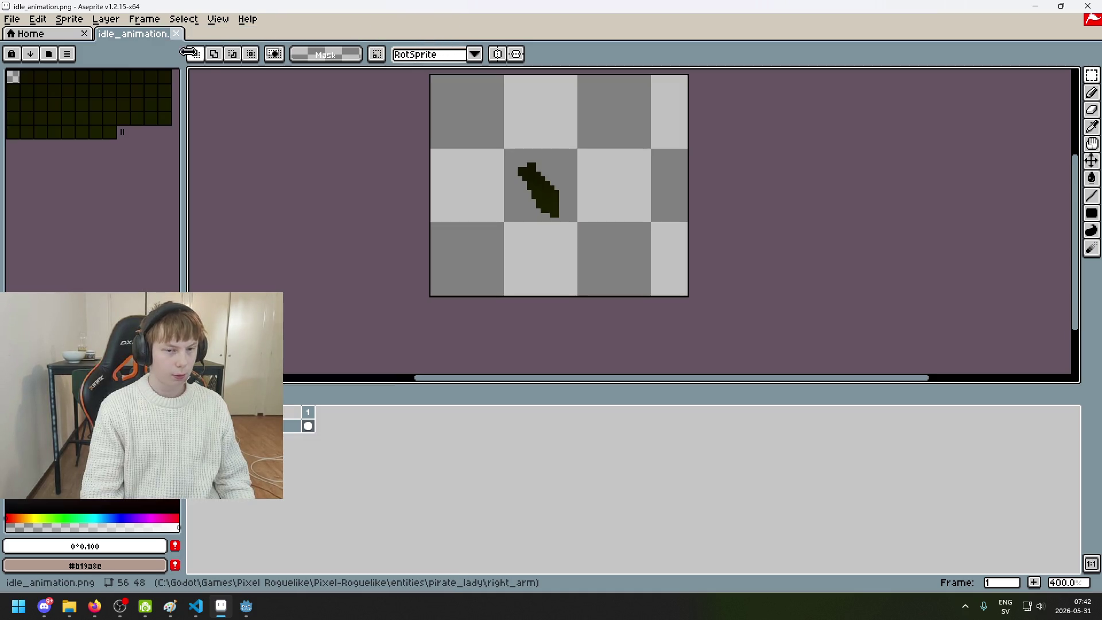
left_click(246, 606)
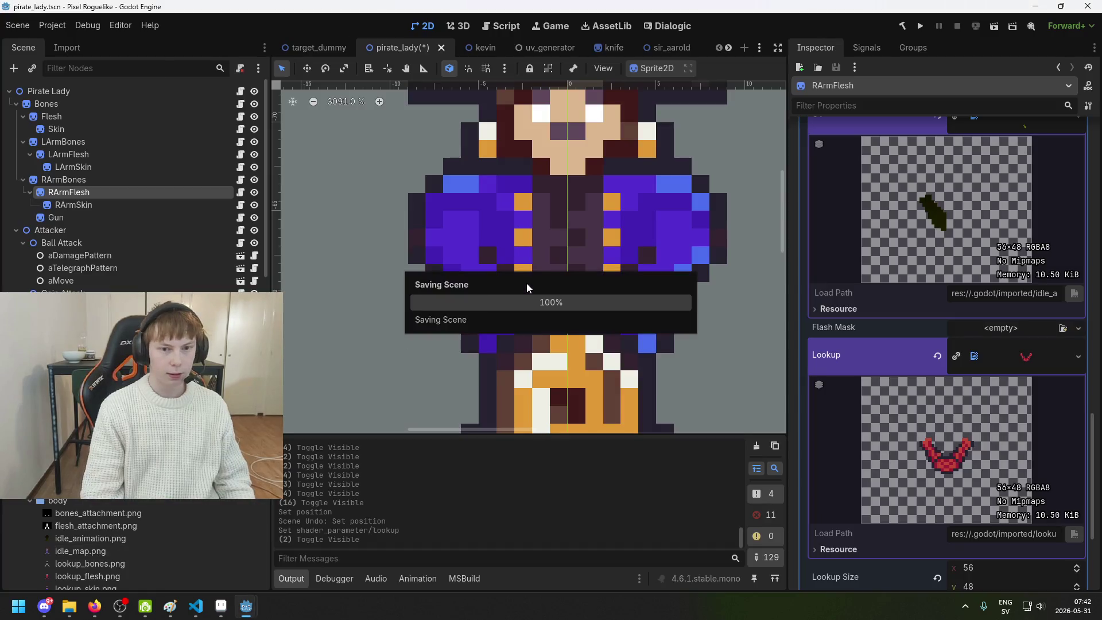
scroll(509, 273, "down", 5)
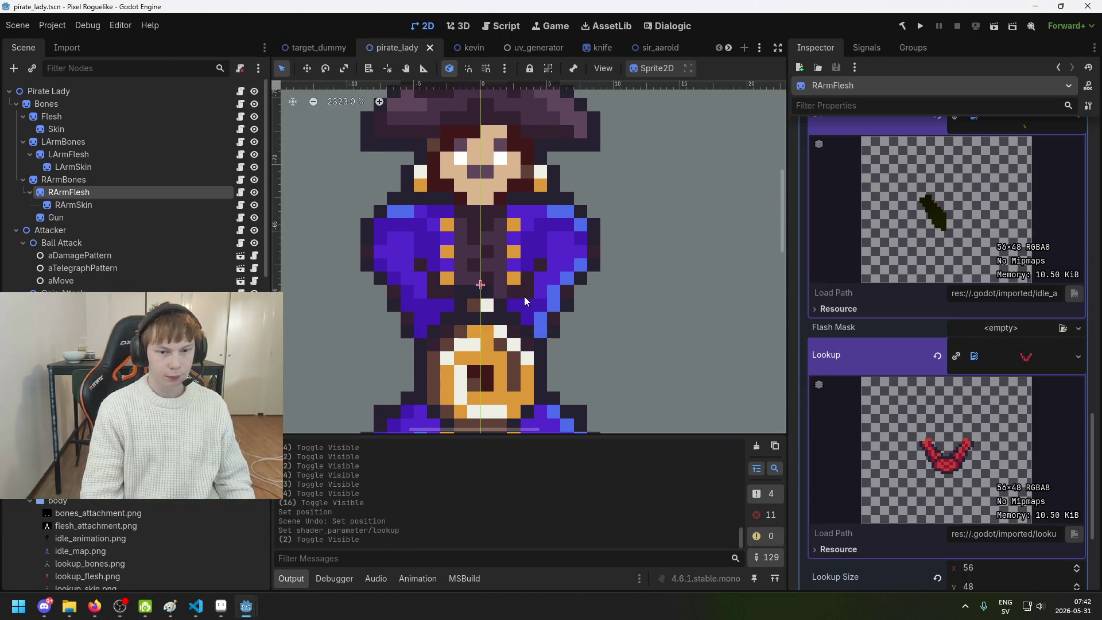
scroll(615, 254, "up", 6)
scroll(615, 254, "left", 2)
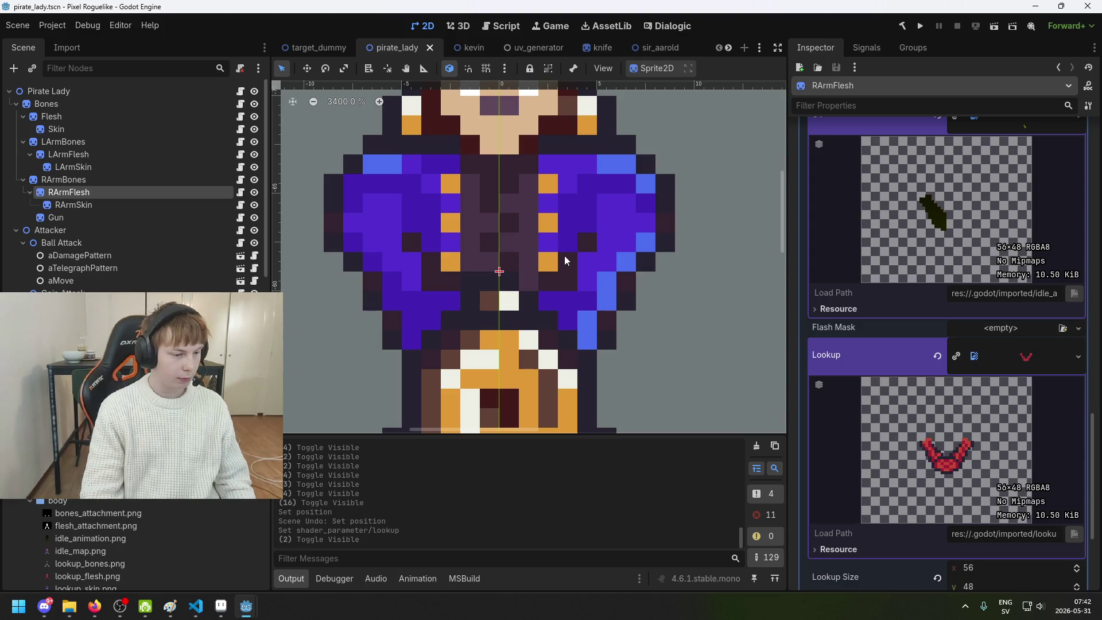
left_click(140, 204)
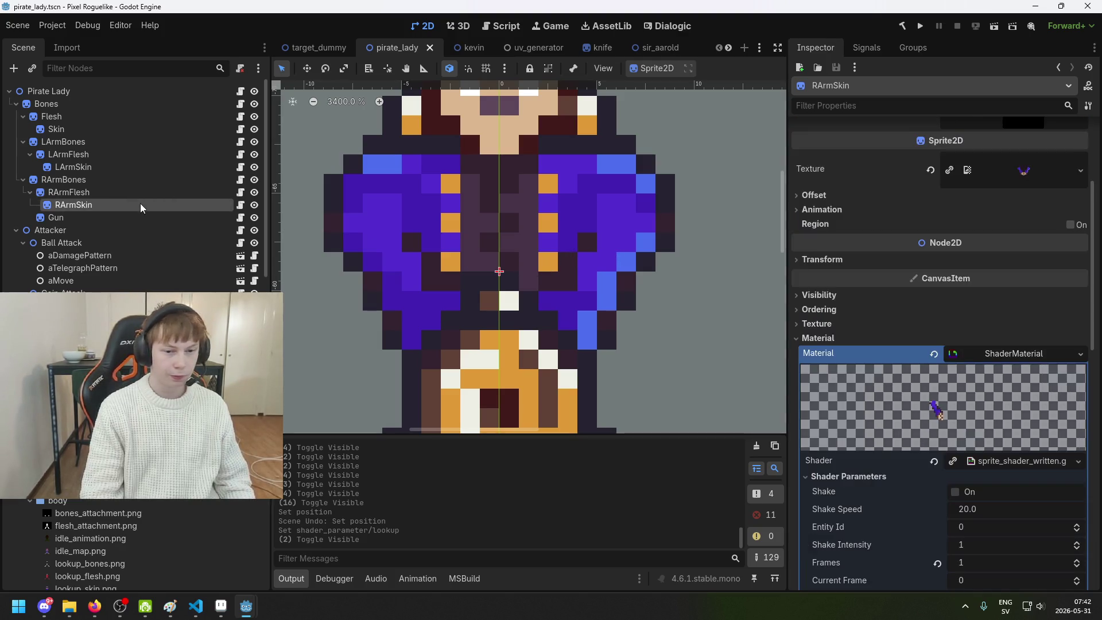
scroll(472, 218, "down", 4)
scroll(590, 194, "up", 2)
key("ctrl+s")
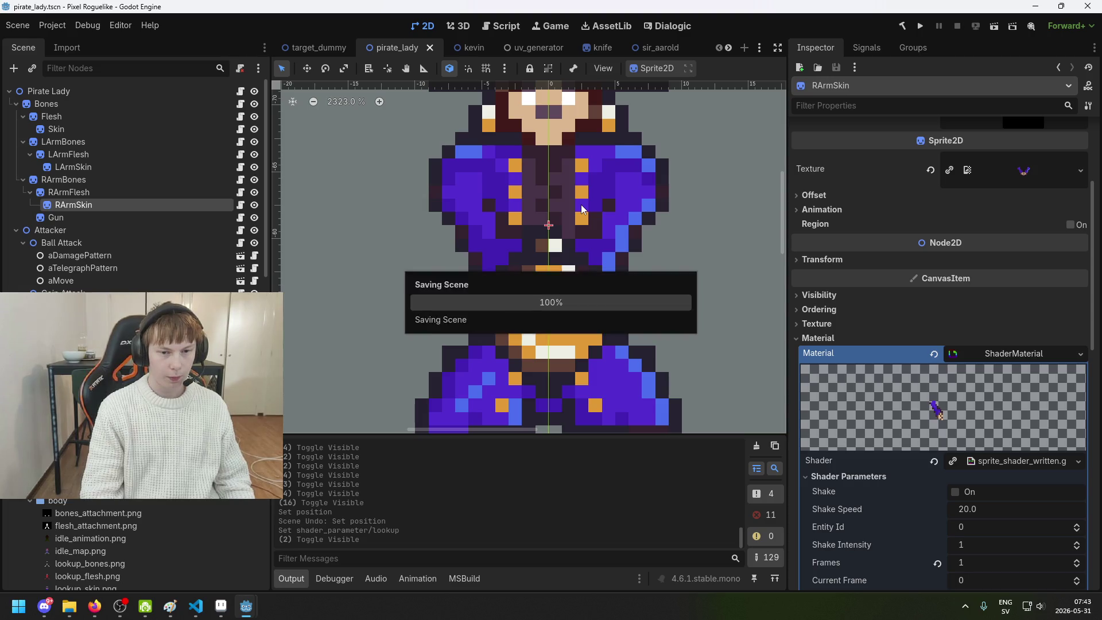
scroll(575, 200, "down", 3)
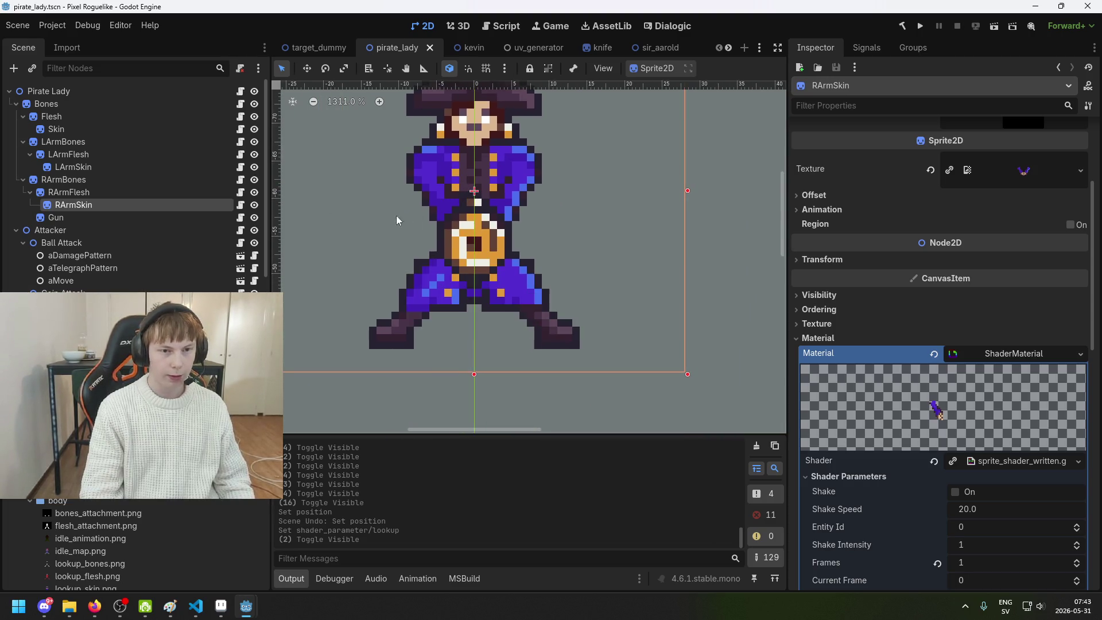
scroll(387, 206, "down", 2)
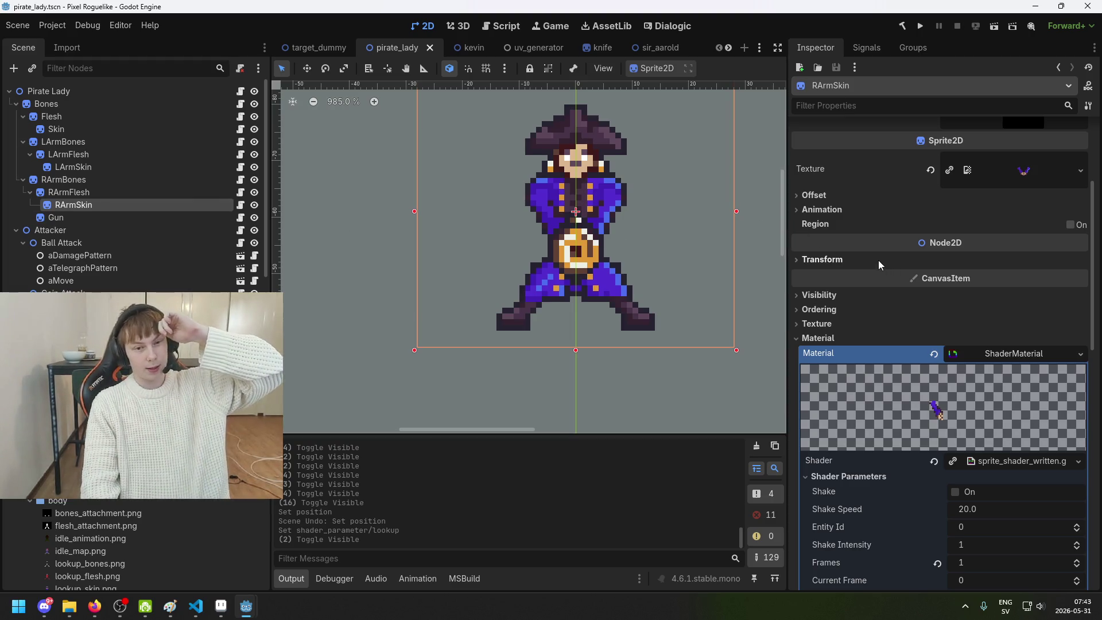
scroll(473, 275, "down", 2)
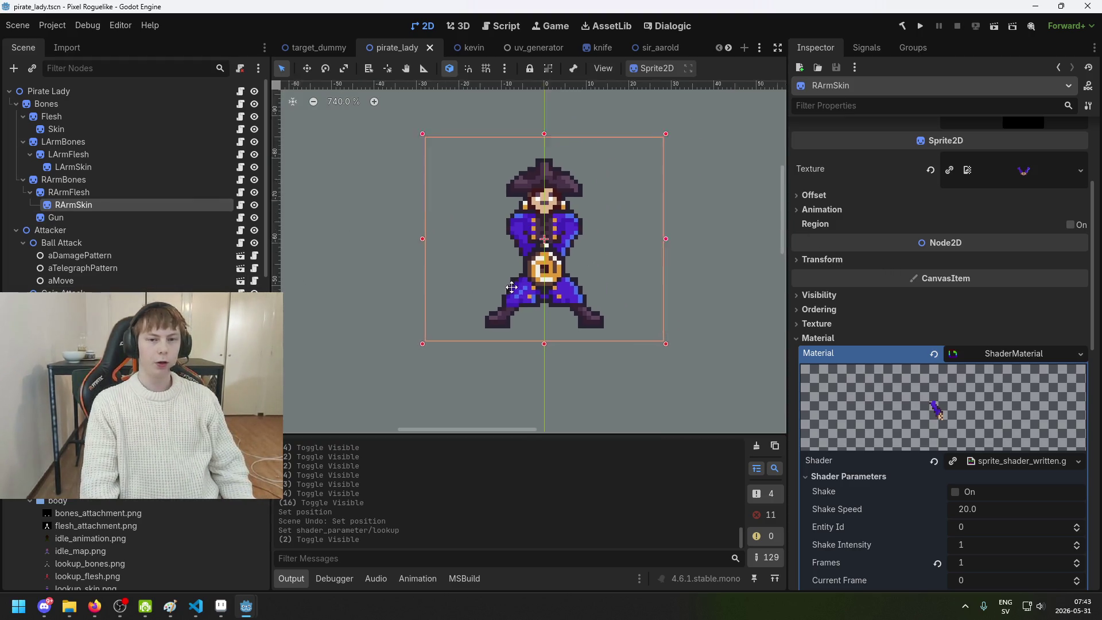
scroll(500, 283, "up", 7)
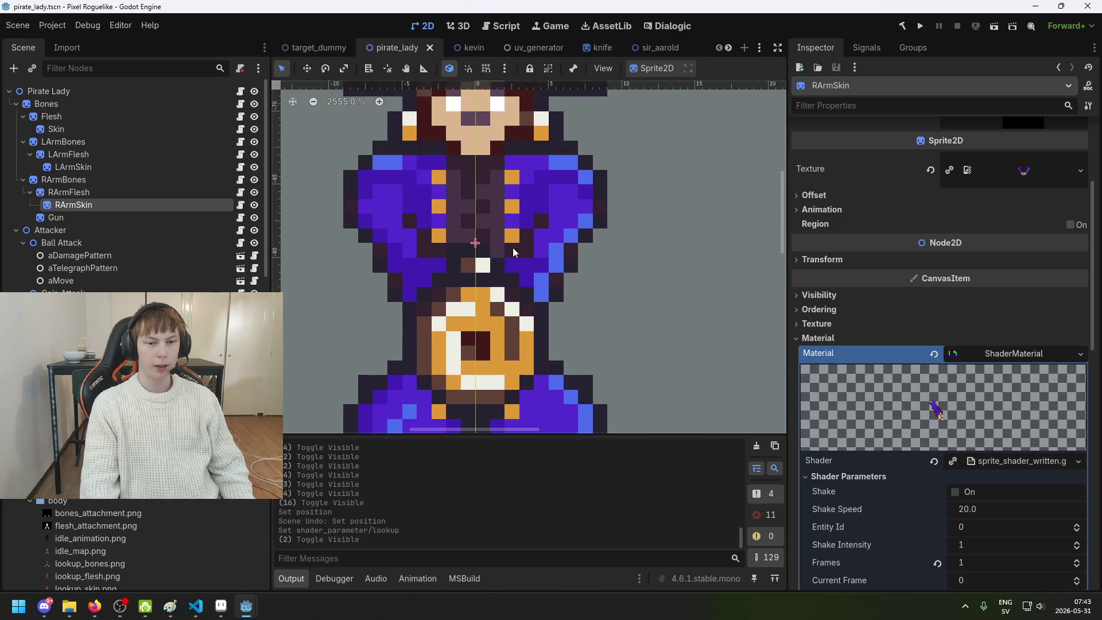
scroll(605, 246, "up", 4)
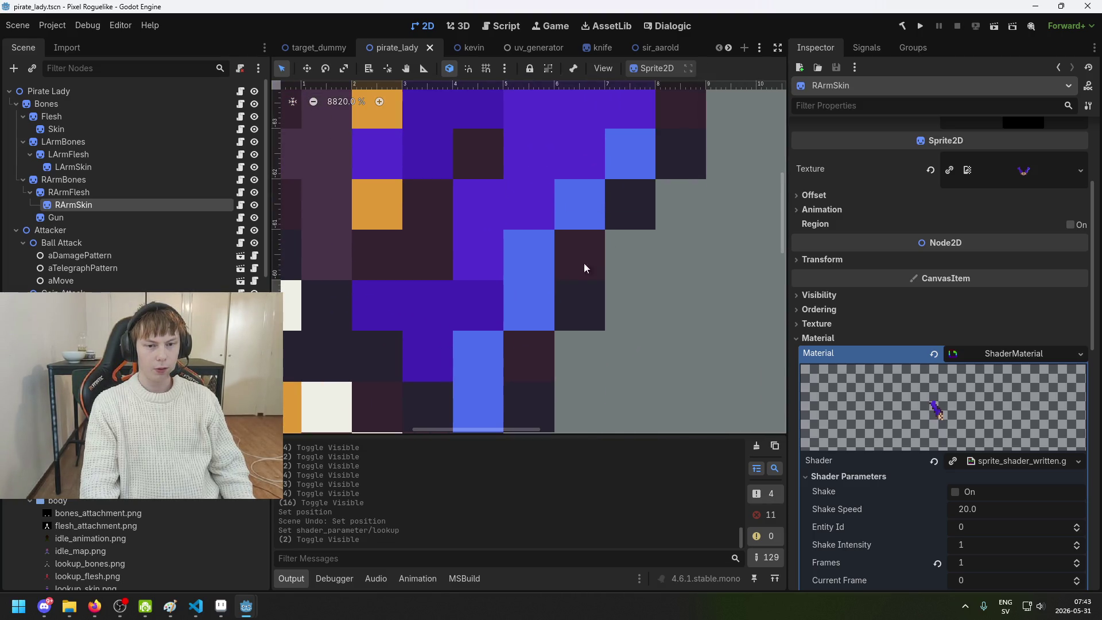
scroll(635, 217, "right", 3)
scroll(545, 184, "up", 4)
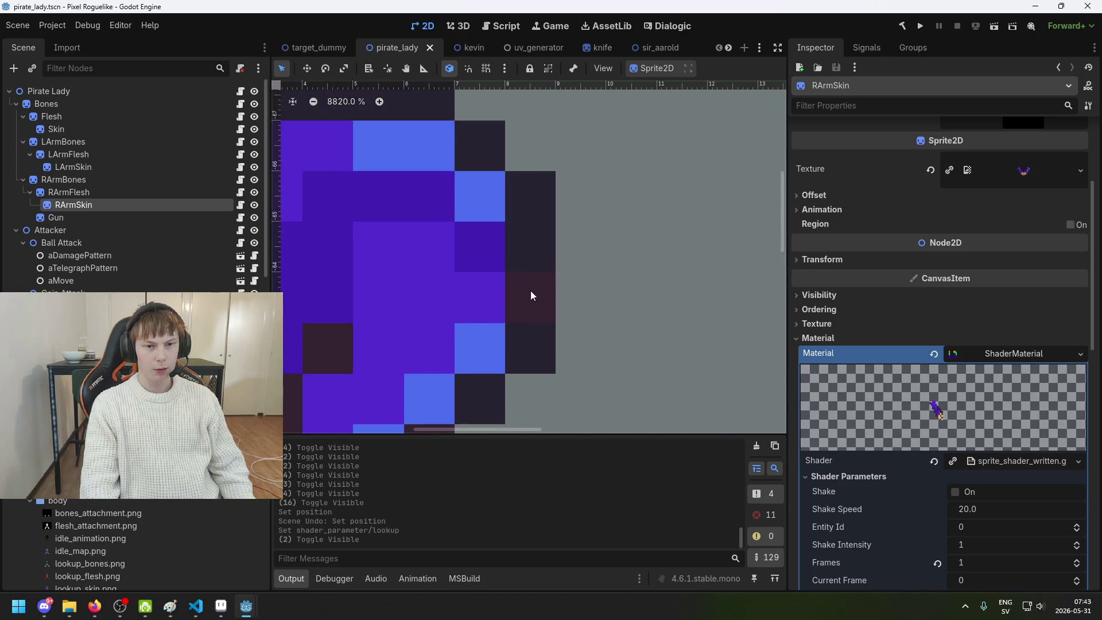
scroll(517, 310, "down", 1)
scroll(501, 322, "down", 3)
scroll(502, 323, "left", 3)
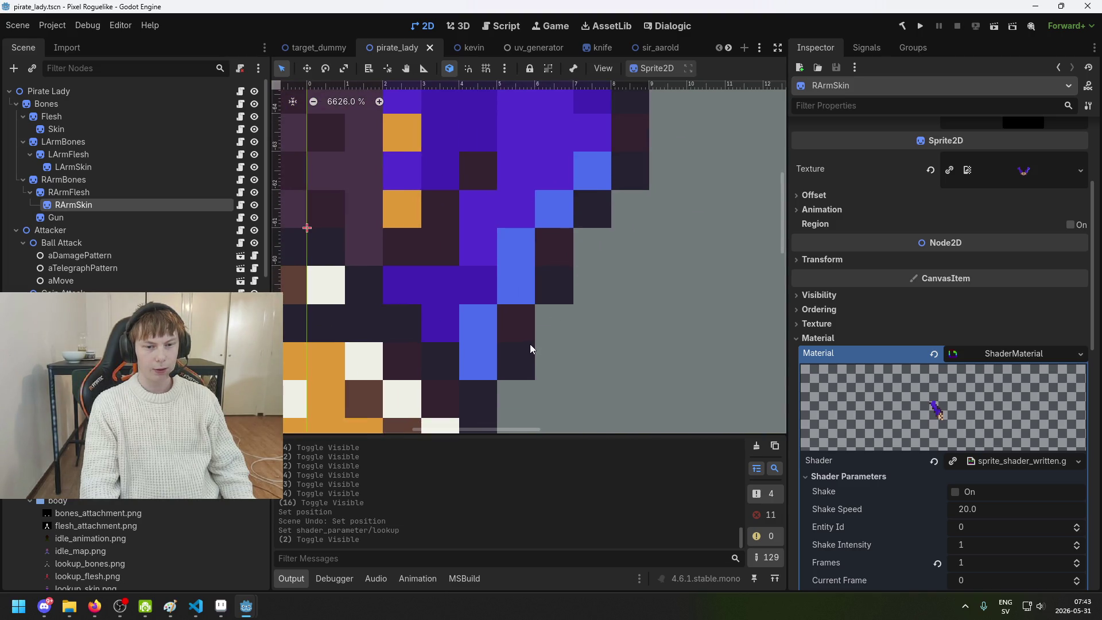
scroll(573, 242, "right", 2)
scroll(549, 246, "up", 1)
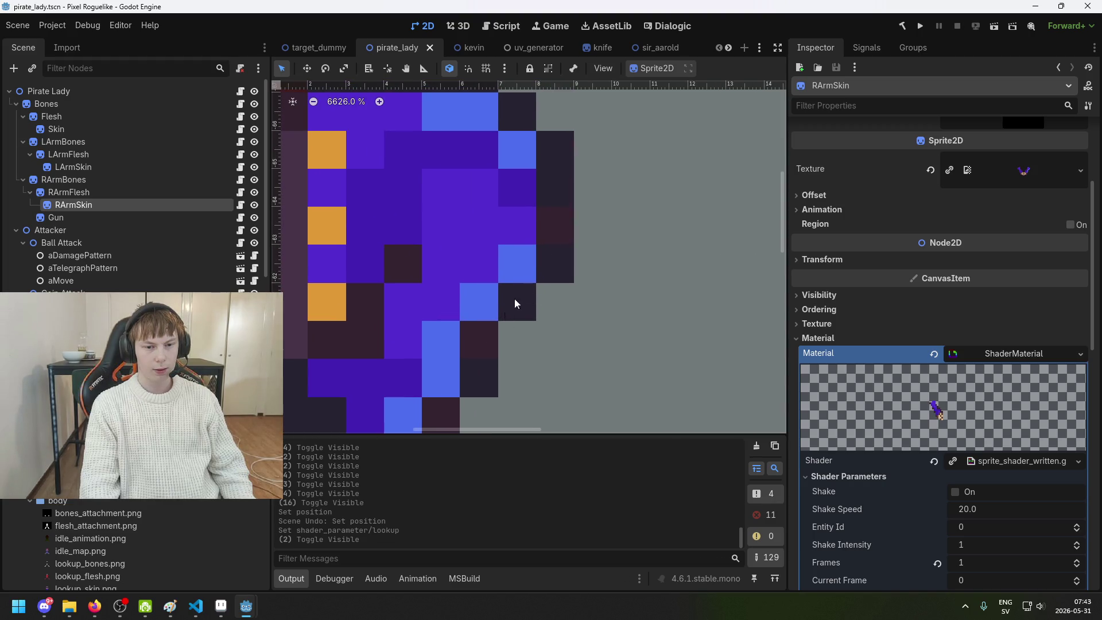
scroll(573, 233, "down", 1)
scroll(512, 247, "left", 4)
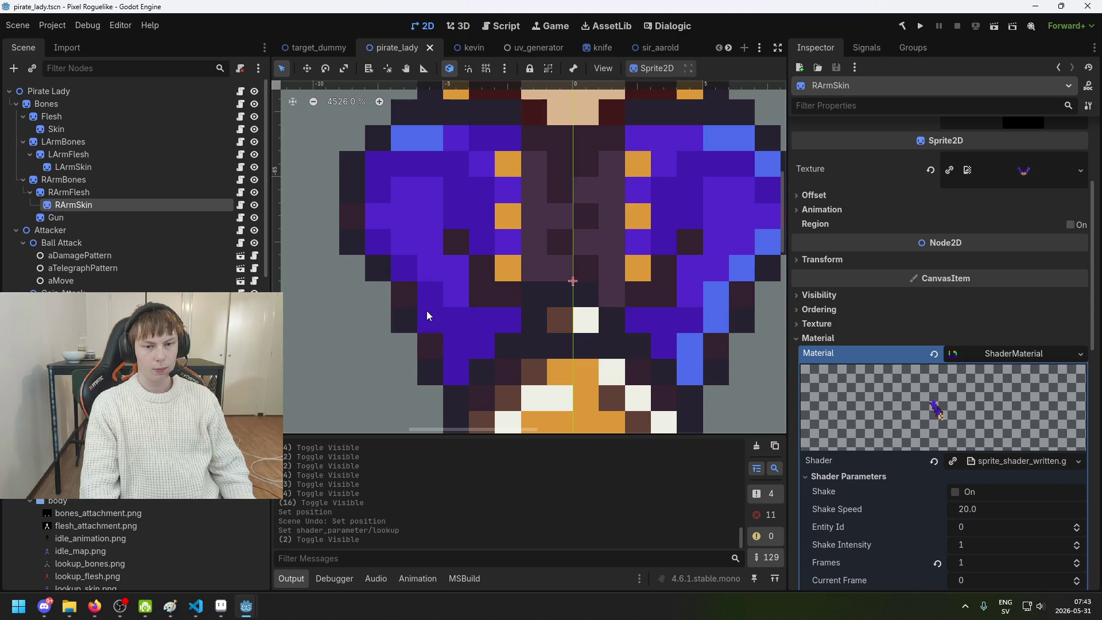
scroll(432, 283, "down", 3)
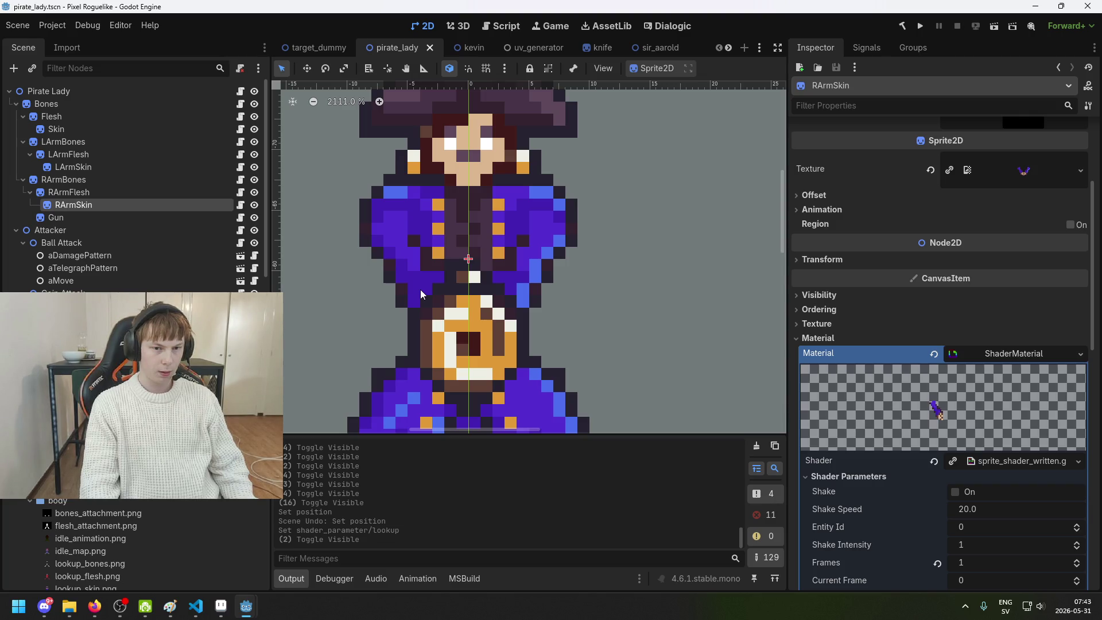
scroll(437, 269, "down", 3)
scroll(450, 243, "left", 2)
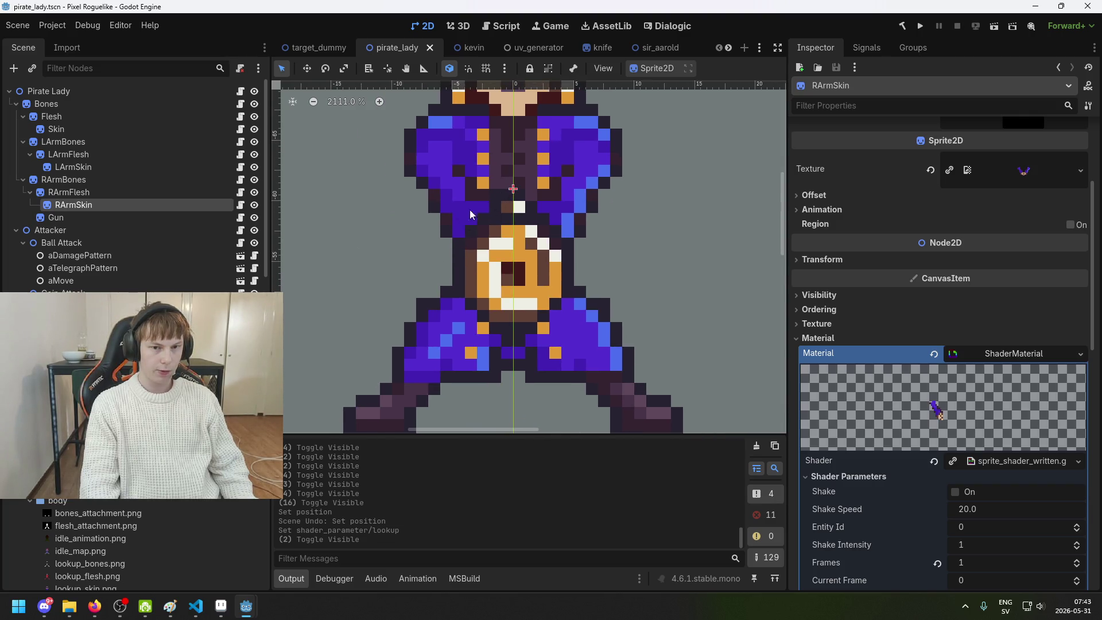
Reopen the arms folder's lookup_skin.png in Aseprite and inspect it
left_click(223, 611)
left_click(11, 19)
left_click(23, 47)
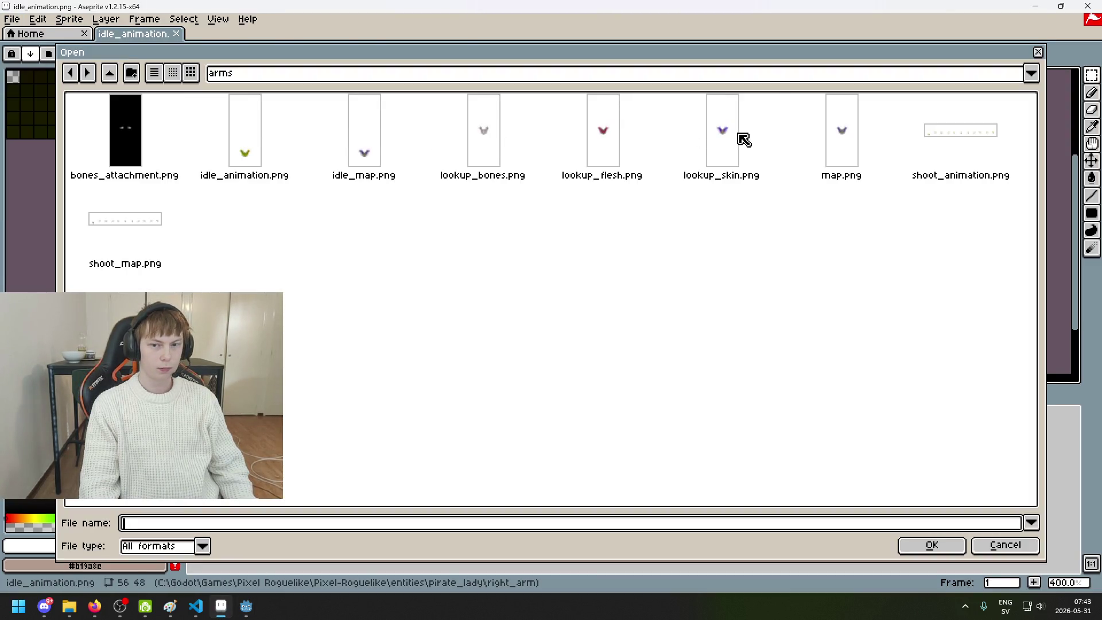
double_click(744, 140)
scroll(672, 246, "up", 5)
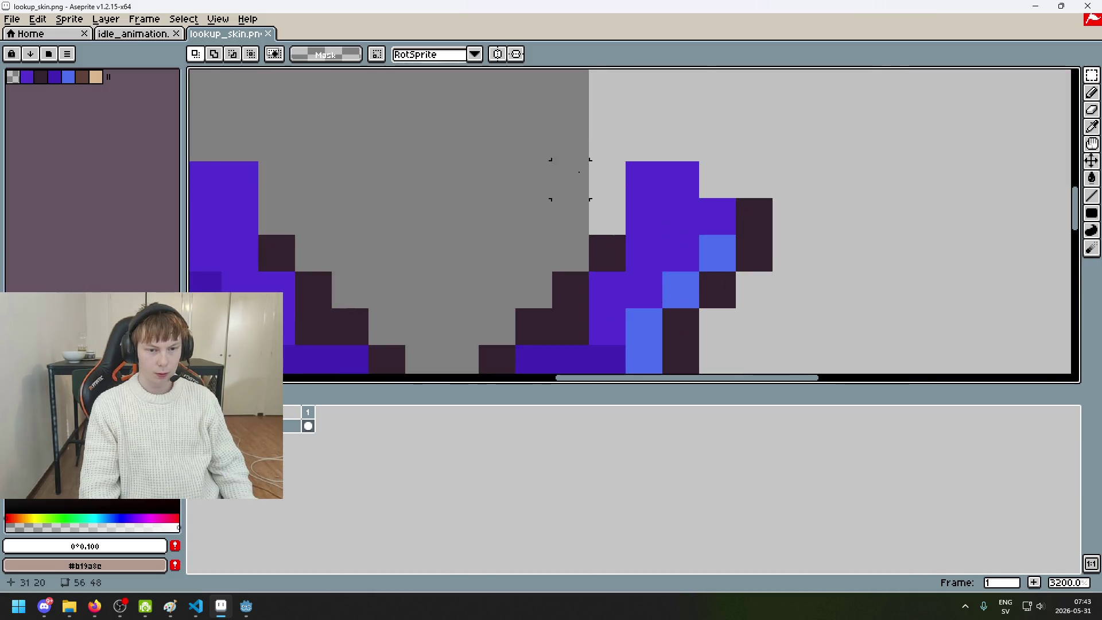
scroll(570, 179, "down", 2)
scroll(594, 232, "down", 4)
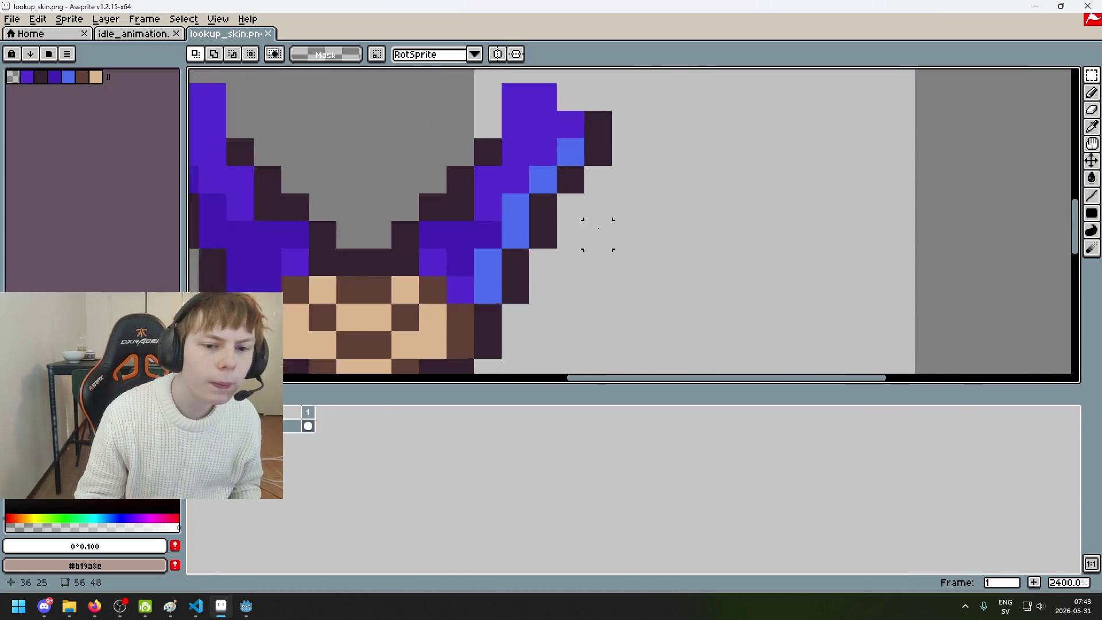
left_click(246, 606)
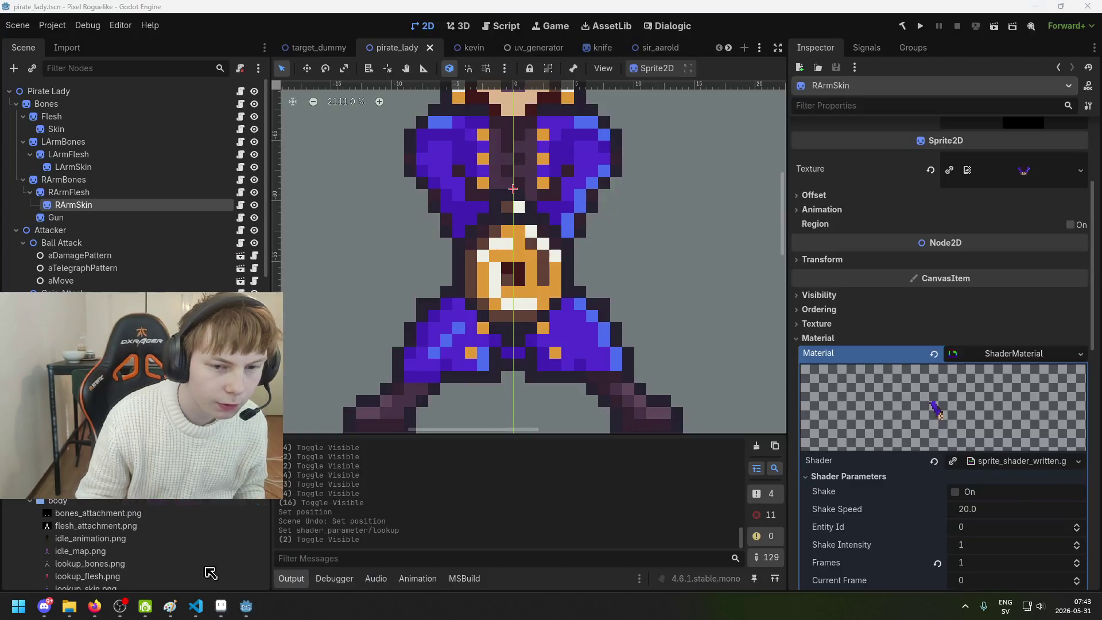
Open lookup_skin.png from the pirate_lady body folder in a new tab
key("alt+Tab")
left_click(11, 19)
left_click(23, 47)
left_click(259, 73)
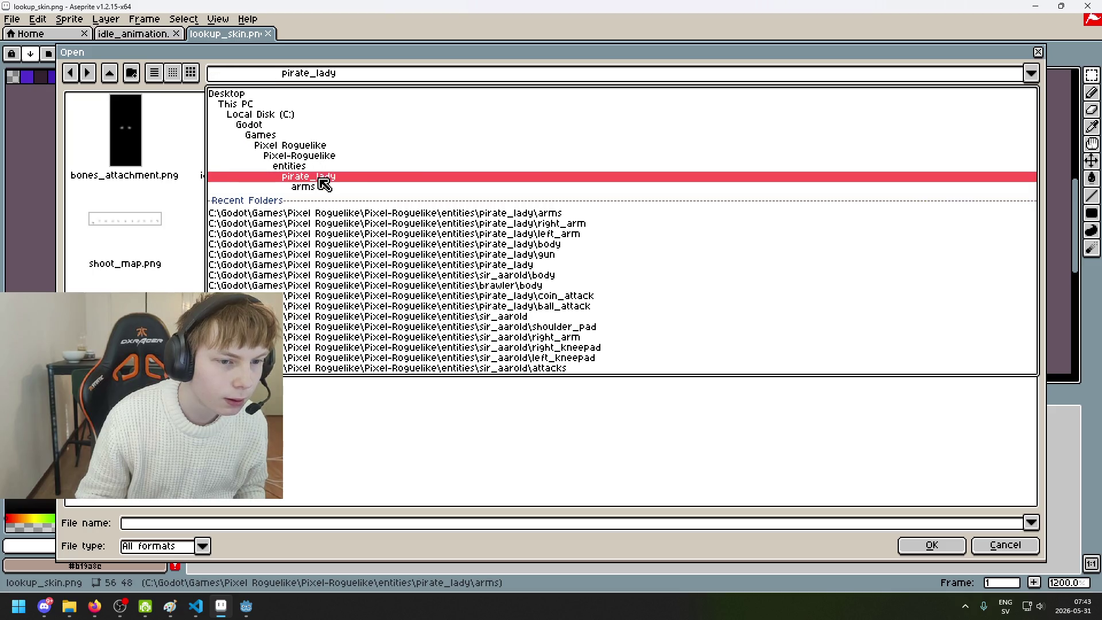
left_click(315, 176)
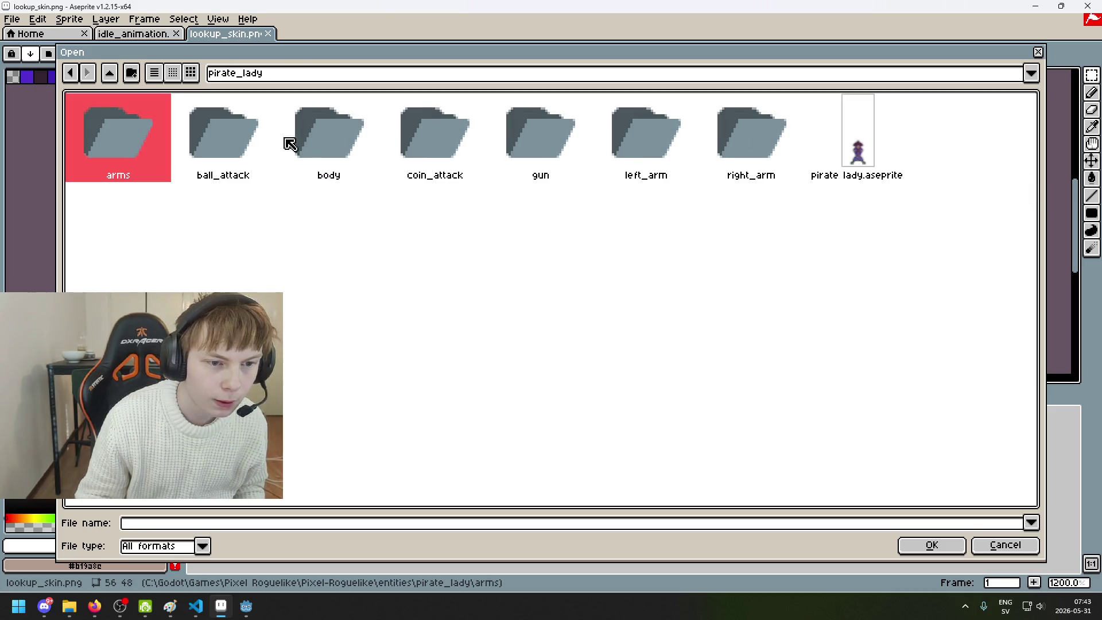
left_click(209, 142)
double_click(327, 152)
left_click(500, 156)
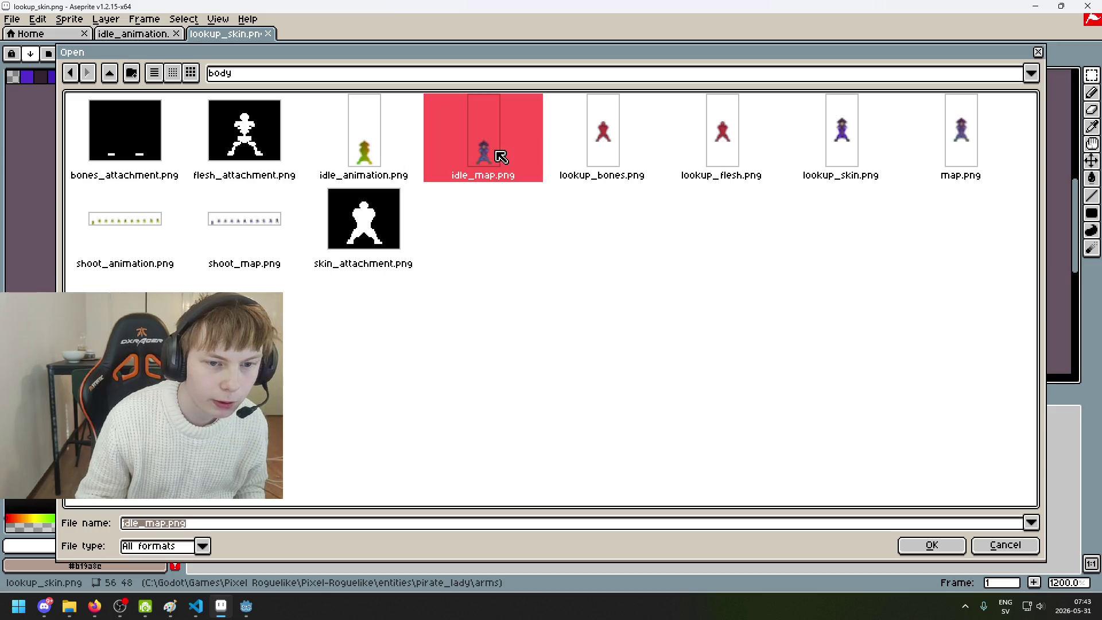
double_click(832, 149)
Zoom onto the torso, pick colours with the Eyedropper, and compare against the arms lookup_skin tab
scroll(669, 231, "up", 2)
mouse_move(669, 231)
left_mouse_down()
mouse_move(451, 124)
mouse_move(320, 308)
left_mouse_up()
scroll(366, 220, "up", 5)
scroll(439, 147, "down", 3)
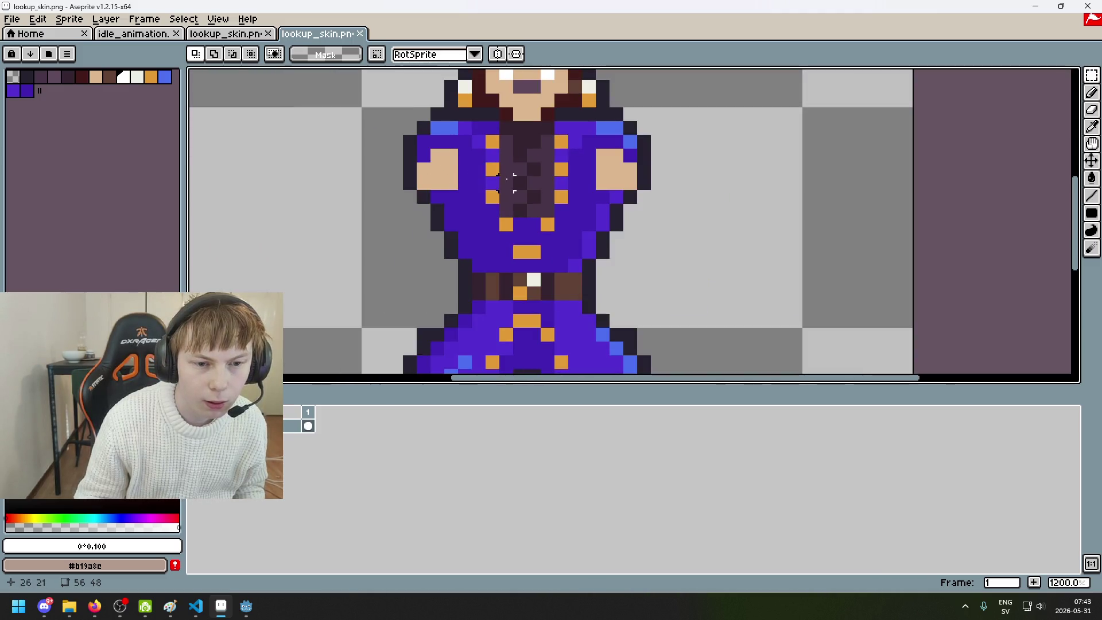
scroll(509, 184, "up", 2)
left_click_drag(509, 184, 480, 221)
key("i")
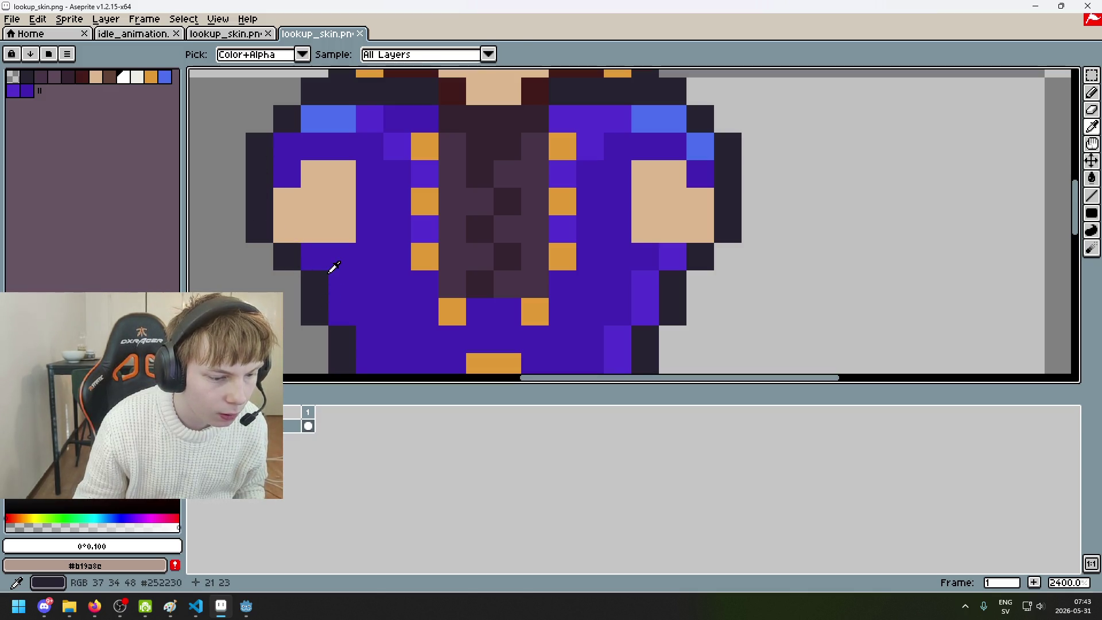
key("ctrl+shift+Tab")
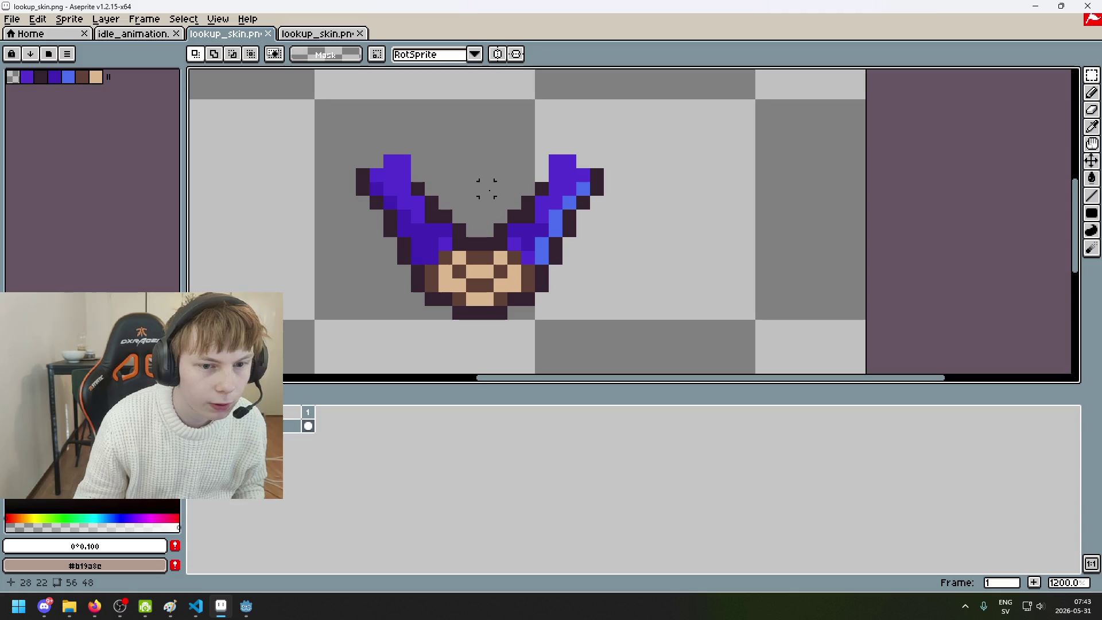
Bring the pirate_lady scene forward and select the RArmFlesh, RArmSkin and LArmSkin nodes
mouse_move(246, 607)
left_click(201, 574)
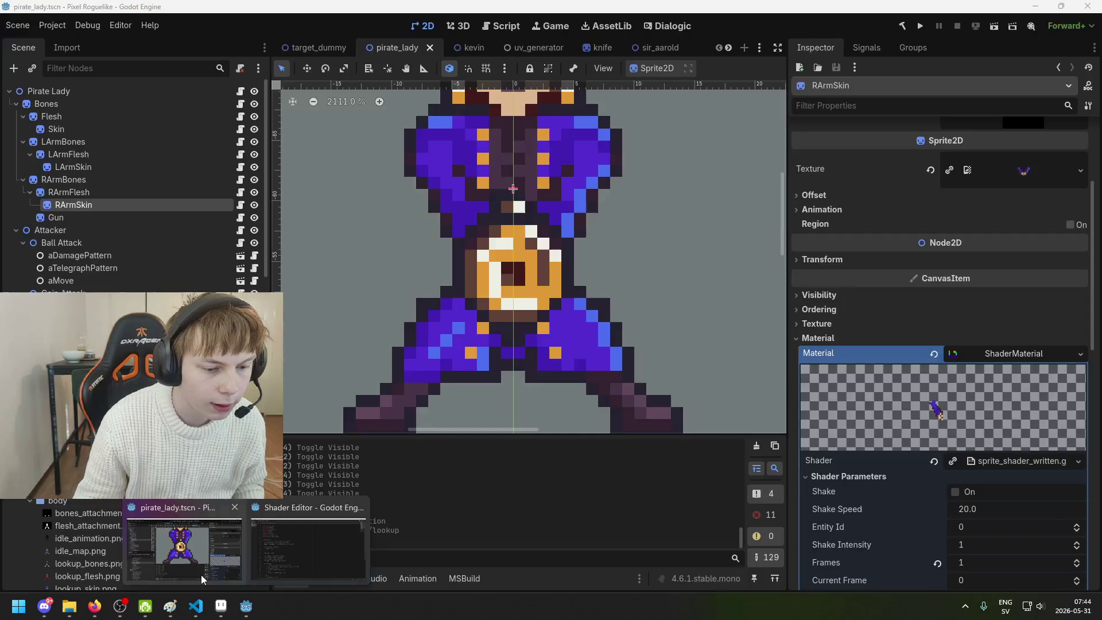
scroll(604, 254, "up", 4)
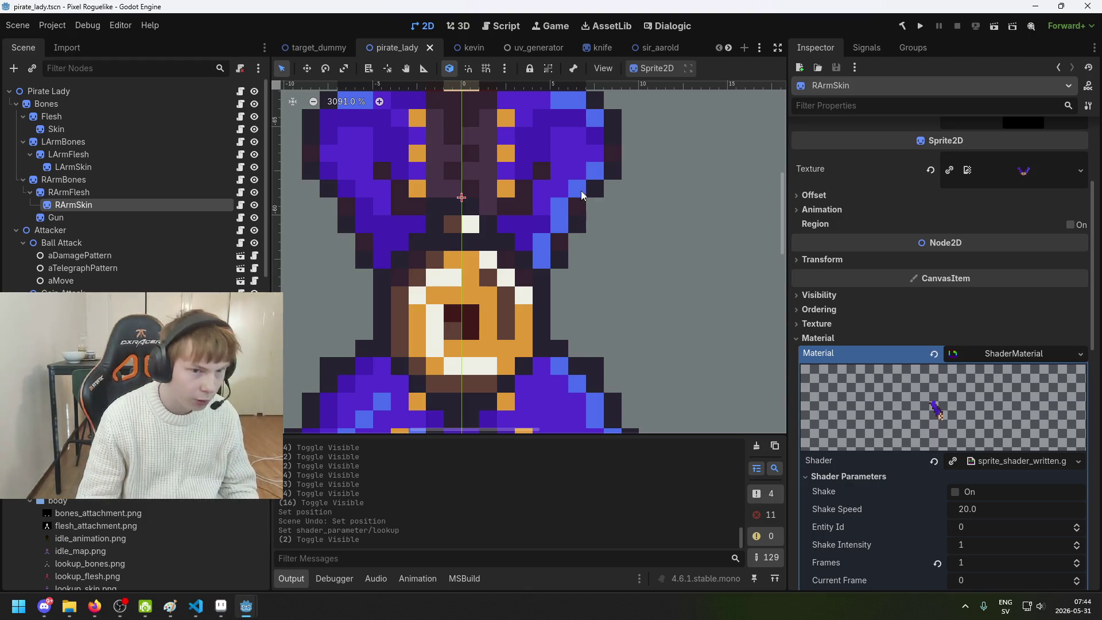
scroll(405, 244, "down", 1)
scroll(374, 229, "down", 2)
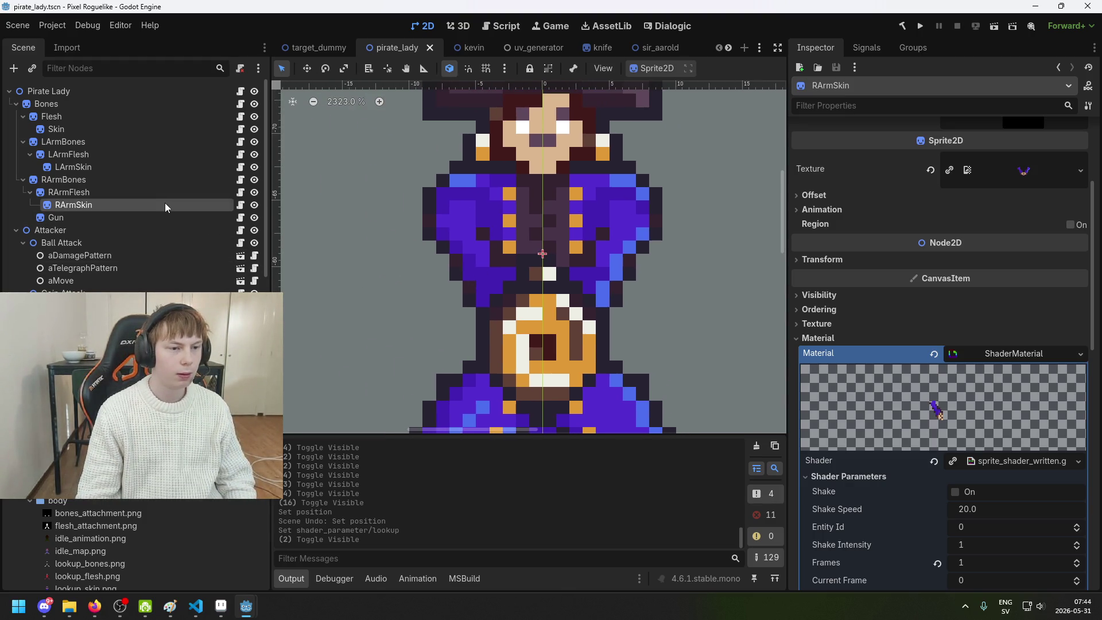
left_click(188, 191)
left_click(193, 205)
left_click(192, 170)
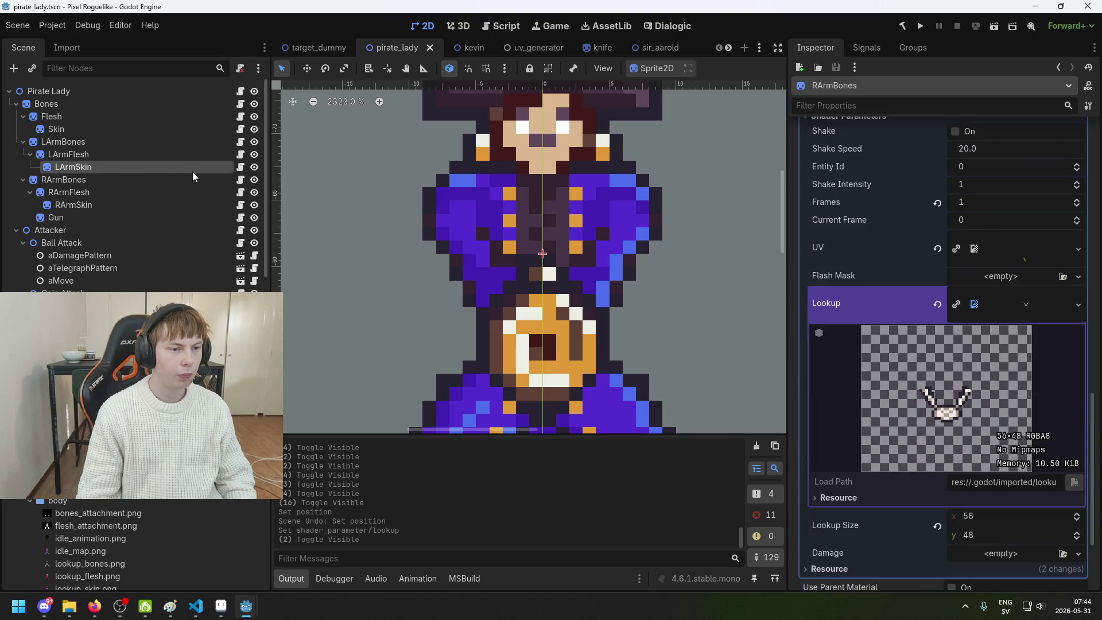
Toggle LArmSkin and LArmFlesh visibility to compare the left arm layers, then save the scene
left_click(255, 167)
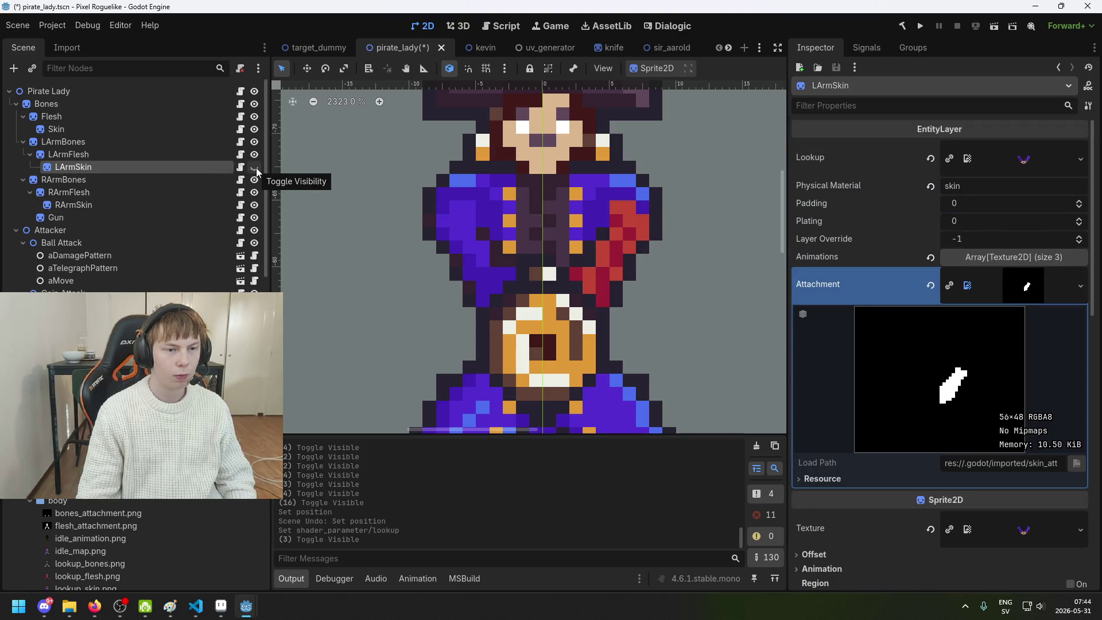
left_click(255, 167)
left_click(255, 167)
left_click(255, 167)
left_click(255, 167)
left_click(255, 167)
left_click(254, 167)
left_click(255, 167)
scroll(597, 229, "up", 3)
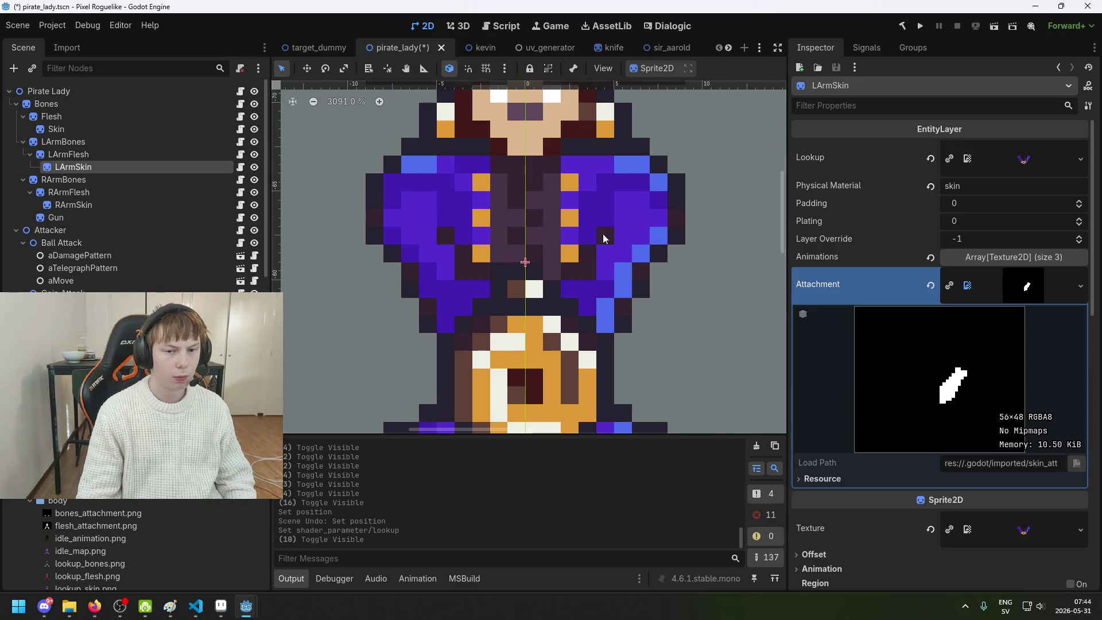
scroll(601, 228, "right", 2)
left_click(256, 155)
left_click(255, 168)
left_click(255, 155)
left_click(255, 167)
key("ctrl+s")
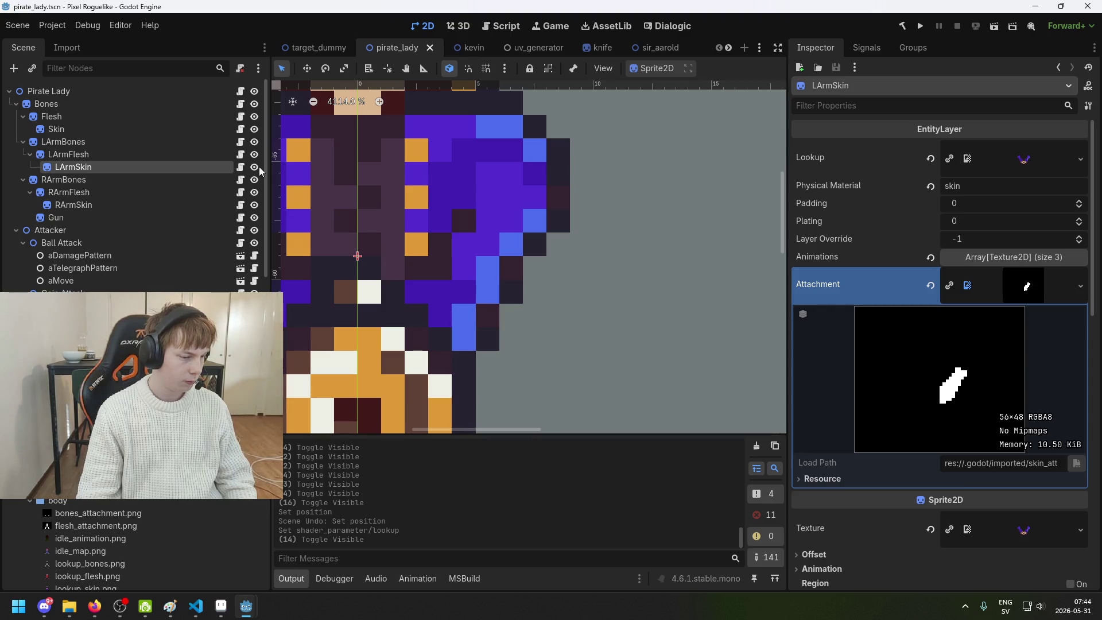
Select LArmBones and LArmFlesh and toggle the flesh, skin and bones layers off and on
scroll(517, 217, "down", 3)
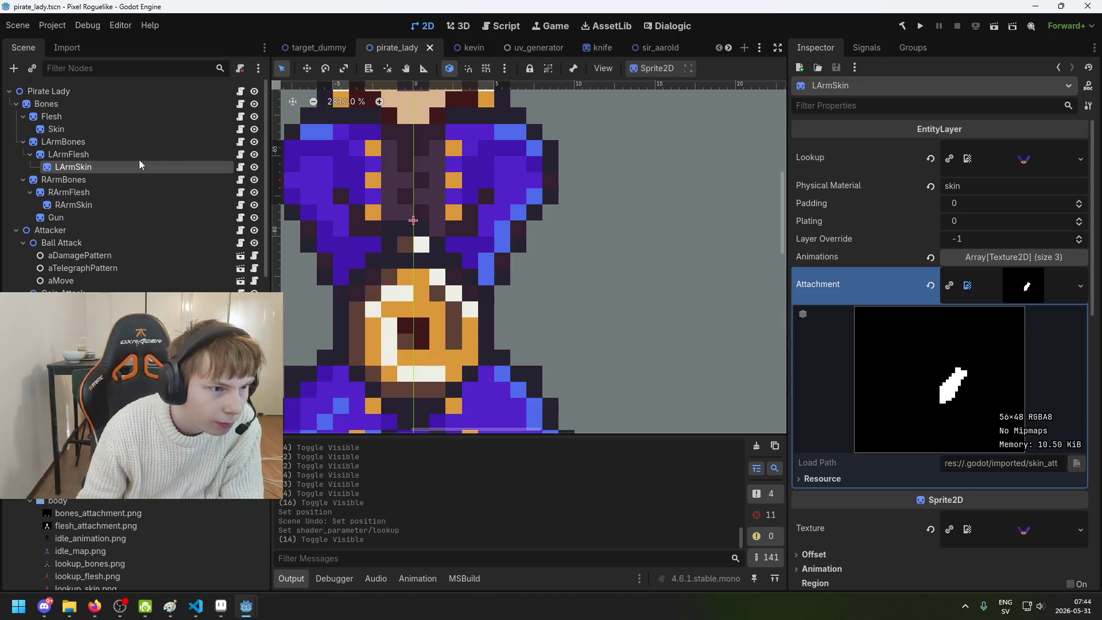
left_click(117, 142)
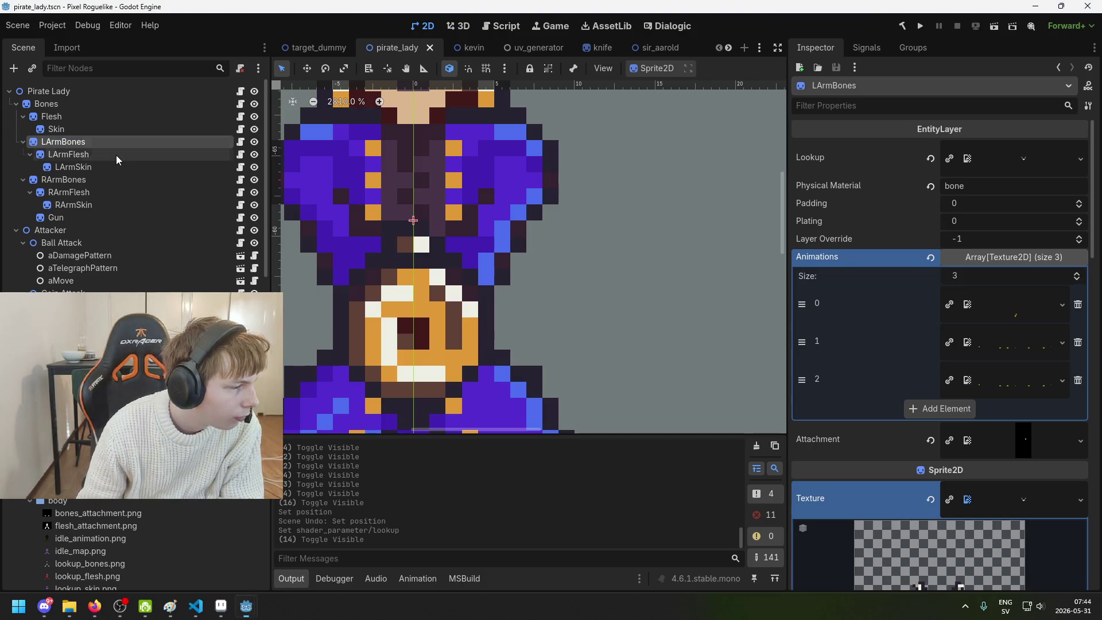
left_click(117, 155)
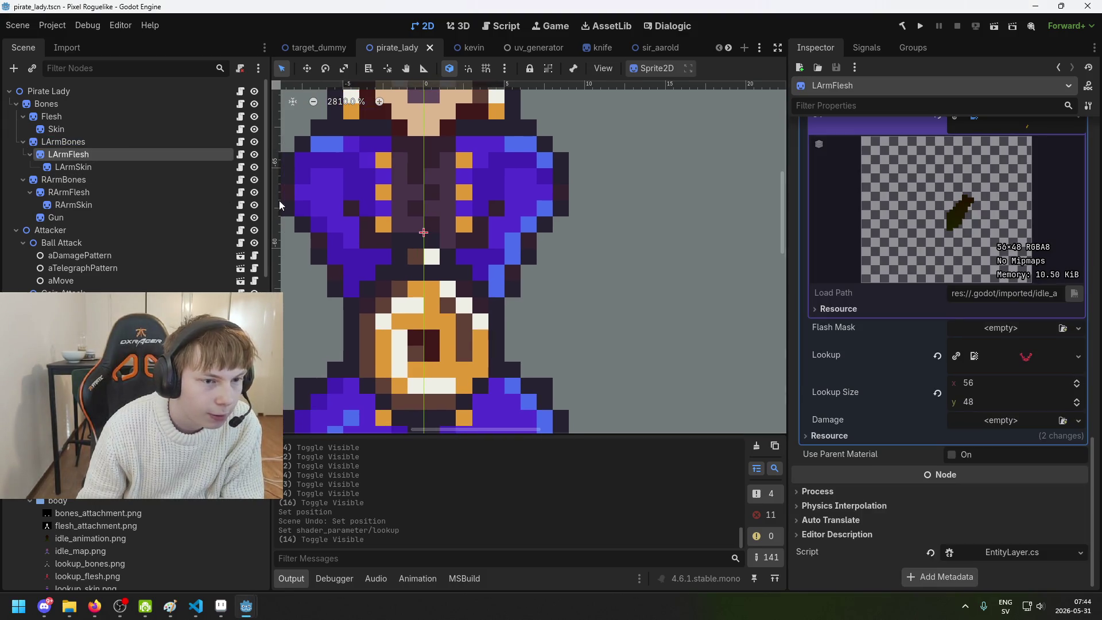
left_click(255, 155)
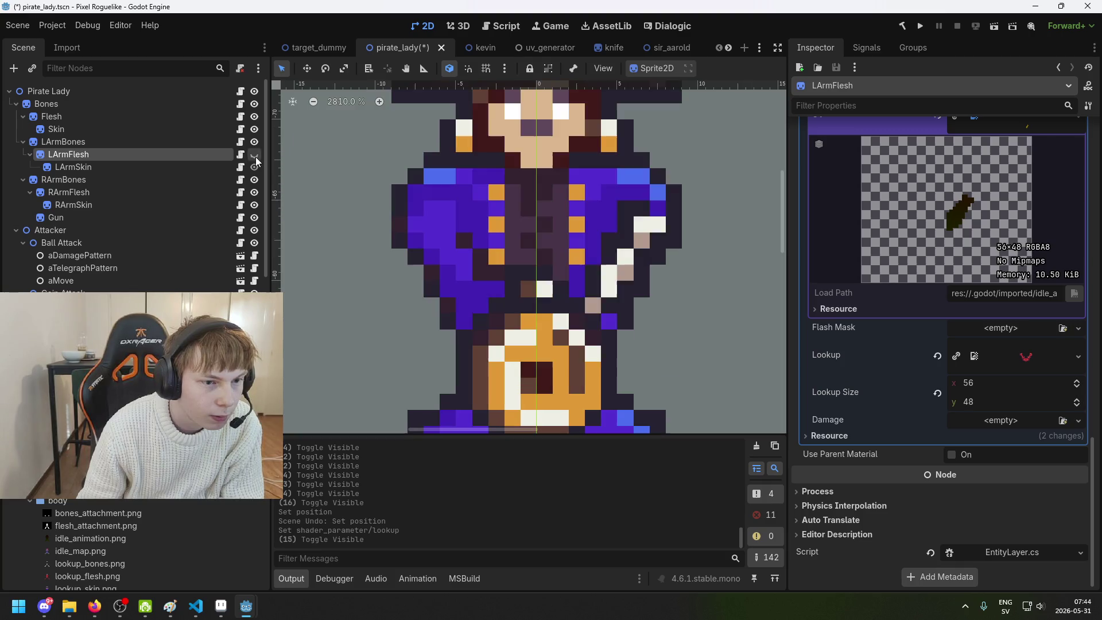
left_click(255, 155)
left_click(255, 167)
left_click(255, 167)
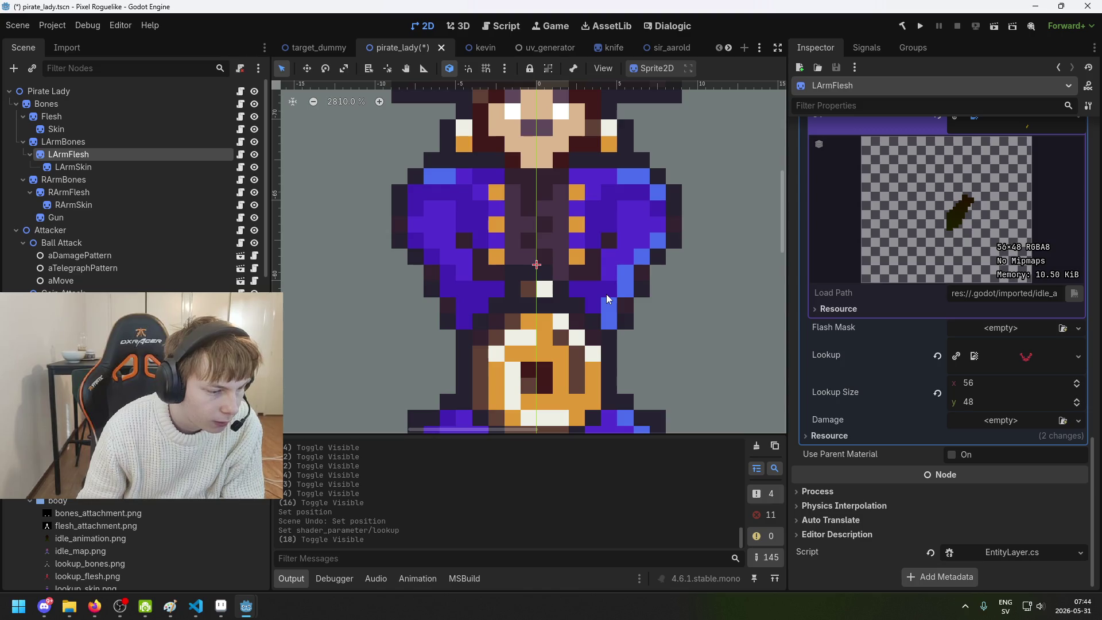
scroll(605, 295, "up", 2)
scroll(635, 308, "right", 2)
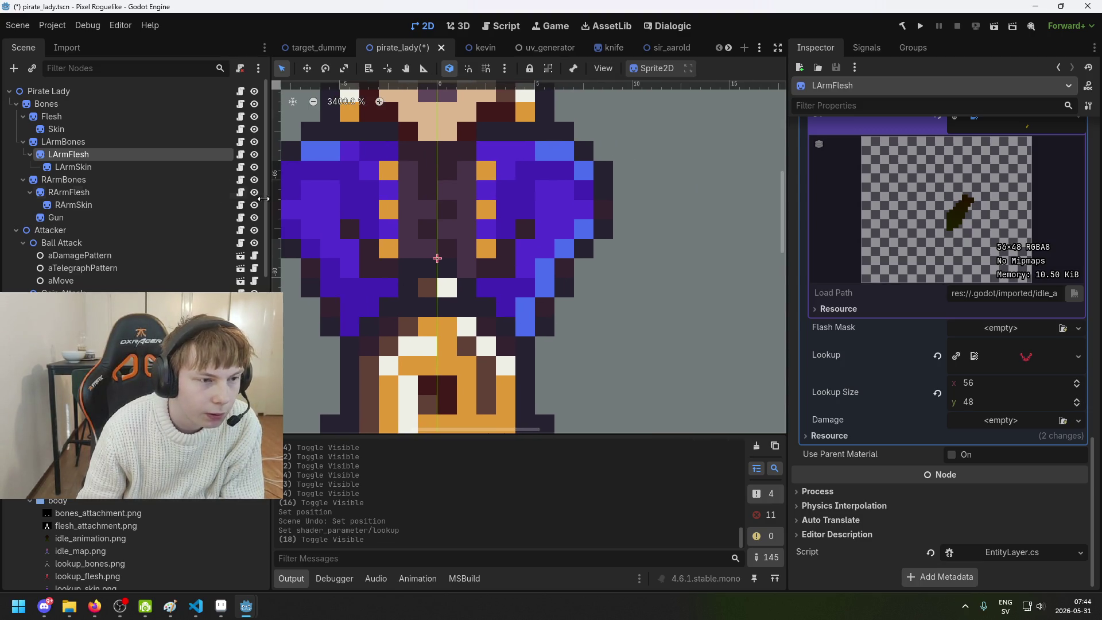
left_click(155, 142)
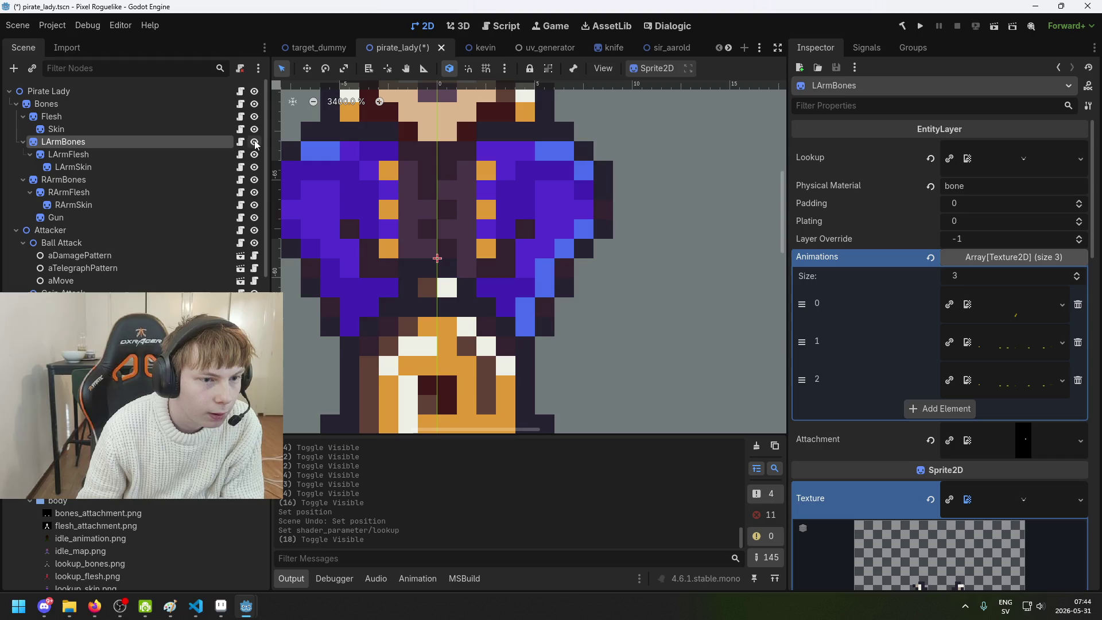
left_click(254, 154)
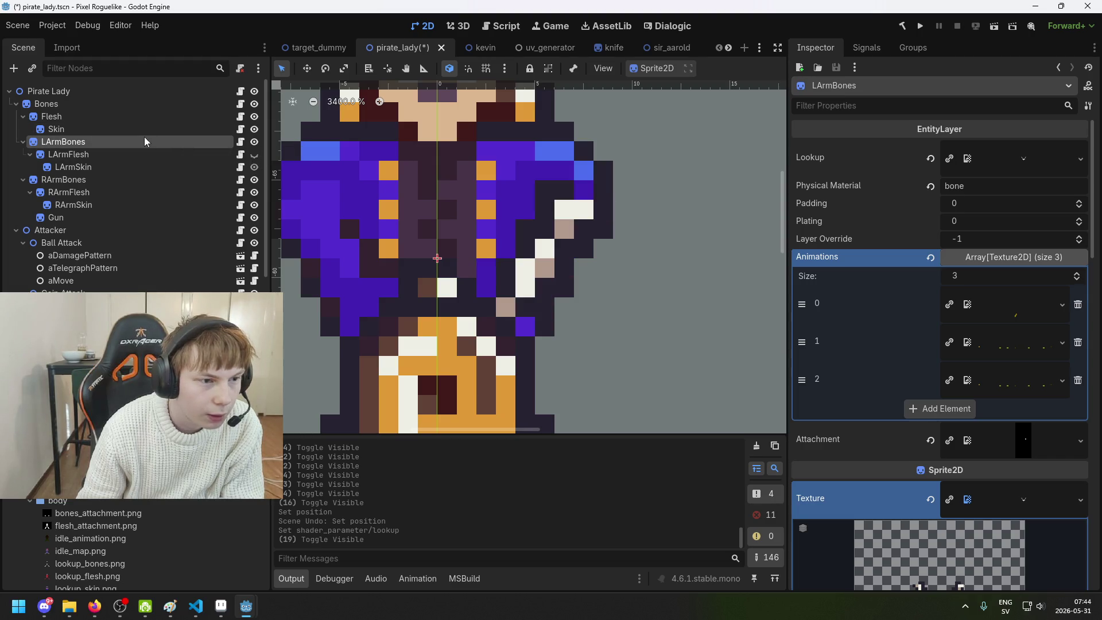
left_click(253, 158)
Repeatedly hide and show the Skin, LArmBones and LArmFlesh layers to compare the left arm
scroll(504, 281, "down", 4)
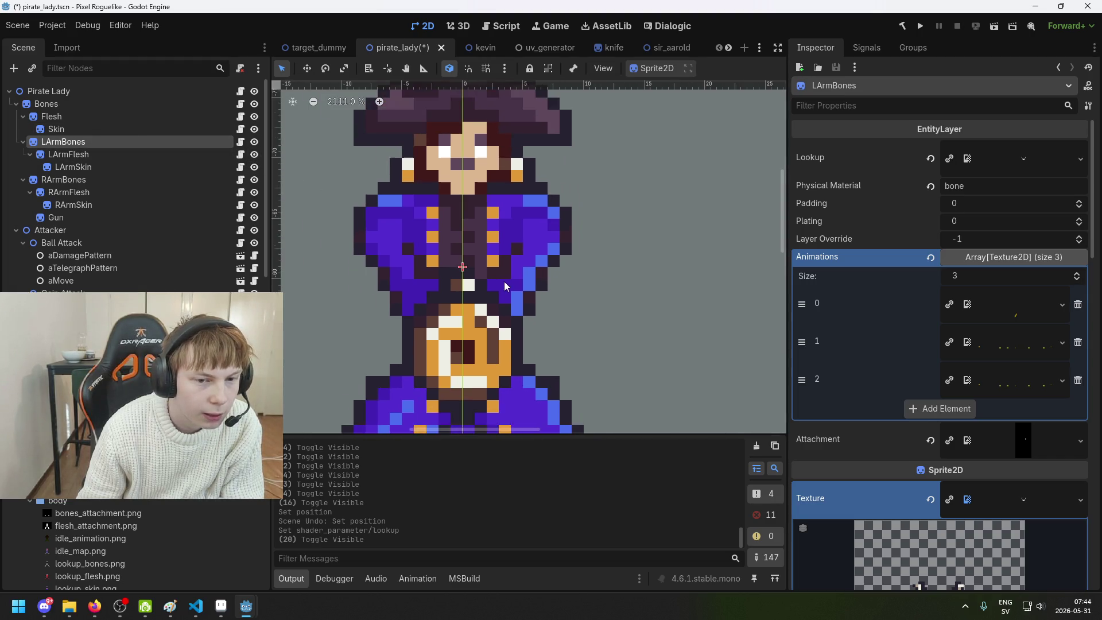
scroll(515, 269, "up", 3)
scroll(480, 212, "down", 1)
scroll(556, 260, "up", 1)
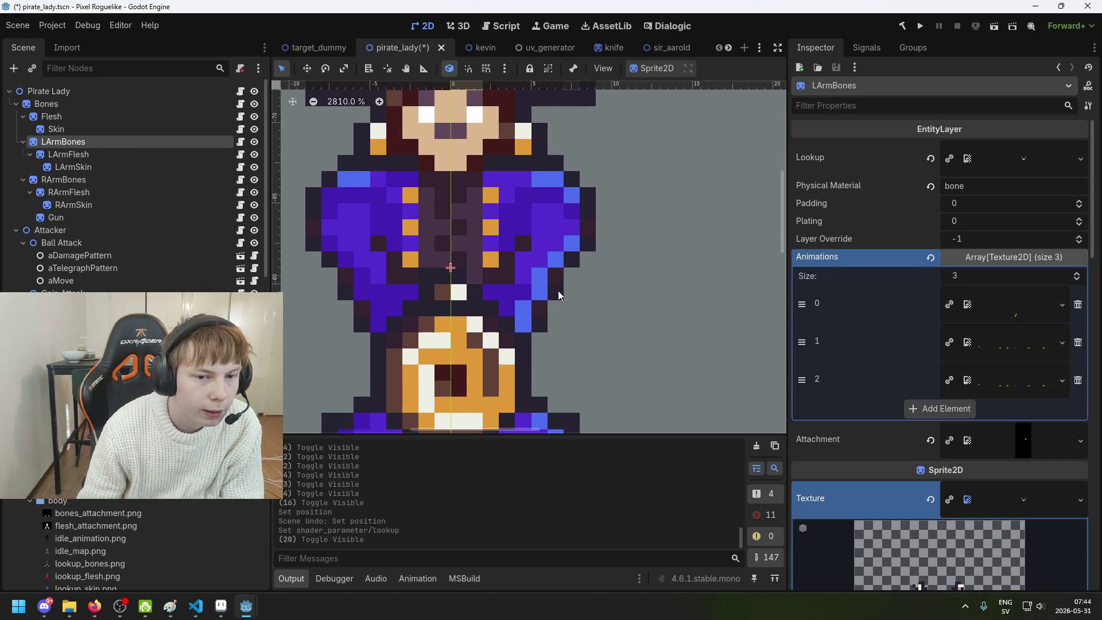
left_click(254, 142)
left_click(254, 142)
left_click(254, 129)
left_click(254, 129)
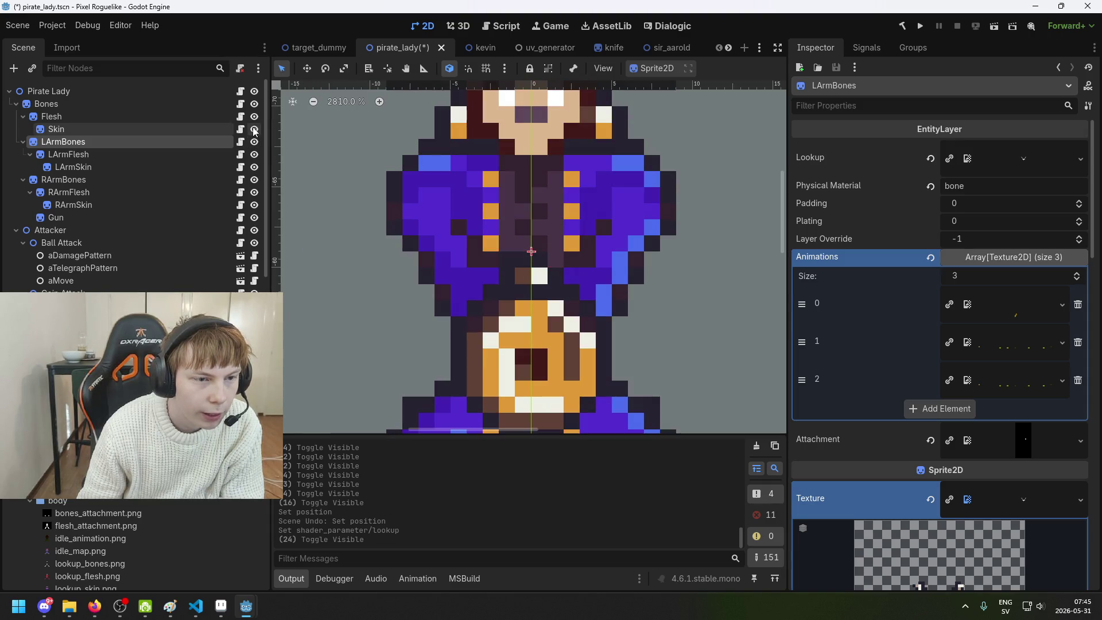
left_click(255, 141)
left_click(254, 142)
scroll(280, 194, "right", 3)
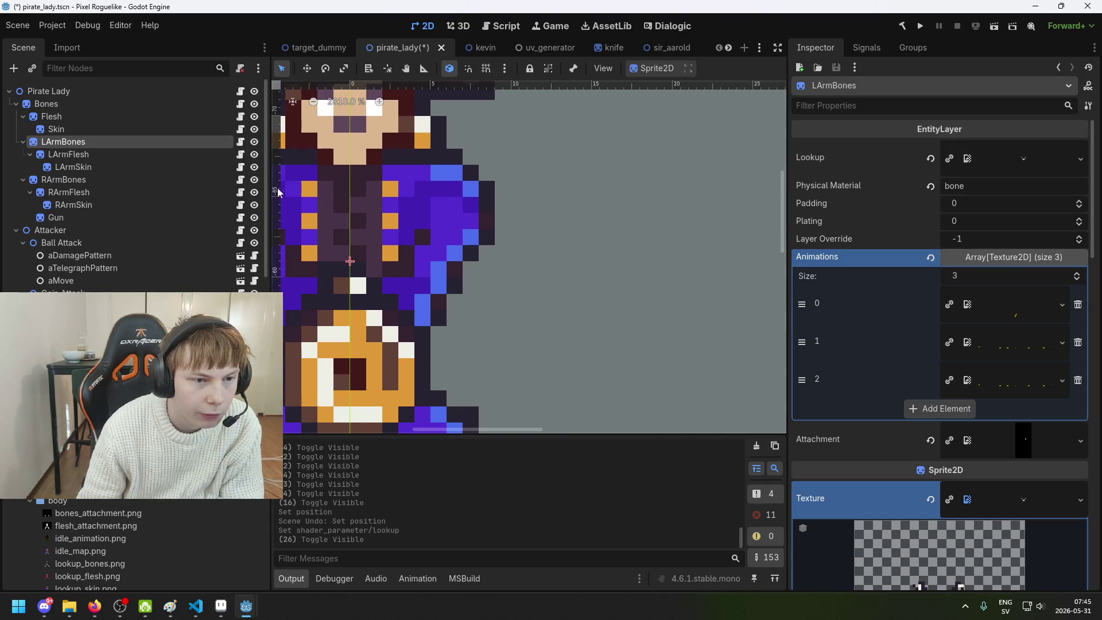
left_click(254, 141)
scroll(279, 194, "left", 3)
left_click(255, 142)
left_click(254, 142)
left_click(255, 141)
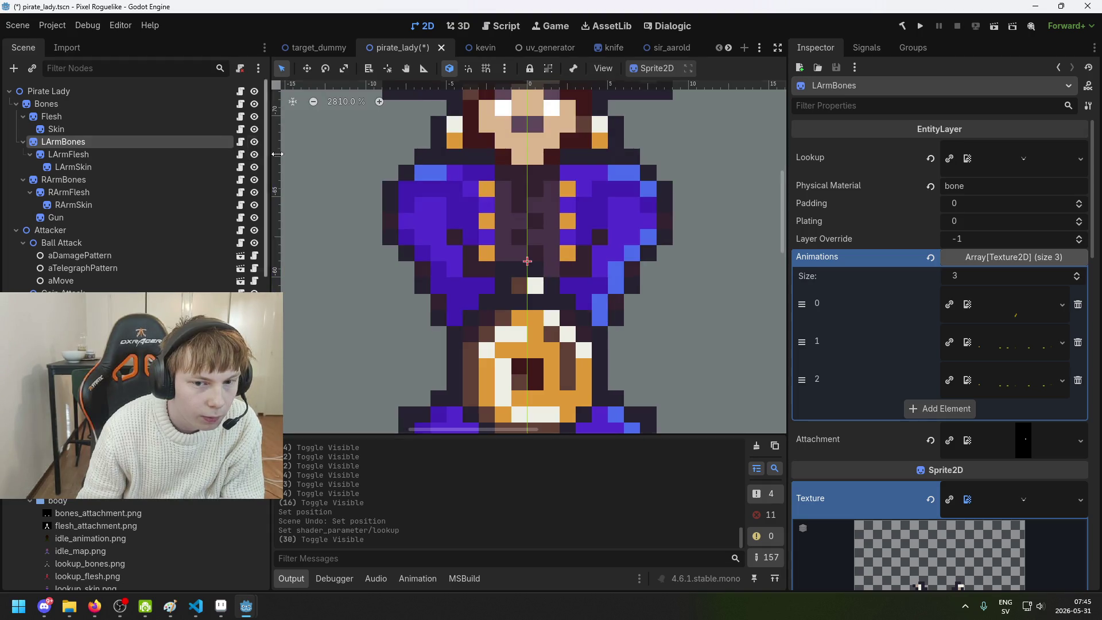
scroll(284, 173, "right", 3)
left_click(254, 154)
left_click(254, 155)
left_click(254, 154)
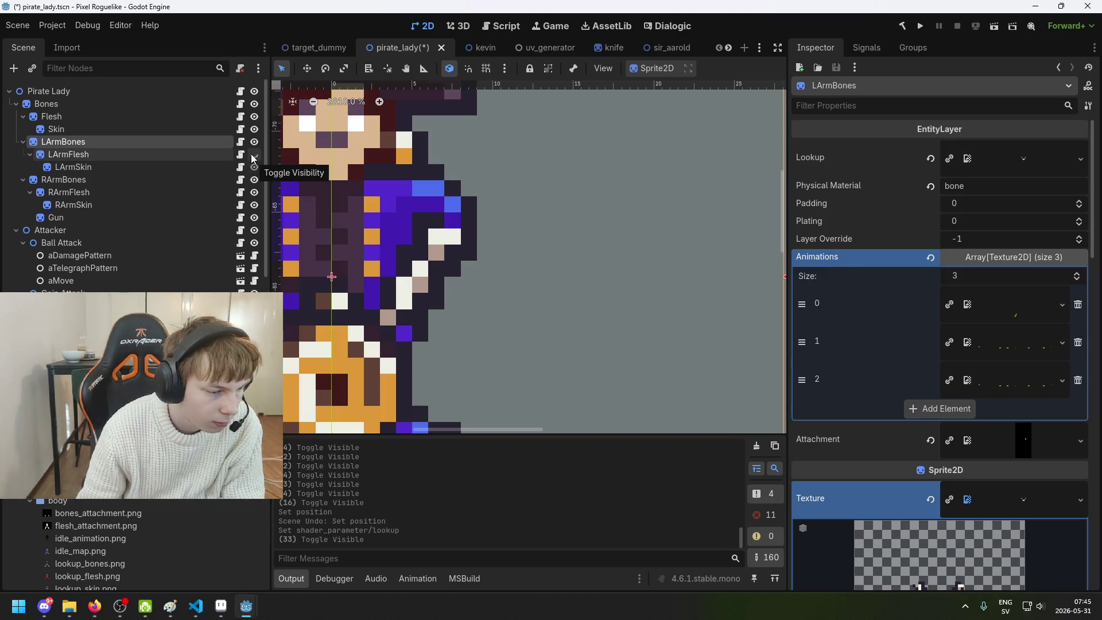
left_click(253, 155)
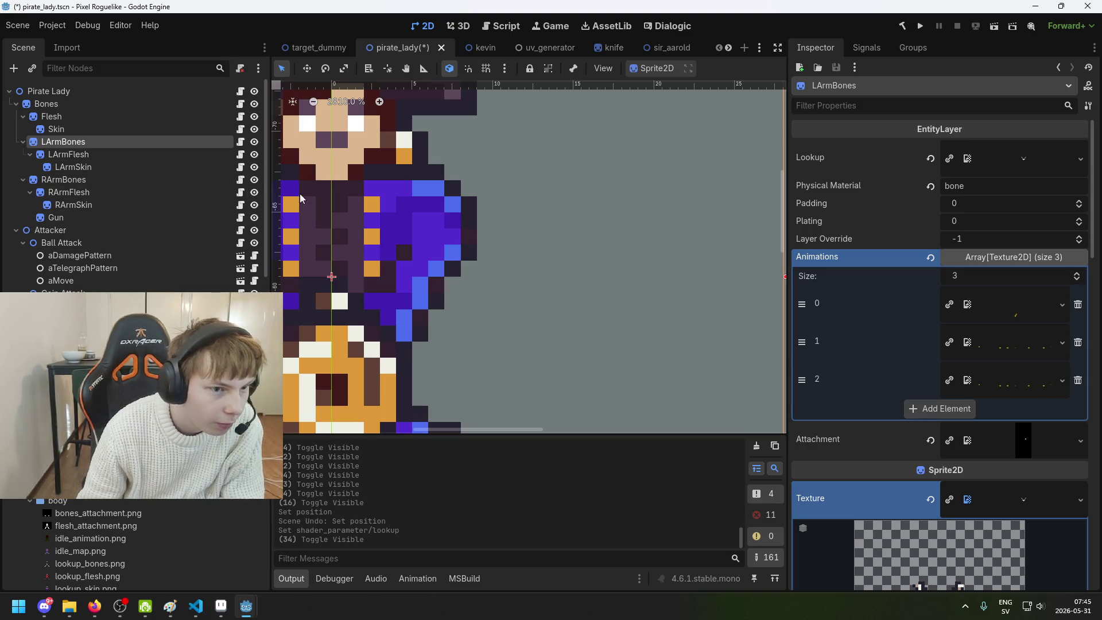
scroll(449, 269, "left", 3)
Toggle the right arm and RArmSkin layers, then flash LArmSkin off and on
left_click(255, 179)
left_click(255, 180)
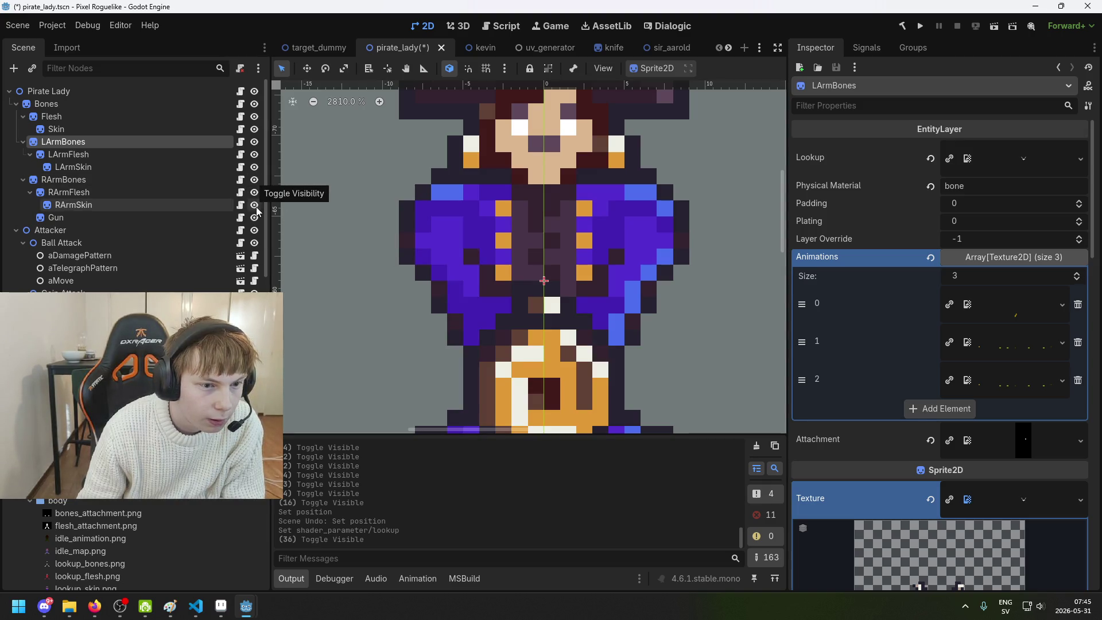
left_click(256, 205)
left_click(256, 205)
left_click(256, 205)
left_click(256, 205)
scroll(370, 252, "up", 4)
scroll(371, 254, "up", 3)
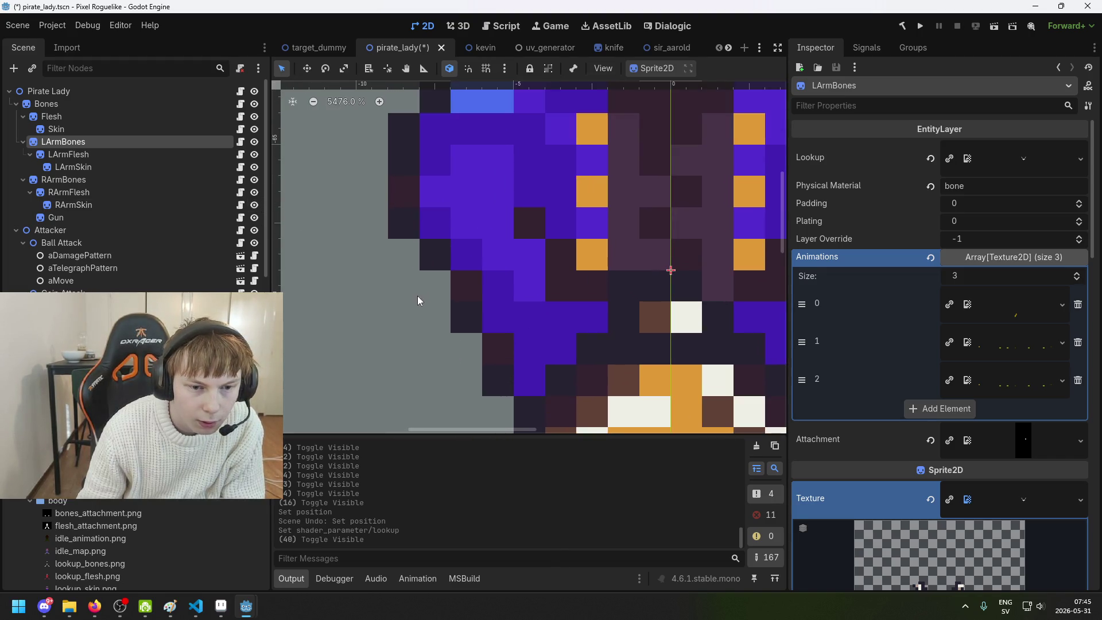
left_click(254, 167)
left_click(255, 167)
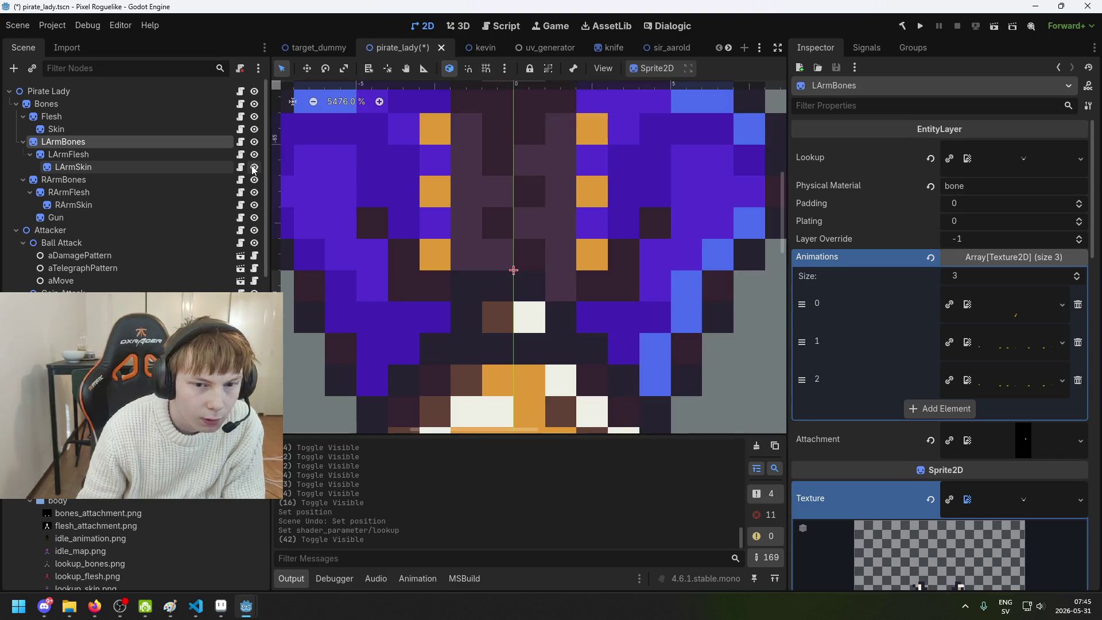
Flash RArmSkin off and on repeatedly to see the layers beneath the right arm
left_click(254, 205)
scroll(316, 236, "down", 1)
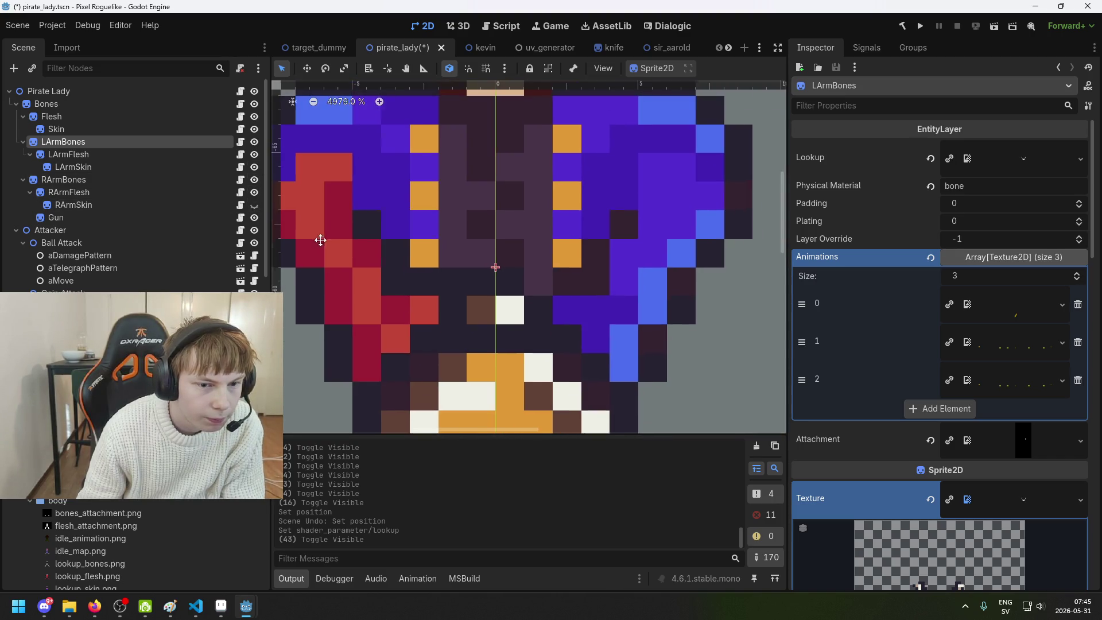
left_click(256, 204)
left_click(256, 205)
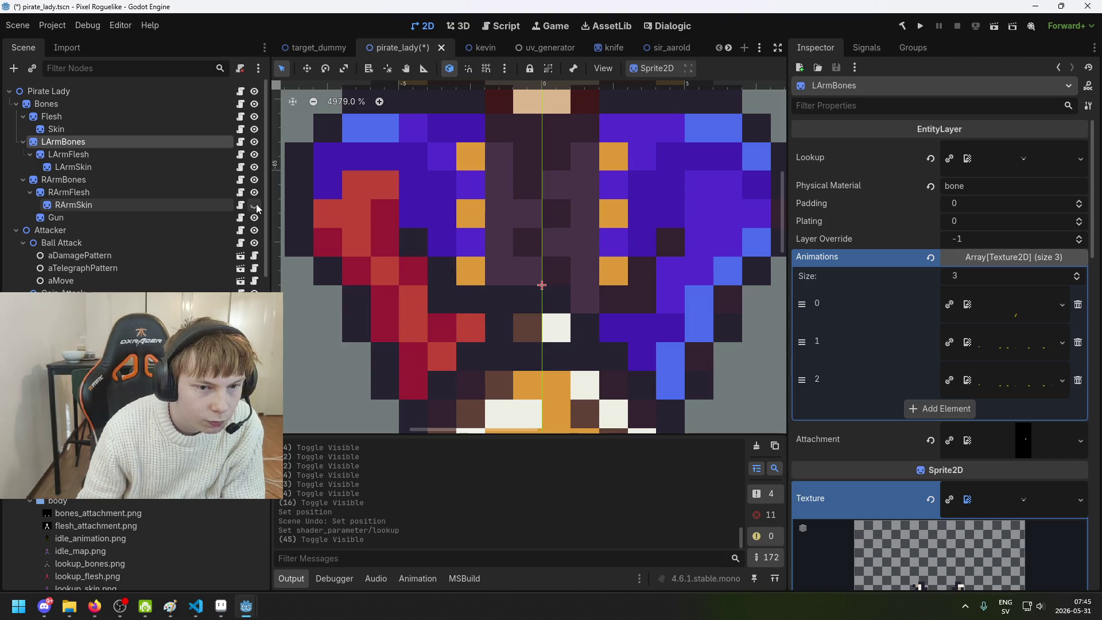
left_click(256, 205)
left_click(256, 204)
left_click(256, 205)
left_click(256, 205)
left_click(256, 205)
left_click(256, 205)
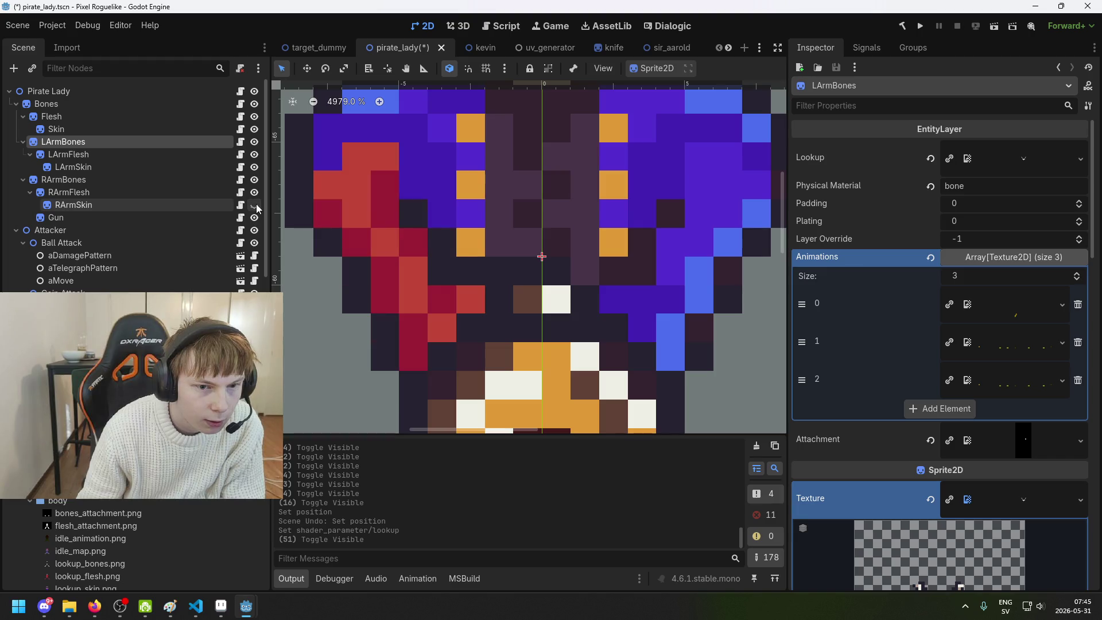
left_click(256, 204)
scroll(357, 229, "up", 4)
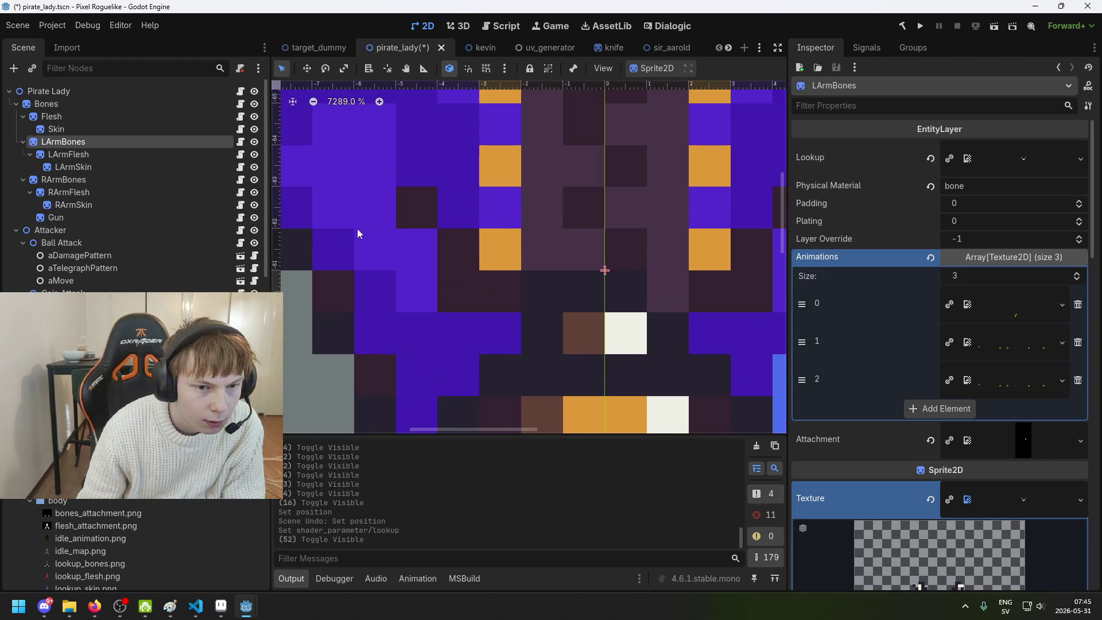
left_click(256, 168)
left_click(256, 168)
left_click(255, 205)
left_click(255, 205)
left_click(255, 205)
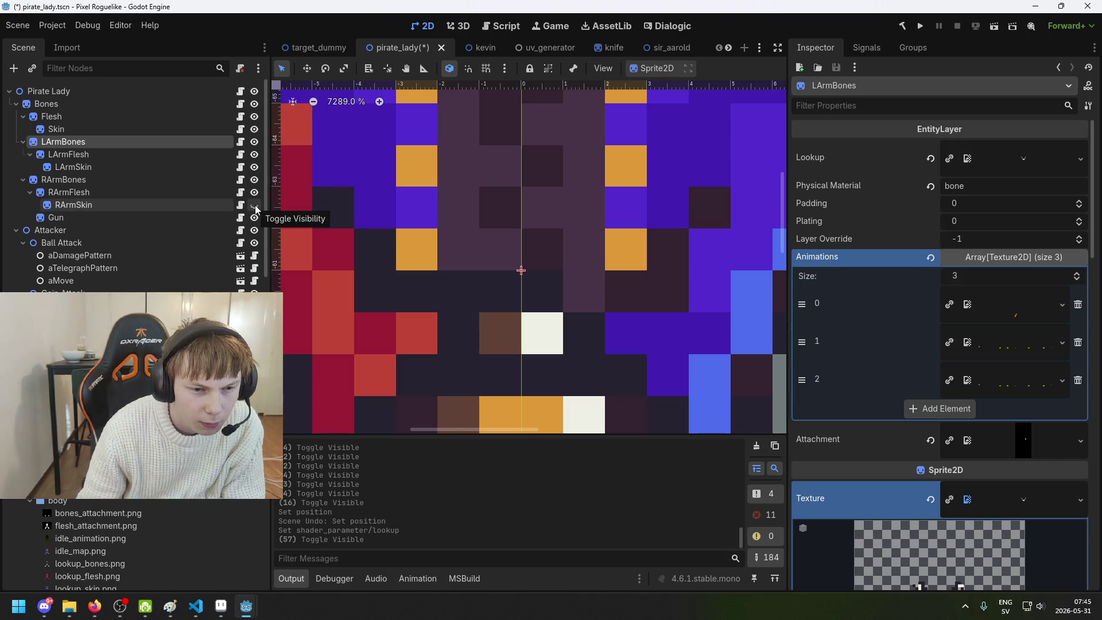
left_click(255, 205)
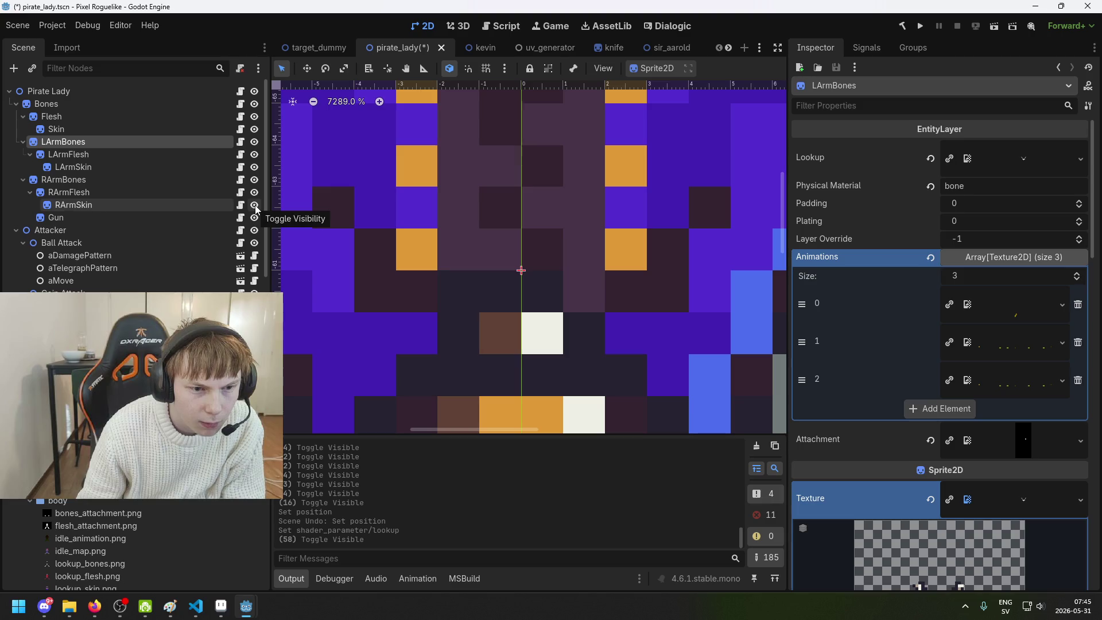
left_click(255, 205)
left_click(255, 205)
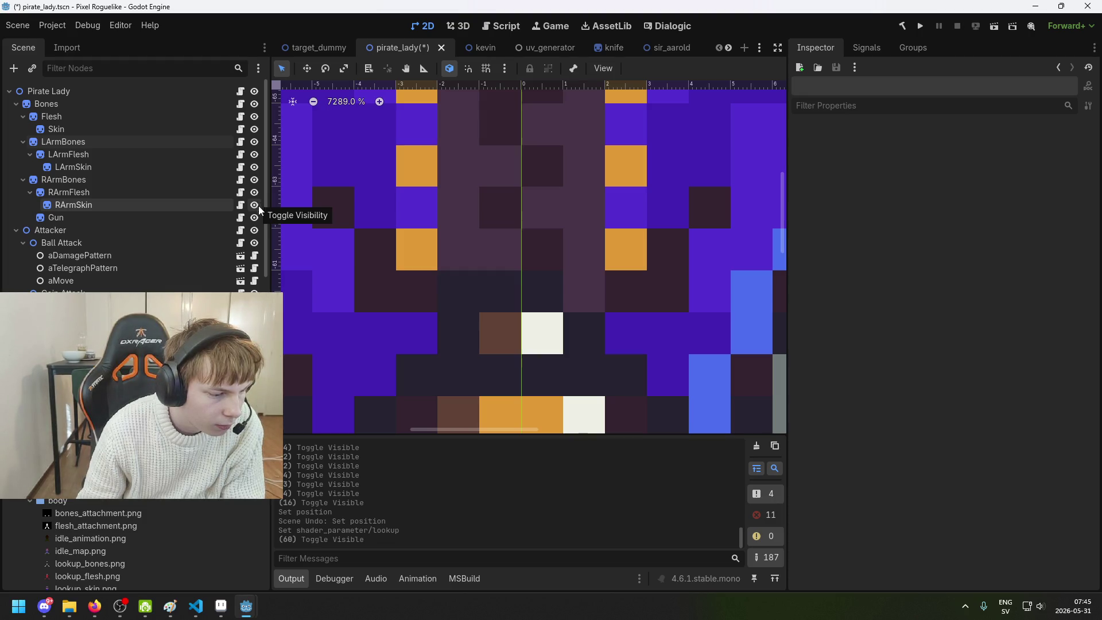
Pan toward the sprite's left edge and recheck the right arm by toggling RArmSkin again
left_click_drag(349, 273, 561, 294)
scroll(562, 294, "up", 1)
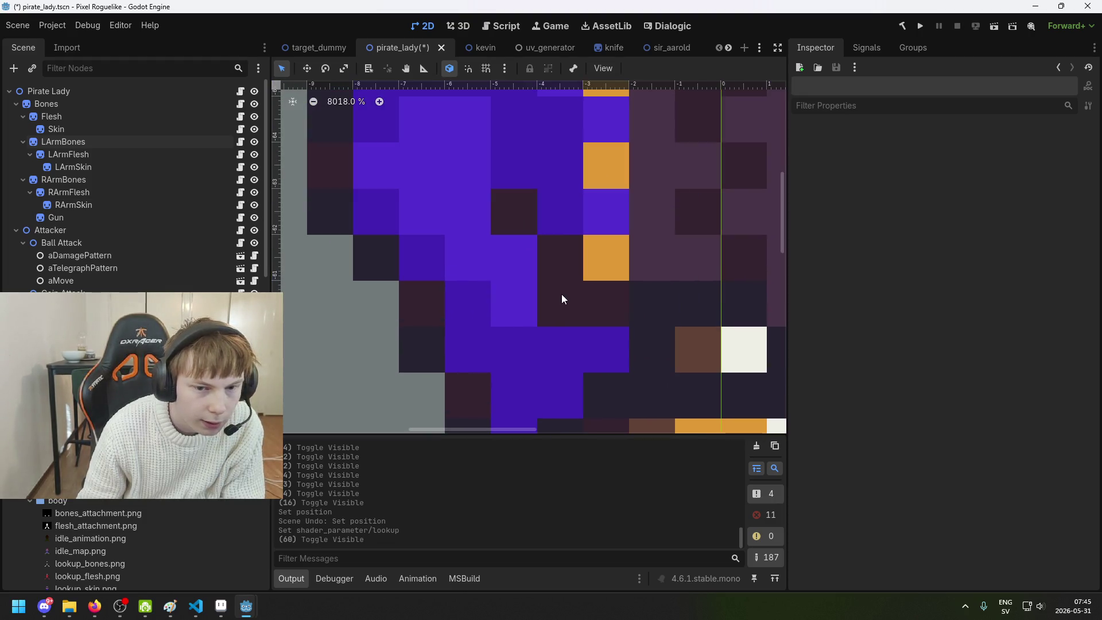
left_click(256, 205)
left_click(256, 205)
left_click(256, 206)
left_click(256, 206)
left_click(256, 205)
left_click(258, 205)
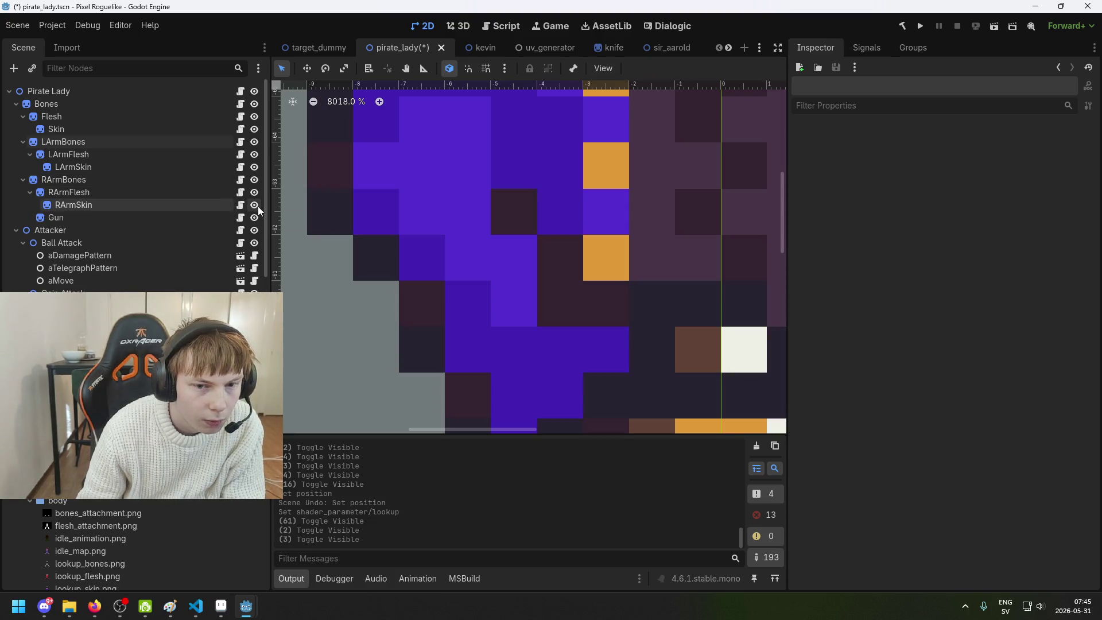
scroll(401, 226, "down", 1)
scroll(512, 269, "up", 6)
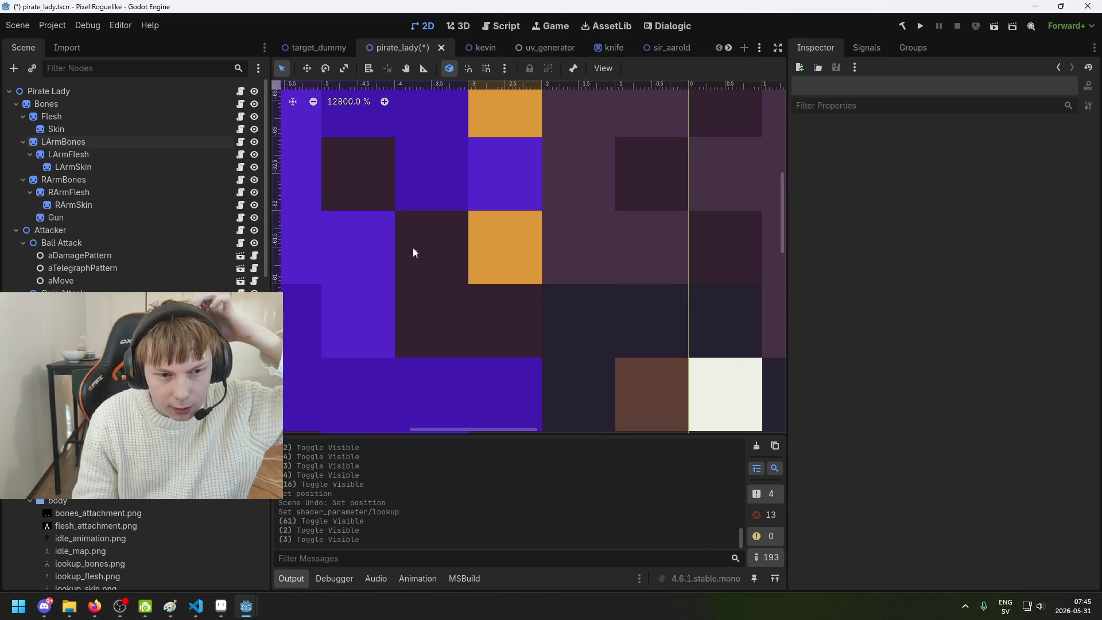
scroll(424, 247, "left", 1)
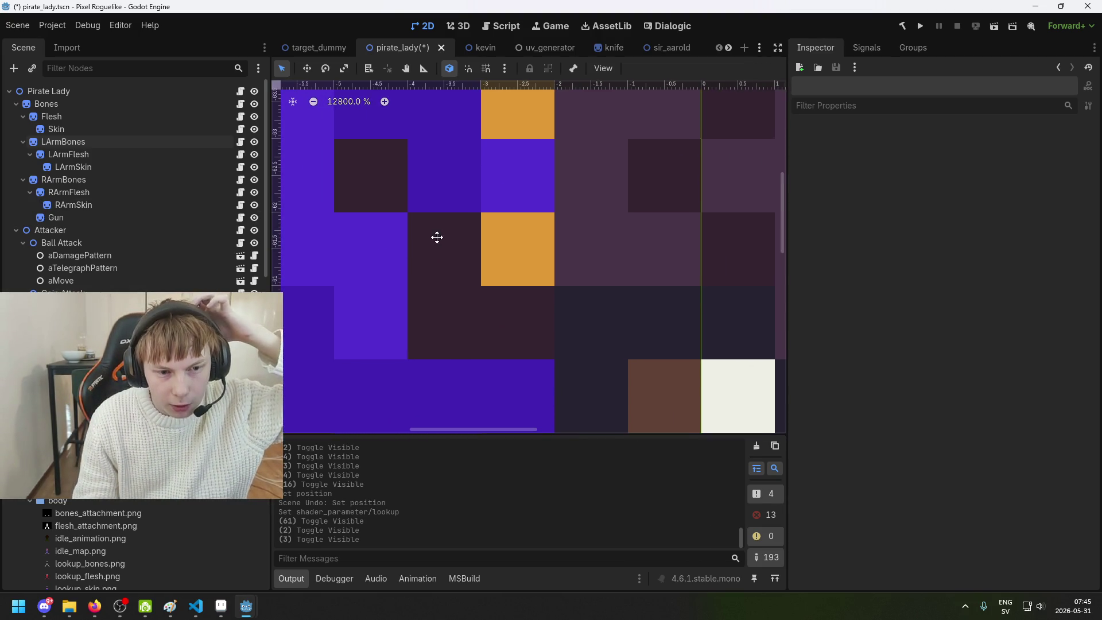
left_click(256, 206)
left_click(256, 206)
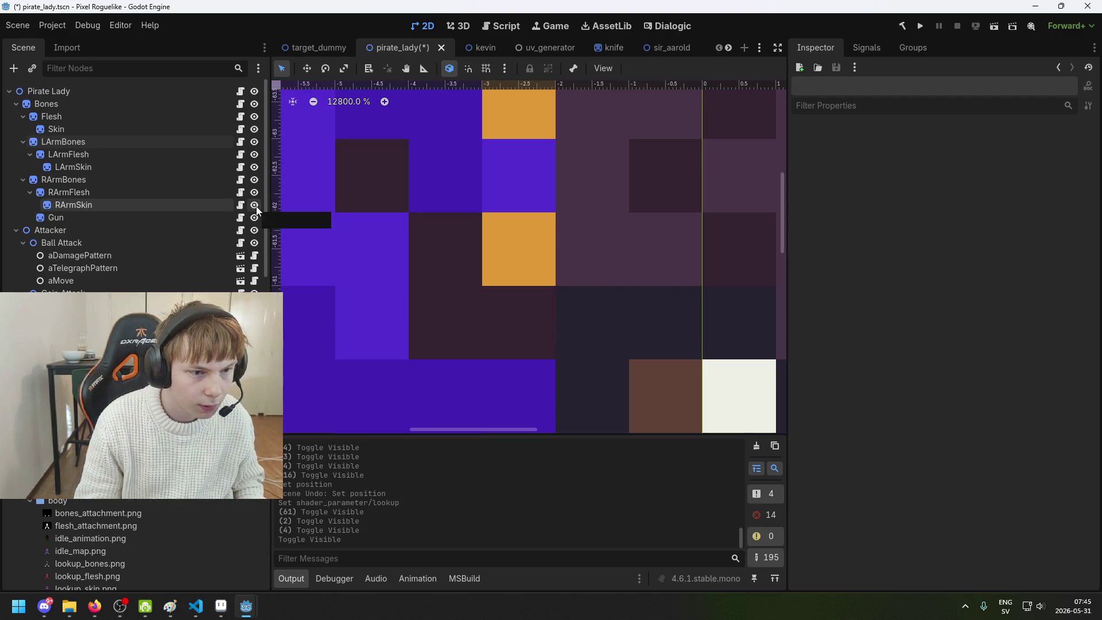
Select RArmSkin and expand its Lookup texture preview in the Inspector, then switch to Aseprite
left_click(152, 208)
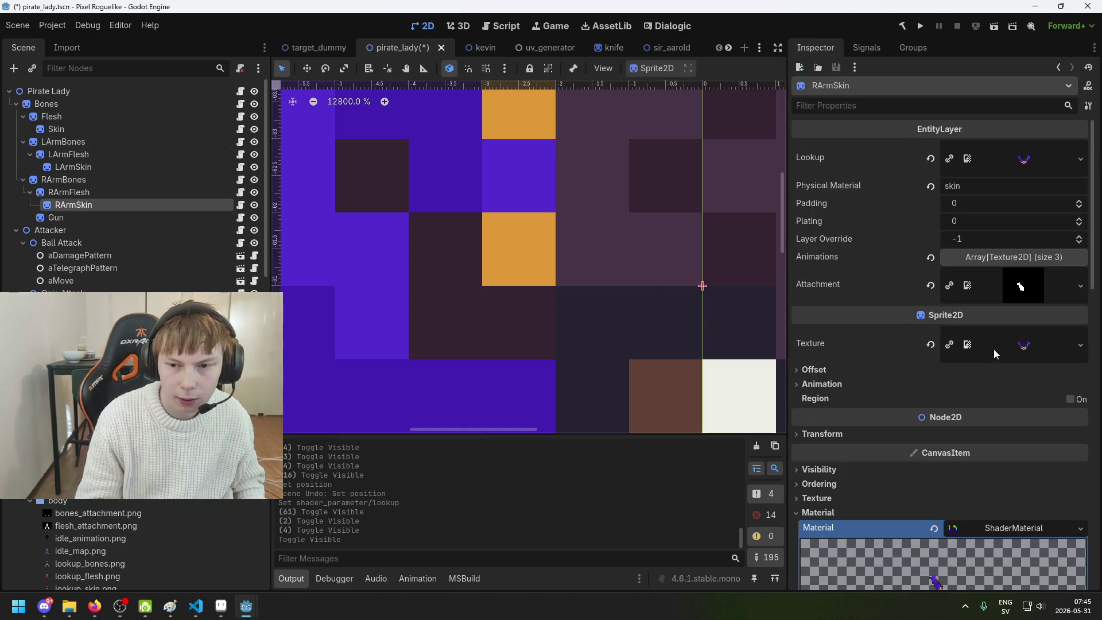
left_click(1034, 167)
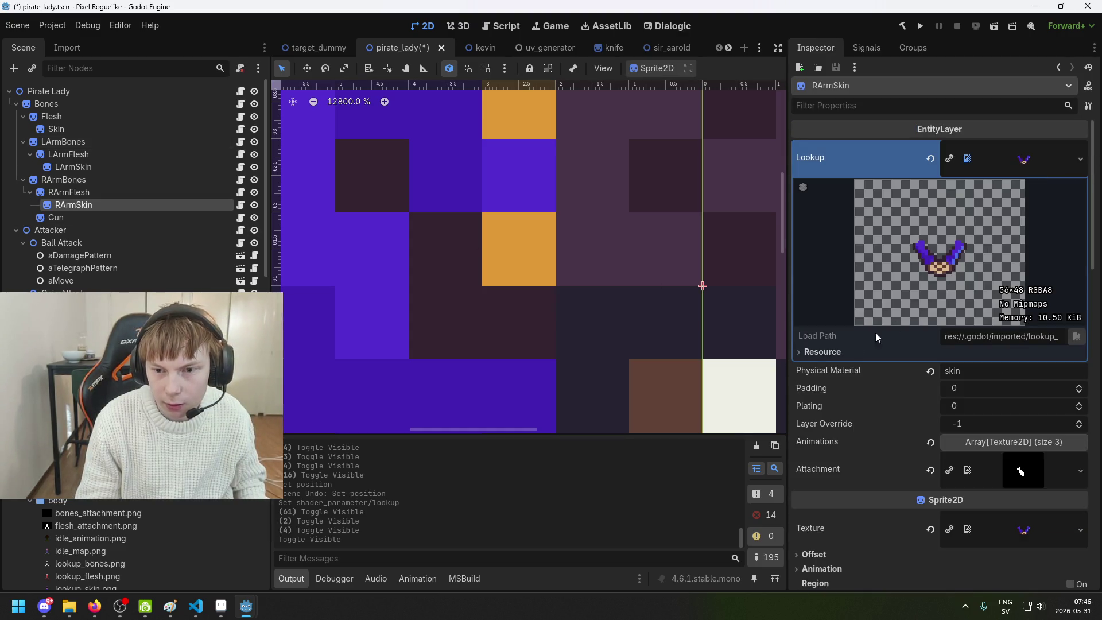
key("alt+Tab")
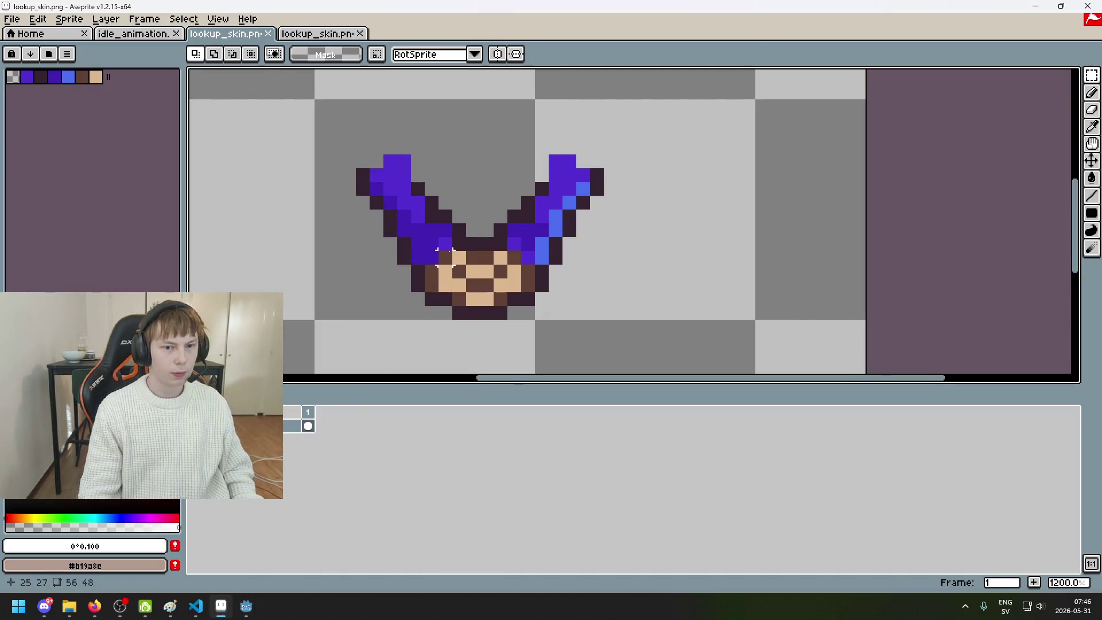
Eyedrop the dark #34232f outline colour from the arms' lookup_skin.png, then return to Godot
scroll(446, 252, "up", 6)
key("i")
left_click(475, 199)
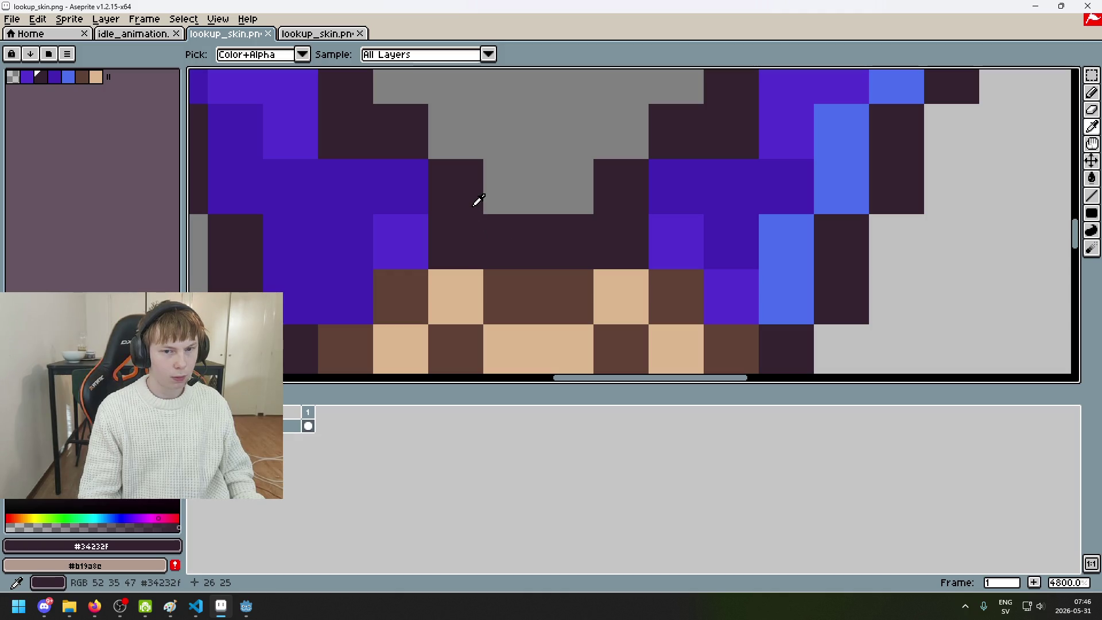
scroll(401, 209, "up", 2)
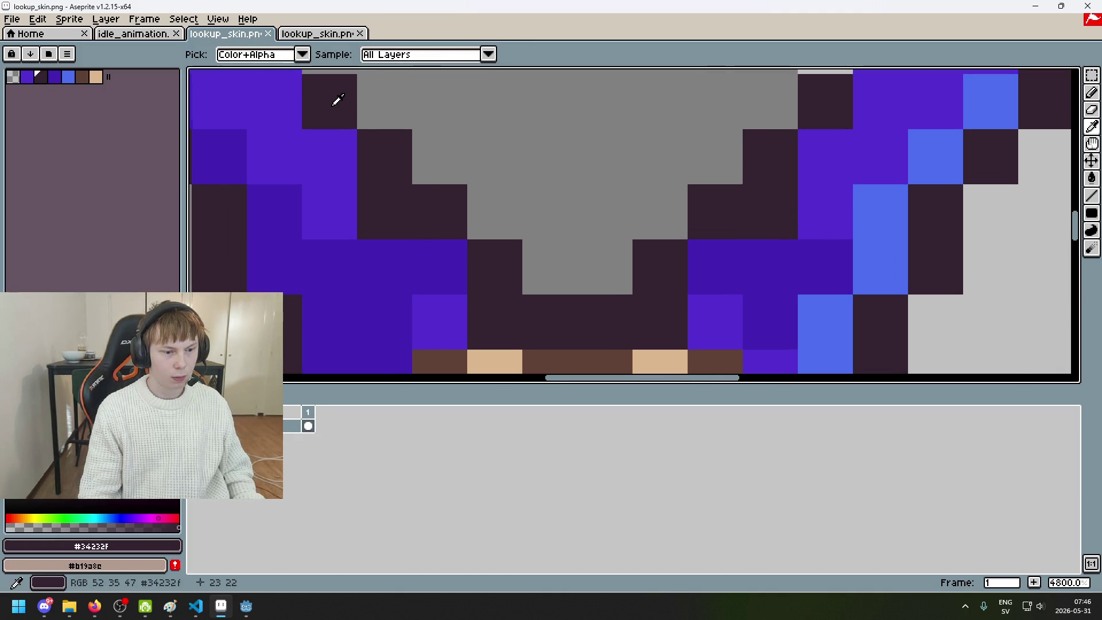
mouse_move(247, 606)
left_click(198, 543)
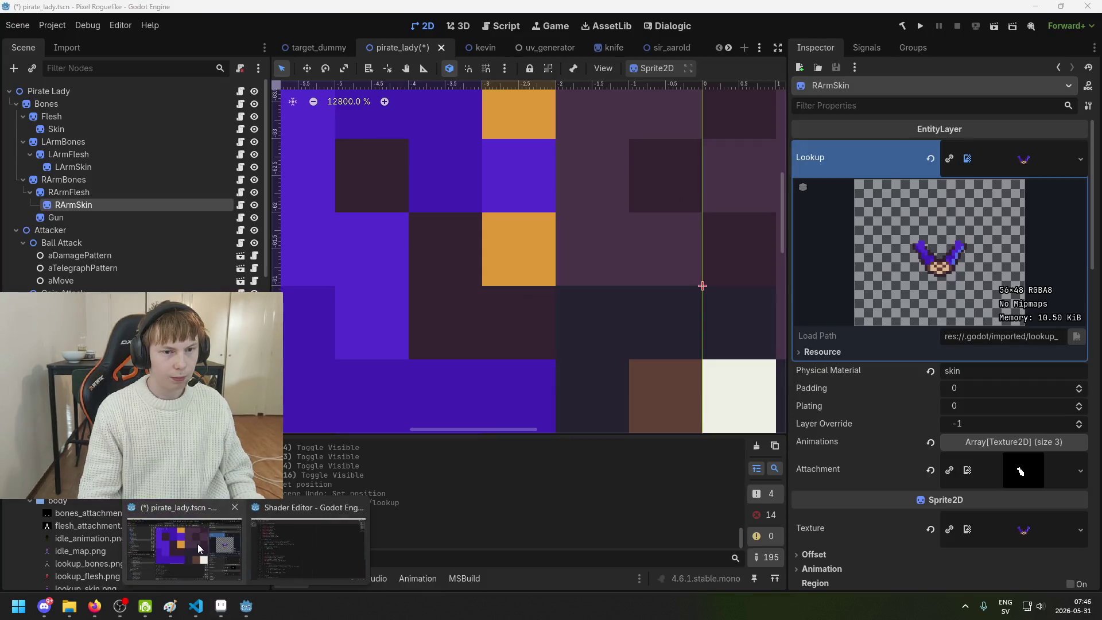
Flash RArmSkin off and on against the body, zoom out, and go back to Aseprite
left_click(254, 205)
left_click(254, 205)
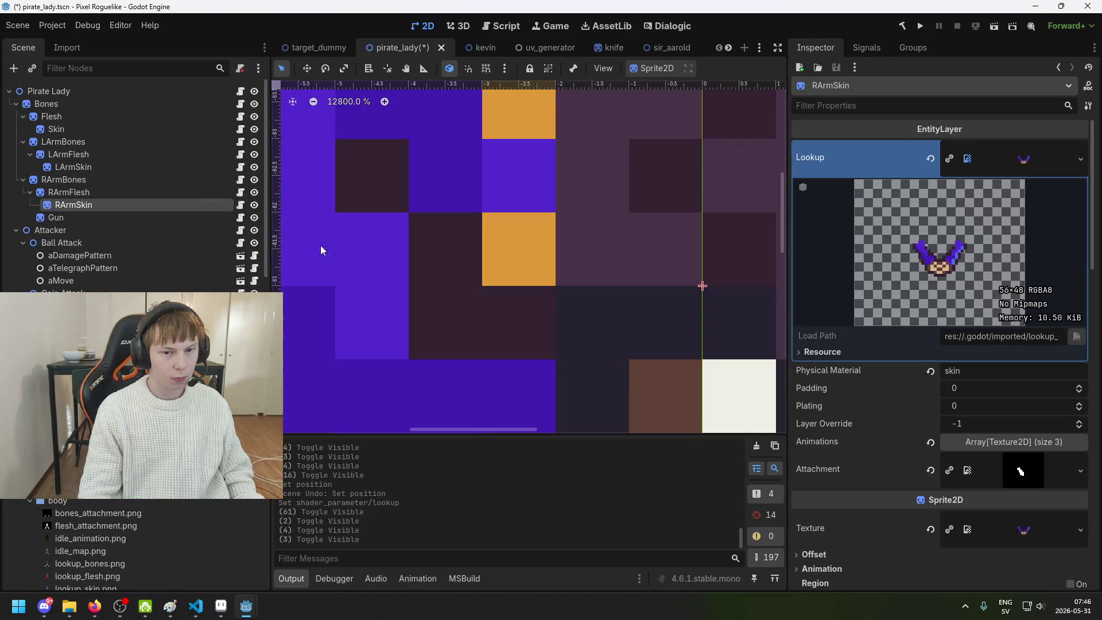
scroll(524, 255, "down", 3)
scroll(523, 255, "down", 3)
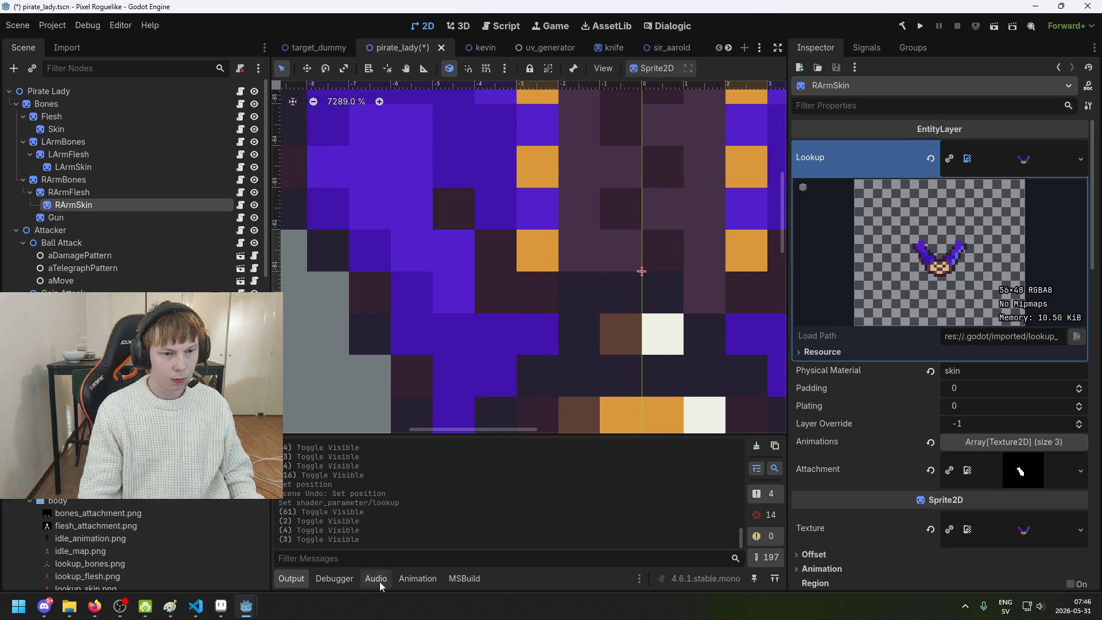
left_click(221, 606)
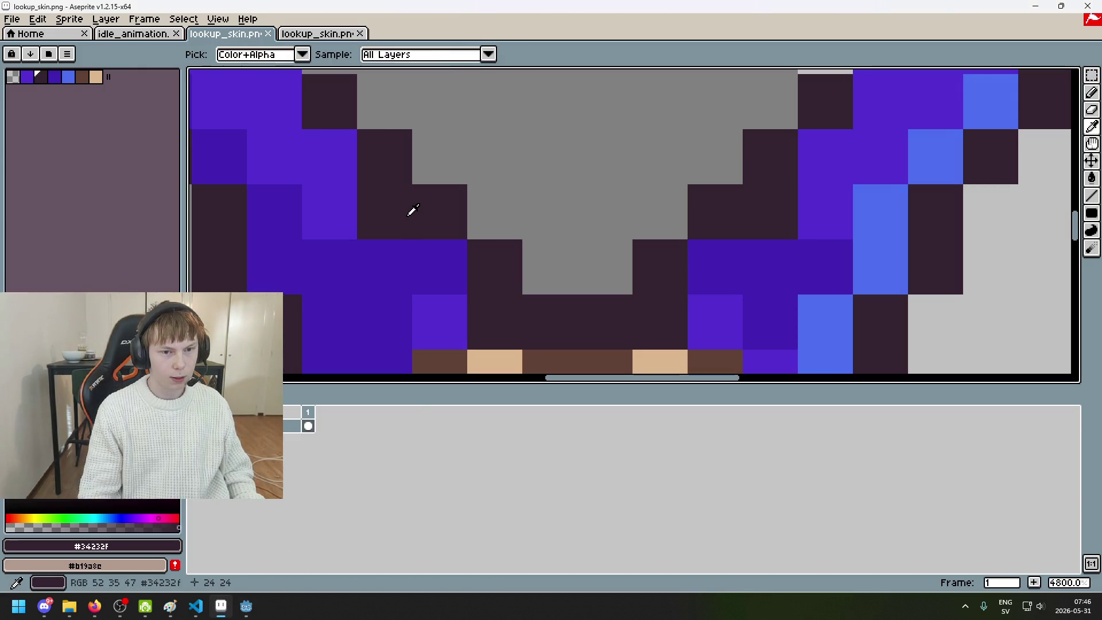
Open lookup_skin.png from the body folder in a new tab, zoom in, and return to Godot
left_click(11, 19)
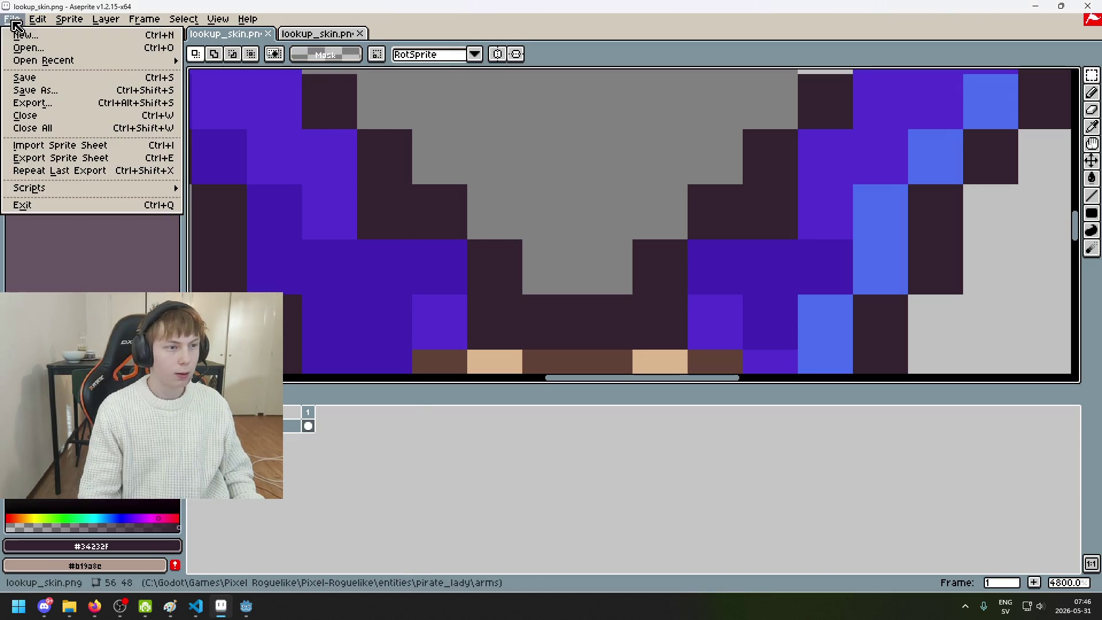
left_click(46, 55)
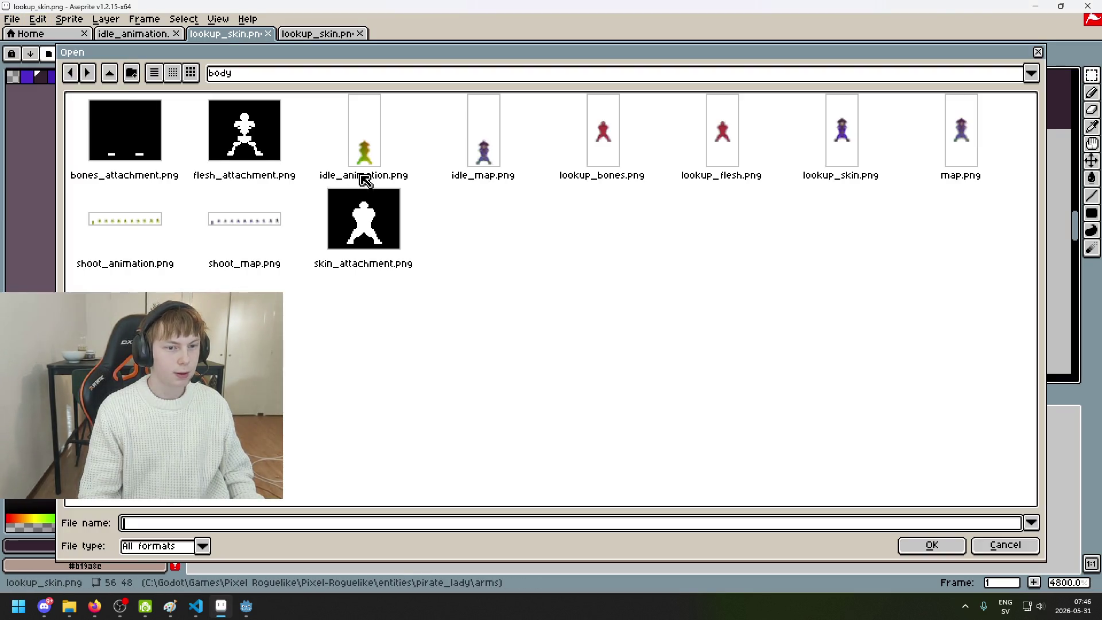
left_click(835, 146)
double_click(835, 145)
scroll(715, 226, "up", 10)
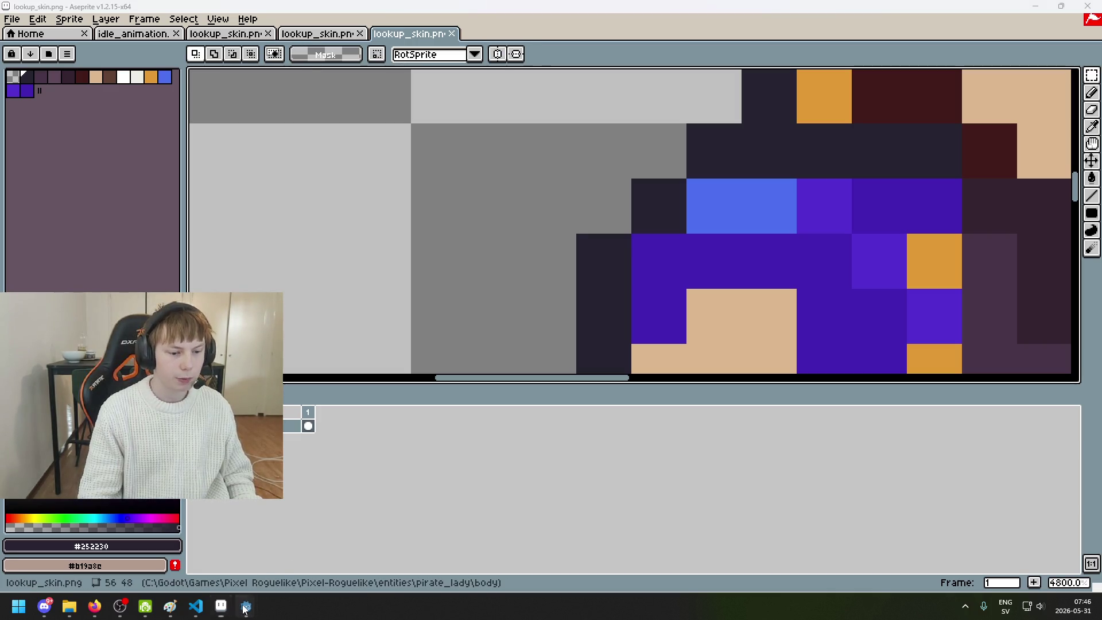
mouse_move(246, 606)
left_click(222, 552)
Zoom out and recentre the Godot view on the whole torso, then switch to Aseprite's lookup image
scroll(415, 288, "down", 2)
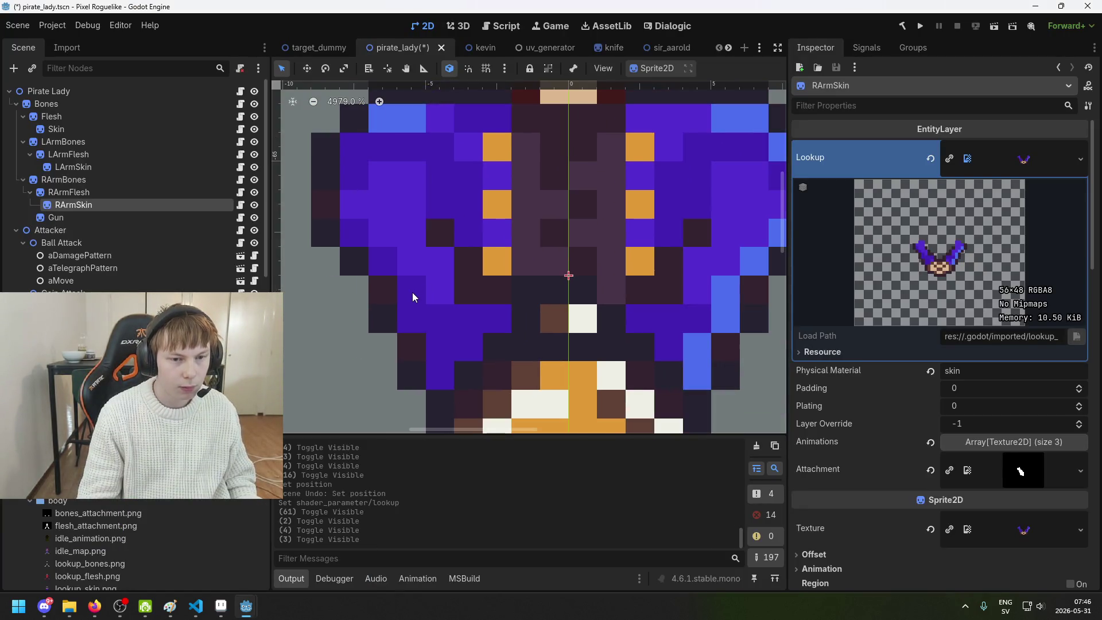
scroll(412, 292, "down", 1)
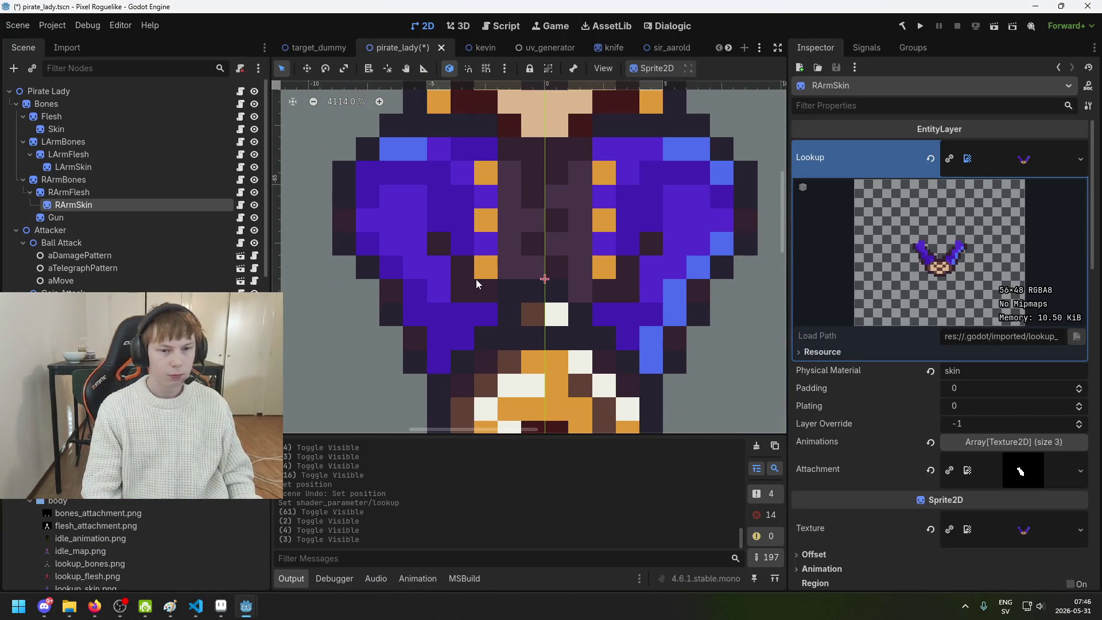
left_click_drag(473, 281, 442, 270)
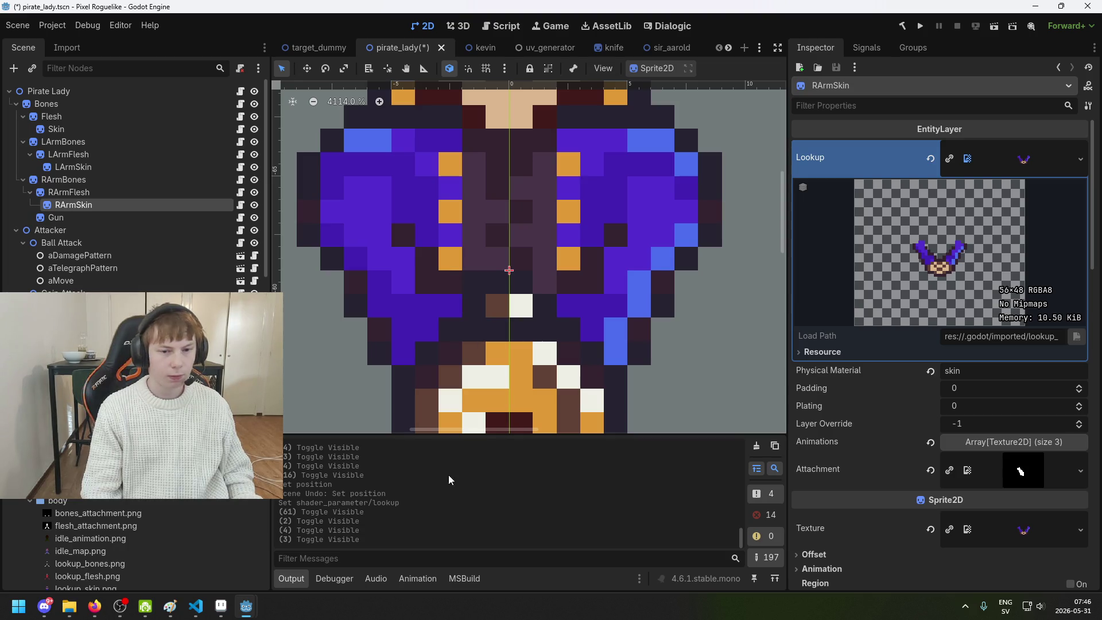
left_click(309, 572)
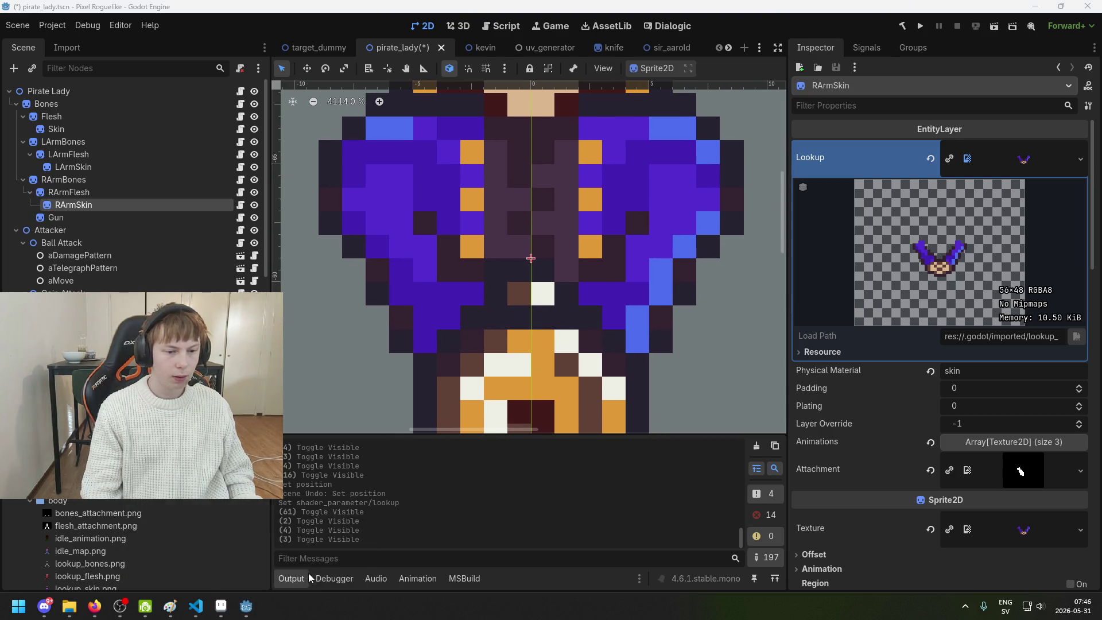
left_click(221, 606)
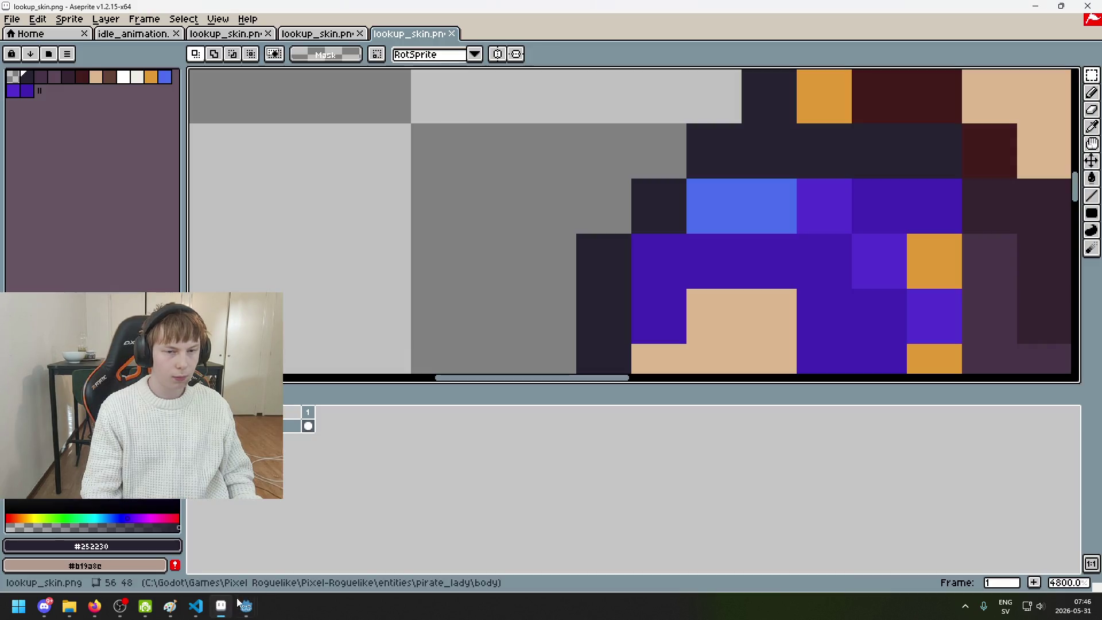
Flip between the arm and body lookup_skin tabs to compare the two images
left_click(327, 34)
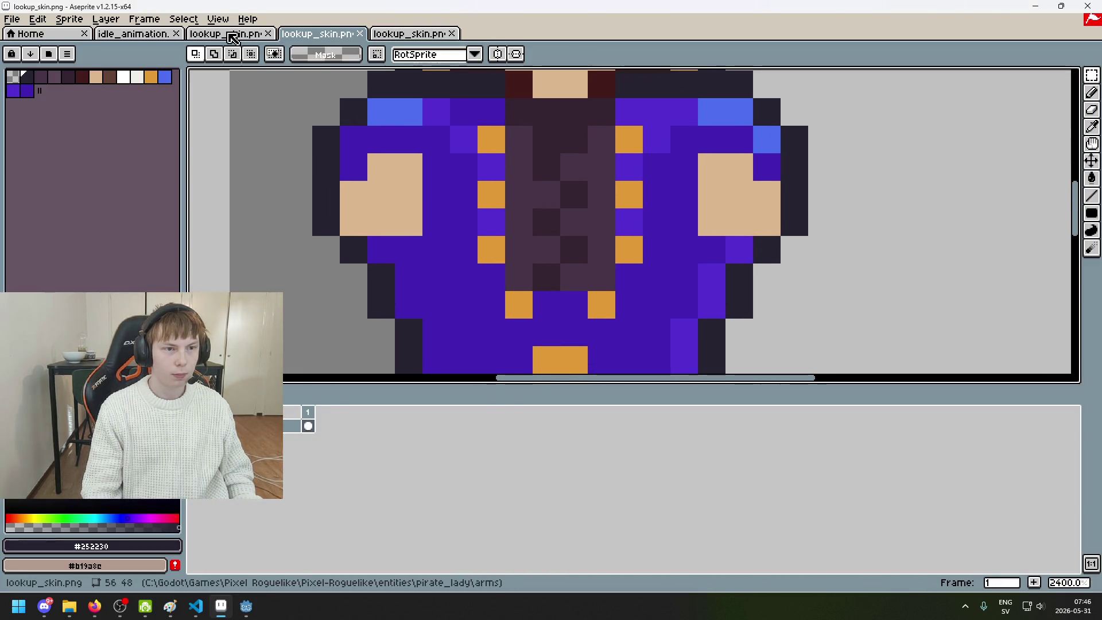
left_click(225, 33)
scroll(436, 194, "down", 2)
scroll(436, 193, "up", 2)
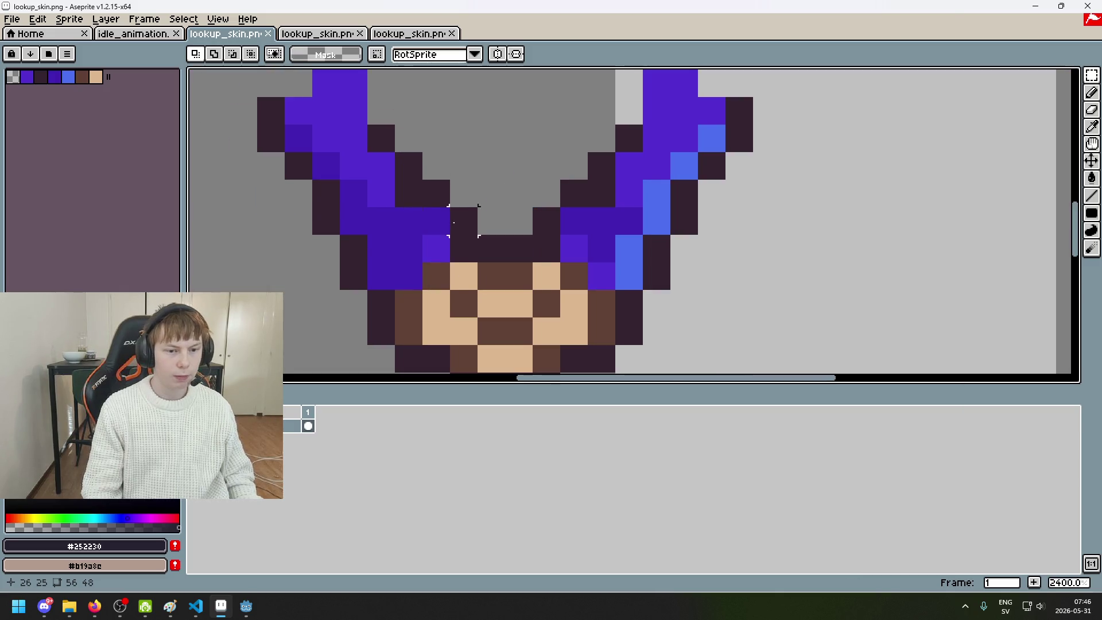
scroll(524, 91, "down", 3)
scroll(536, 204, "up", 3)
scroll(444, 86, "left", 2)
left_click(409, 33)
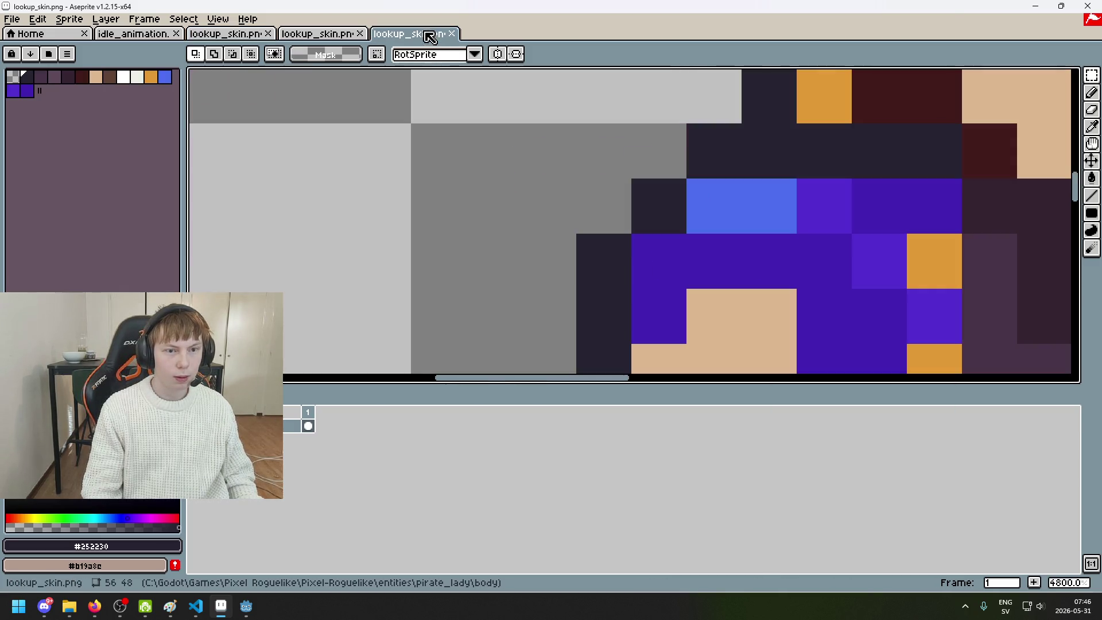
scroll(645, 244, "down", 2)
scroll(573, 162, "up", 2)
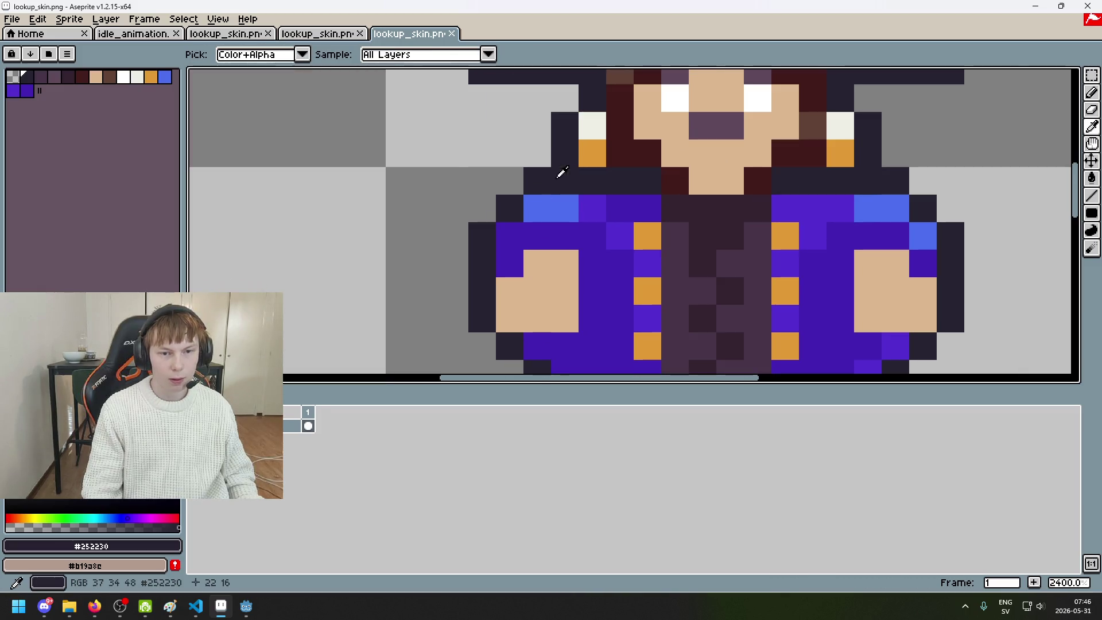
left_click(332, 33)
left_click(225, 33)
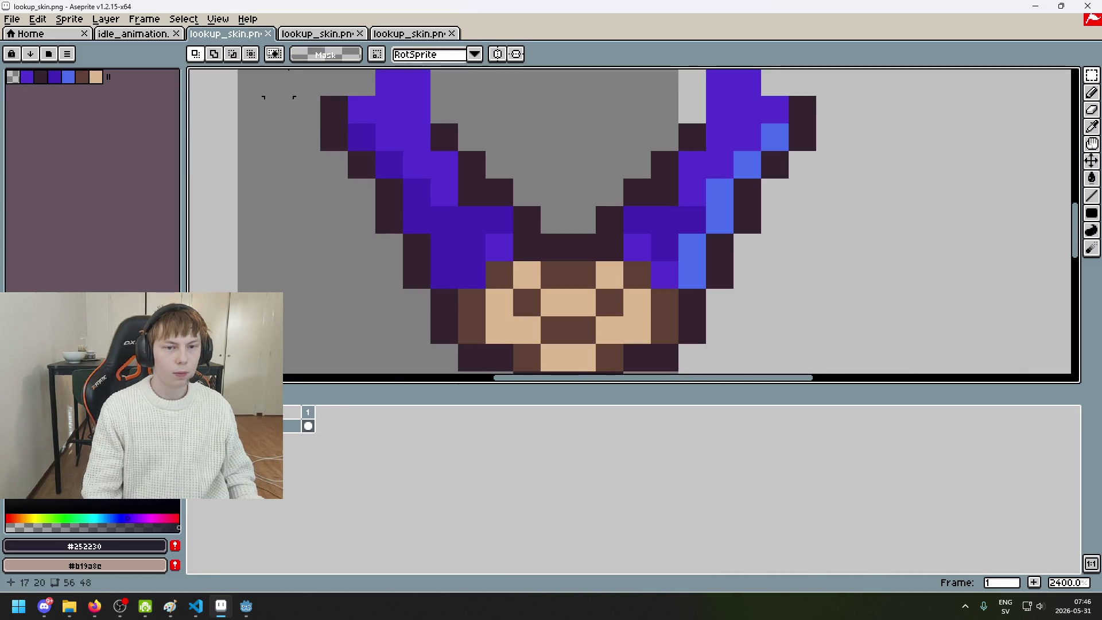
Choose the Magic Wand tool, save the arm lookup_skin.png, and return to the Pirate Lady scene
mouse_move(1090, 78)
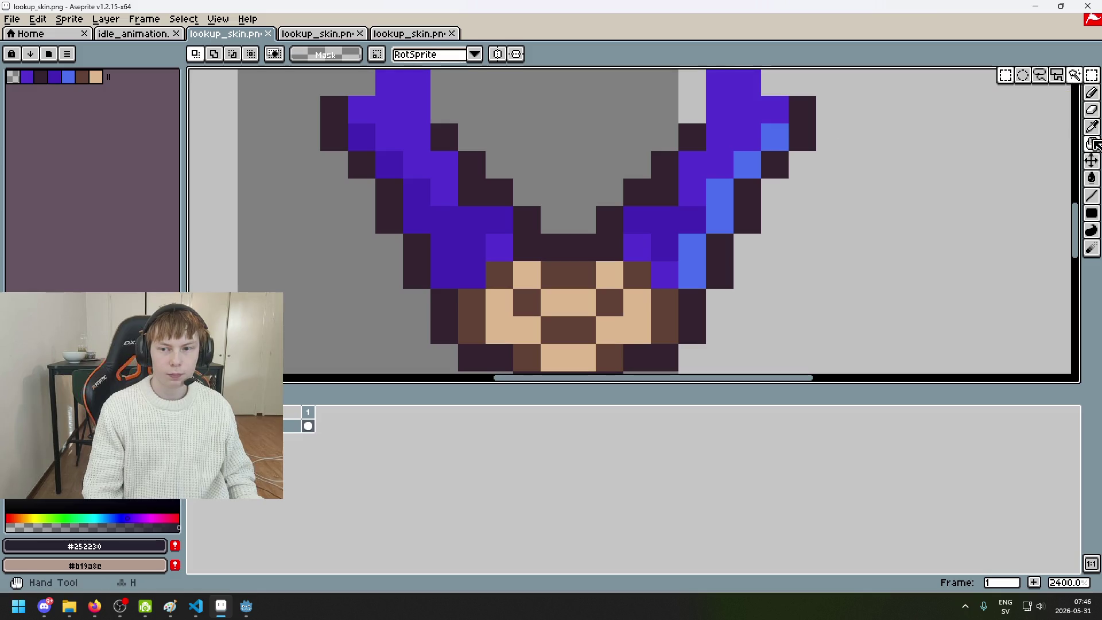
left_click(1075, 77)
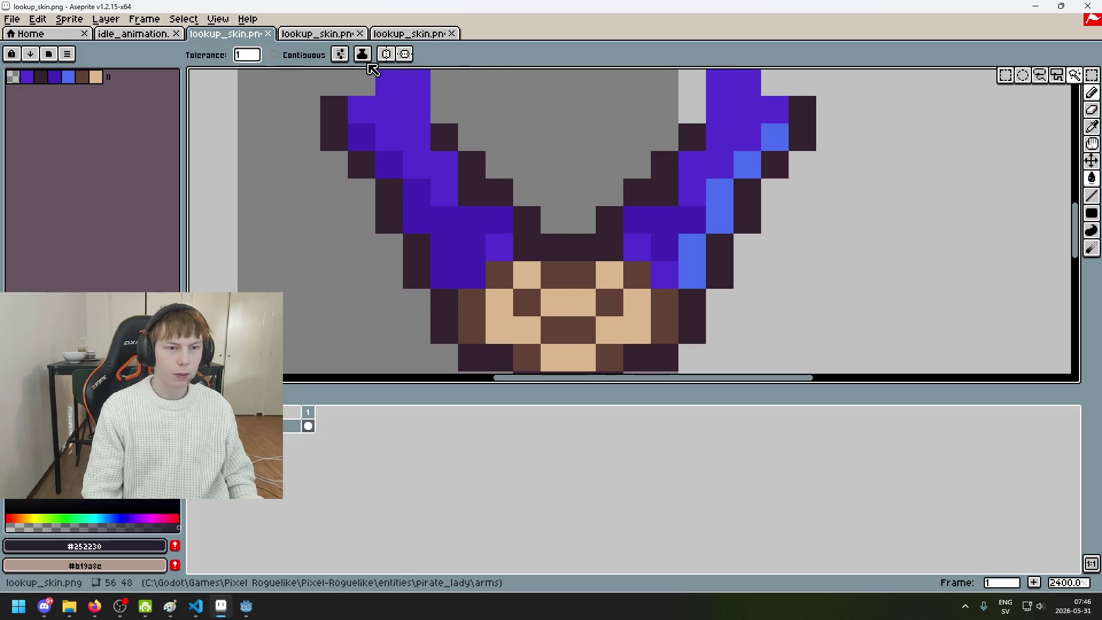
scroll(362, 137, "down", 3)
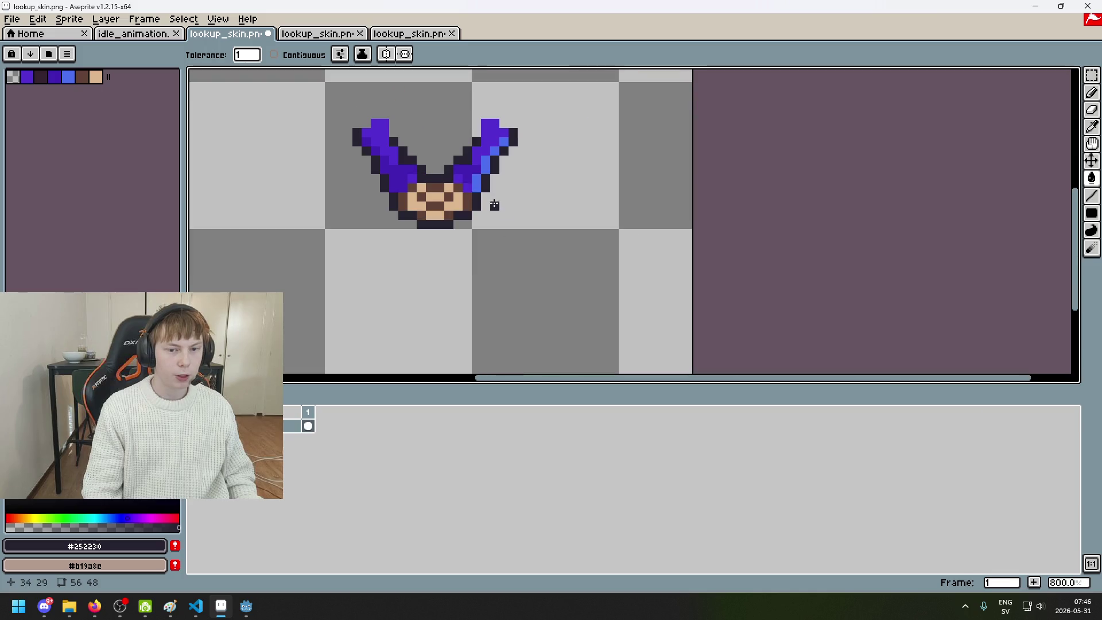
key("ctrl+s")
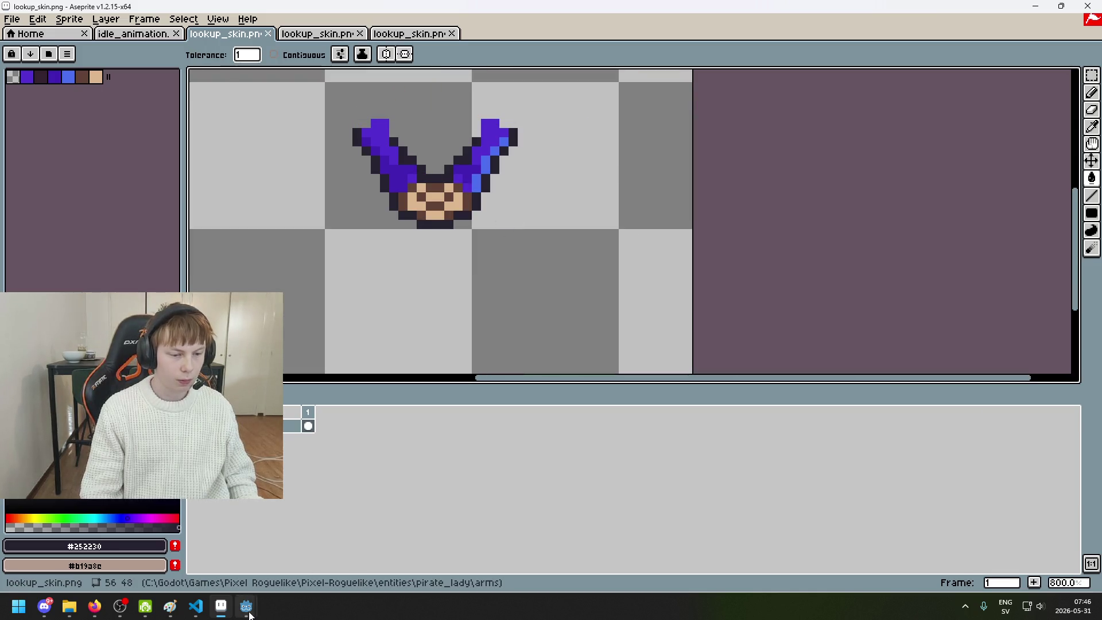
mouse_move(246, 606)
left_click(207, 562)
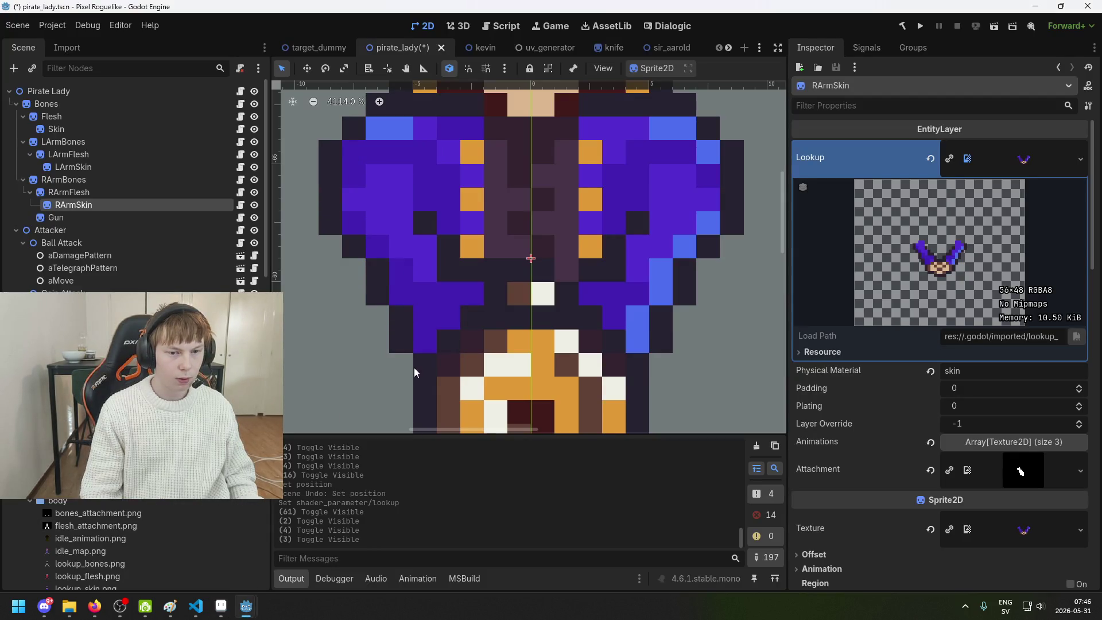
Pan down Pirate Lady's body and save the scene
scroll(451, 352, "down", 2)
left_click_drag(532, 360, 561, 268)
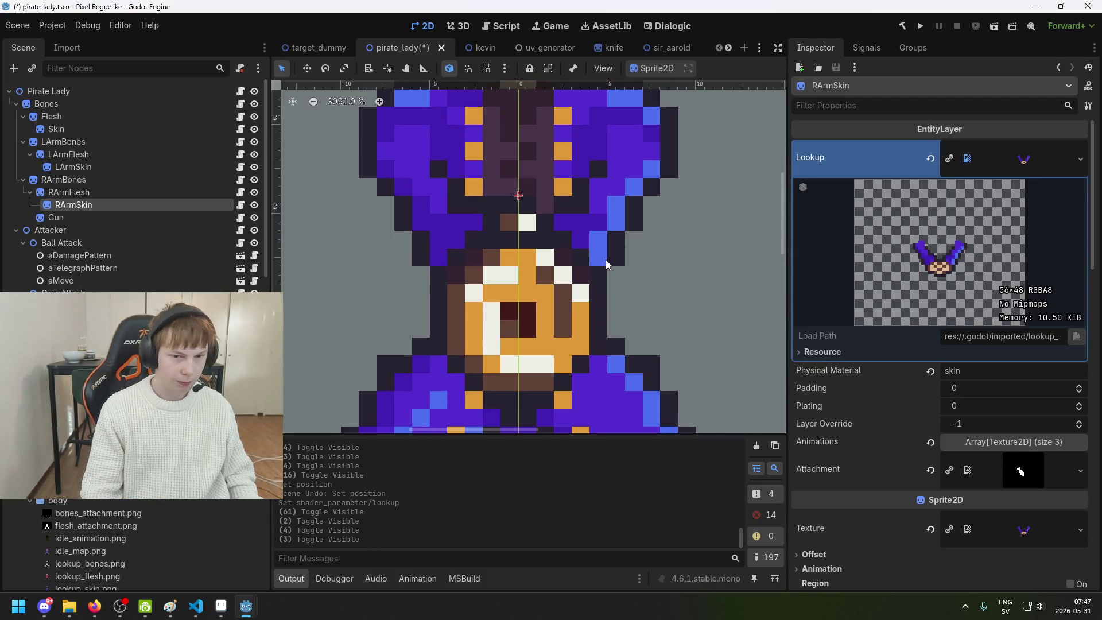
key("ctrl+s")
scroll(614, 267, "down", 2)
scroll(626, 281, "down", 3)
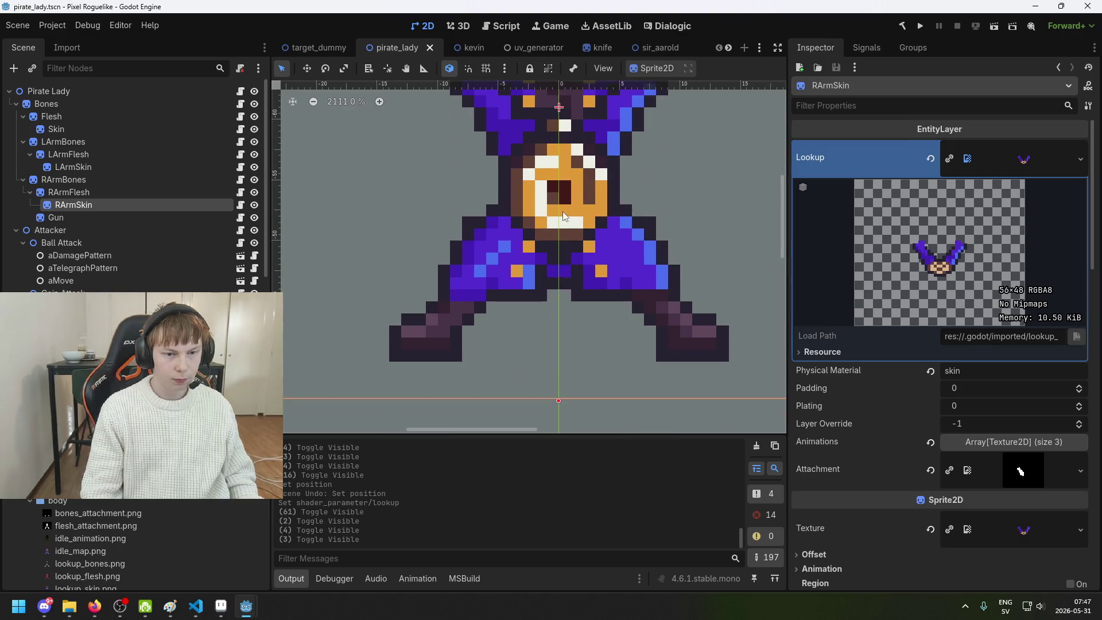
Toggle RArmSkin's visibility on and off to compare the refreshed right arm layers
double_click(254, 205)
scroll(436, 249, "up", 7)
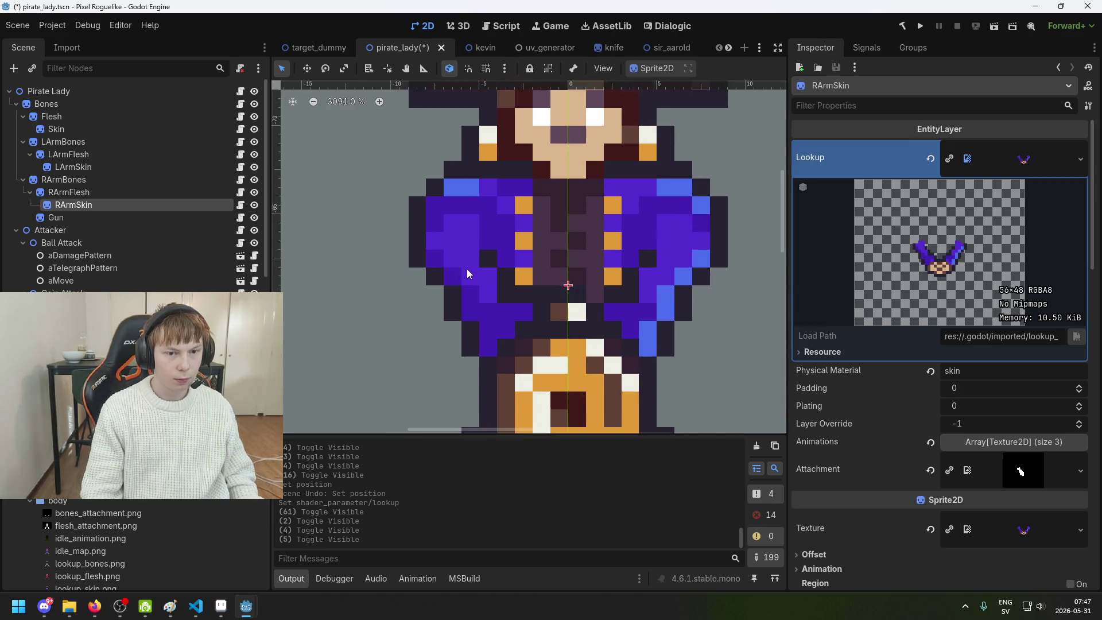
left_click(254, 205)
left_click(254, 205)
left_click(254, 205)
left_click(255, 206)
left_click(254, 206)
double_click(254, 206)
left_click(255, 205)
left_click(254, 205)
left_click(254, 205)
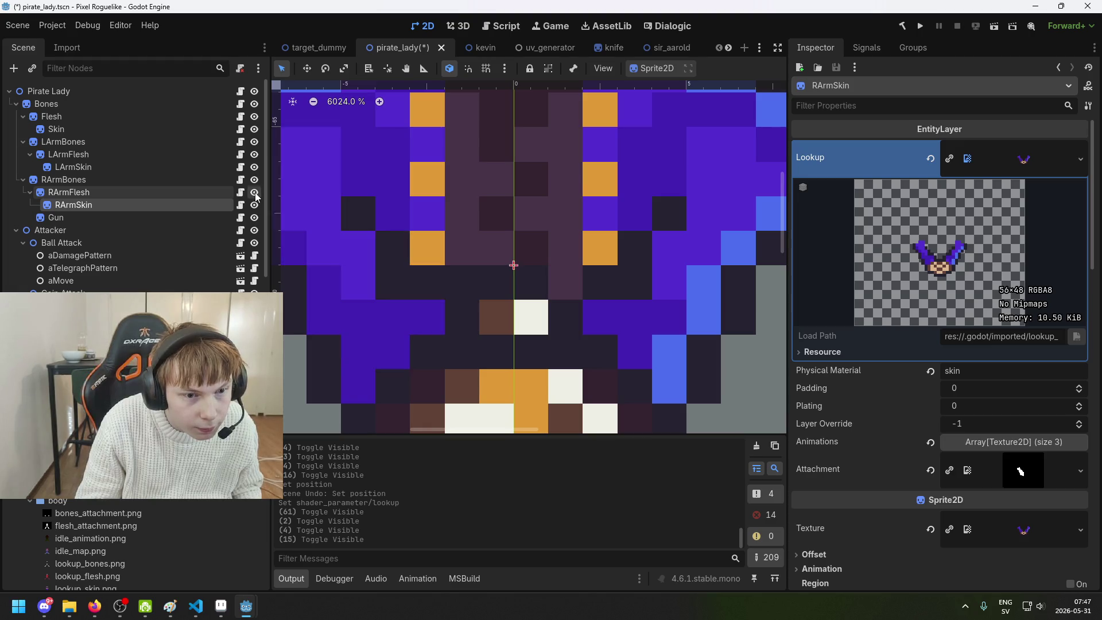
double_click(255, 205)
Save the pirate_lady scene and run the game to test the enemy
scroll(502, 411, "down", 5)
key("ctrl+s")
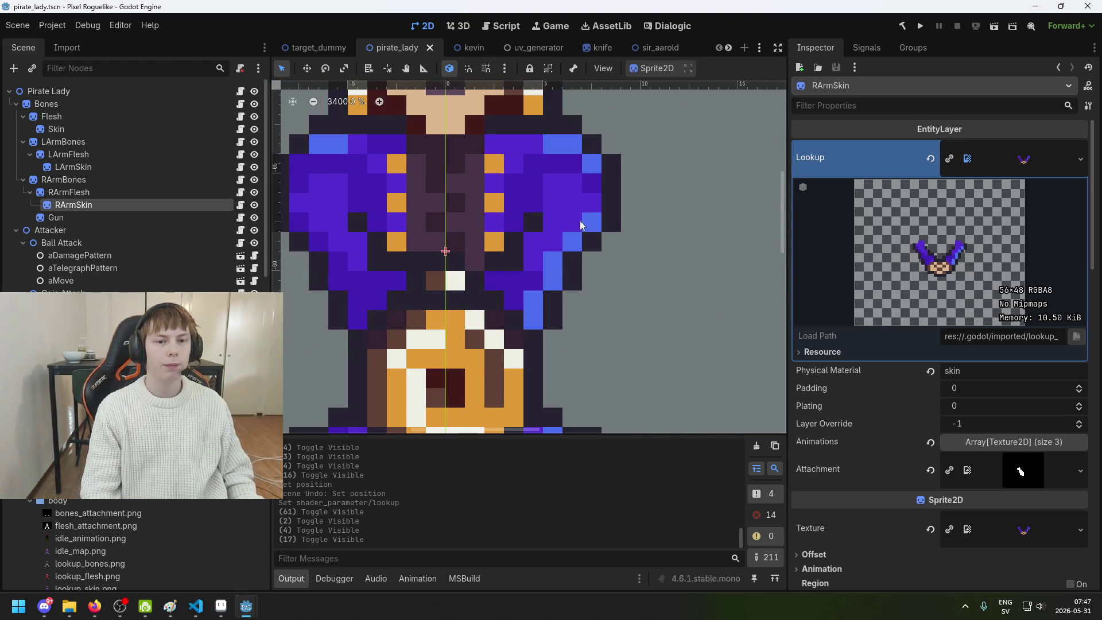
scroll(631, 313, "down", 4)
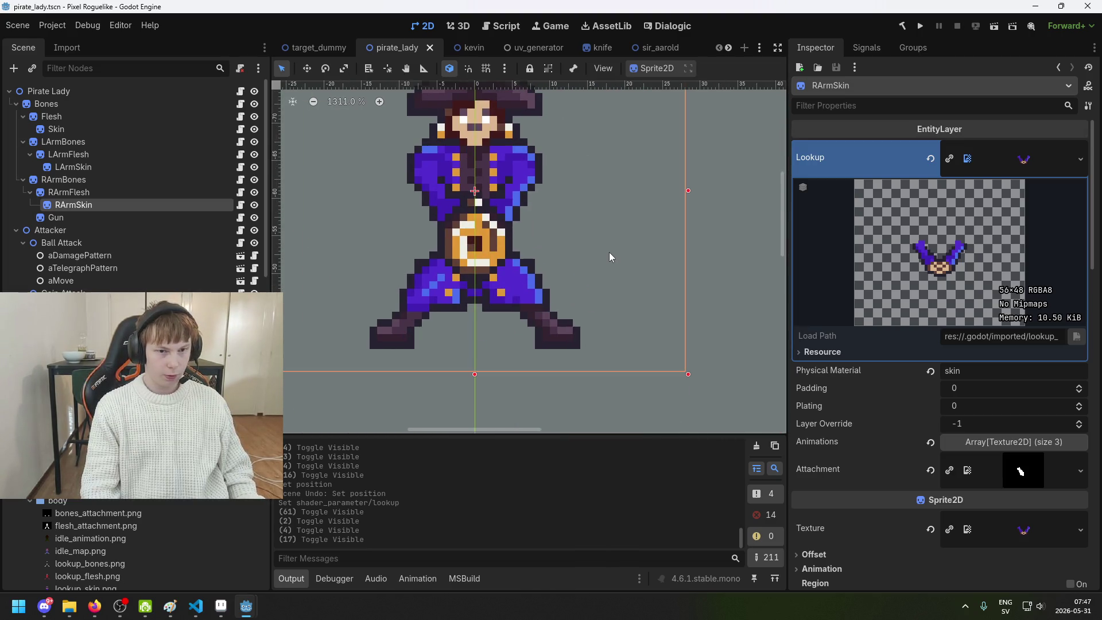
left_click(919, 27)
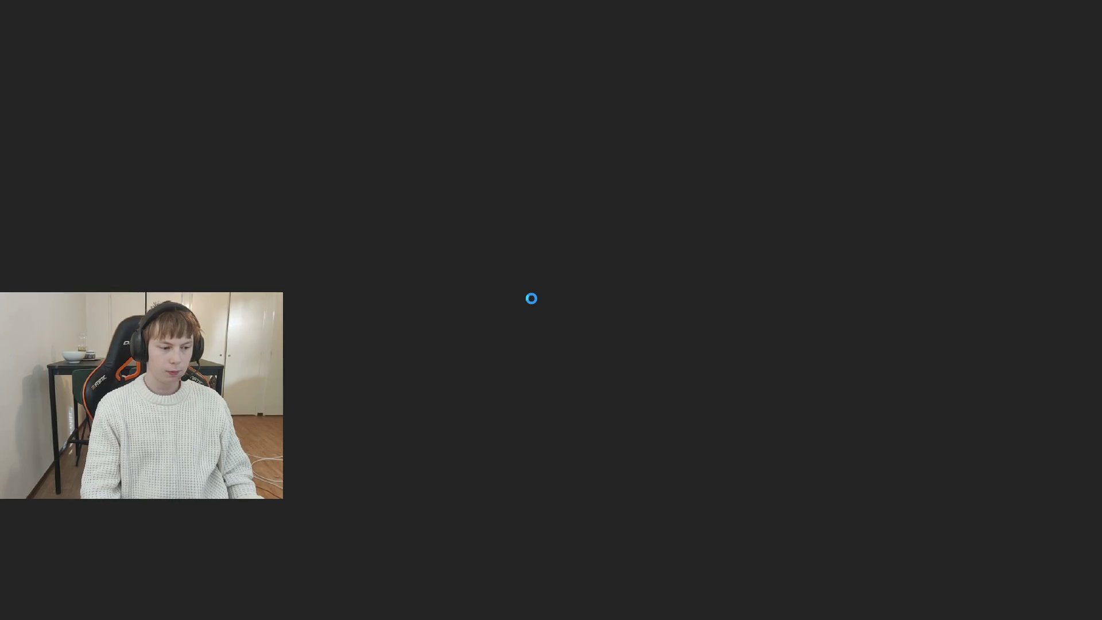
Start a new game, walk up the forest path, and shoot Pirate Lady three times
key("Return")
key("Up")
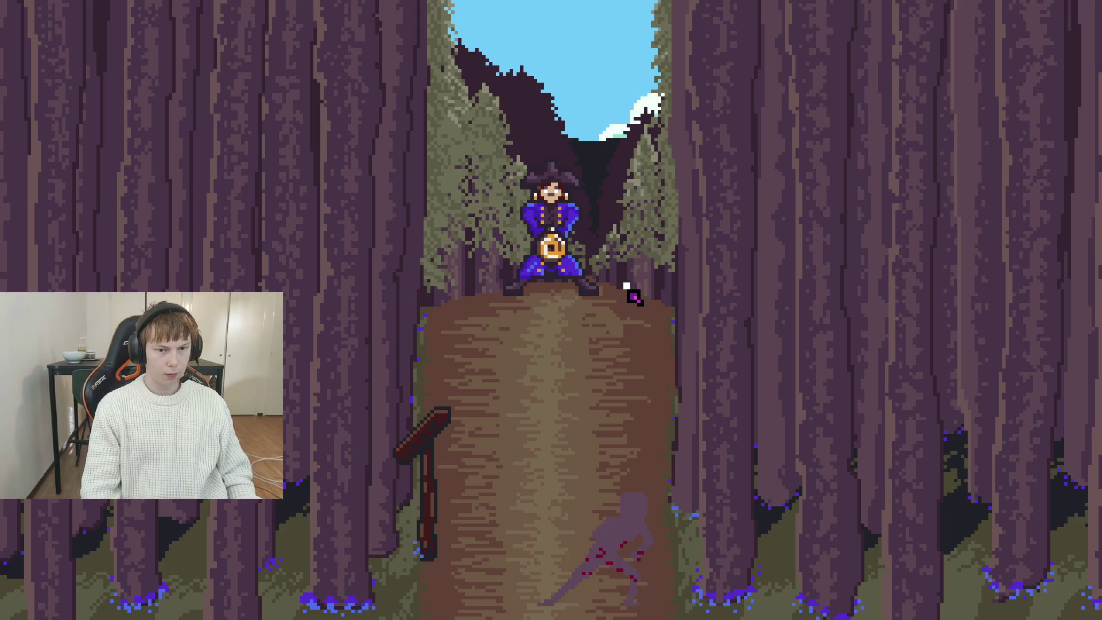
left_click(628, 270)
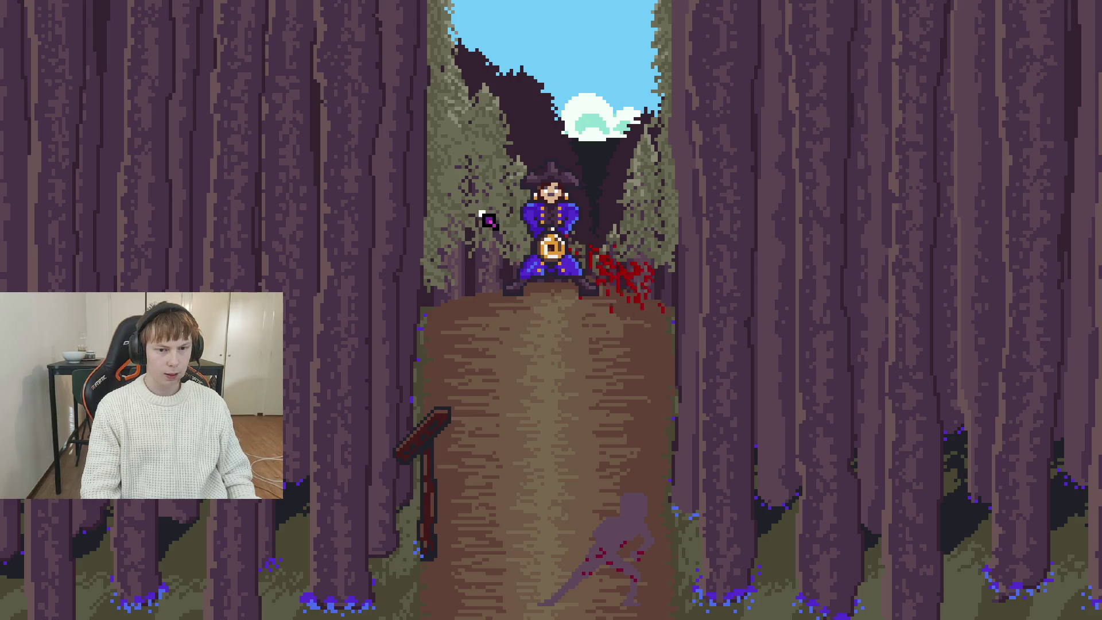
left_click(634, 239)
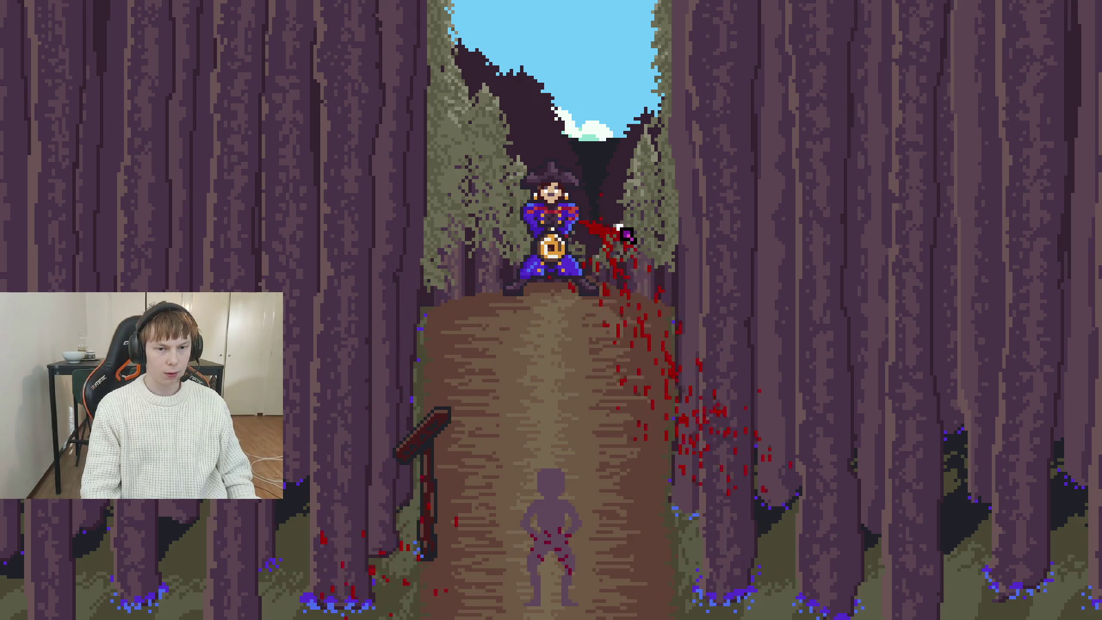
left_click(620, 190)
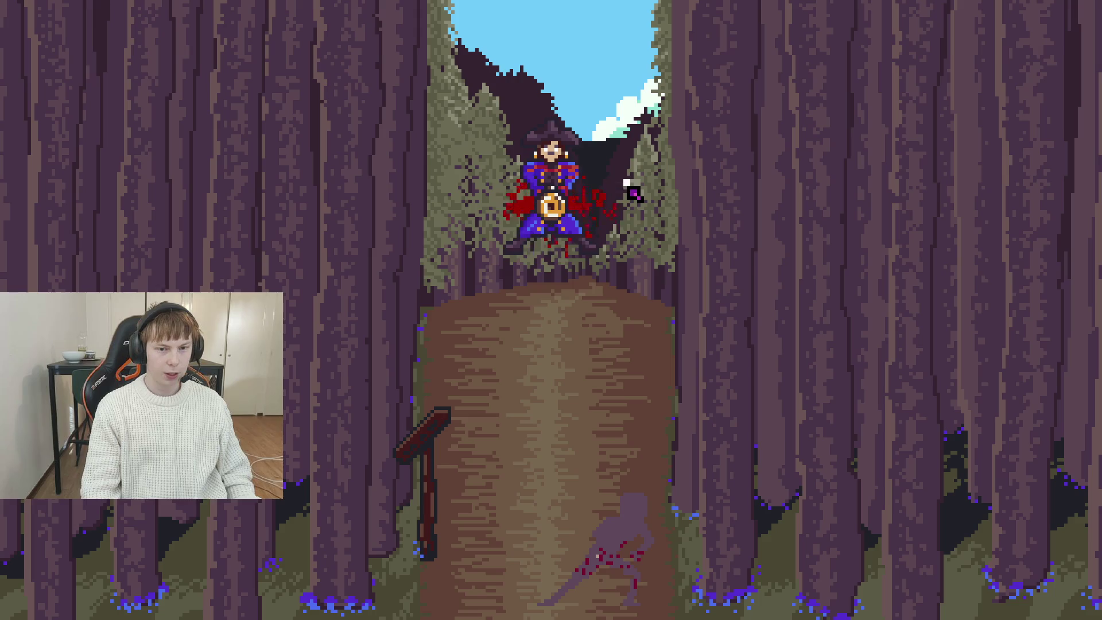
Stop the running game with F8, save, and select the Gun node
key("F8")
key("ctrl+s")
left_click(127, 217)
scroll(980, 358, "down", 10)
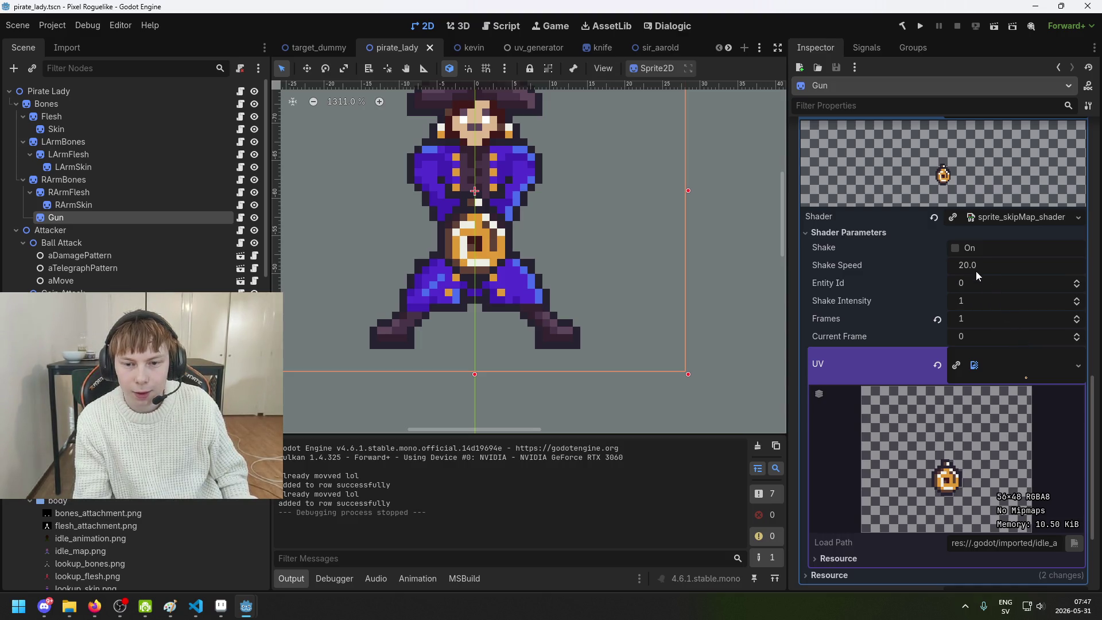
Set the Gun's Shake Intensity to 0 and save the Pirate Lady scene
scroll(987, 276, "up", 3)
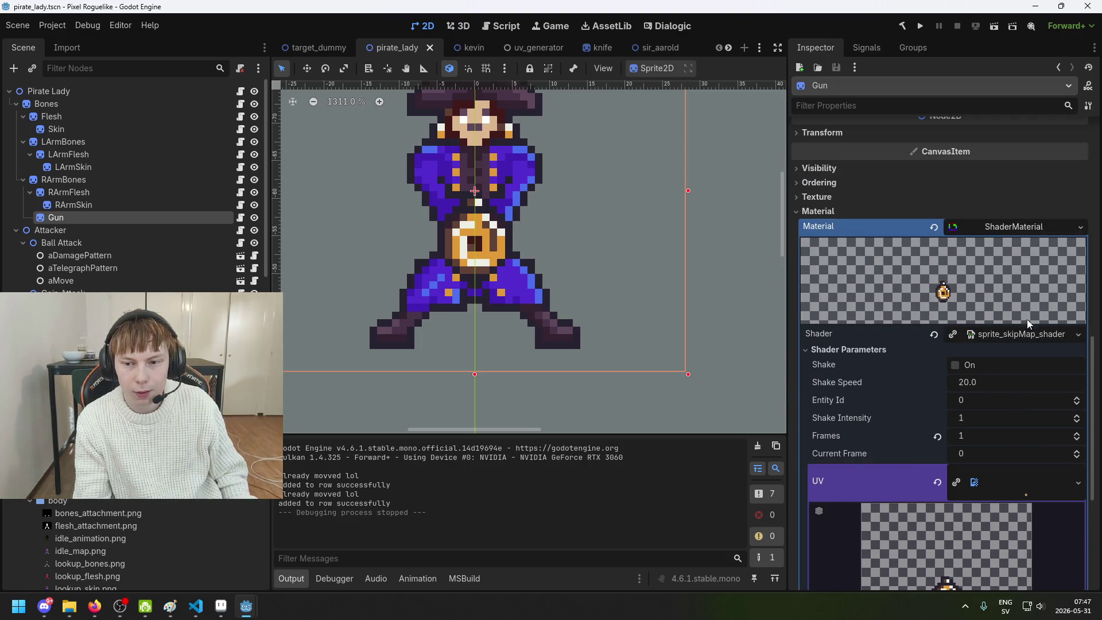
scroll(1000, 359, "down", 5)
scroll(995, 342, "up", 3)
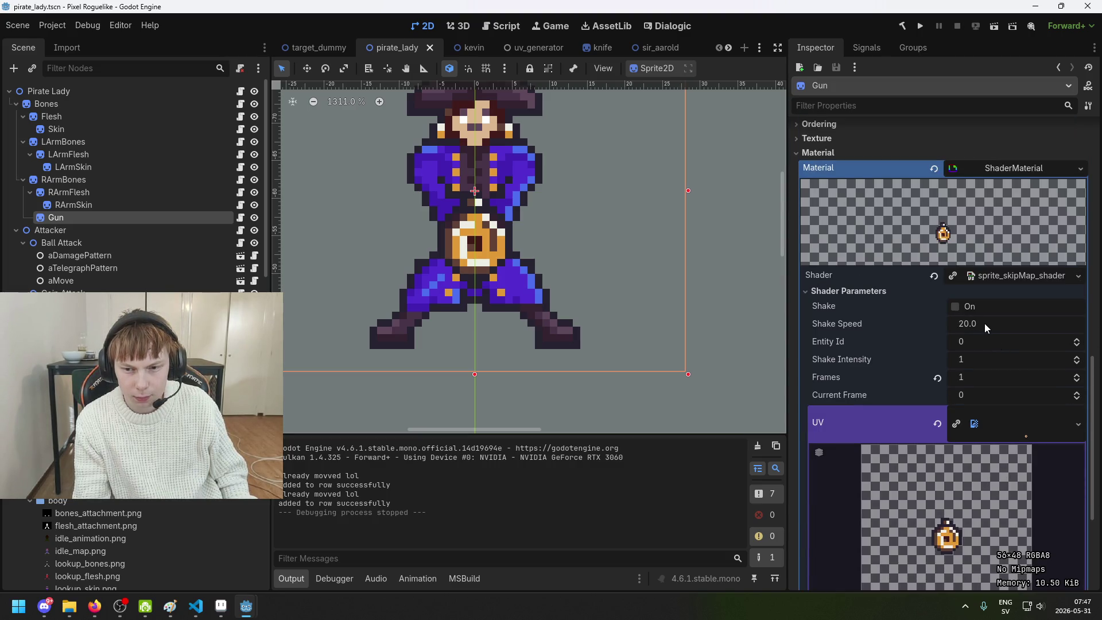
left_click(983, 360)
type("00")
key("Return")
key("ctrl+s")
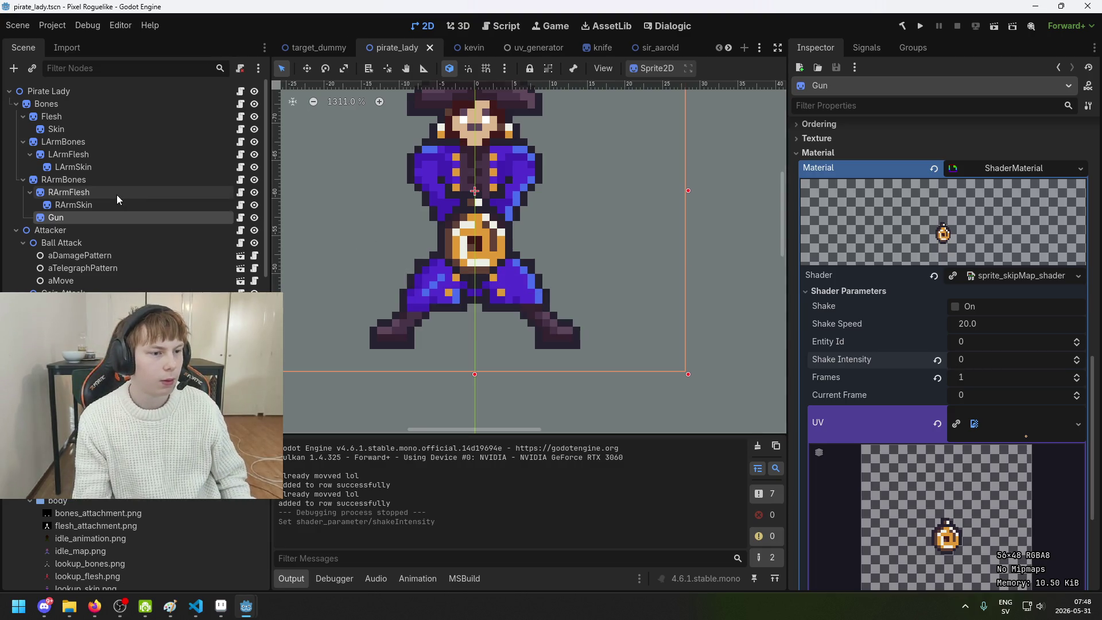
Review the RArmFlesh and Gun shader parameters, then build and run the game
left_click(109, 197)
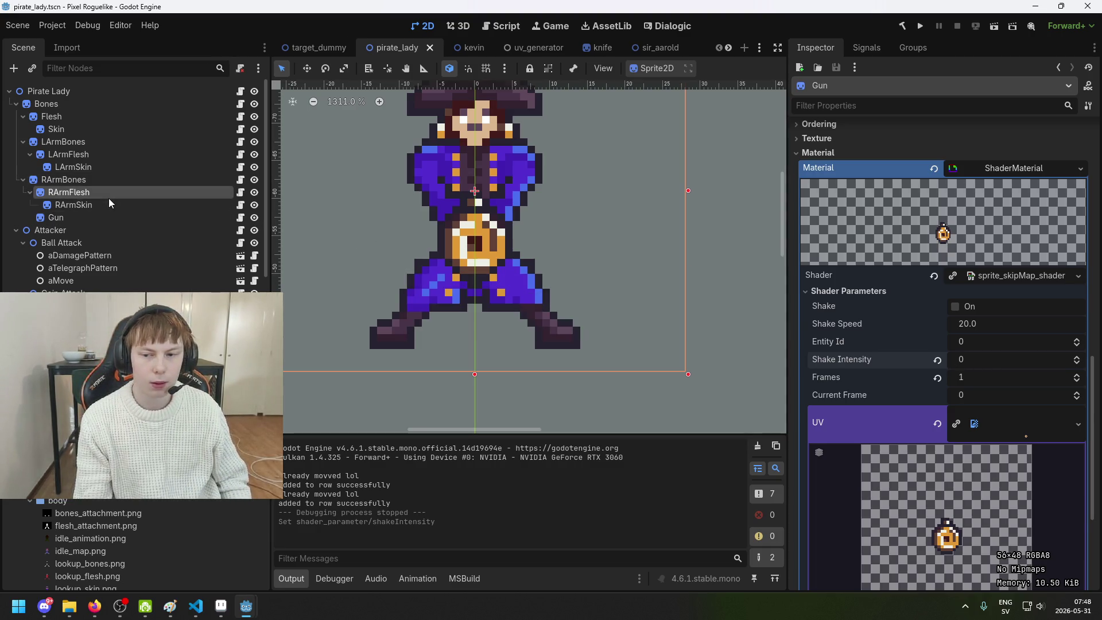
scroll(689, 277, "up", 1)
scroll(990, 404, "down", 3)
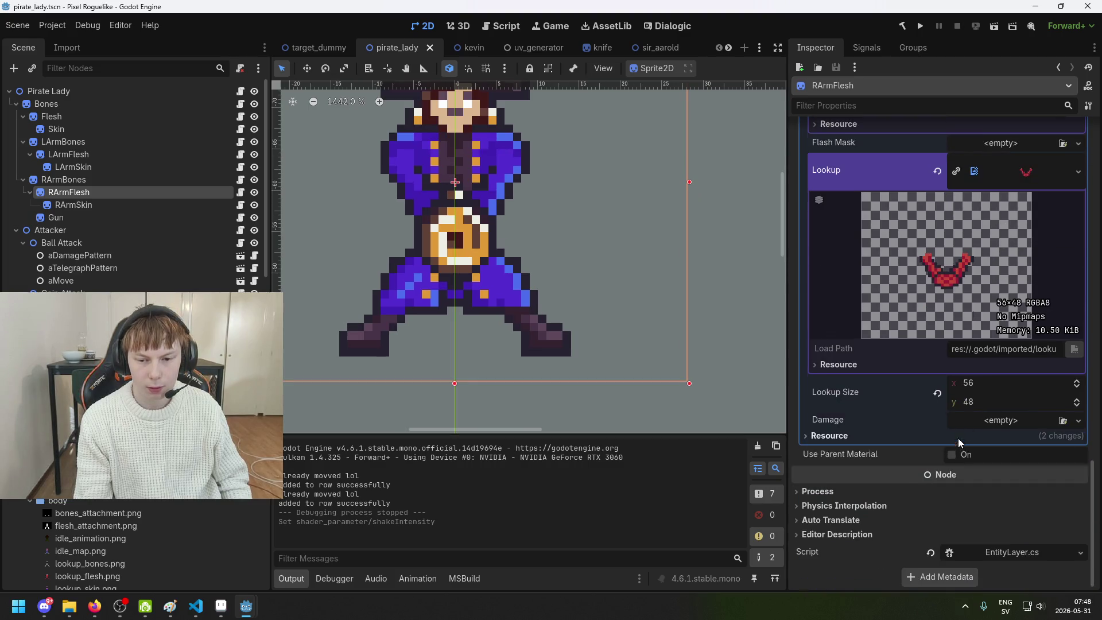
scroll(958, 440, "up", 7)
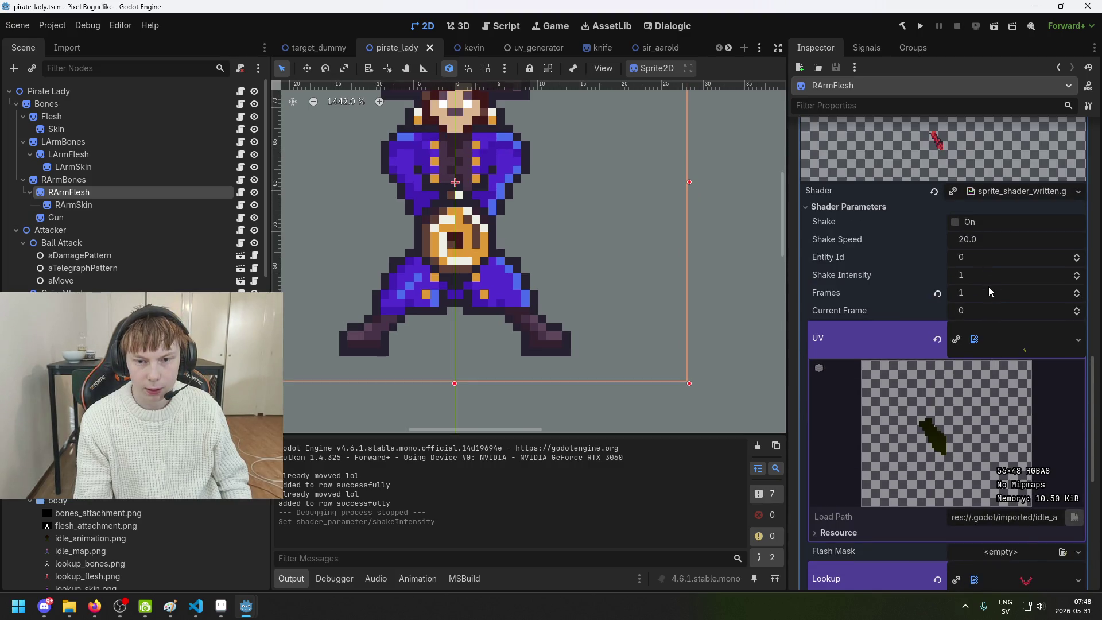
scroll(977, 277, "up", 3)
scroll(977, 289, "down", 2)
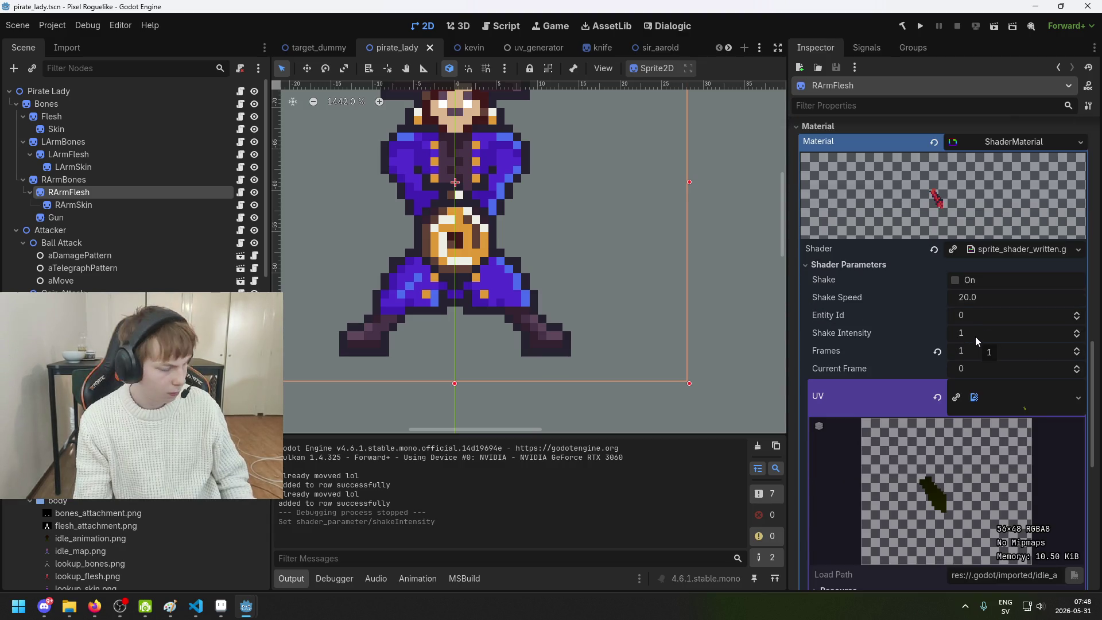
left_click(120, 214)
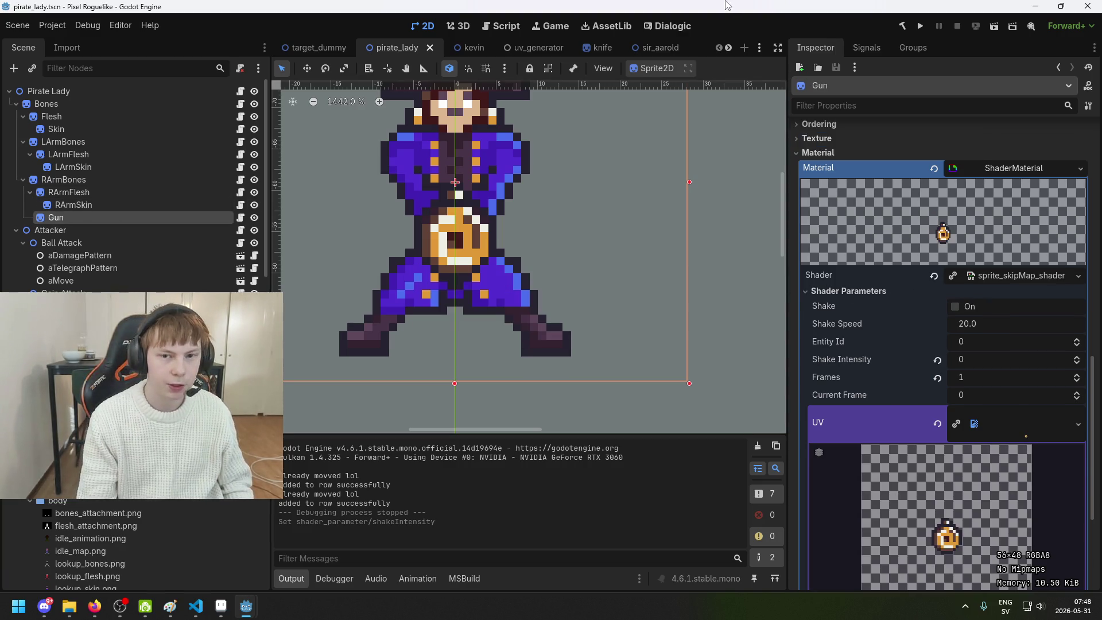
left_click(920, 27)
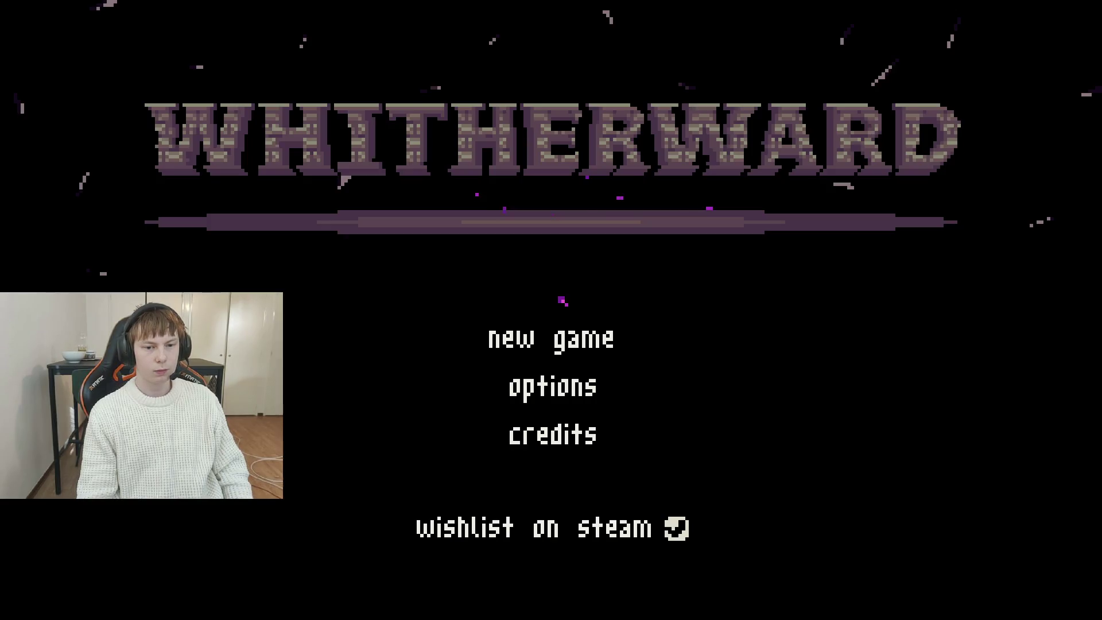
Start a new game from the title menu and close it with F8
left_click(593, 339)
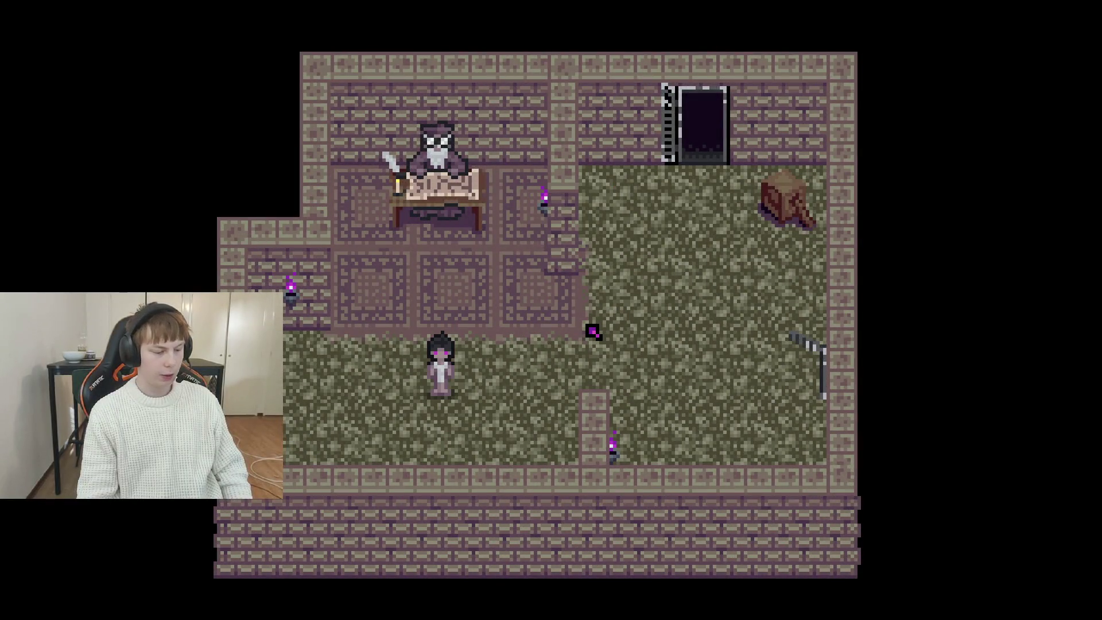
key("F8")
scroll(465, 293, "down", 5)
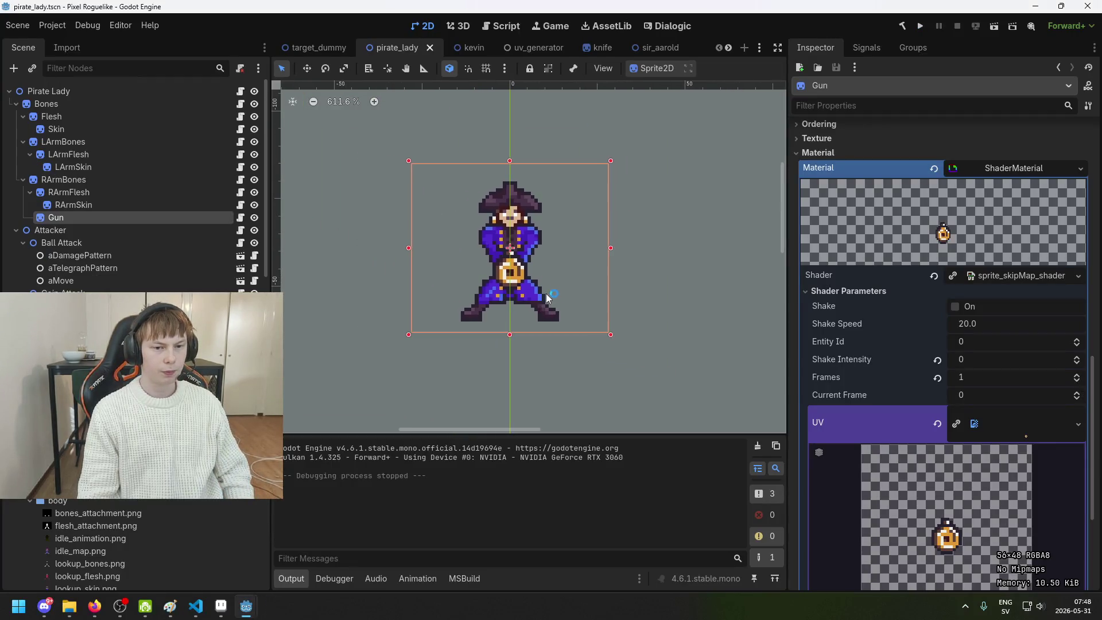
Select the Bones node in Pirate Lady's Scene tree, leaving its branch collapsed
left_click(102, 92)
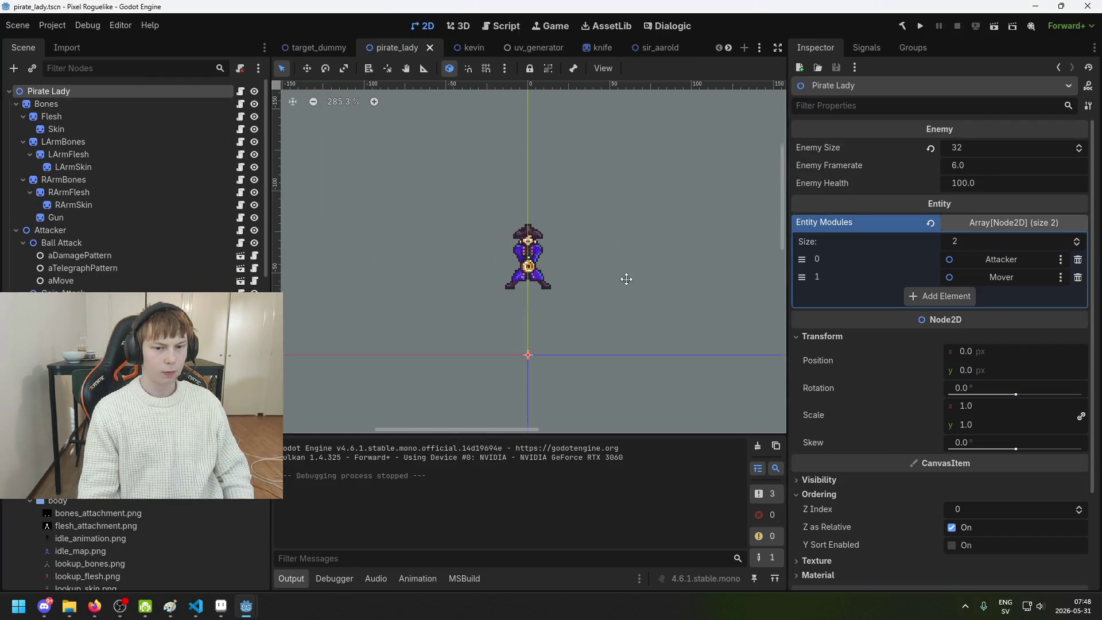
scroll(516, 247, "down", 3)
key("Down")
scroll(483, 218, "up", 1)
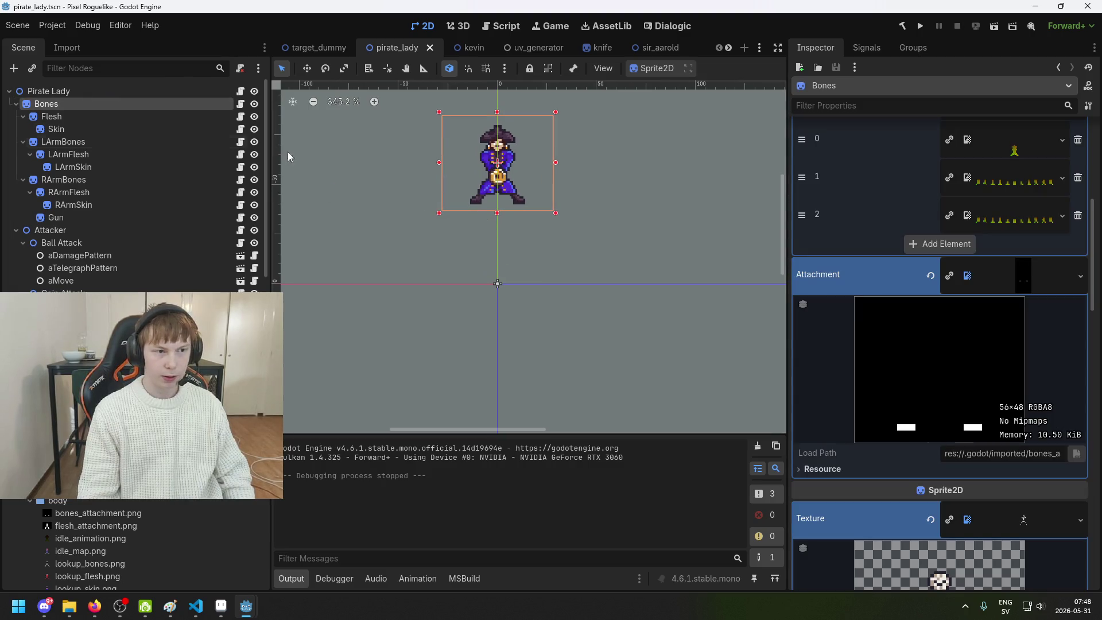
key("Left")
key("Up")
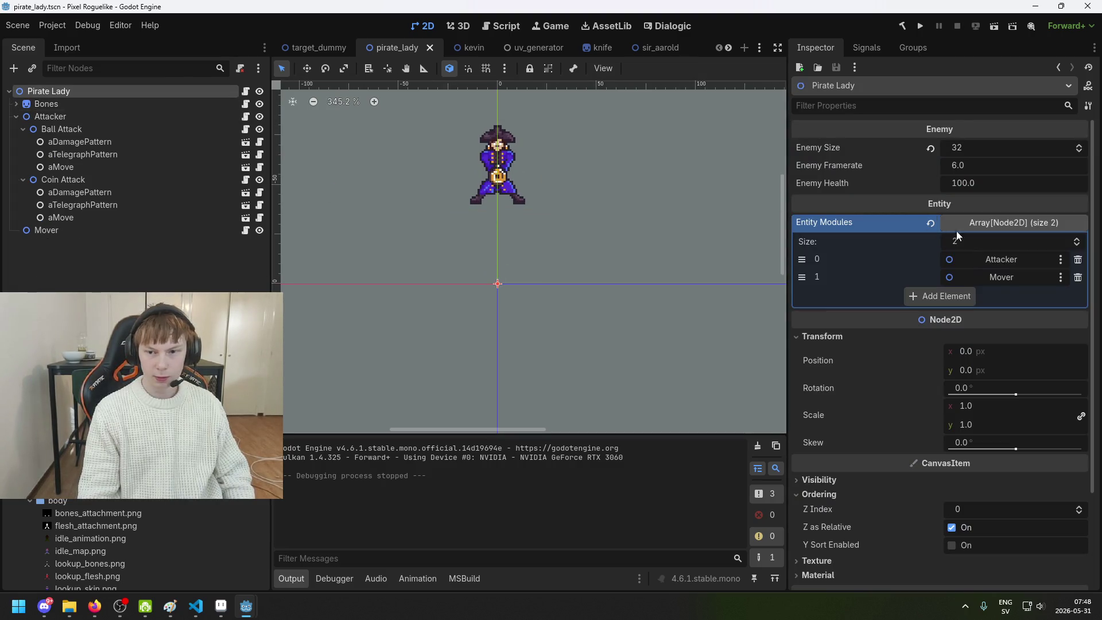
left_click(95, 106)
left_click(16, 104)
left_click(16, 104)
scroll(598, 247, "up", 2)
Move the Bones group down to (0, -23), save, and open the sir_aarold scene
key("w")
mouse_move(511, 216)
left_mouse_down()
mouse_move(516, 329)
mouse_move(505, 321)
left_mouse_up()
scroll(502, 319, "up", 1)
scroll(481, 299, "up", 9)
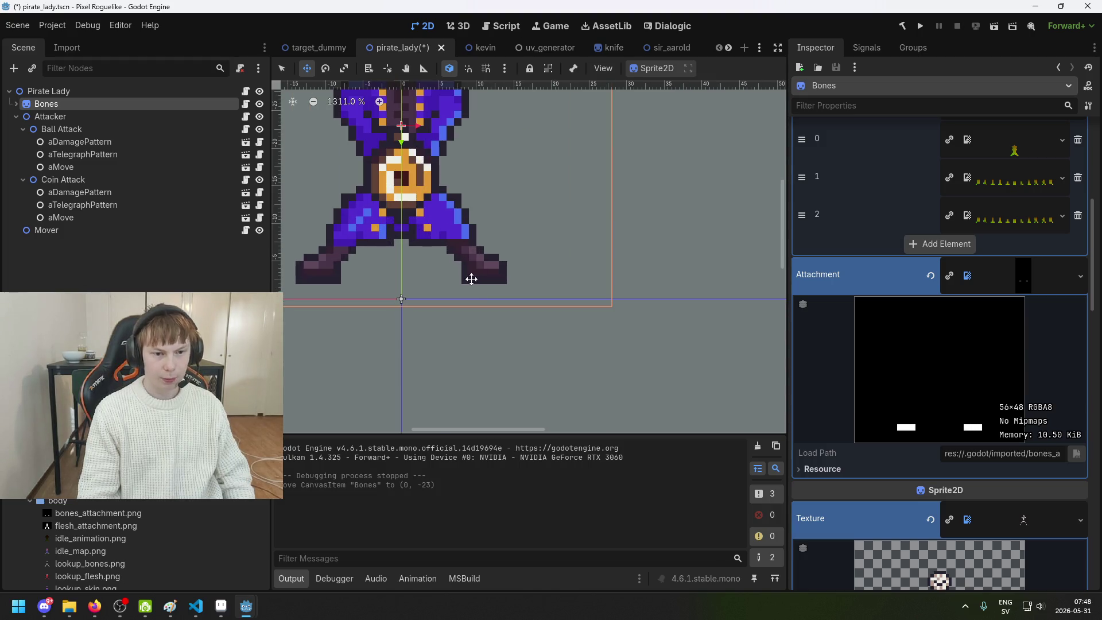
key("ctrl+s")
left_click(646, 47)
scroll(535, 266, "down", 3)
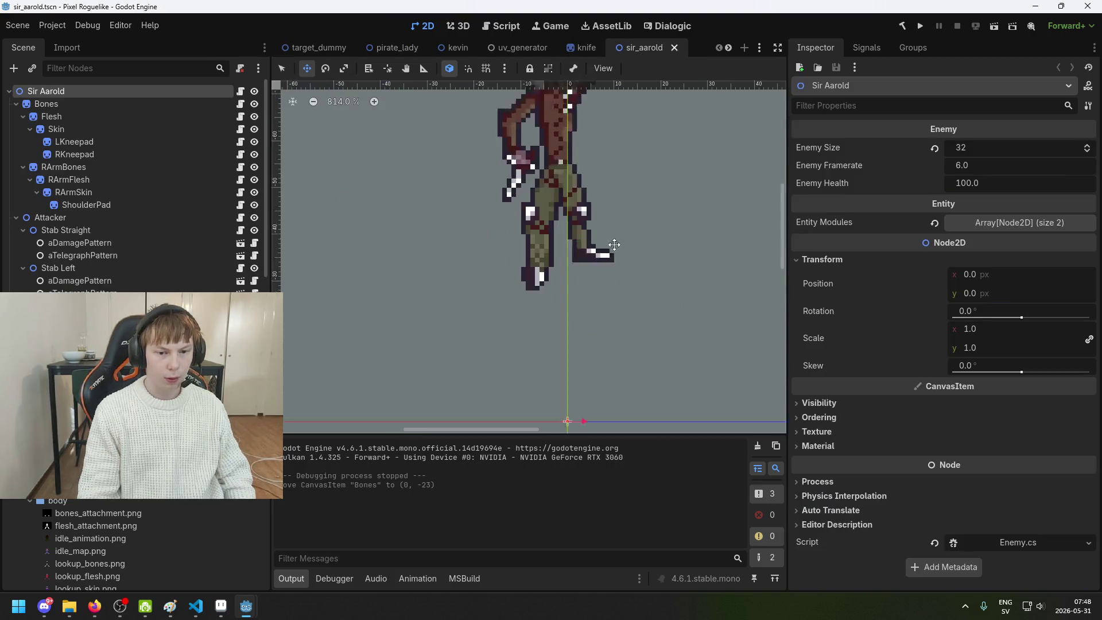
left_click_drag(540, 309, 541, 313)
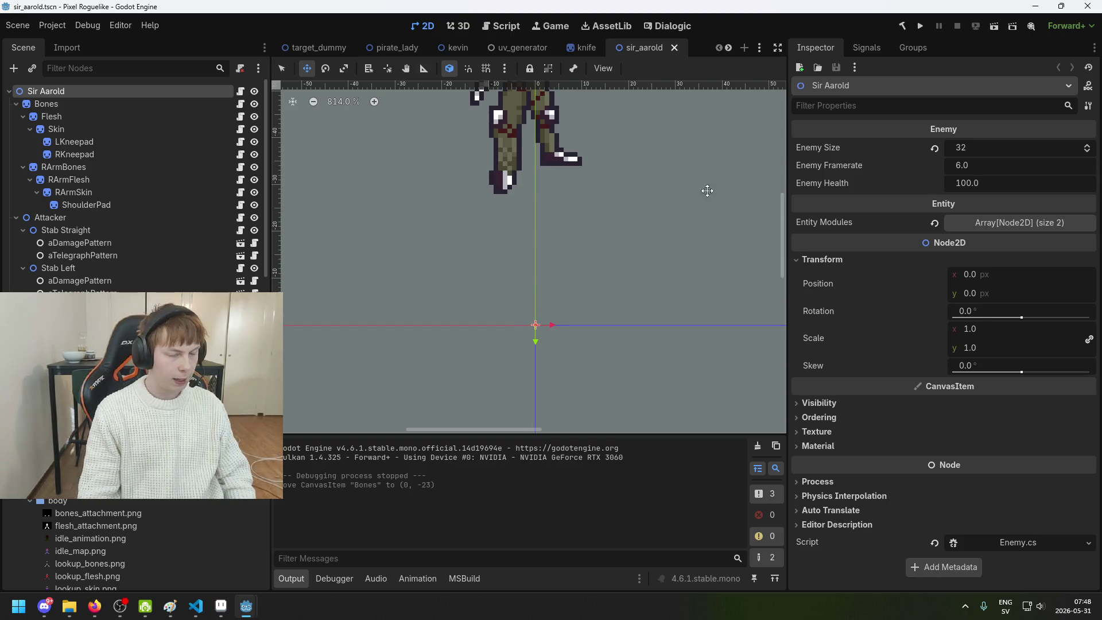
mouse_move(689, 192)
left_mouse_down()
mouse_move(461, 231)
mouse_move(533, 208)
left_mouse_up()
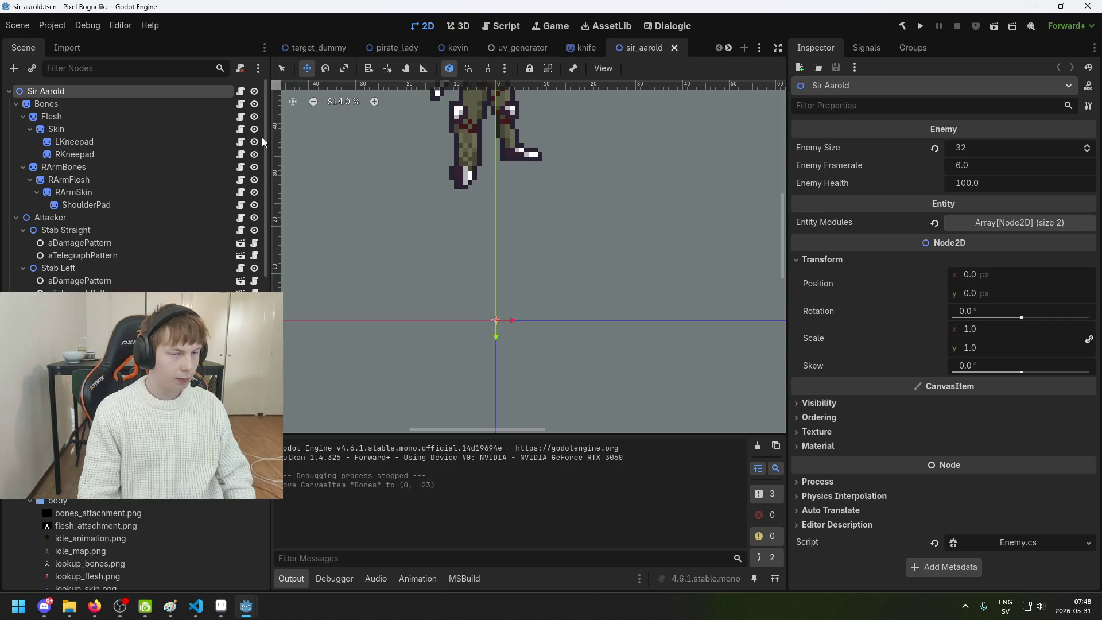
left_click(94, 605)
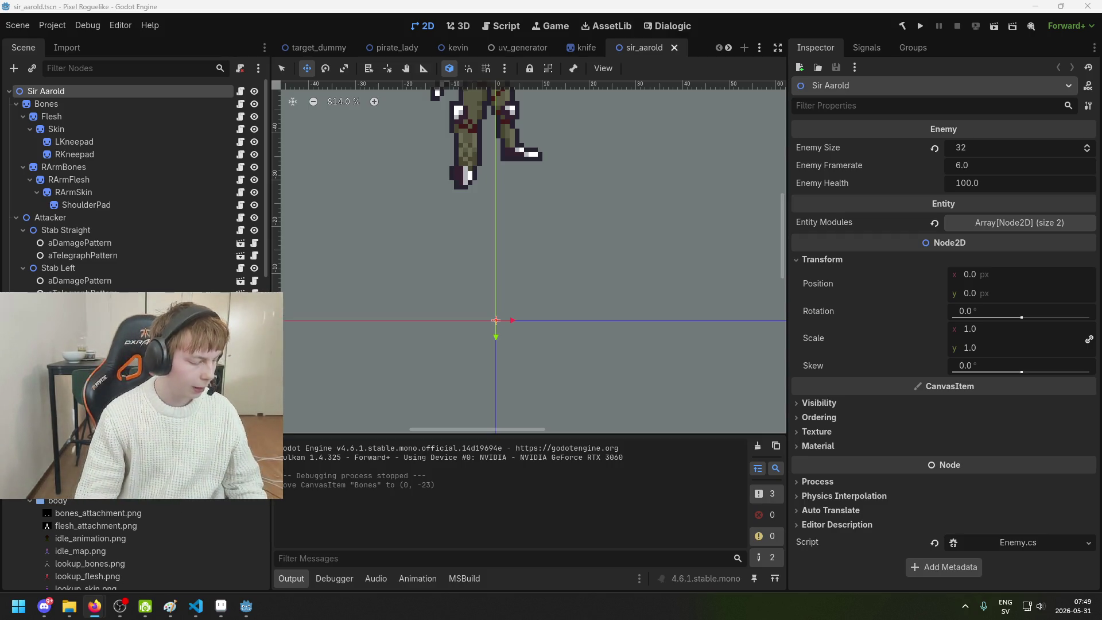
left_click(296, 208)
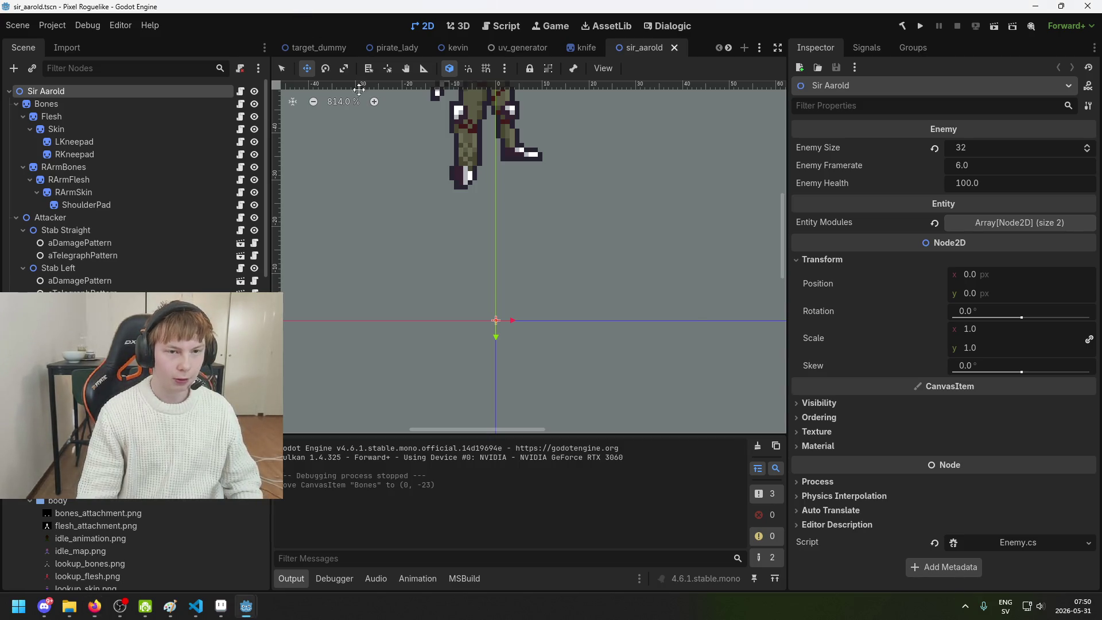
Expand Sir Aarold's Entity Modules array to show Attacker and Mover, and save
key("alt+Tab")
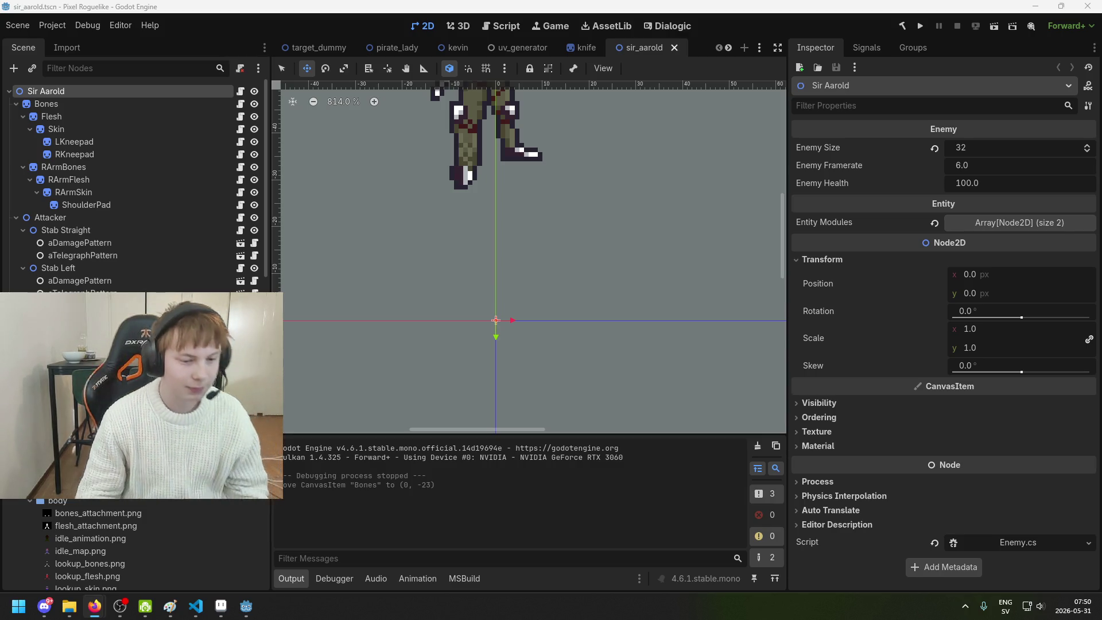
left_click(464, 308)
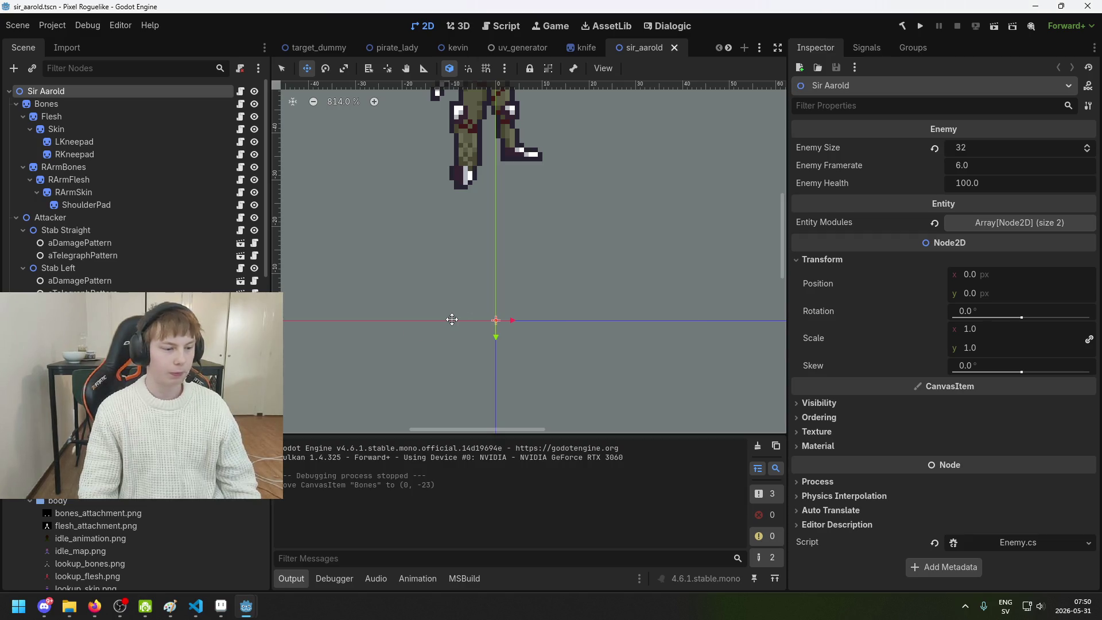
scroll(571, 276, "down", 2)
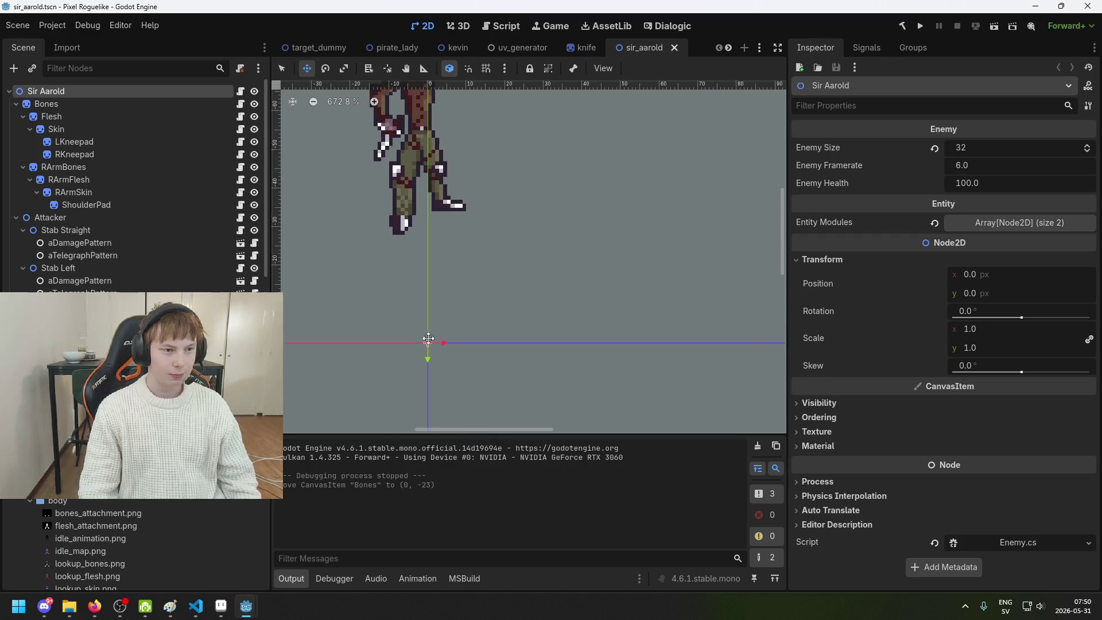
scroll(574, 358, "up", 2)
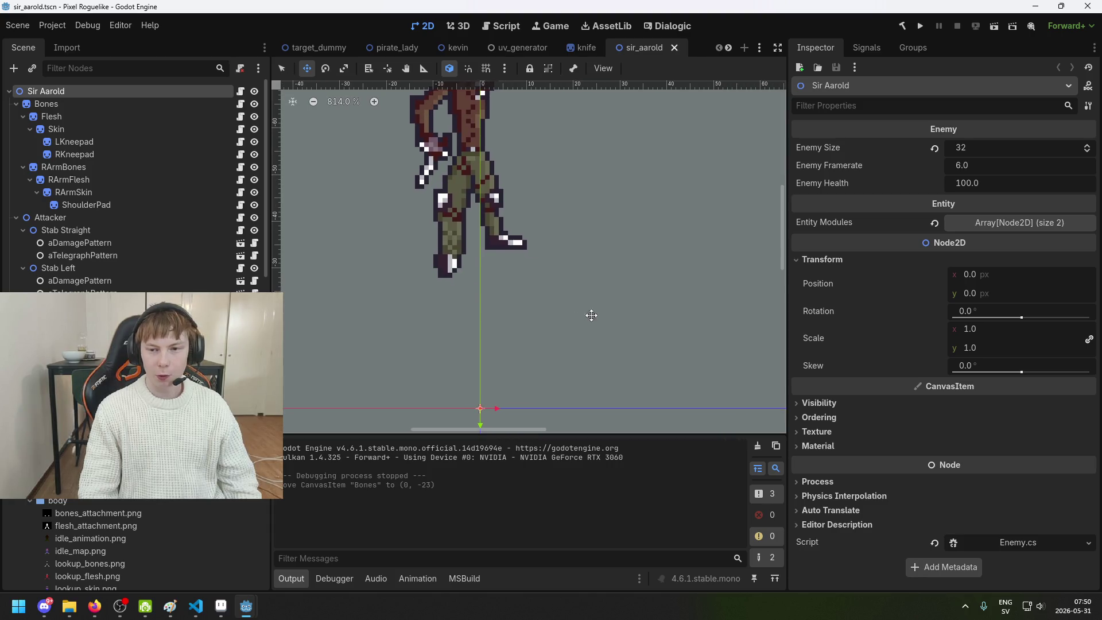
left_click(989, 224)
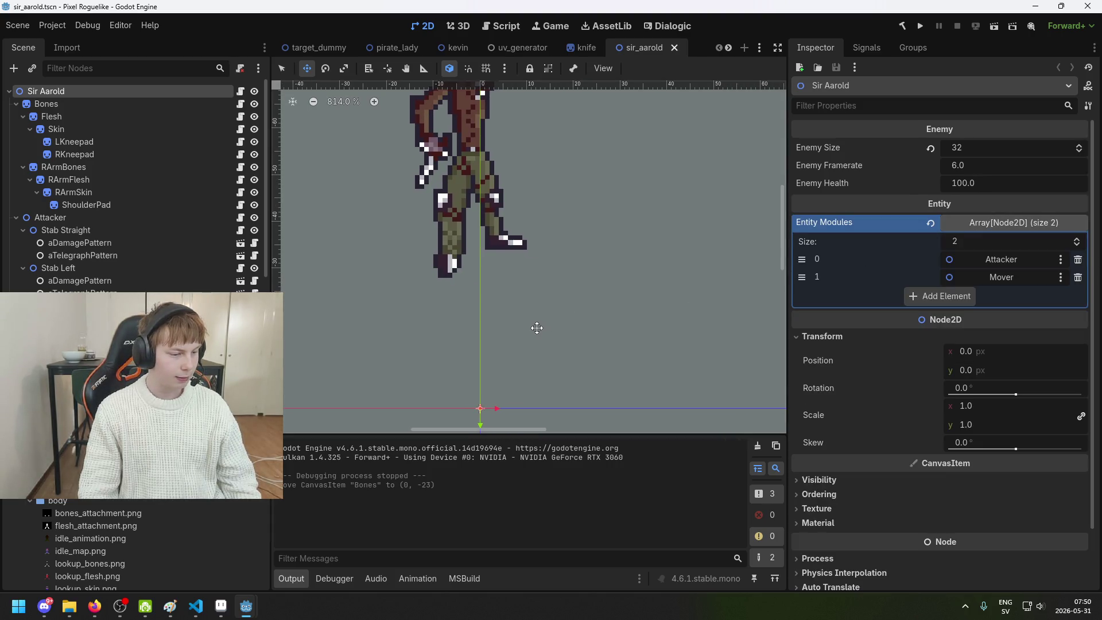
key("ctrl+s")
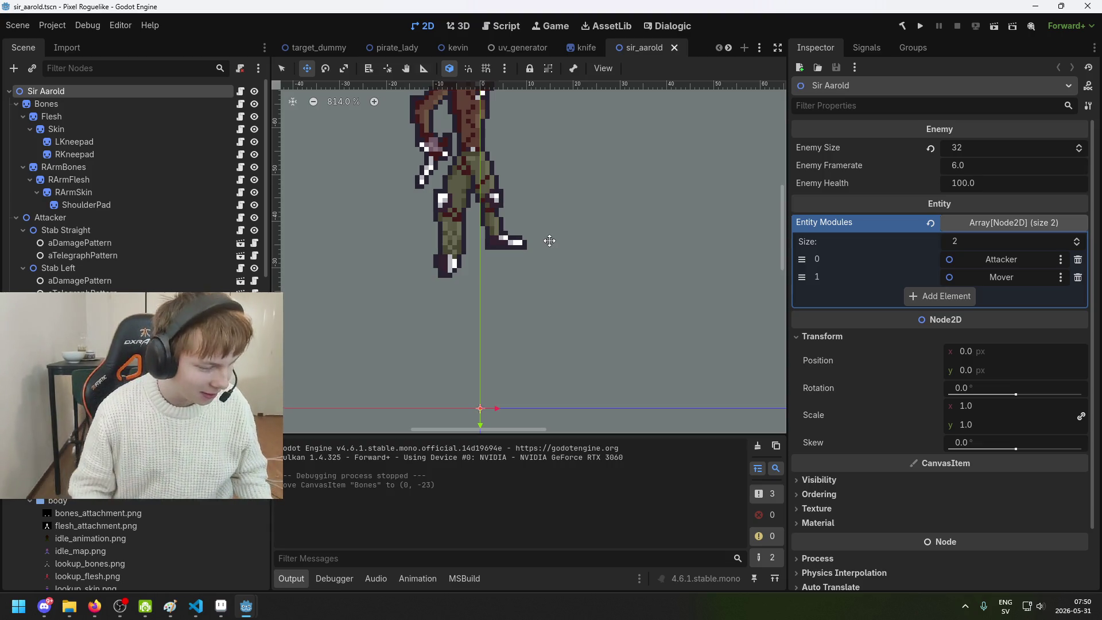
scroll(517, 232, "down", 1)
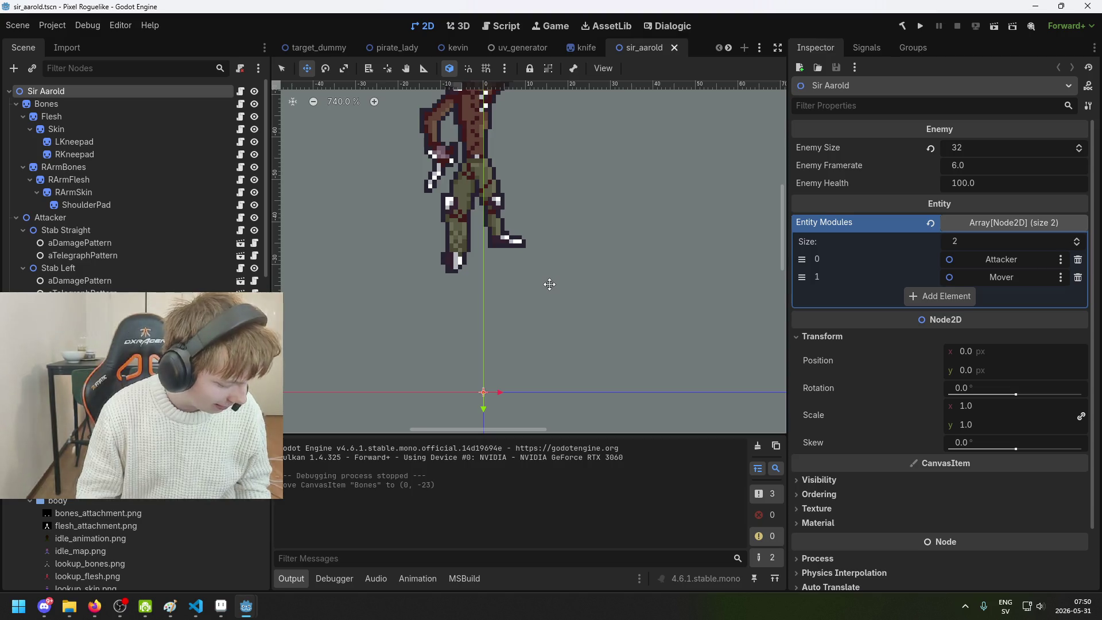
scroll(556, 288, "down", 1)
scroll(349, 263, "up", 1)
key("ctrl+s")
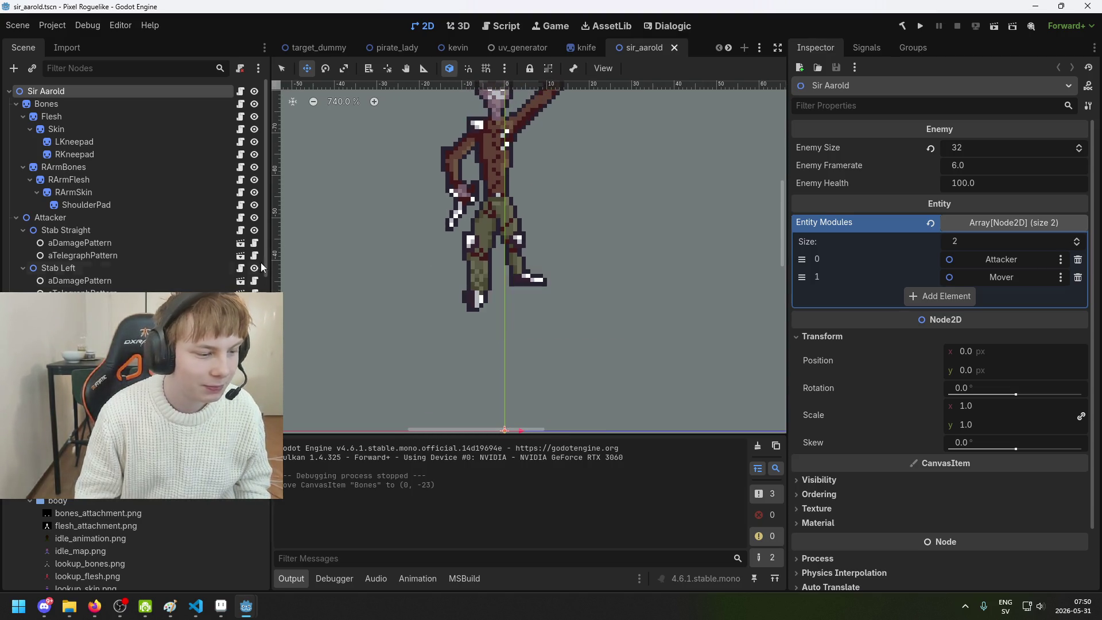
Alternate between the web browser and Godot, saving the sir_aarold scene again
scroll(565, 295, "right", 2)
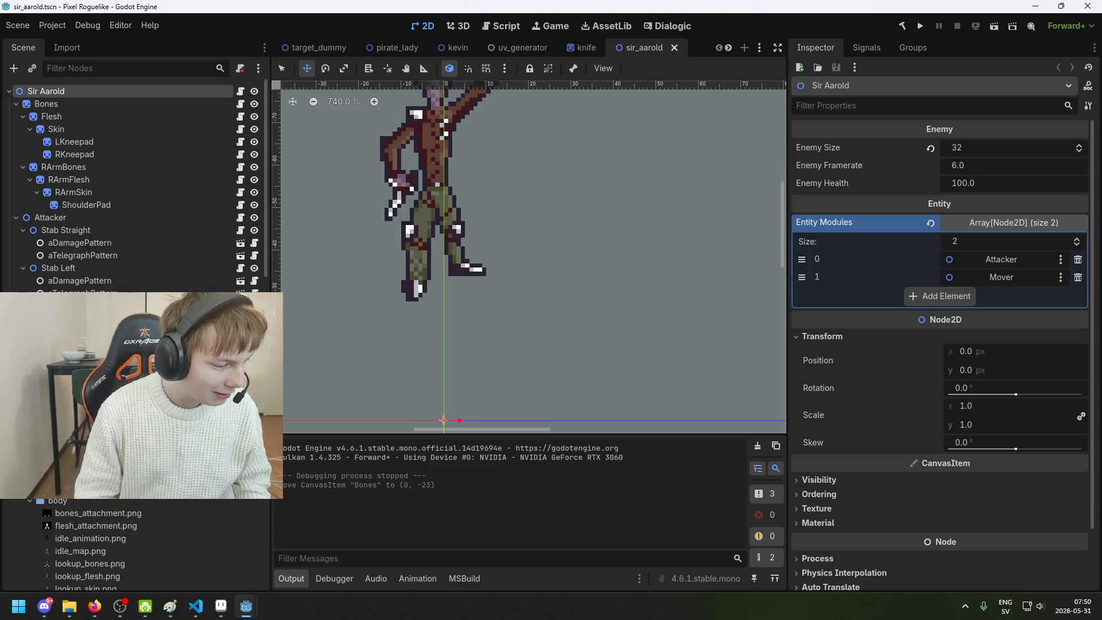
key("alt+Tab")
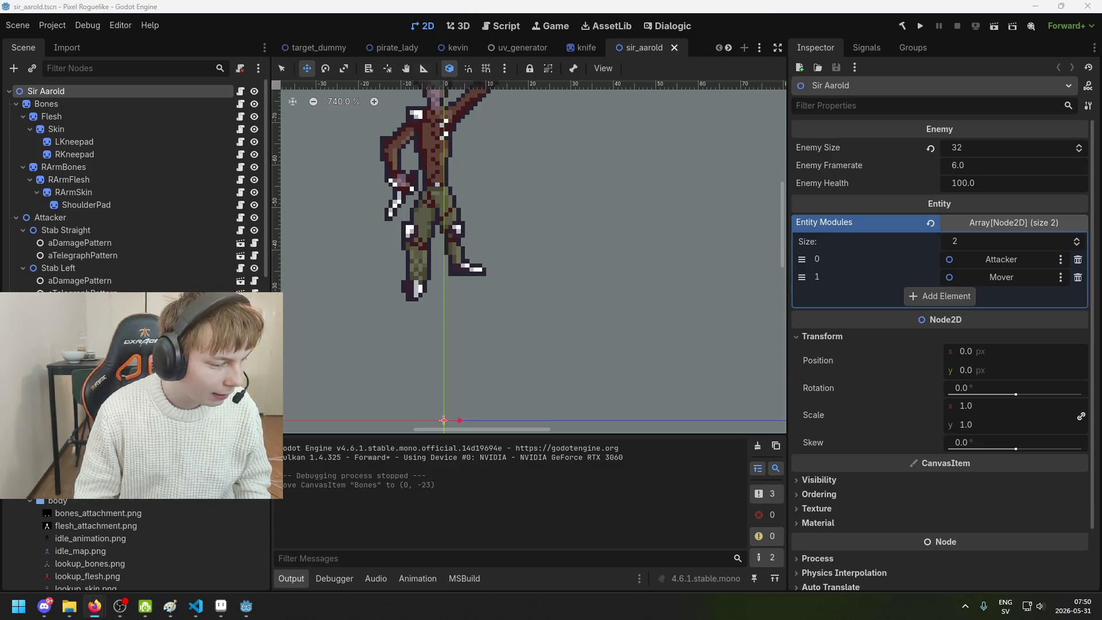
left_click(390, 71)
key("ctrl+s")
key("alt+Tab")
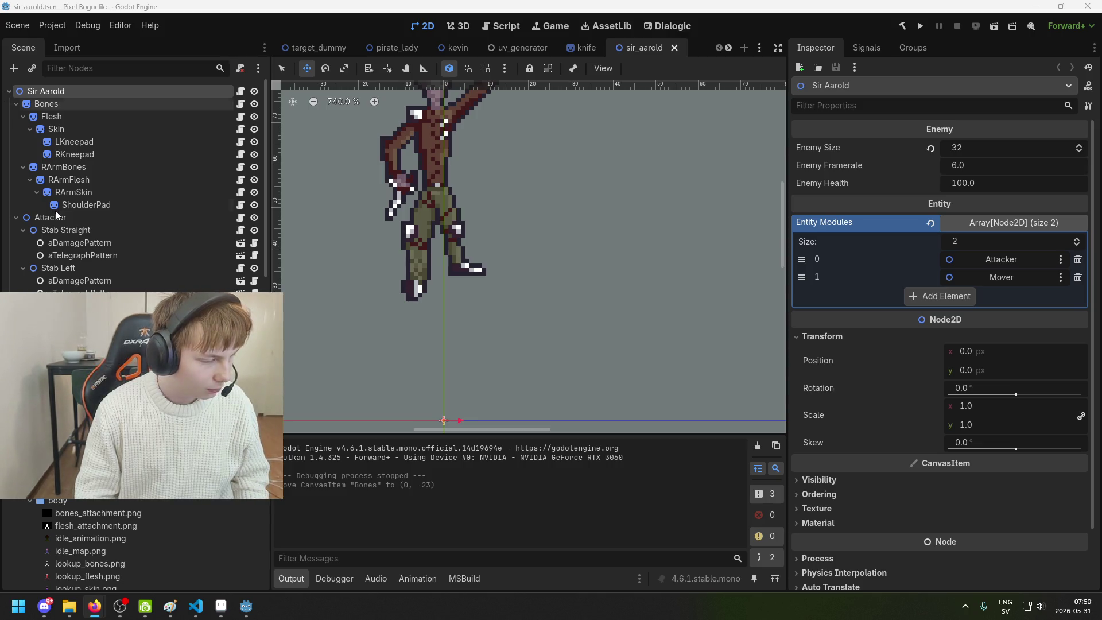
left_click(328, 366)
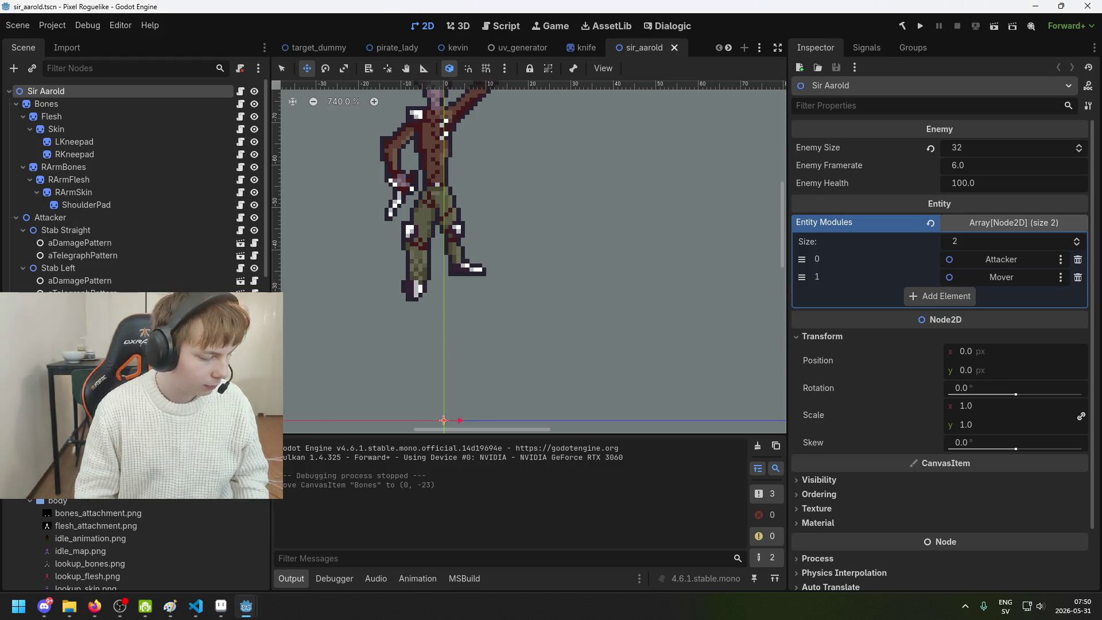
key("alt+Tab")
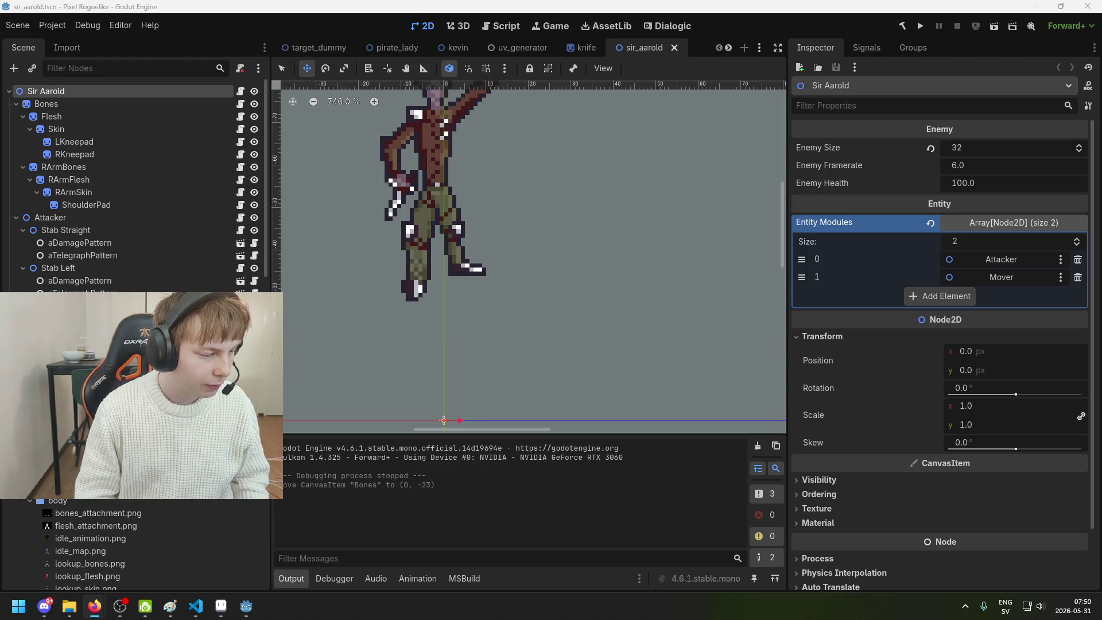